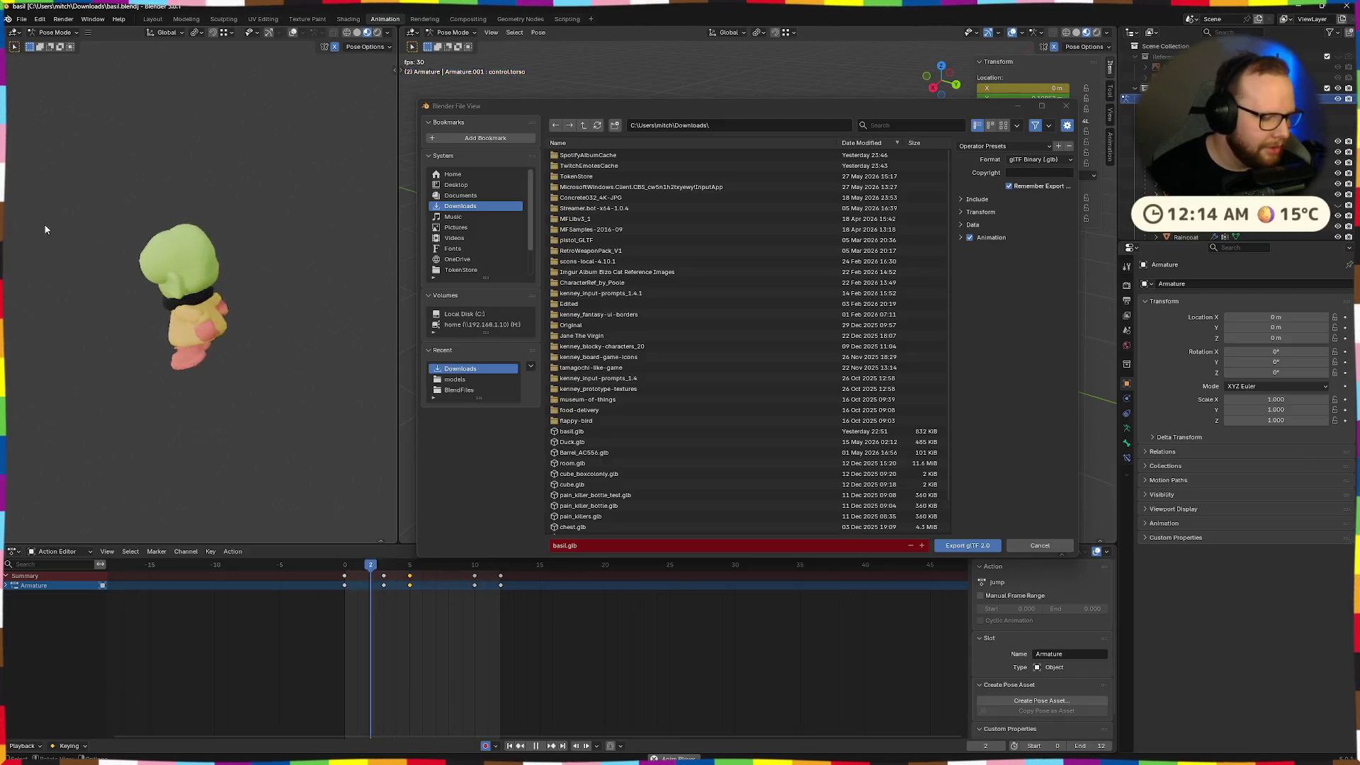
Export the character as basil.glb, replay the jump action to frame 7, and save the blend file
{"action": "left_click", "coordinate": [968, 546]}
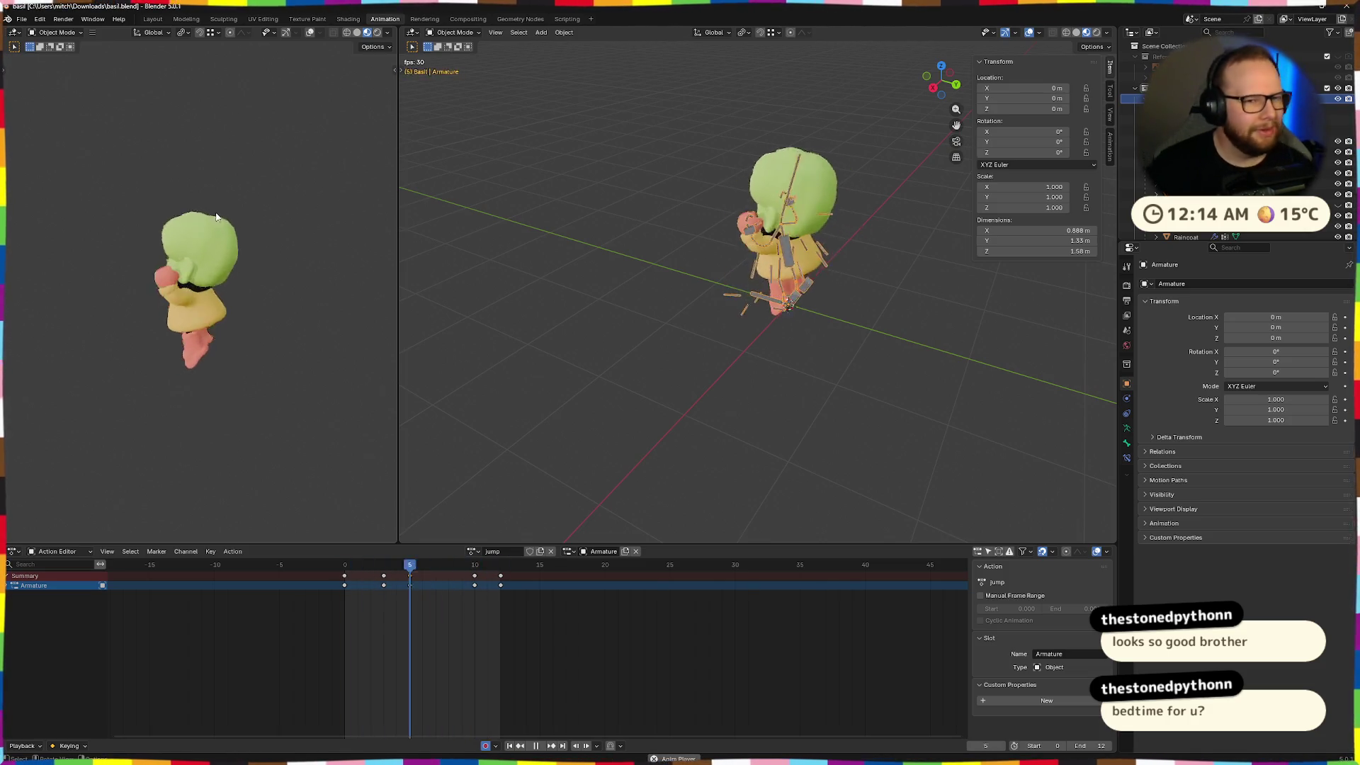
{"action": "key", "text": "space"}
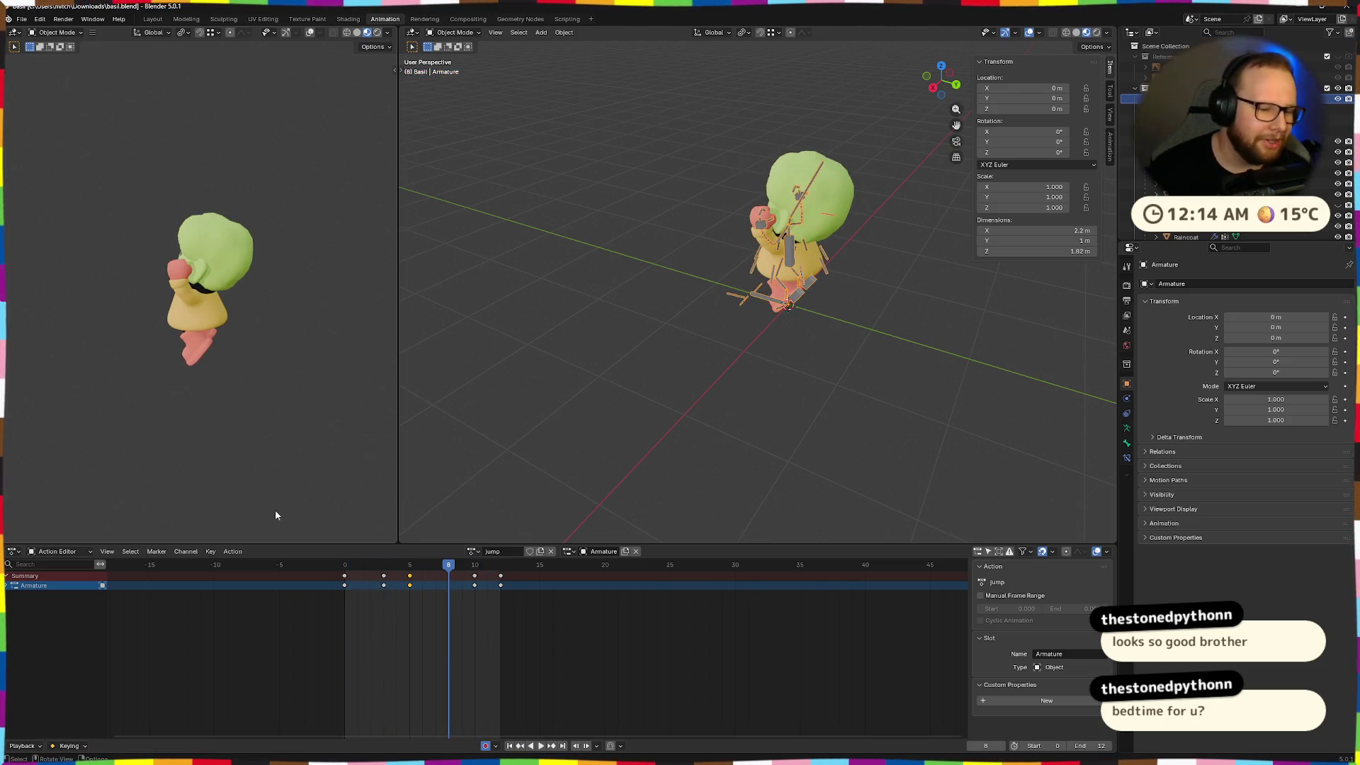
{"action": "left_click", "coordinate": [346, 565]}
{"action": "key", "text": "space"}
{"action": "left_click_drag", "start_coordinate": [349, 574], "coordinate": [437, 576]}
{"action": "key", "text": "ctrl+s"}
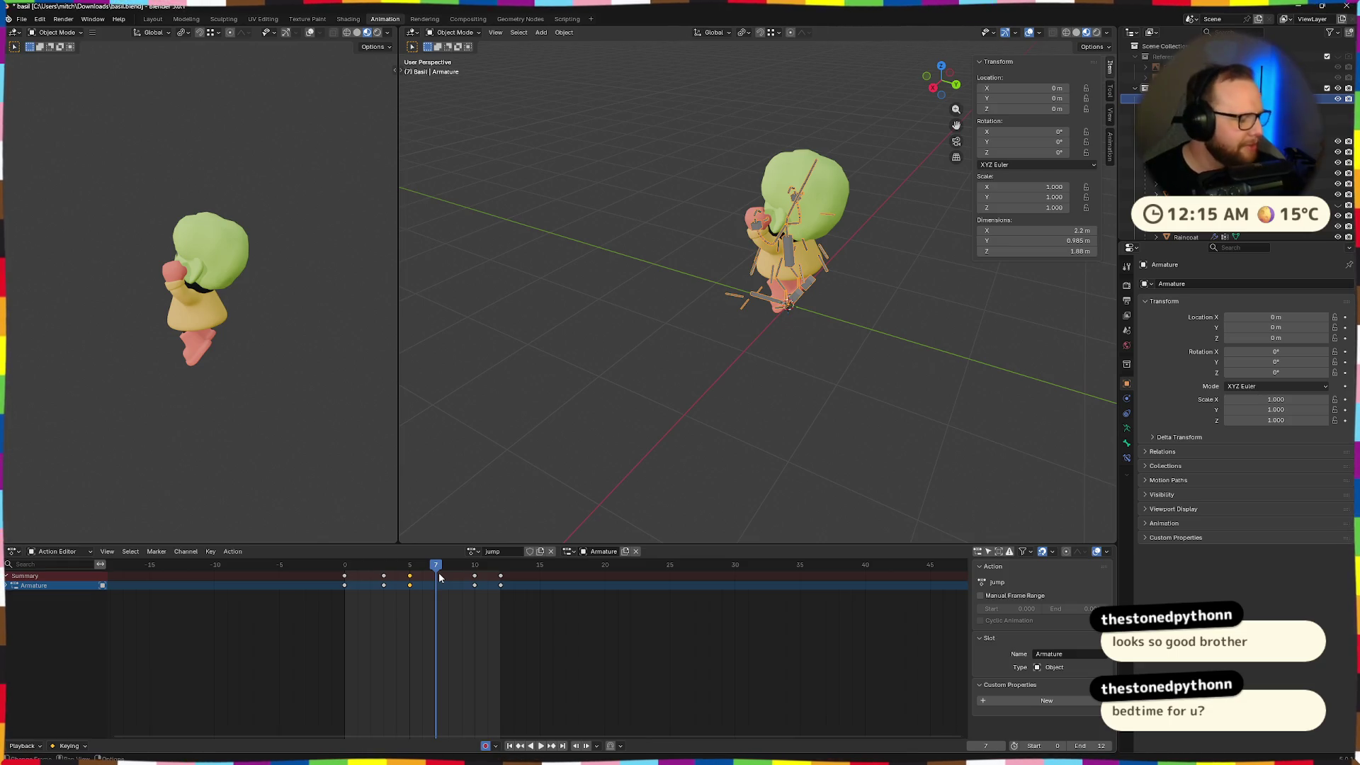
{"action": "key", "text": "ctrl+super+Right"}
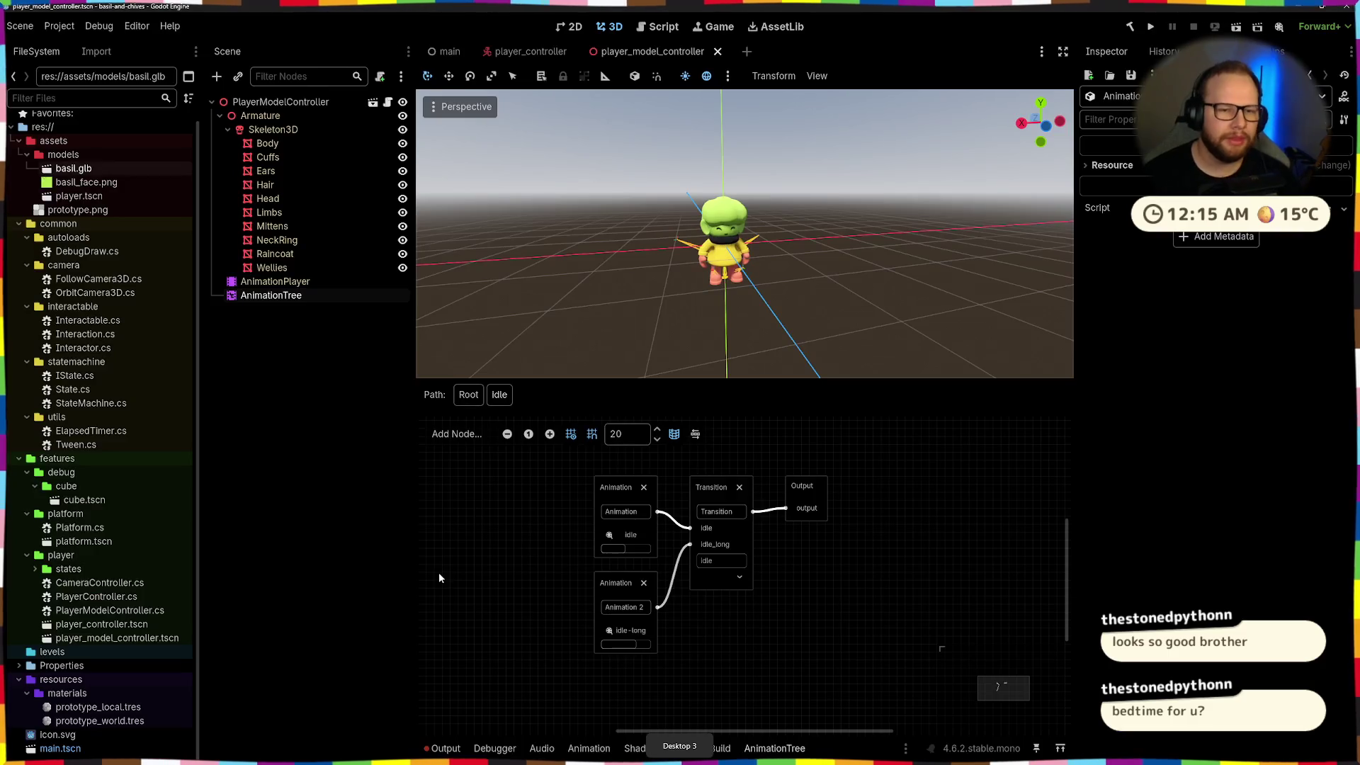
Copy basil.glb from Downloads into res://assets/models, replacing the old model so Godot reimports it
{"action": "key", "text": "super+e"}
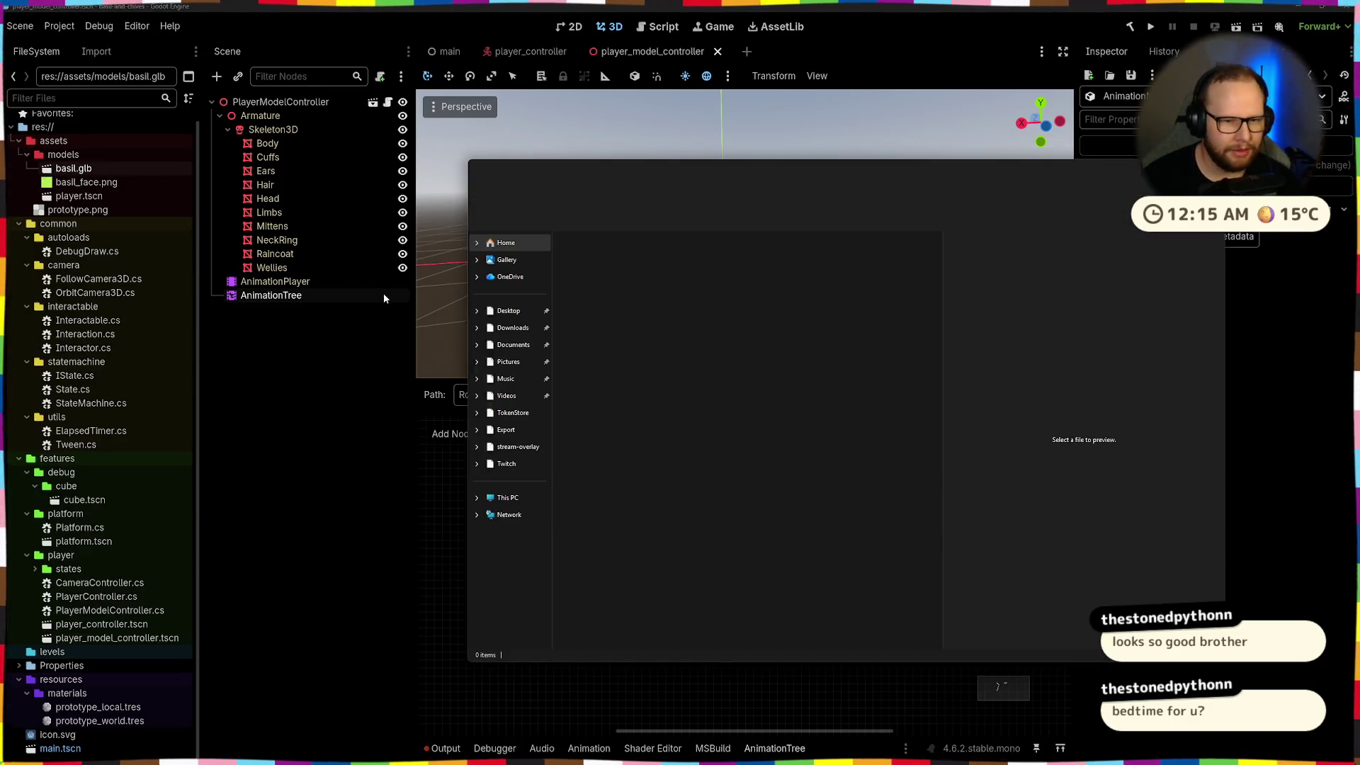
{"action": "left_click", "coordinate": [511, 327]}
{"action": "mouse_move", "coordinate": [613, 269]}
{"action": "left_mouse_down"}
{"action": "mouse_move", "coordinate": [243, 279]}
{"action": "mouse_move", "coordinate": [81, 198]}
{"action": "mouse_move", "coordinate": [76, 157]}
{"action": "left_mouse_up"}
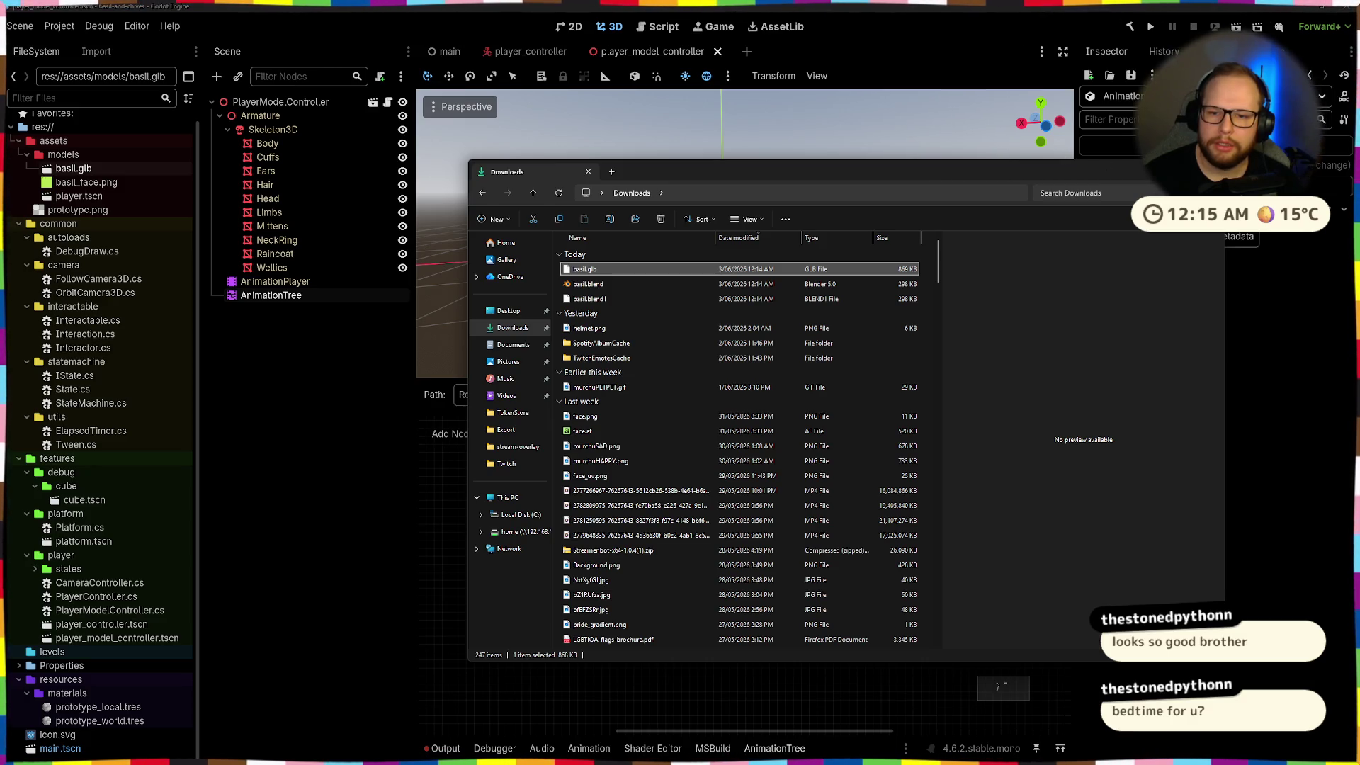
{"action": "left_click", "coordinate": [441, 194]}
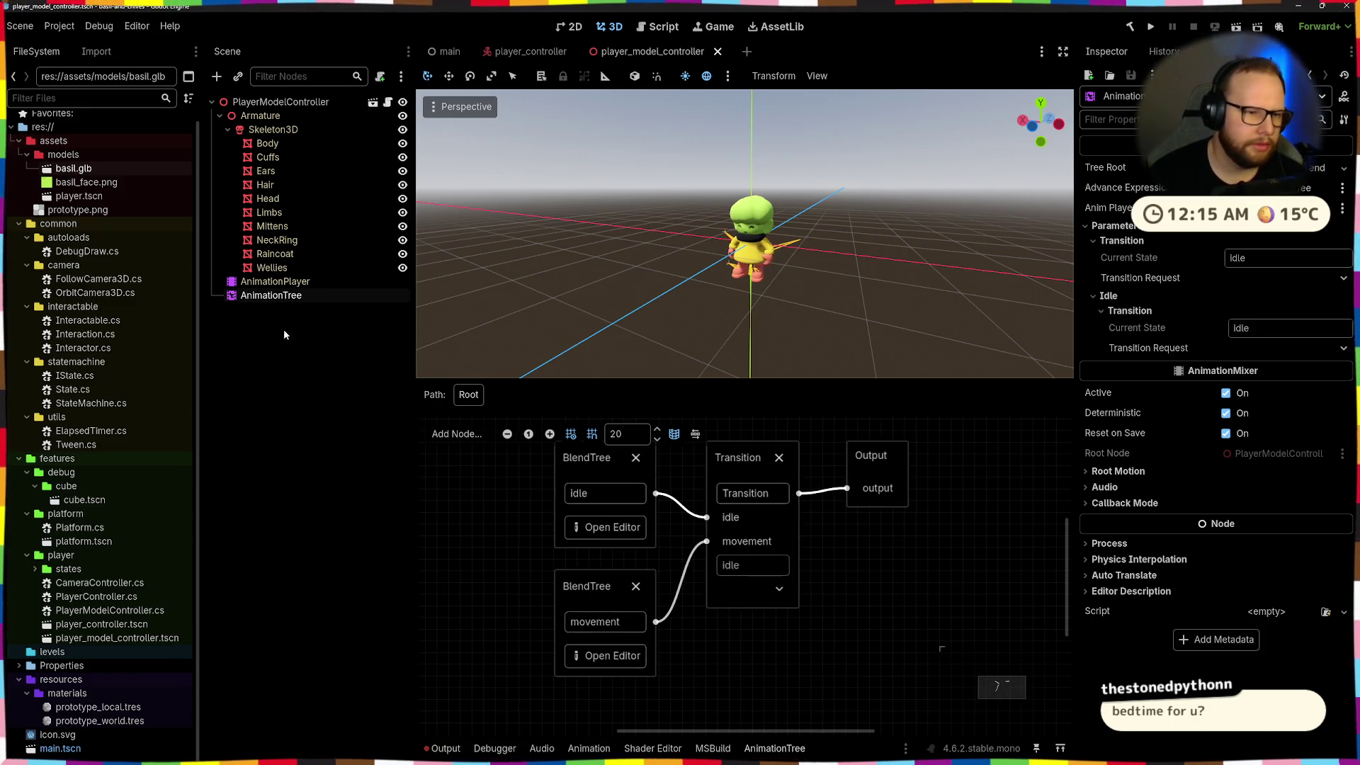
{"action": "left_click", "coordinate": [285, 281]}
Load the reimported jump animation in the AnimationPlayer and orbit the view around the character
{"action": "left_click", "coordinate": [708, 463]}
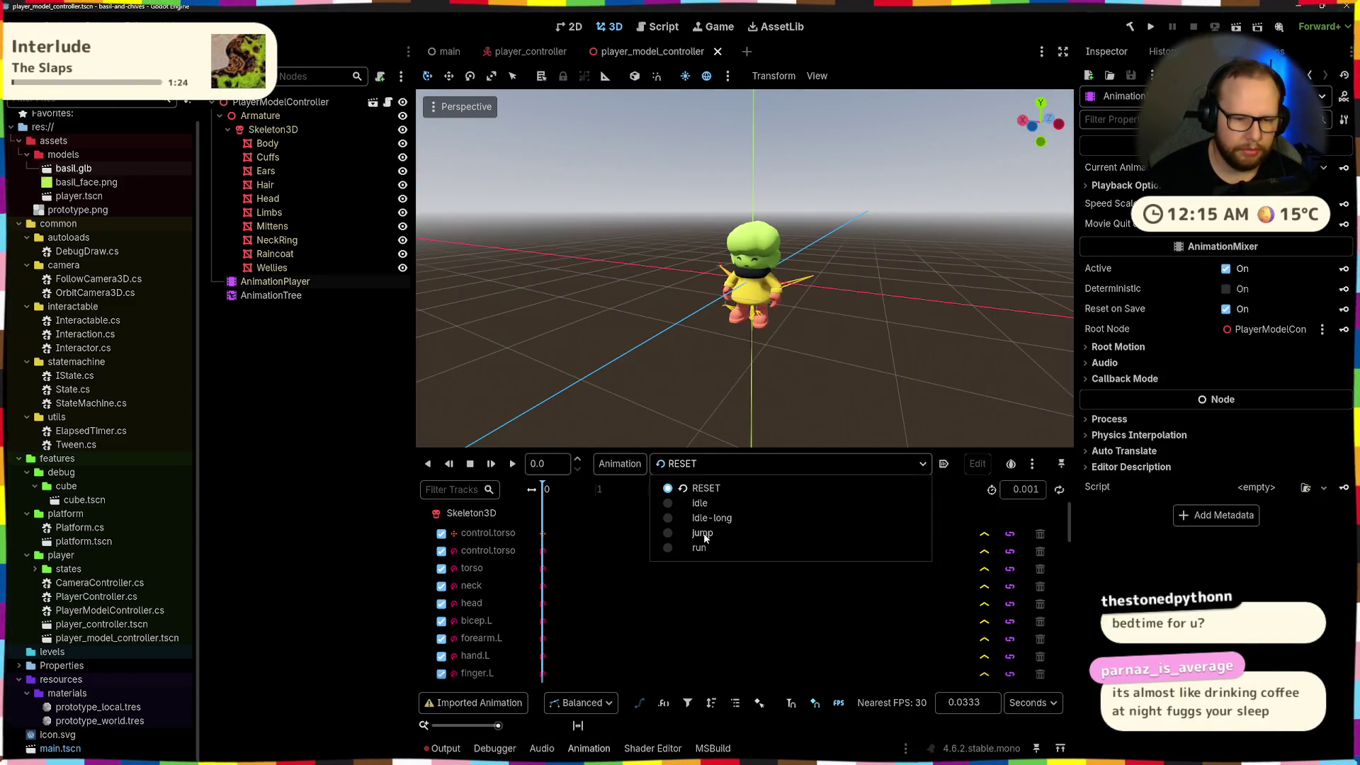
{"action": "left_click", "coordinate": [702, 534]}
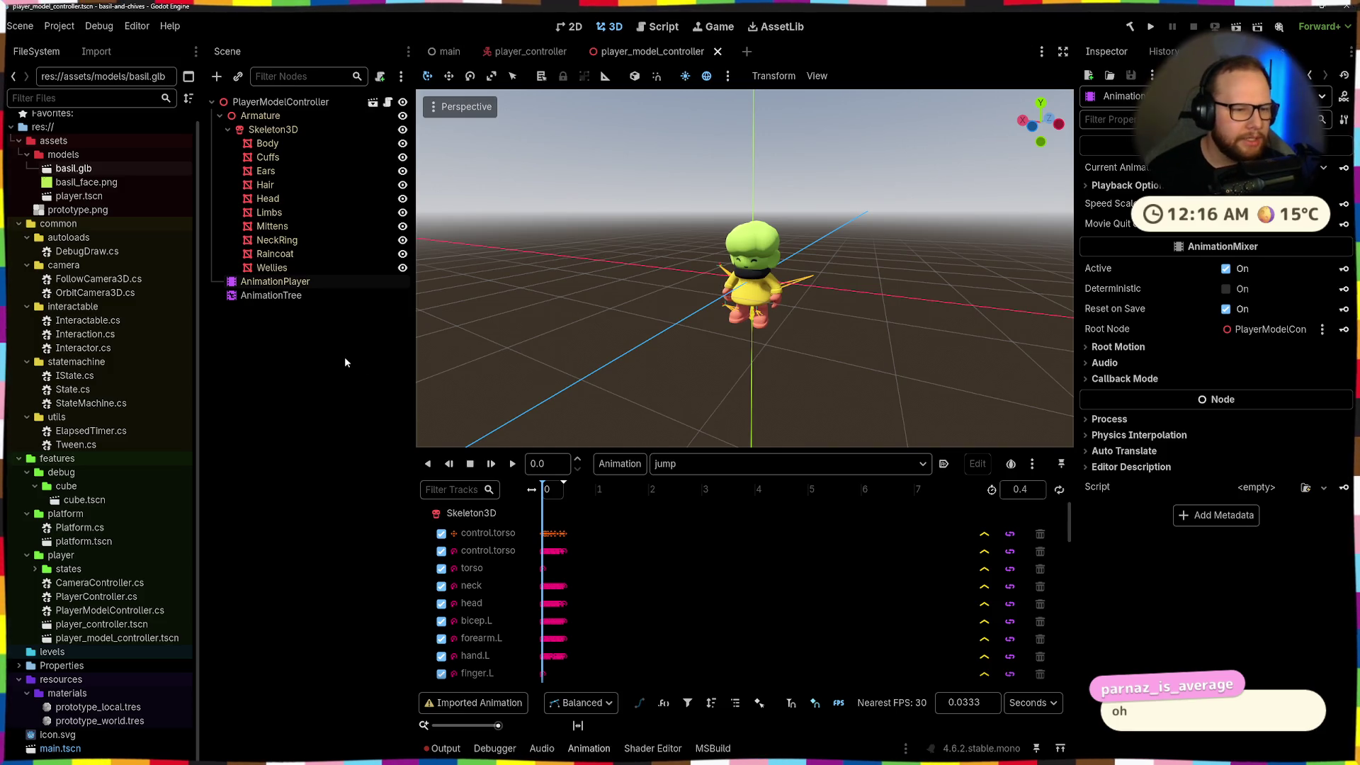
{"action": "left_click", "coordinate": [281, 296]}
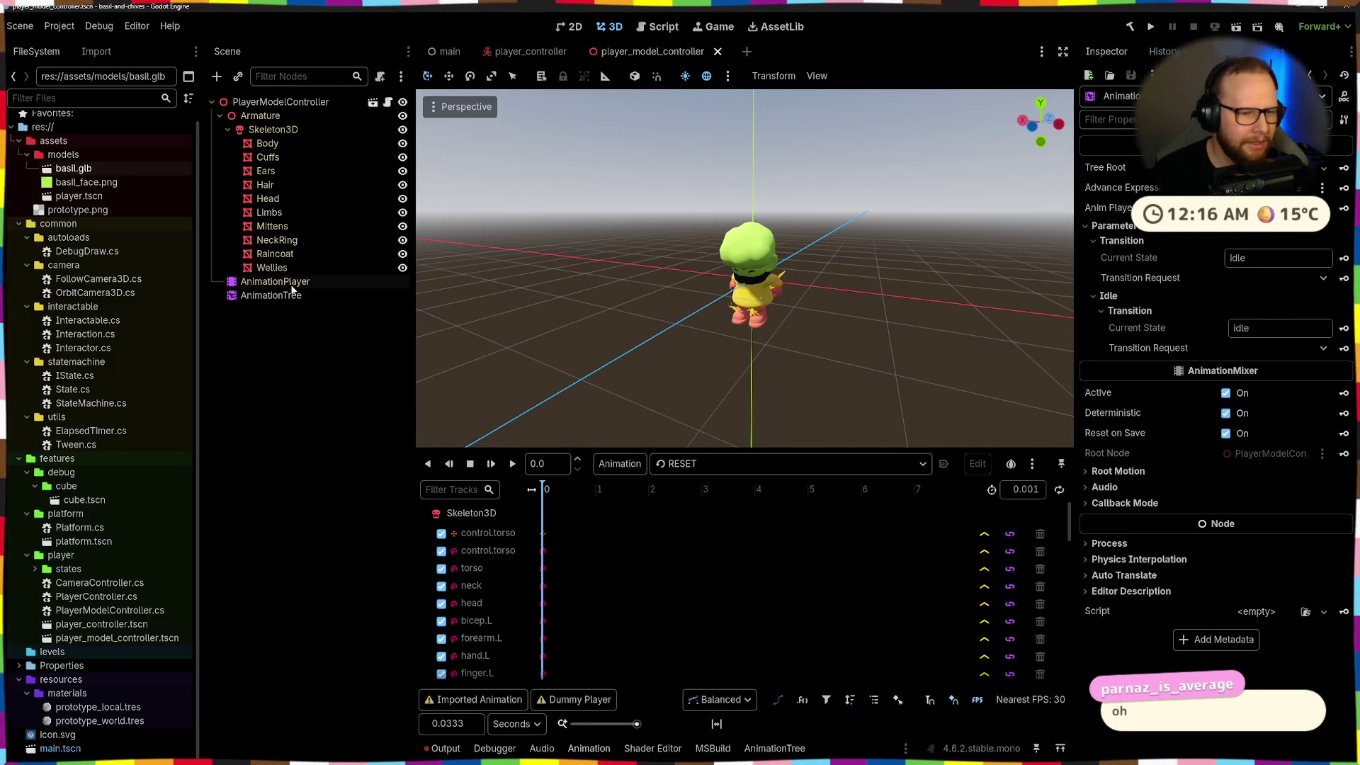
{"action": "left_click", "coordinate": [291, 283]}
{"action": "mouse_move", "coordinate": [733, 388]}
{"action": "middle_mouse_down"}
{"action": "mouse_move", "coordinate": [677, 385]}
{"action": "mouse_move", "coordinate": [756, 357]}
{"action": "middle_mouse_up"}
{"action": "scroll", "coordinate": [678, 386], "scroll_direction": "up", "scroll_amount": 3}
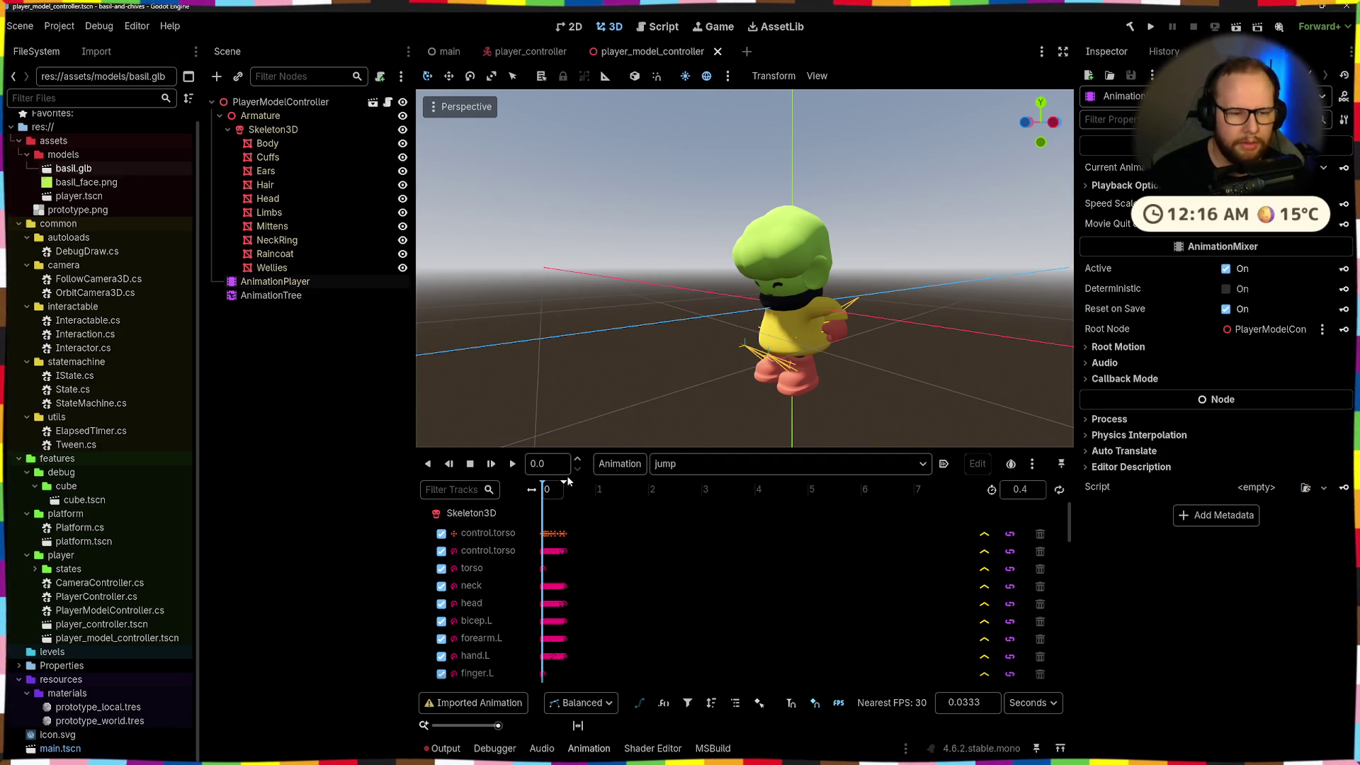
Play the jump animation over and over to check its 0.4 s timing
{"action": "left_click", "coordinate": [514, 464]}
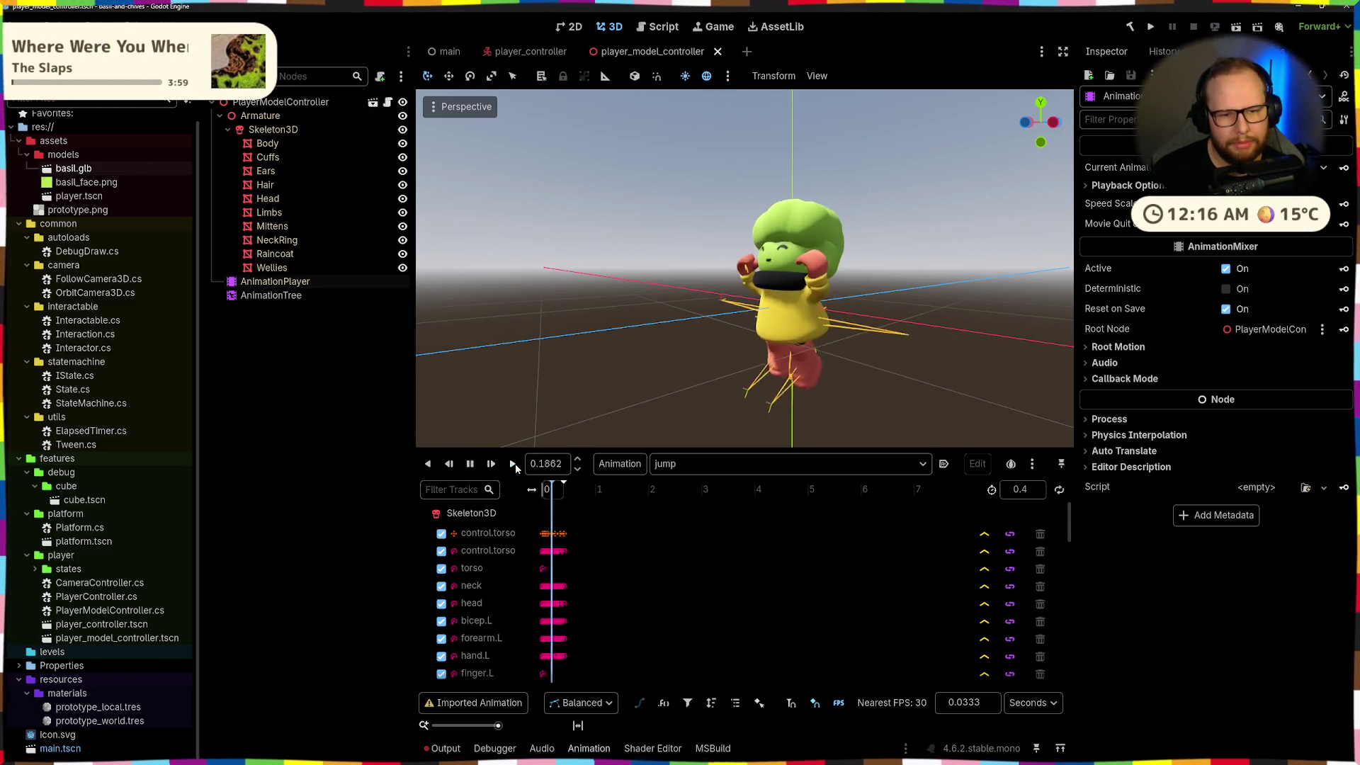
{"action": "left_click", "coordinate": [516, 463]}
{"action": "left_click", "coordinate": [515, 463]}
{"action": "left_click", "coordinate": [515, 464]}
{"action": "left_click", "coordinate": [515, 463]}
{"action": "left_click", "coordinate": [516, 463]}
{"action": "left_click", "coordinate": [516, 463]}
{"action": "left_click", "coordinate": [515, 463]}
{"action": "left_click", "coordinate": [515, 463]}
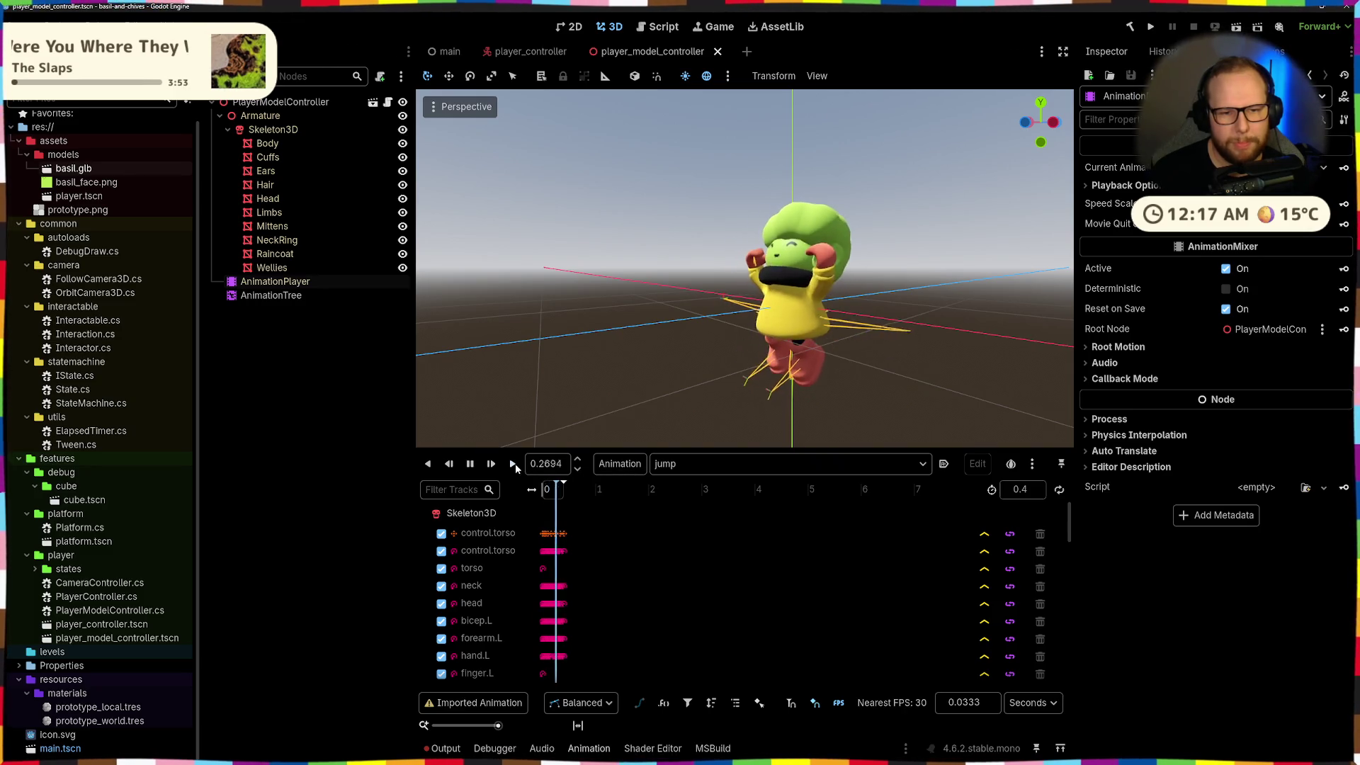
{"action": "left_click", "coordinate": [516, 463]}
{"action": "left_click", "coordinate": [516, 463]}
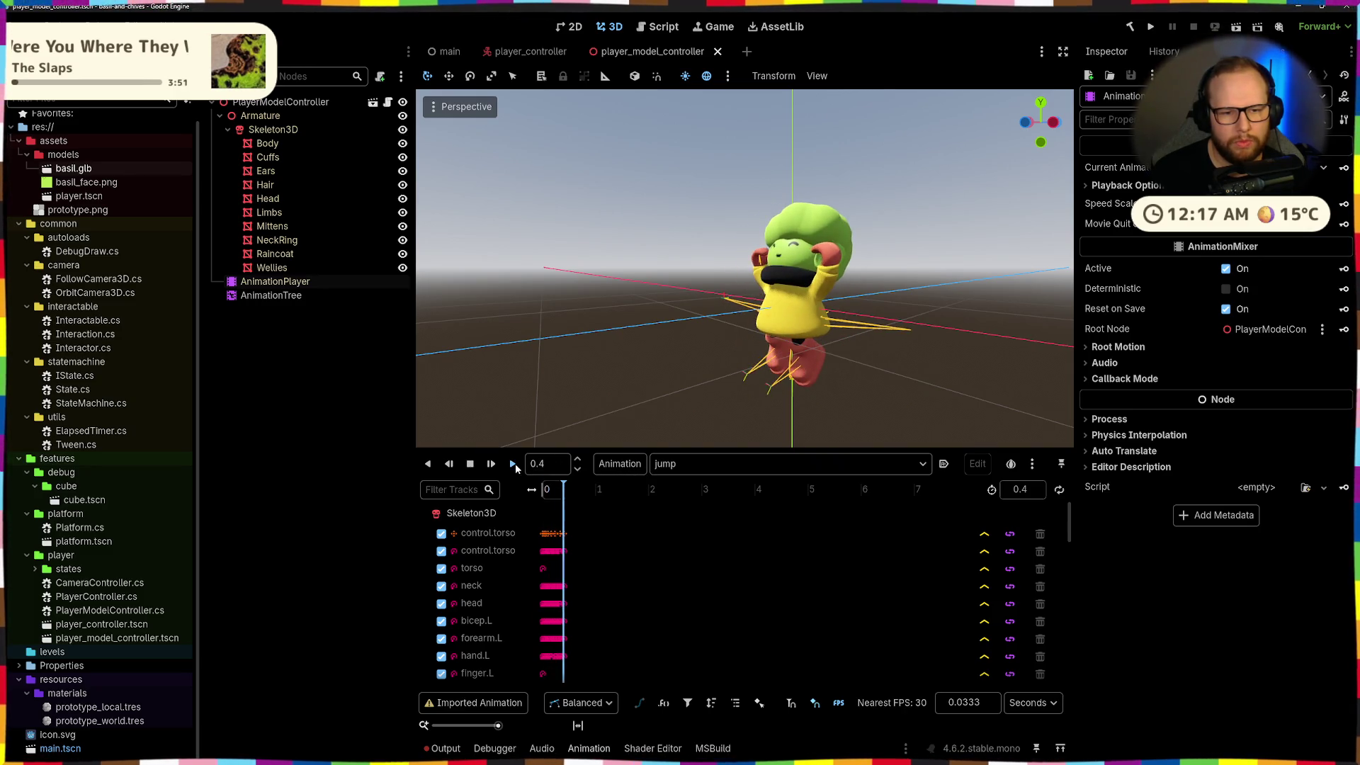
{"action": "left_click", "coordinate": [516, 463]}
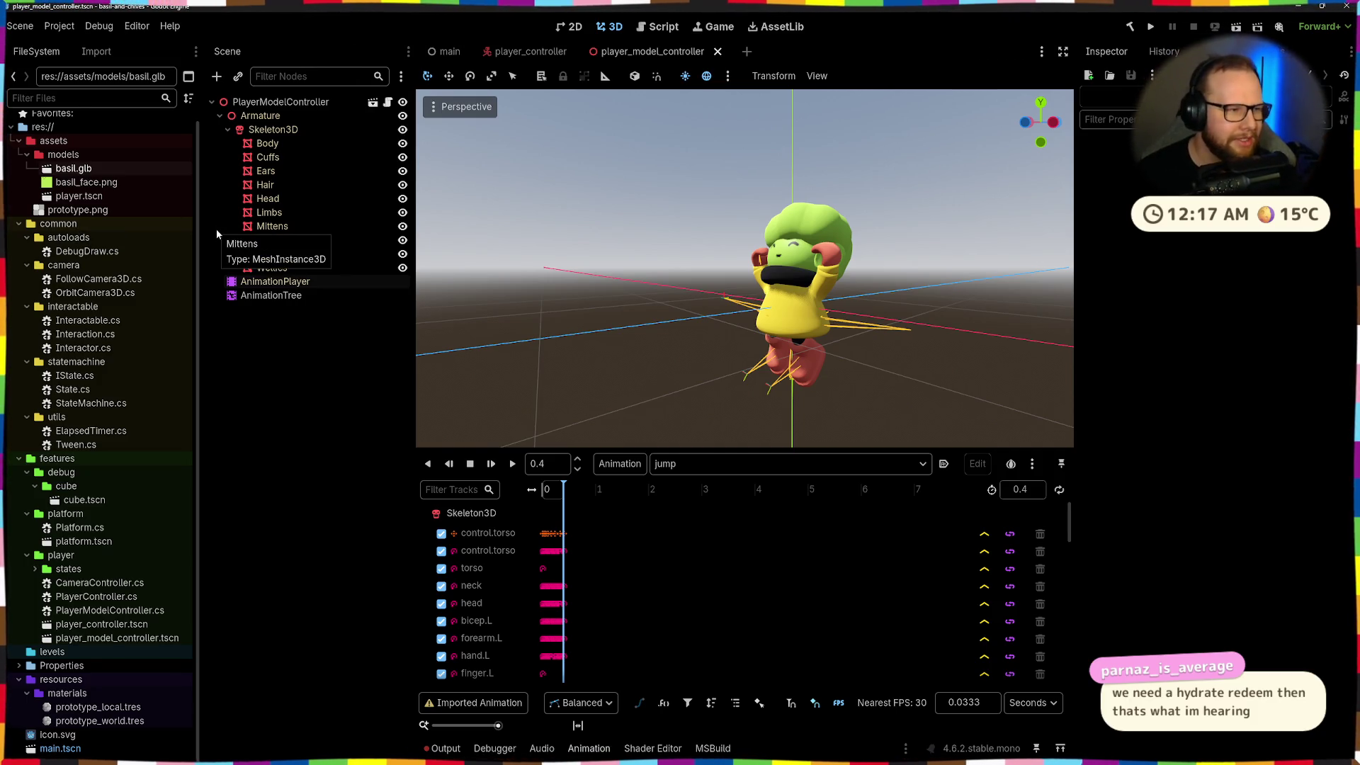
View the character from below, replay the jump from the start, and clear the Output log
{"action": "mouse_move", "coordinate": [821, 276]}
{"action": "middle_mouse_down"}
{"action": "mouse_move", "coordinate": [883, 263]}
{"action": "mouse_move", "coordinate": [850, 347]}
{"action": "mouse_move", "coordinate": [647, 493]}
{"action": "middle_mouse_up"}
{"action": "left_click", "coordinate": [509, 463]}
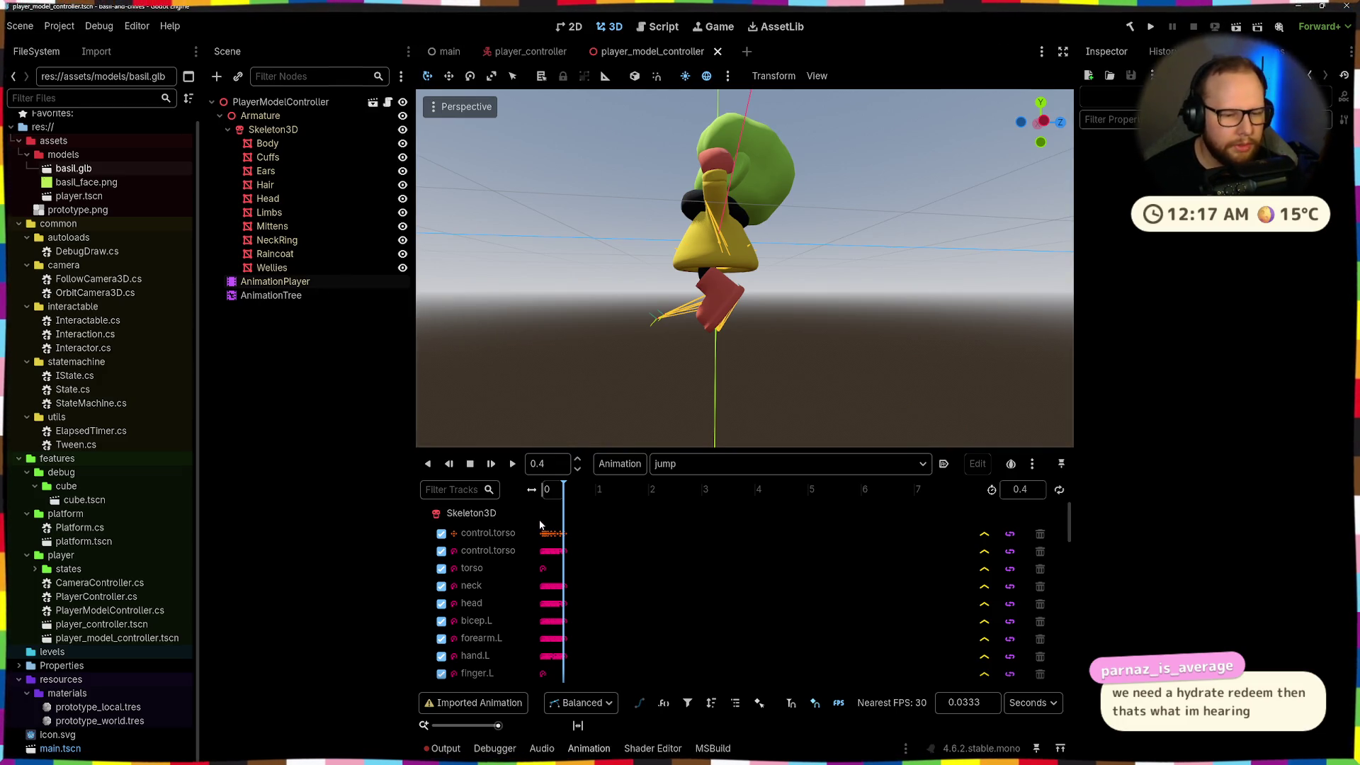
{"action": "left_click", "coordinate": [457, 749]}
{"action": "left_click", "coordinate": [1040, 467]}
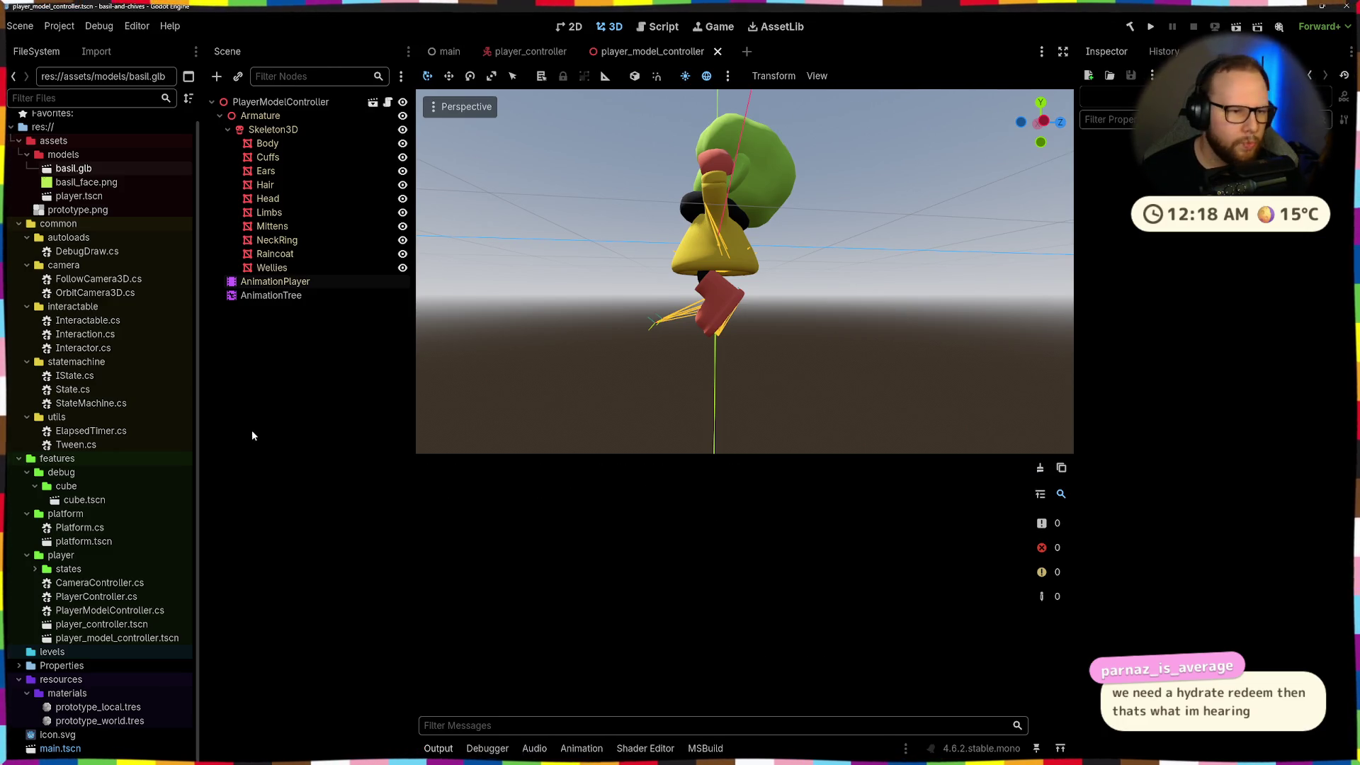
Review PlayerModelController.cs and the OnEnter method in PlayerJumpState.cs
{"action": "key", "text": "ctrl+super+Right"}
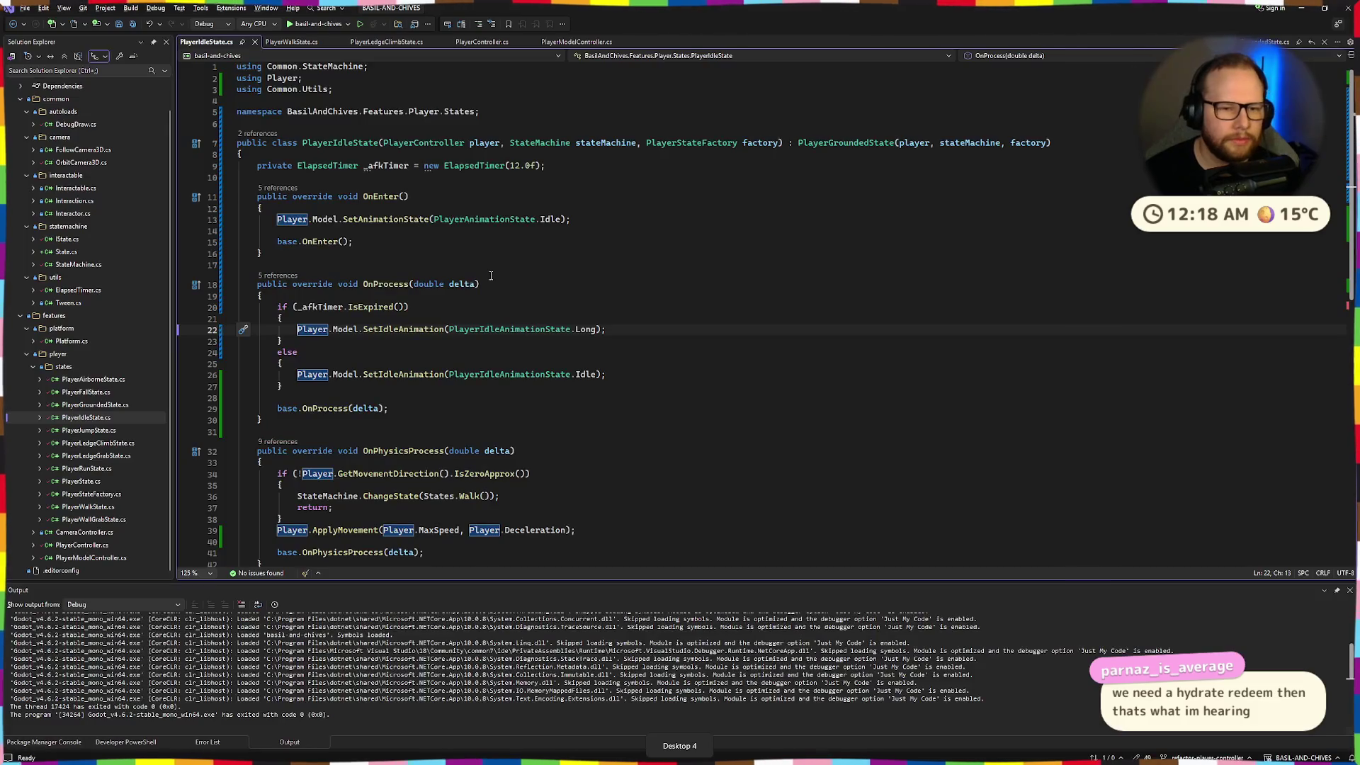
{"action": "scroll", "coordinate": [491, 276], "scroll_direction": "down", "scroll_amount": 4}
{"action": "scroll", "coordinate": [455, 281], "scroll_direction": "up", "scroll_amount": 4}
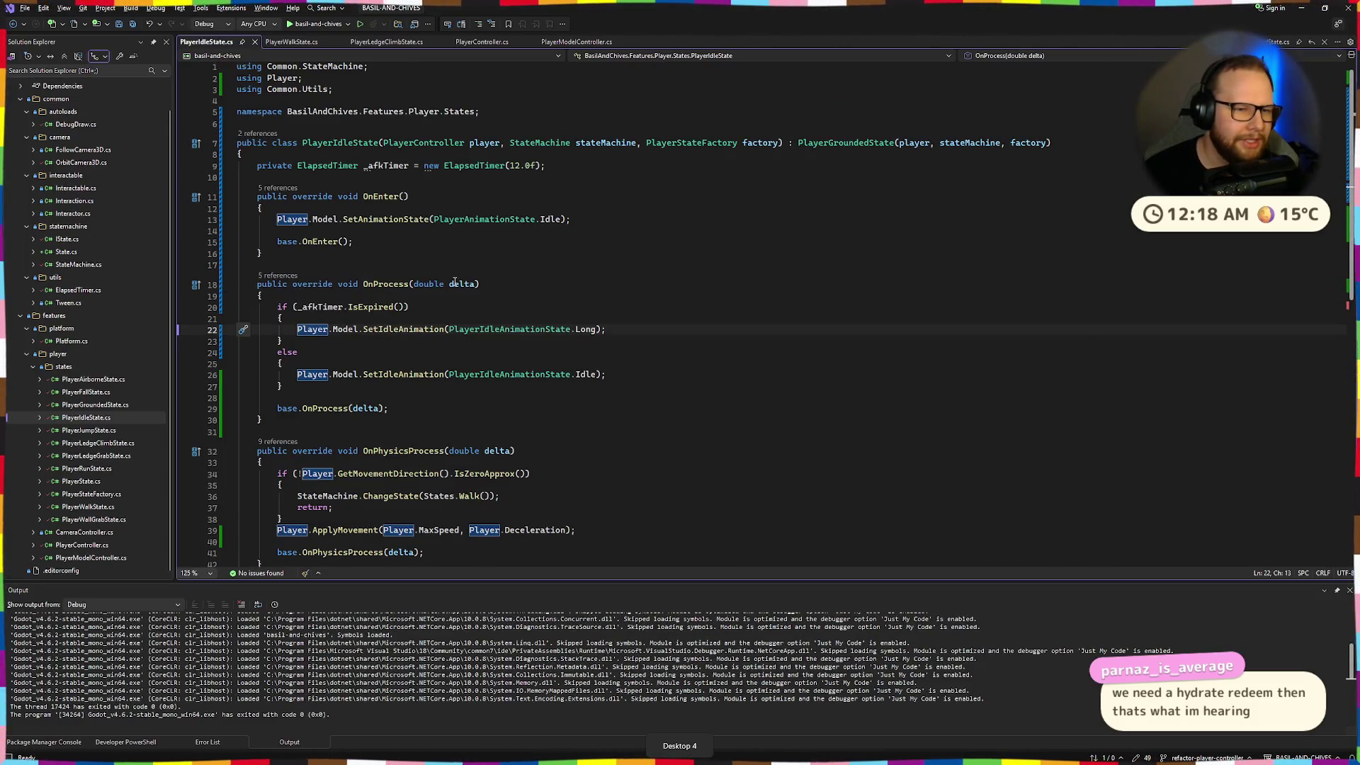
{"action": "left_click", "coordinate": [539, 41]}
{"action": "scroll", "coordinate": [384, 191], "scroll_direction": "down", "scroll_amount": 5}
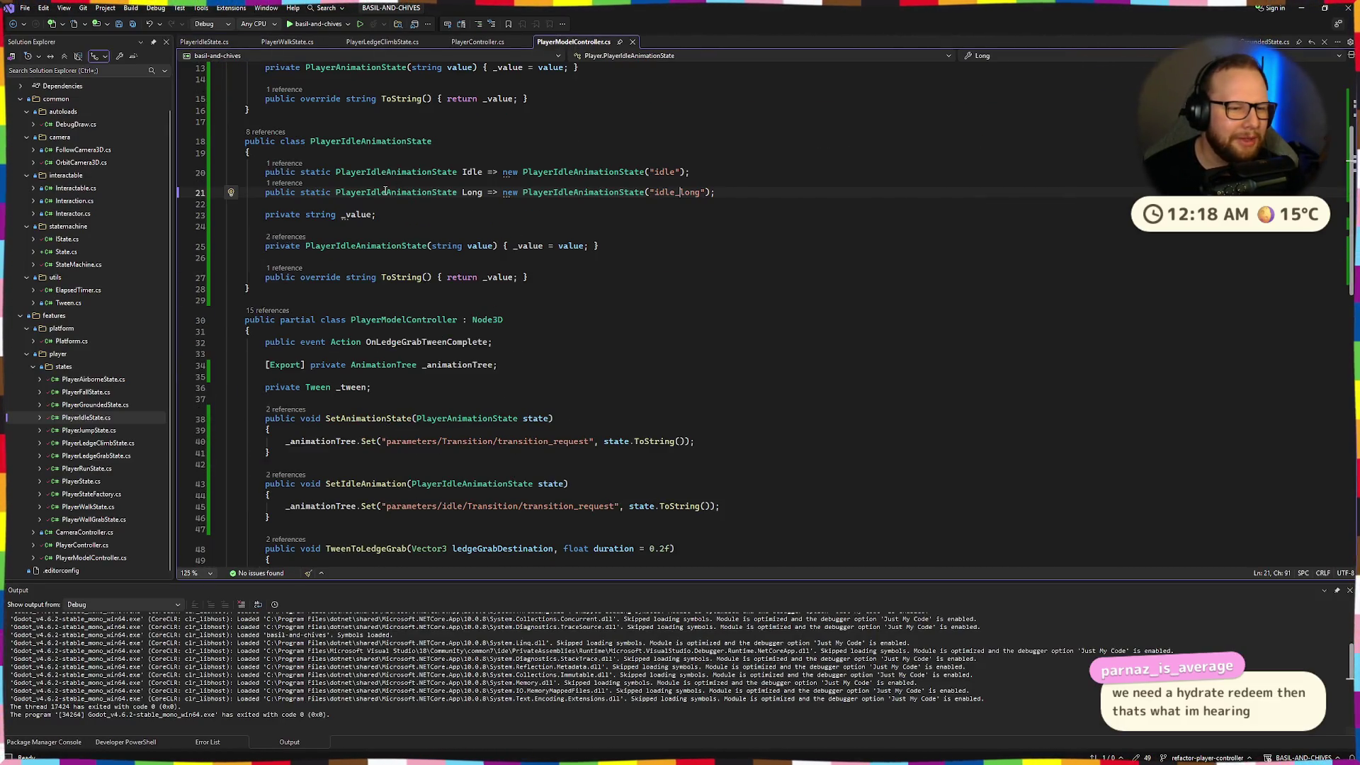
{"action": "left_click", "coordinate": [321, 286]}
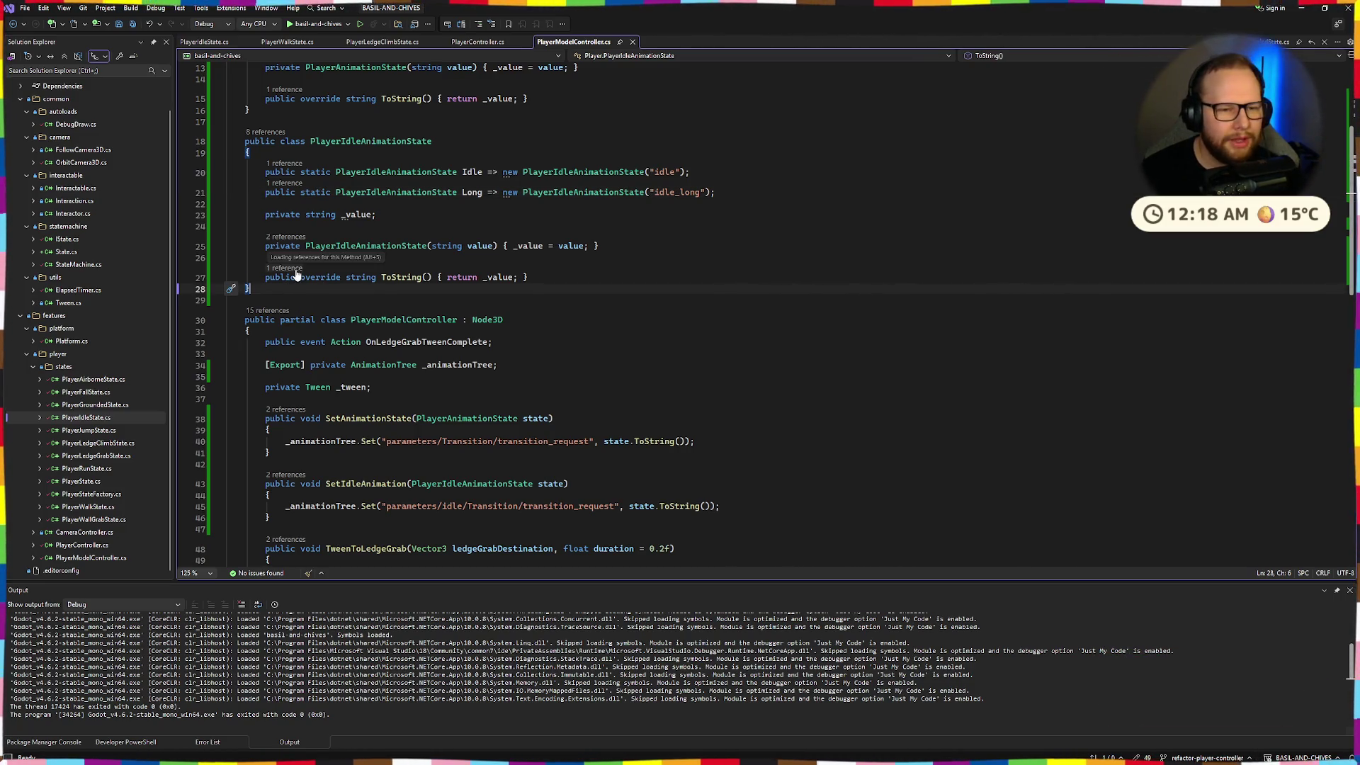
{"action": "double_click", "coordinate": [105, 430]}
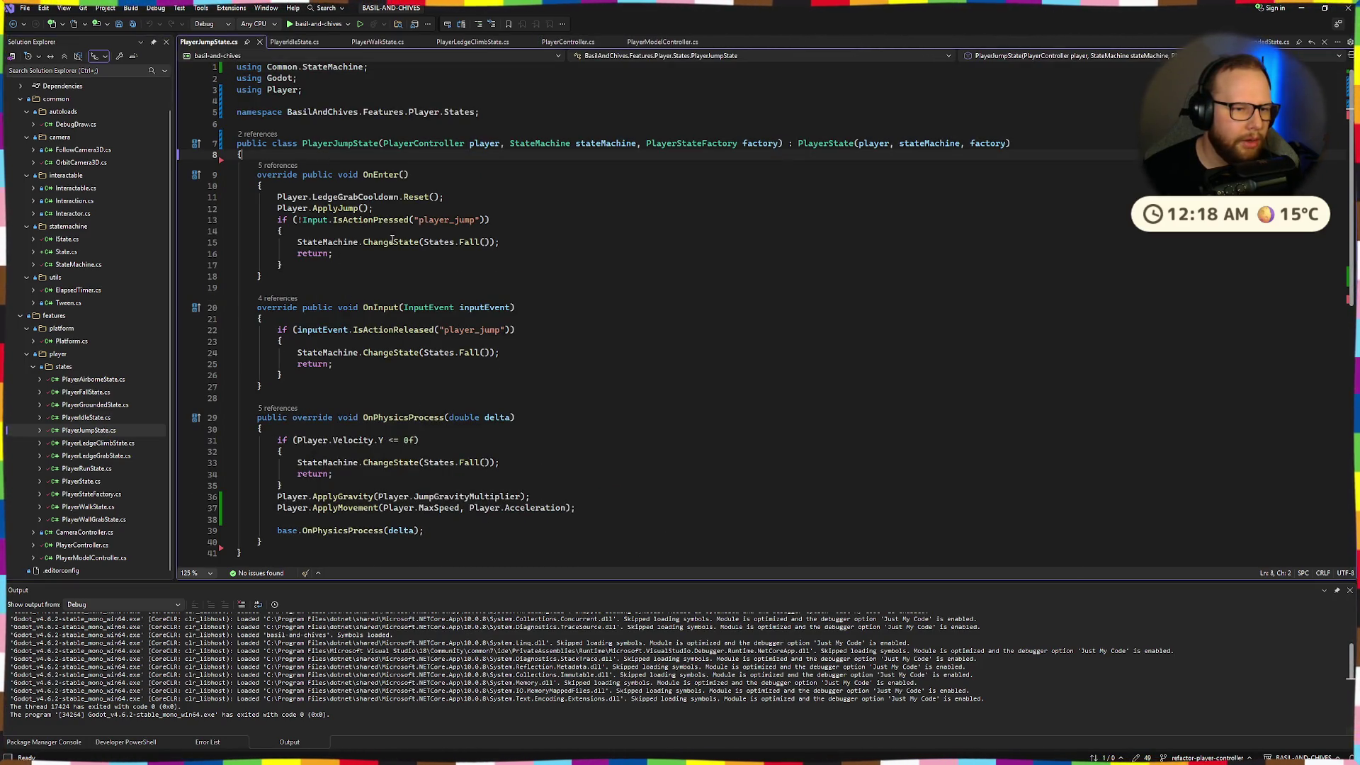
{"action": "left_click", "coordinate": [373, 182]}
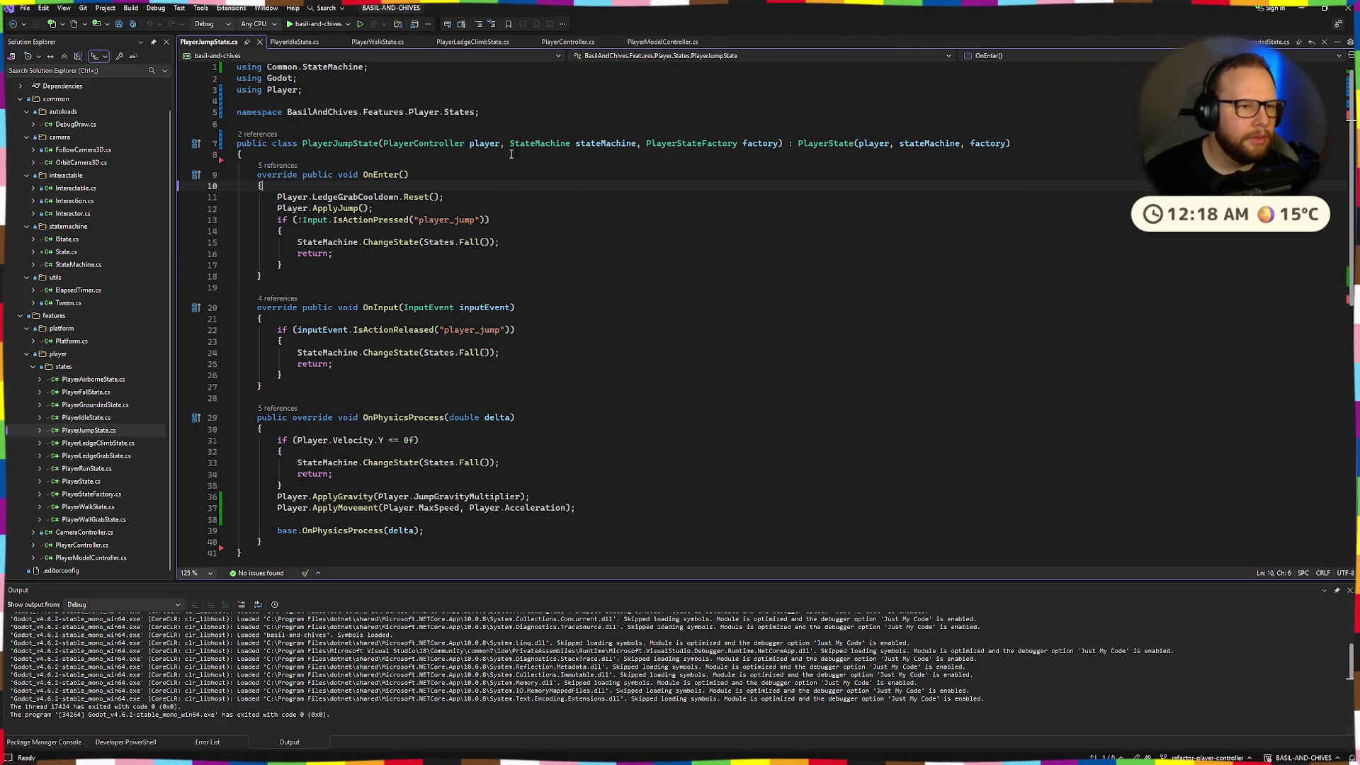
Begin a Jump PlayerAnimationState entry on a new line below Movement in PlayerModelController.cs
{"action": "left_click", "coordinate": [645, 41]}
{"action": "left_click", "coordinate": [739, 176]}
{"action": "key", "text": "Return"}
{"action": "type", "text": "pu"}
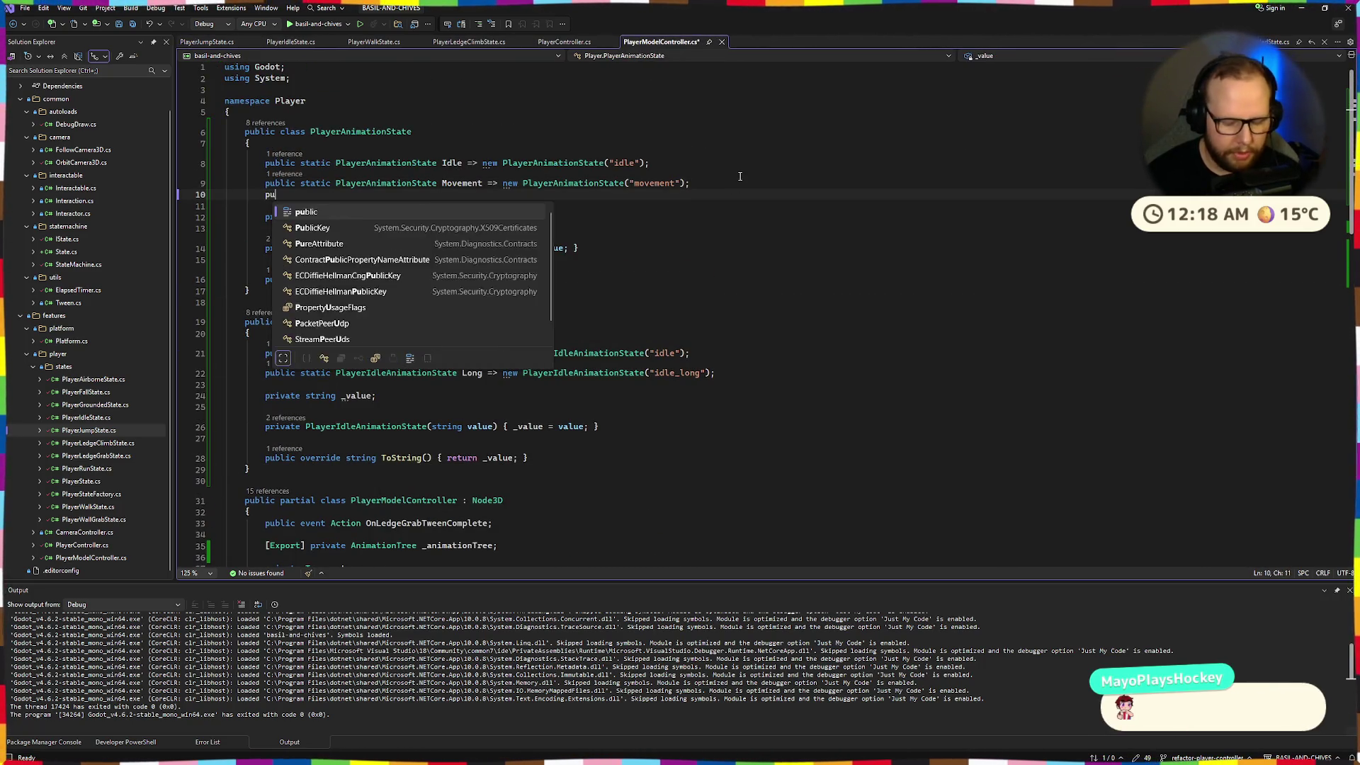
{"action": "type", "text": "blic static"}
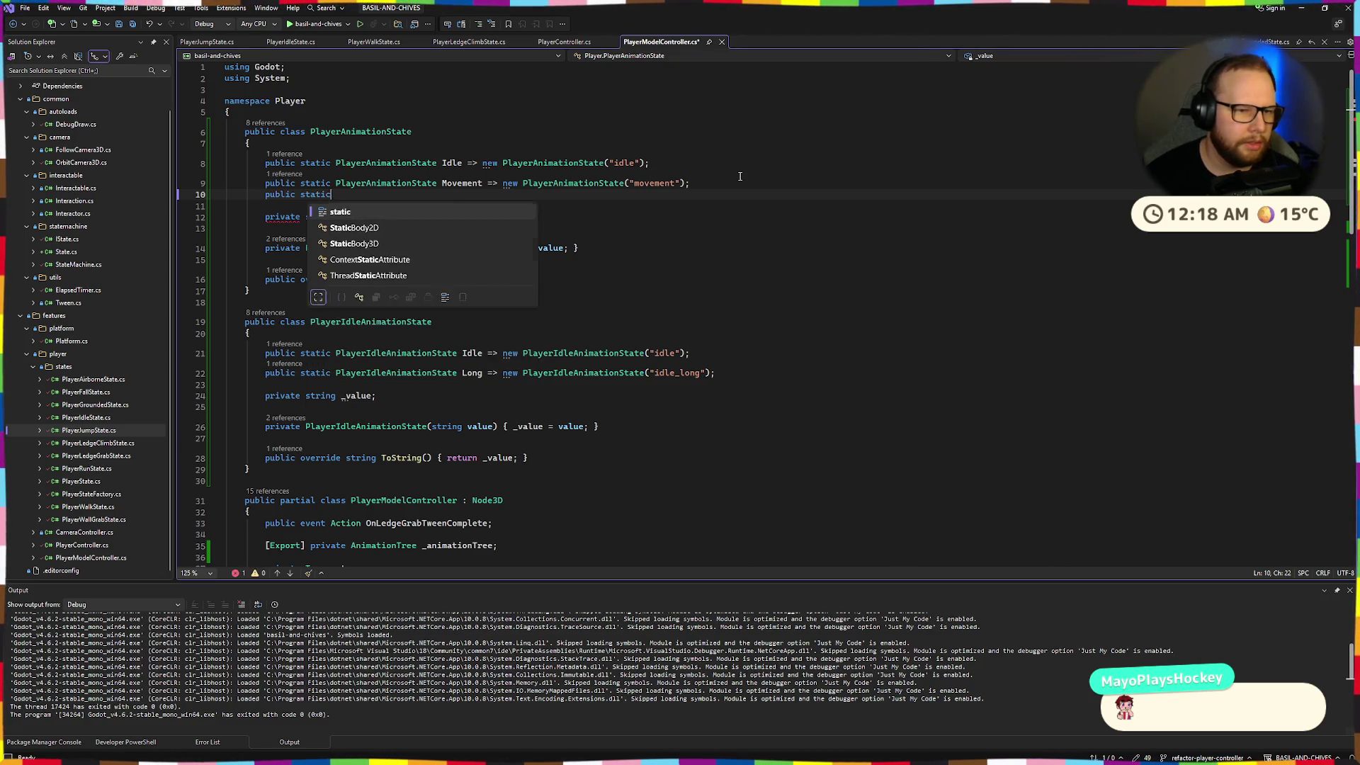
{"action": "type", "text": " PlayerAnimationState Jump => new "}
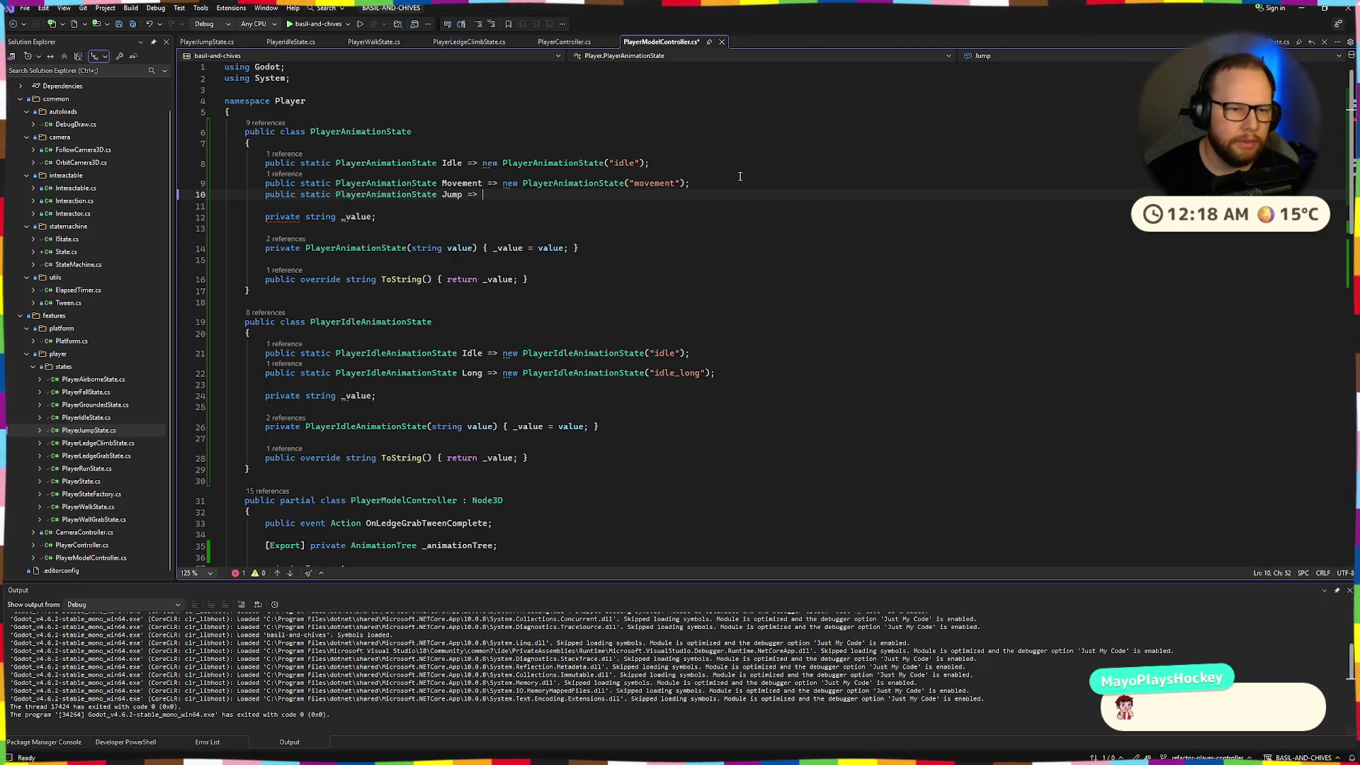
{"action": "type", "text": "PlayerAnimationState"}
{"action": "type", "text": "(\"jump\");"}
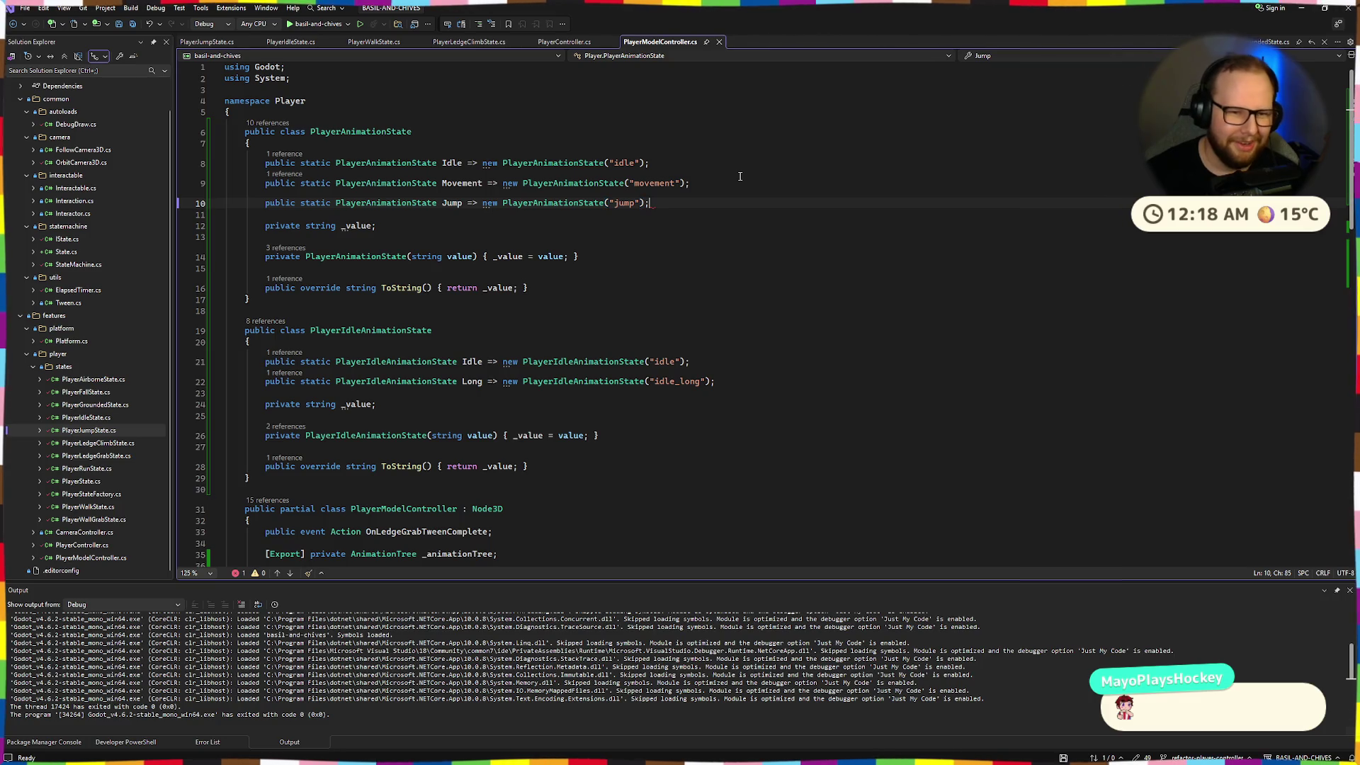
Save PlayerModelController.cs with the Jump entry mapped to "jump" and look over the PlayerAnimationState code
{"action": "key", "text": "ctrl+s"}
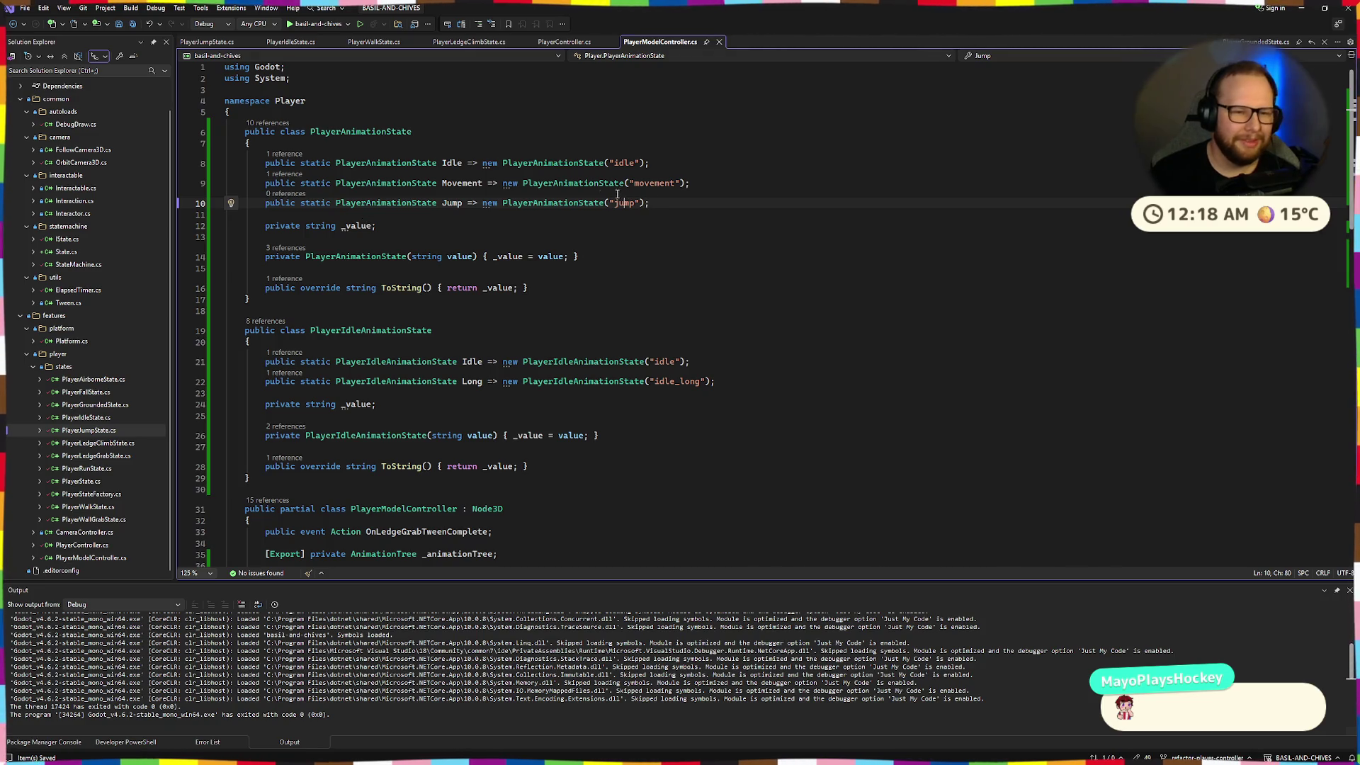
{"action": "left_click_drag", "start_coordinate": [261, 168], "coordinate": [708, 185]}
{"action": "left_click", "coordinate": [724, 199]}
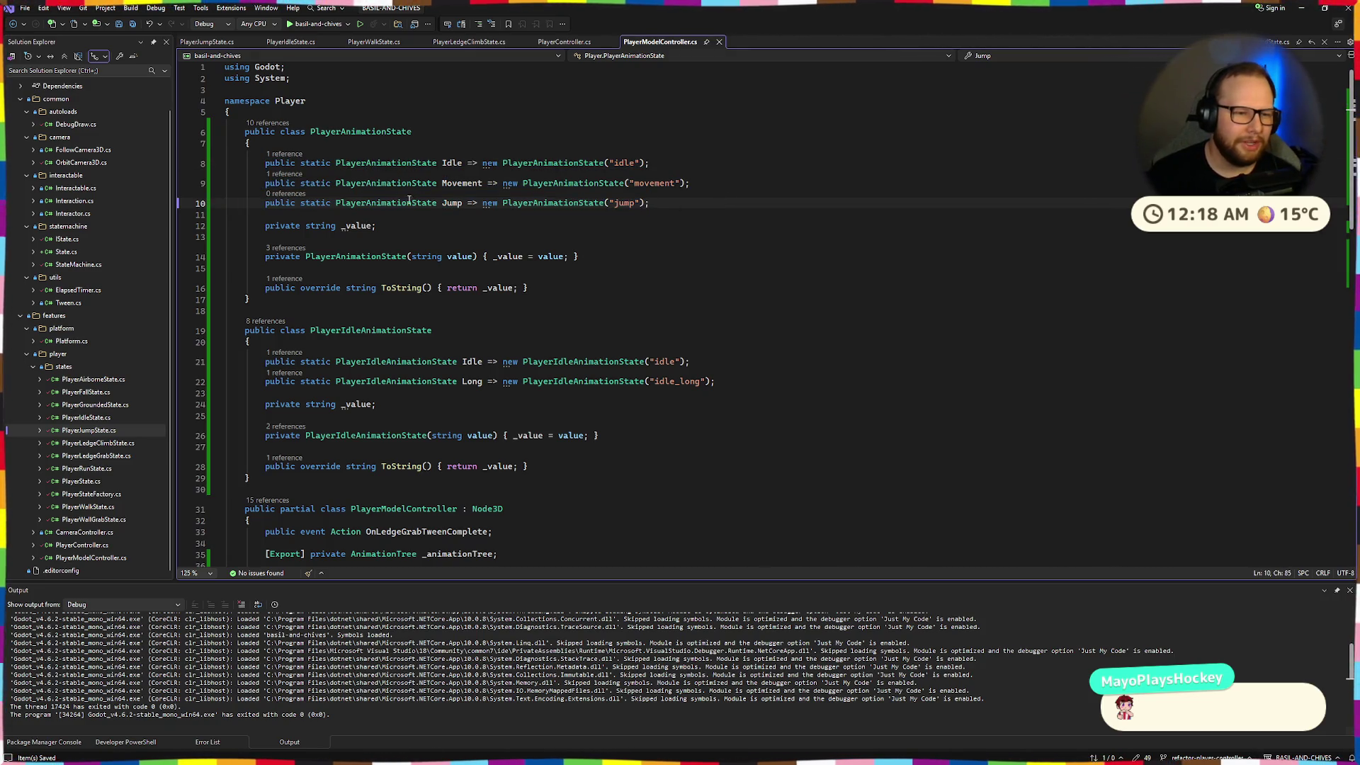
{"action": "left_click", "coordinate": [401, 228]}
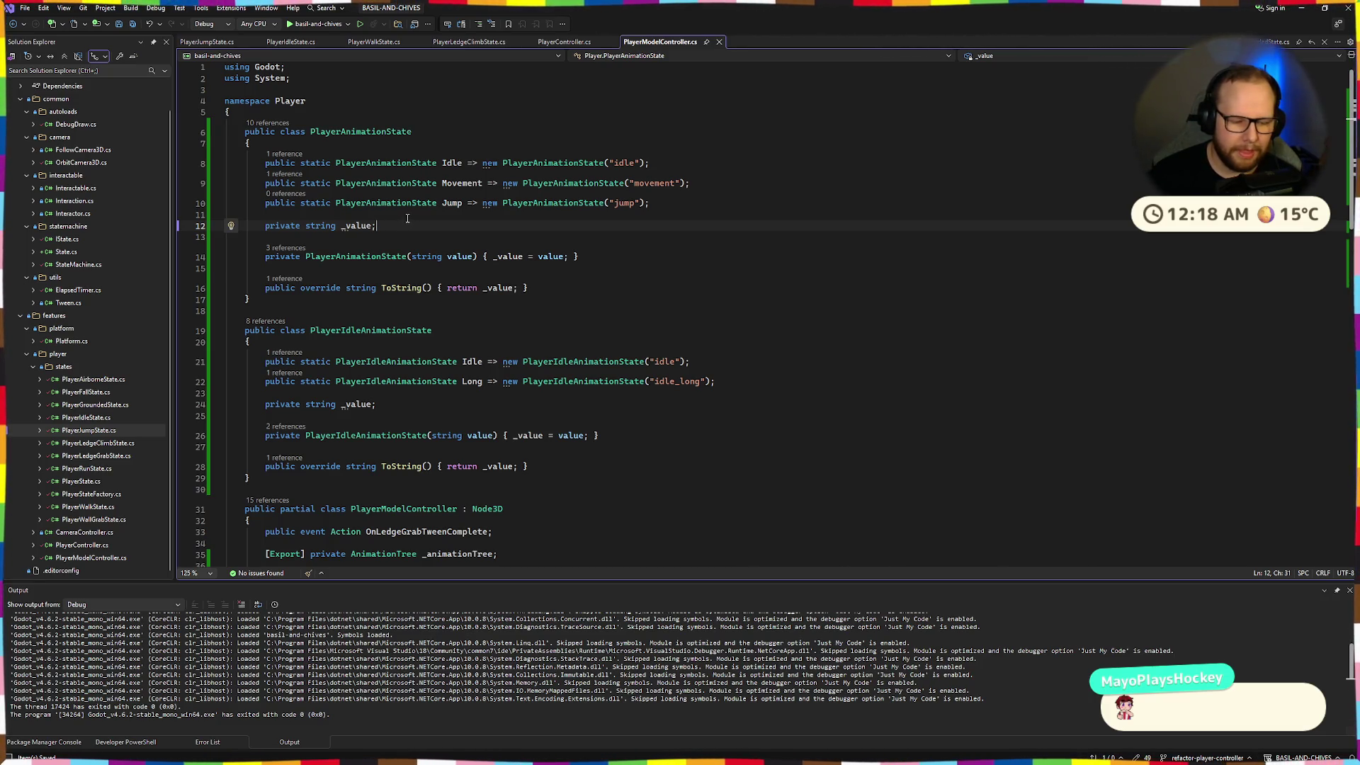
{"action": "mouse_move", "coordinate": [687, 237]}
{"action": "left_mouse_down"}
{"action": "mouse_move", "coordinate": [311, 183]}
{"action": "mouse_move", "coordinate": [297, 164]}
{"action": "left_mouse_up"}
{"action": "left_click", "coordinate": [687, 235]}
{"action": "scroll", "coordinate": [680, 218], "scroll_direction": "down", "scroll_amount": 5}
{"action": "scroll", "coordinate": [680, 217], "scroll_direction": "up", "scroll_amount": 5}
{"action": "left_click", "coordinate": [559, 43]}
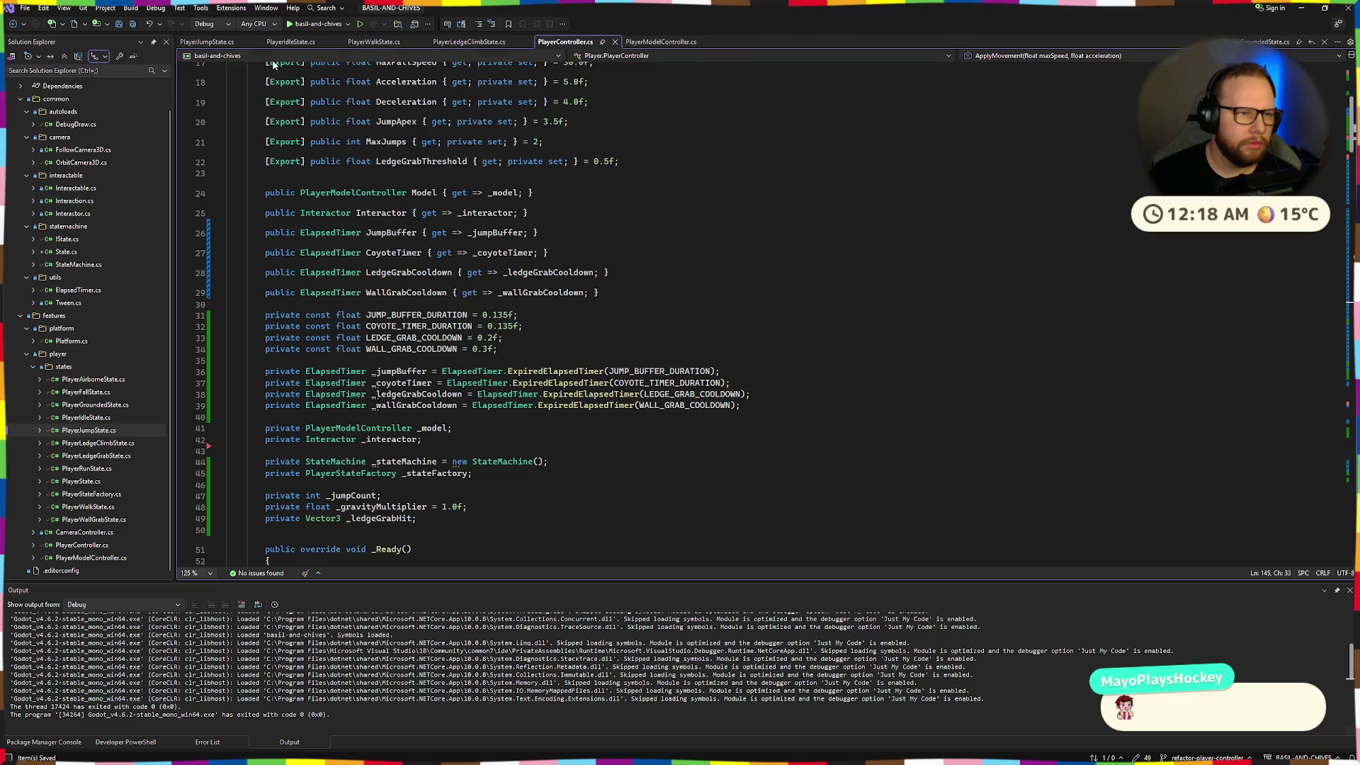
Start a new line at the top of PlayerJumpState's OnEnter with Player.Model.Set
{"action": "left_click", "coordinate": [287, 42]}
{"action": "left_click", "coordinate": [204, 43]}
{"action": "left_click", "coordinate": [370, 186]}
{"action": "key", "text": "Return"}
{"action": "key", "text": "Return"}
{"action": "key", "text": "Up"}
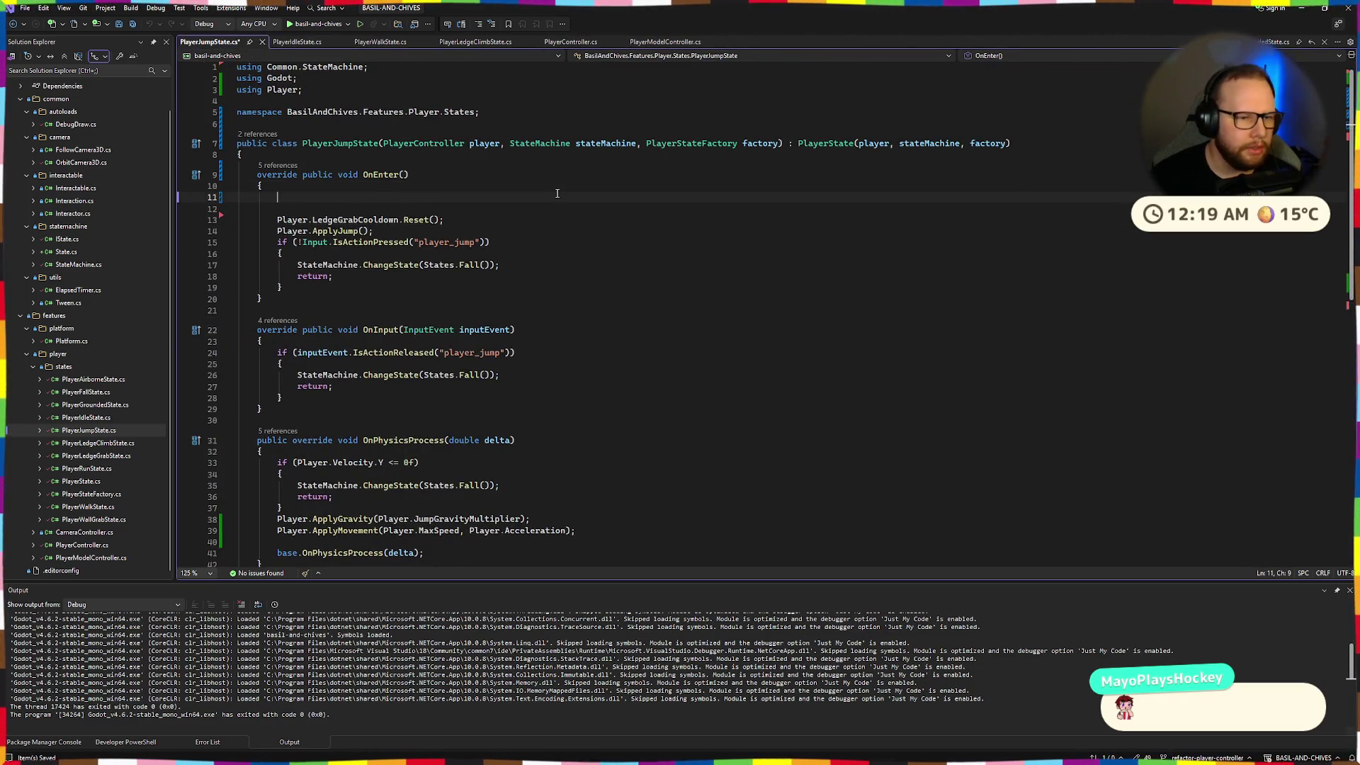
{"action": "type", "text": "Player.Model."}
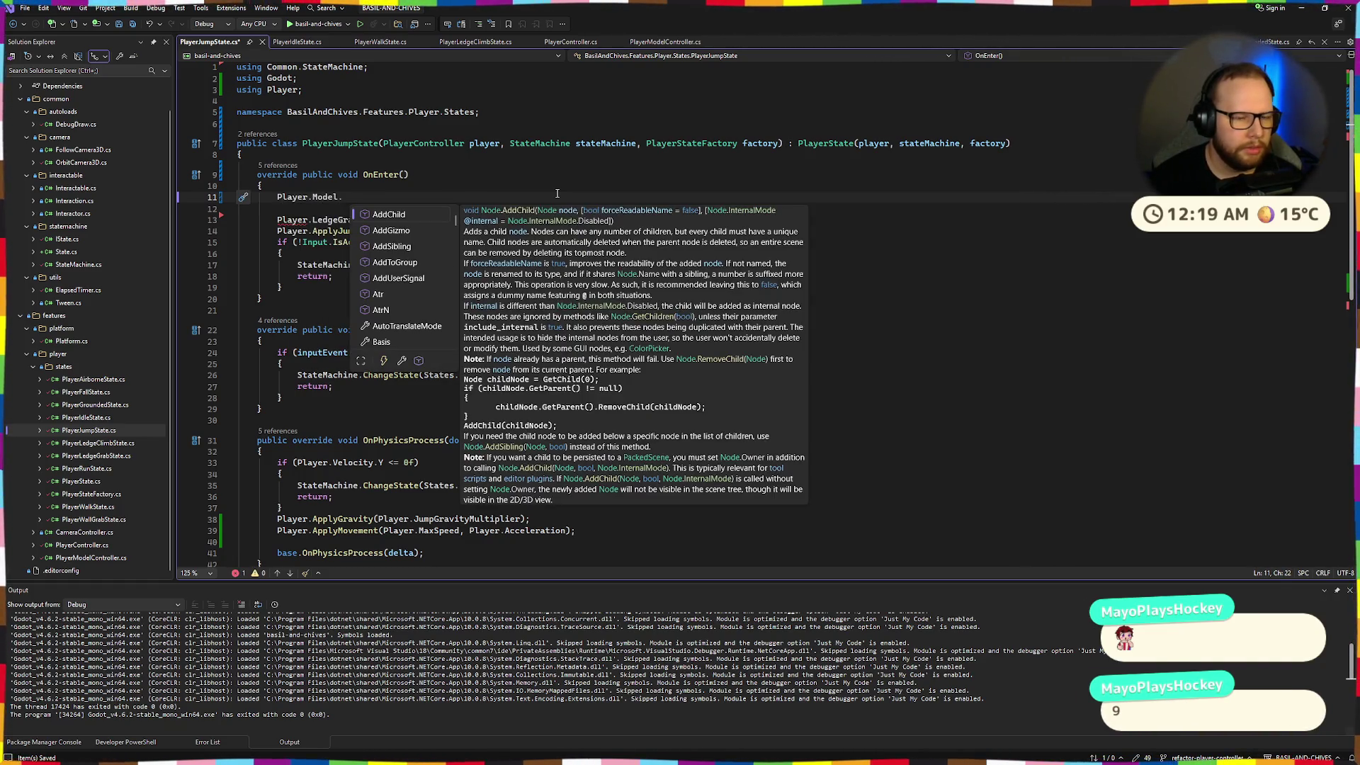
{"action": "type", "text": "Set"}
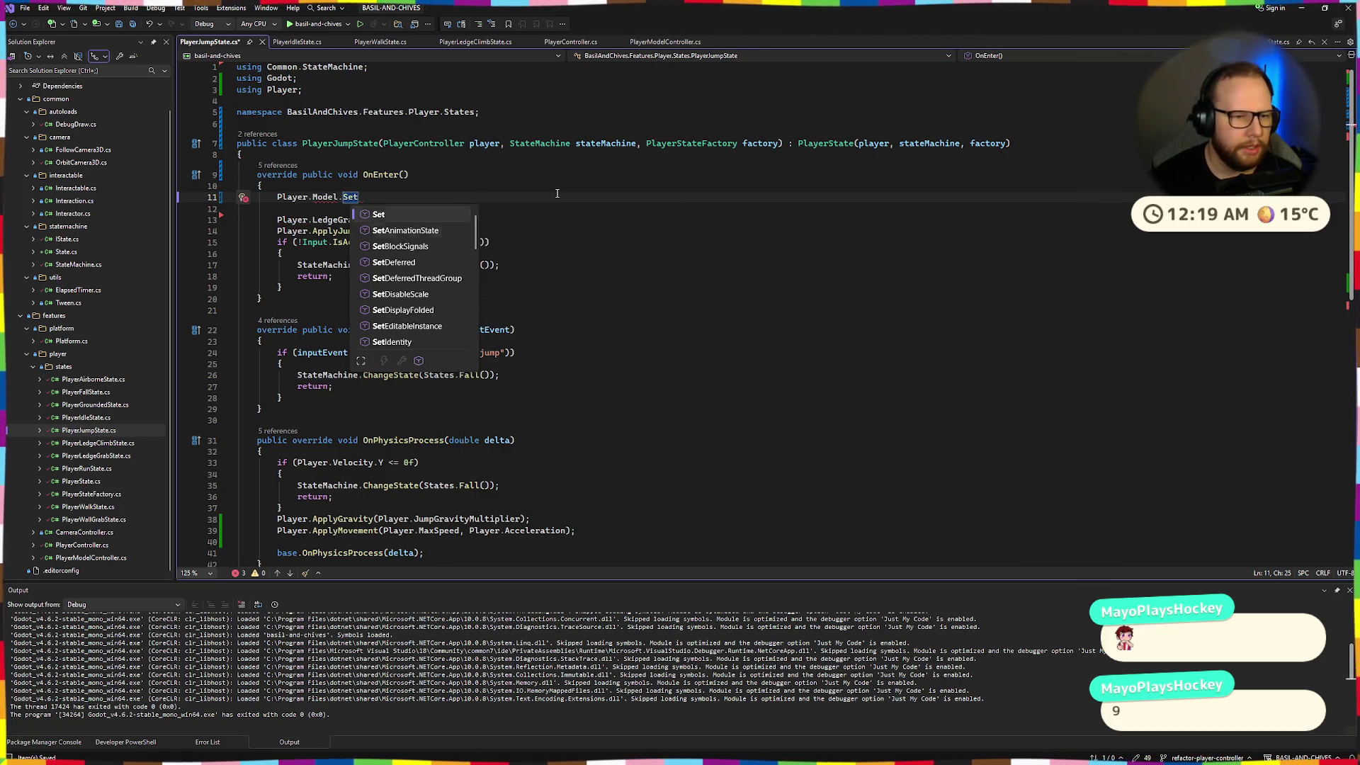
{"action": "key", "text": "Escape"}
{"action": "key", "text": "Down"}
{"action": "key", "text": "Up"}
{"action": "key", "text": "ctrl+Left"}
{"action": "key", "text": "ctrl+Left"}
Complete it as Player.Model.SetAnimationState(PlayerAnimationState.Jump); and save PlayerJumpState.cs
{"action": "type", "text": "Atio"}
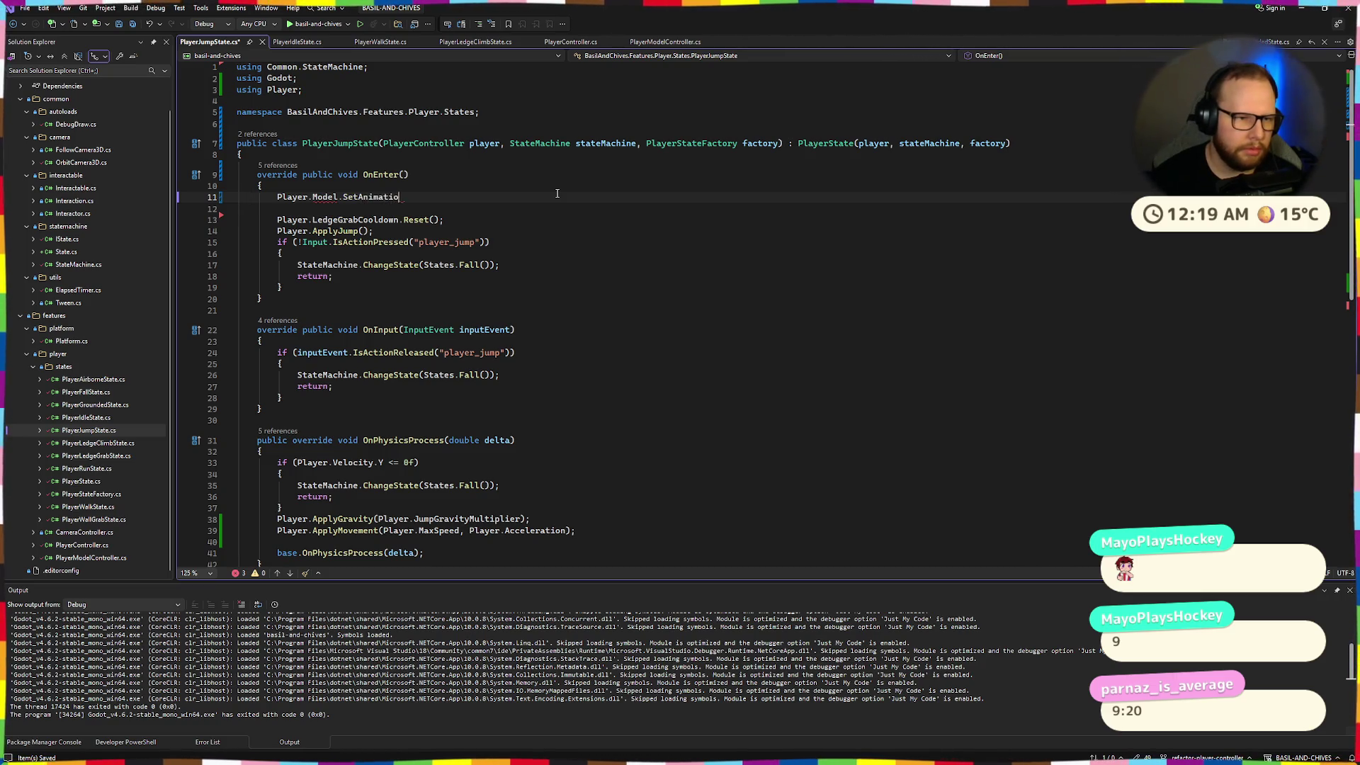
{"action": "type", "text": "tate "}
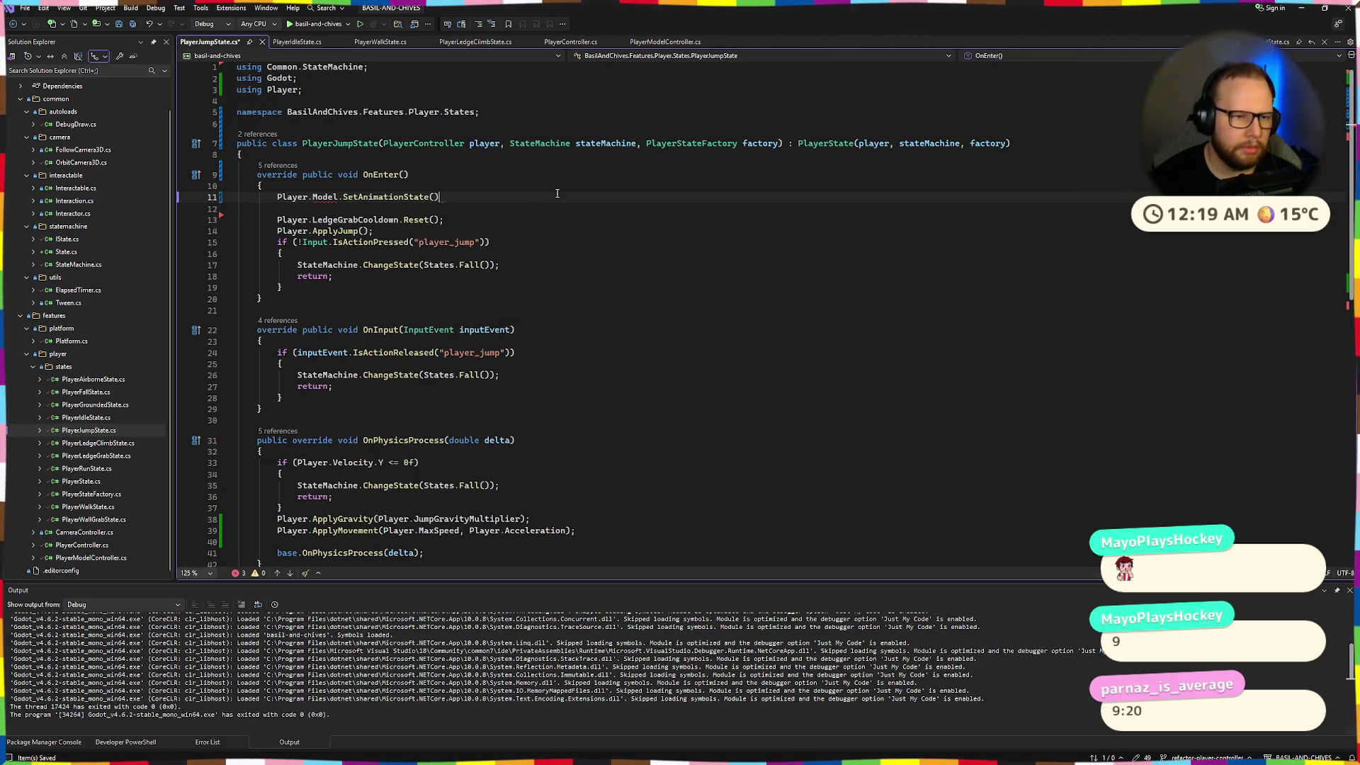
{"action": "type", "text": "PlayerAirborneState."}
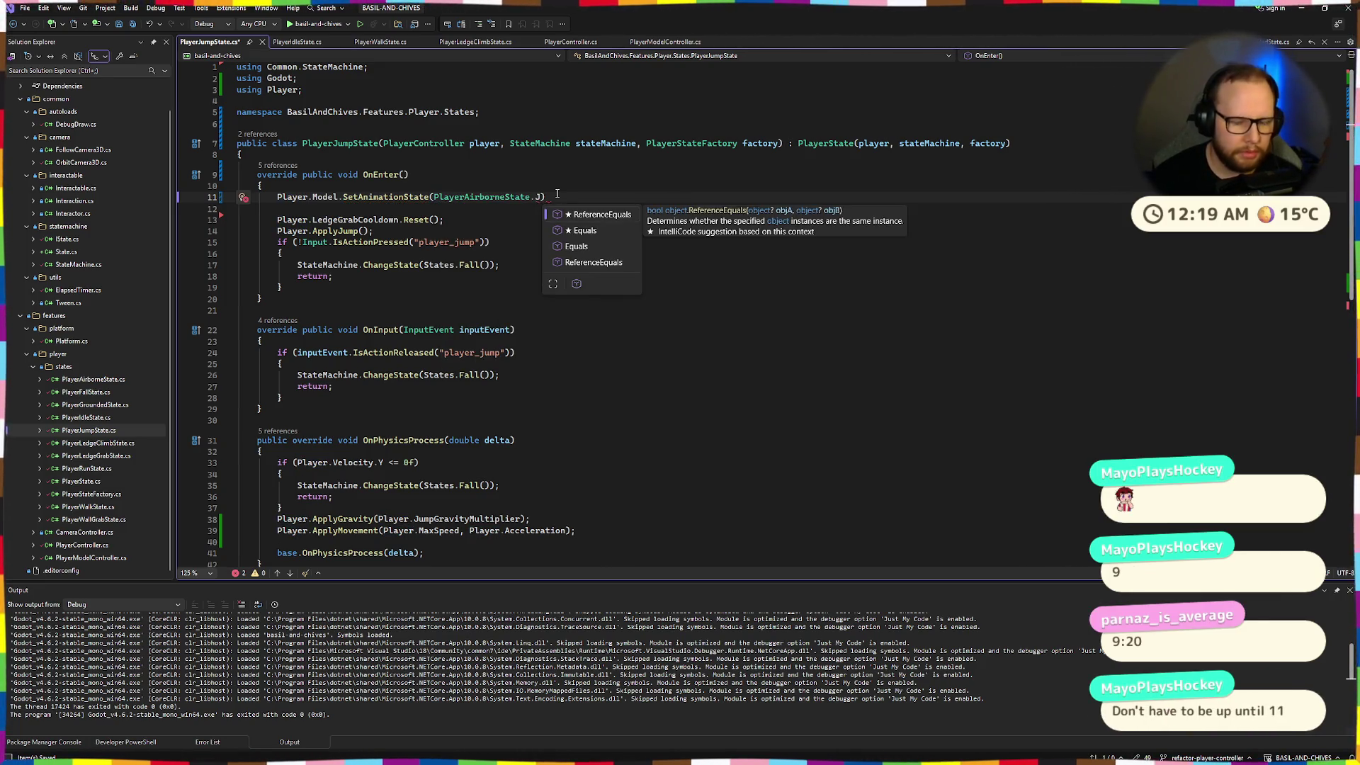
{"action": "type", "text": "Juymp"}
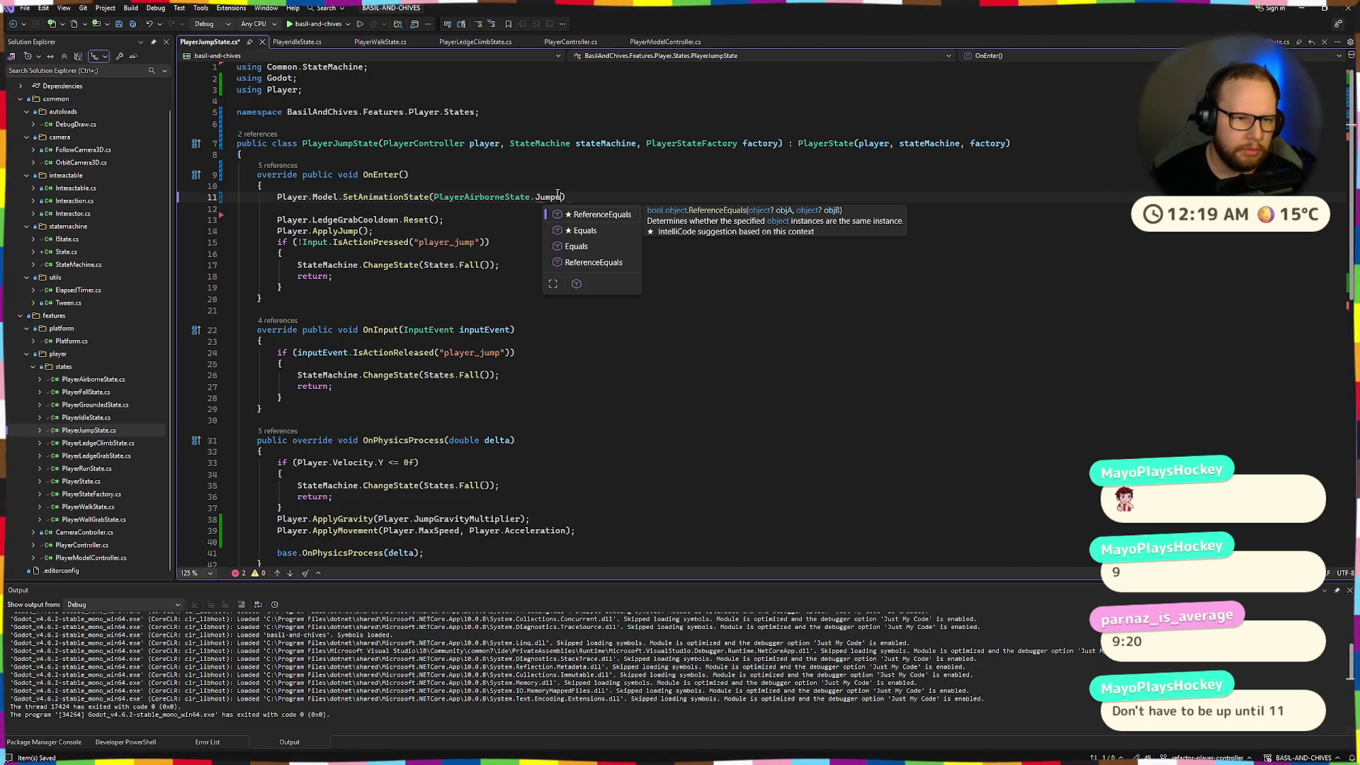
{"action": "key", "text": "ctrl+BackSpace"}
{"action": "key", "text": "ctrl+BackSpace"}
{"action": "key", "text": "ctrl+BackSpace"}
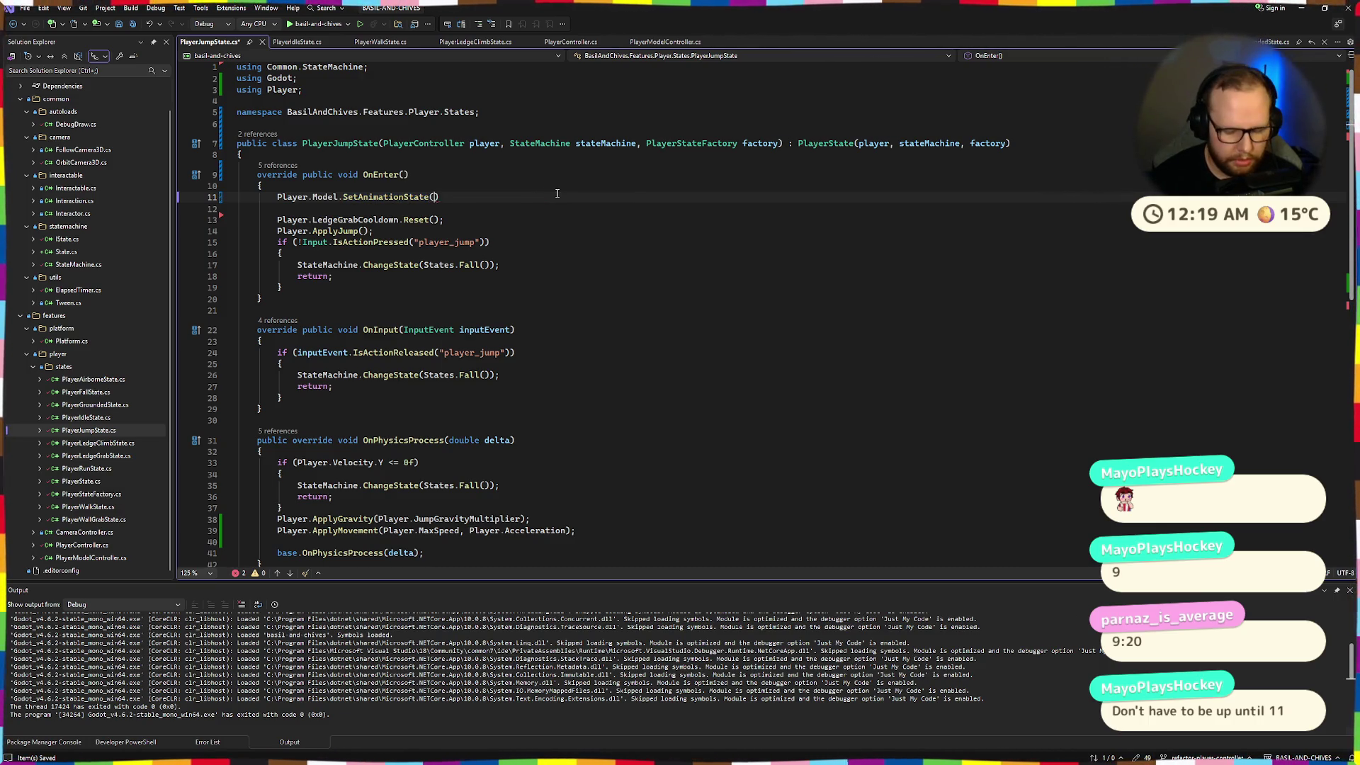
{"action": "type", "text": "PlayerAni"}
{"action": "key", "text": "Tab"}
{"action": "type", "text": ".J"}
{"action": "key", "text": "Tab"}
{"action": "type", "text": ";"}
{"action": "key", "text": "ctrl+s"}
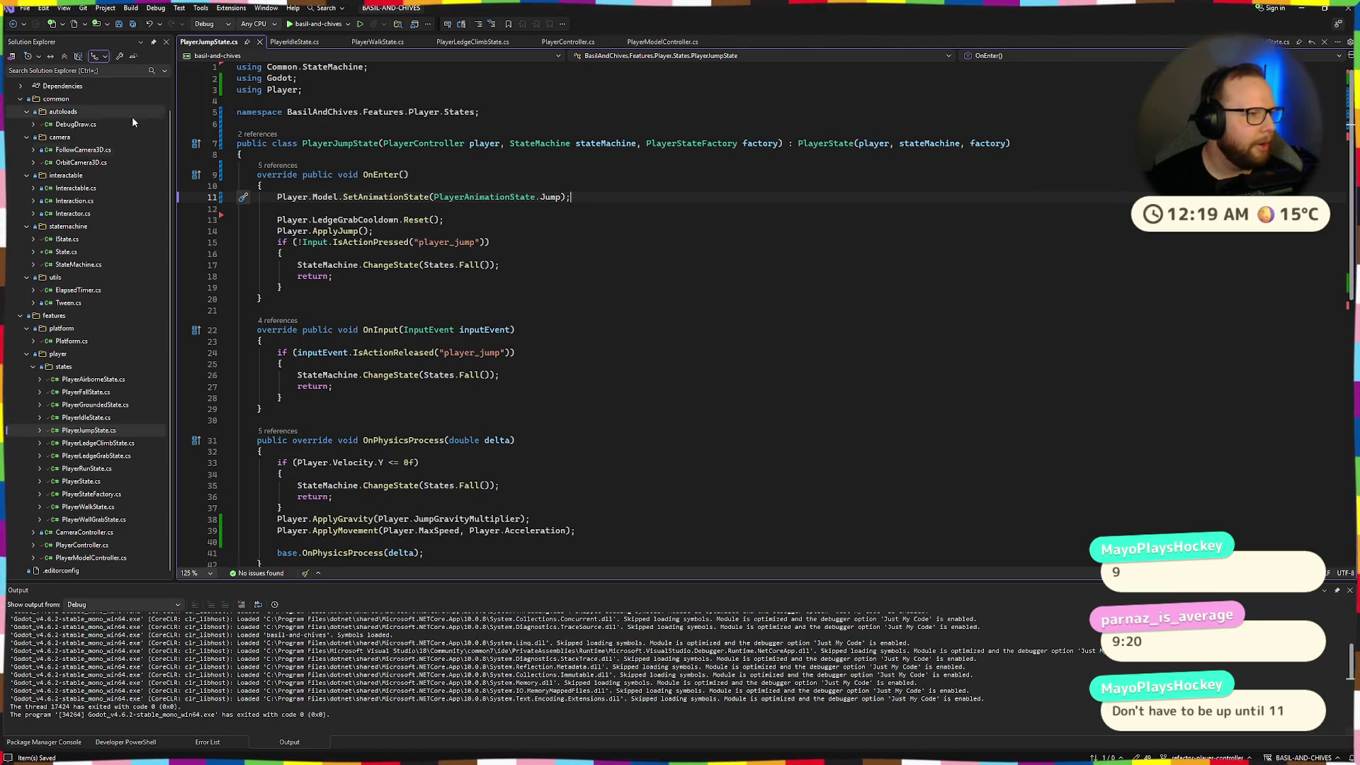
Review the updated OnEnter block by highlighting its code
{"action": "mouse_move", "coordinate": [262, 184]}
{"action": "left_mouse_down"}
{"action": "mouse_move", "coordinate": [298, 254]}
{"action": "mouse_move", "coordinate": [361, 301]}
{"action": "left_mouse_up"}
{"action": "left_click", "coordinate": [361, 301]}
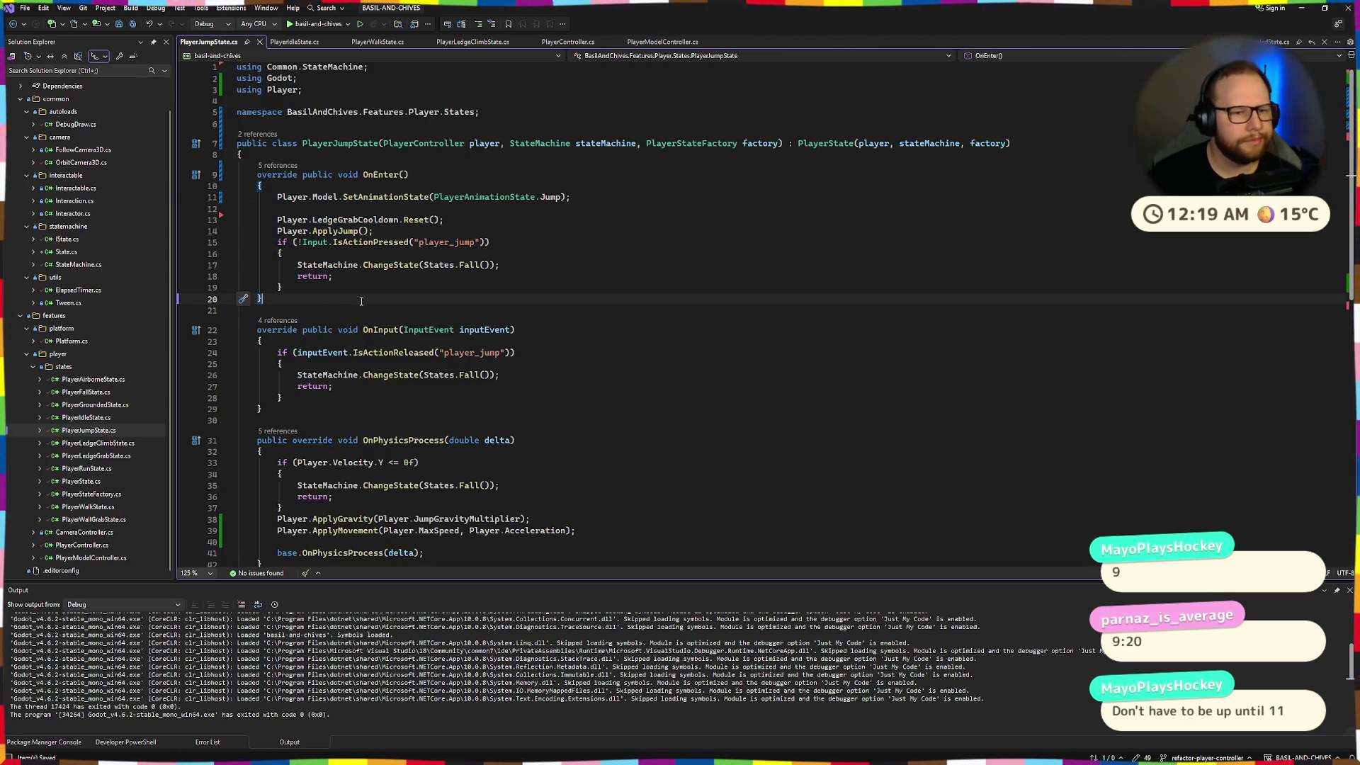
{"action": "left_click_drag", "start_coordinate": [240, 174], "coordinate": [394, 290]}
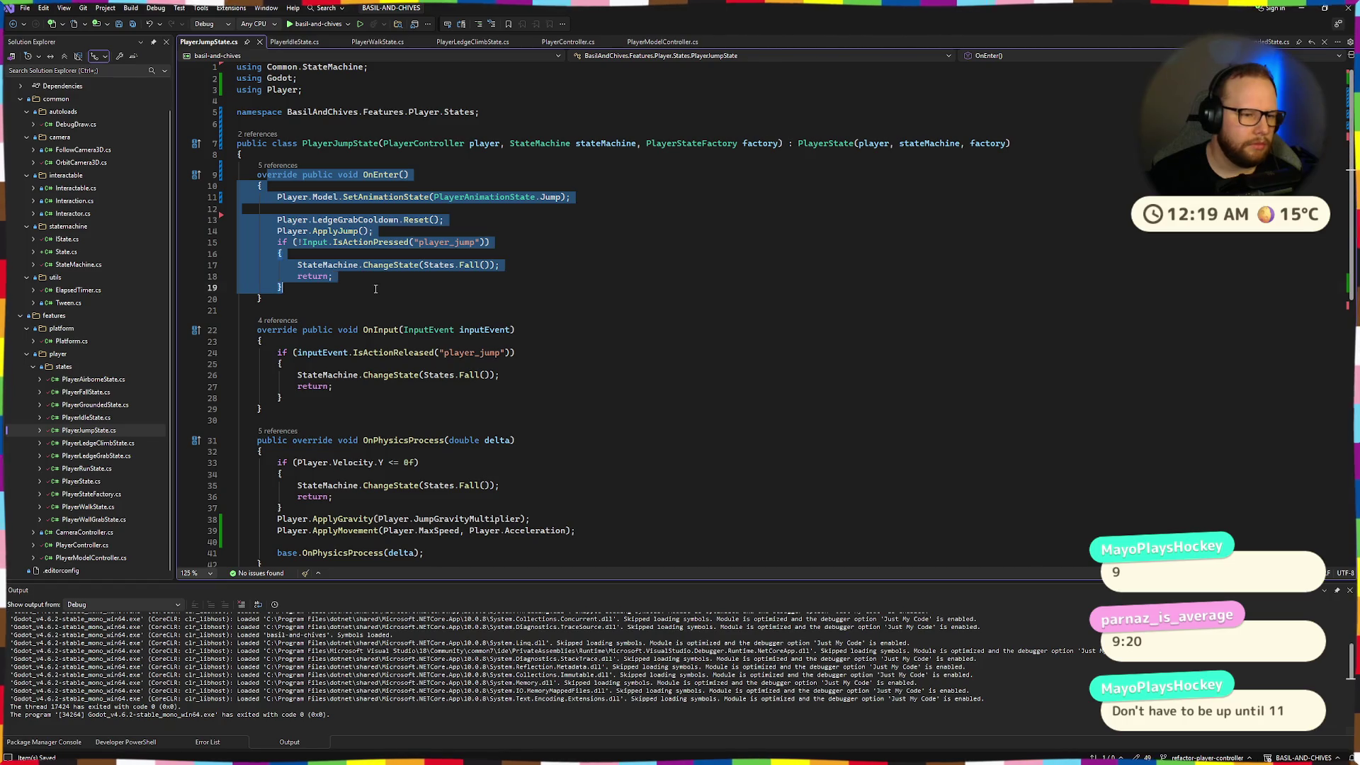
{"action": "left_click", "coordinate": [394, 287]}
{"action": "scroll", "coordinate": [393, 288], "scroll_direction": "down", "scroll_amount": 6}
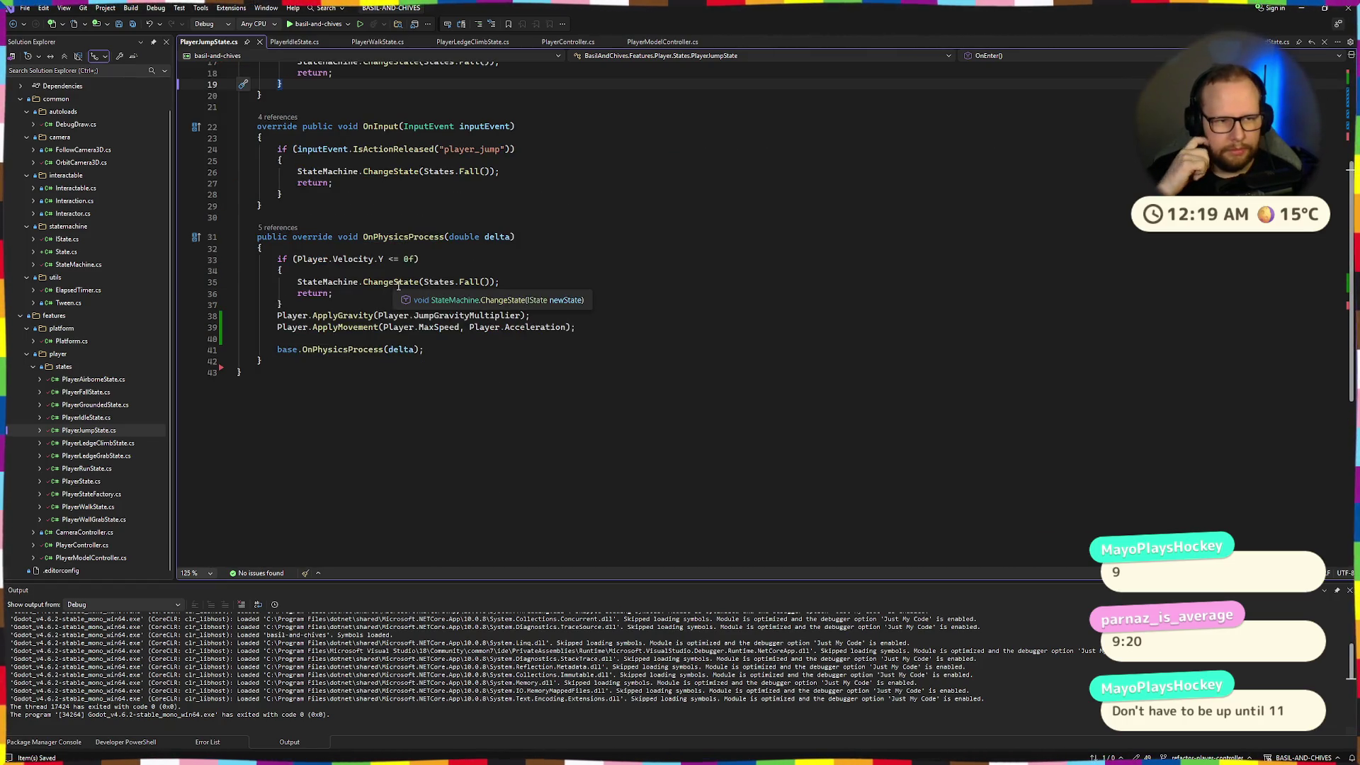
{"action": "scroll", "coordinate": [460, 257], "scroll_direction": "up", "scroll_amount": 6}
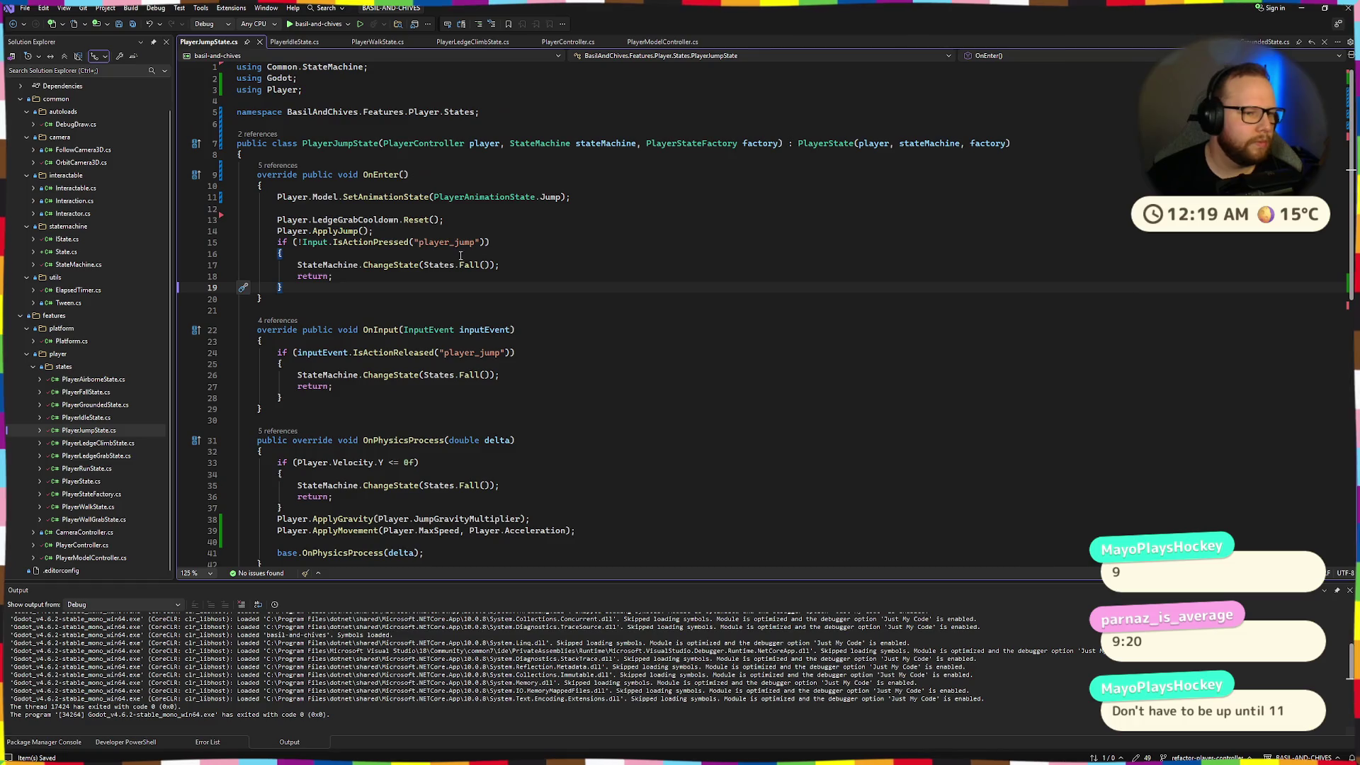
{"action": "mouse_move", "coordinate": [278, 174]}
{"action": "left_mouse_down"}
{"action": "mouse_move", "coordinate": [372, 311]}
{"action": "mouse_move", "coordinate": [333, 174]}
{"action": "left_mouse_up"}
{"action": "left_click", "coordinate": [372, 296]}
{"action": "left_click", "coordinate": [584, 186]}
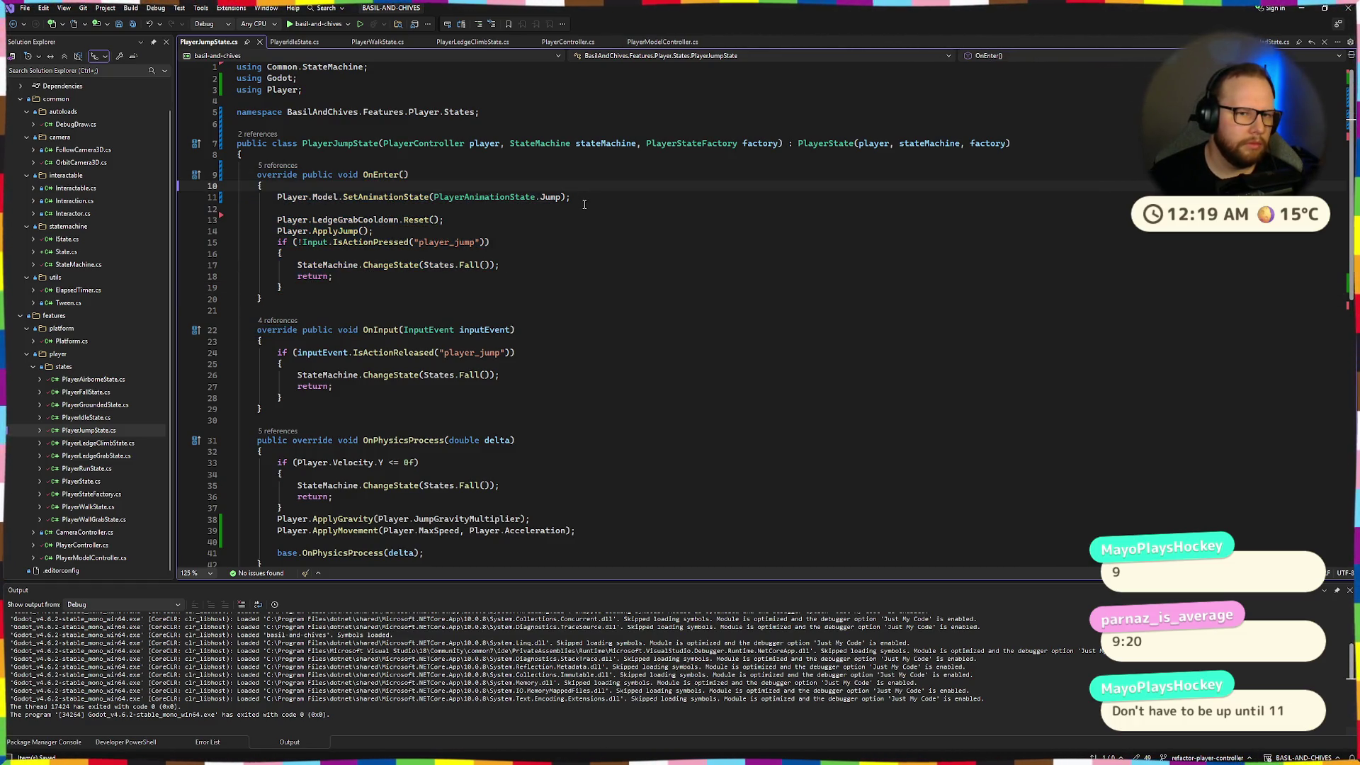
{"action": "scroll", "coordinate": [573, 226], "scroll_direction": "down", "scroll_amount": 4}
{"action": "scroll", "coordinate": [532, 330], "scroll_direction": "up", "scroll_amount": 4}
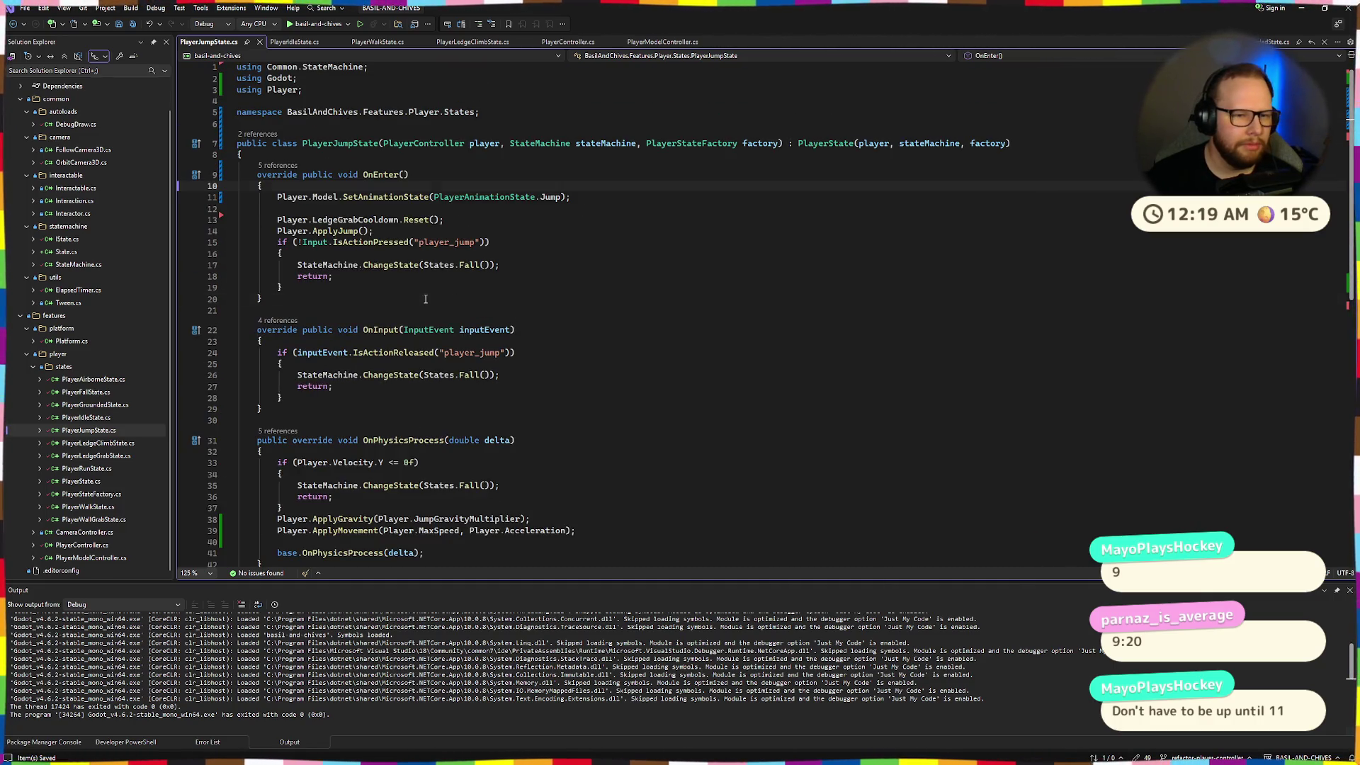
{"action": "left_click_drag", "start_coordinate": [411, 174], "coordinate": [517, 293]}
{"action": "left_click", "coordinate": [411, 175]}
{"action": "left_click_drag", "start_coordinate": [411, 174], "coordinate": [517, 293]}
{"action": "left_click", "coordinate": [518, 292]}
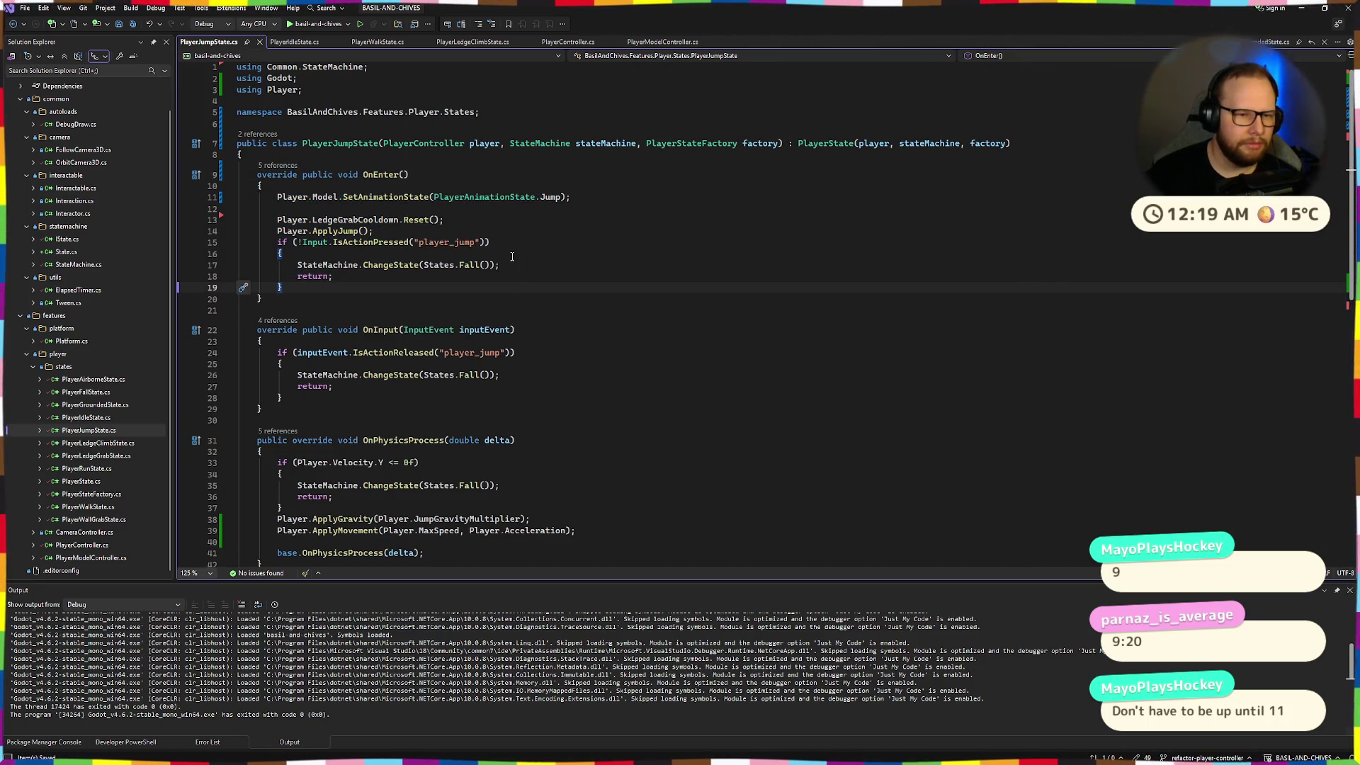
{"action": "key", "text": "ctrl+super+Right"}
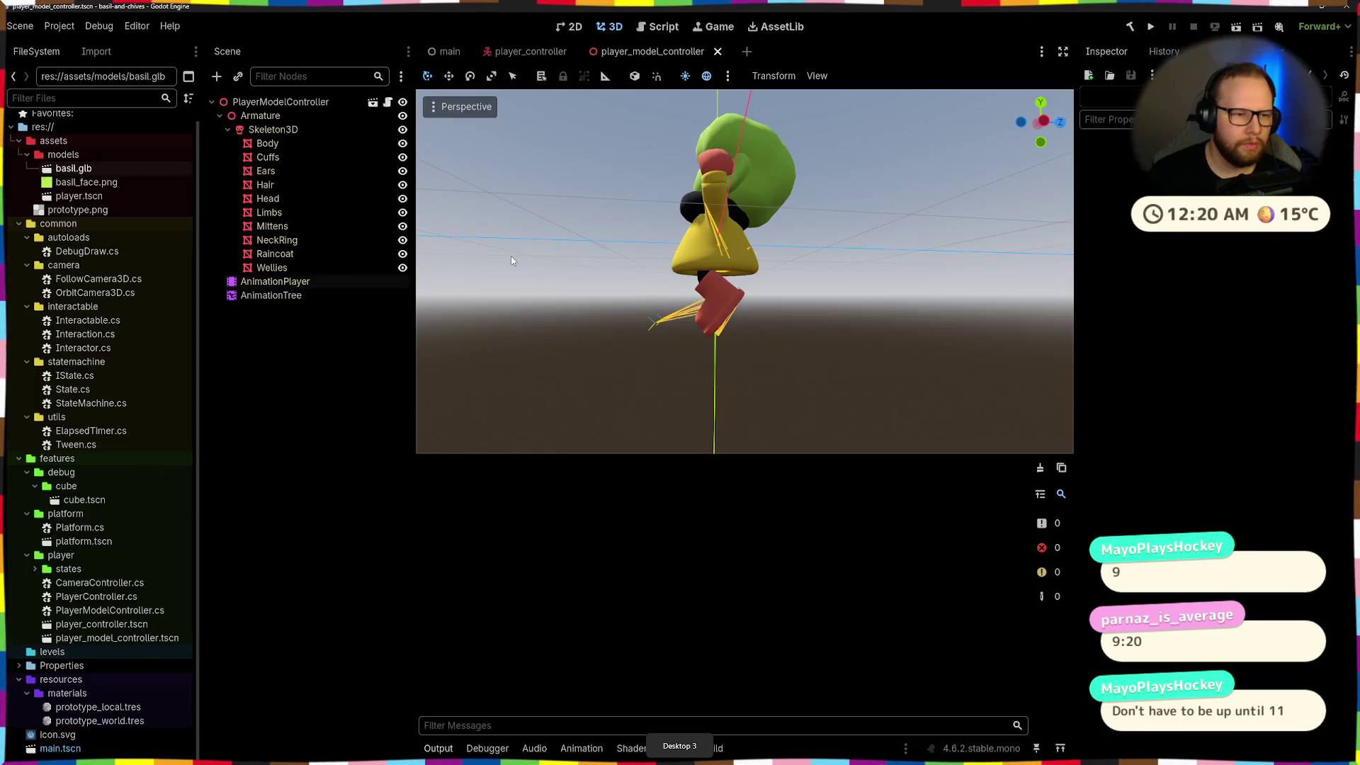
Build and run the game under the Visual Studio debugger, then stop debugging and return to Godot
{"action": "key", "text": "ctrl+super+Right"}
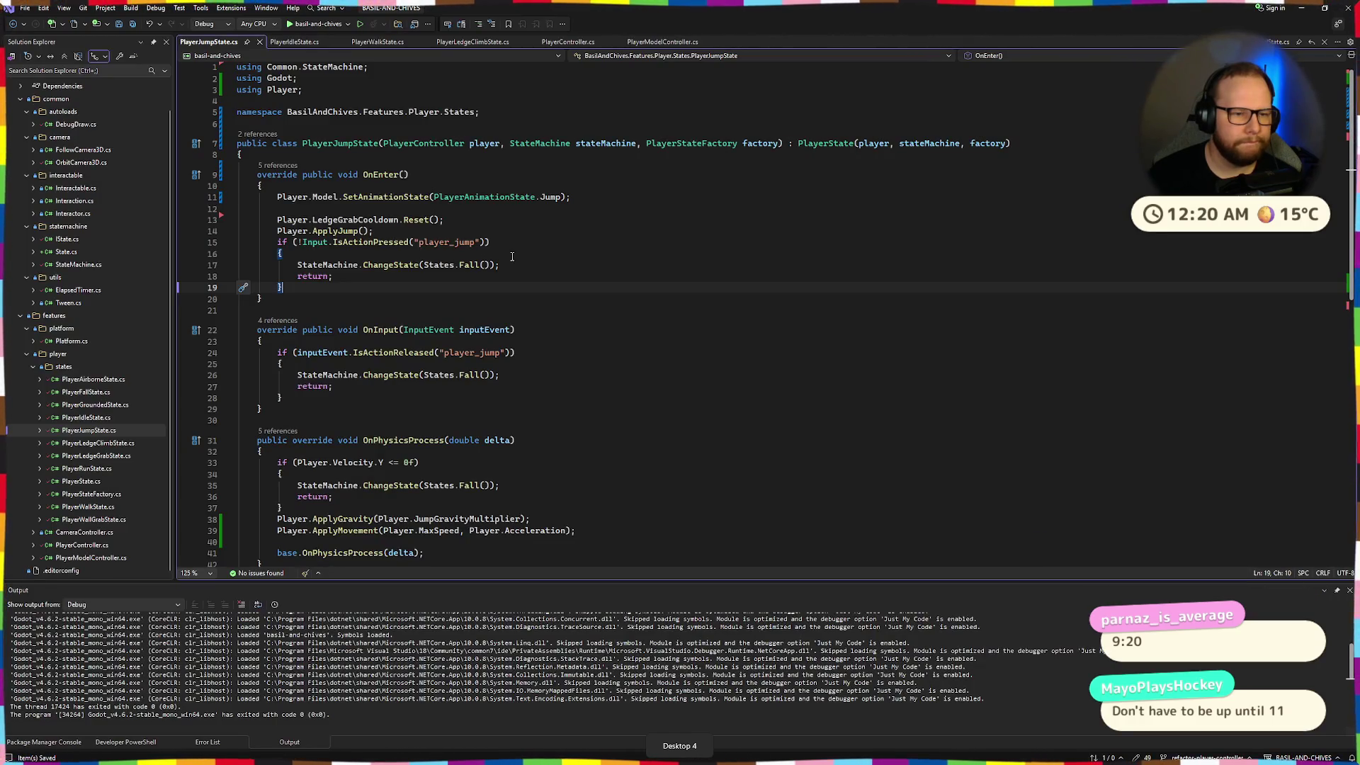
{"action": "key", "text": "ctrl+super+Left"}
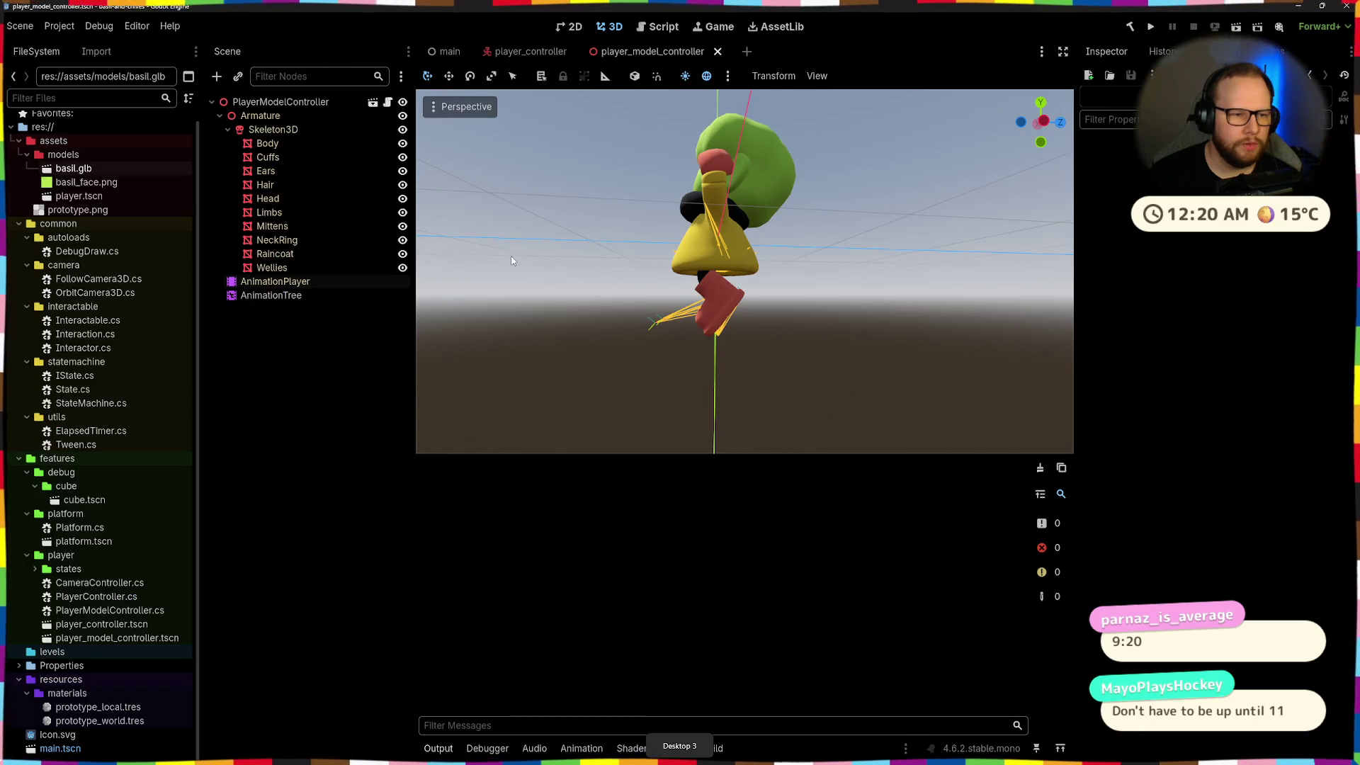
{"action": "key", "text": "ctrl+super+Right"}
{"action": "key", "text": "ctrl+super+Left"}
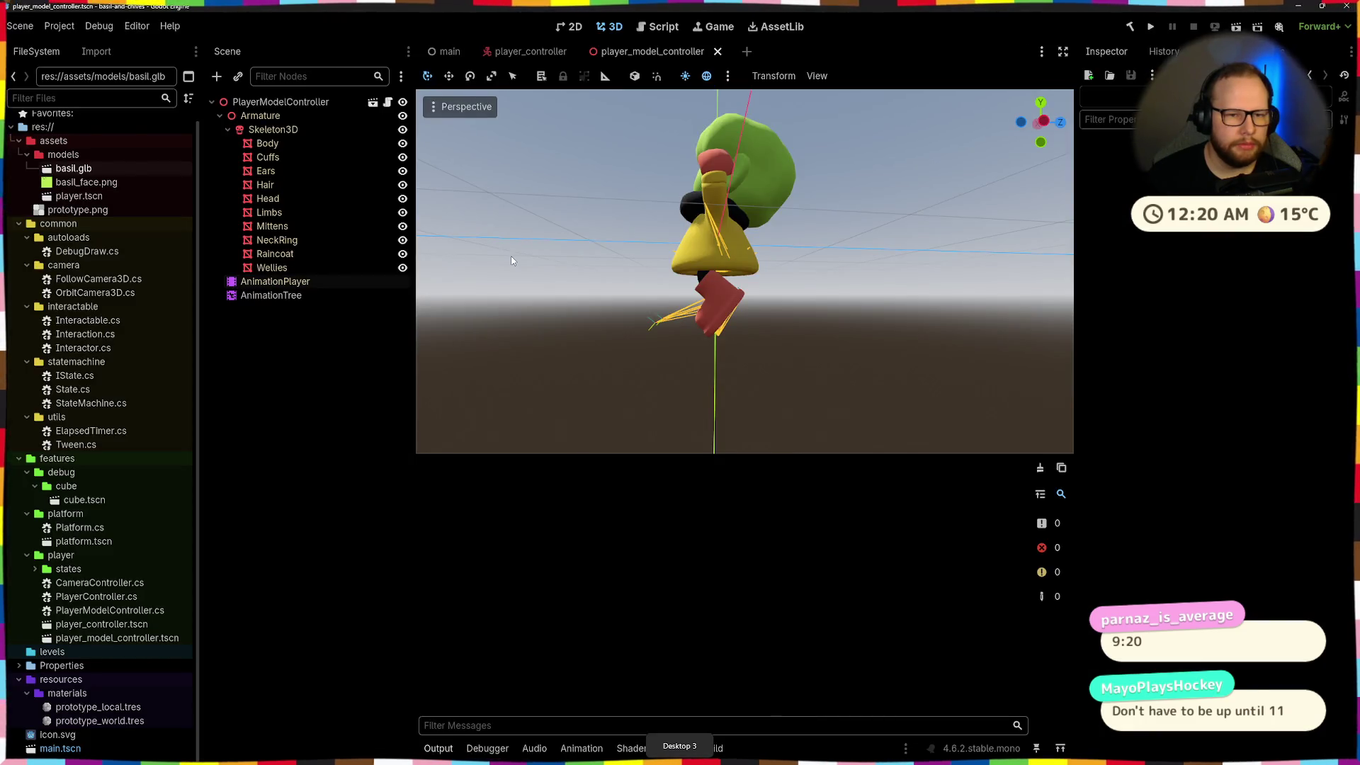
{"action": "key", "text": "ctrl+super+Left"}
{"action": "key", "text": "ctrl+super+Right"}
{"action": "key", "text": "ctrl+super+Right"}
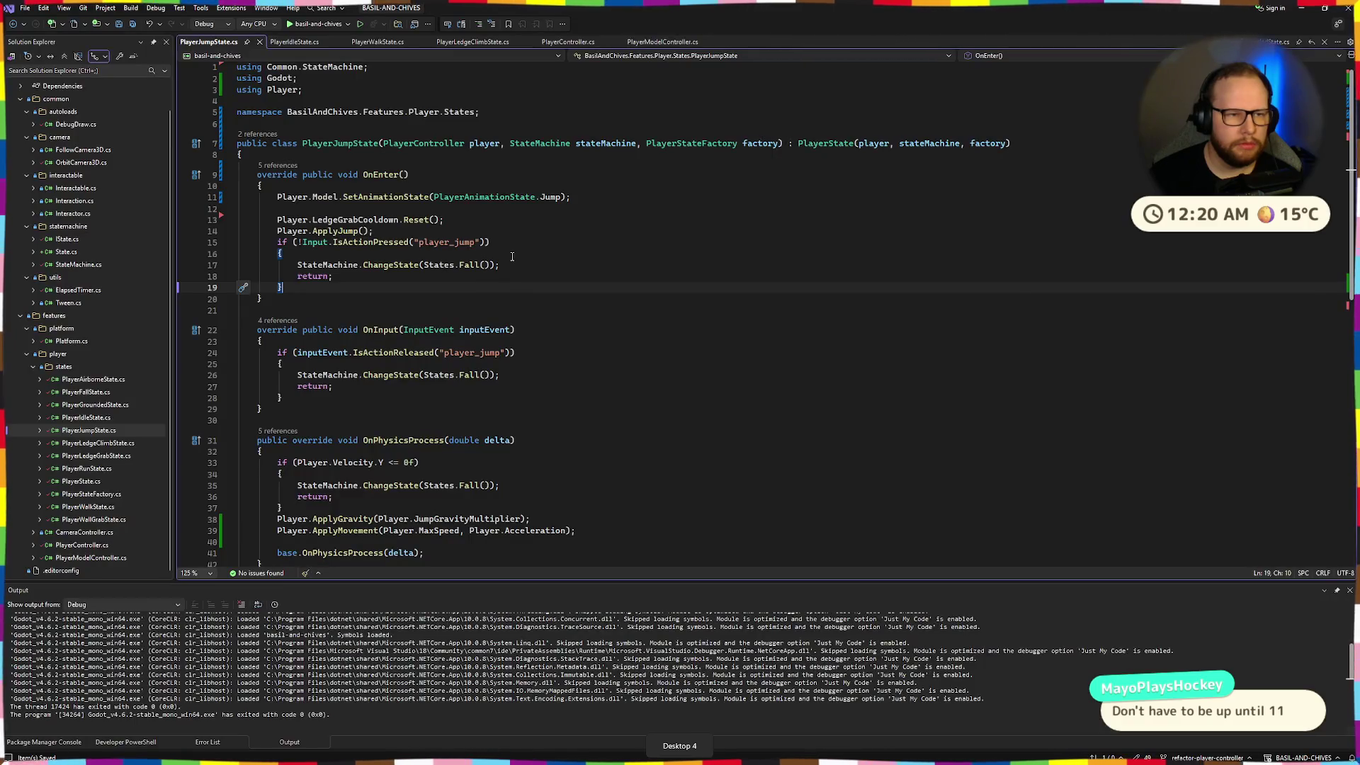
{"action": "left_click", "coordinate": [287, 24]}
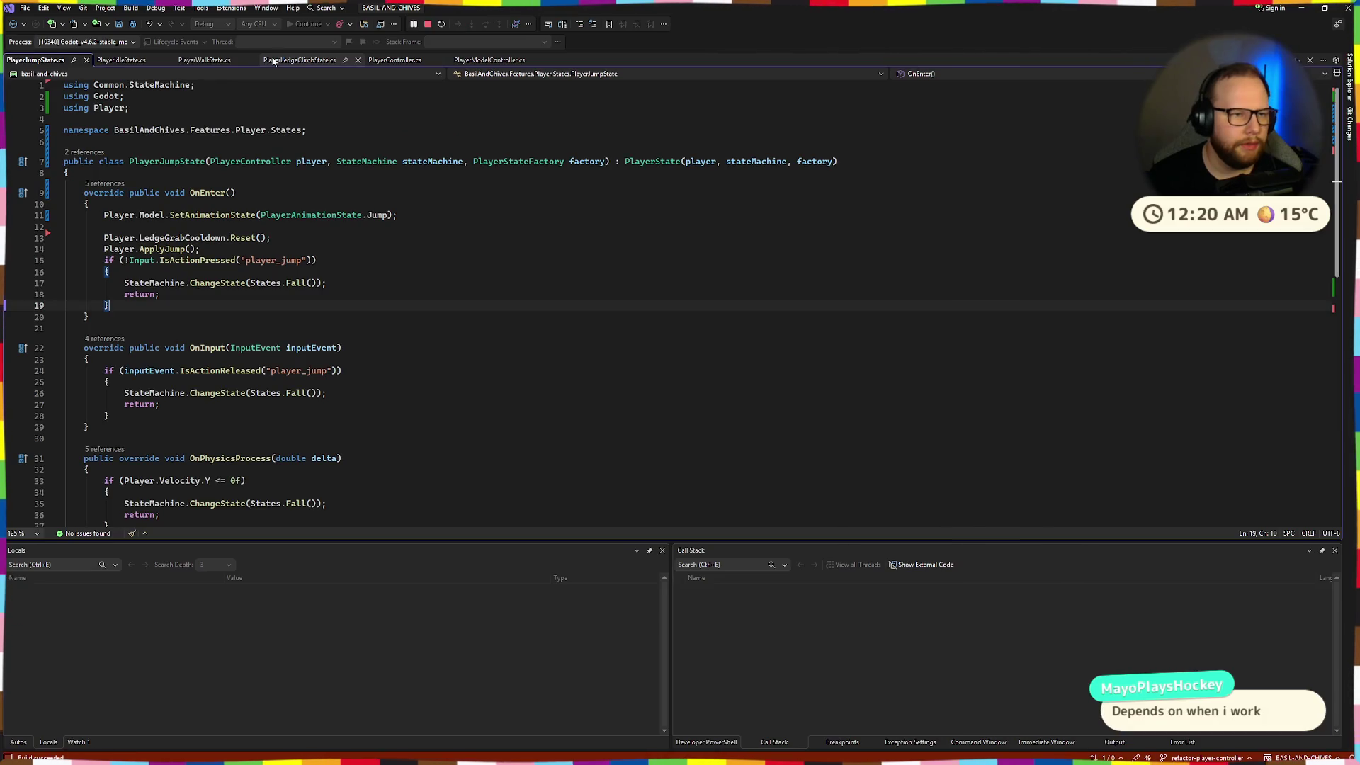
{"action": "key", "text": "Down"}
{"action": "key", "text": "Down"}
{"action": "key", "text": "Down"}
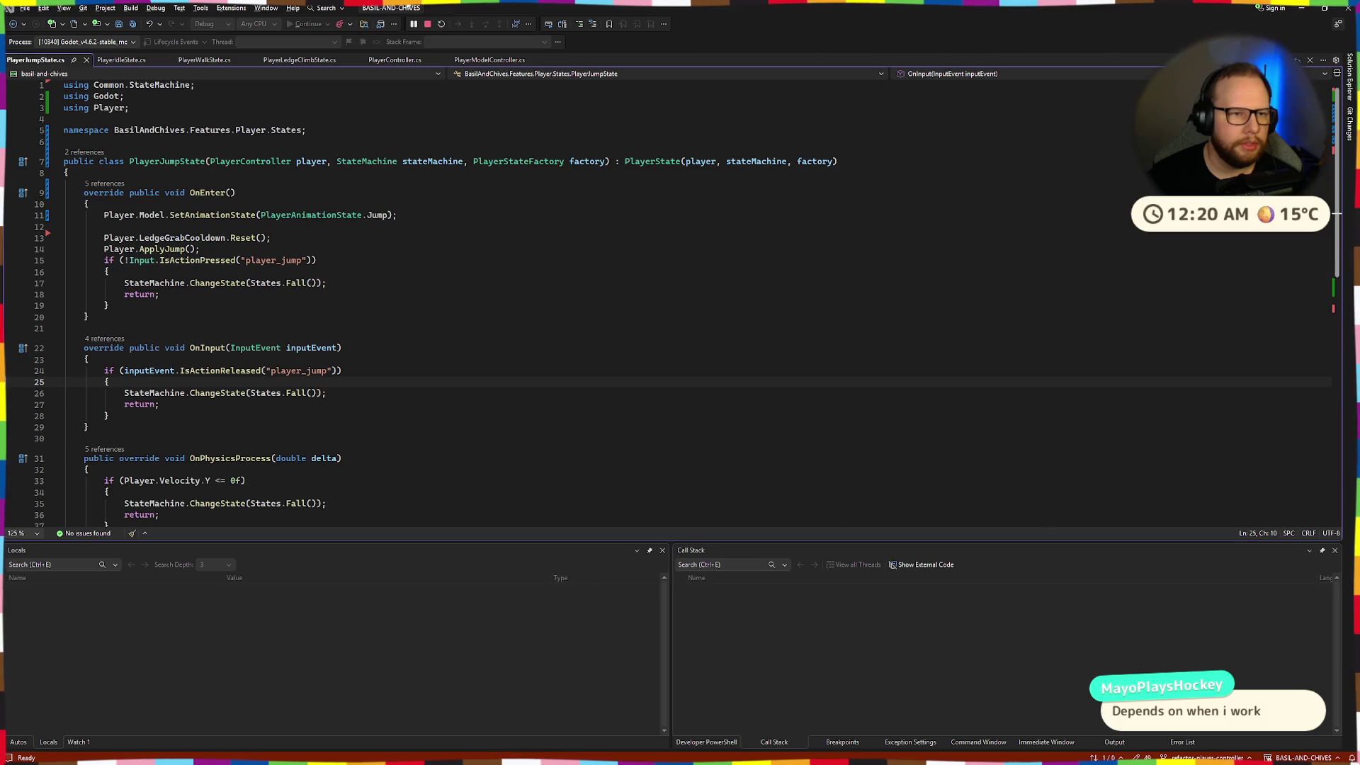
{"action": "left_click", "coordinate": [428, 25]}
{"action": "key", "text": "alt+Tab"}
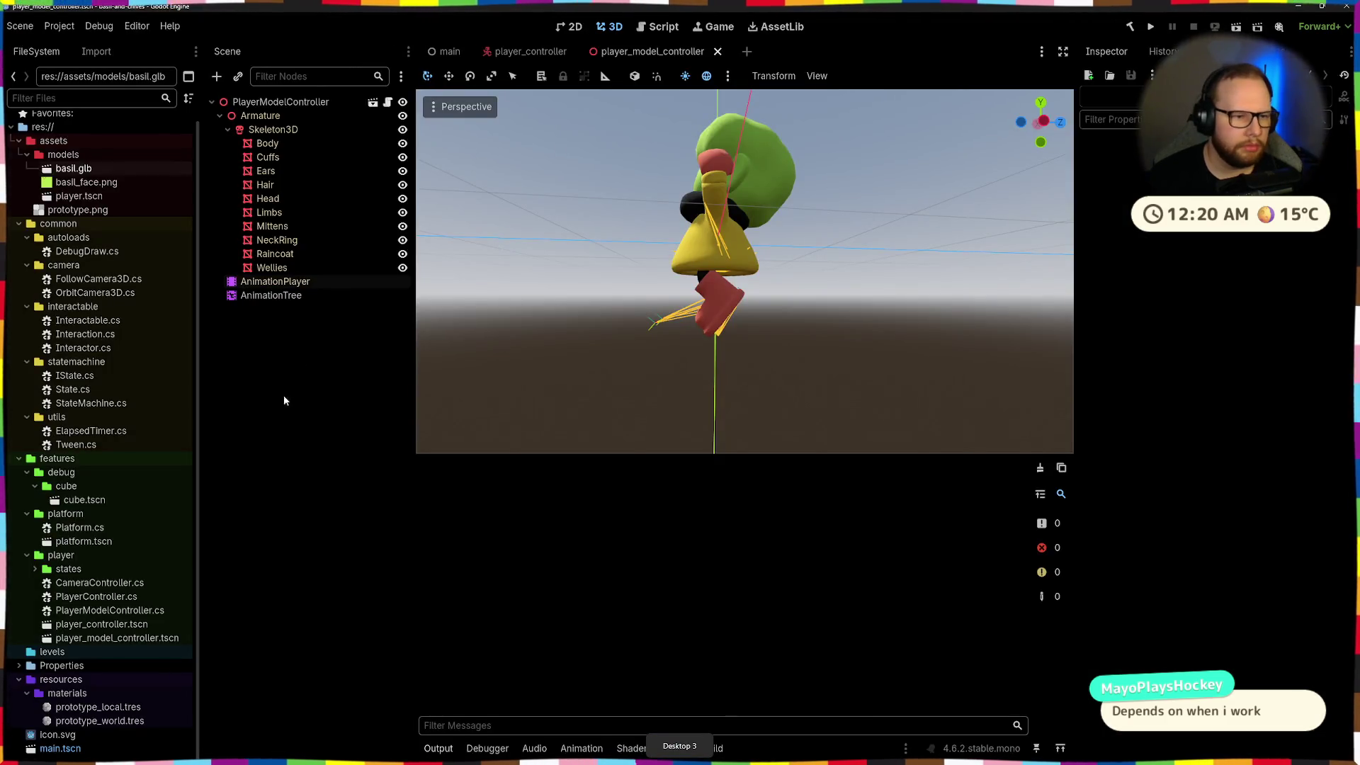
{"action": "left_click", "coordinate": [303, 296]}
Show the AnimationTree graph and check the Transition node's current states
{"action": "left_click", "coordinate": [767, 748]}
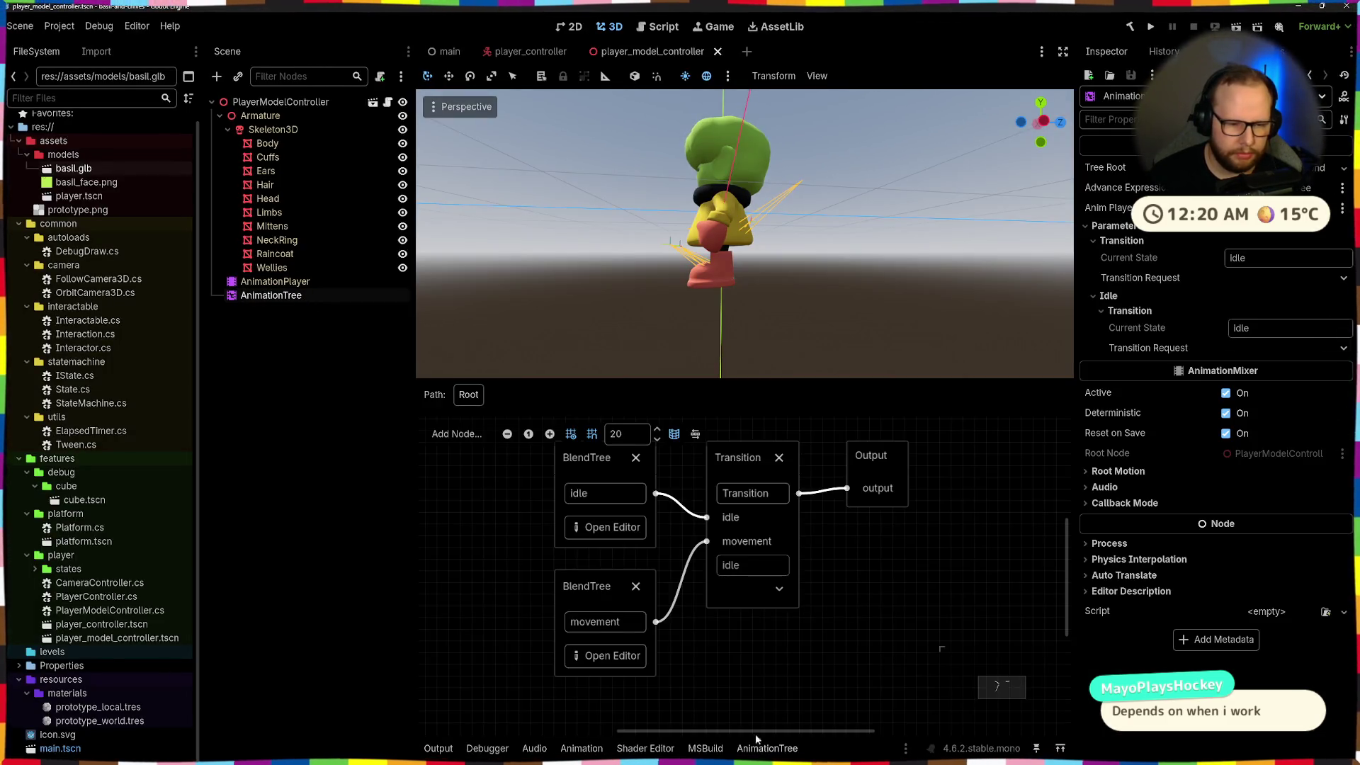
{"action": "scroll", "coordinate": [820, 506], "scroll_direction": "up", "scroll_amount": 2}
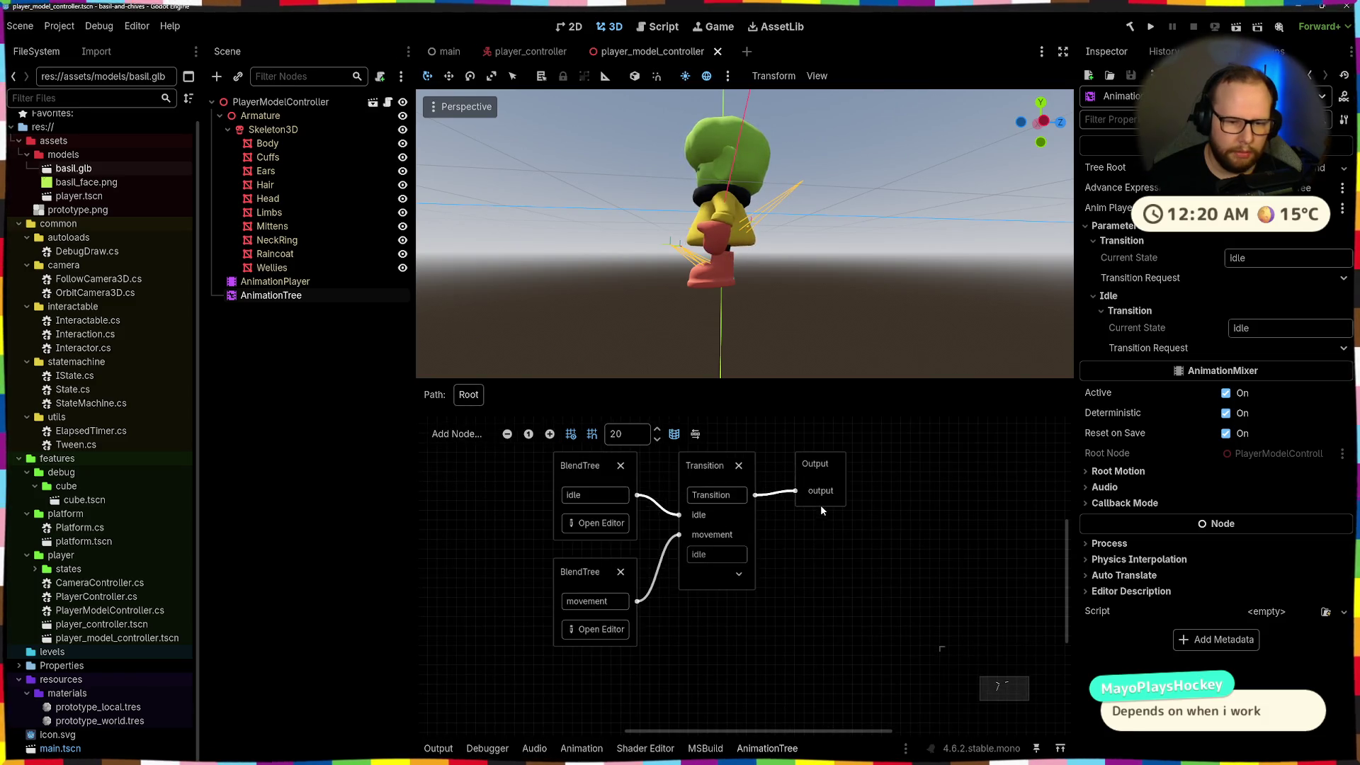
{"action": "mouse_move", "coordinate": [726, 614]}
{"action": "middle_mouse_down"}
{"action": "mouse_move", "coordinate": [766, 550]}
{"action": "mouse_move", "coordinate": [764, 566]}
{"action": "middle_mouse_up"}
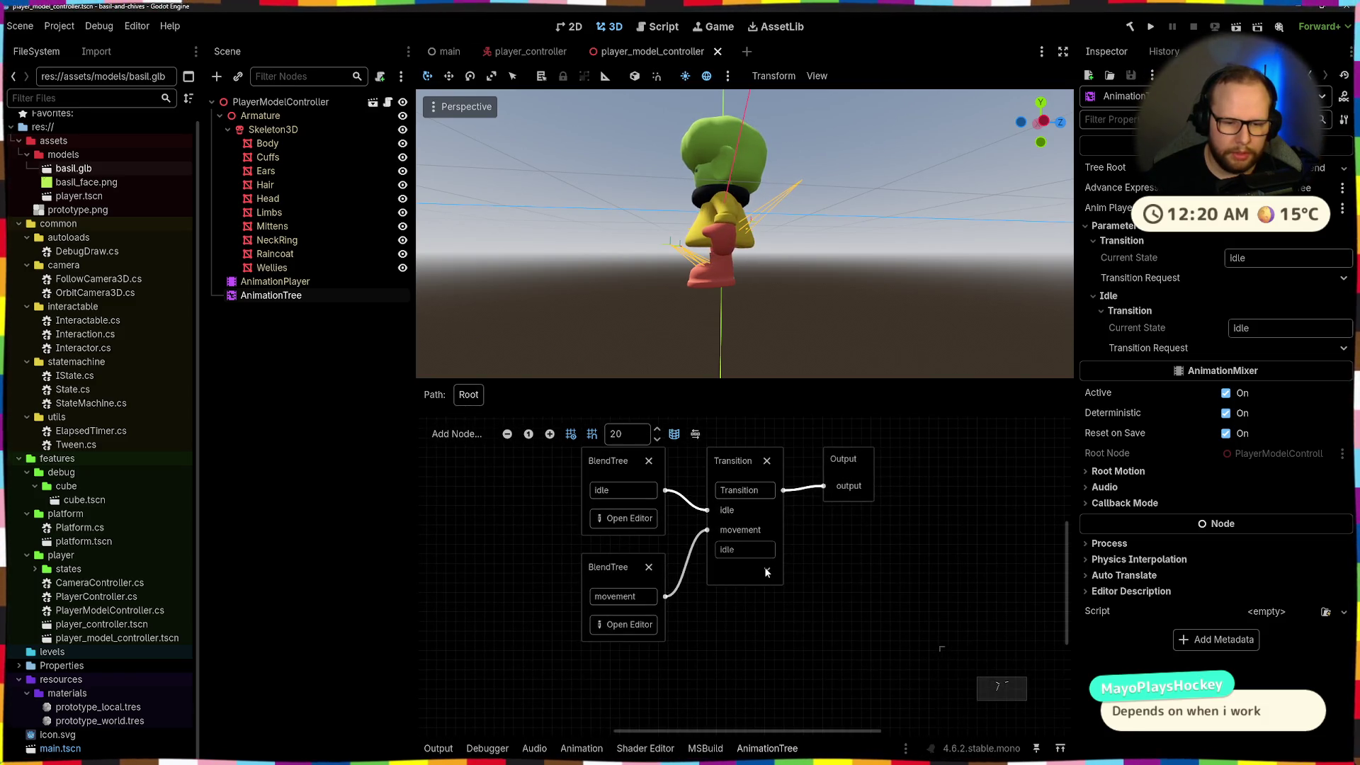
{"action": "left_click", "coordinate": [767, 569]}
{"action": "left_click", "coordinate": [737, 592]}
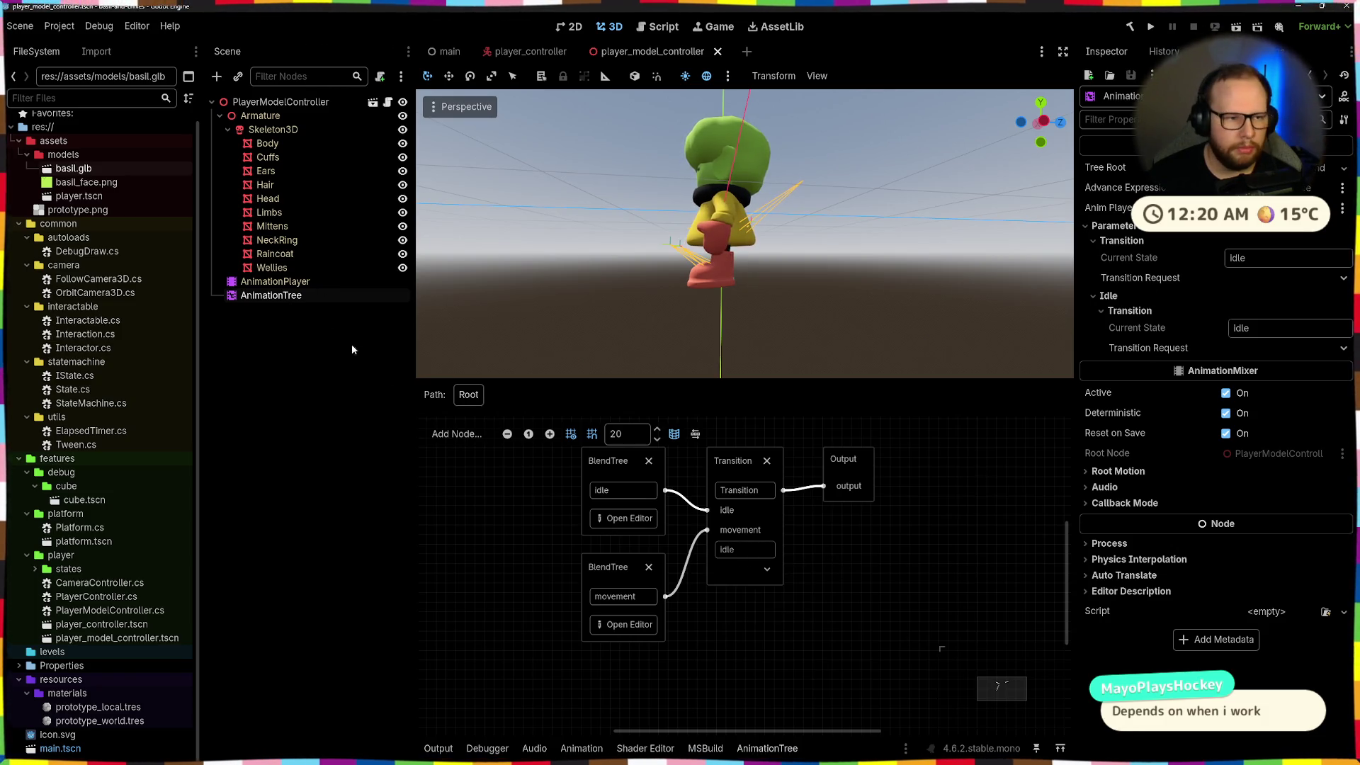
Add a third Transition input named jump, remove the extra state_3, and start connecting it
{"action": "left_click", "coordinate": [749, 457]}
{"action": "left_click", "coordinate": [1225, 430]}
{"action": "left_click", "coordinate": [1253, 432]}
{"action": "type", "text": "jump"}
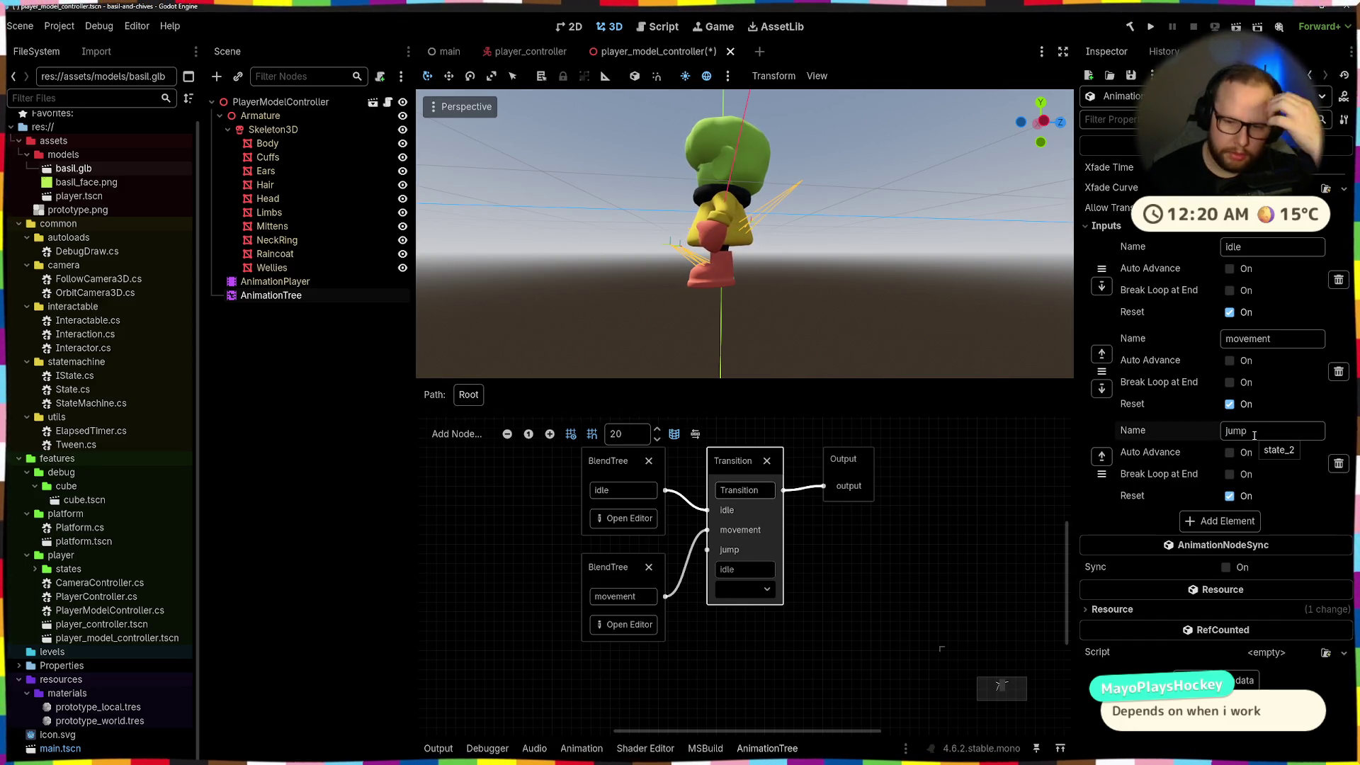
{"action": "left_click", "coordinate": [1227, 522]}
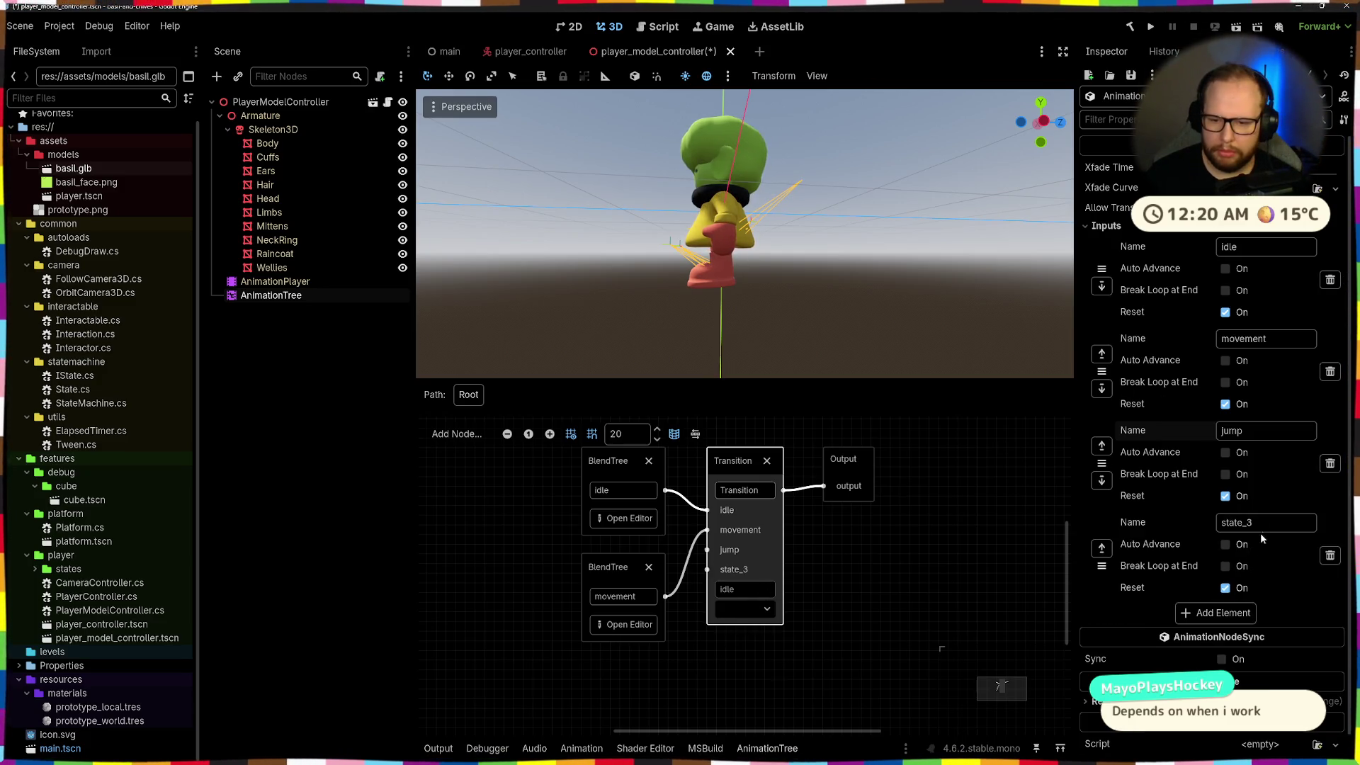
{"action": "left_click", "coordinate": [1328, 556]}
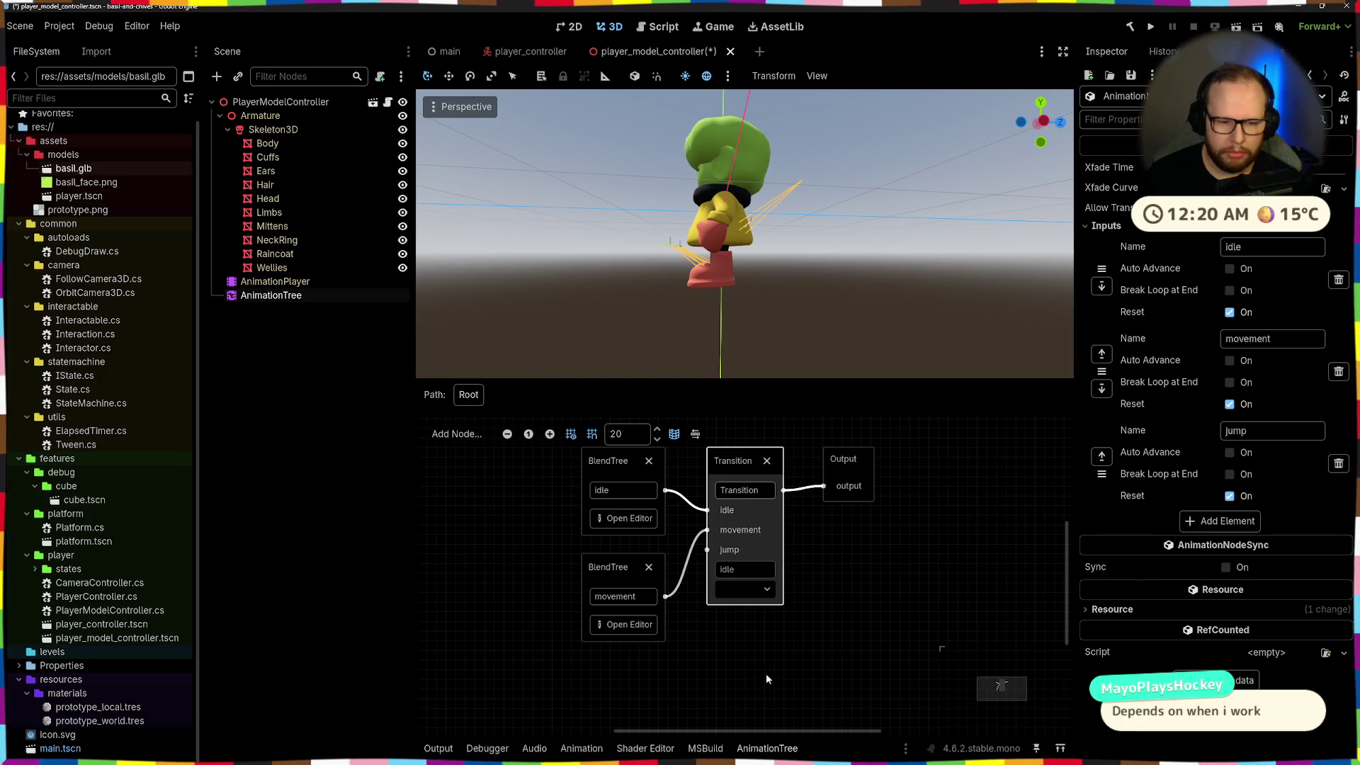
{"action": "middle_click_drag", "start_coordinate": [761, 674], "coordinate": [896, 608]}
{"action": "mouse_move", "coordinate": [844, 486]}
{"action": "left_mouse_down"}
{"action": "mouse_move", "coordinate": [762, 653]}
{"action": "mouse_move", "coordinate": [777, 638]}
{"action": "left_mouse_up"}
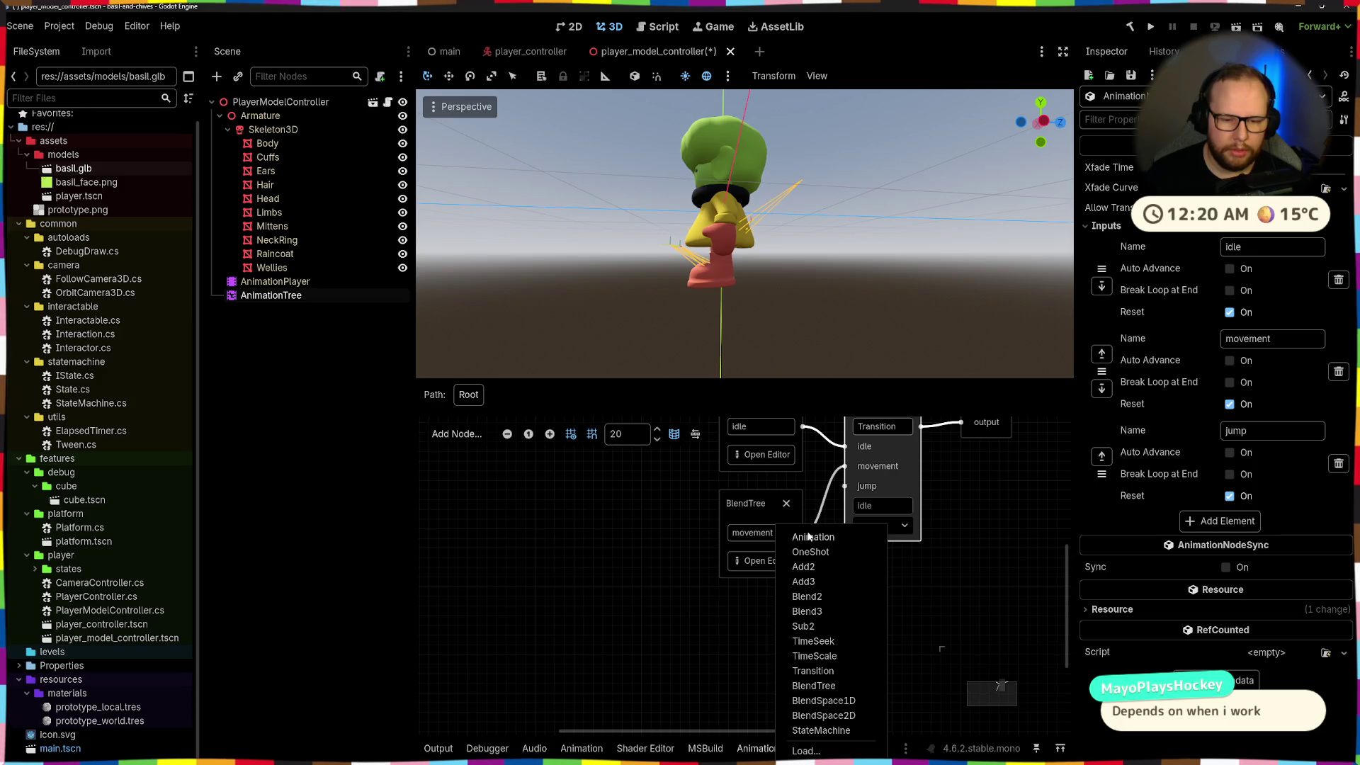
Feed the Transition's jump input from an Animation node playing jump, then run the project
{"action": "left_click", "coordinate": [809, 537]}
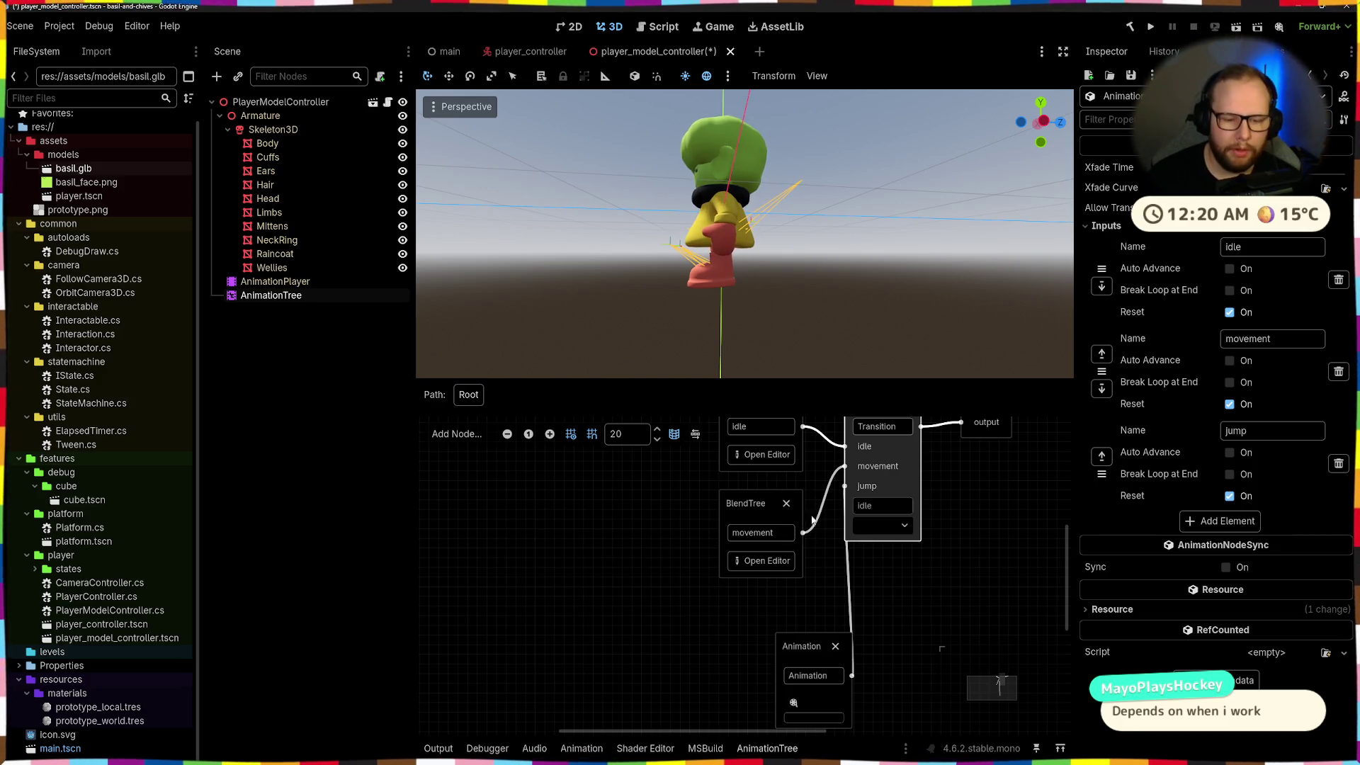
{"action": "mouse_move", "coordinate": [813, 648]}
{"action": "left_mouse_down"}
{"action": "mouse_move", "coordinate": [756, 599]}
{"action": "mouse_move", "coordinate": [766, 609]}
{"action": "left_mouse_up"}
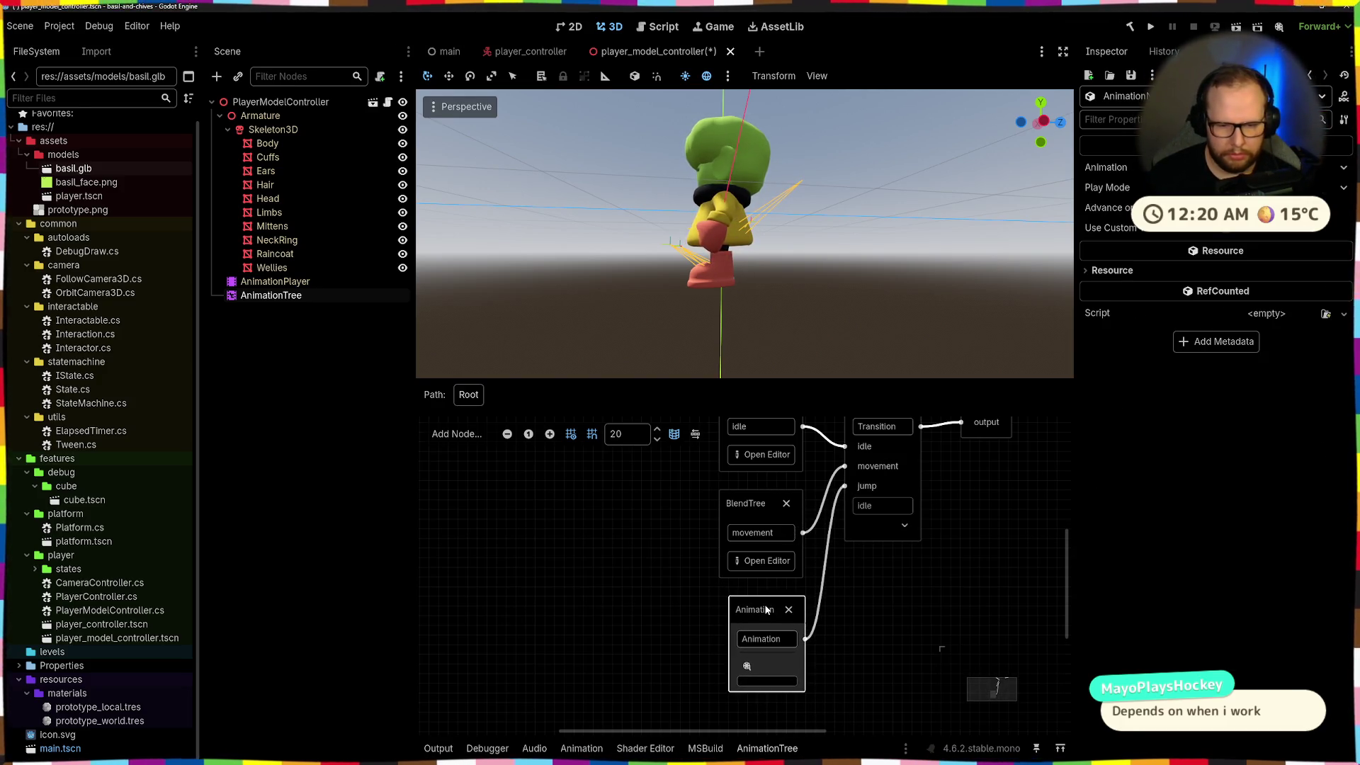
{"action": "left_click", "coordinate": [768, 671]}
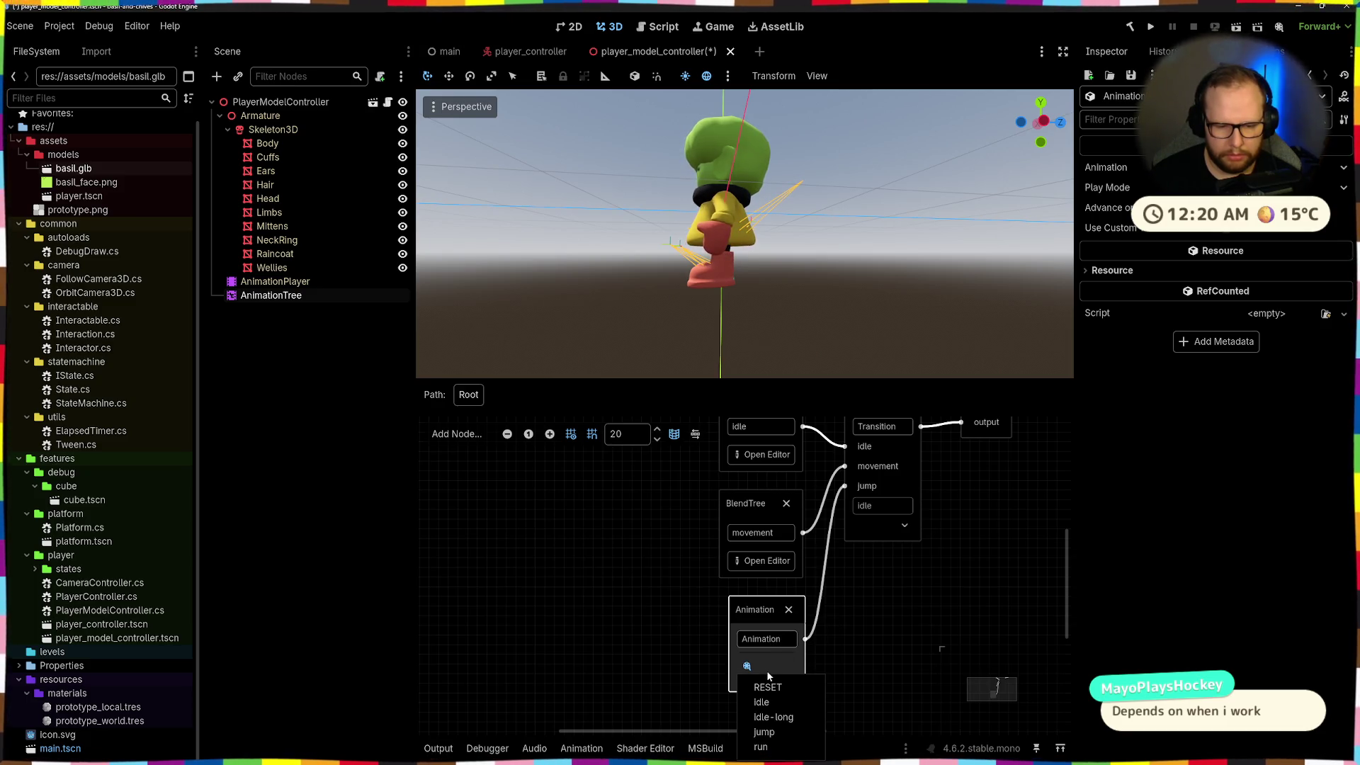
{"action": "left_click", "coordinate": [769, 730]}
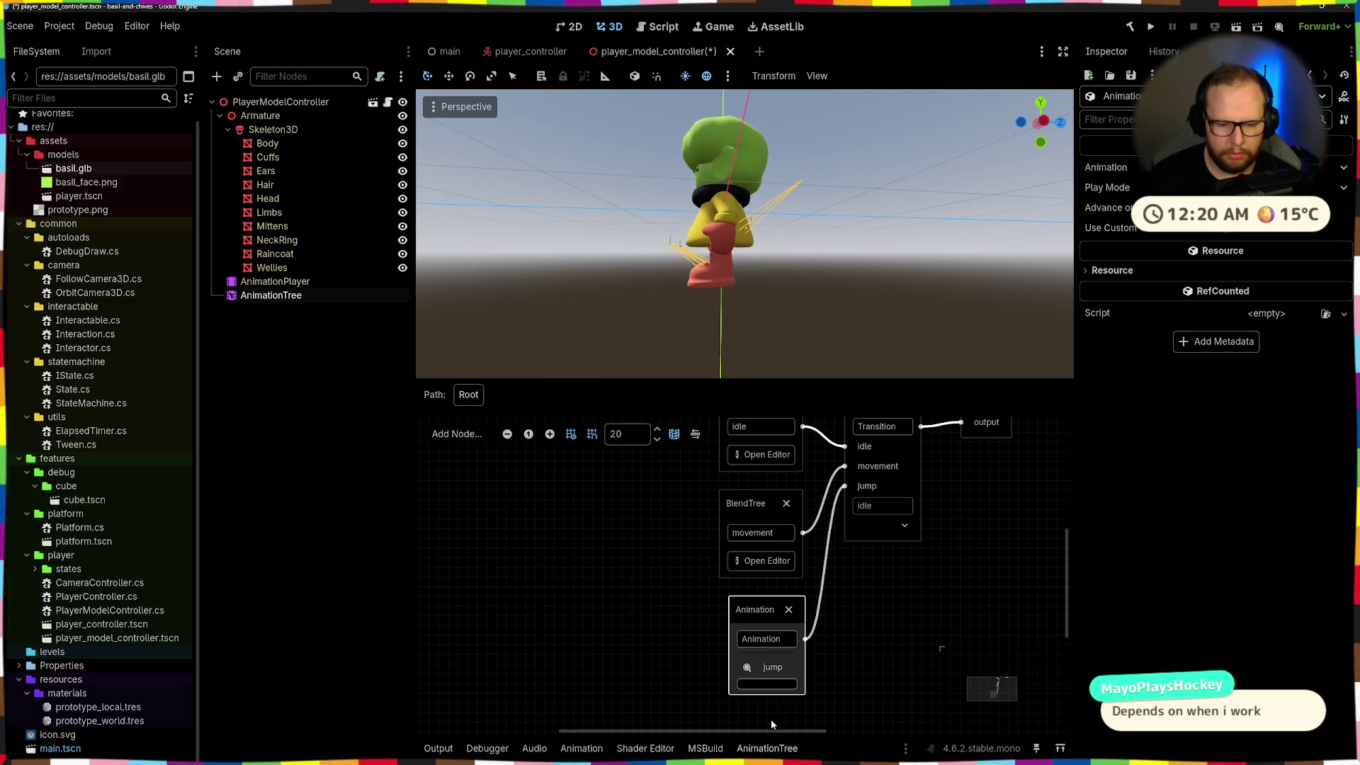
{"action": "left_click", "coordinate": [831, 665]}
{"action": "scroll", "coordinate": [878, 606], "scroll_direction": "down", "scroll_amount": 3}
{"action": "scroll", "coordinate": [822, 614], "scroll_direction": "right", "scroll_amount": 1}
{"action": "left_click", "coordinate": [1144, 25]}
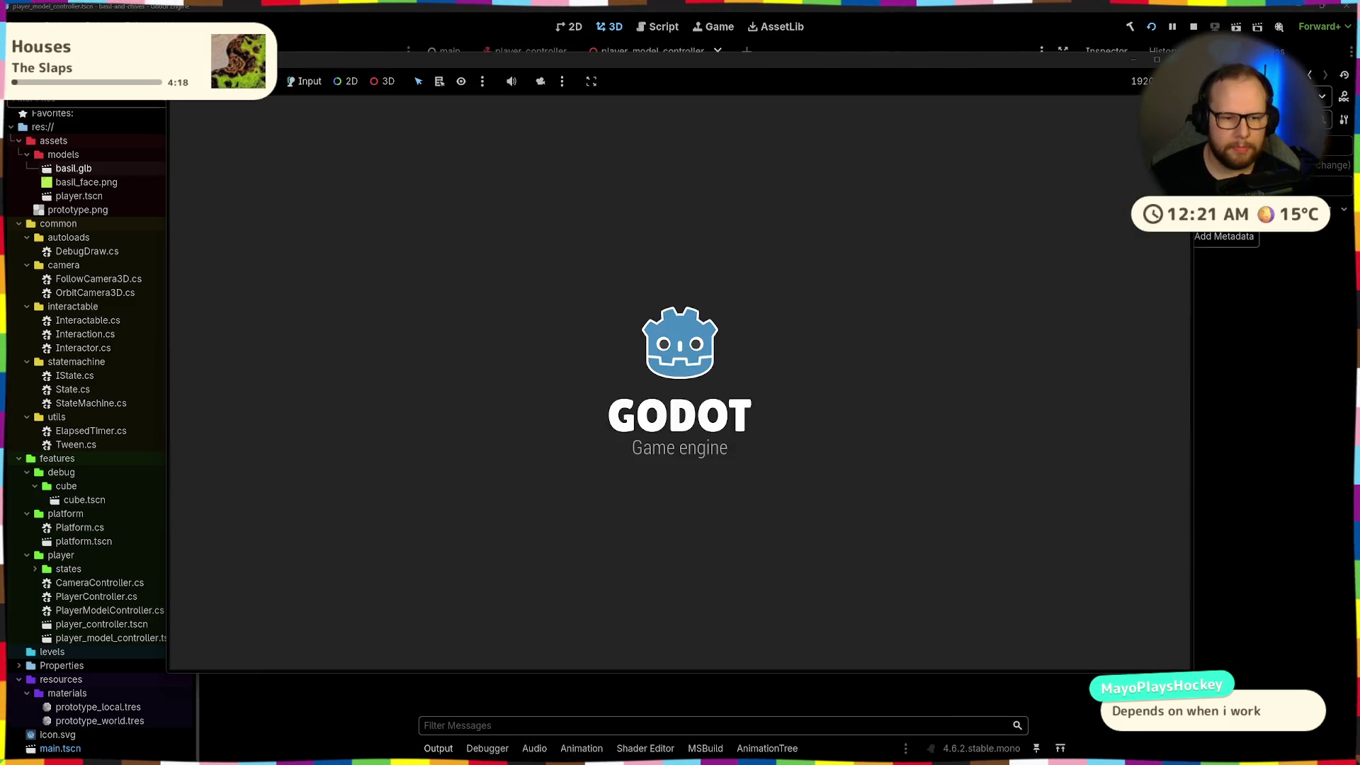
Jump, walk off the magenta platform, turn, and jump onto the next platform
{"action": "key", "text": "space"}
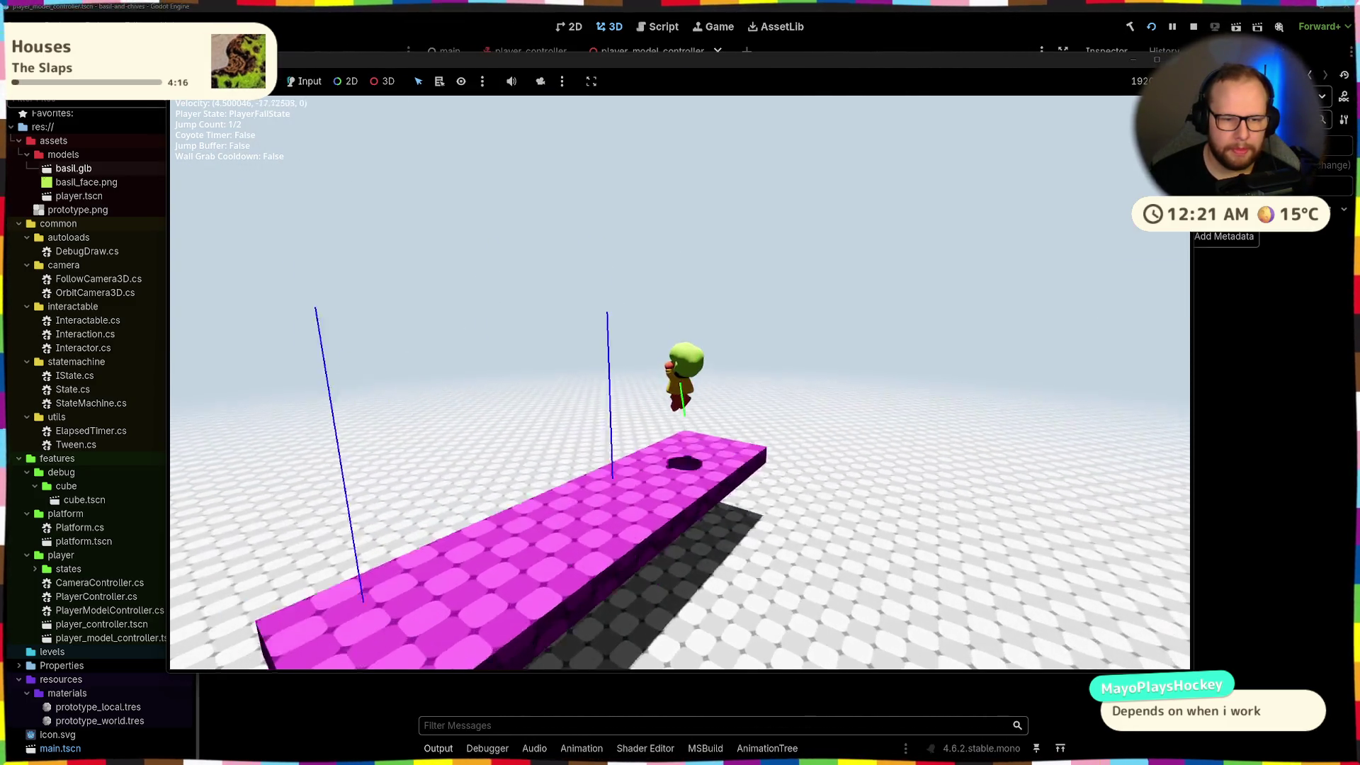
{"action": "key", "text": "w"}
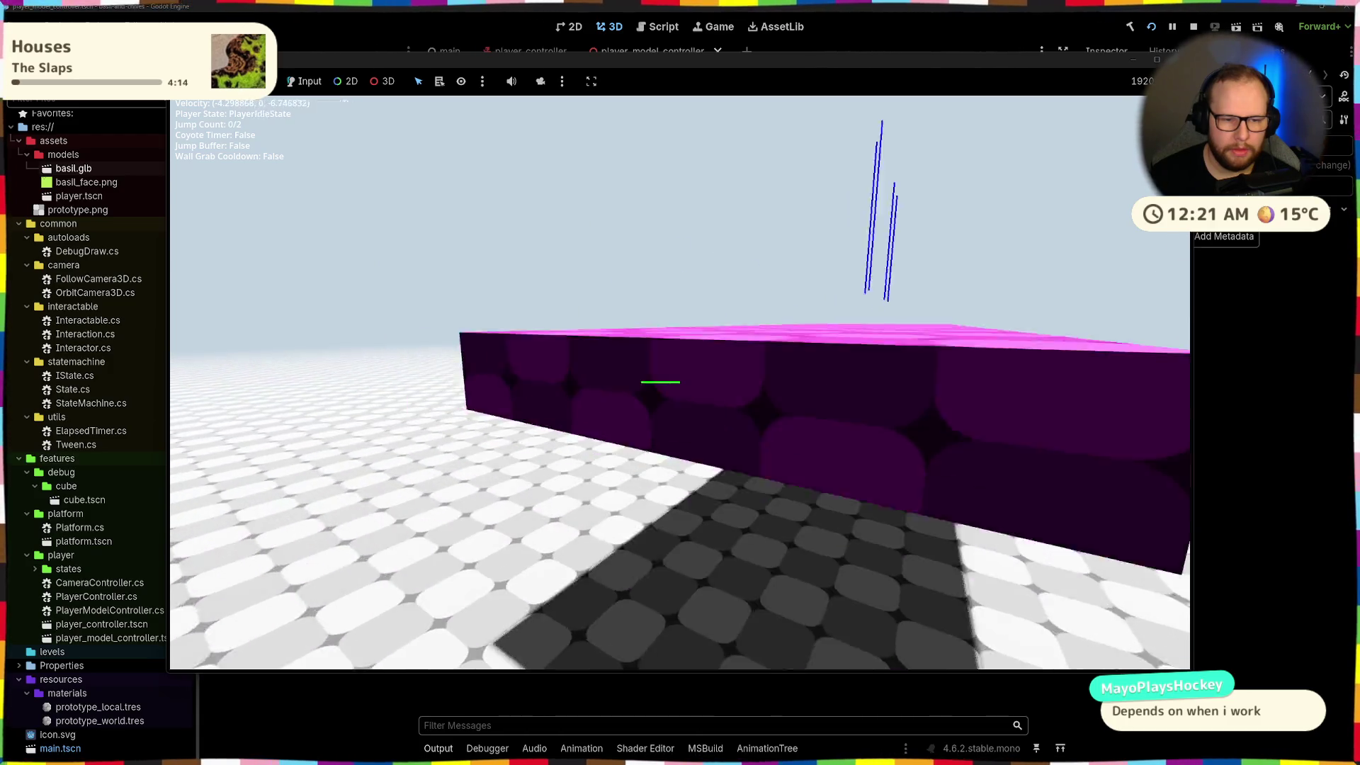
{"action": "key", "text": "space"}
{"action": "key", "text": "w"}
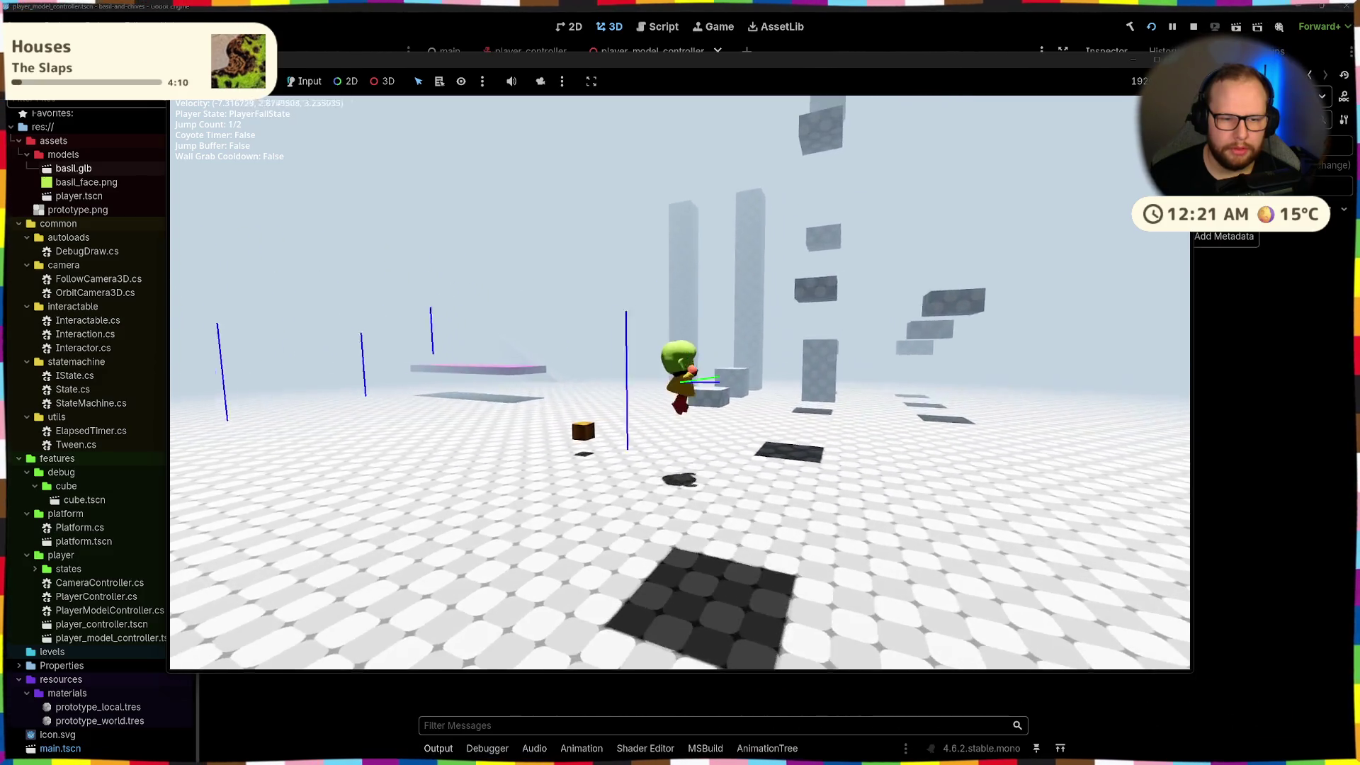
{"action": "key", "text": "w"}
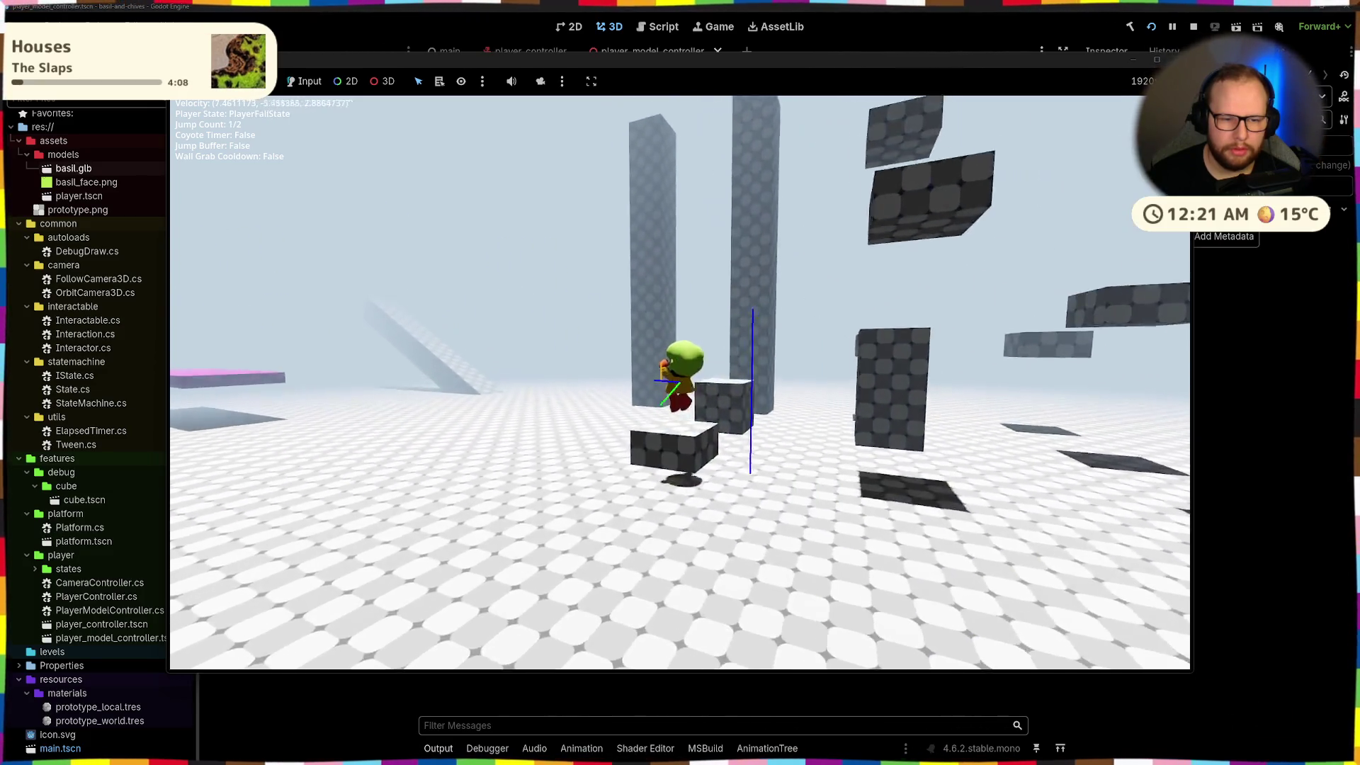
{"action": "key", "text": "w"}
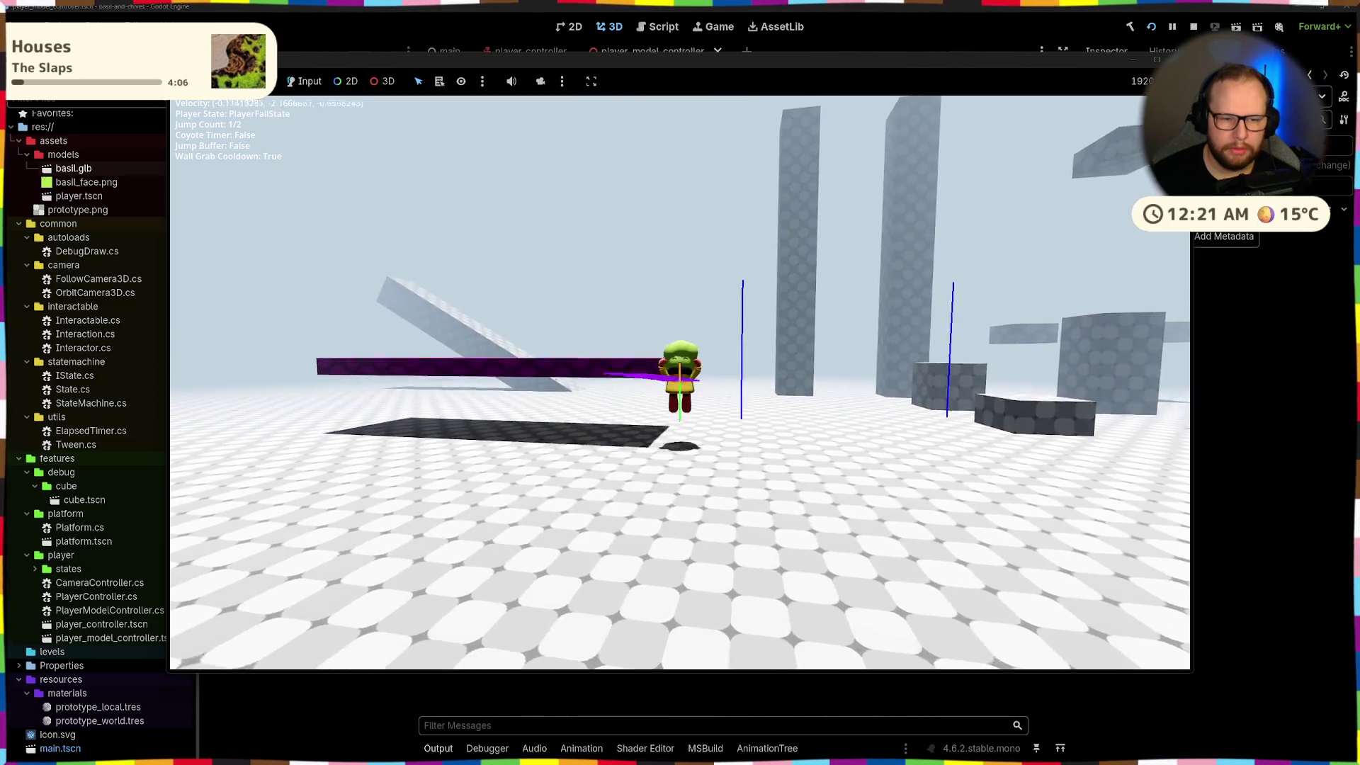
{"action": "key", "text": "space"}
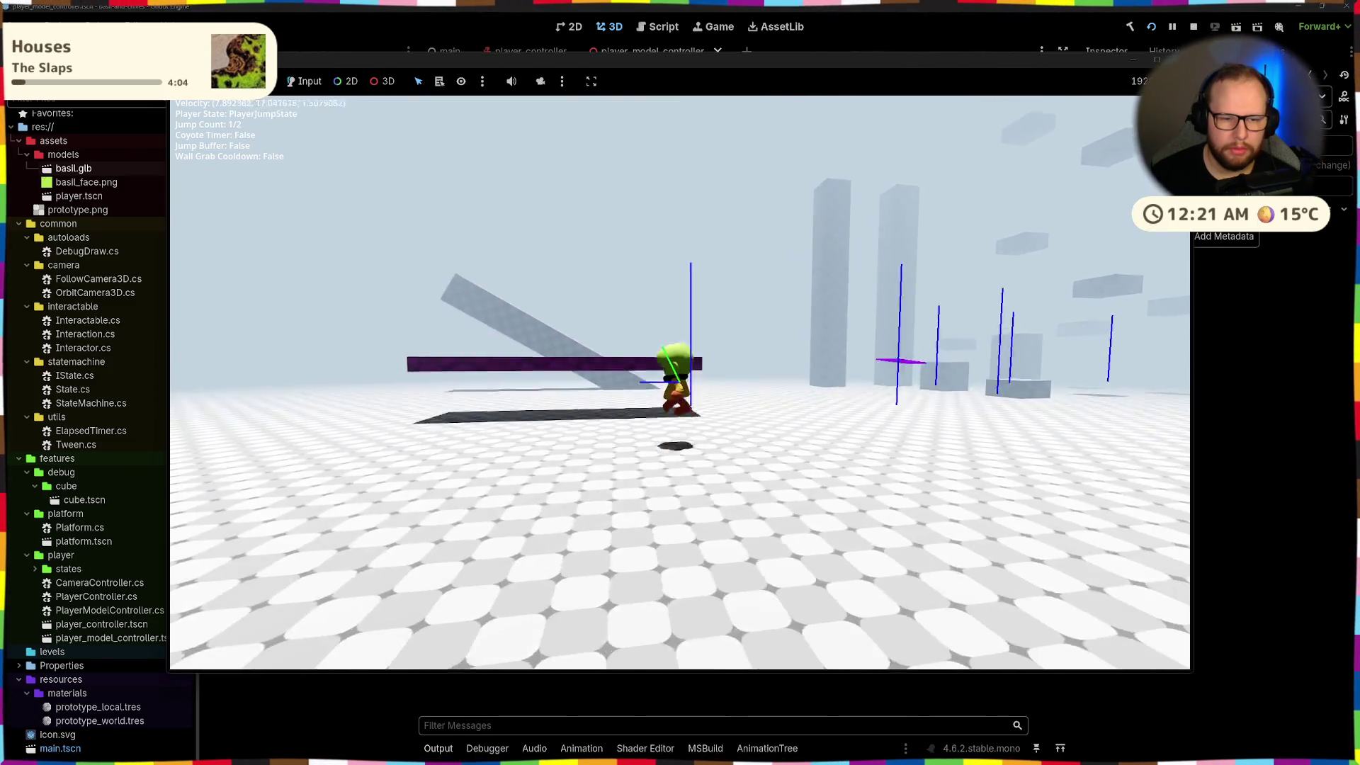
{"action": "key", "text": "space"}
{"action": "key", "text": "space"}
{"action": "key", "text": "space"}
{"action": "key", "text": "space"}
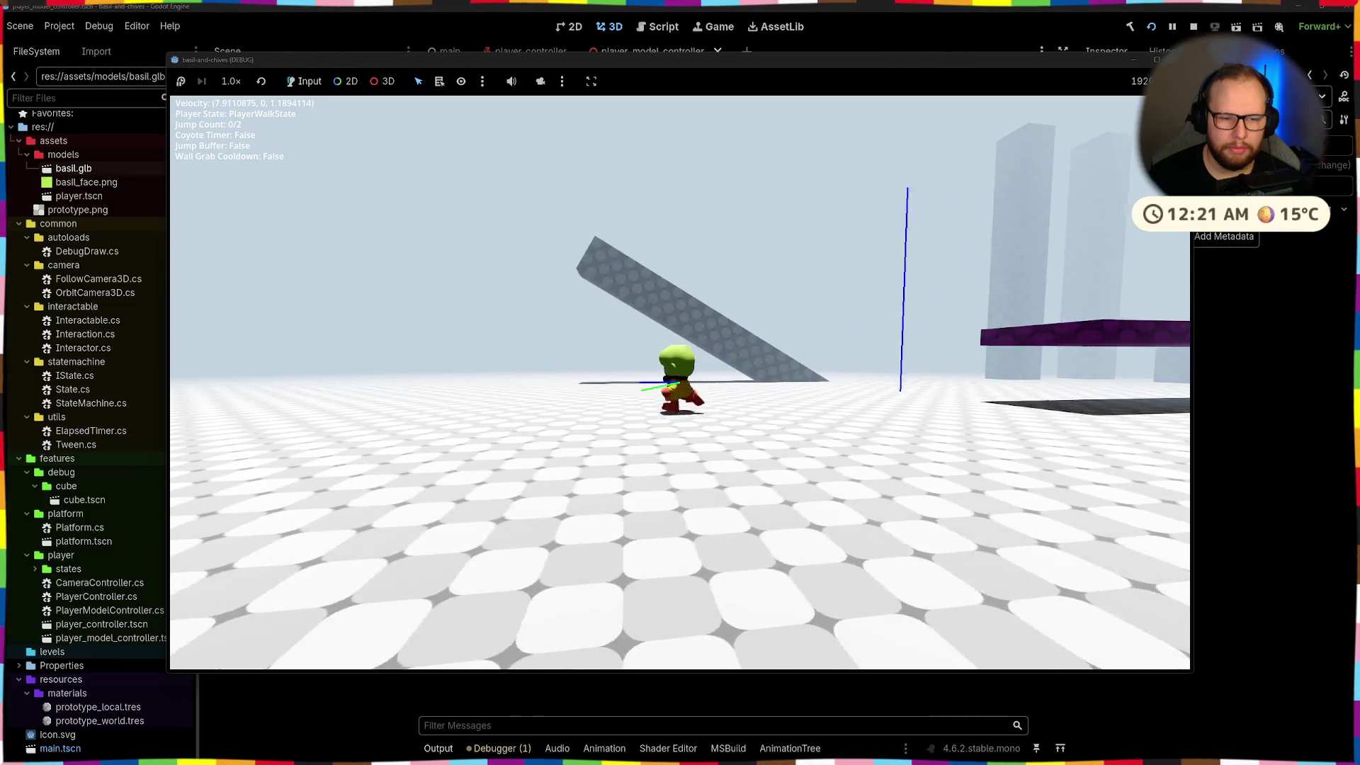
Jump while running and from a standstill to check the jump animation
{"action": "key", "text": "space"}
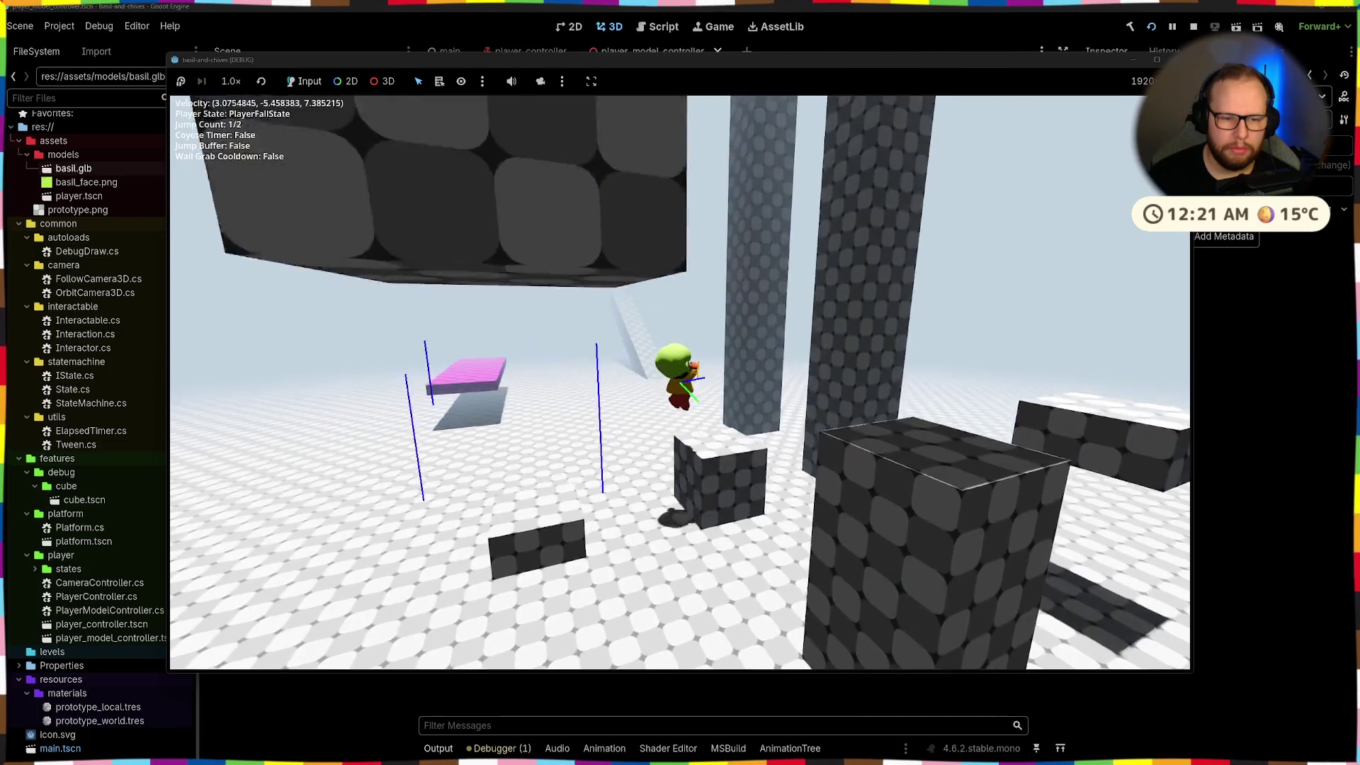
{"action": "key", "text": "space"}
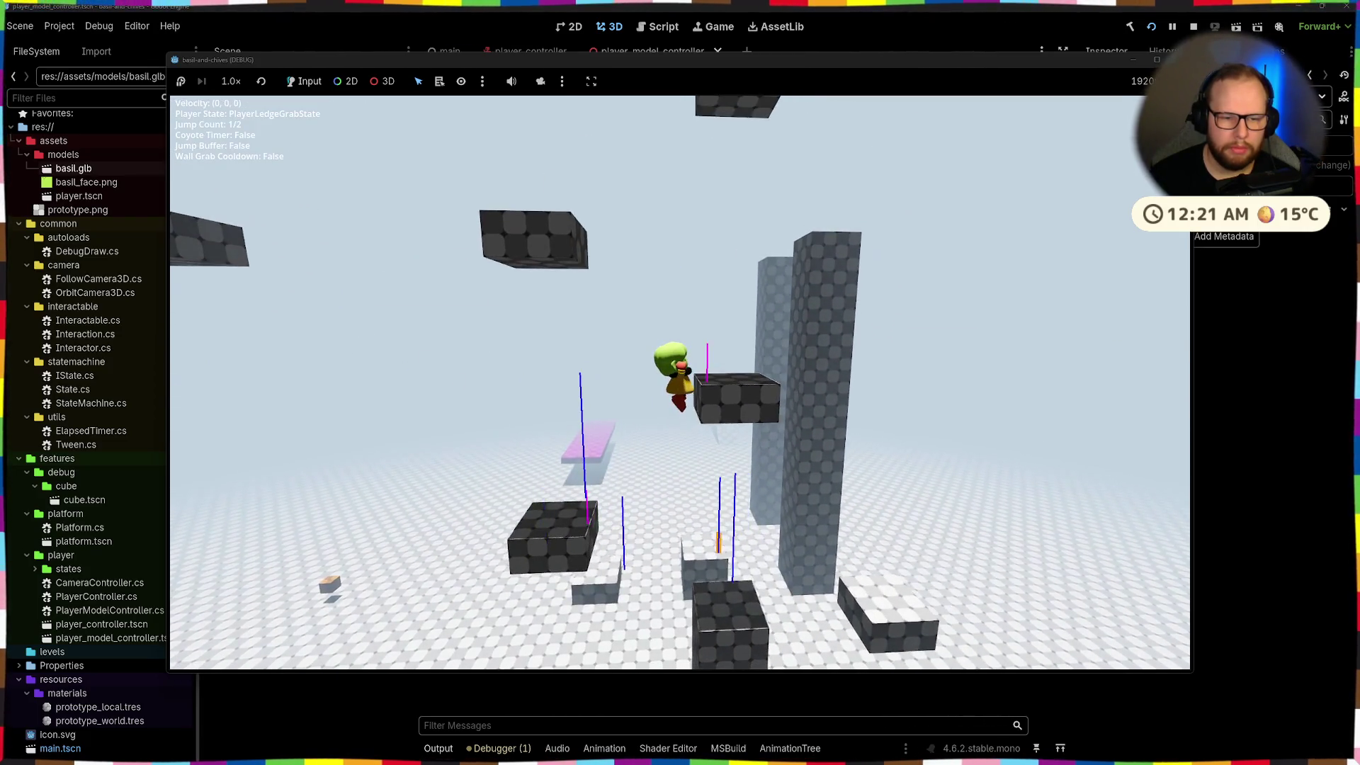
{"action": "key", "text": "space"}
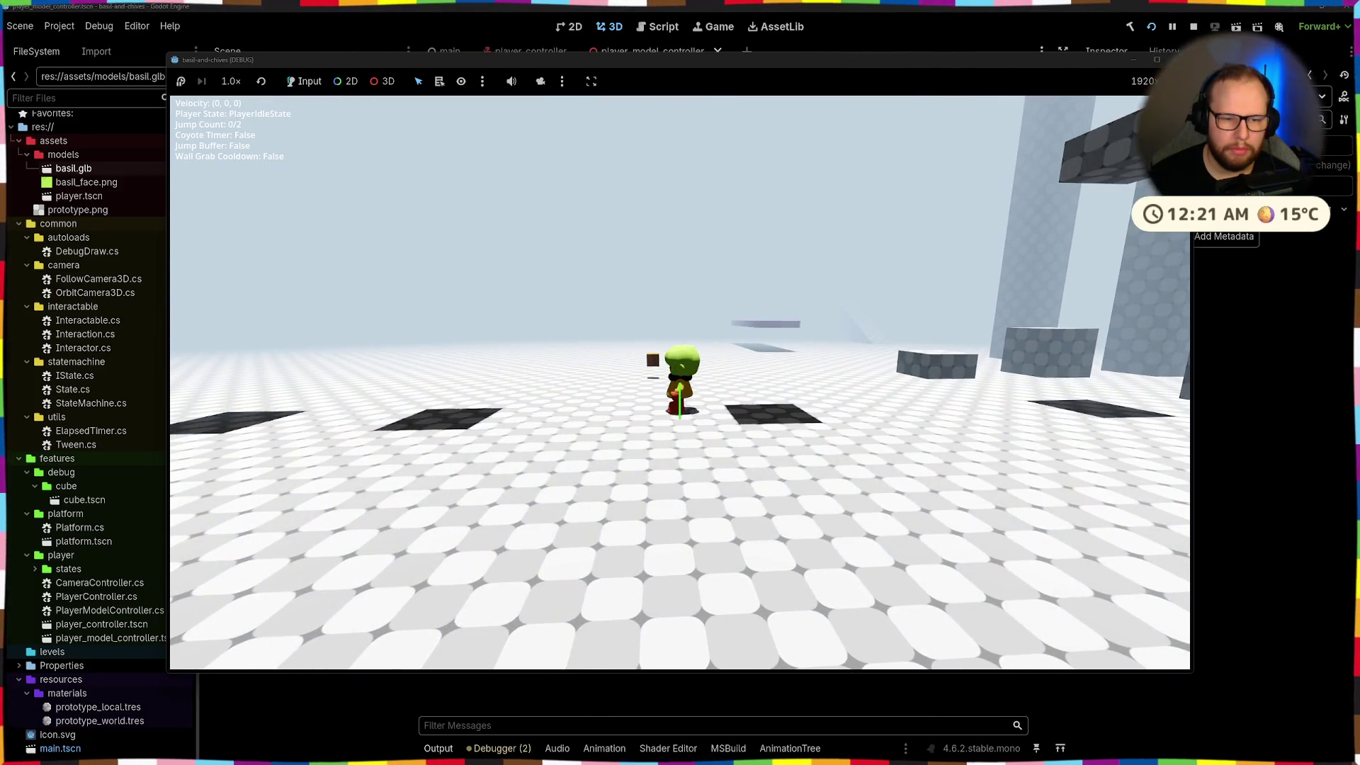
{"action": "key", "text": "space"}
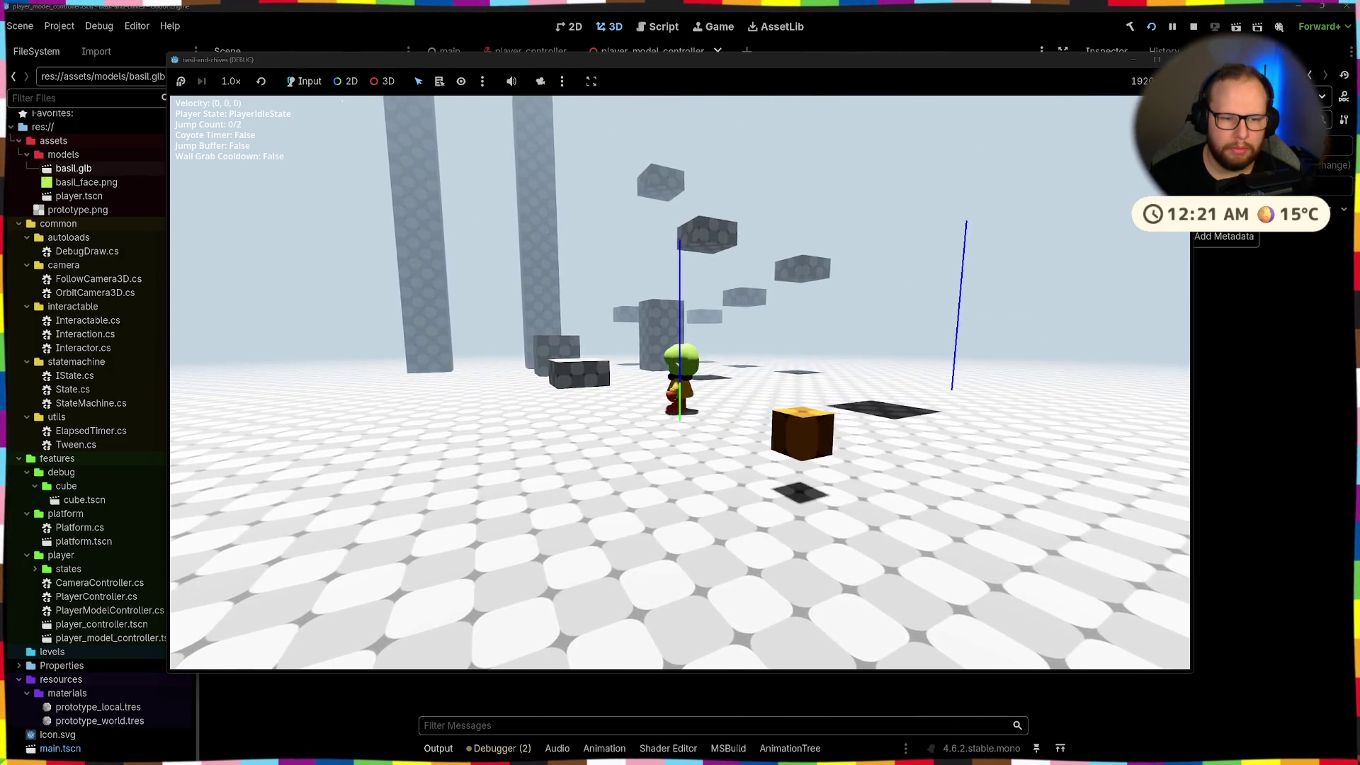
{"action": "key", "text": "space"}
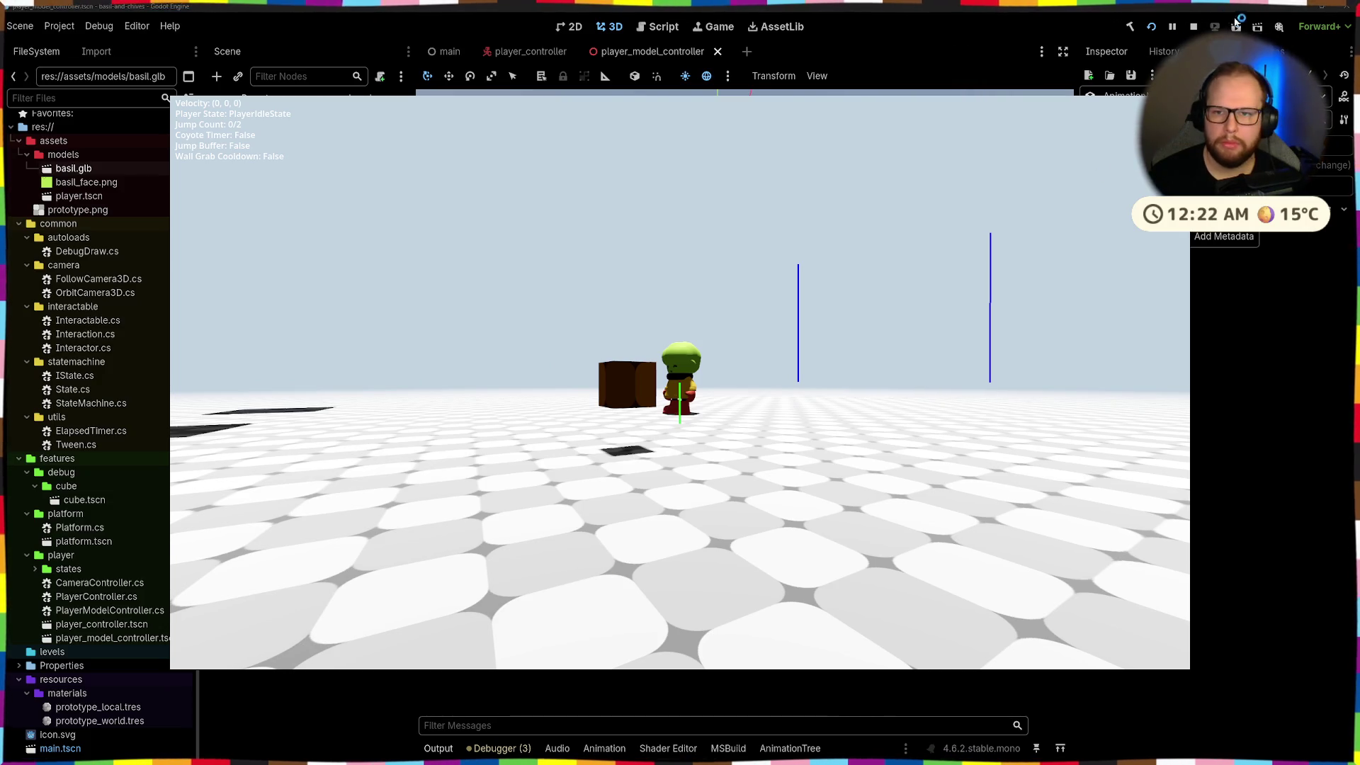
Stop the game, select the jump Animation node in the AnimationTree, then preview Blender's jump action
{"action": "left_click", "coordinate": [1194, 26]}
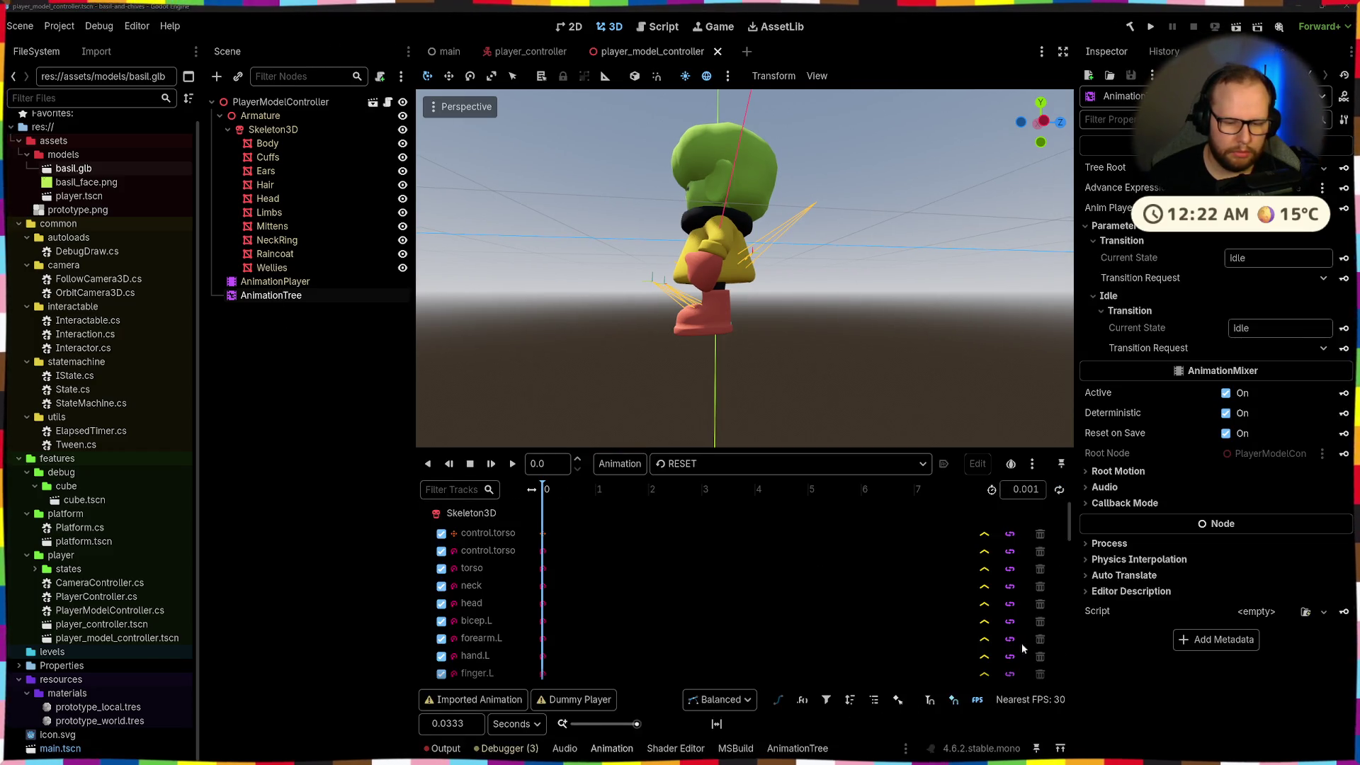
{"action": "left_click", "coordinate": [814, 749]}
{"action": "left_click", "coordinate": [888, 466]}
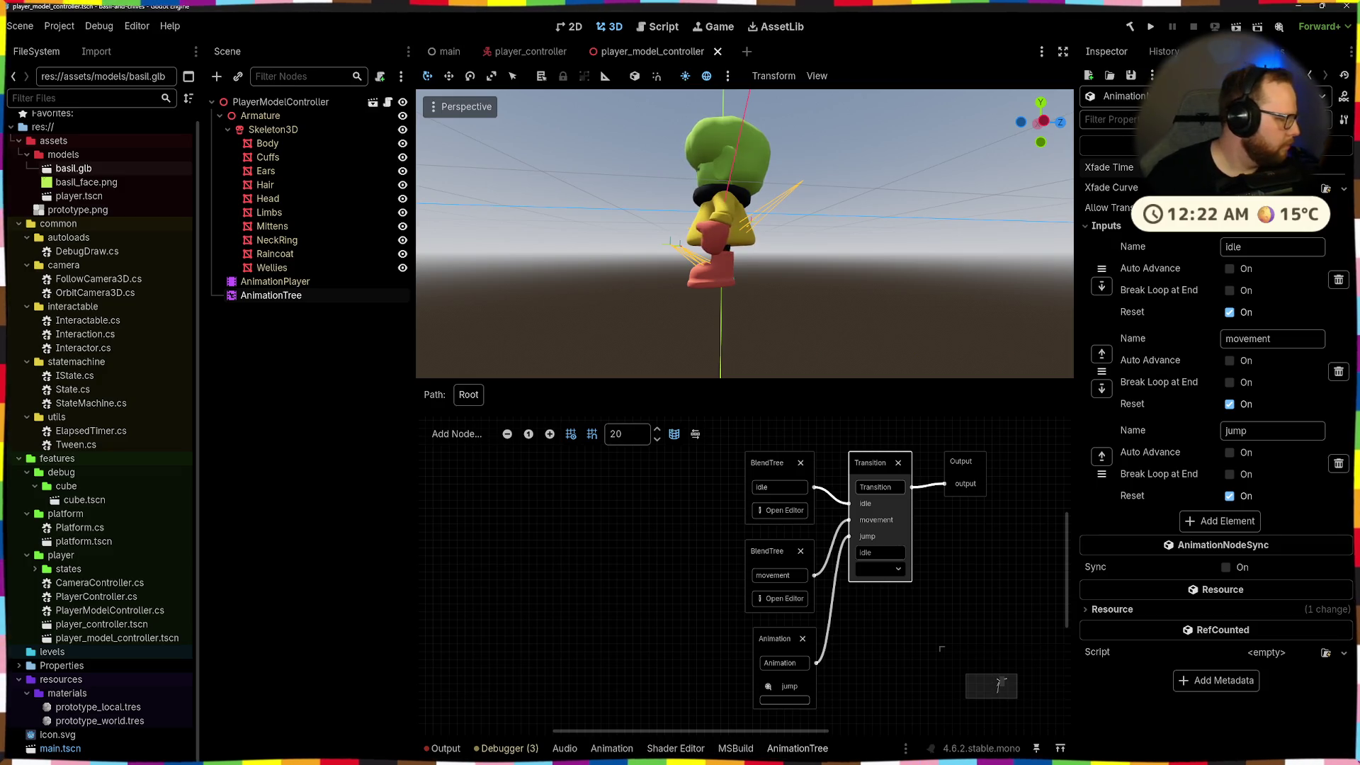
{"action": "left_click", "coordinate": [781, 636]}
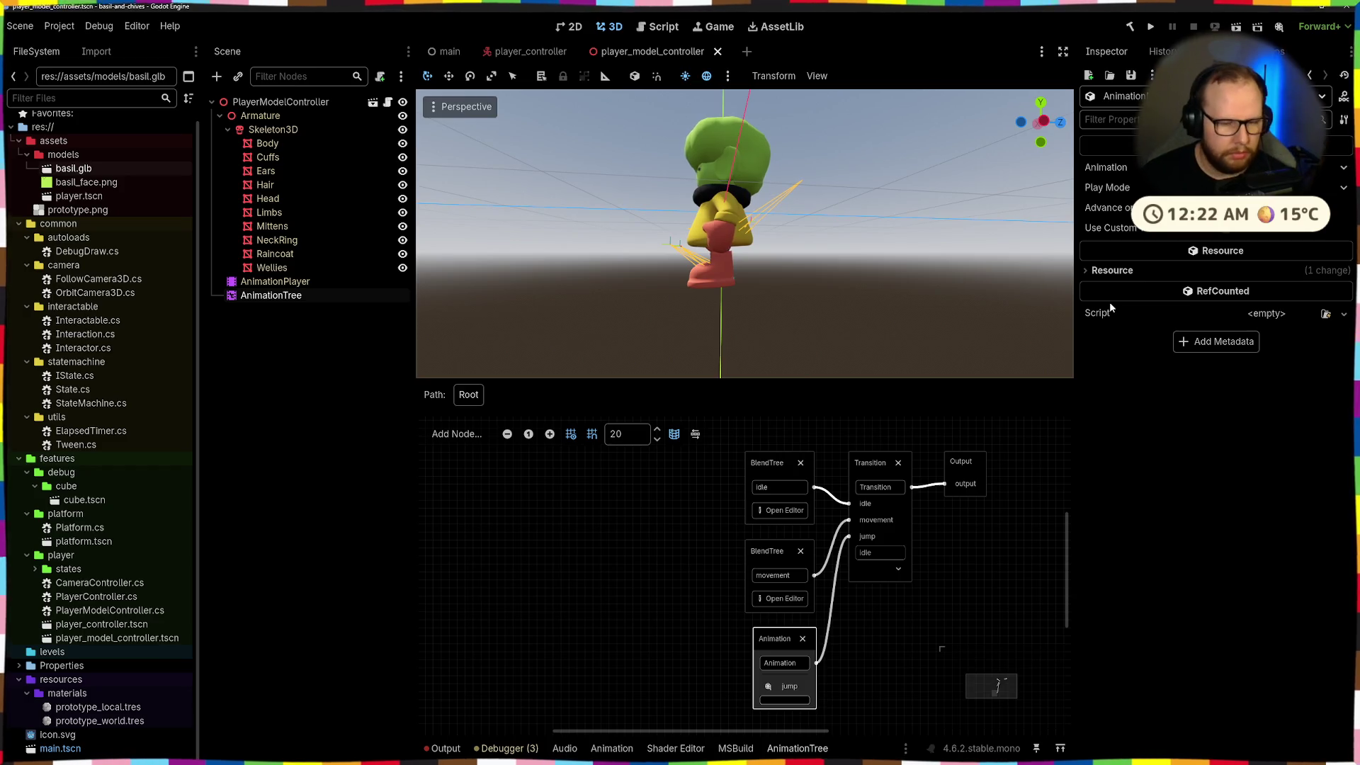
{"action": "key", "text": "ctrl+super+Right"}
{"action": "key", "text": "space"}
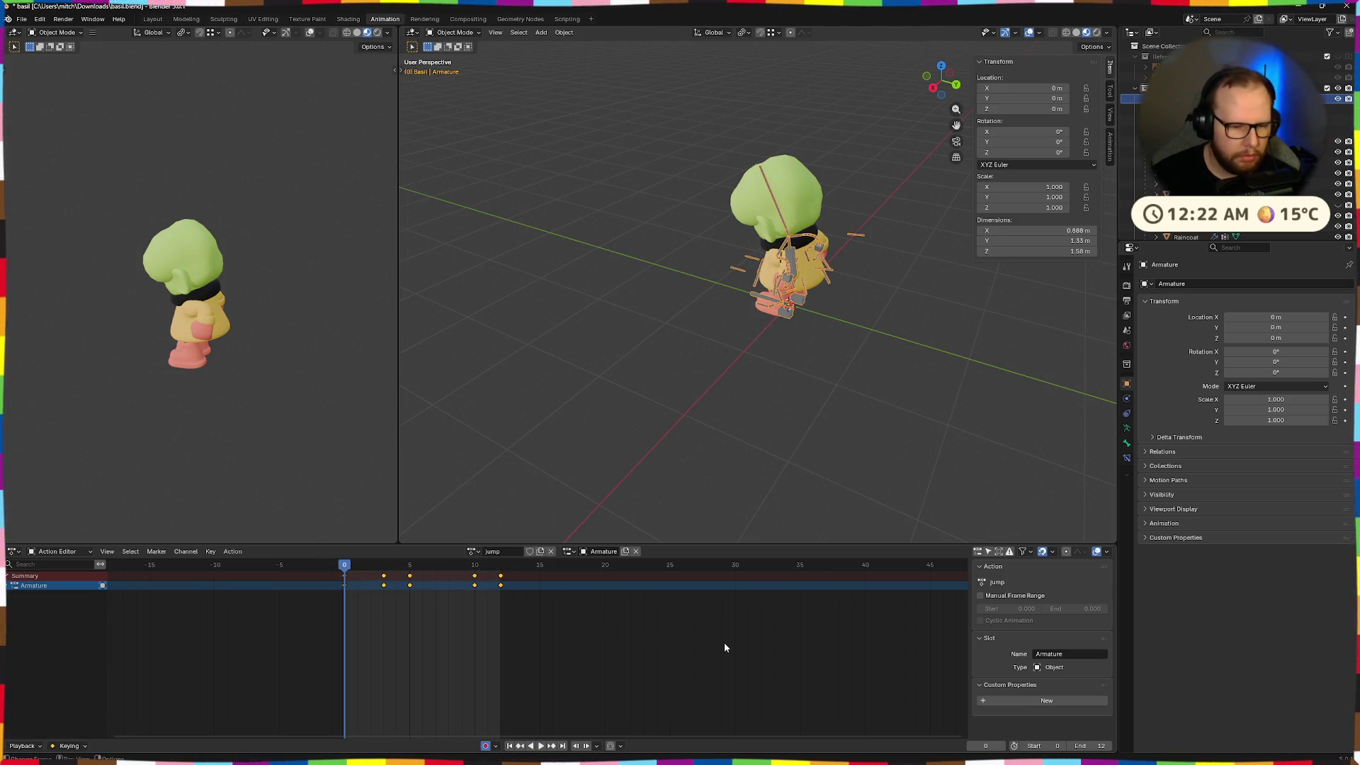
Scale the jump keyframes to end at frame 5, preview, and undo it as too short
{"action": "key", "text": "s"}
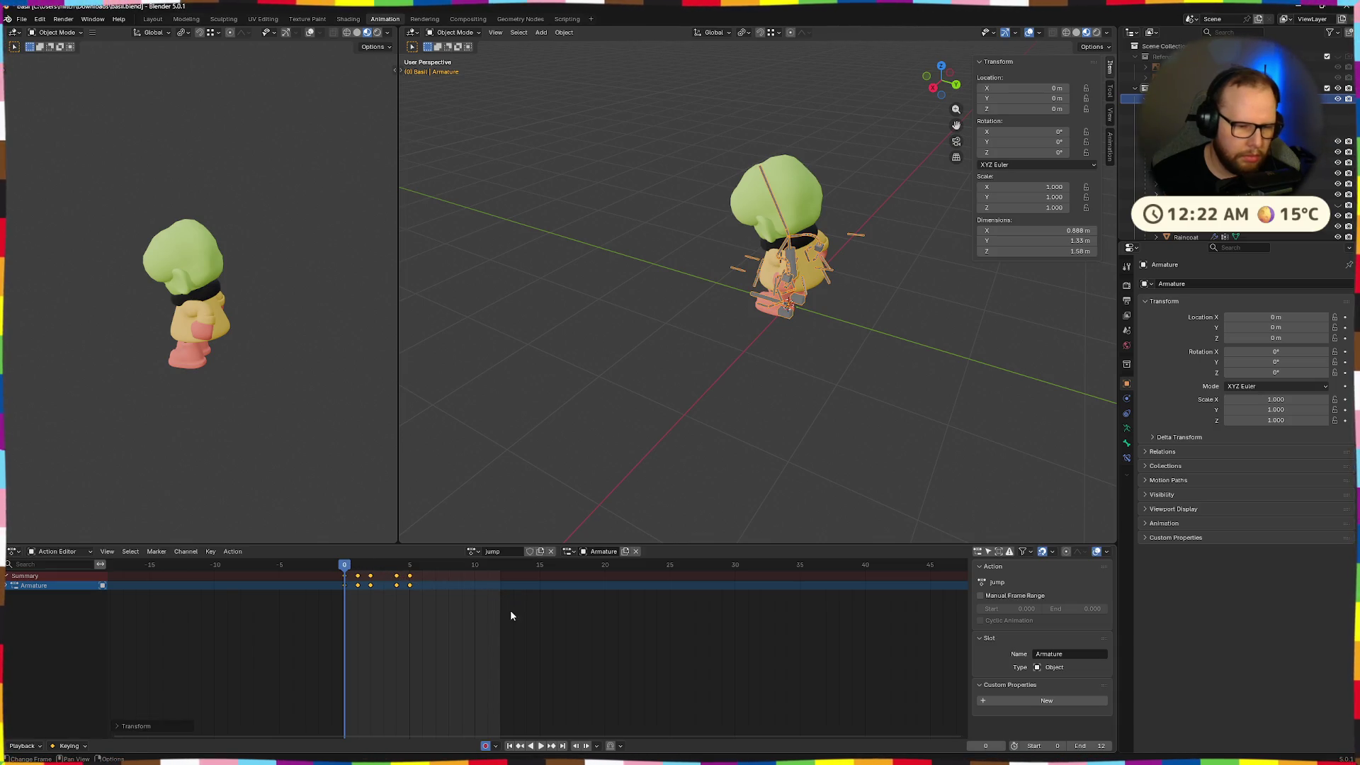
{"action": "type", "text": "5"}
{"action": "key", "text": "Return"}
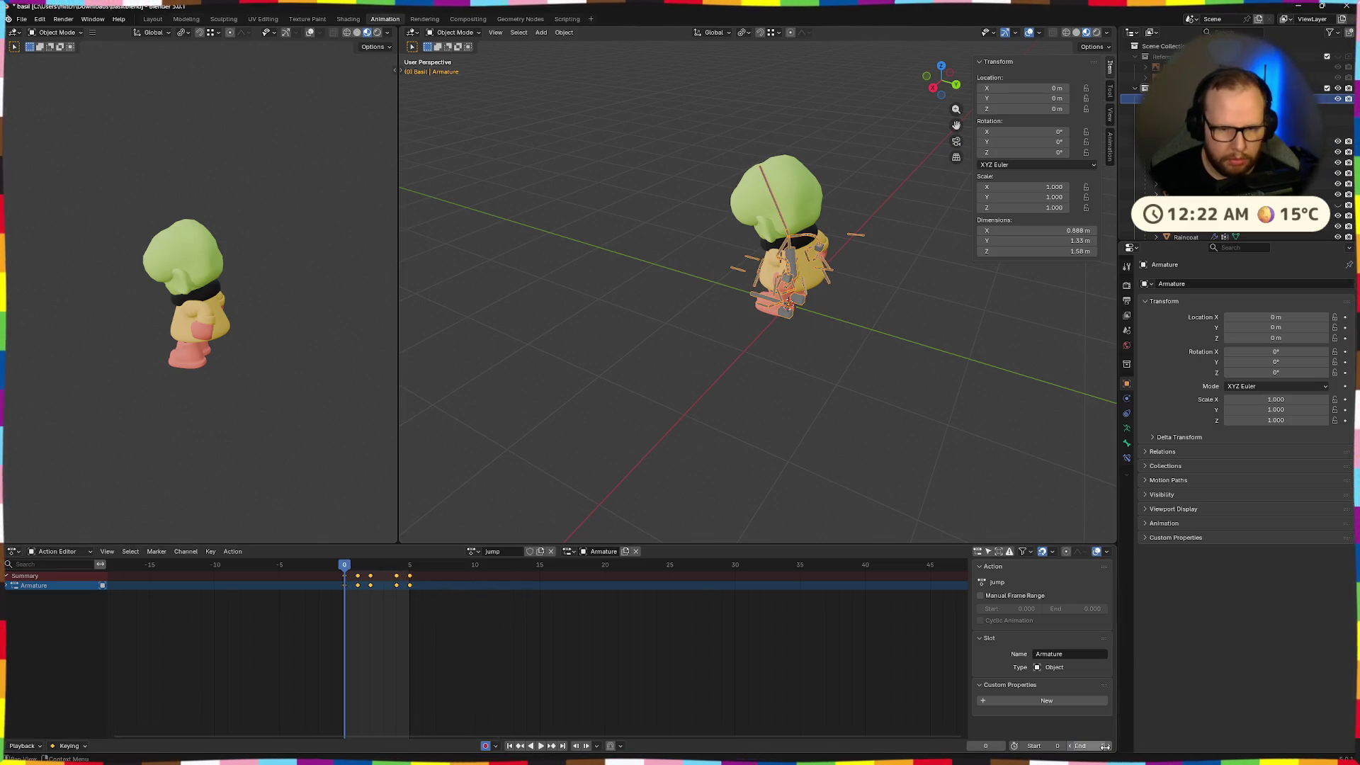
{"action": "key", "text": "space"}
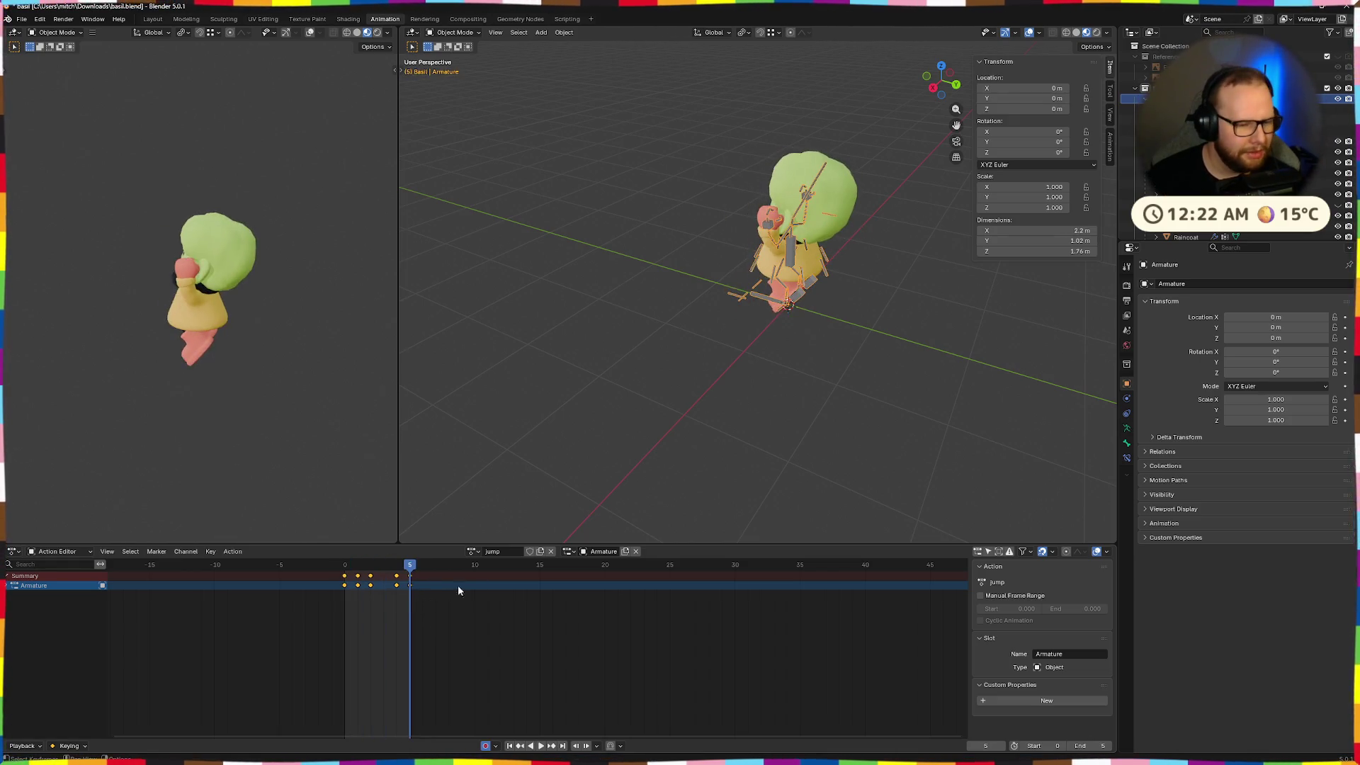
{"action": "key", "text": "Escape"}
{"action": "key", "text": "ctrl+z"}
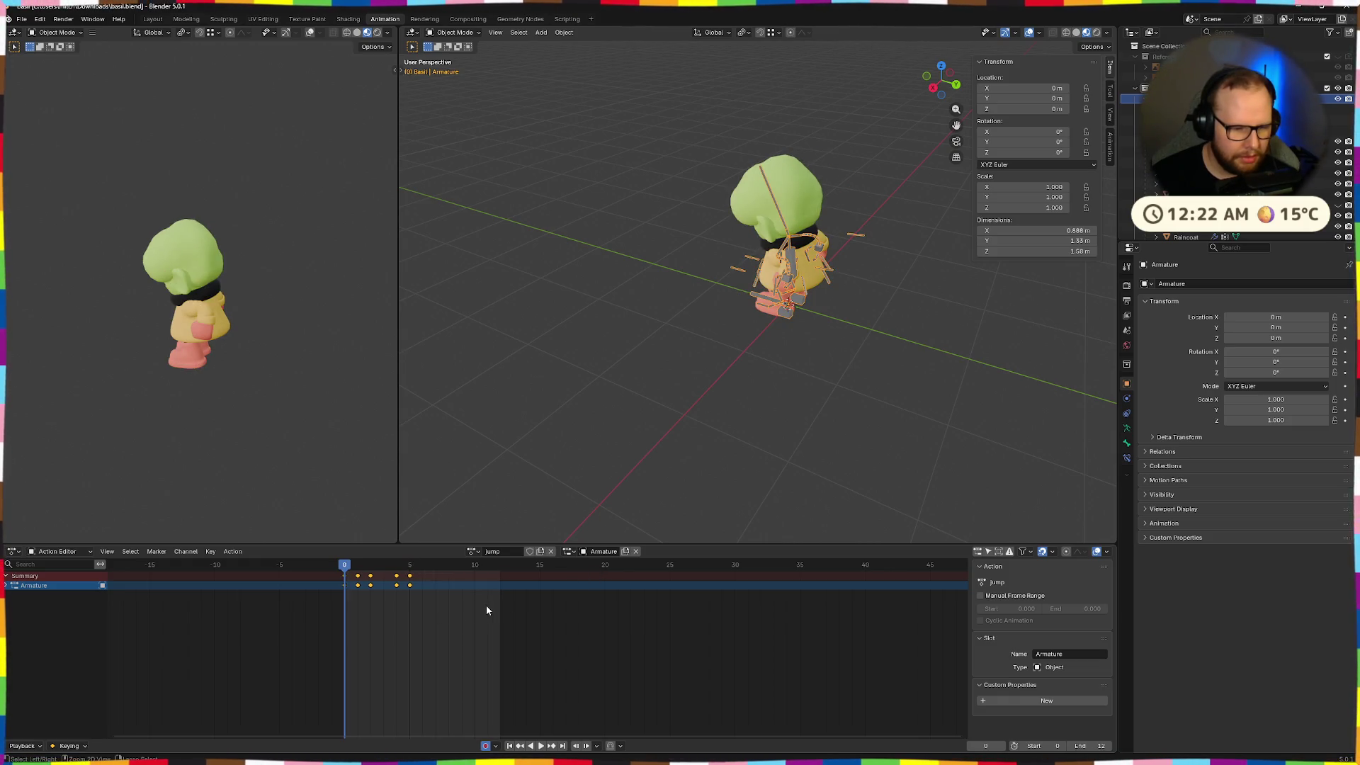
Rescale the jump keys to end at frame 8, preview, and undo again
{"action": "key", "text": "s"}
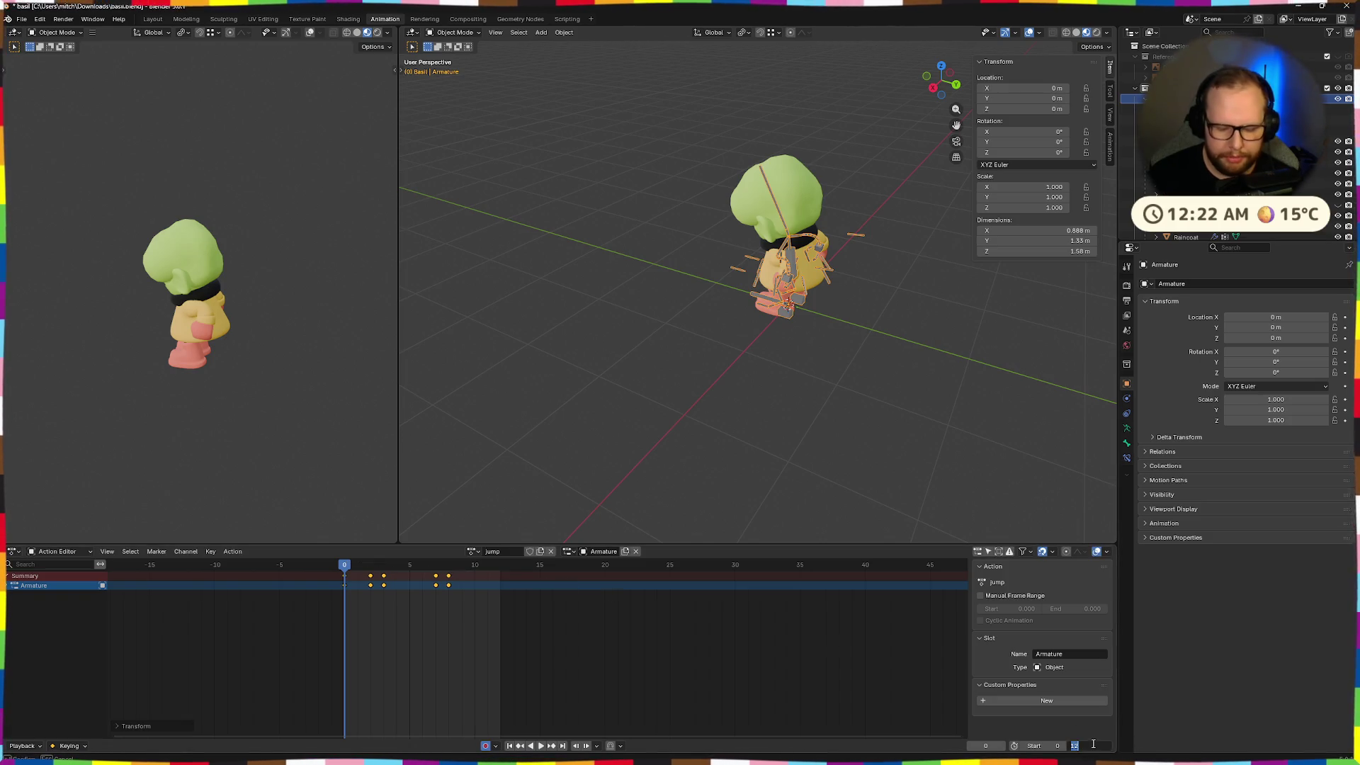
{"action": "type", "text": "8"}
{"action": "key", "text": "Return"}
{"action": "key", "text": "space"}
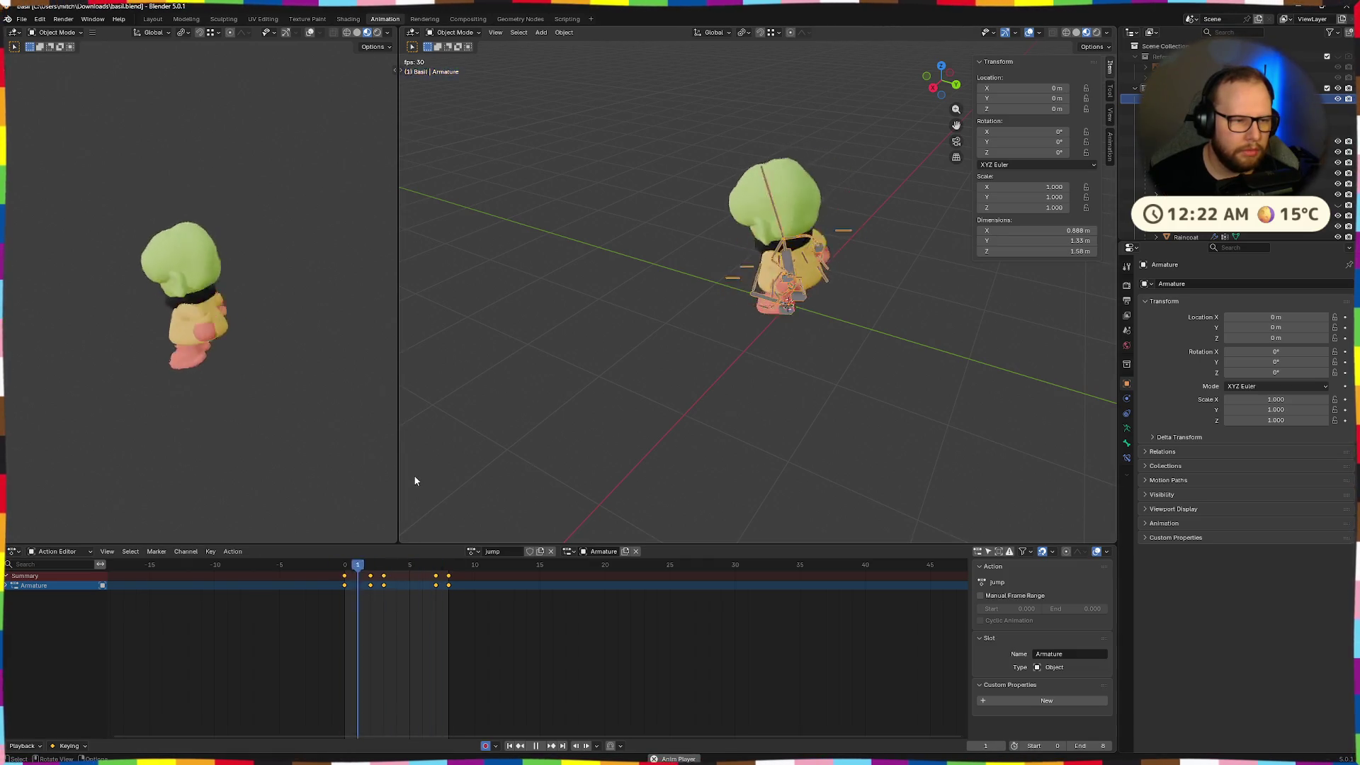
{"action": "key", "text": "space"}
{"action": "key", "text": "space"}
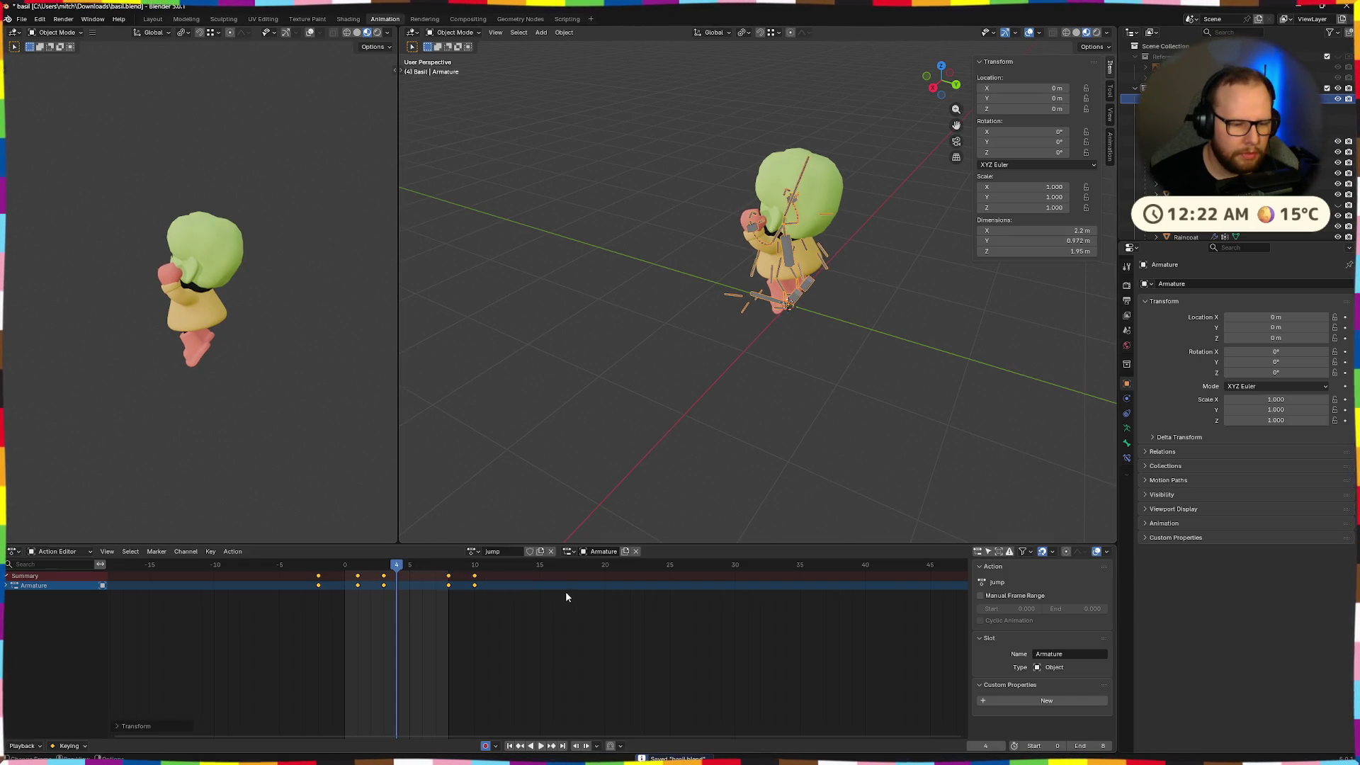
{"action": "key", "text": "ctrl+z"}
{"action": "key", "text": "ctrl+z"}
Scale the jump keyframes to a wider spacing and preview the retimed jump
{"action": "key", "text": "s"}
{"action": "left_click", "coordinate": [610, 593]}
{"action": "key", "text": "space"}
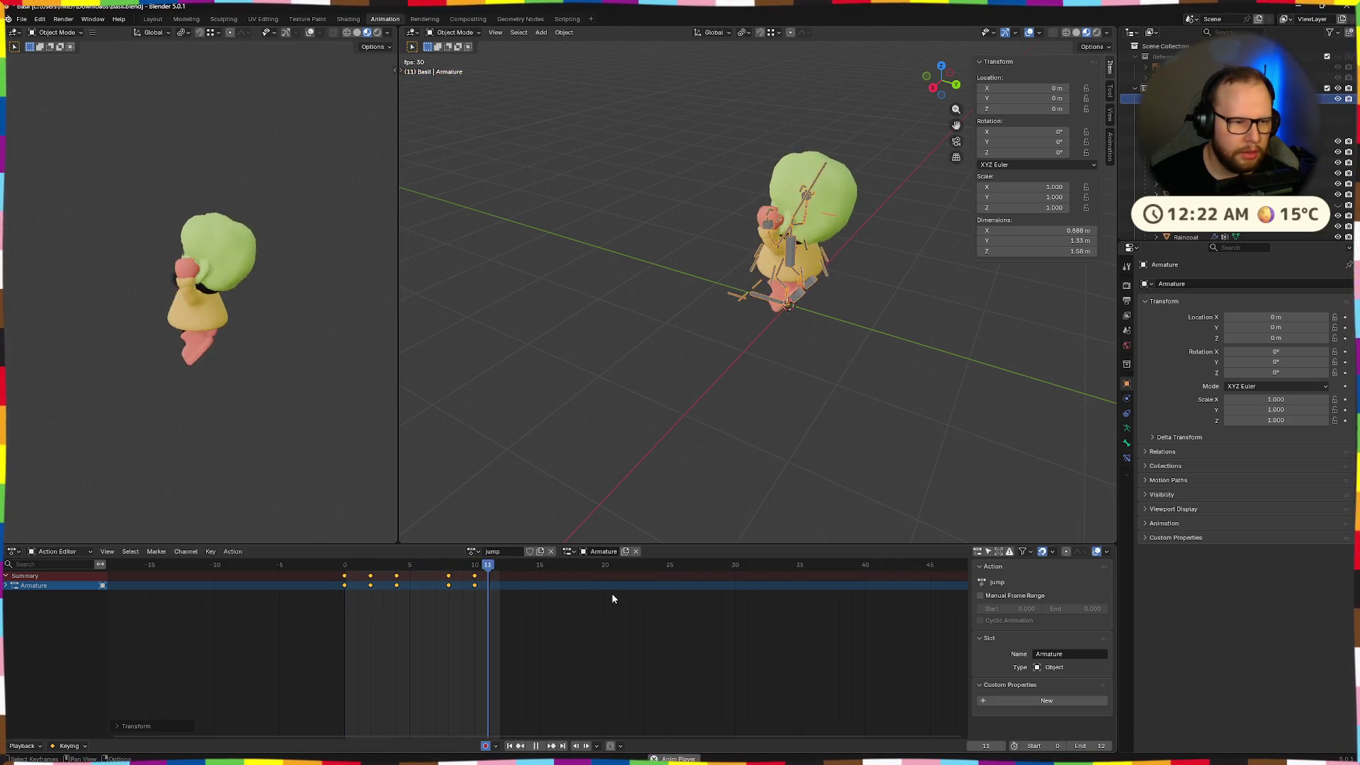
{"action": "key", "text": "space"}
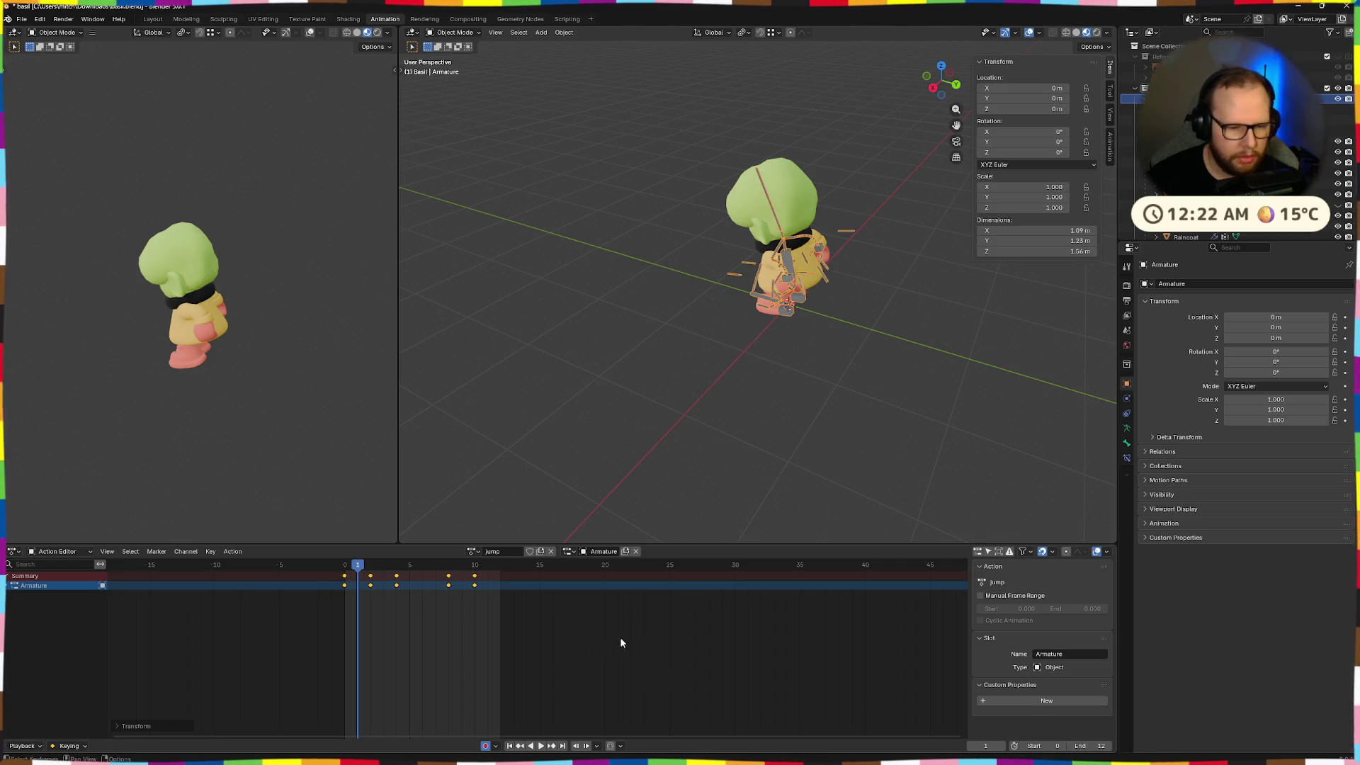
Export the character as glTF 2.0 and switch to the Downloads folder window
{"action": "left_click", "coordinate": [22, 20]}
{"action": "mouse_move", "coordinate": [91, 182]}
{"action": "left_click", "coordinate": [170, 277]}
{"action": "left_click", "coordinate": [976, 547]}
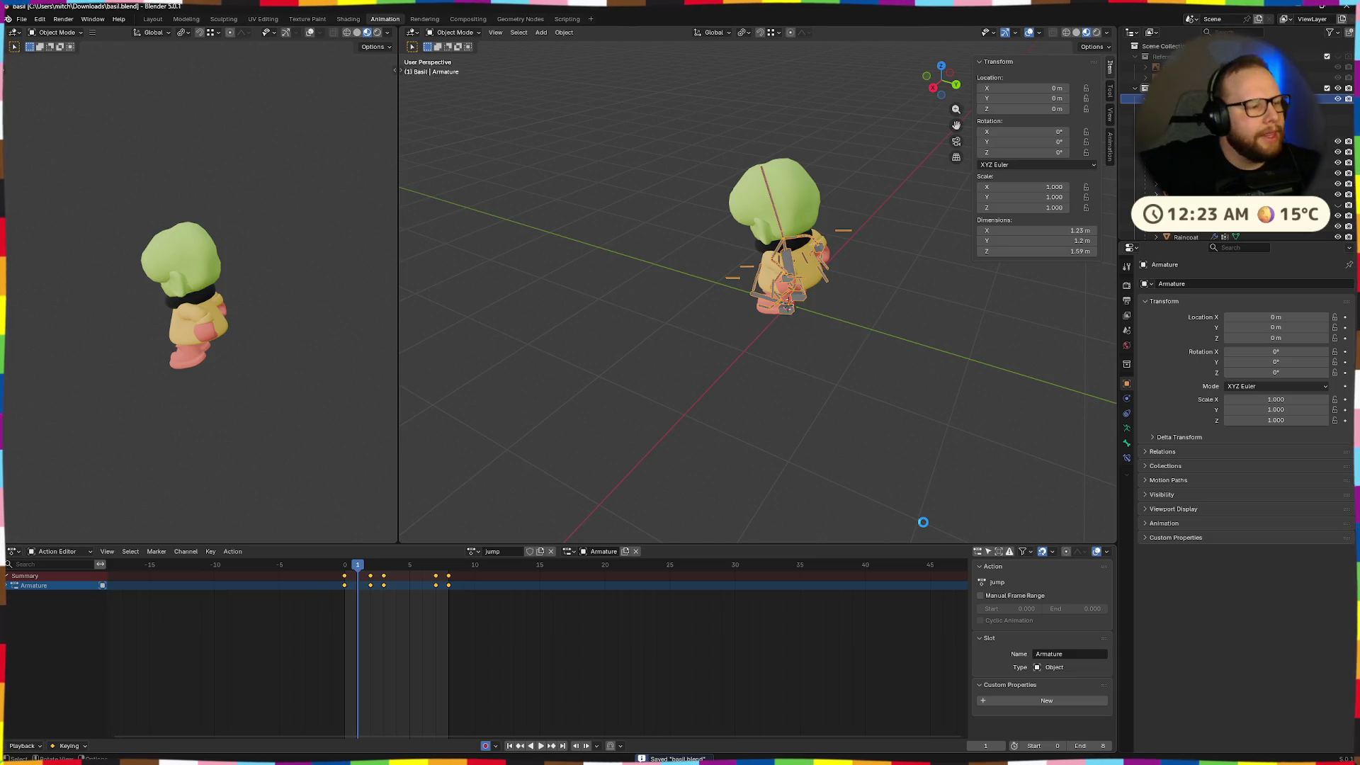
{"action": "key", "text": "alt+Tab"}
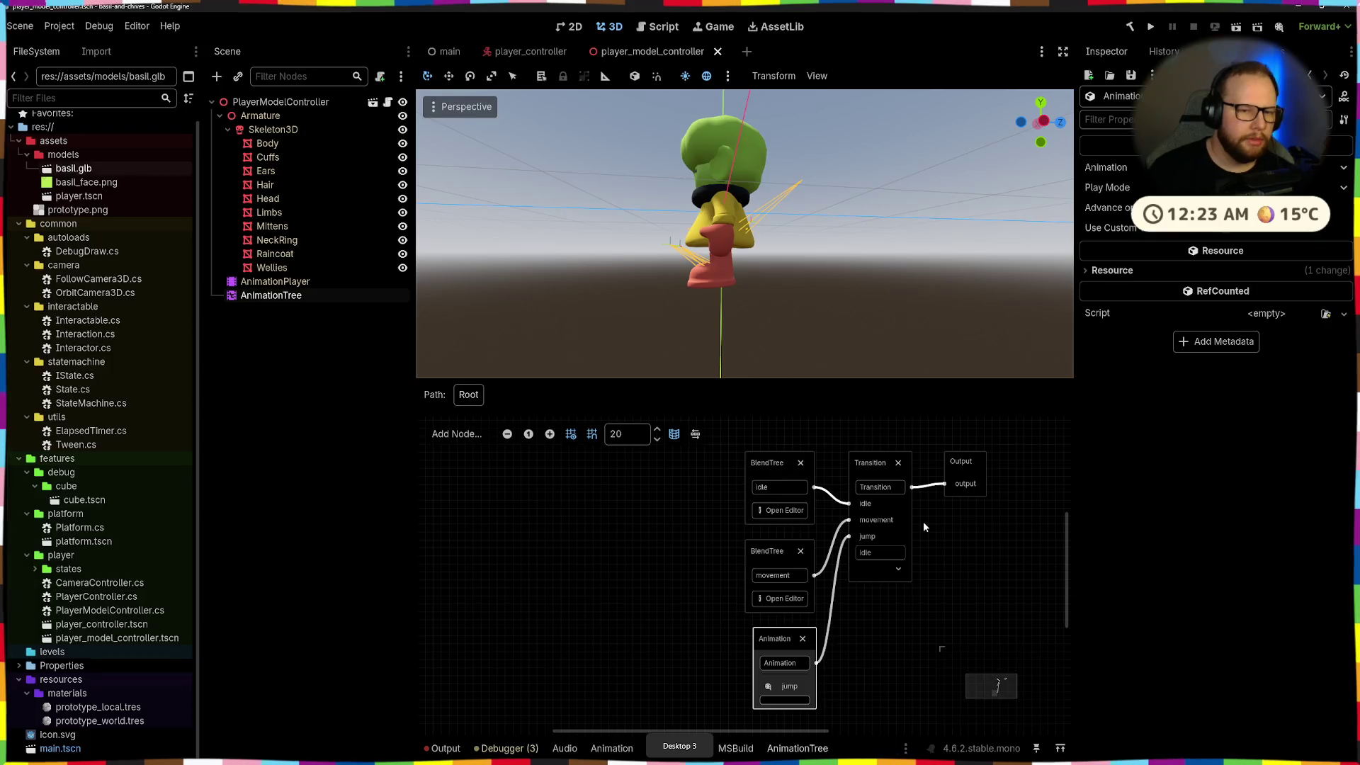
{"action": "key", "text": "super"}
{"action": "key", "text": "alt+Tab"}
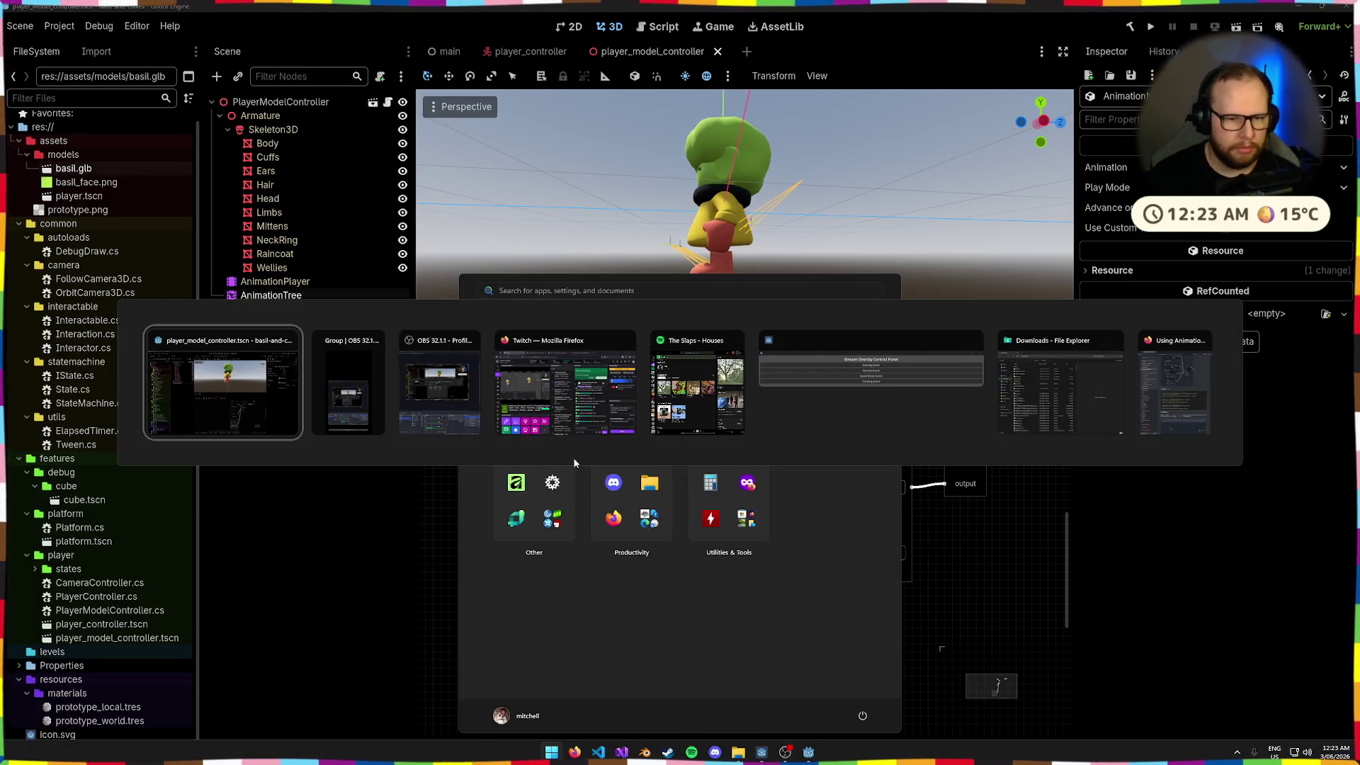
Drag the exported basil.glb from Downloads into the Godot project and return to Godot
{"action": "left_click", "coordinate": [1057, 391]}
{"action": "left_click_drag", "start_coordinate": [520, 201], "coordinate": [439, 202]}
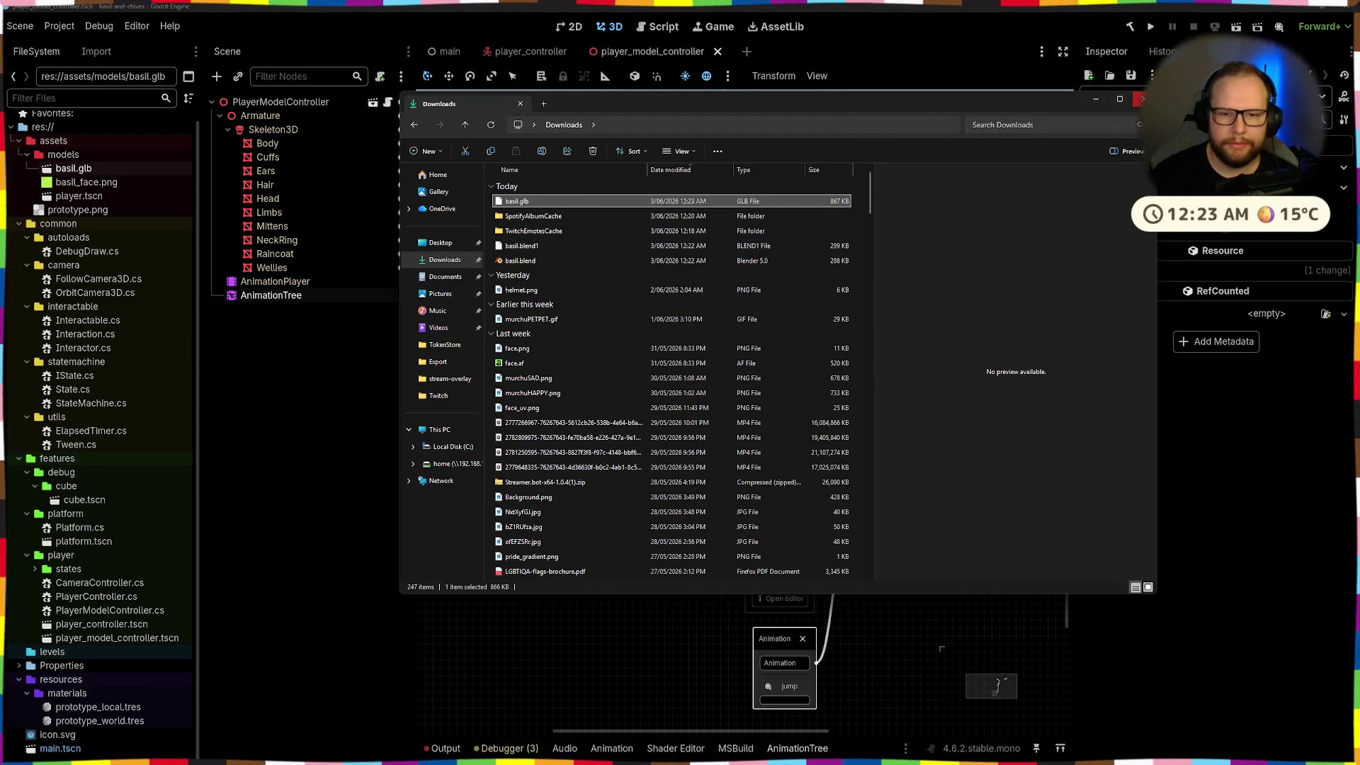
{"action": "key", "text": "alt+Tab"}
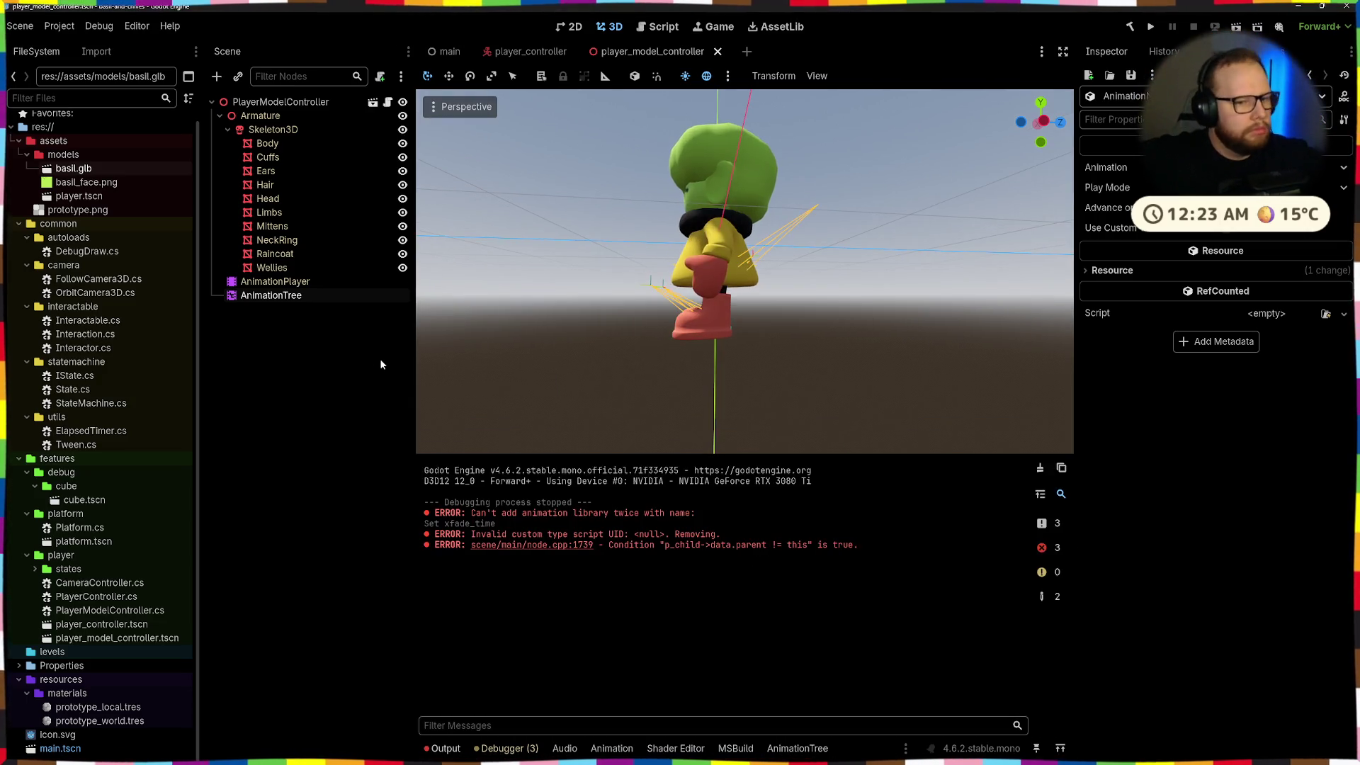
Clear the old errors from the Output log and run the project
{"action": "left_click", "coordinate": [451, 752]}
{"action": "left_click", "coordinate": [461, 746]}
{"action": "left_click", "coordinate": [1038, 468]}
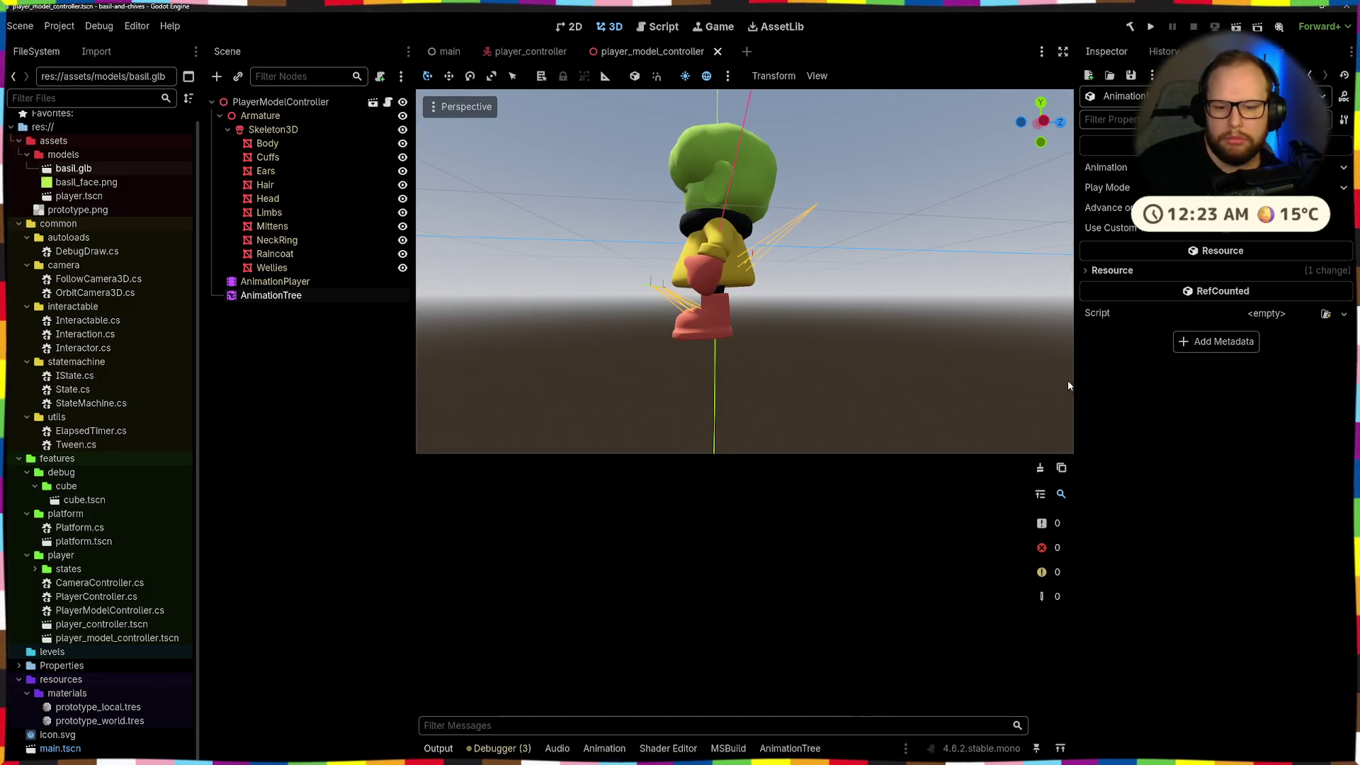
{"action": "left_click", "coordinate": [1150, 30]}
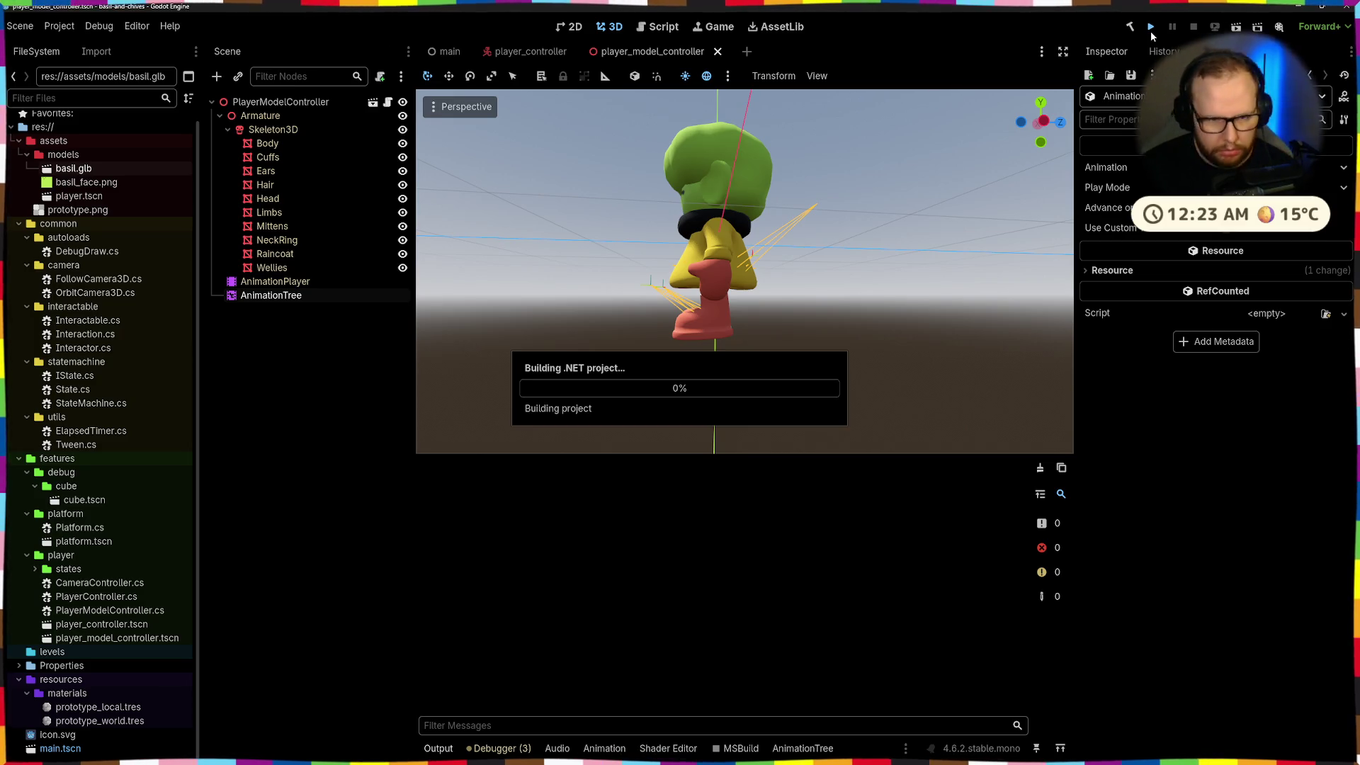
Run, turn, and jump and double-jump off the blocks
{"action": "key", "text": "w"}
{"action": "key", "text": "space"}
{"action": "key", "text": "a"}
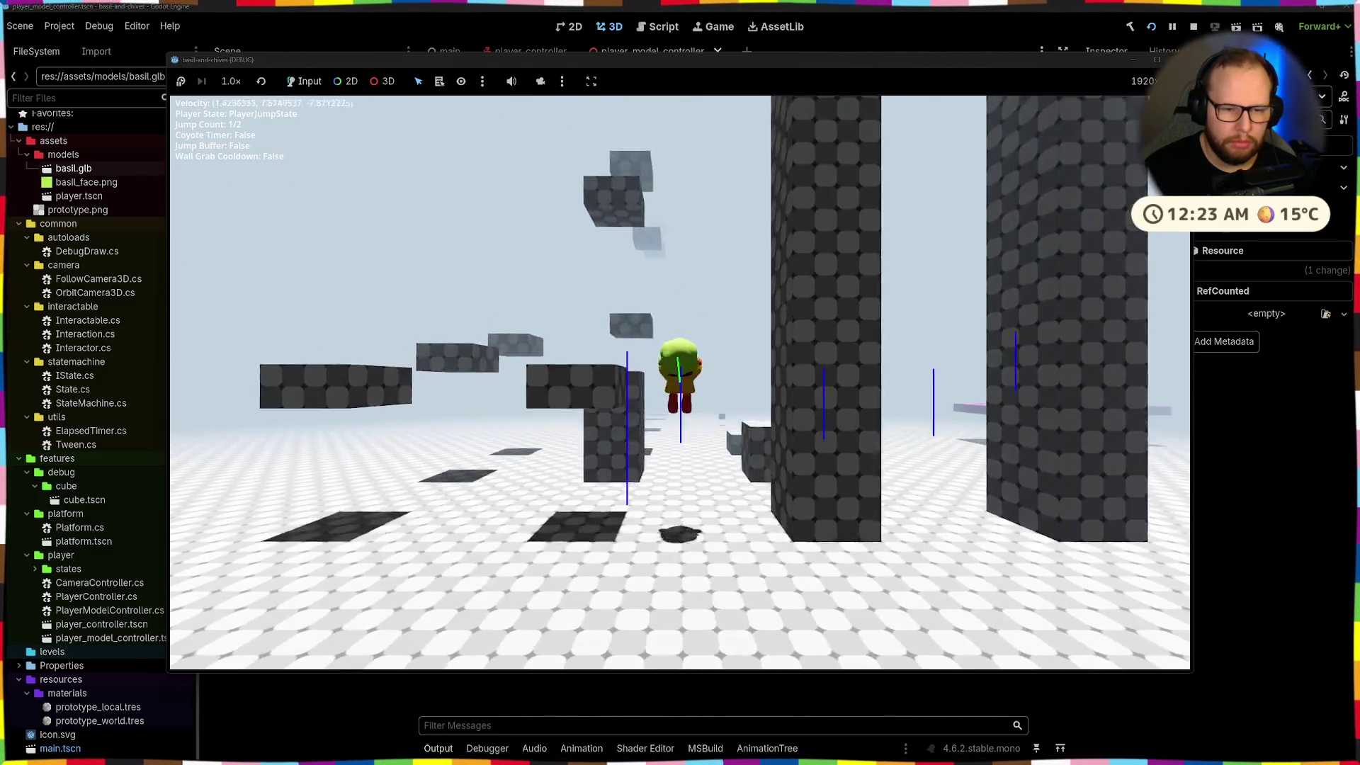
{"action": "key", "text": "space"}
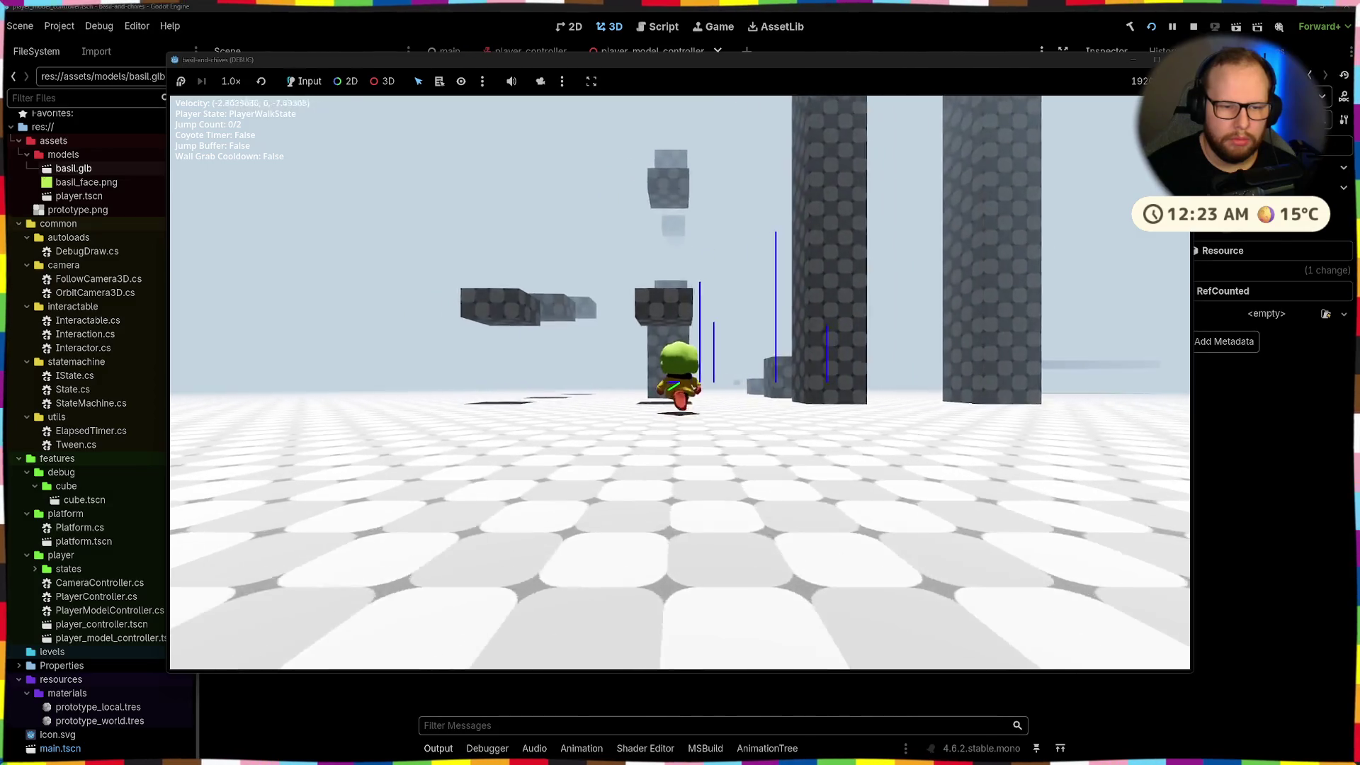
{"action": "key", "text": "space"}
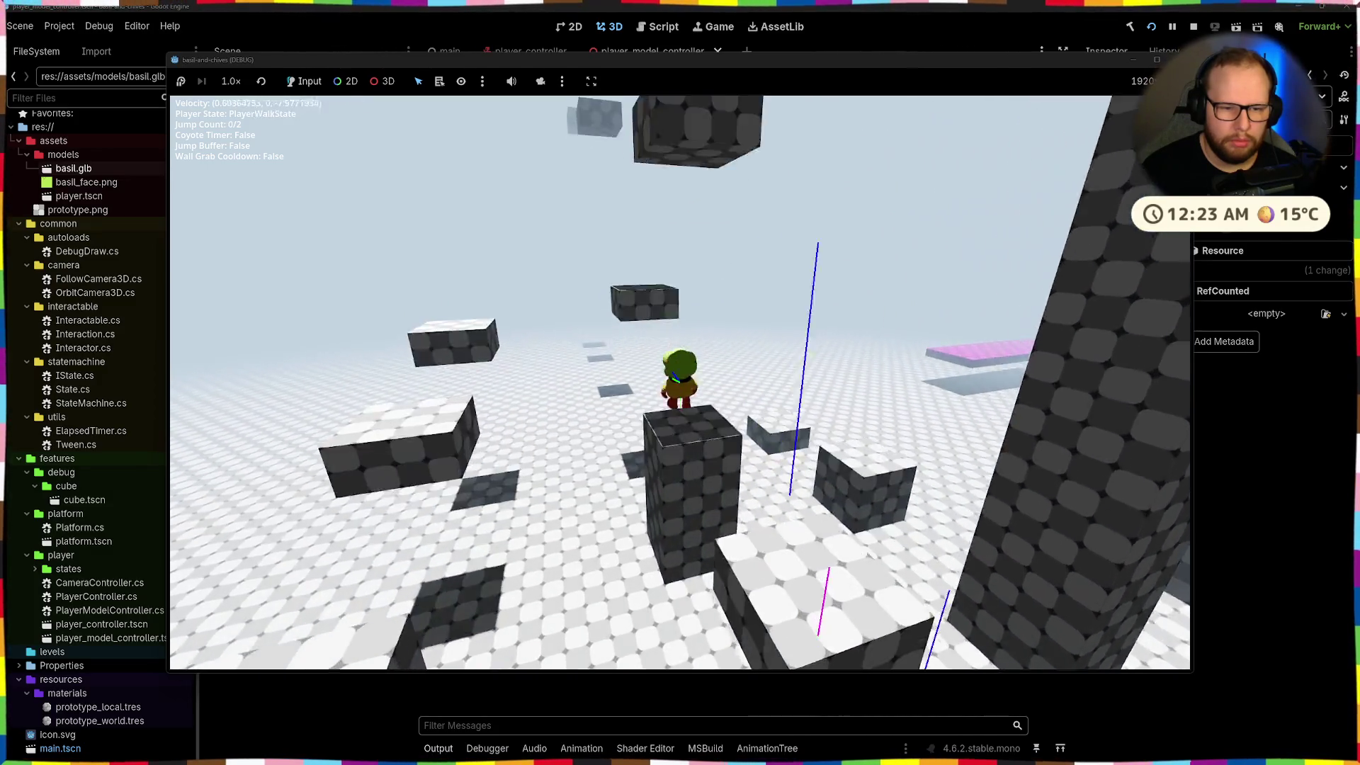
{"action": "key", "text": "space"}
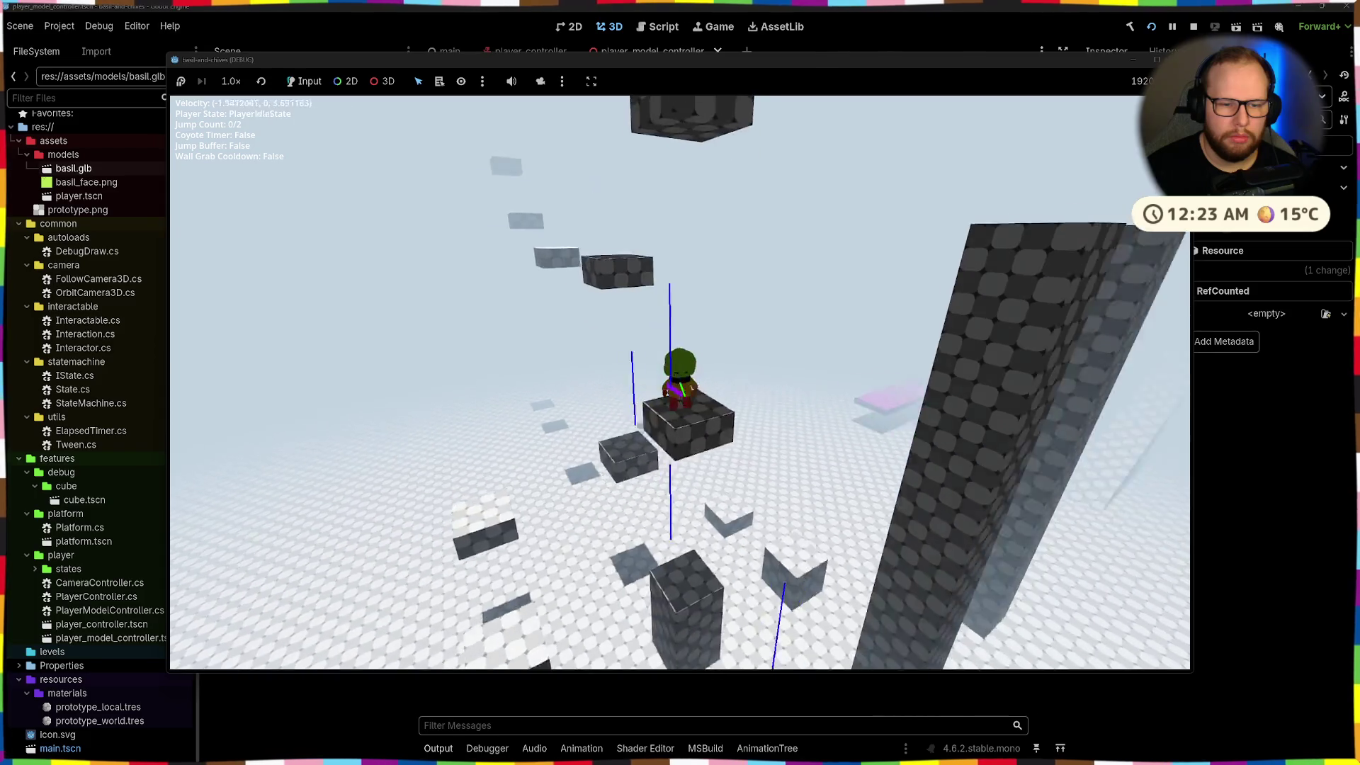
{"action": "key", "text": "space"}
{"action": "key", "text": "space"}
{"action": "key", "text": "space"}
{"action": "key", "text": "space"}
{"action": "key", "text": "space"}
{"action": "key", "text": "space"}
{"action": "key", "text": "space"}
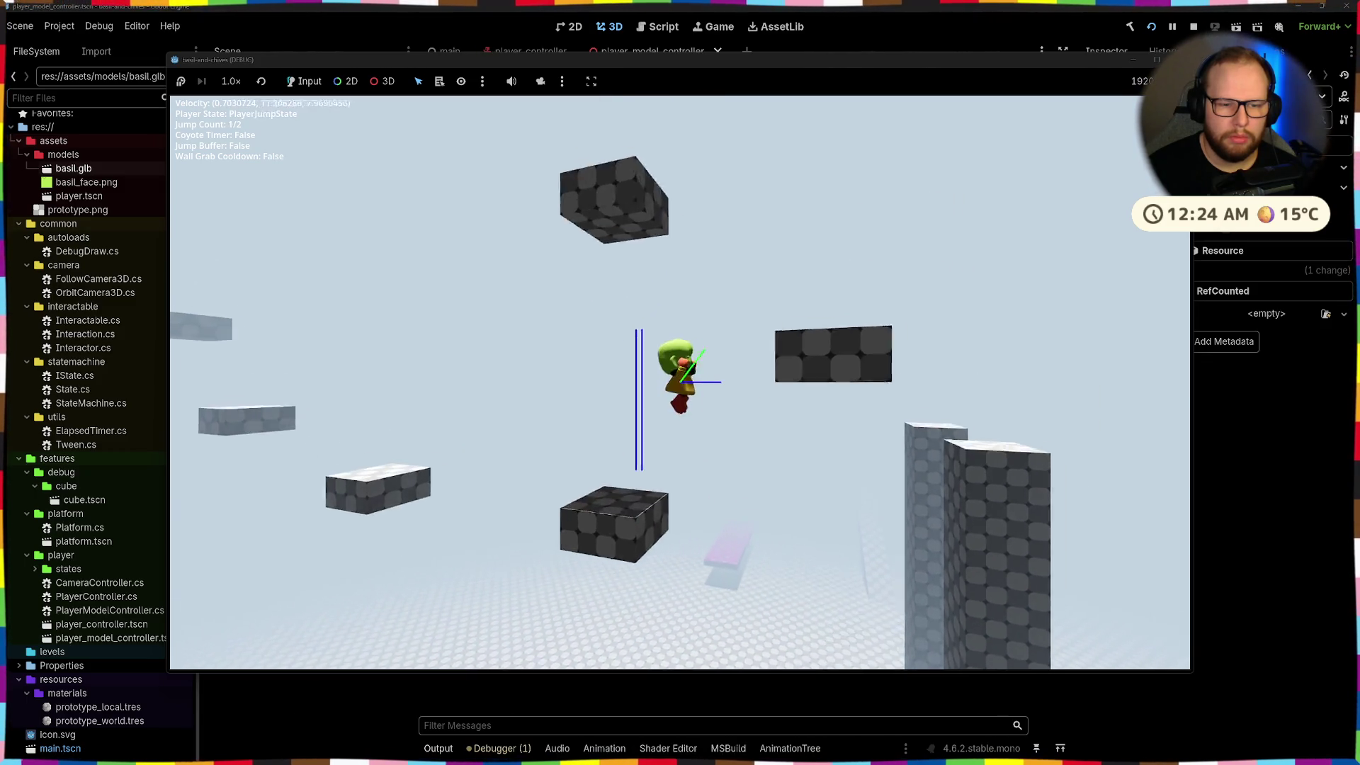
Grab a ledge, double-jump between blocks, fall to the ground, then switch to Blender
{"action": "key", "text": "space"}
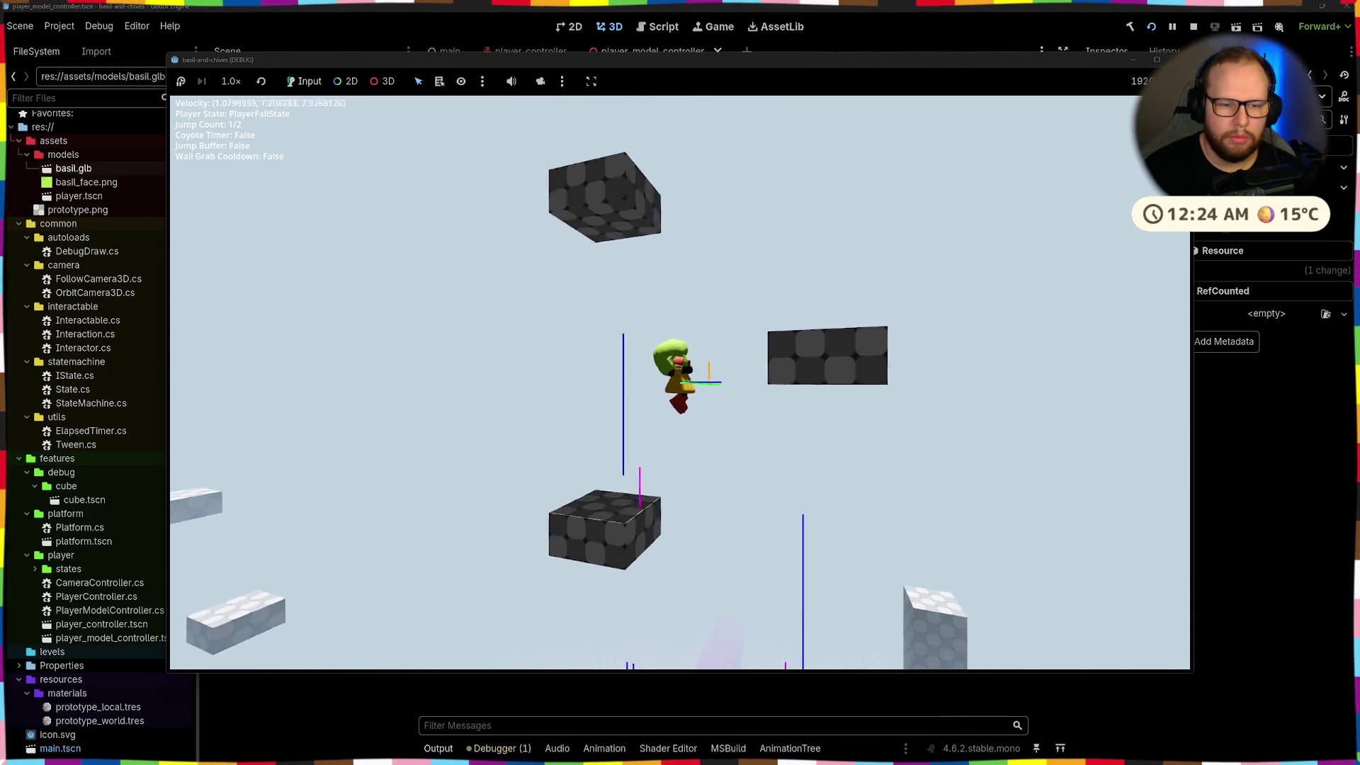
{"action": "key", "text": "space"}
{"action": "key", "text": "space"}
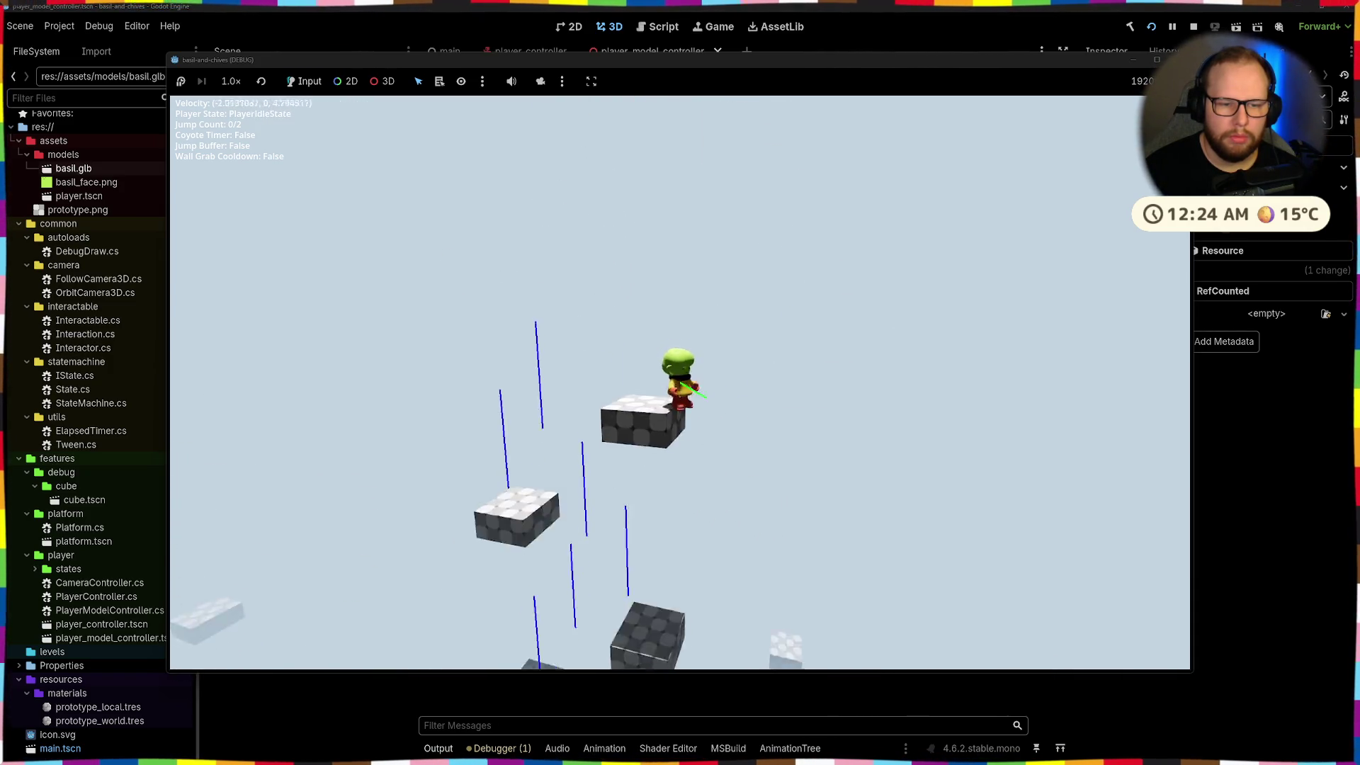
{"action": "key", "text": "space"}
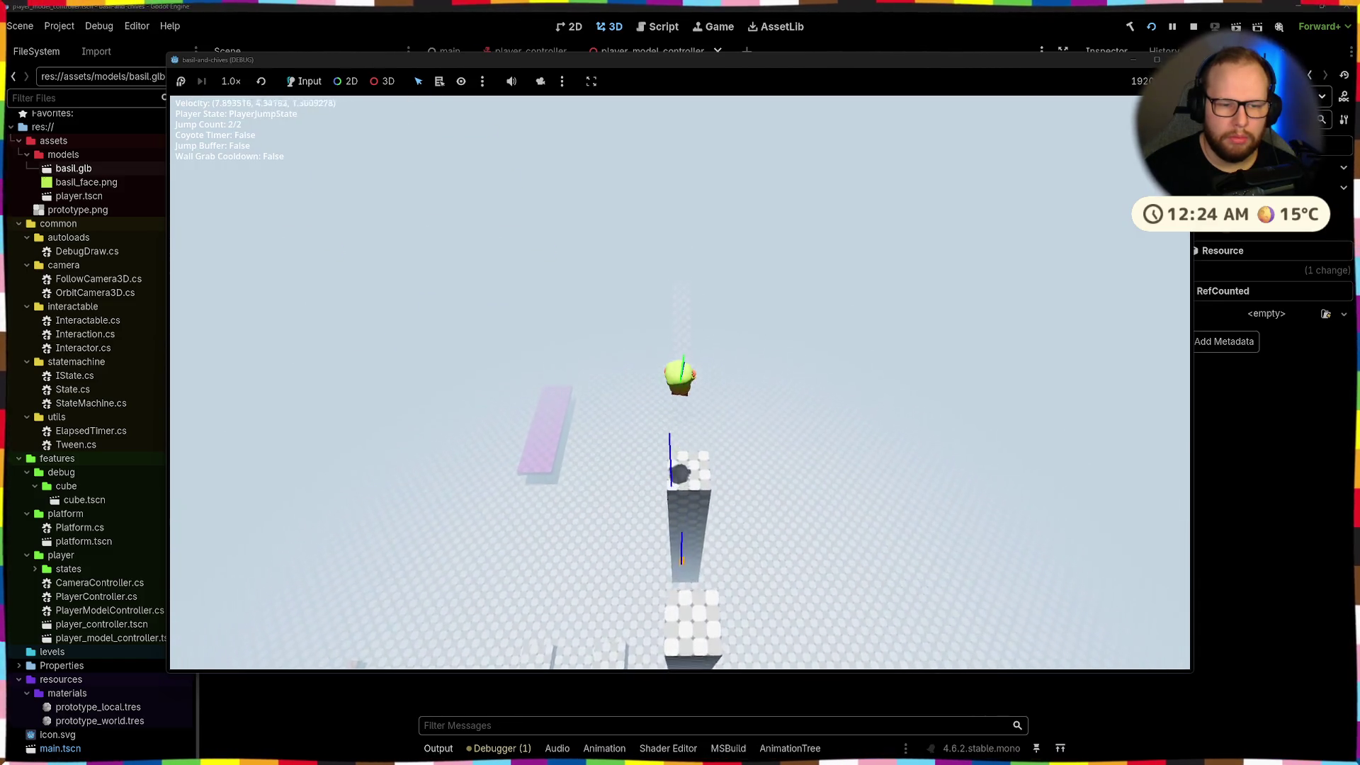
{"action": "key", "text": "space"}
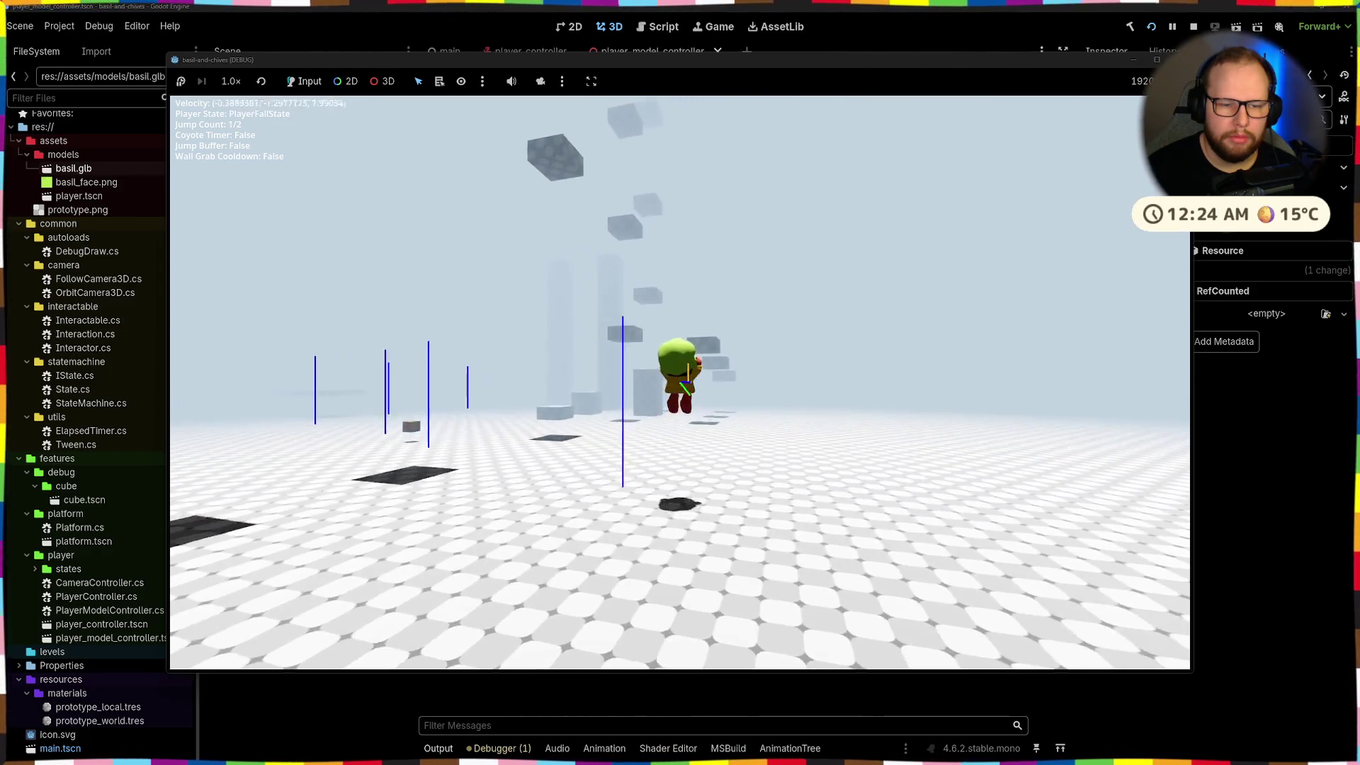
{"action": "key", "text": "space"}
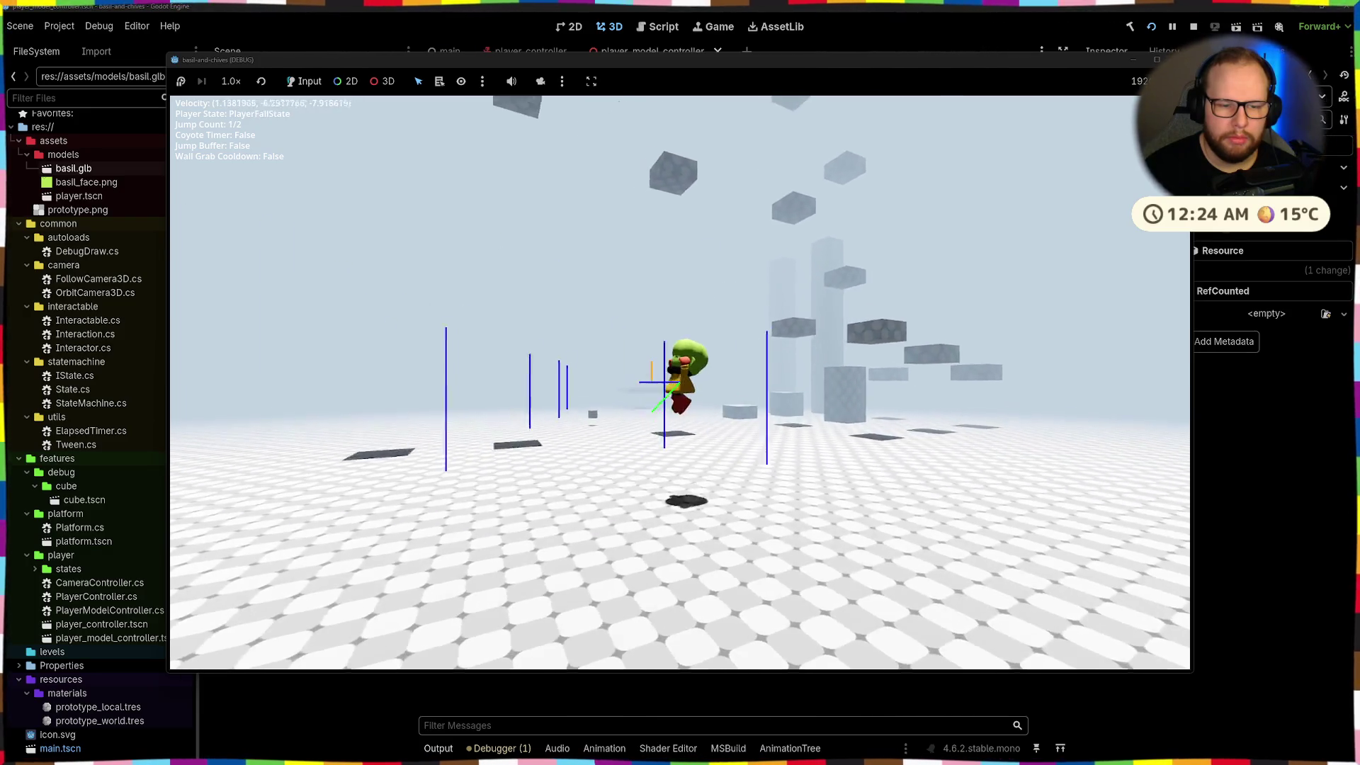
{"action": "key", "text": "space"}
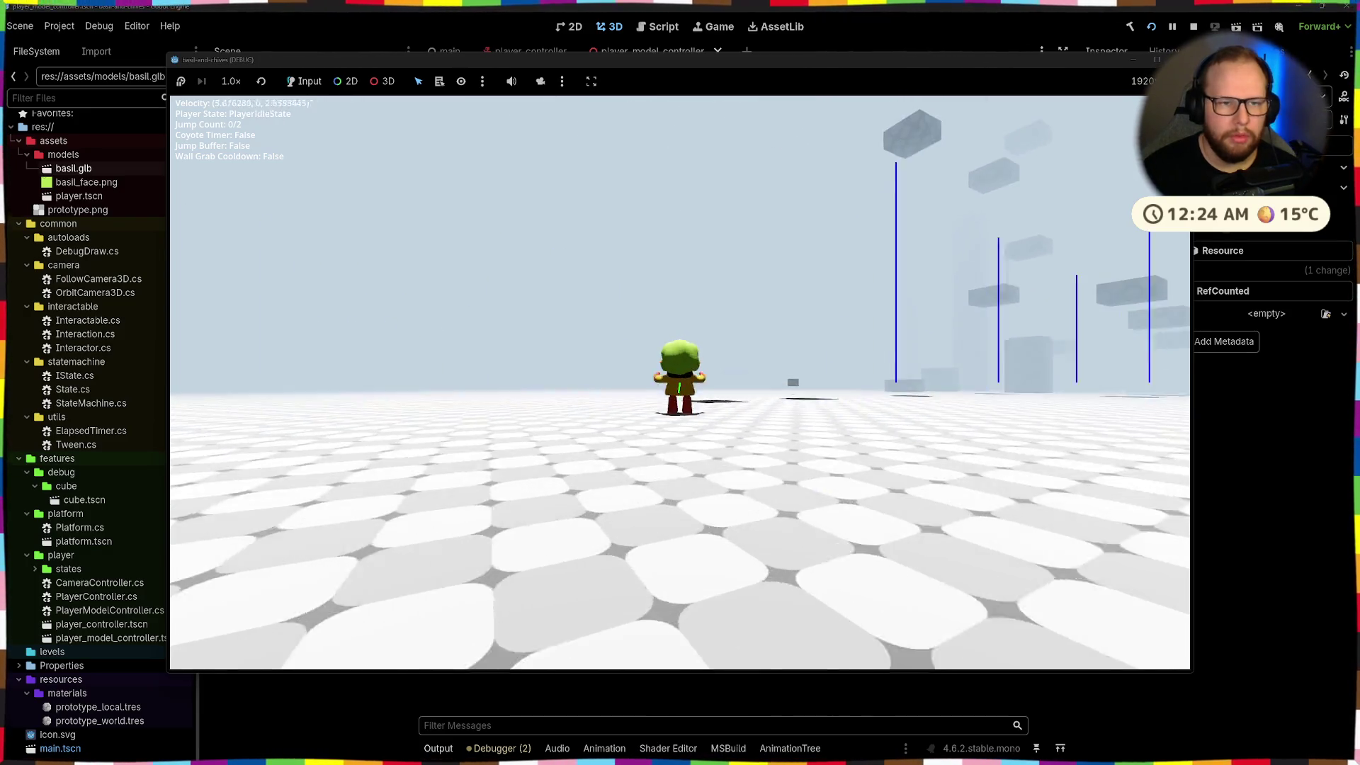
{"action": "key", "text": "ctrl+super+Right"}
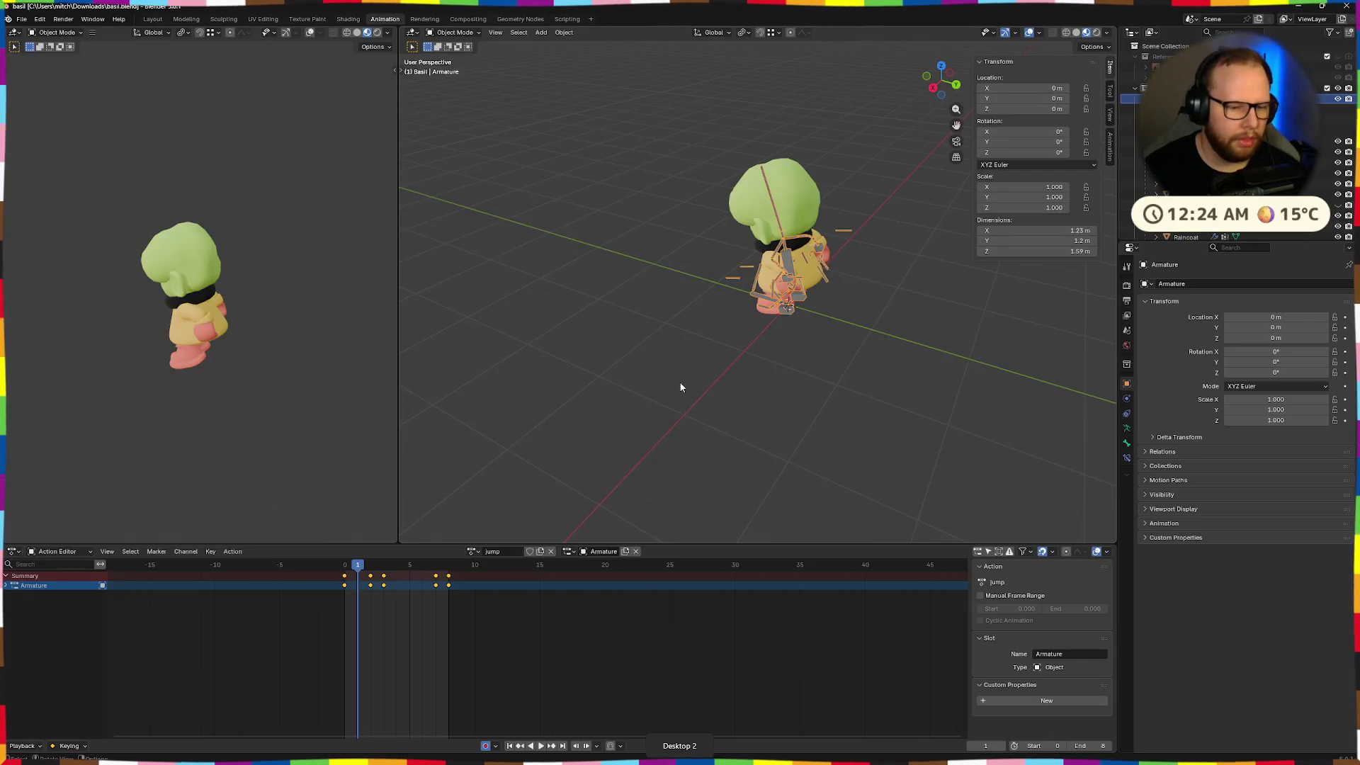
Move the jump's frame-2 keys to frame 1 and preview the snappier jump
{"action": "mouse_move", "coordinate": [357, 563]}
{"action": "left_mouse_down"}
{"action": "mouse_move", "coordinate": [344, 564]}
{"action": "mouse_move", "coordinate": [370, 564]}
{"action": "mouse_move", "coordinate": [344, 565]}
{"action": "left_mouse_up"}
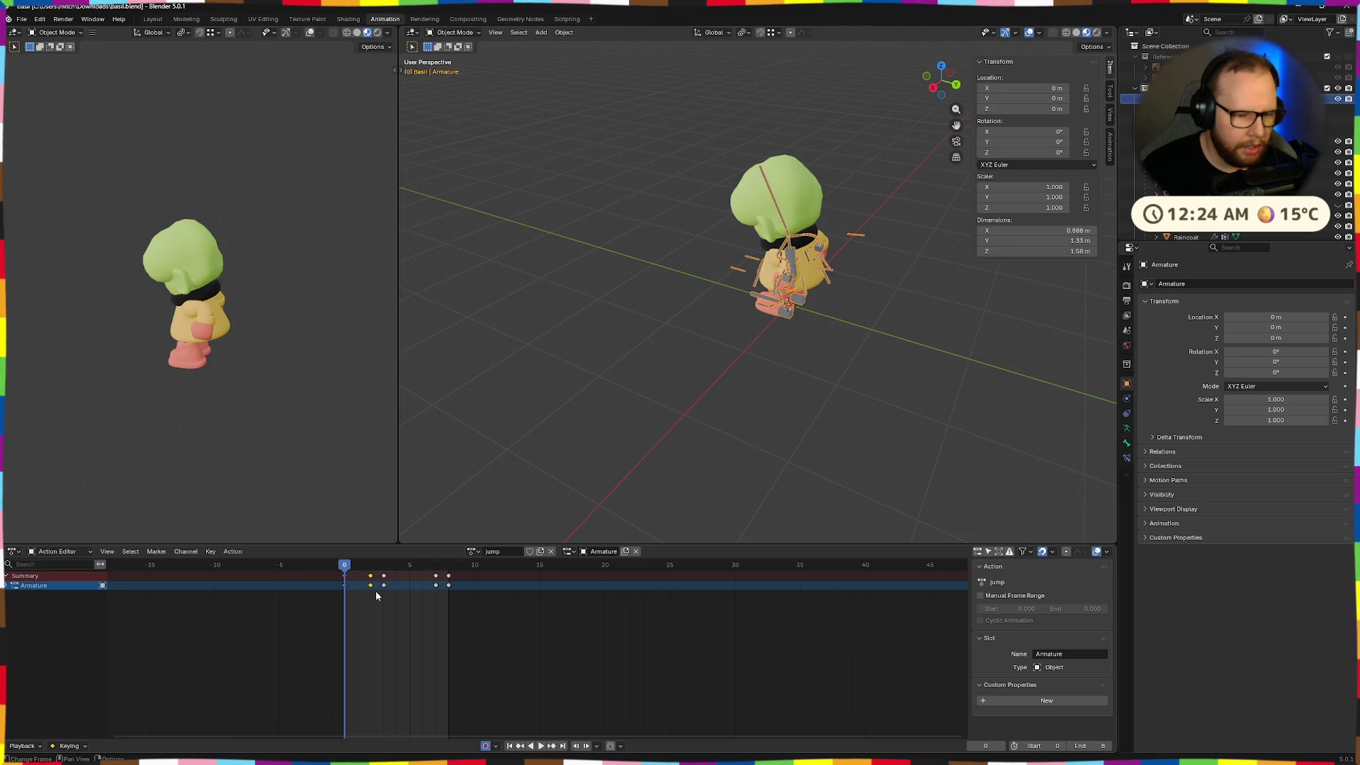
{"action": "key", "text": "g"}
{"action": "left_click", "coordinate": [359, 597]}
{"action": "key", "text": "space"}
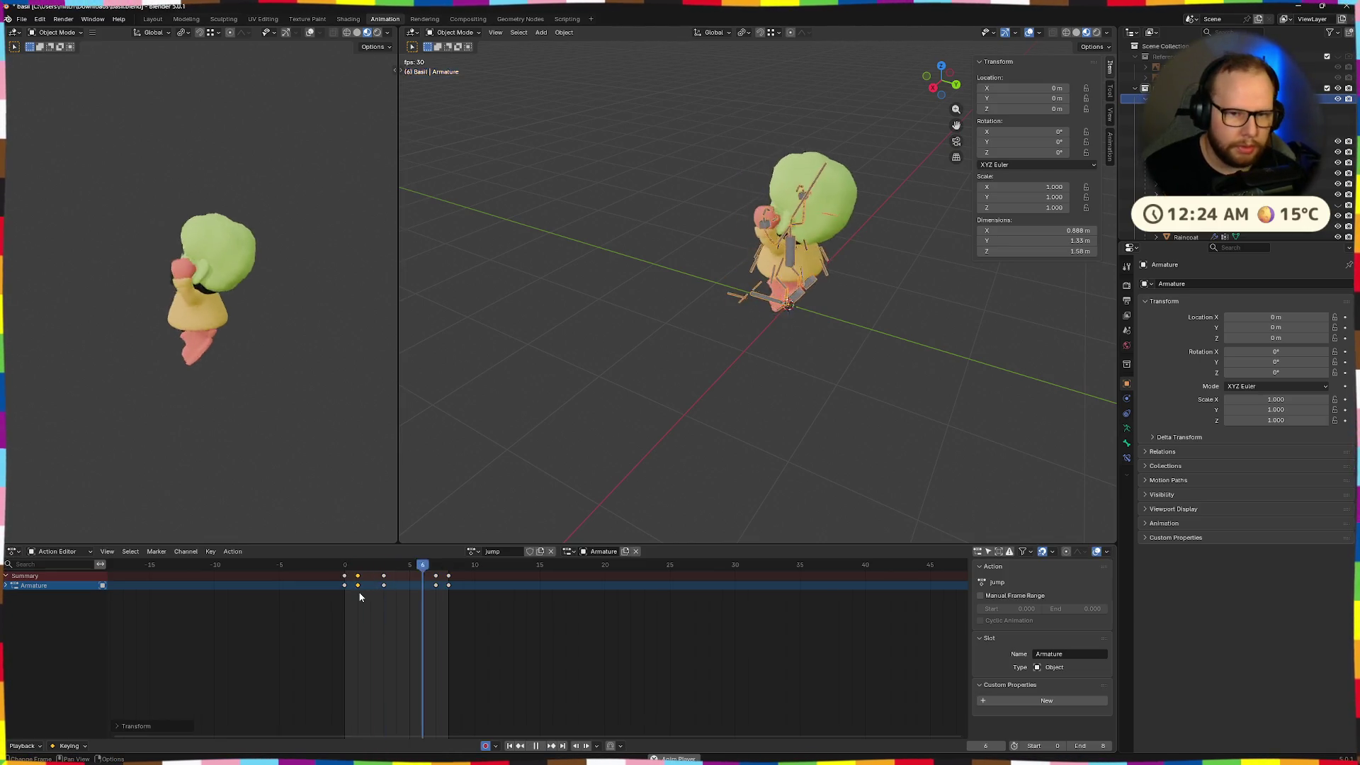
{"action": "key", "text": "space"}
{"action": "key", "text": "space"}
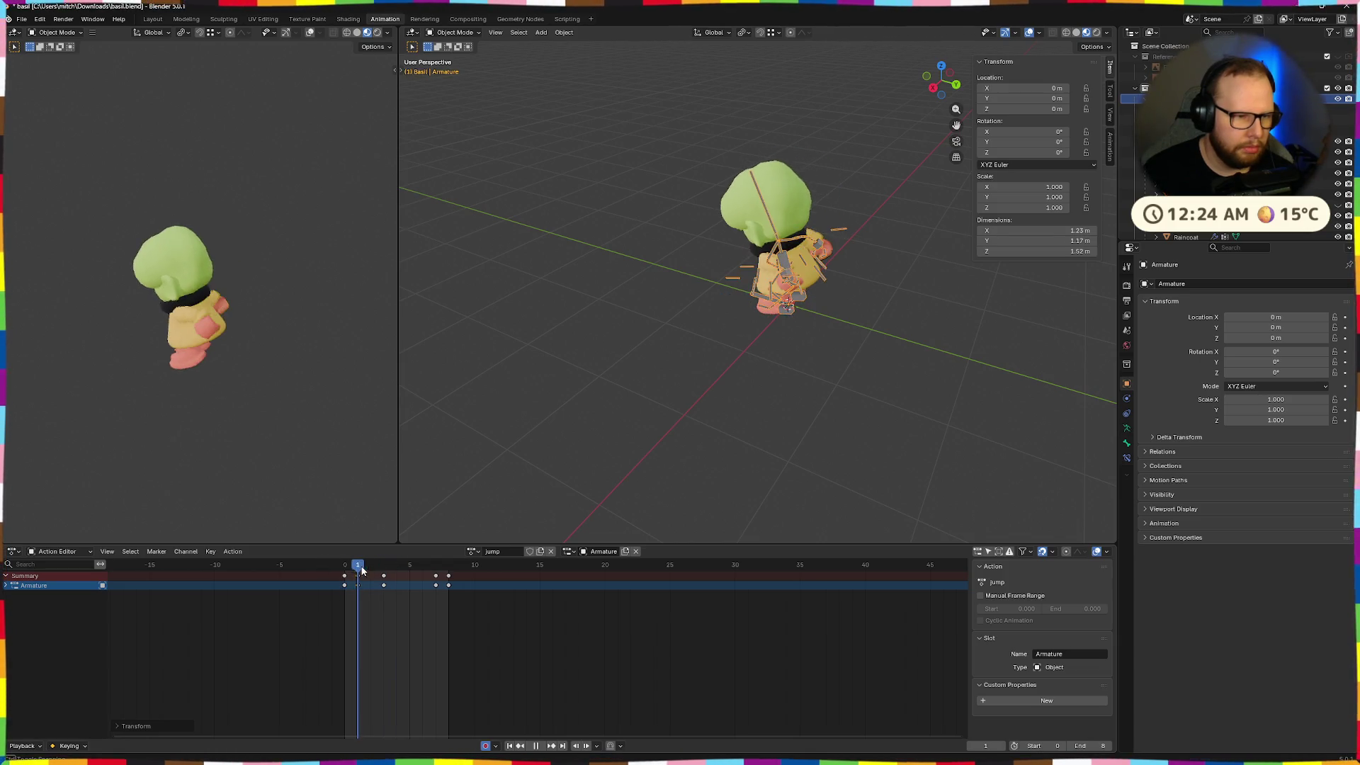
{"action": "key", "text": "Escape"}
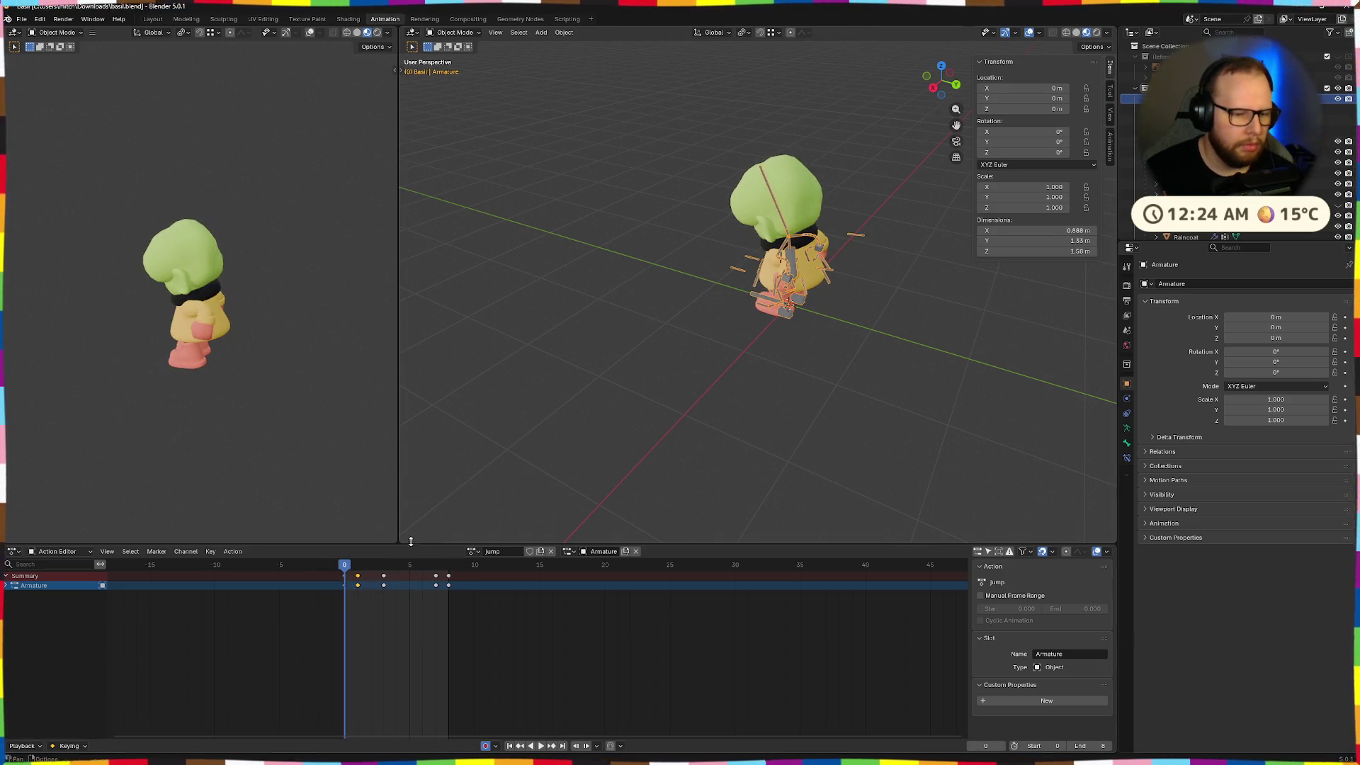
Export the model as glTF 2.0 to basil.glb and return to the Godot desktop
{"action": "left_click", "coordinate": [22, 19]}
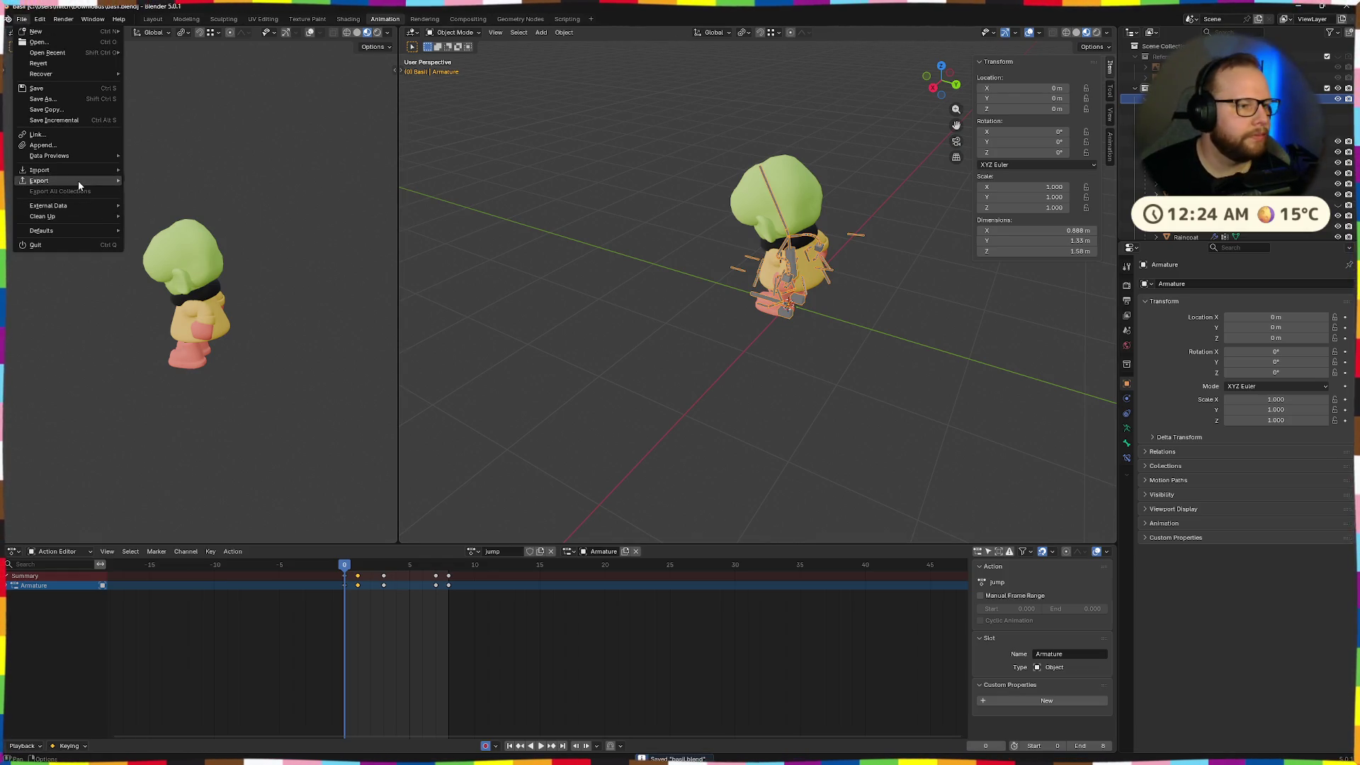
{"action": "mouse_move", "coordinate": [42, 180]}
{"action": "left_click", "coordinate": [213, 277]}
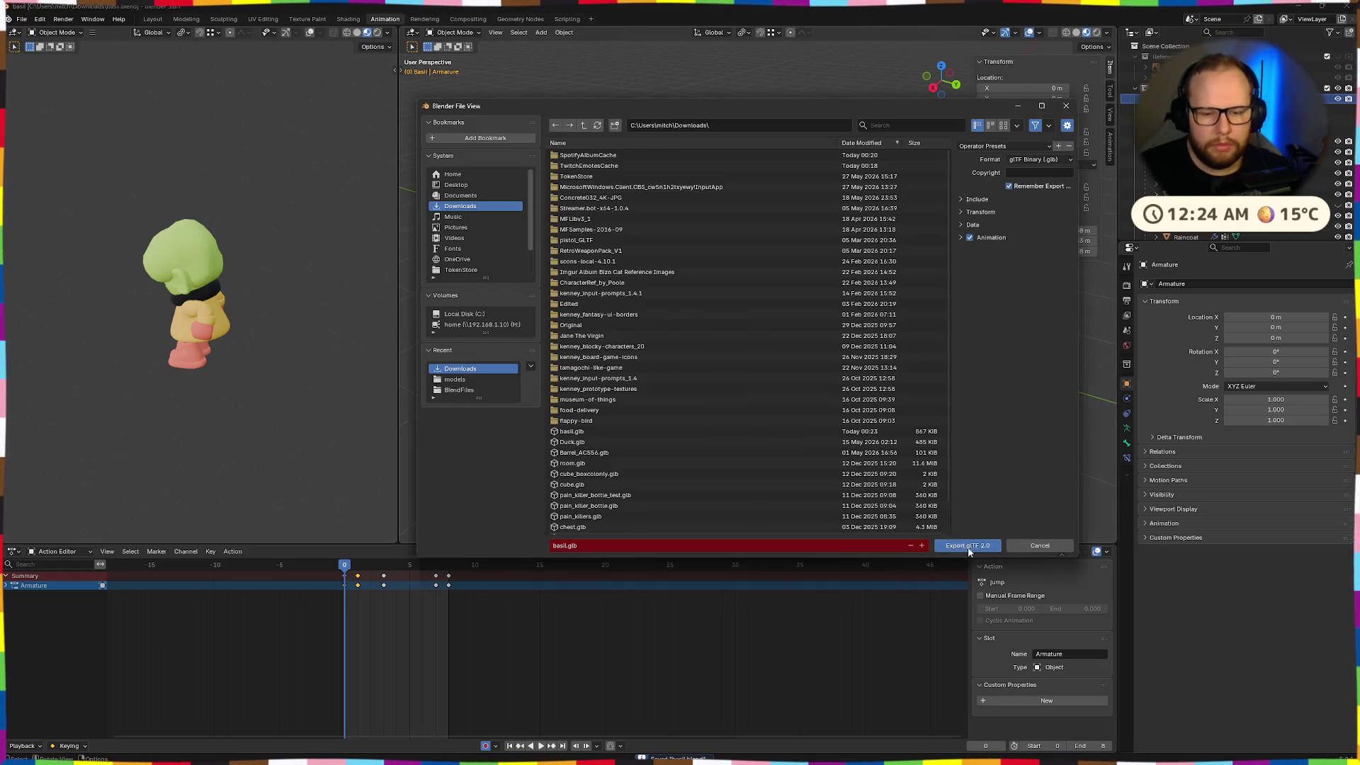
{"action": "left_click", "coordinate": [964, 543]}
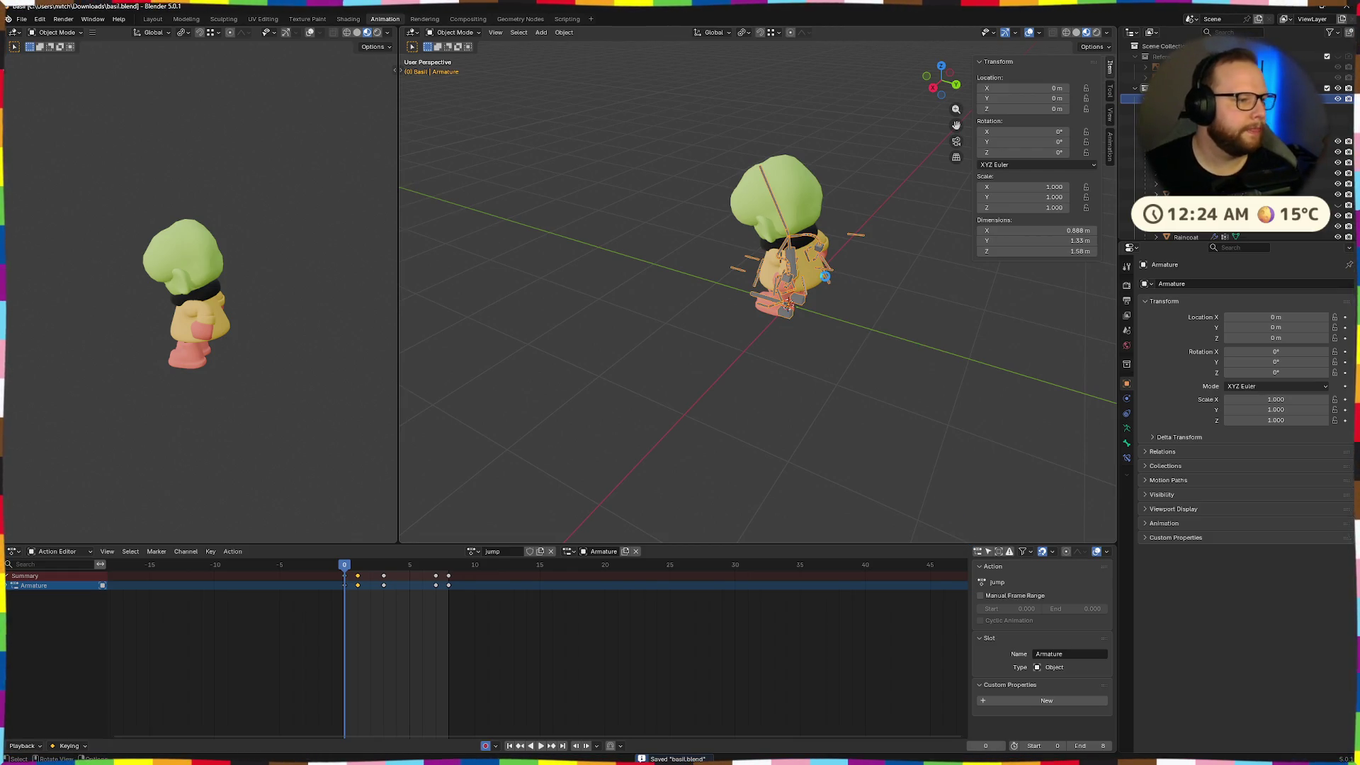
{"action": "key", "text": "ctrl+super+Right"}
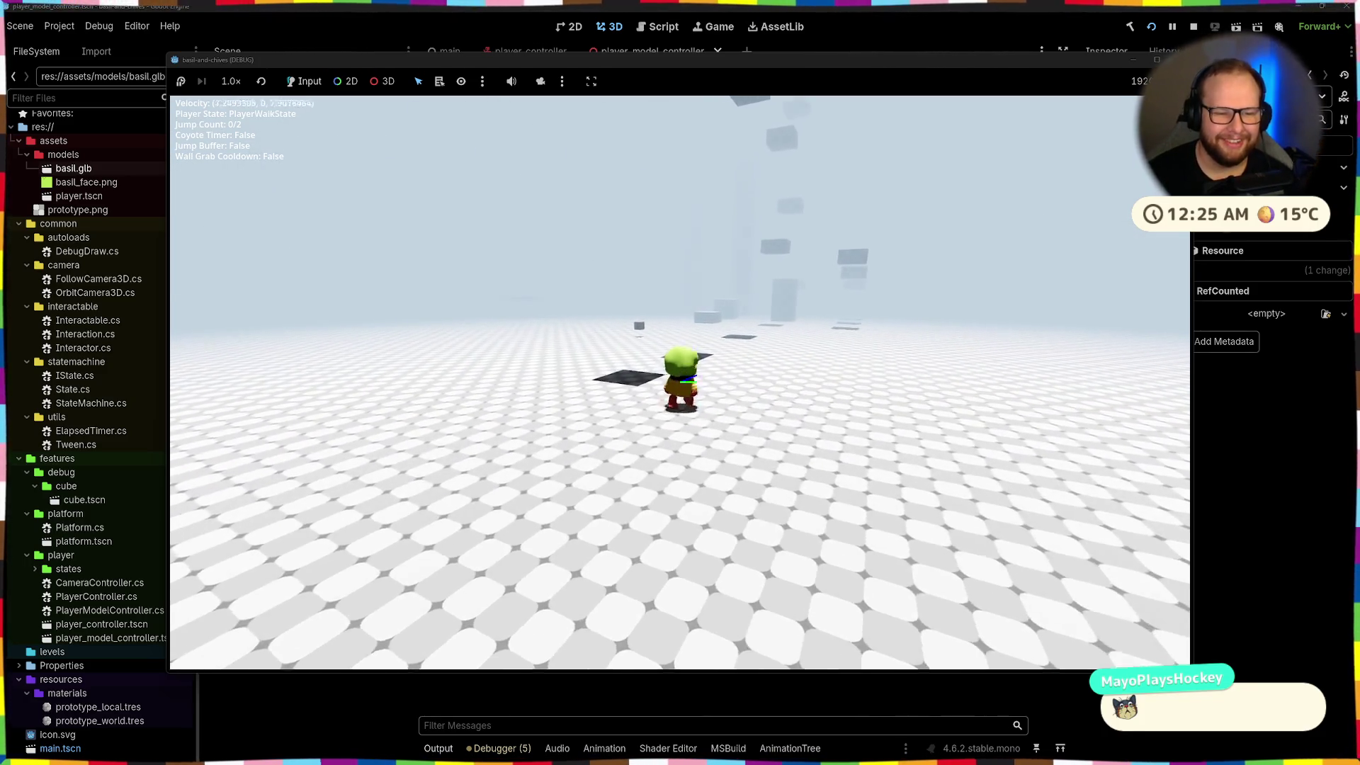
Double-jump in the running game to test the new jump, then stop it with F8
{"action": "key", "text": "space"}
{"action": "key", "text": "space"}
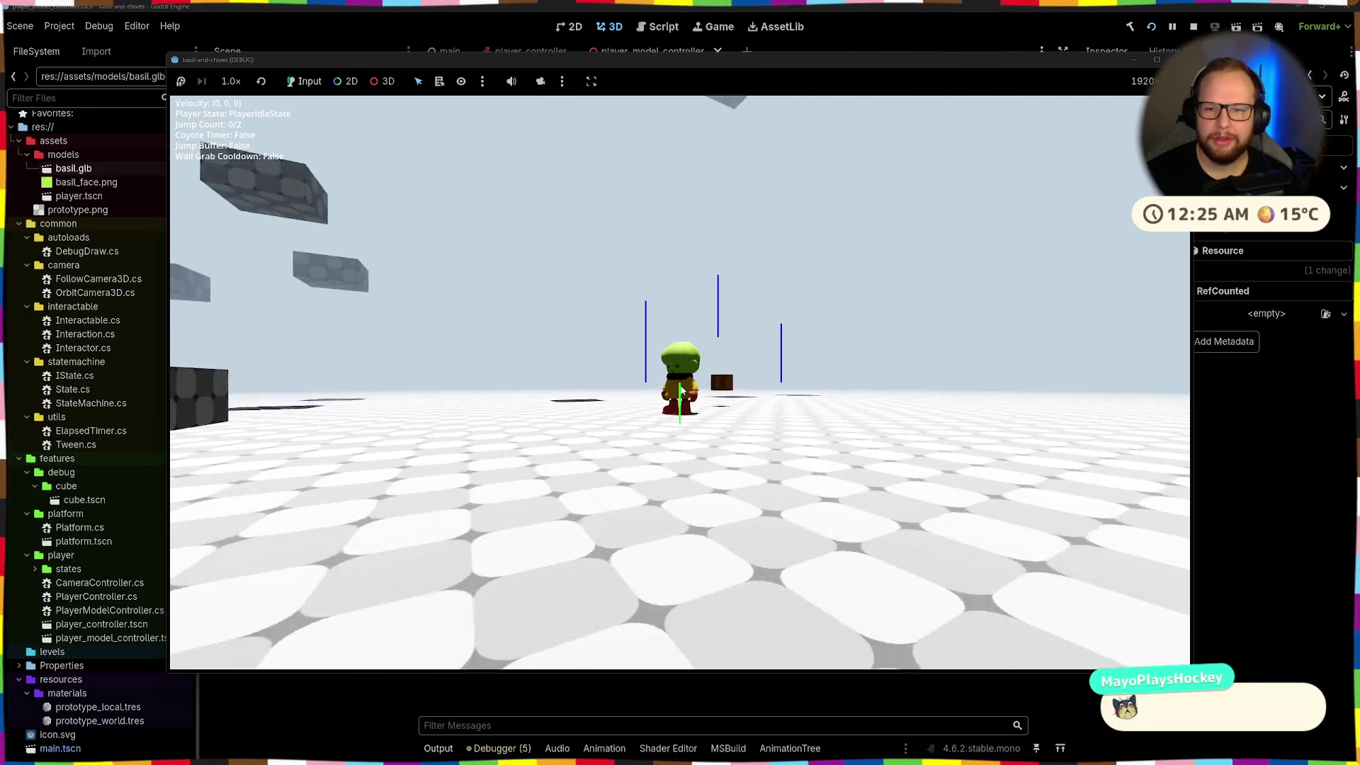
{"action": "key", "text": "F8"}
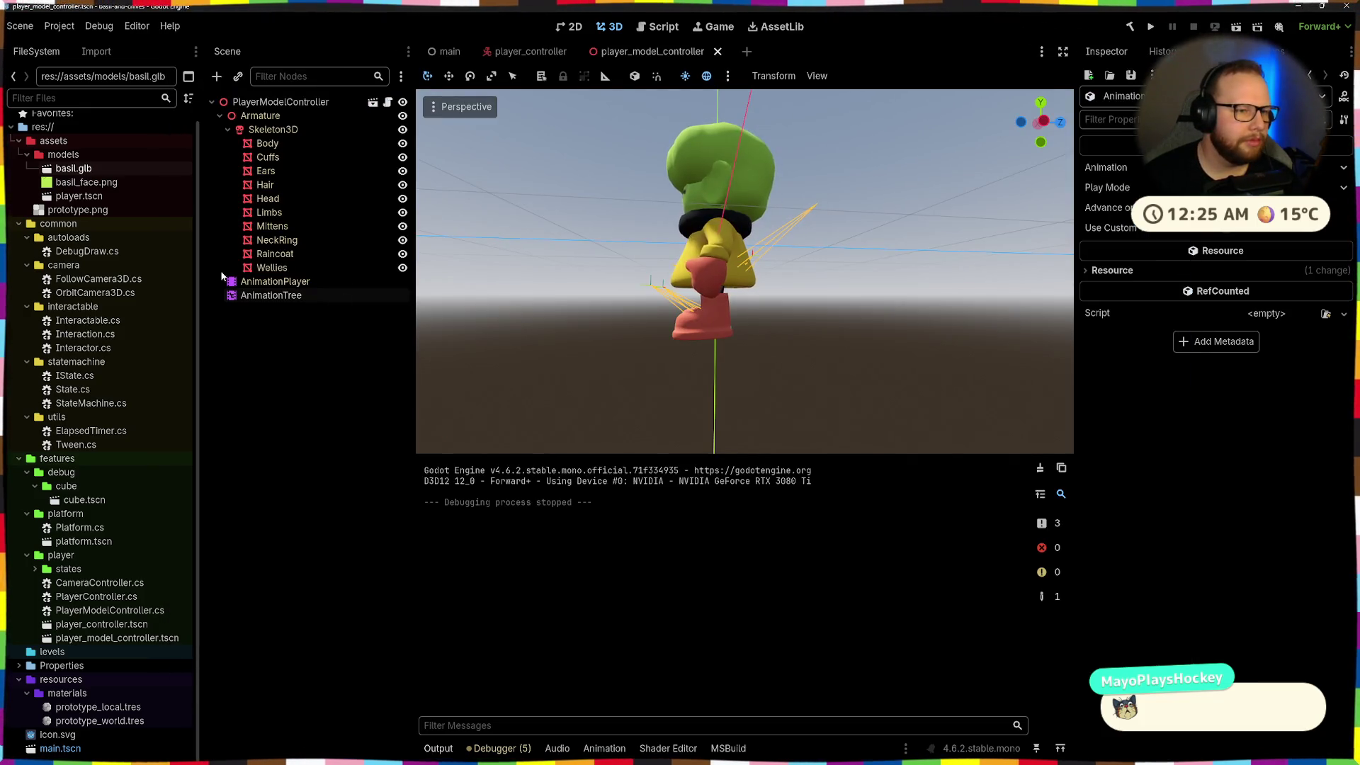
Select the new basil.glb in the Downloads folder of a file browser and return to Godot
{"action": "key", "text": "ctrl+o"}
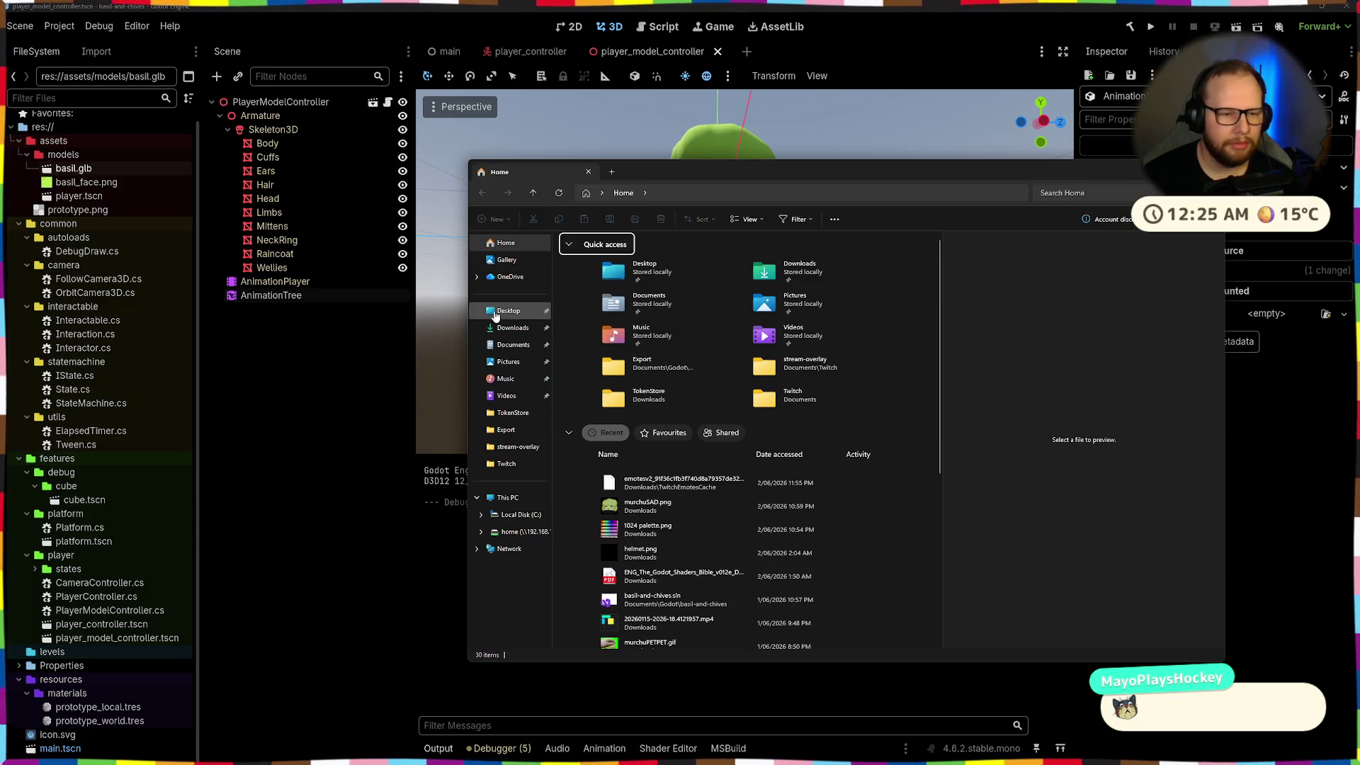
{"action": "left_click", "coordinate": [512, 328]}
{"action": "left_click", "coordinate": [600, 268]}
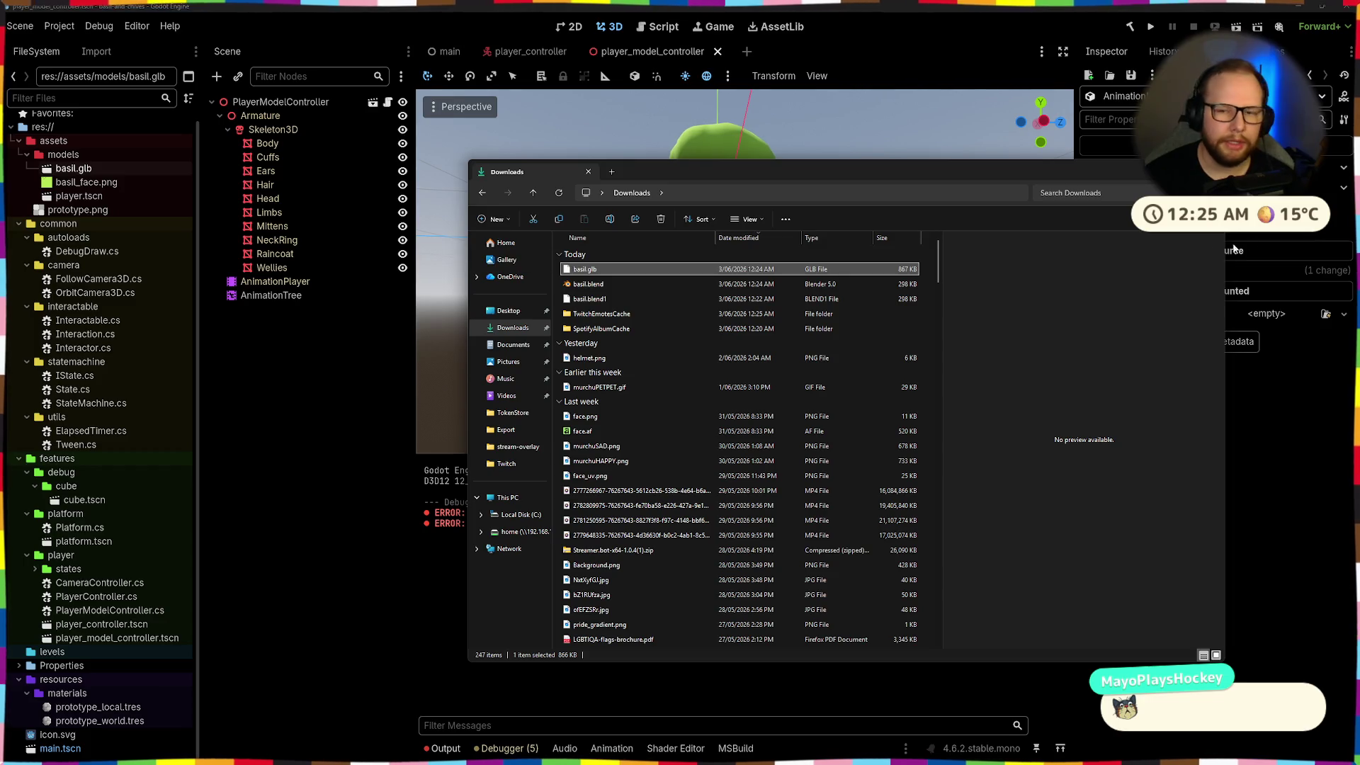
{"action": "key", "text": "alt+Tab"}
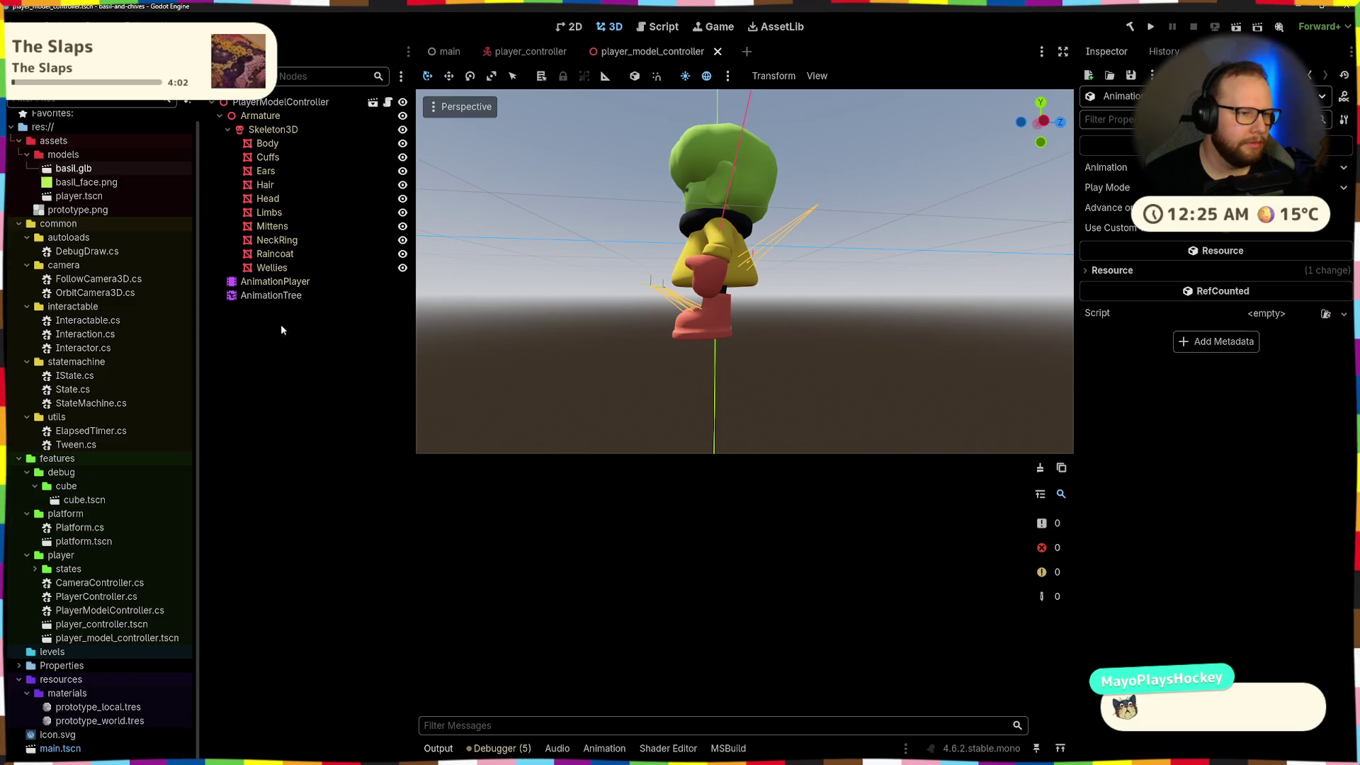
Preview the 'jump' animation on the character model, then run the project
{"action": "key", "text": "alt+Tab"}
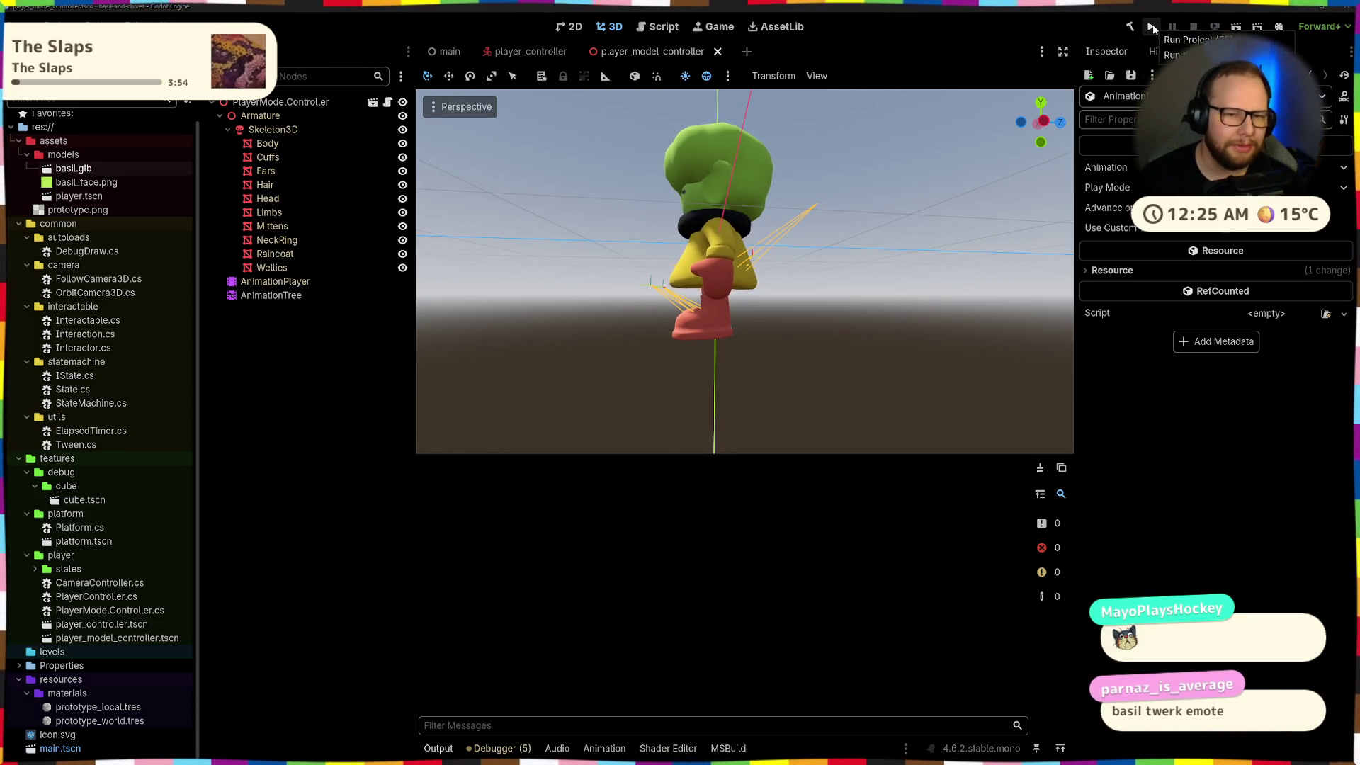
{"action": "left_click", "coordinate": [271, 295]}
{"action": "left_click", "coordinate": [655, 463]}
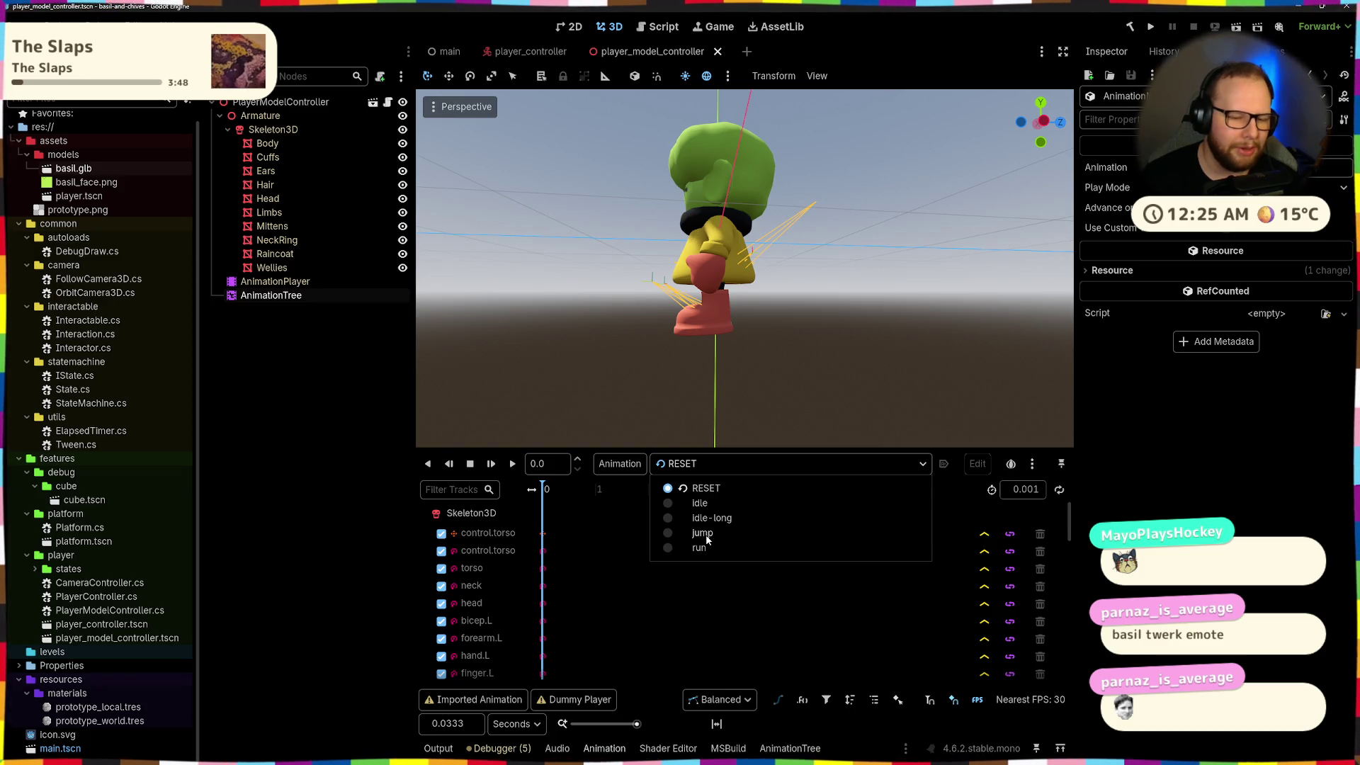
{"action": "left_click", "coordinate": [701, 533]}
{"action": "left_click", "coordinate": [512, 464]}
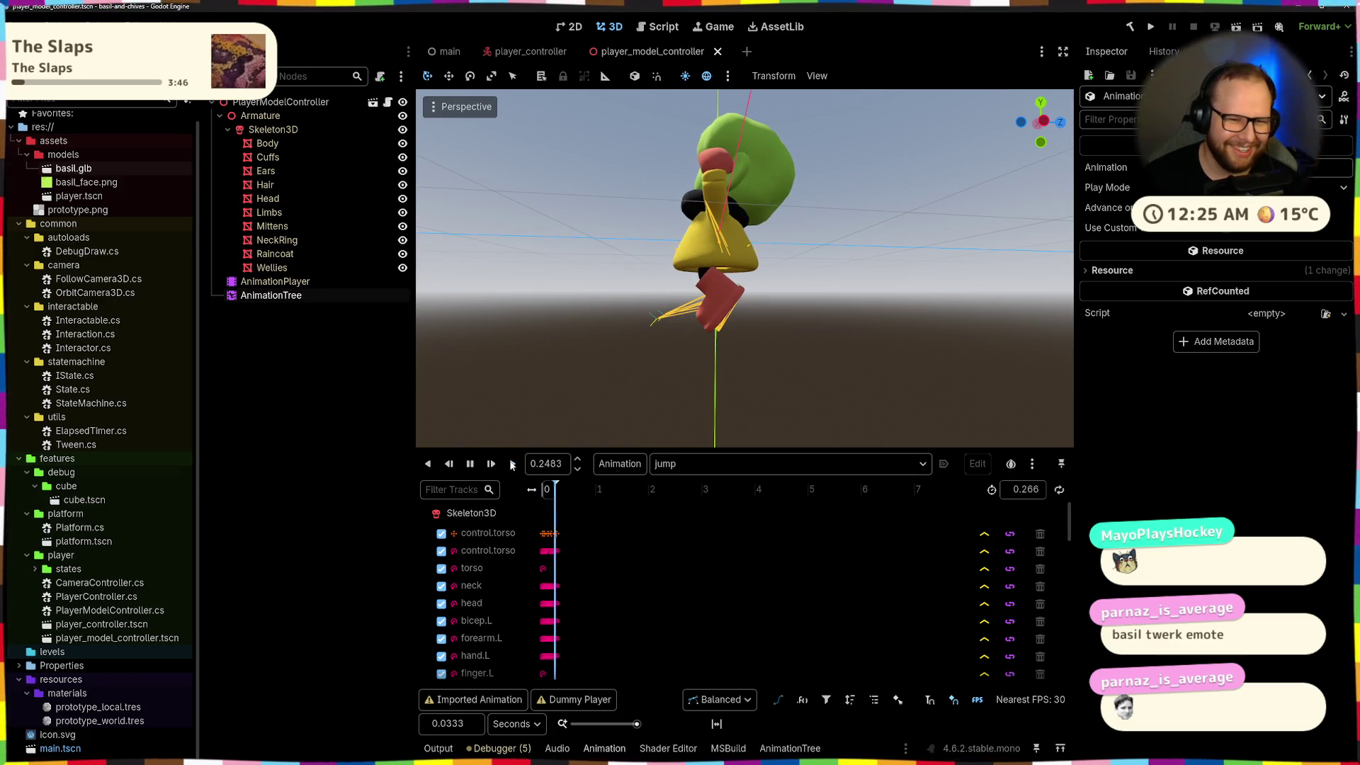
{"action": "left_click", "coordinate": [1152, 27]}
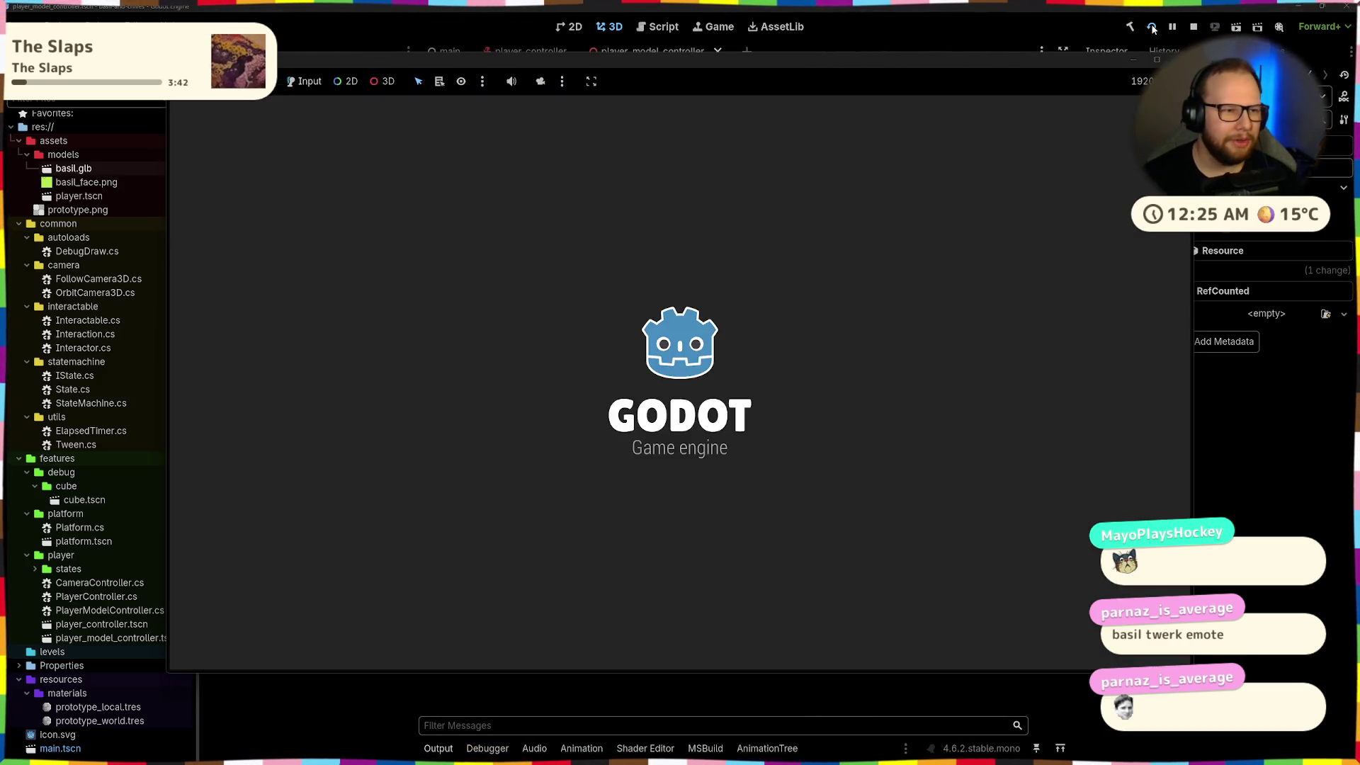
Walk off the platform, climb a block ledge, jump repeatedly, then stop the game with F8
{"action": "key", "text": "a"}
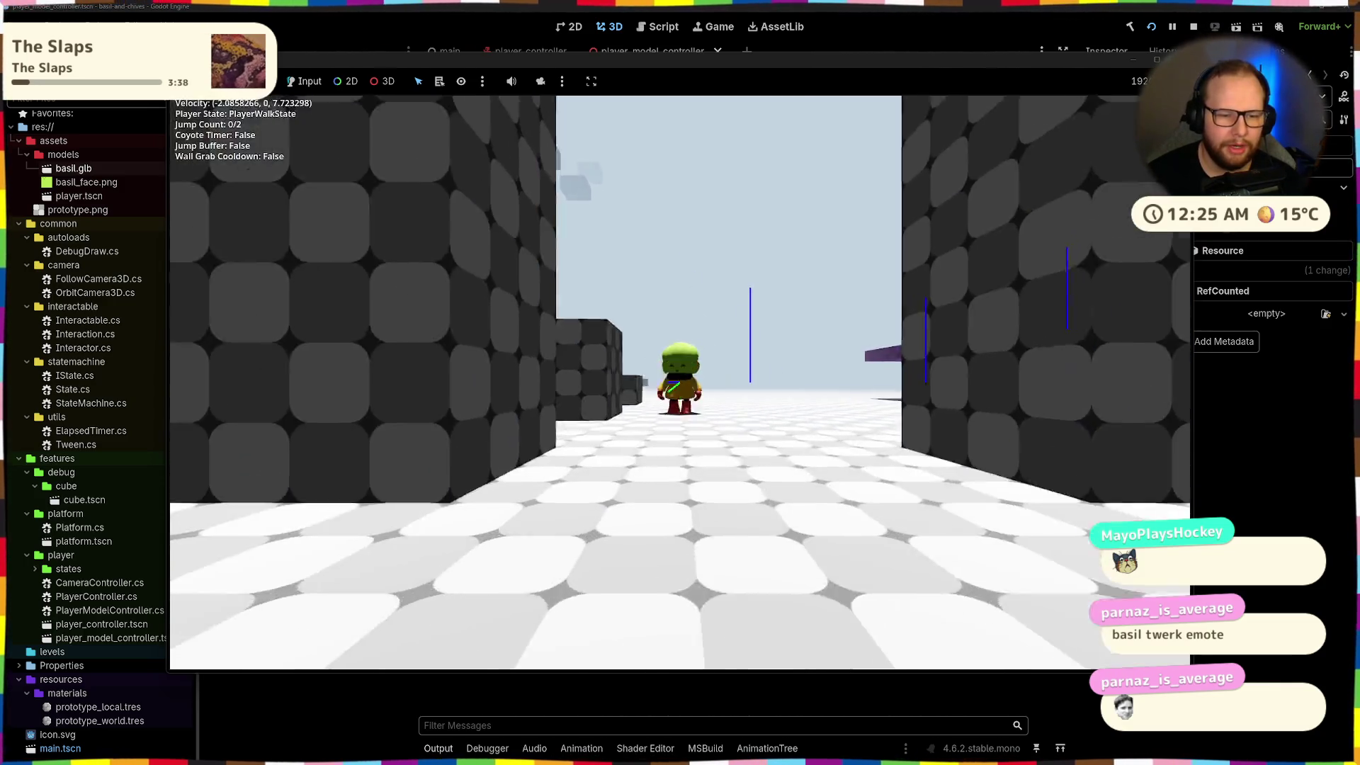
{"action": "key", "text": "space"}
{"action": "key", "text": "w"}
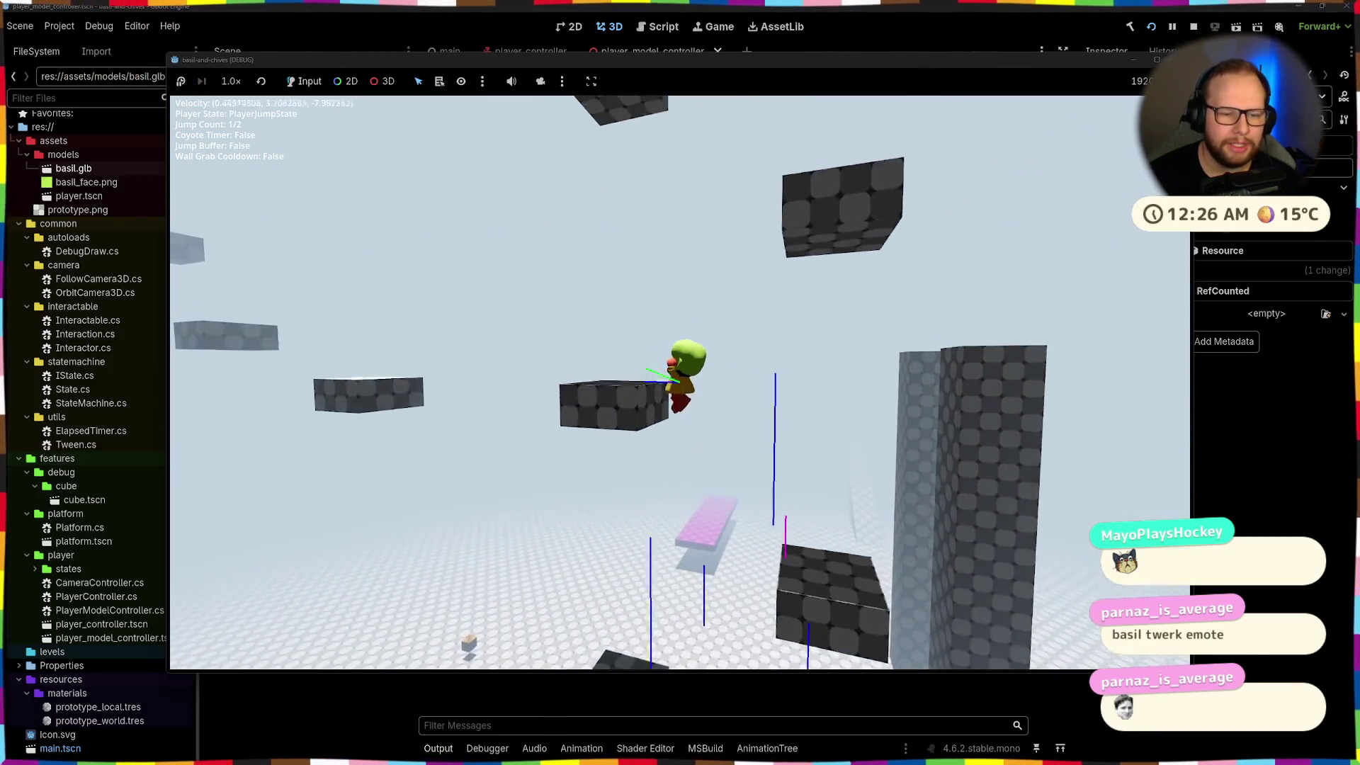
{"action": "key", "text": "space"}
{"action": "key", "text": "space"}
{"action": "key", "text": "space"}
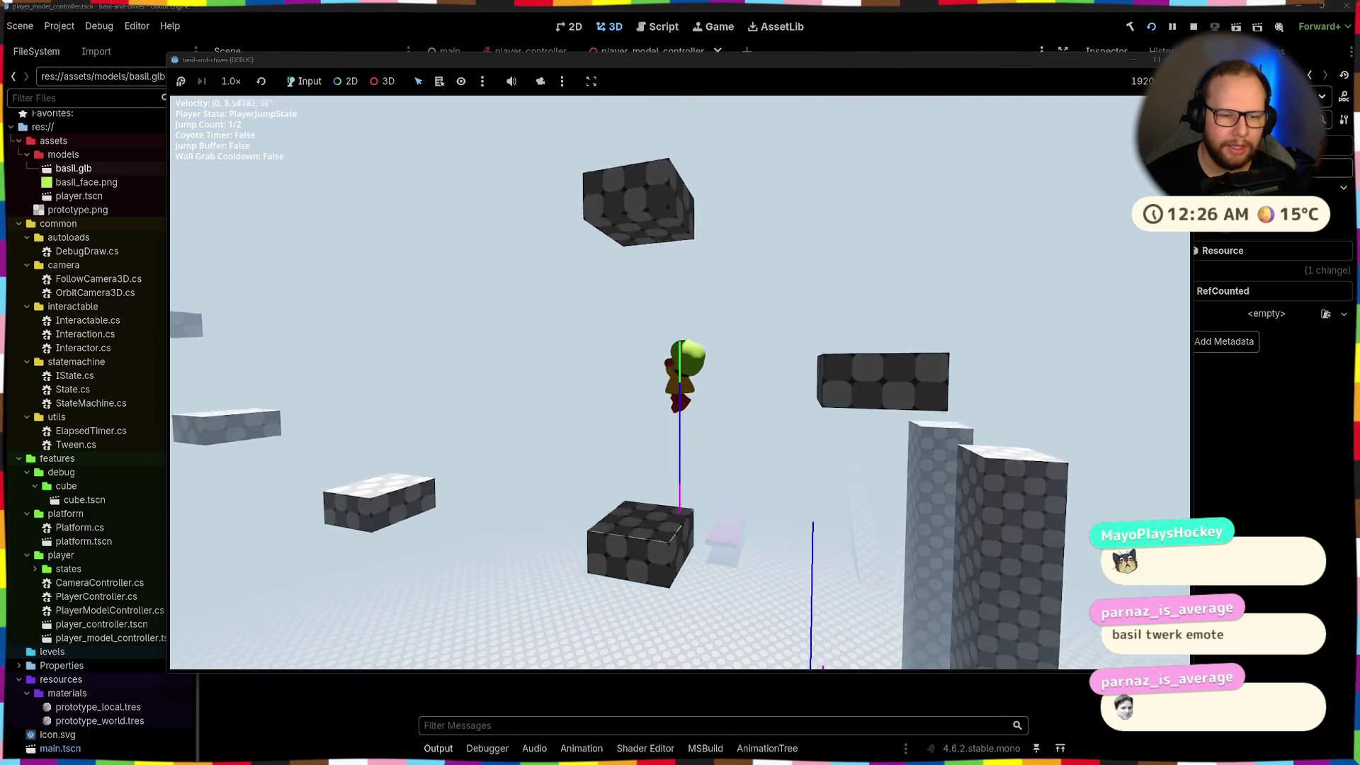
{"action": "key", "text": "space"}
{"action": "key", "text": "space"}
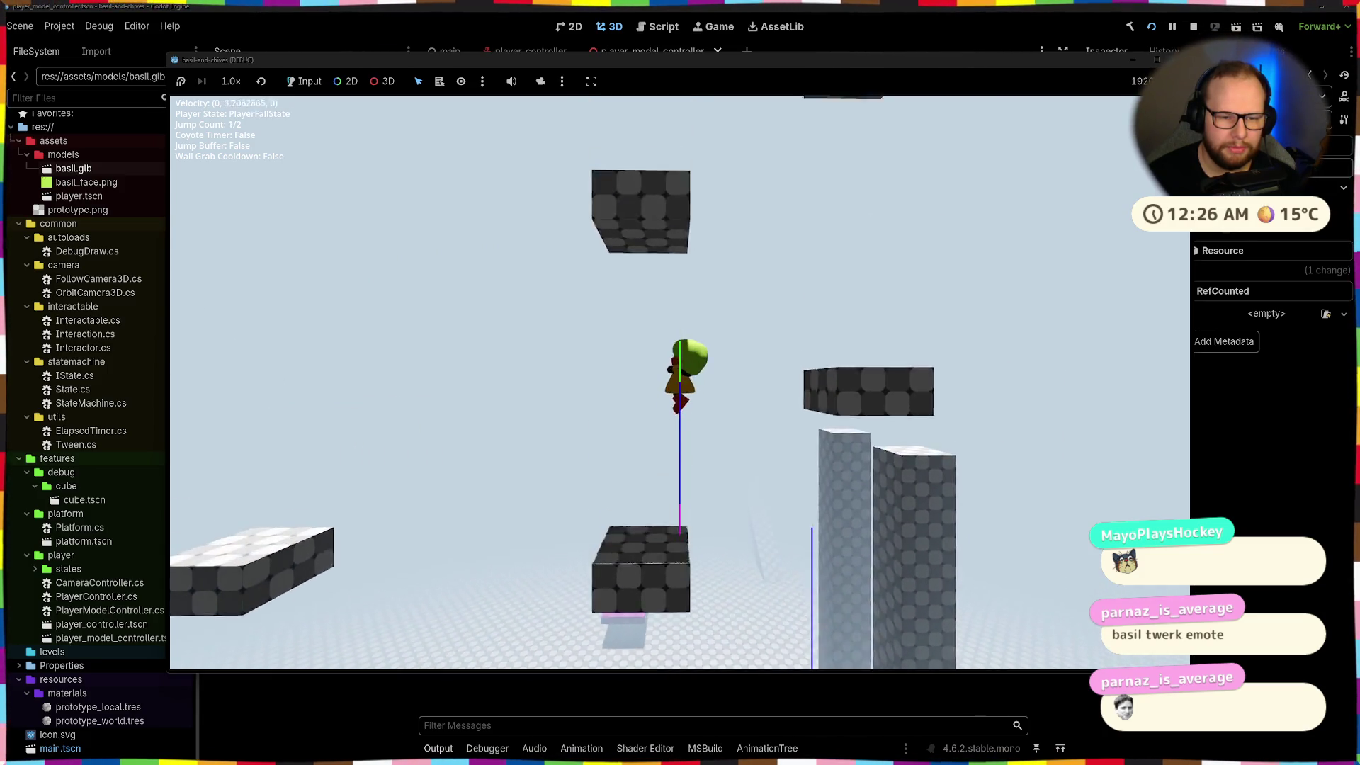
{"action": "key", "text": "space"}
{"action": "key", "text": "space"}
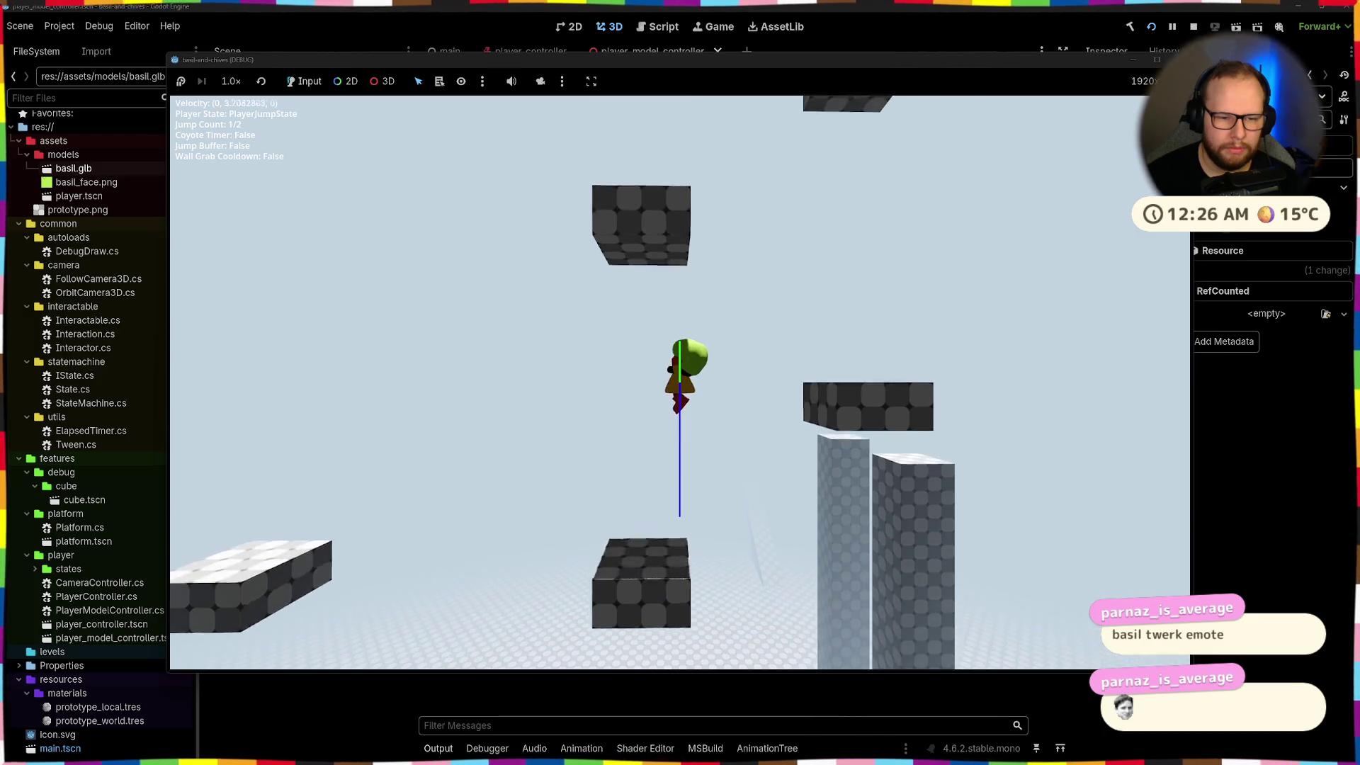
{"action": "key", "text": "space"}
{"action": "key", "text": "space"}
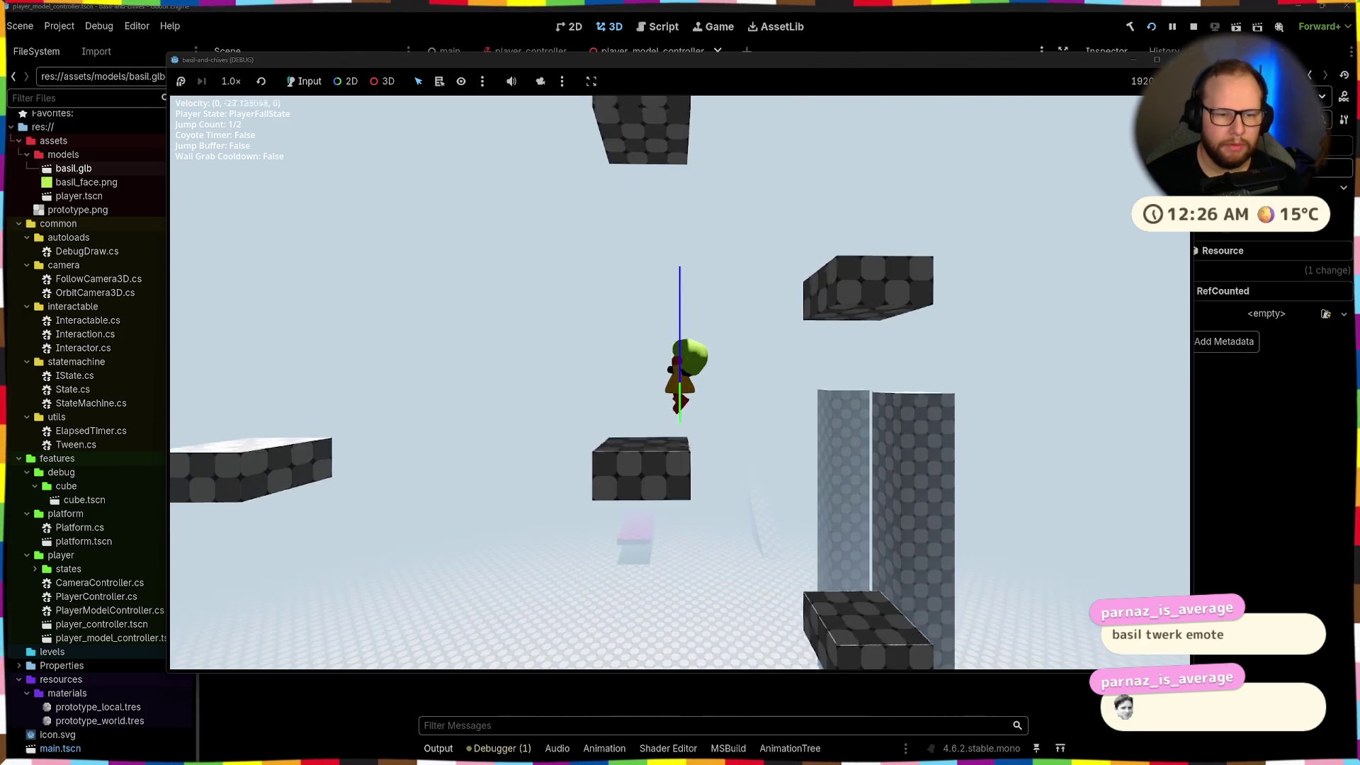
{"action": "key", "text": "F8"}
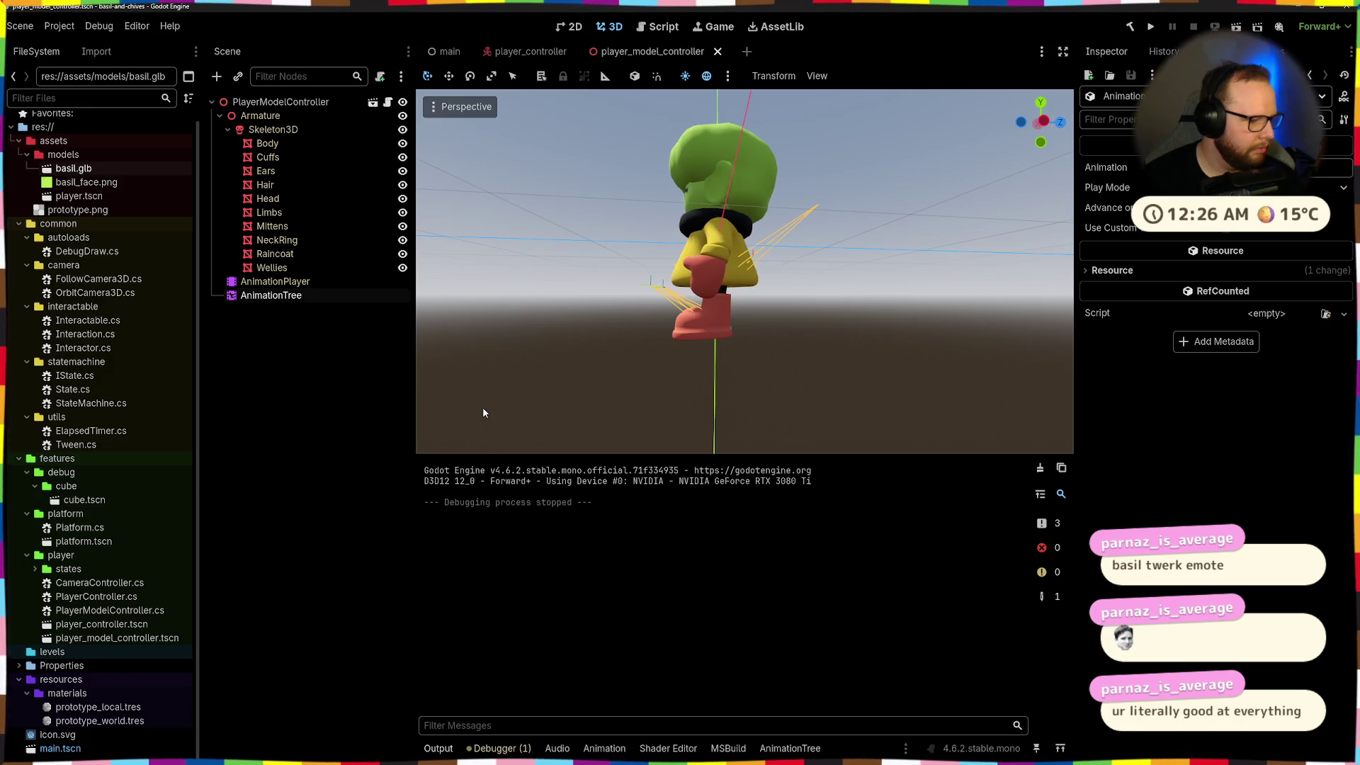
Back in Blender, go to frame 1 of the jump and zoom in on the character
{"action": "key", "text": "ctrl+super+Right"}
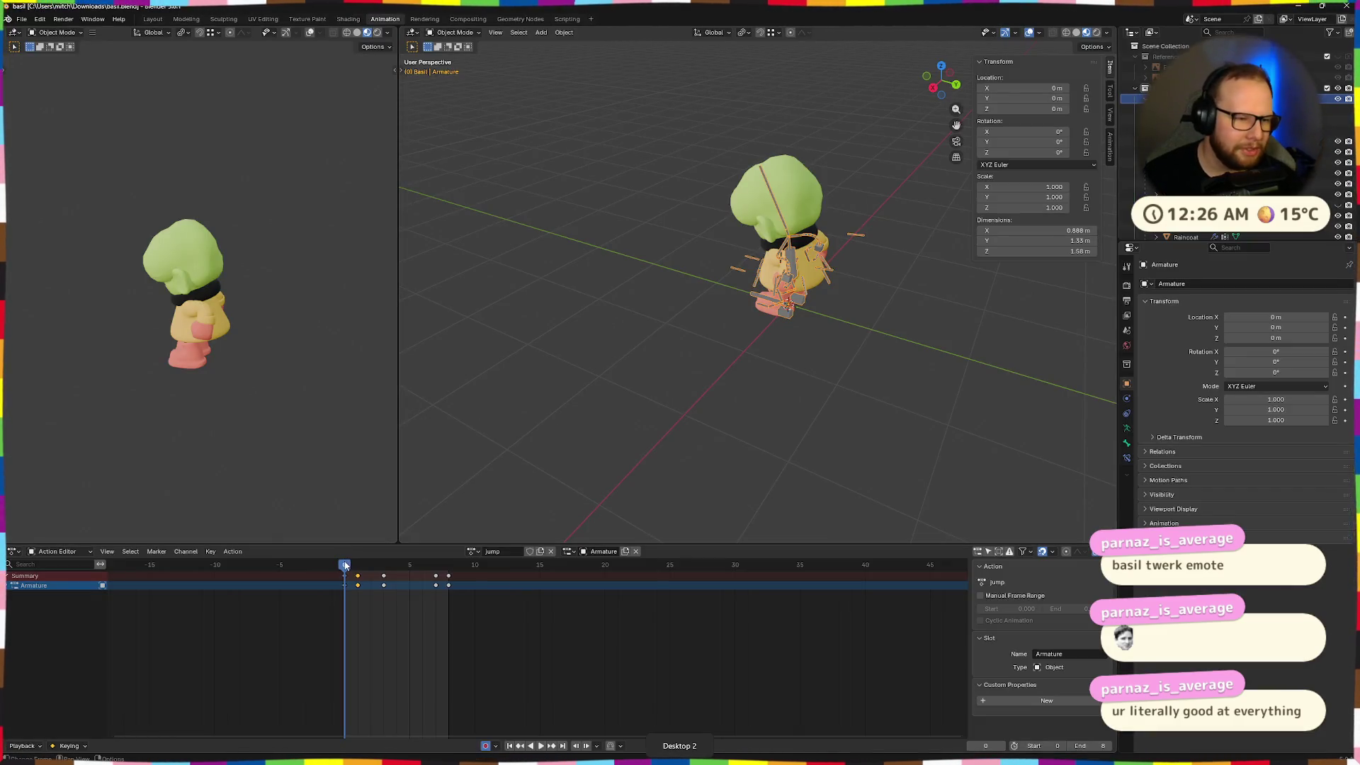
{"action": "key", "text": "space"}
{"action": "mouse_move", "coordinate": [346, 565]}
{"action": "left_mouse_down"}
{"action": "mouse_move", "coordinate": [379, 566]}
{"action": "mouse_move", "coordinate": [364, 570]}
{"action": "left_mouse_up"}
{"action": "scroll", "coordinate": [792, 360], "scroll_direction": "up", "scroll_amount": 4}
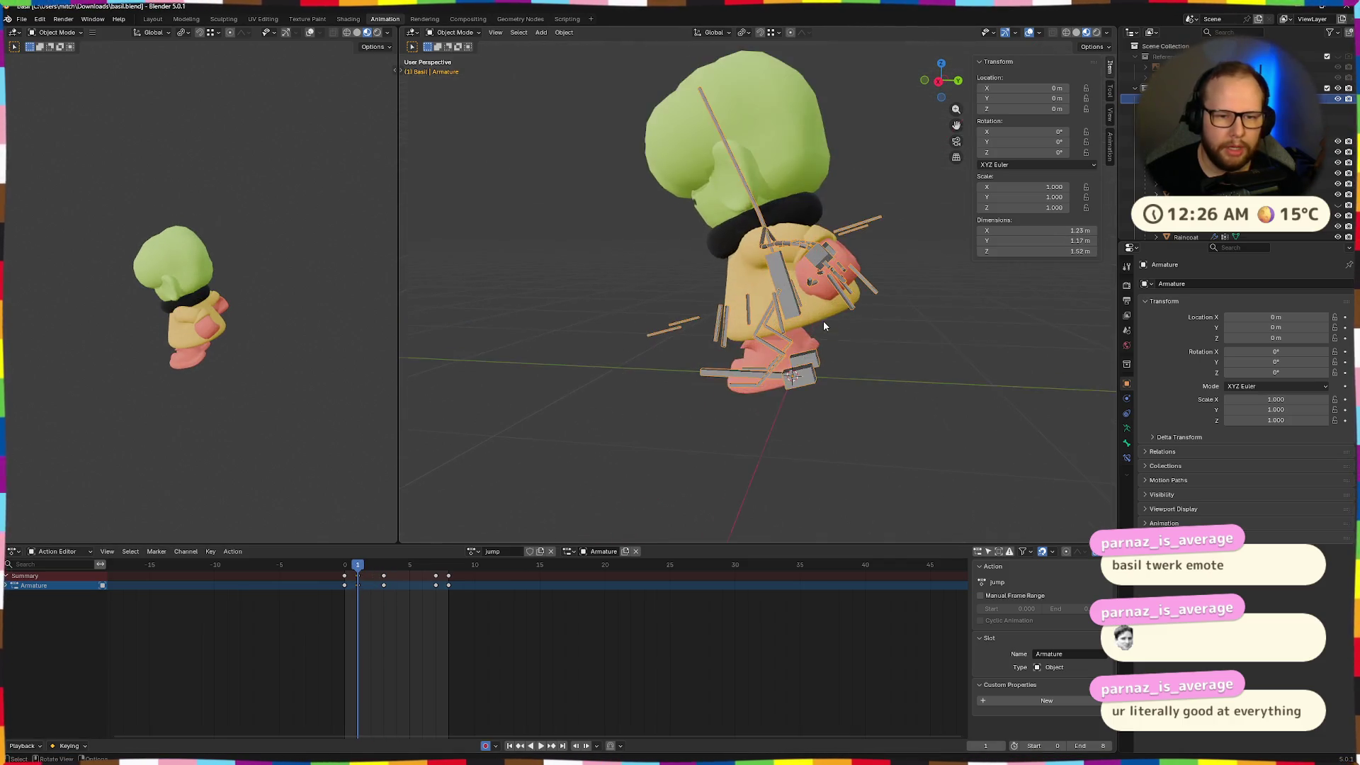
{"action": "middle_click_drag", "start_coordinate": [823, 320], "coordinate": [747, 386]}
In Pose Mode, lower control.torso vertically in the jump's opening crouch
{"action": "key", "text": "ctrl+Tab"}
{"action": "middle_click_drag", "start_coordinate": [747, 330], "coordinate": [864, 401]}
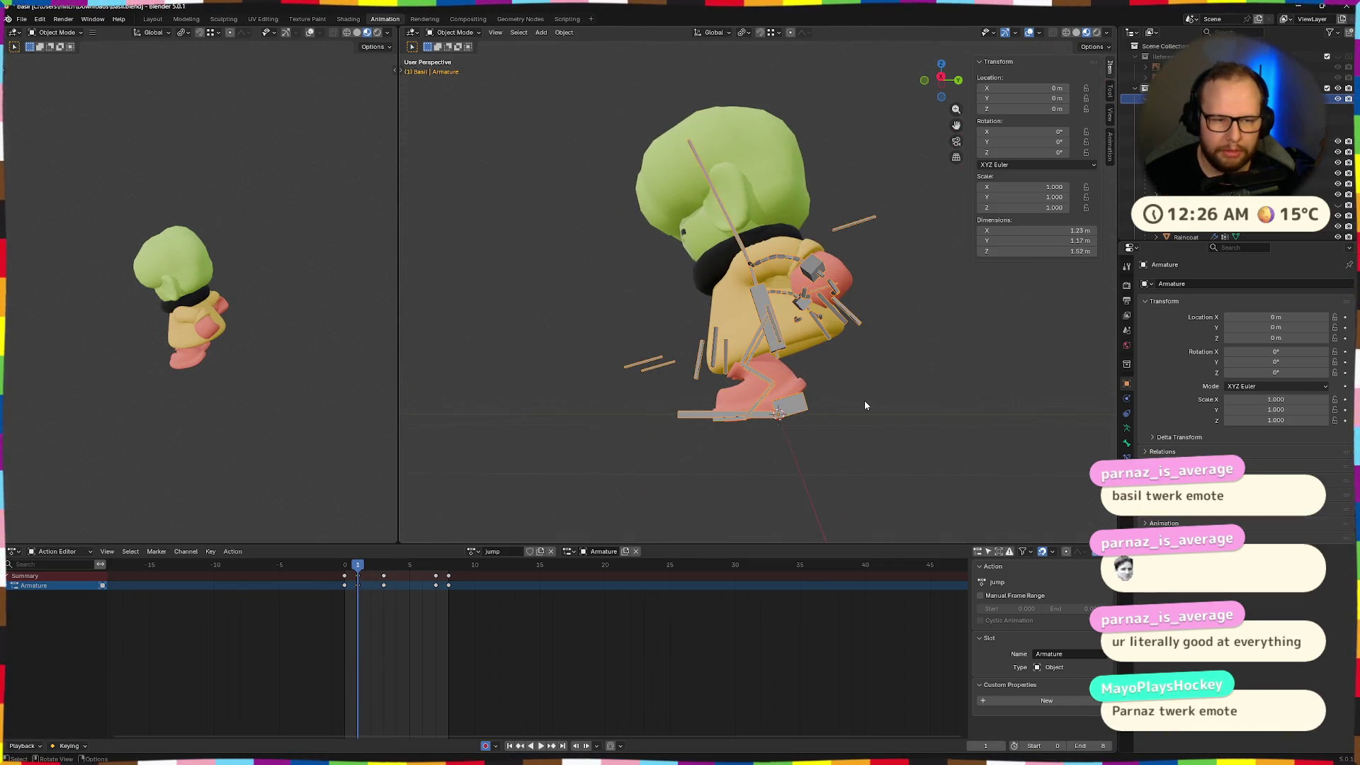
{"action": "key", "text": "g"}
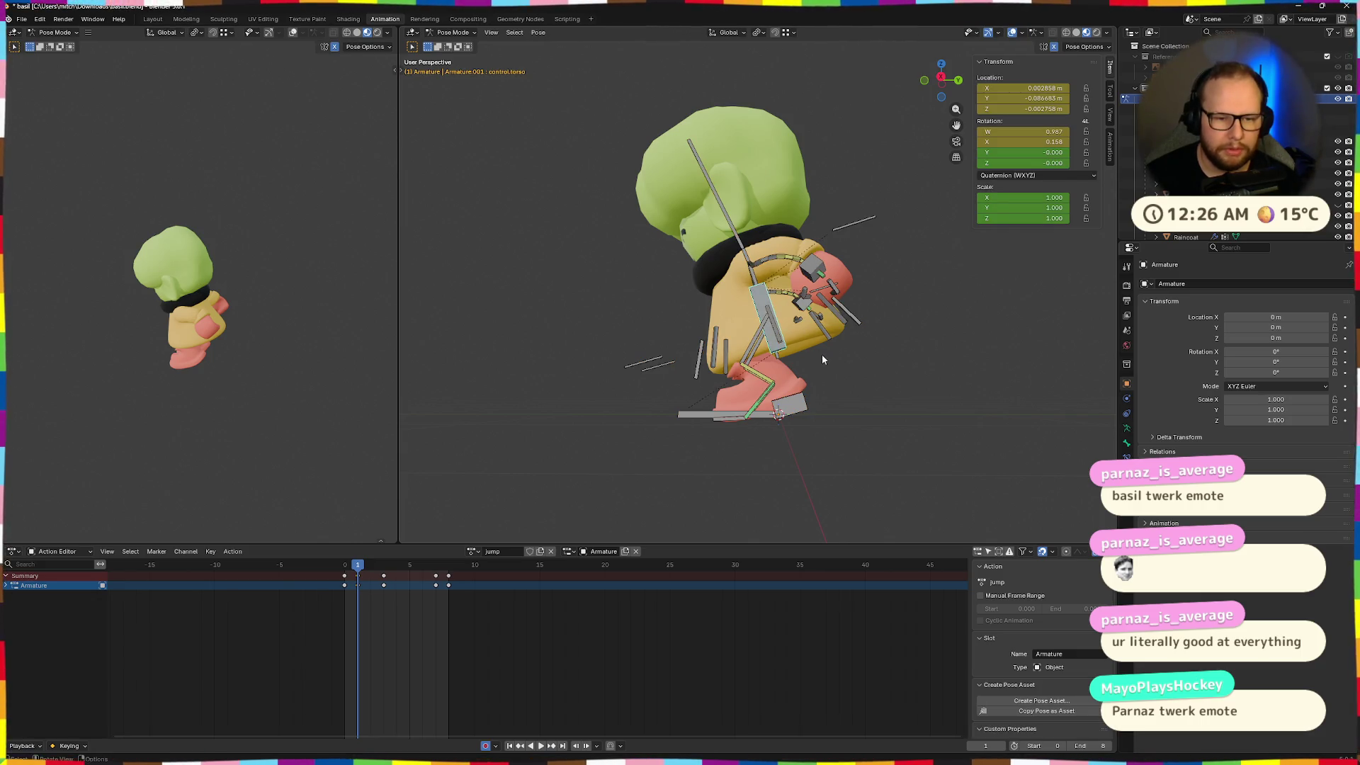
{"action": "key", "text": "z"}
{"action": "left_click", "coordinate": [825, 379]}
{"action": "mouse_move", "coordinate": [825, 379]}
{"action": "middle_mouse_down"}
{"action": "mouse_move", "coordinate": [889, 389]}
{"action": "mouse_move", "coordinate": [819, 377]}
{"action": "mouse_move", "coordinate": [872, 406]}
{"action": "middle_mouse_up"}
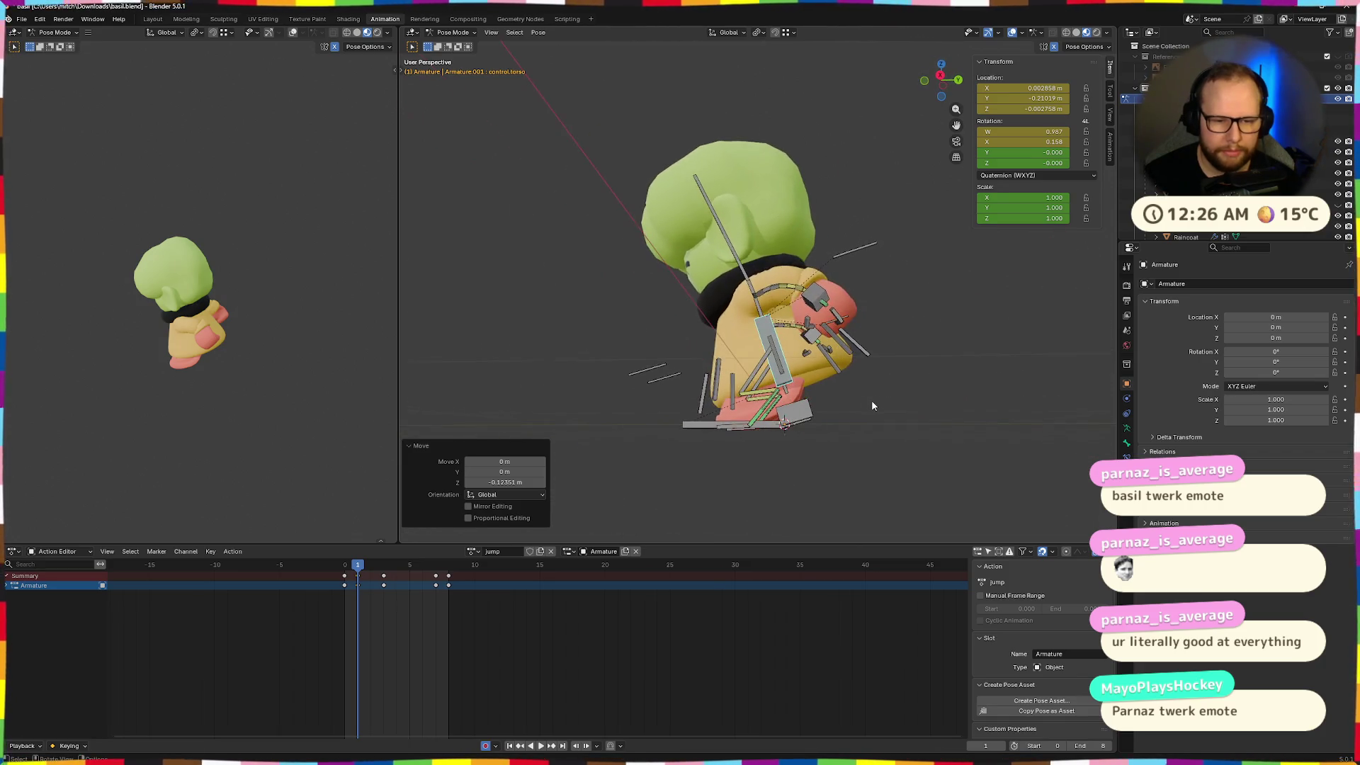
Shift the torso front-back along Y, then lower it again along Z
{"action": "key", "text": "g"}
{"action": "key", "text": "y"}
{"action": "left_click", "coordinate": [862, 407]}
{"action": "middle_click_drag", "start_coordinate": [863, 410], "coordinate": [884, 434]}
{"action": "key", "text": "g"}
{"action": "key", "text": "z"}
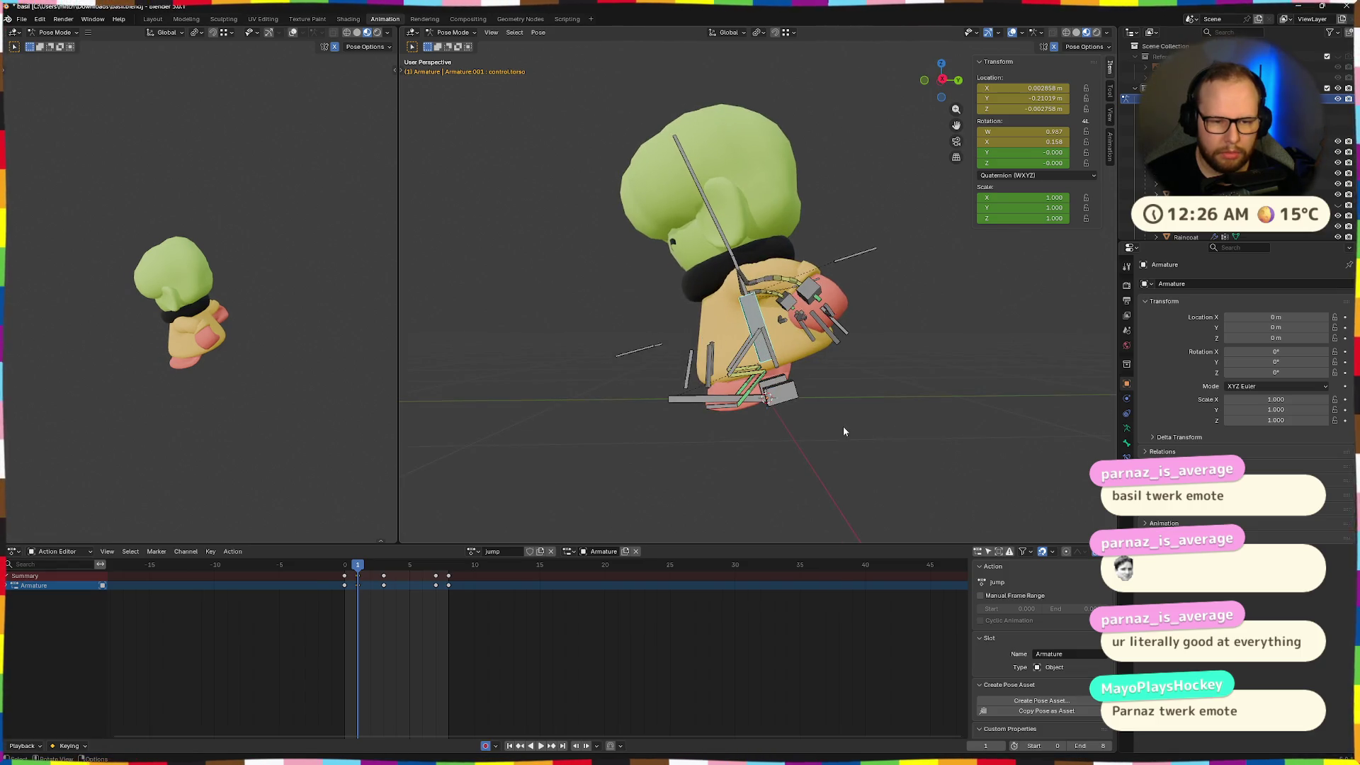
Play back the jump and scrub between frames 0 and 1 to review the crouch
{"action": "key", "text": "space"}
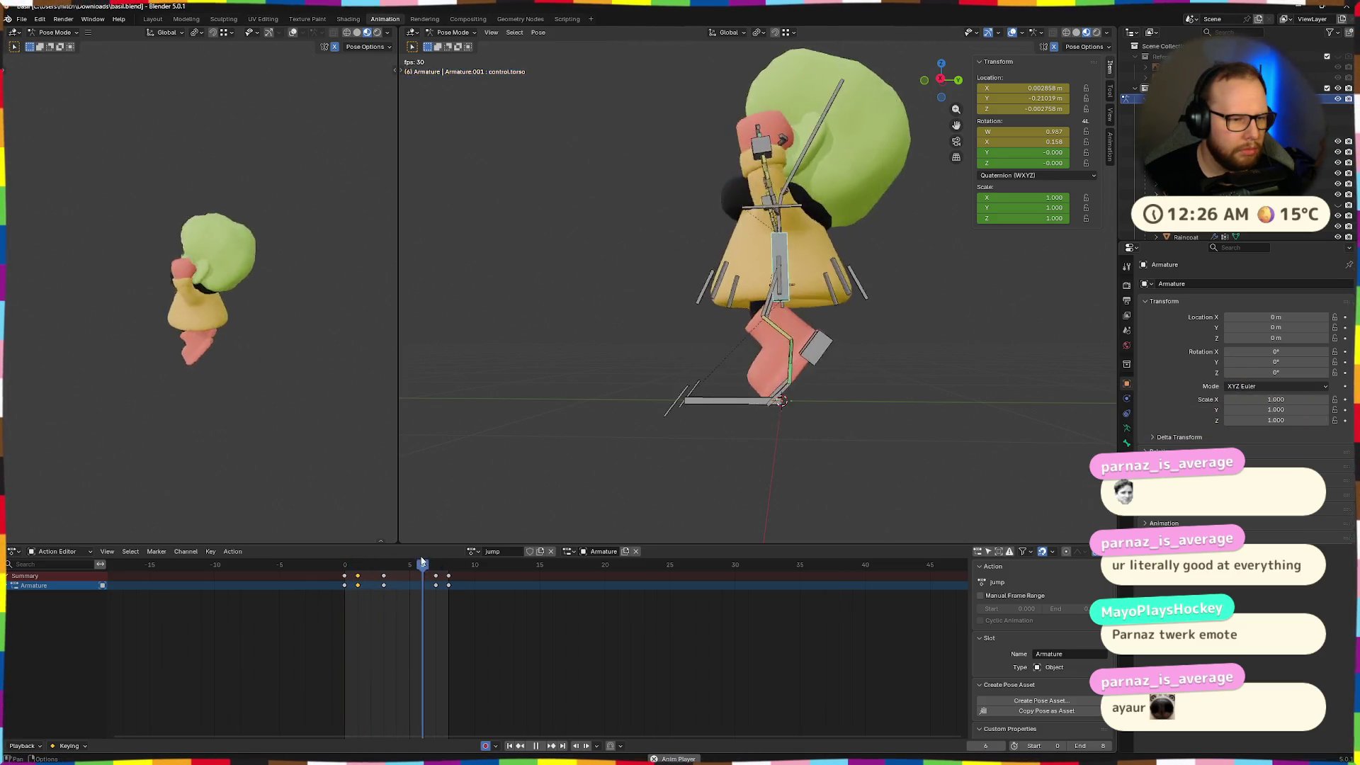
{"action": "key", "text": "space"}
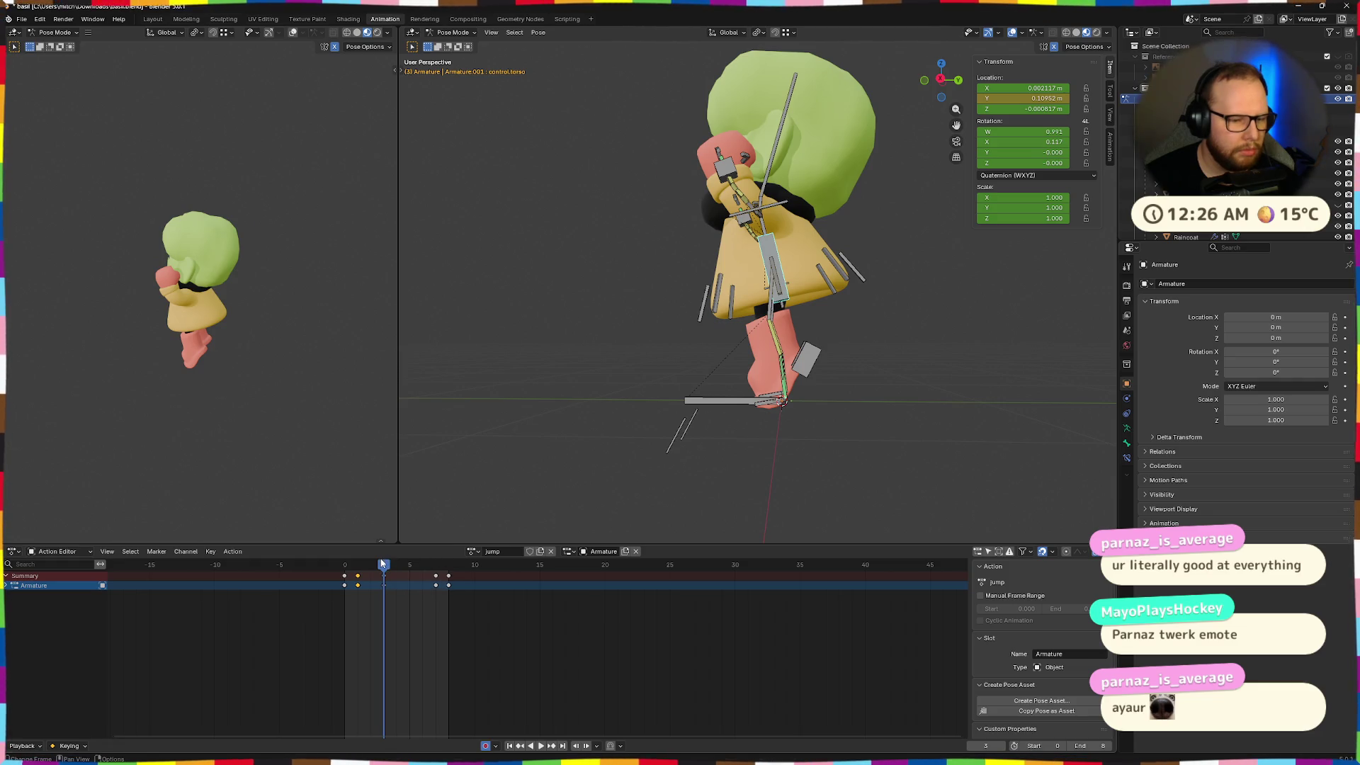
{"action": "key", "text": "space"}
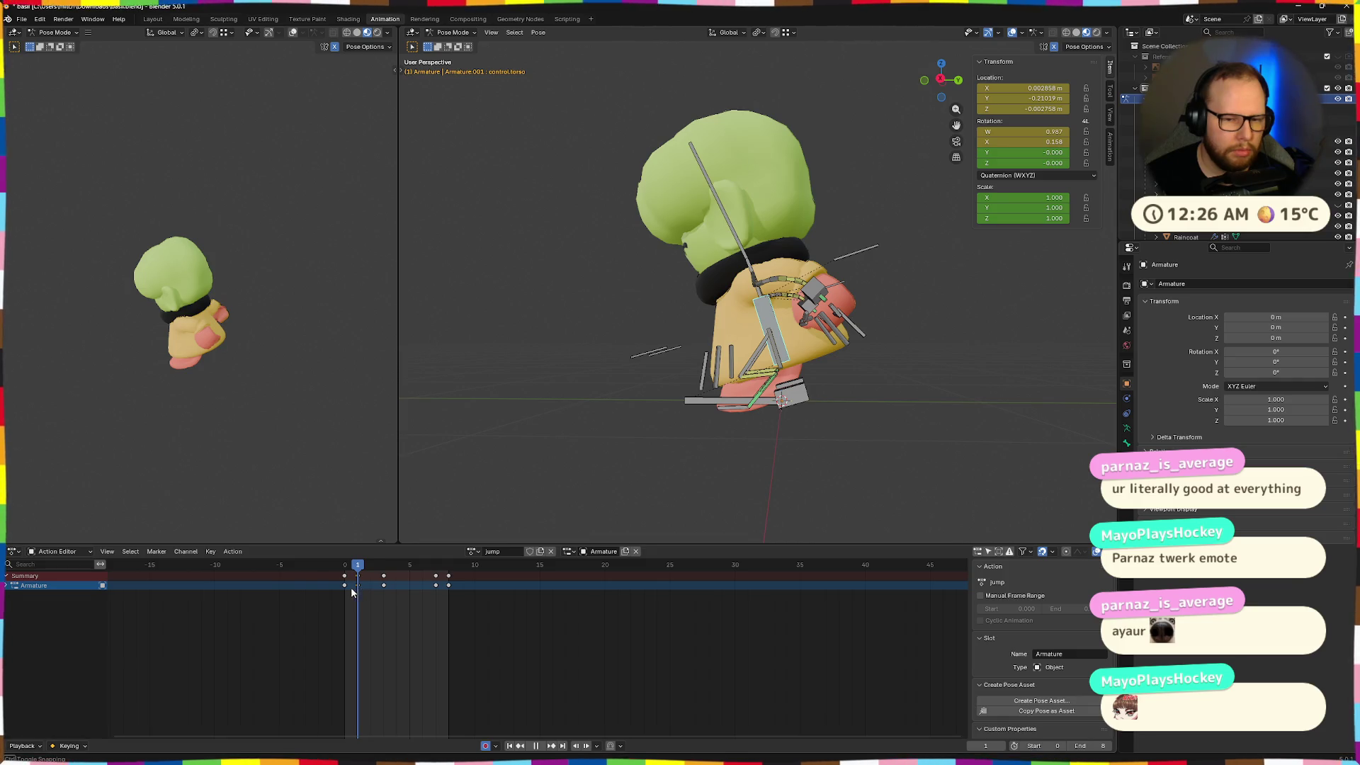
{"action": "key", "text": "space"}
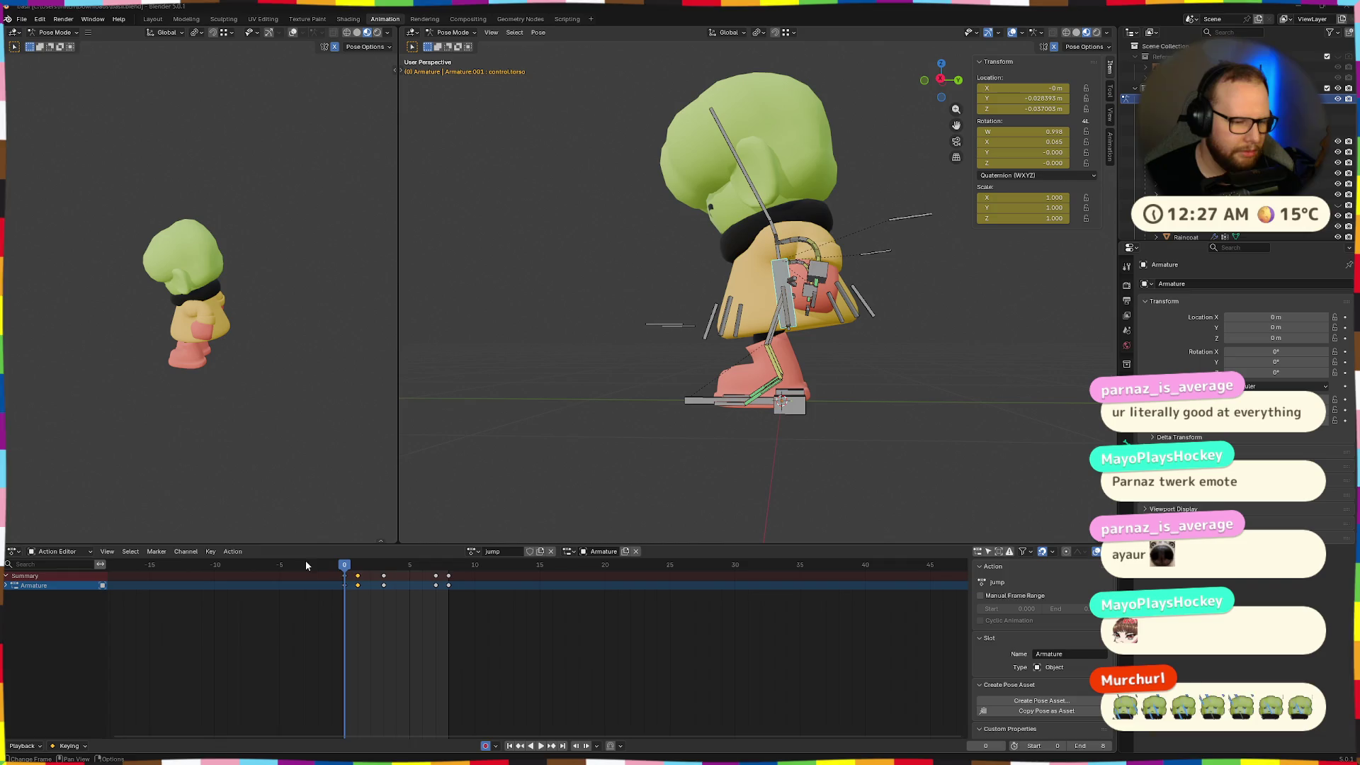
{"action": "left_click_drag", "start_coordinate": [346, 569], "coordinate": [473, 575]}
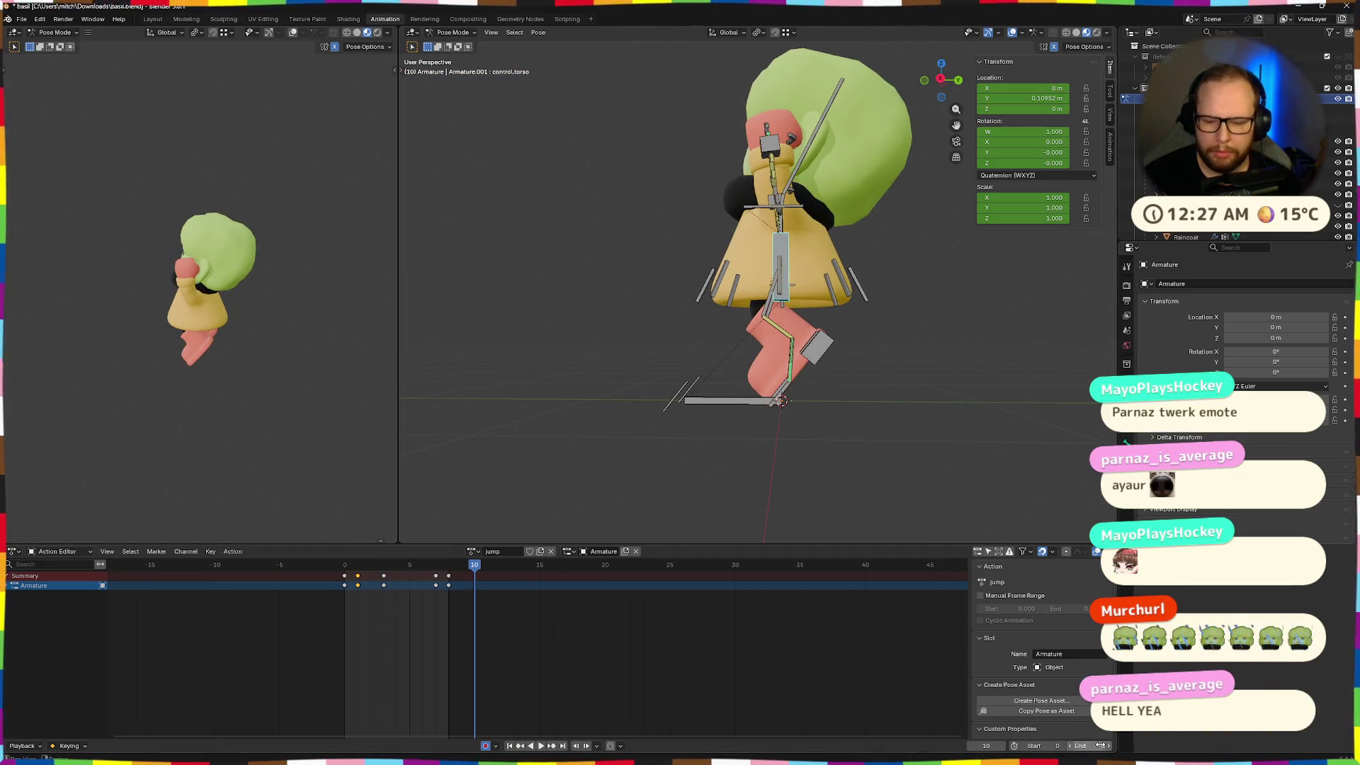
Set the end frame to 10 and box-select the later jump keyframes
{"action": "key", "text": "Return"}
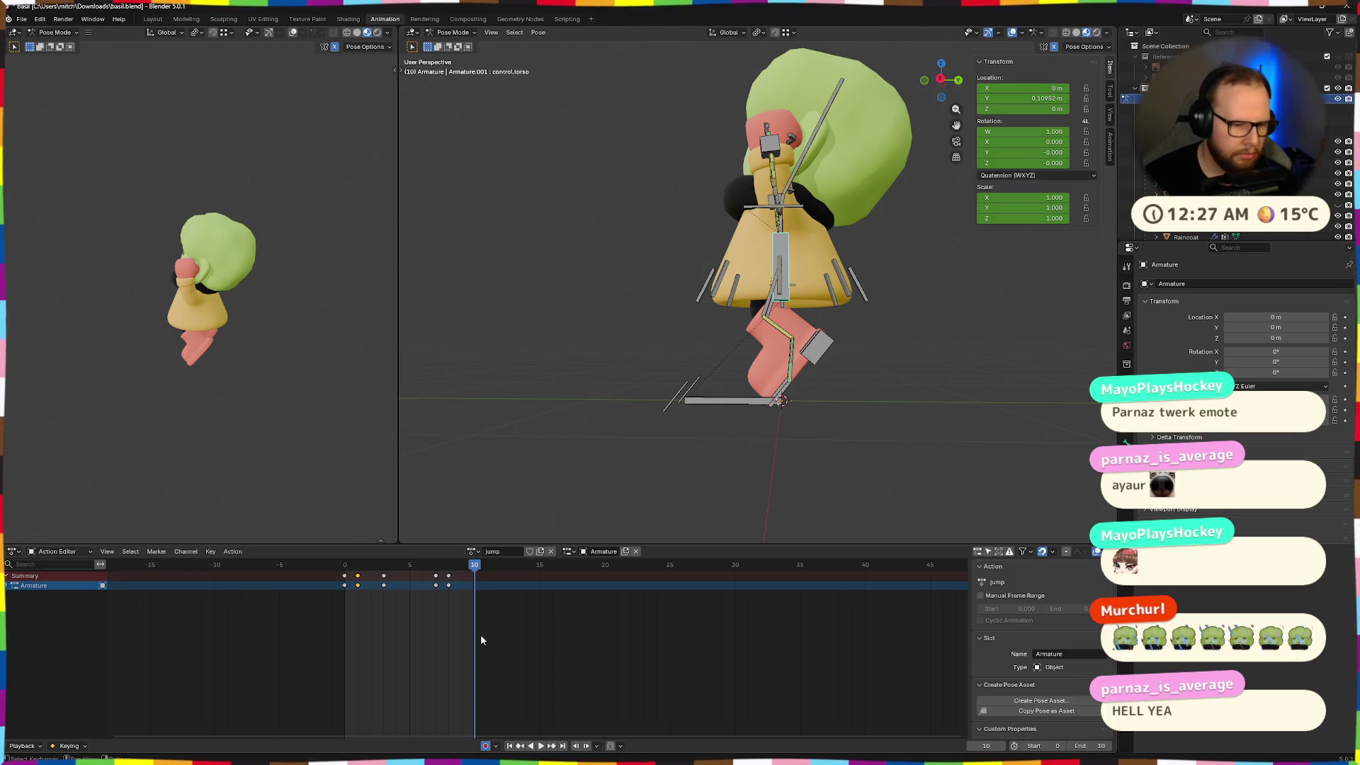
{"action": "left_click_drag", "start_coordinate": [465, 614], "coordinate": [353, 557]}
{"action": "key", "text": "Escape"}
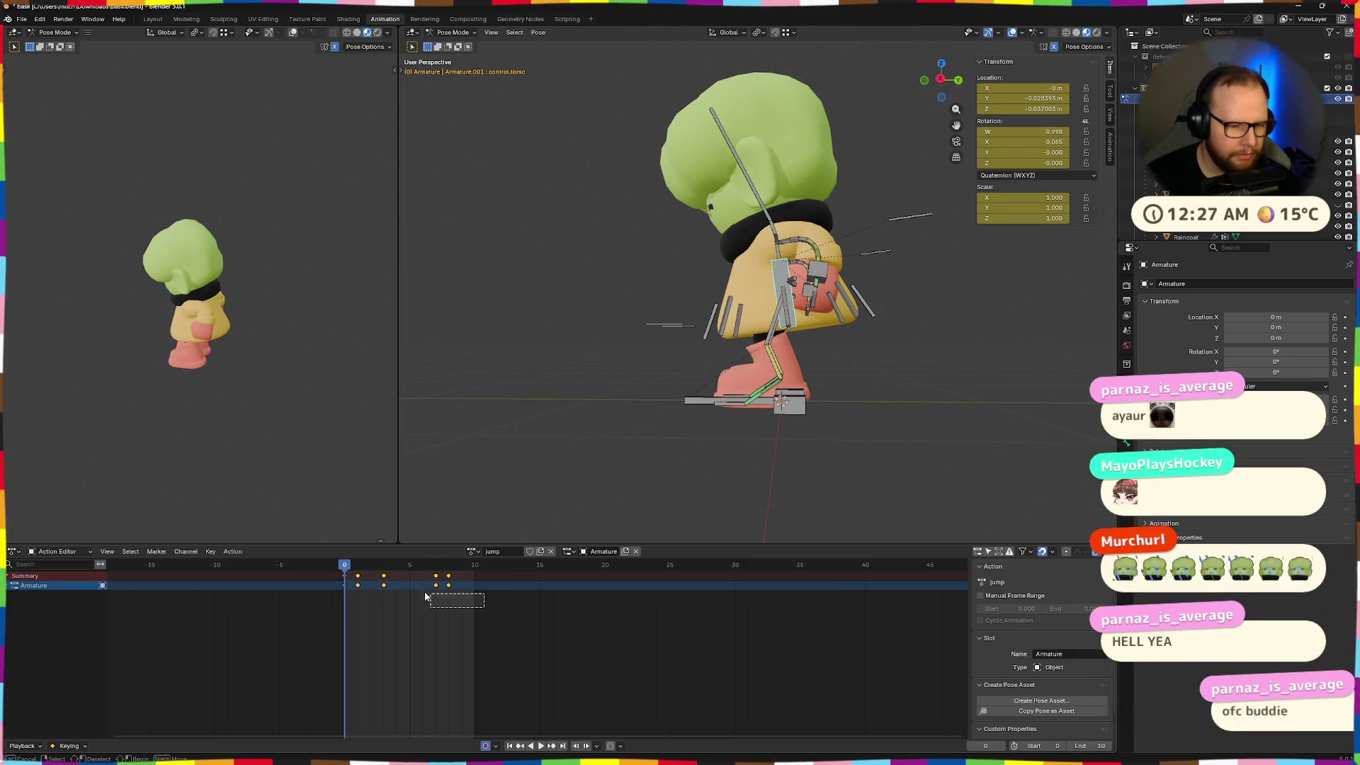
Scale the selected keyframes out toward frame 10, then play and scrub to frame 5
{"action": "key", "text": "s"}
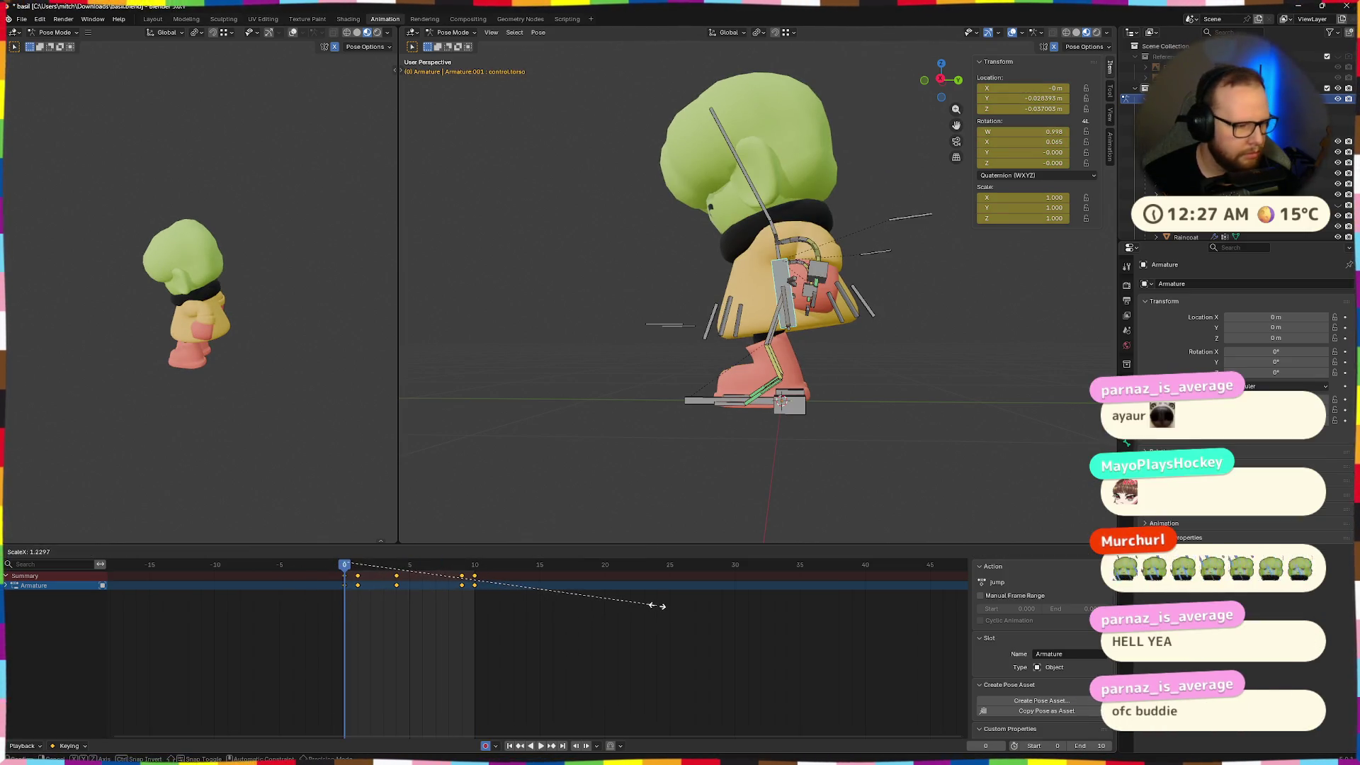
{"action": "left_click", "coordinate": [657, 606]}
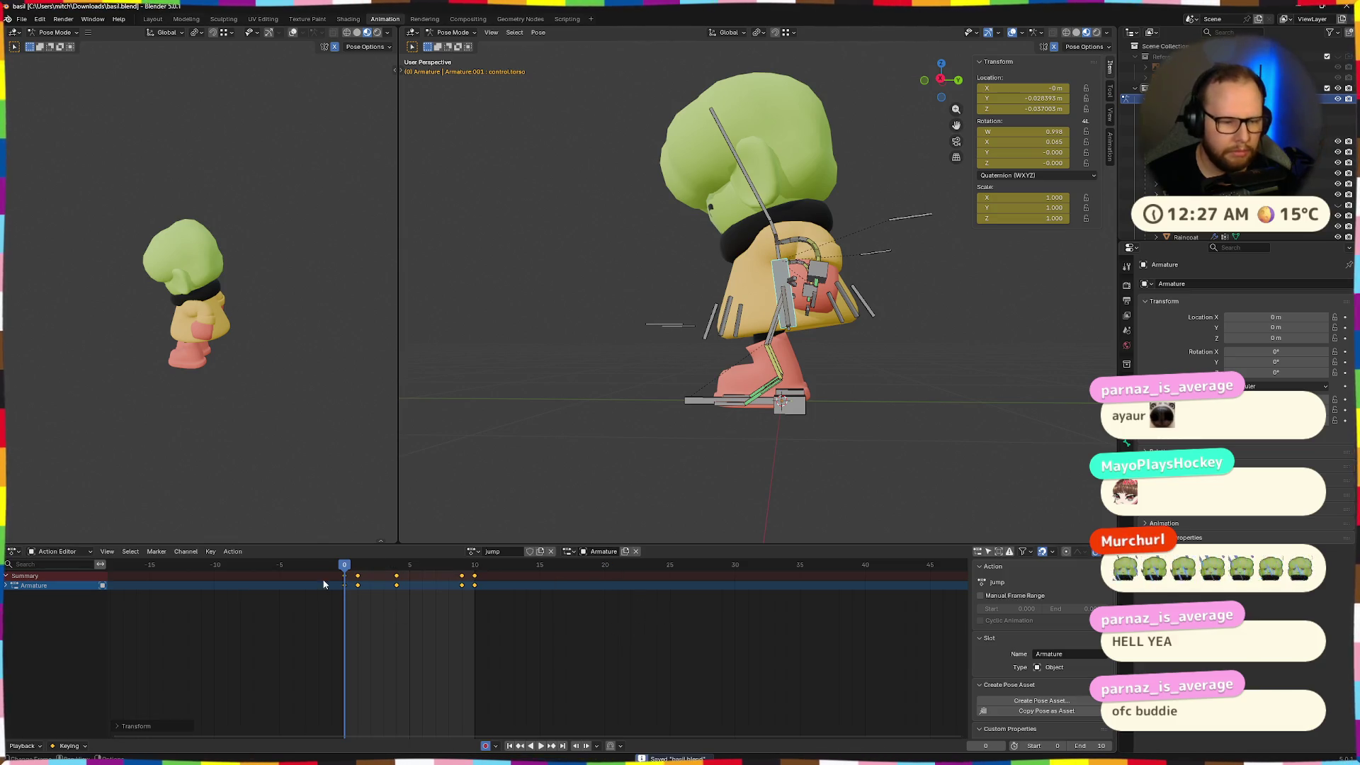
{"action": "key", "text": "space"}
{"action": "mouse_move", "coordinate": [395, 570]}
{"action": "left_mouse_down"}
{"action": "mouse_move", "coordinate": [367, 566]}
{"action": "mouse_move", "coordinate": [487, 568]}
{"action": "mouse_move", "coordinate": [384, 568]}
{"action": "mouse_move", "coordinate": [397, 568]}
{"action": "left_mouse_up"}
{"action": "mouse_move", "coordinate": [397, 566]}
{"action": "left_mouse_down"}
{"action": "mouse_move", "coordinate": [449, 566]}
{"action": "mouse_move", "coordinate": [428, 572]}
{"action": "left_mouse_up"}
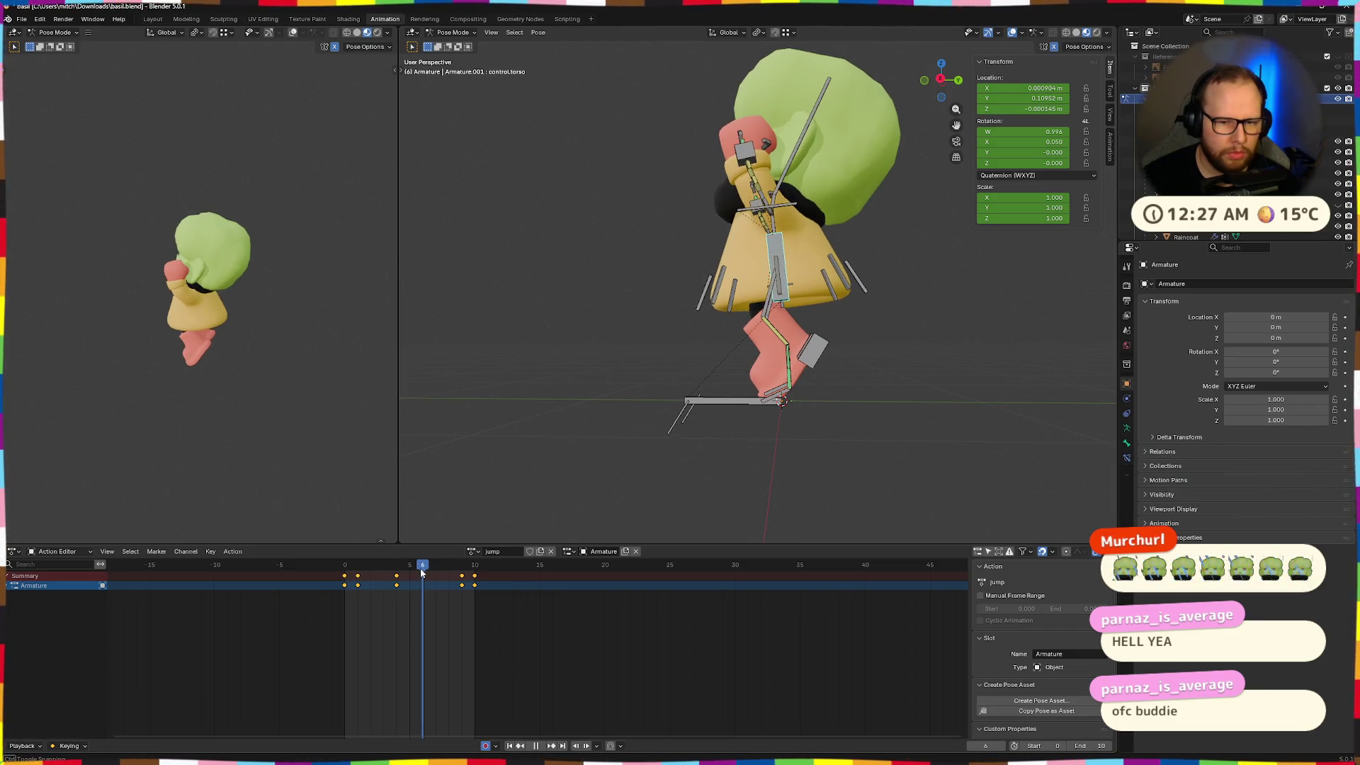
Clear and key toe.L's rotation back to rest, then check it up to frame 8
{"action": "left_click", "coordinate": [766, 403]}
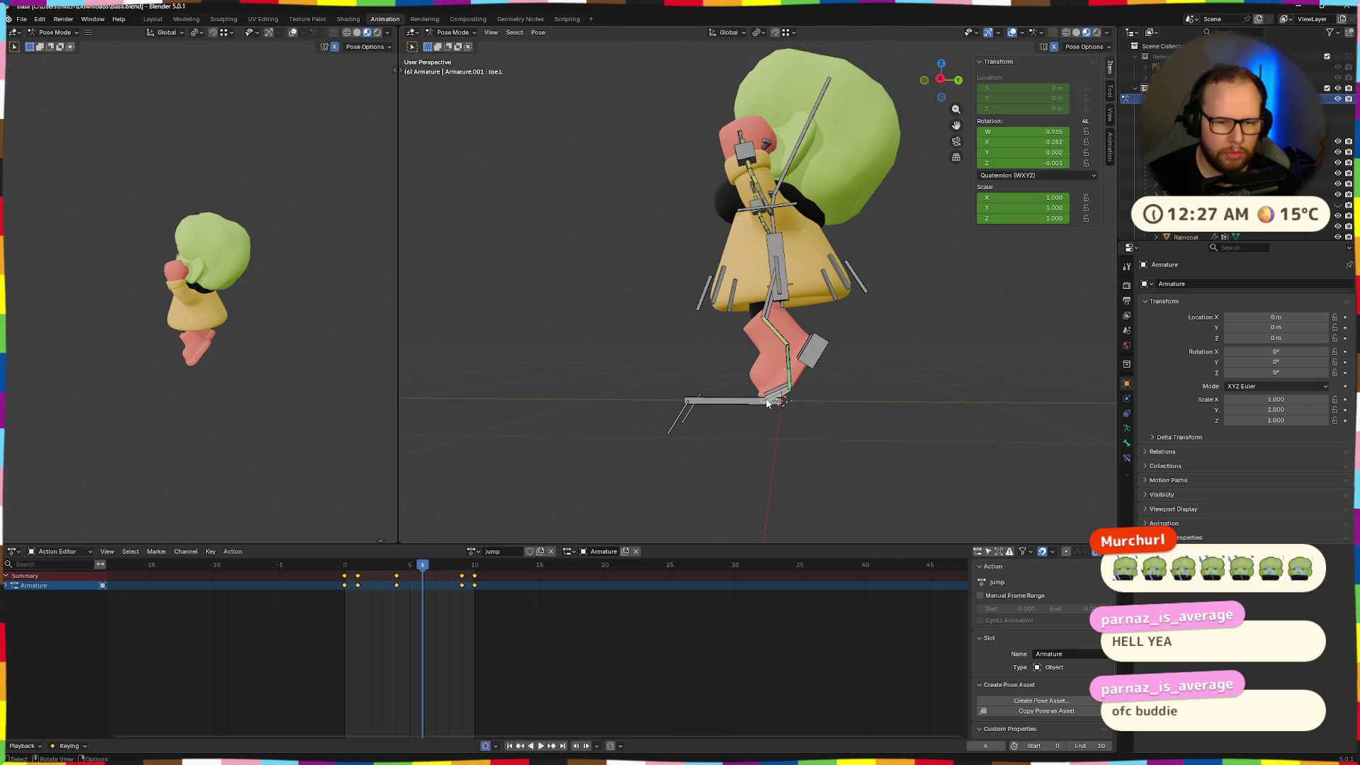
{"action": "key", "text": "alt+r"}
{"action": "middle_click_drag", "start_coordinate": [733, 436], "coordinate": [856, 410]}
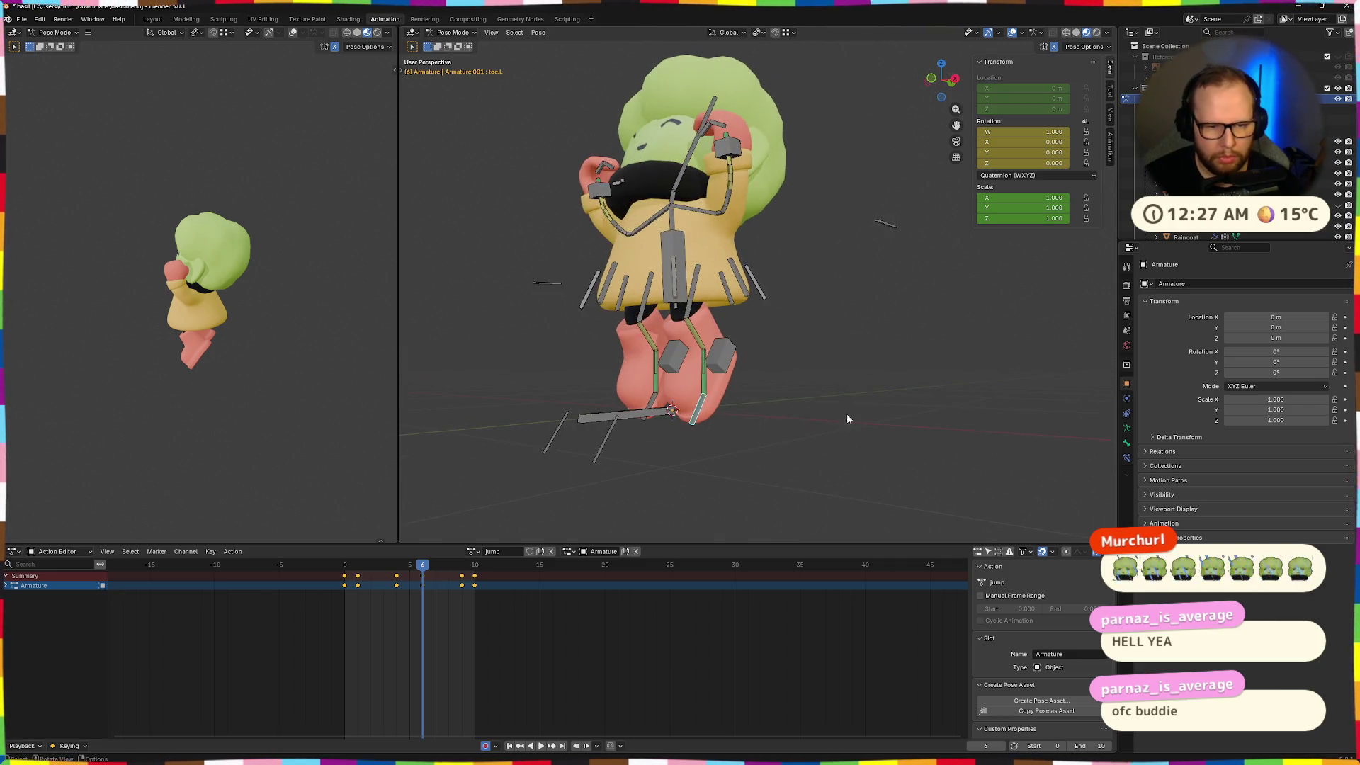
{"action": "middle_click_drag", "start_coordinate": [888, 456], "coordinate": [793, 454]}
{"action": "left_click_drag", "start_coordinate": [423, 565], "coordinate": [461, 571]}
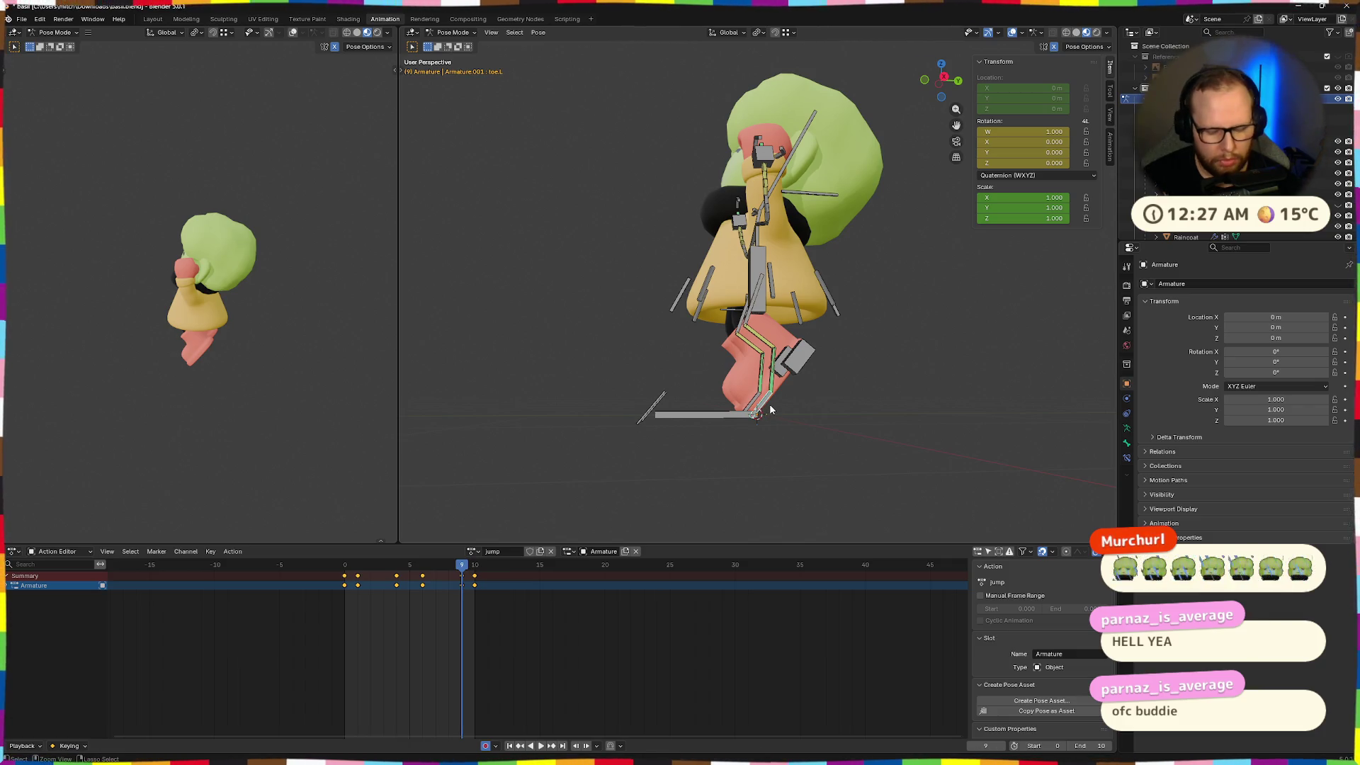
Play the re-timed jump and review it from front and side views, frames 6 to 9
{"action": "key", "text": "space"}
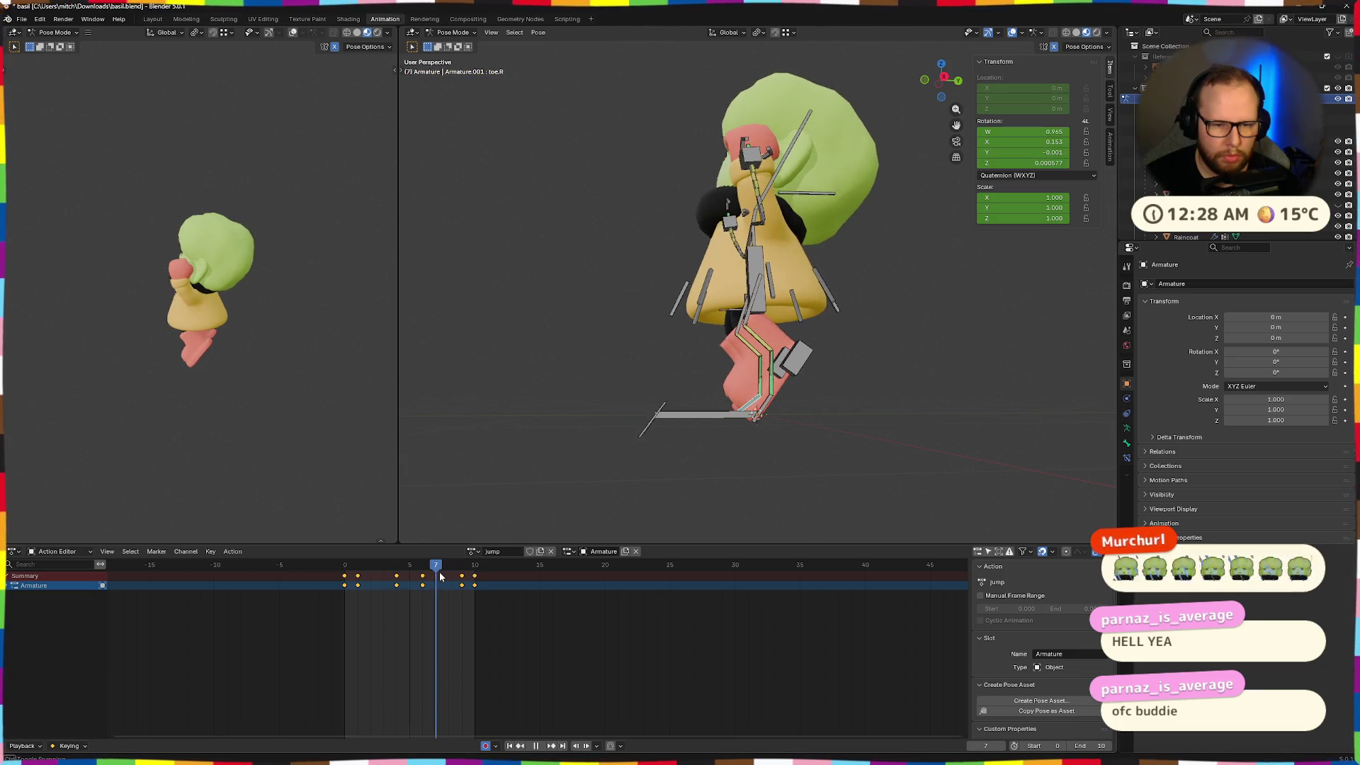
{"action": "key", "text": "space"}
{"action": "middle_click_drag", "start_coordinate": [623, 453], "coordinate": [770, 452]}
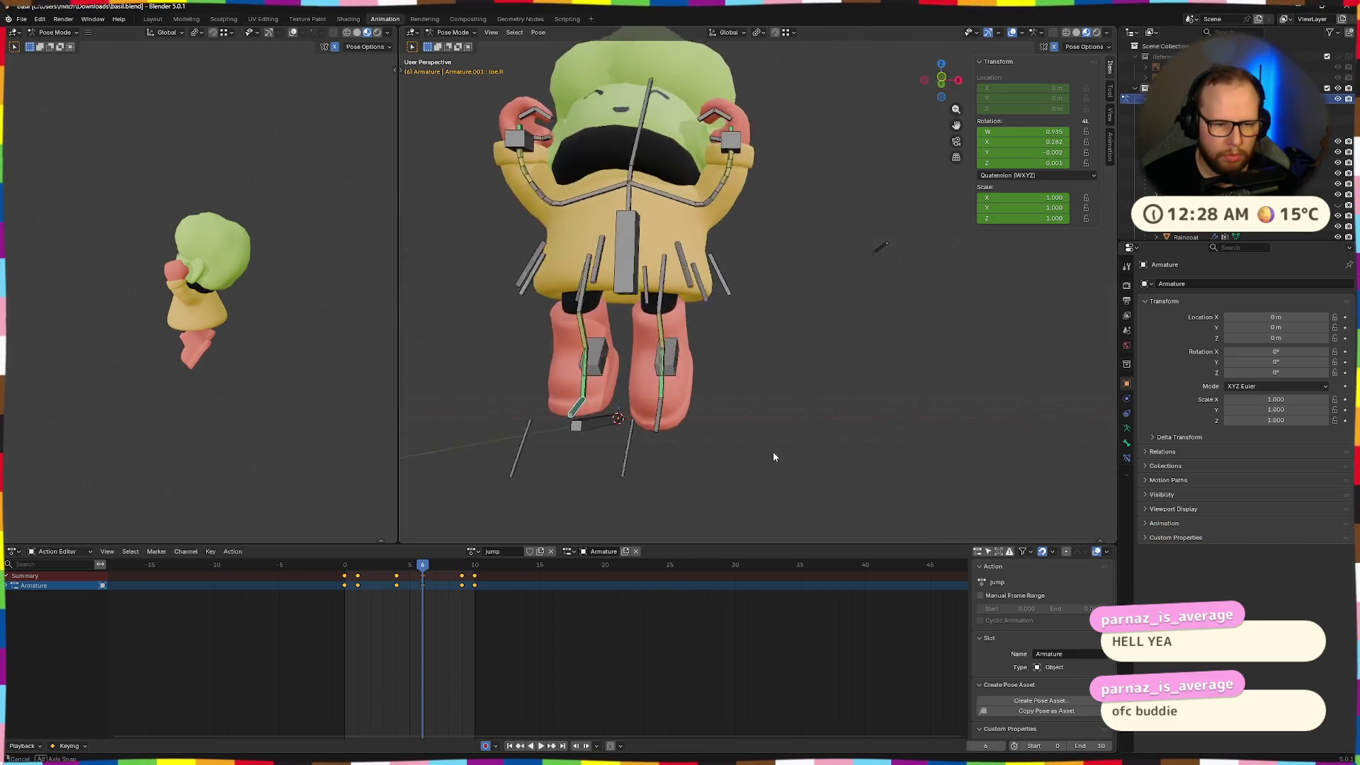
{"action": "middle_click_drag", "start_coordinate": [568, 416], "coordinate": [715, 454]}
{"action": "key", "text": "space"}
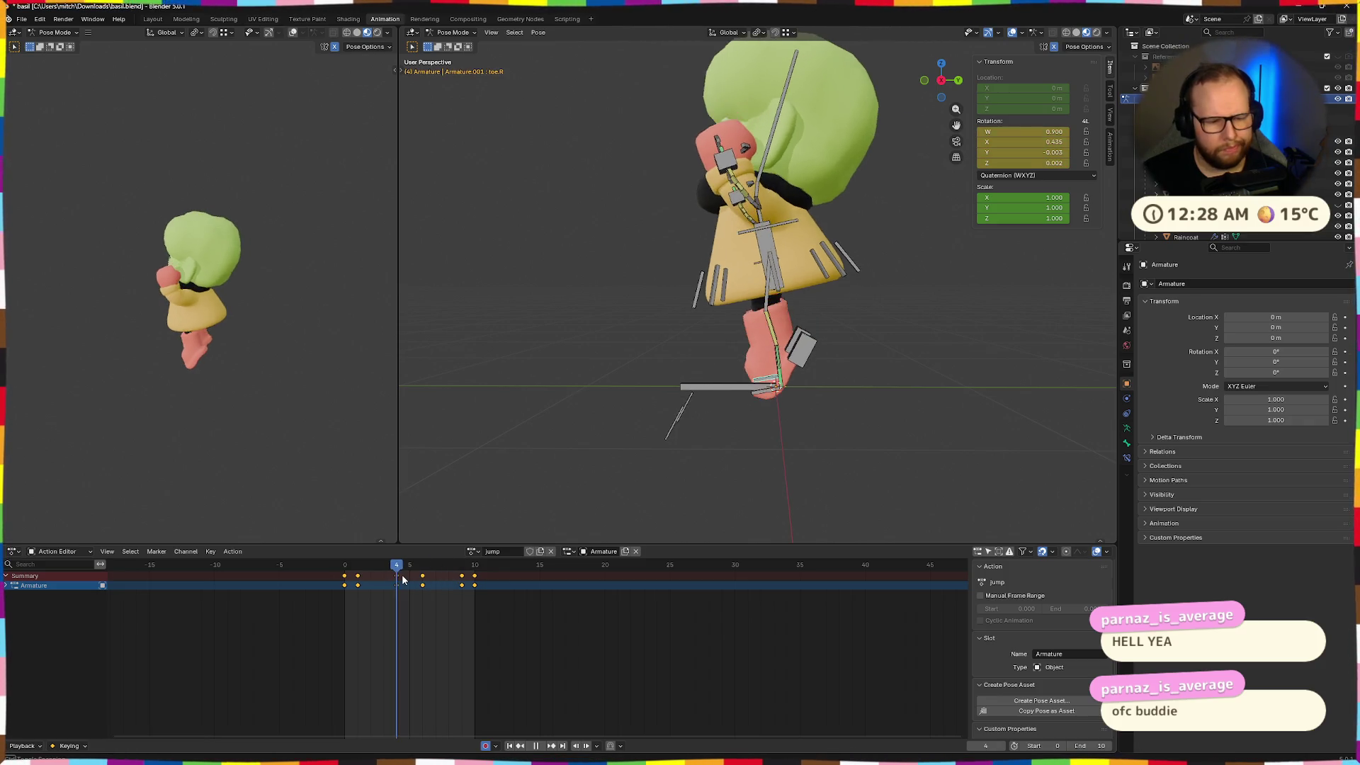
{"action": "mouse_move", "coordinate": [423, 580]}
{"action": "left_mouse_down"}
{"action": "mouse_move", "coordinate": [461, 573]}
{"action": "mouse_move", "coordinate": [394, 576]}
{"action": "mouse_move", "coordinate": [481, 579]}
{"action": "mouse_move", "coordinate": [344, 575]}
{"action": "mouse_move", "coordinate": [499, 590]}
{"action": "mouse_move", "coordinate": [461, 590]}
{"action": "left_mouse_up"}
Shift the selected jump keys two frames earlier and preview the result
{"action": "left_click", "coordinate": [480, 593]}
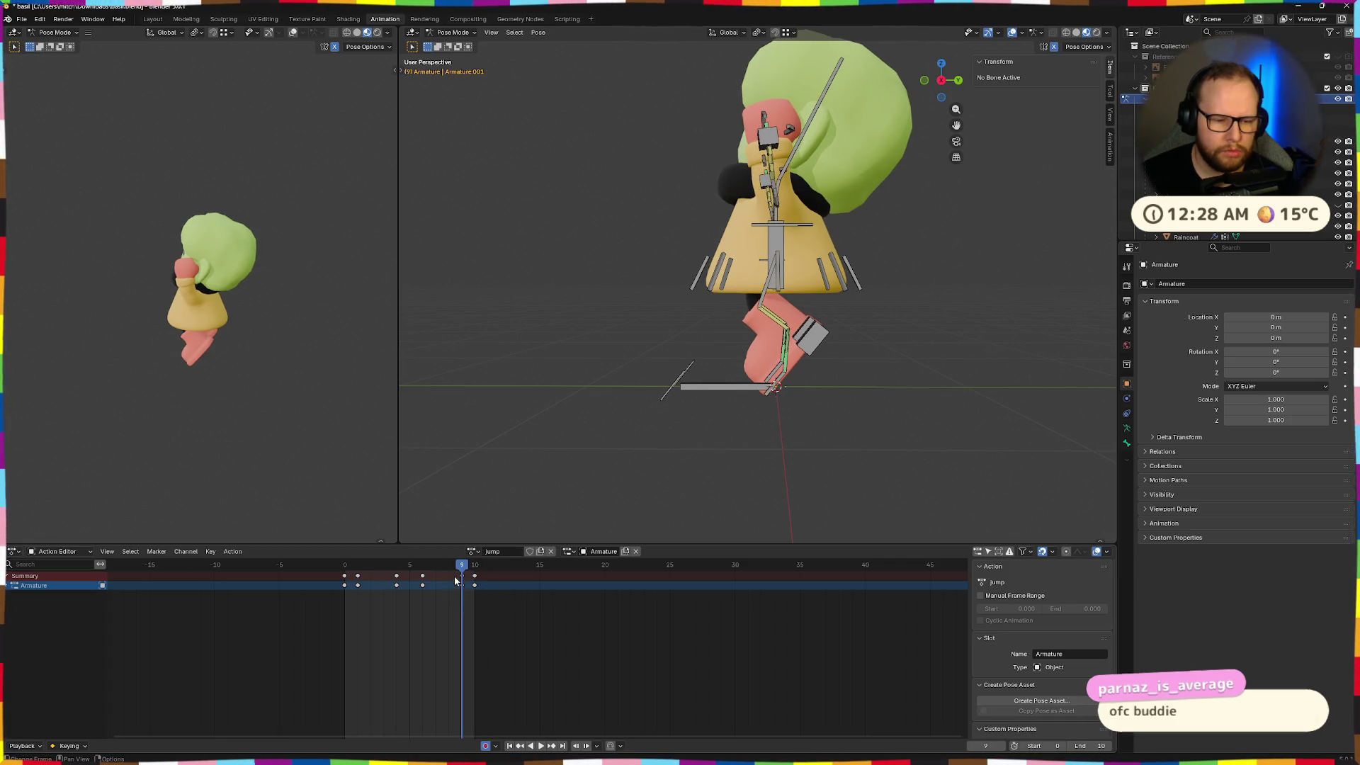
{"action": "key", "text": "space"}
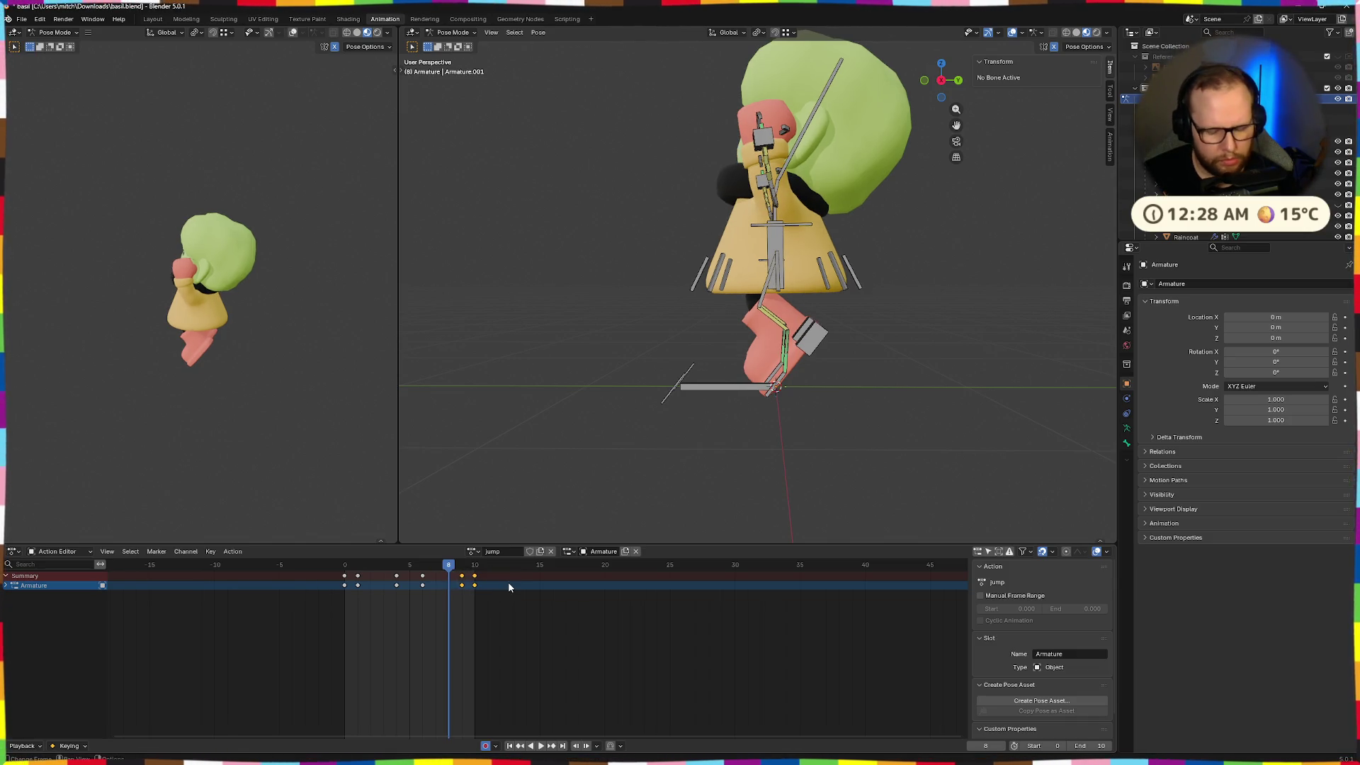
{"action": "key", "text": "g"}
{"action": "left_click", "coordinate": [482, 581]}
{"action": "key", "text": "space"}
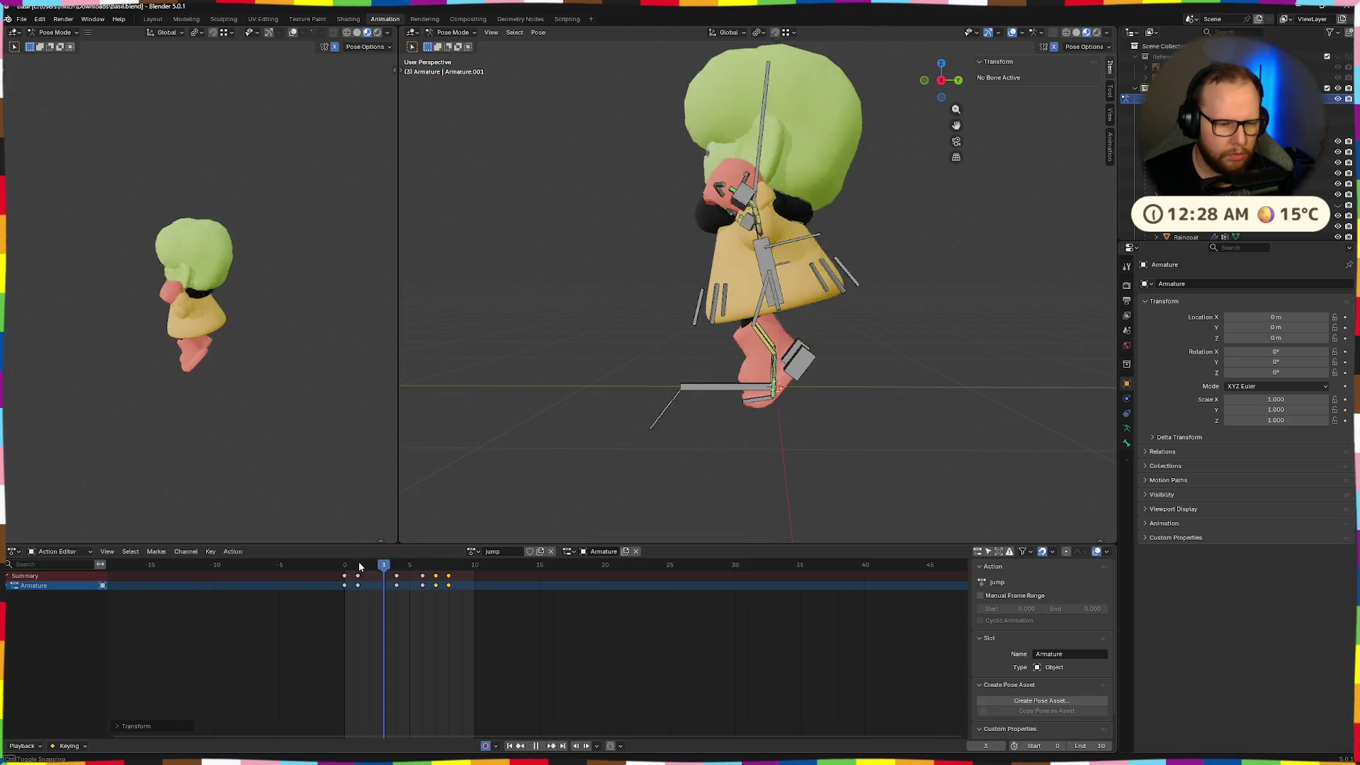
{"action": "key", "text": "space"}
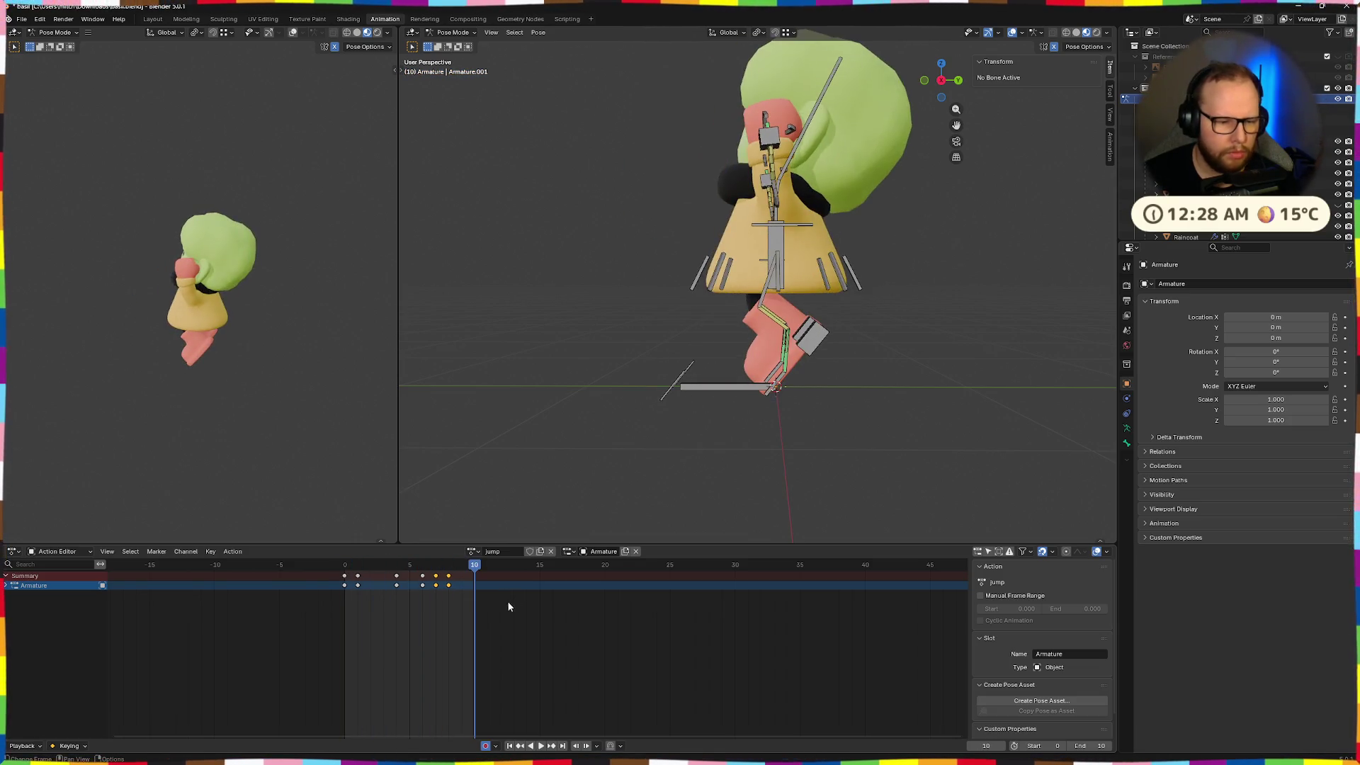
From frame 0, select all jump keyframes, rescale them and play back the new spacing
{"action": "left_click", "coordinate": [348, 570]}
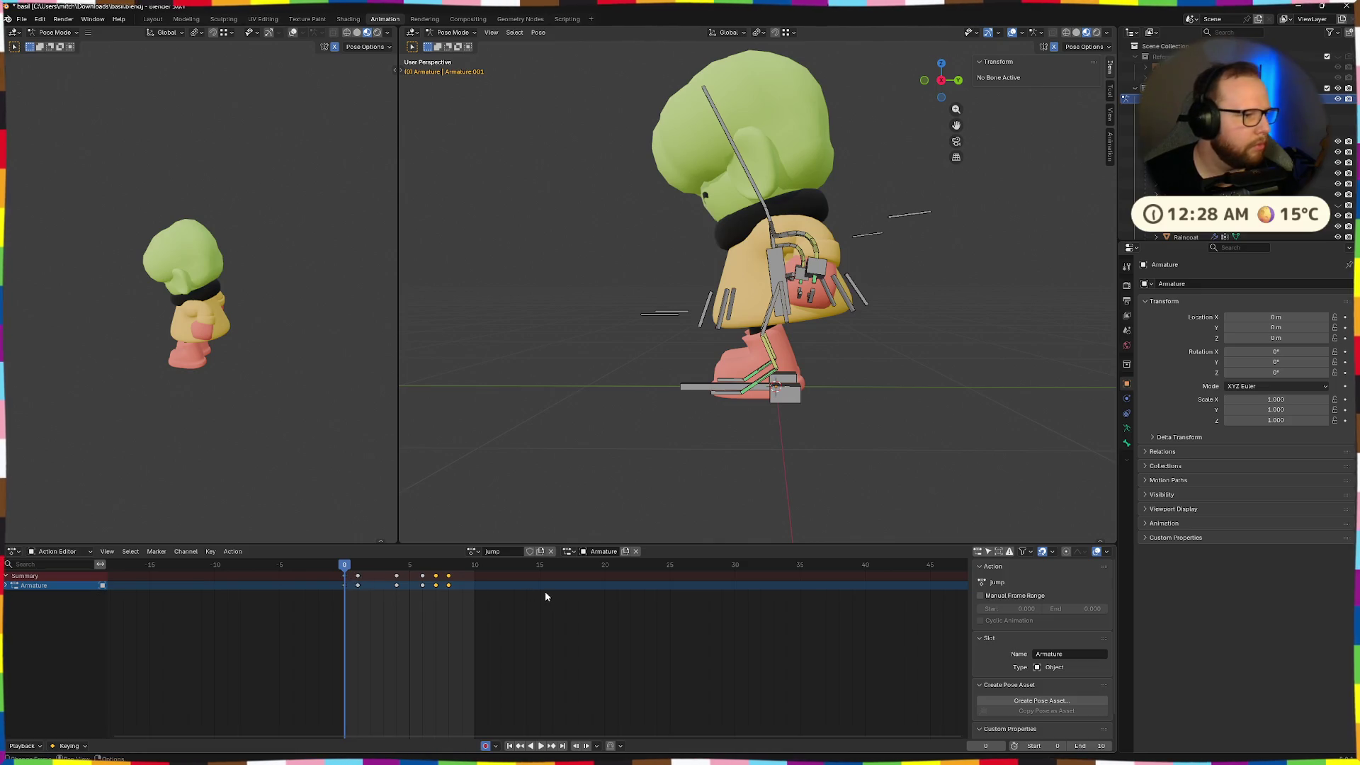
{"action": "left_click_drag", "start_coordinate": [471, 589], "coordinate": [335, 573]}
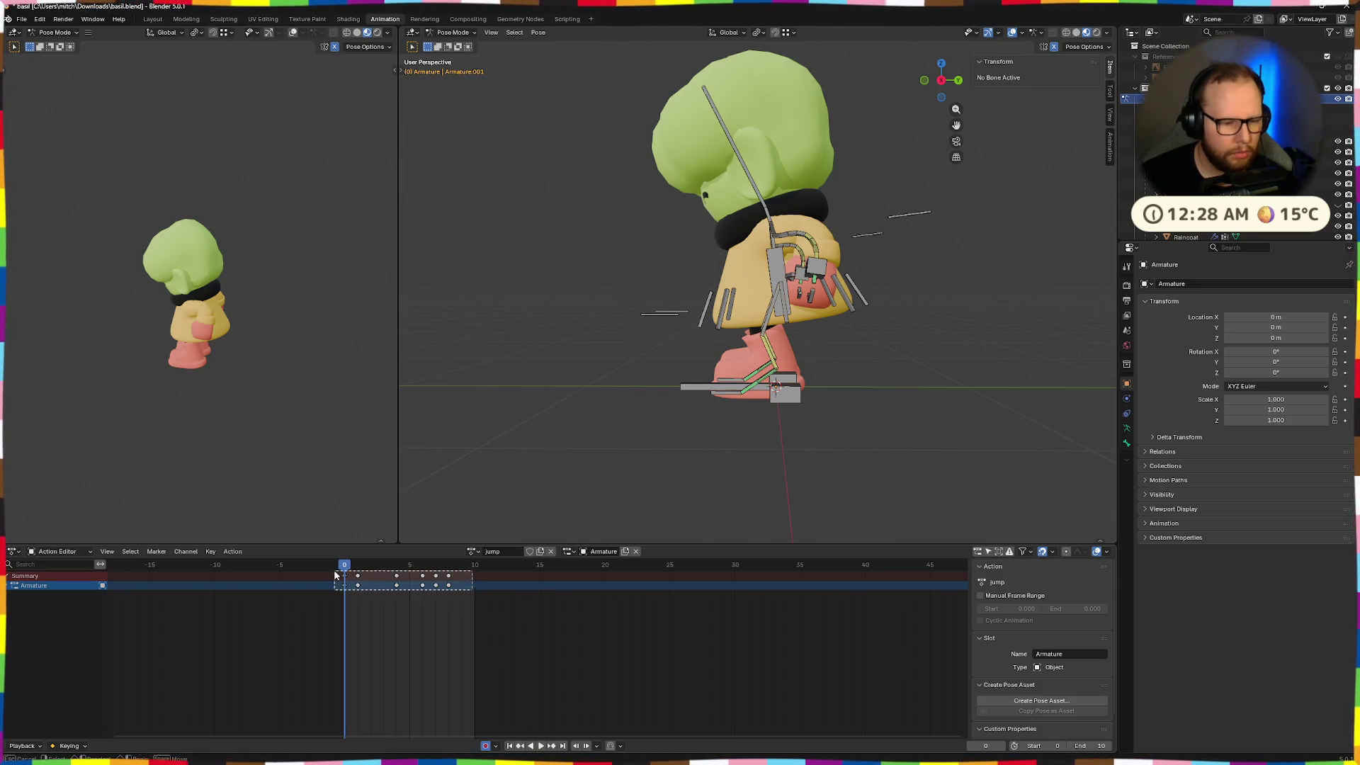
{"action": "key", "text": "s"}
{"action": "left_click", "coordinate": [592, 609]}
{"action": "key", "text": "space"}
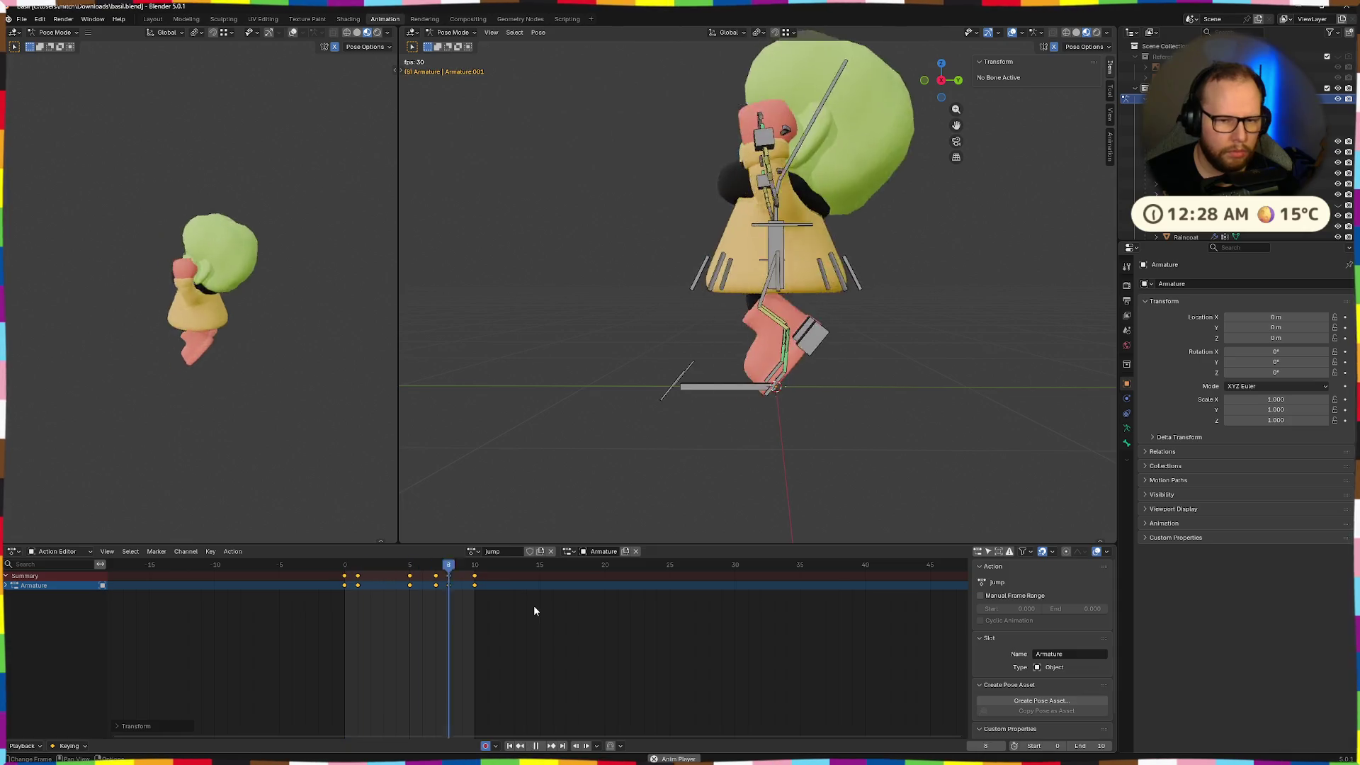
{"action": "key", "text": "space"}
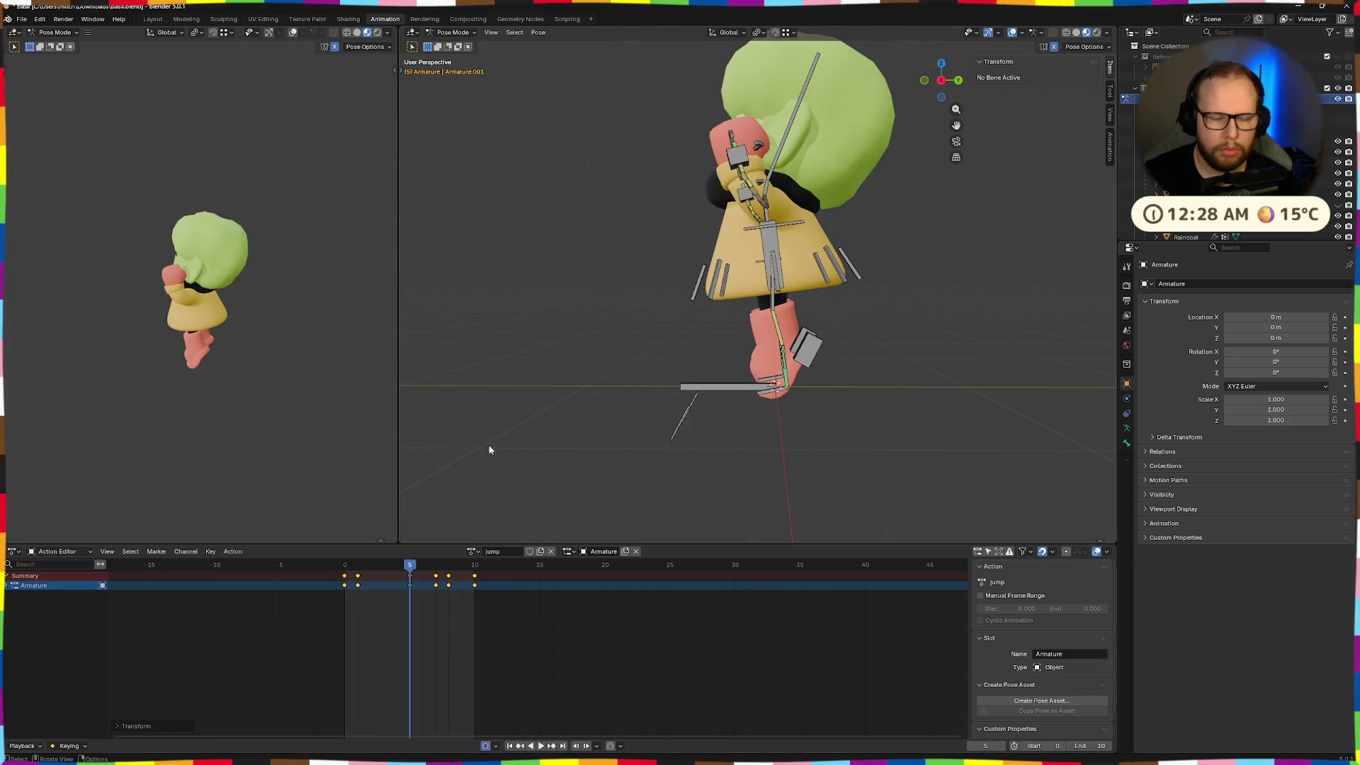
{"action": "left_click", "coordinate": [22, 19]}
Export the character with its re-timed animations as a glTF 2.0 file
{"action": "mouse_move", "coordinate": [89, 180]}
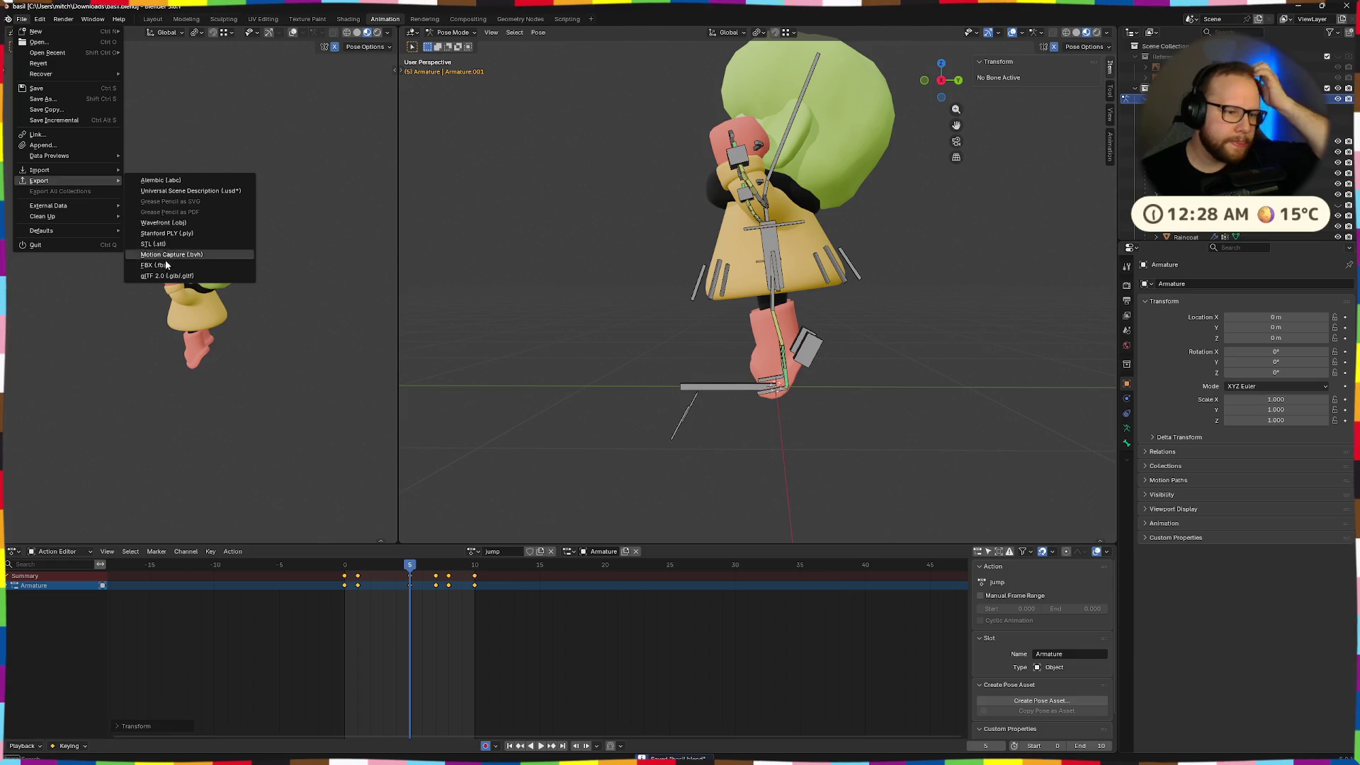
{"action": "left_click", "coordinate": [169, 278]}
{"action": "left_click", "coordinate": [953, 546]}
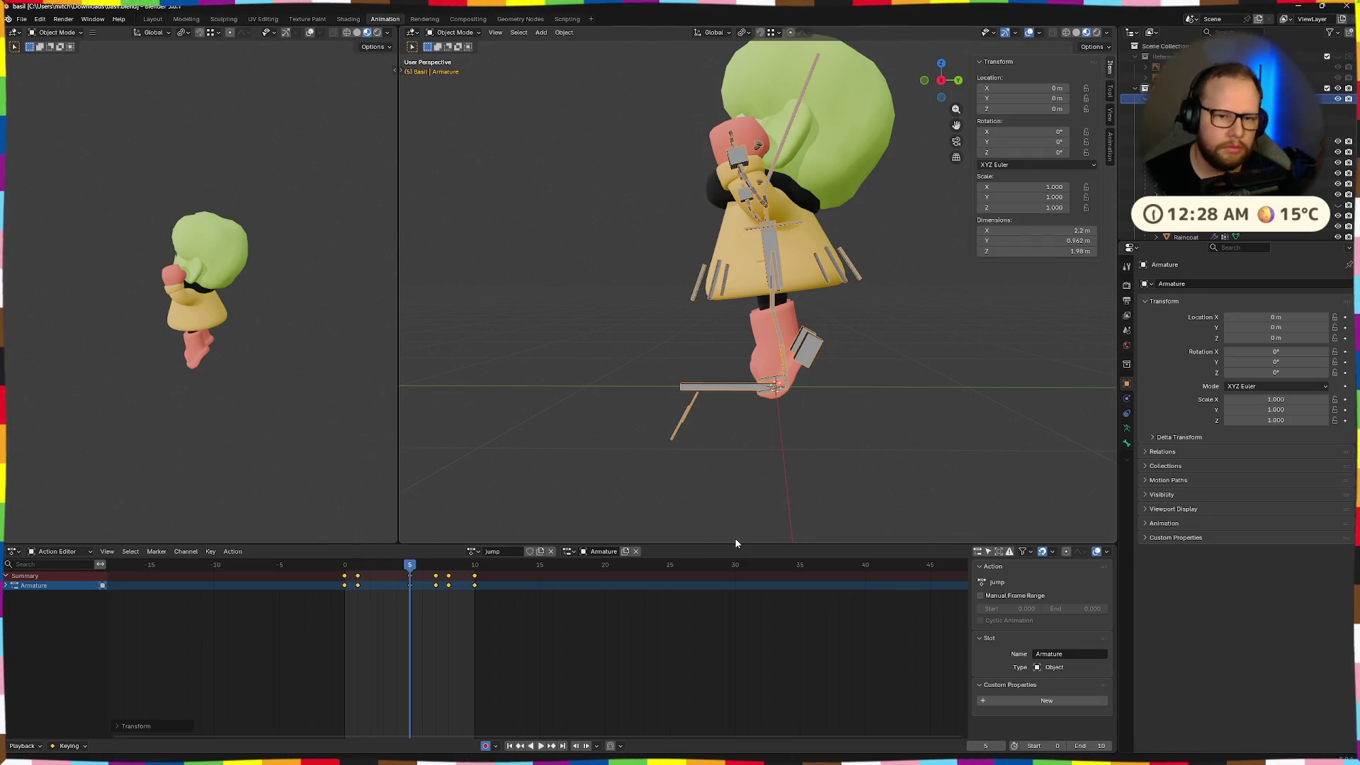
{"action": "key", "text": "alt+Tab"}
{"action": "key", "text": "alt+Tab"}
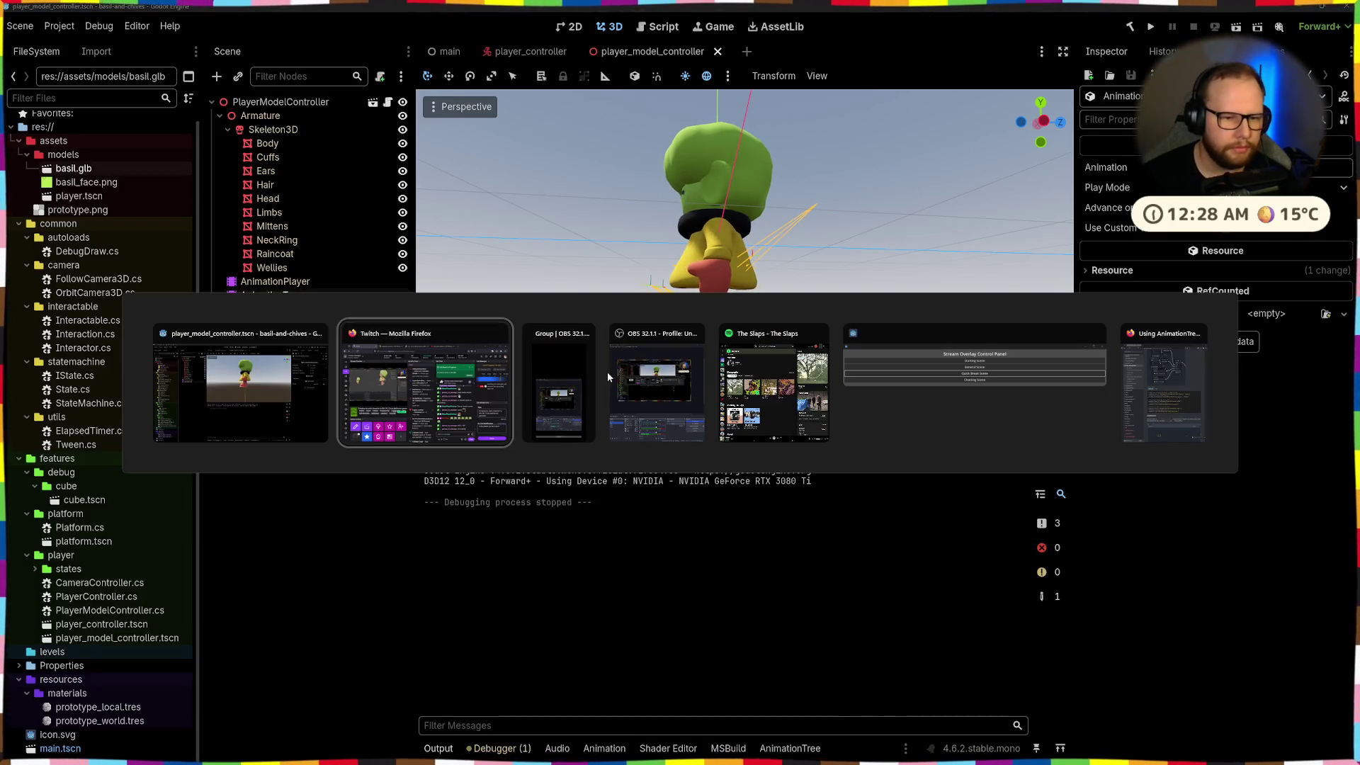
Copy basil.glb from Downloads into the Godot project's models folder to reimport it
{"action": "key", "text": "Escape"}
{"action": "key", "text": "ctrl+o"}
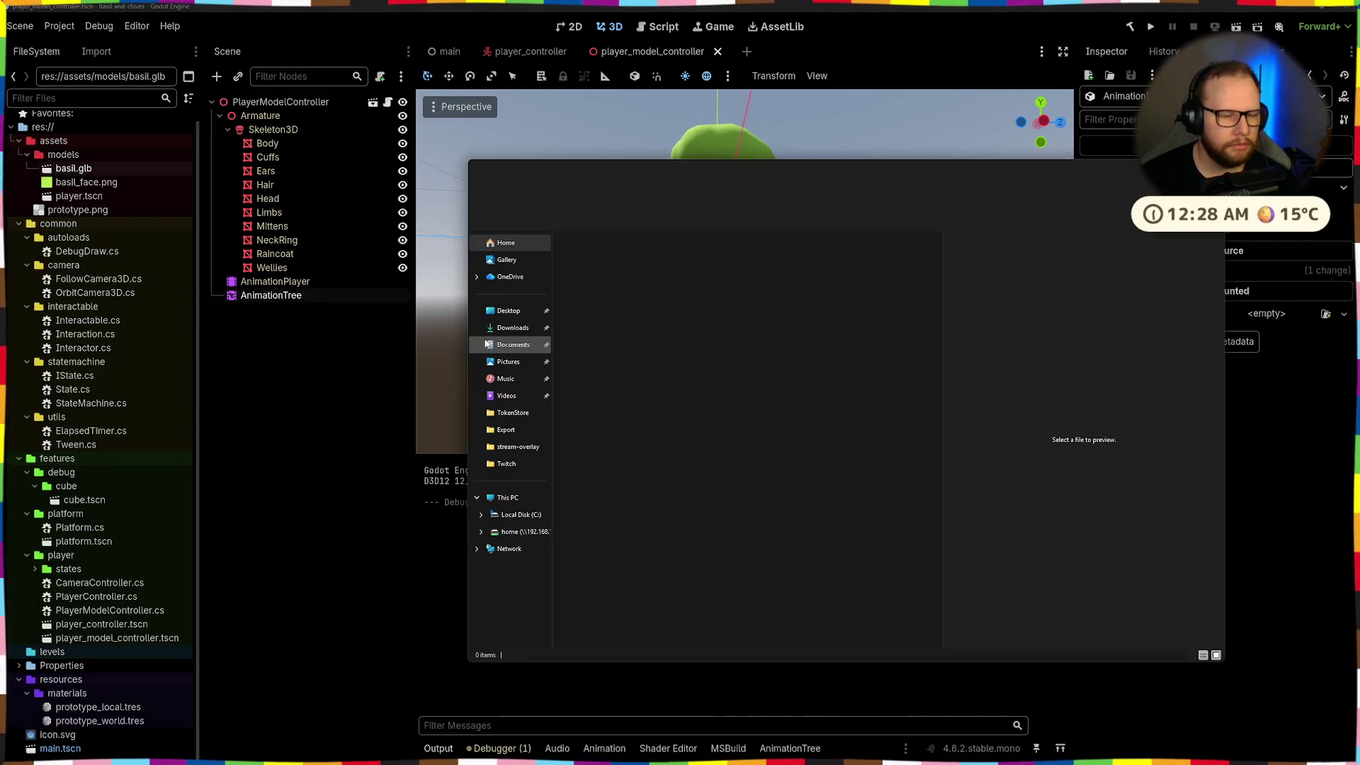
{"action": "left_click", "coordinate": [512, 327]}
{"action": "left_click_drag", "start_coordinate": [585, 269], "coordinate": [76, 159]}
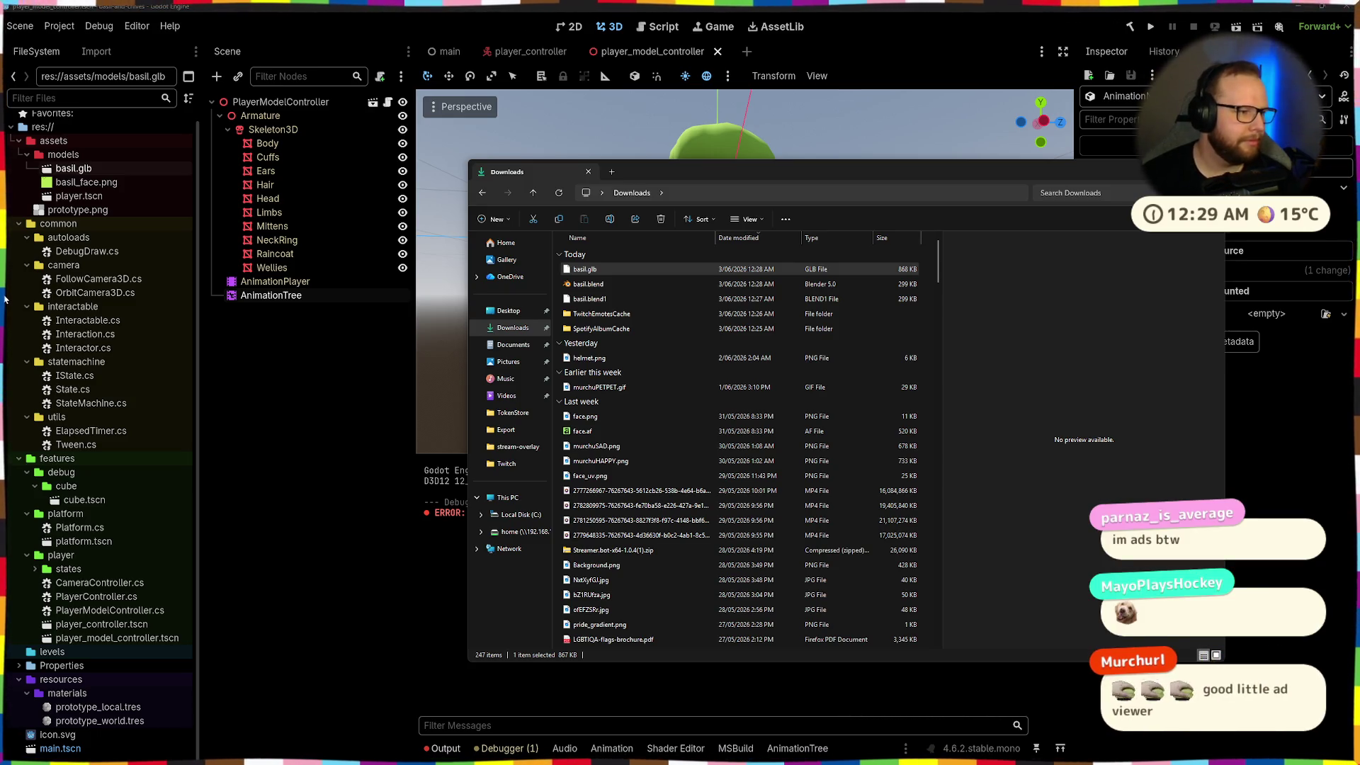
{"action": "key", "text": "alt+Tab"}
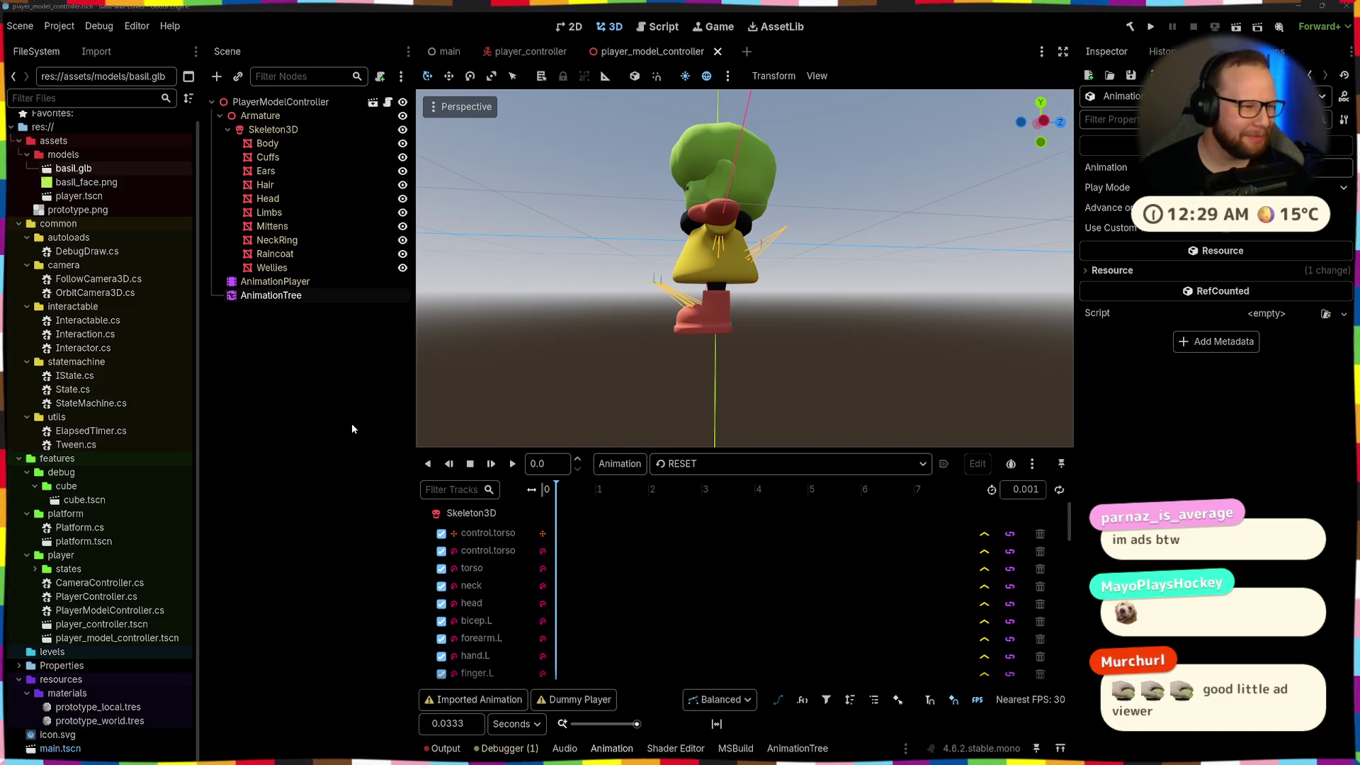
Run the project, jump twice and walk toward the camera, then stop with F8
{"action": "left_click_drag", "start_coordinate": [1049, 109], "coordinate": [1057, 105]}
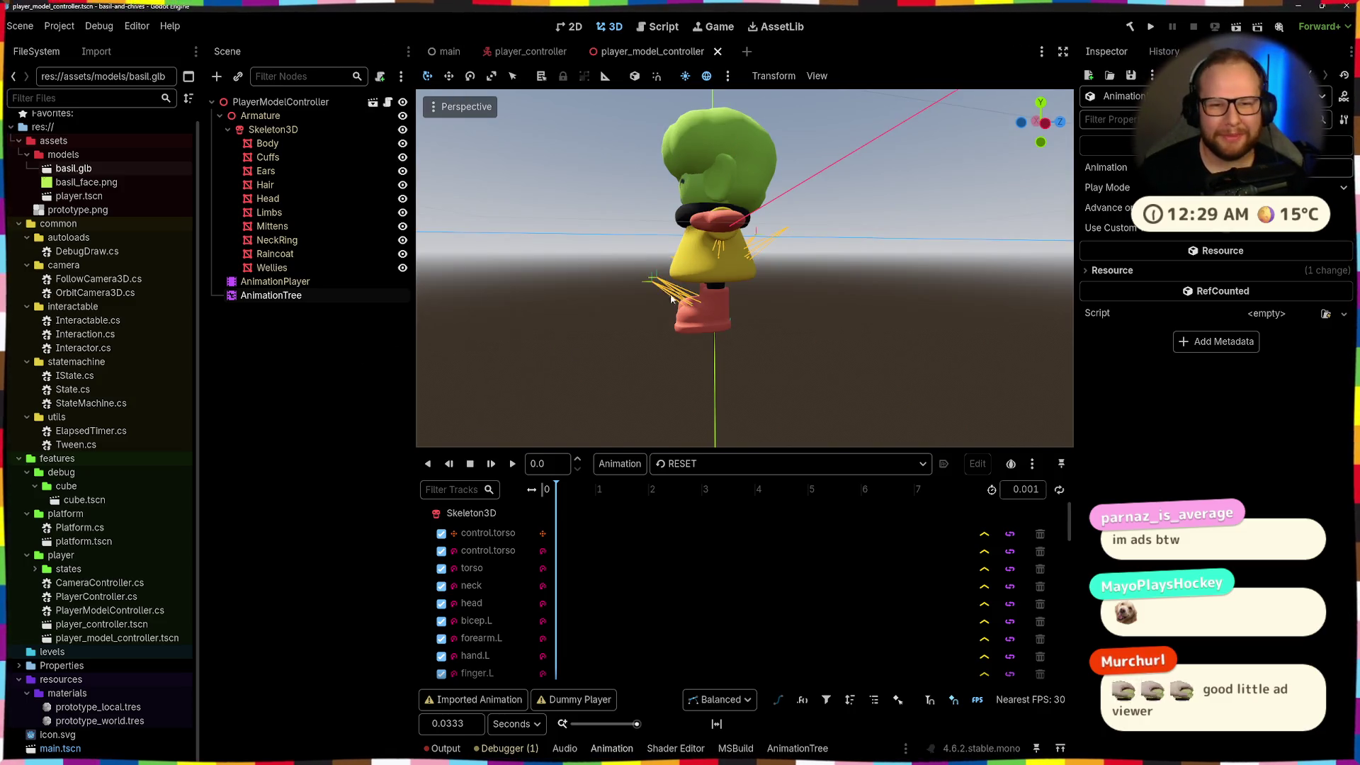
{"action": "left_click", "coordinate": [1153, 28]}
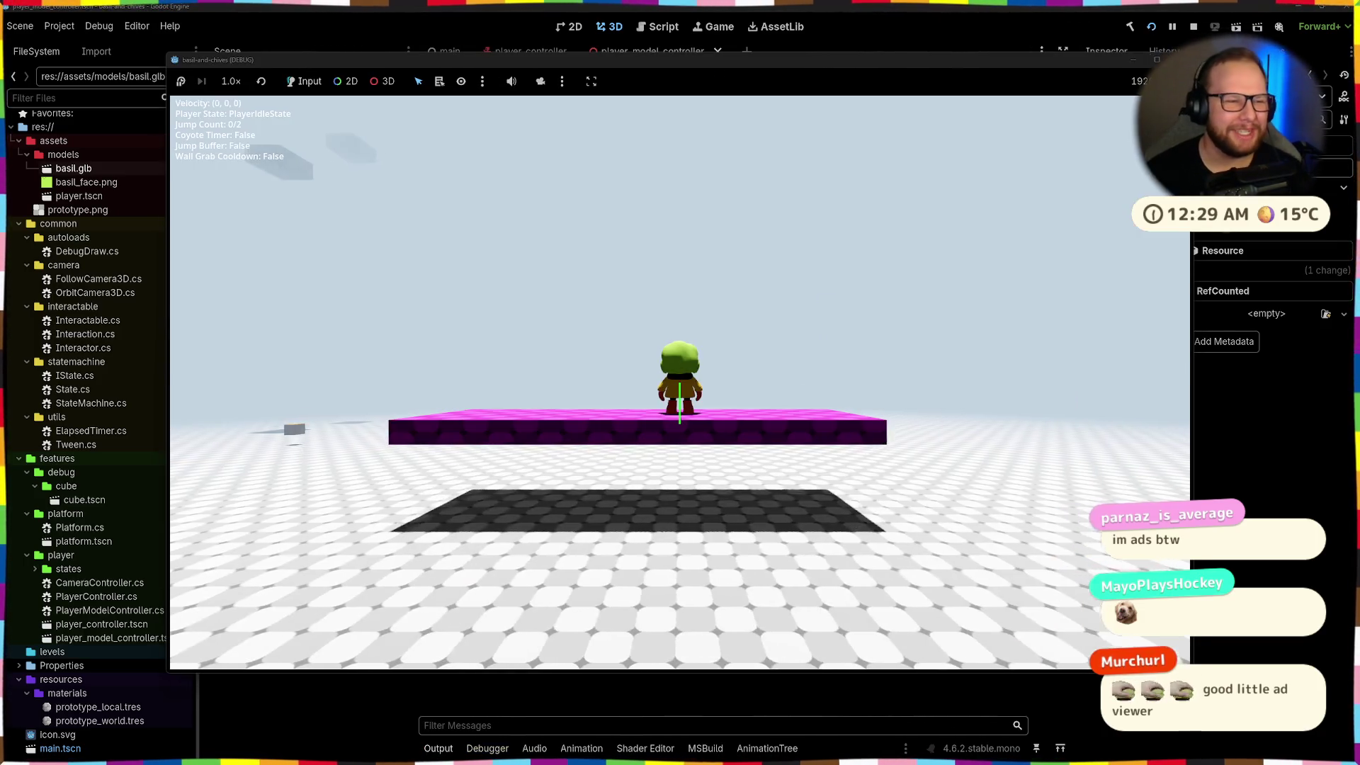
{"action": "key", "text": "space"}
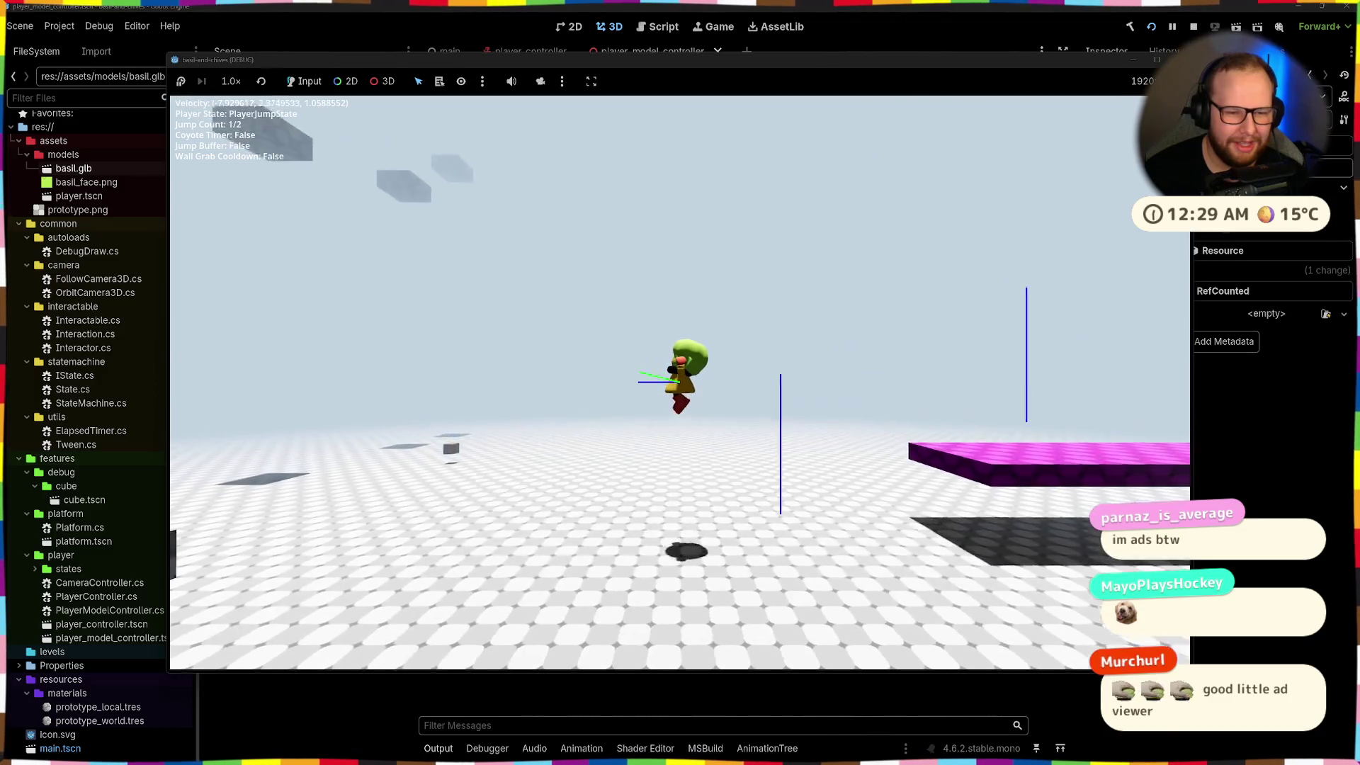
{"action": "key", "text": "space"}
{"action": "key", "text": "s"}
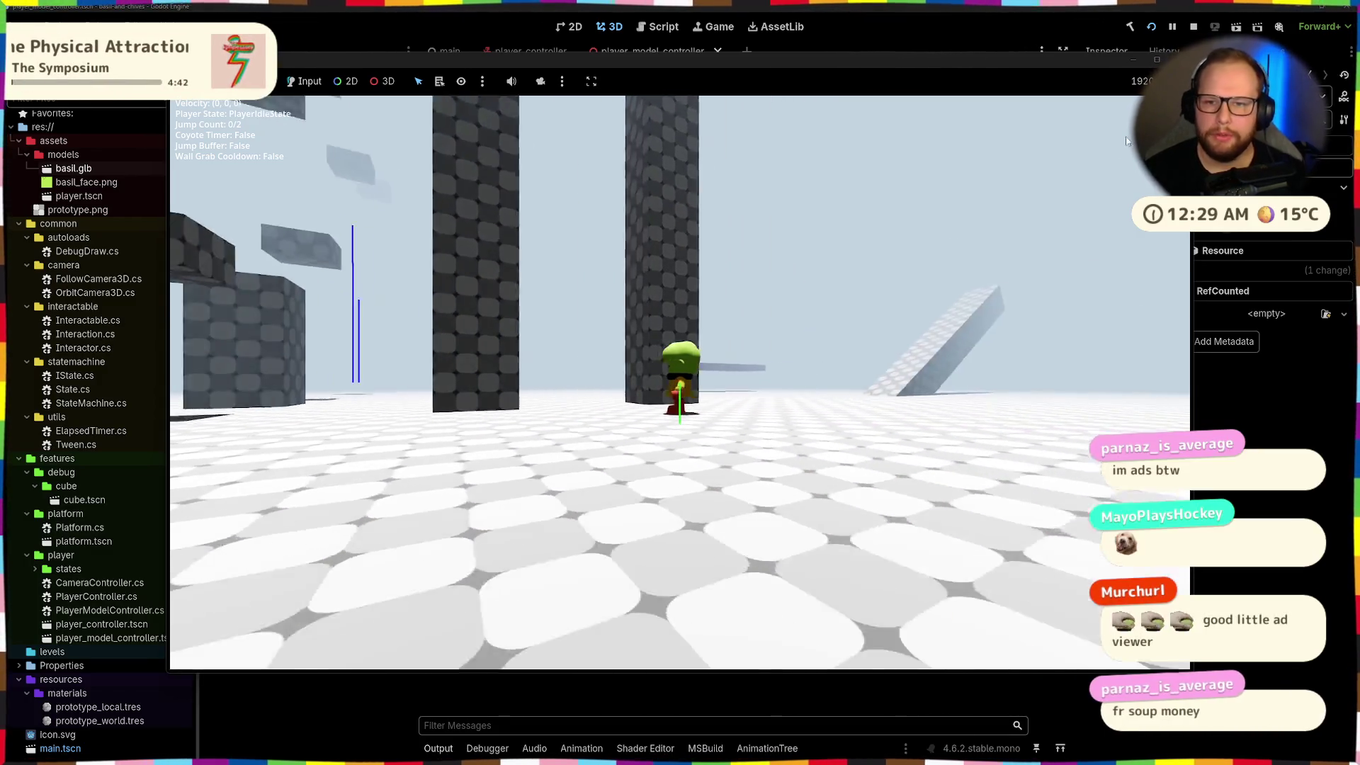
{"action": "key", "text": "F8"}
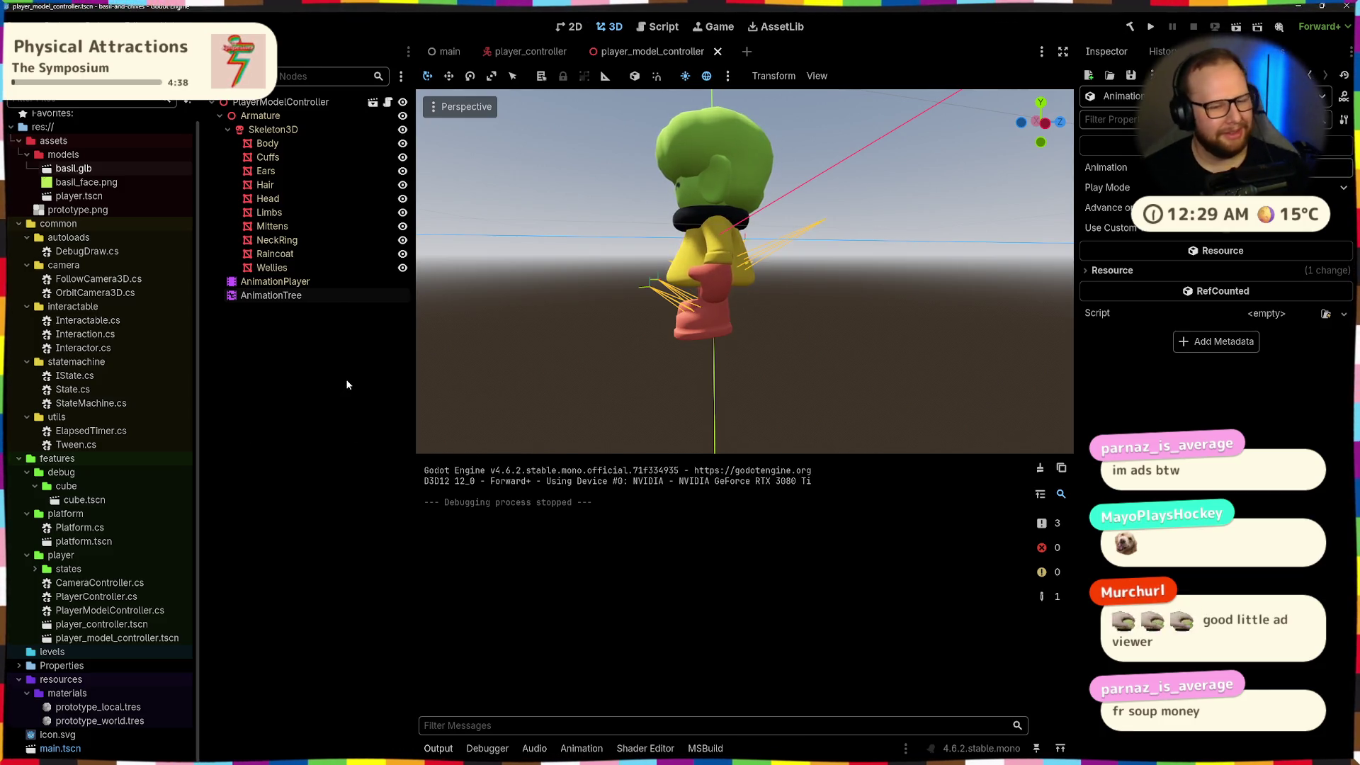
Drag basil.glb from Downloads toward the project's model in Godot
{"action": "mouse_move", "coordinate": [728, 756]}
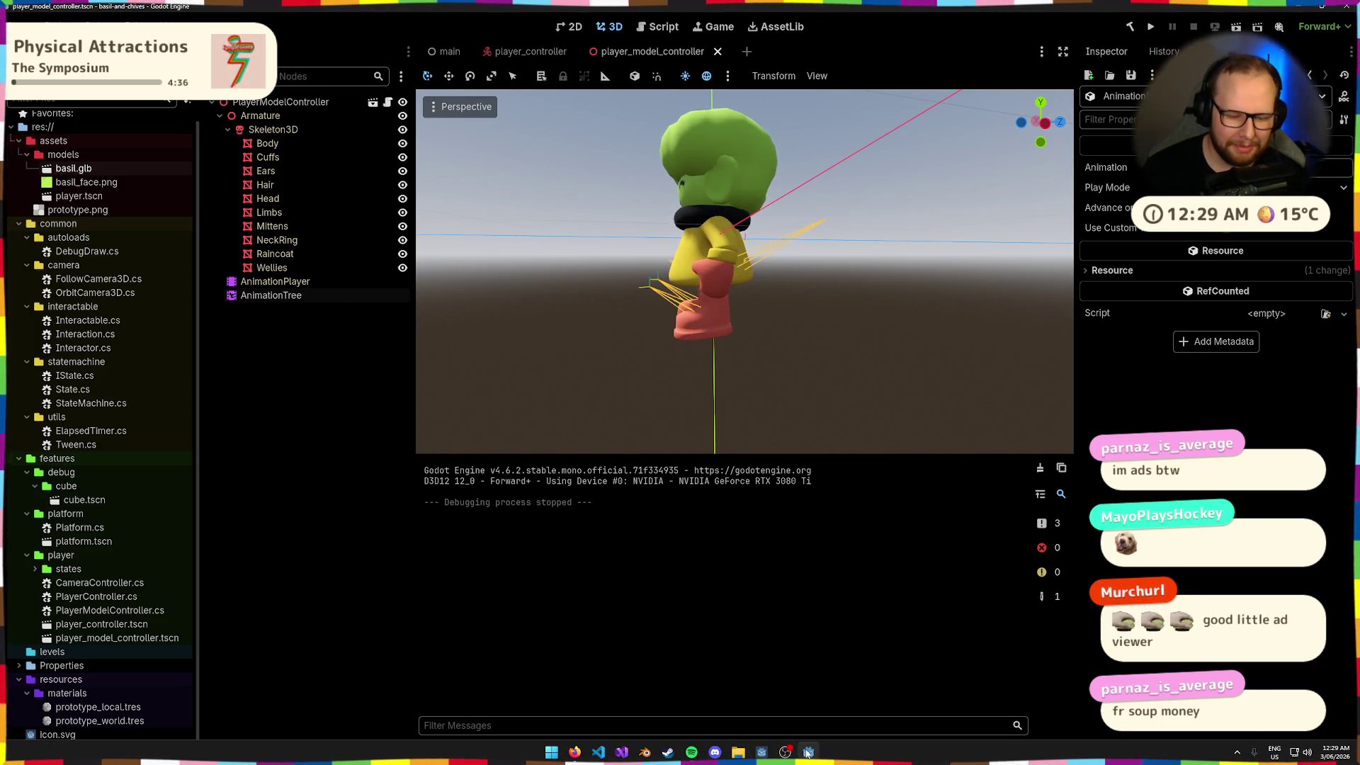
{"action": "mouse_move", "coordinate": [807, 753]}
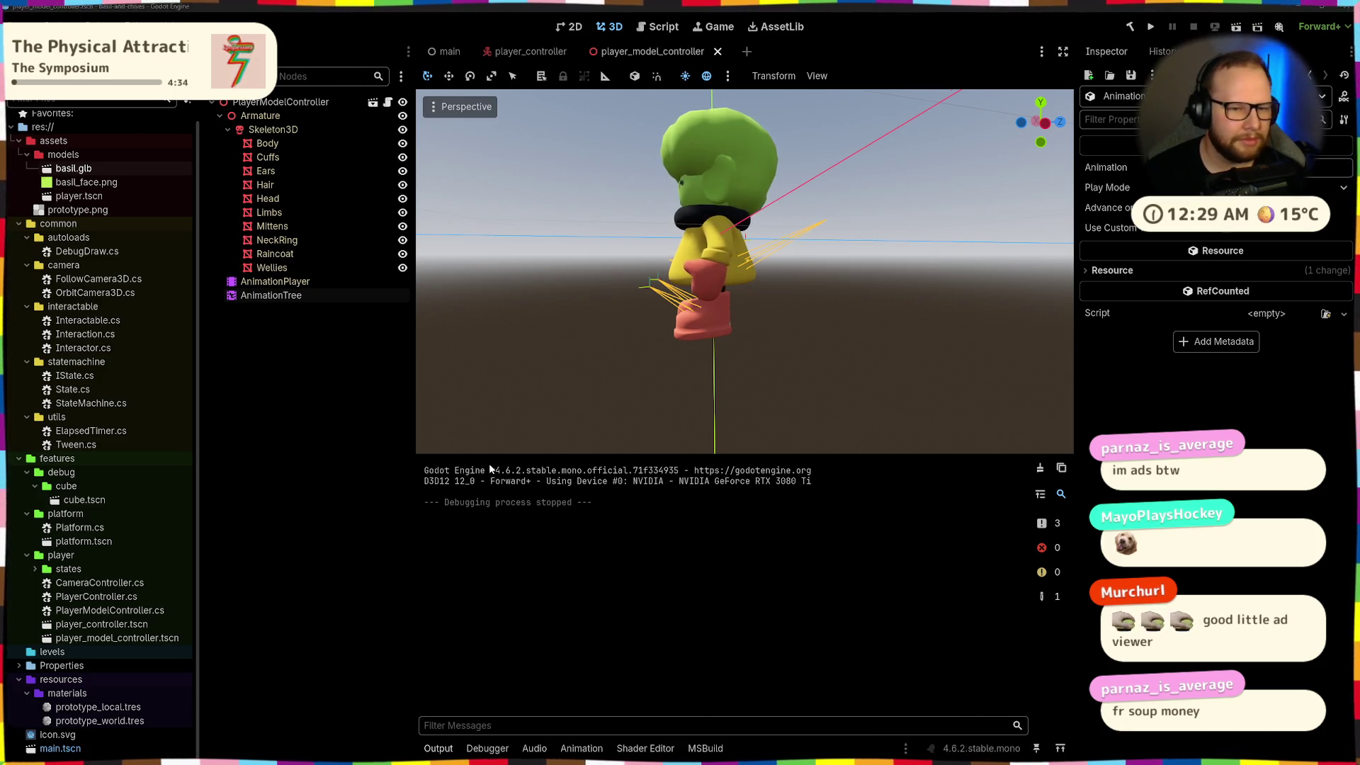
{"action": "key", "text": "super+e"}
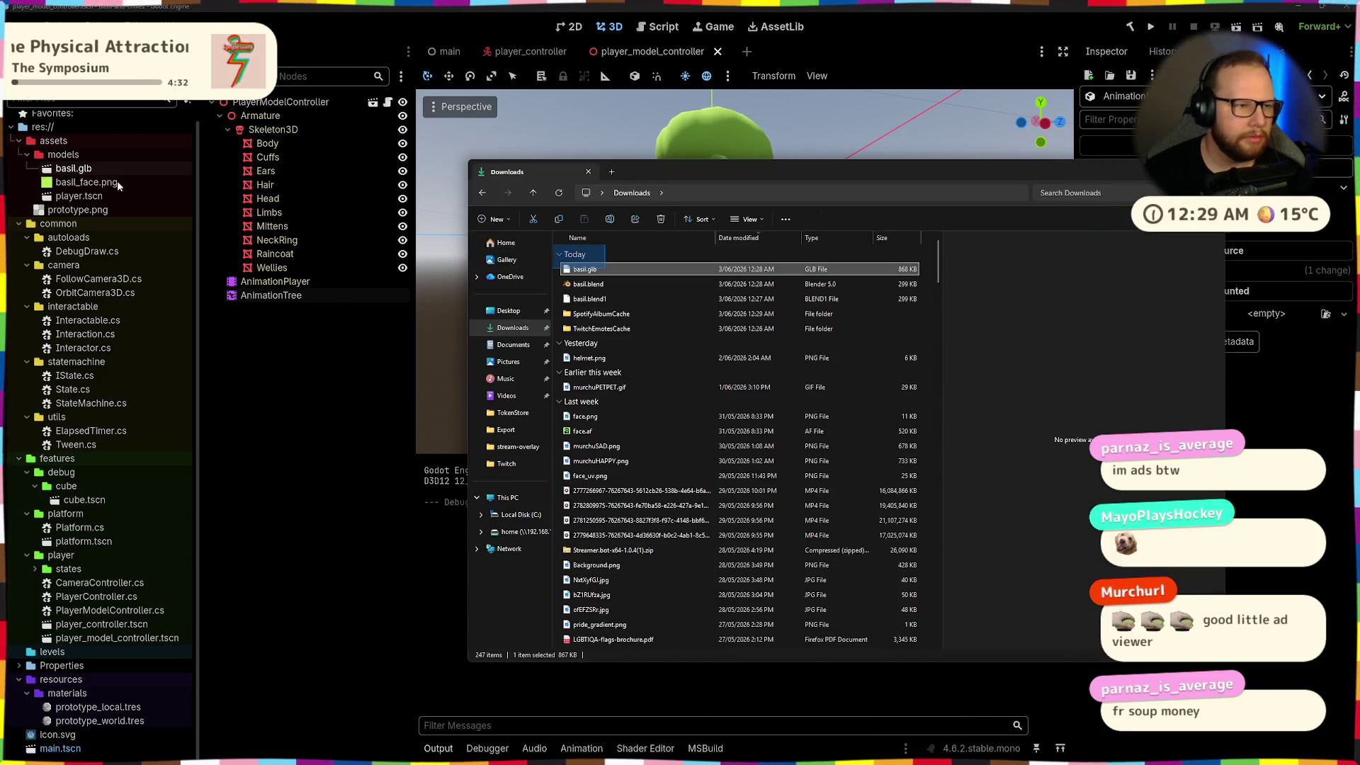
{"action": "left_click_drag", "start_coordinate": [592, 269], "coordinate": [134, 182]}
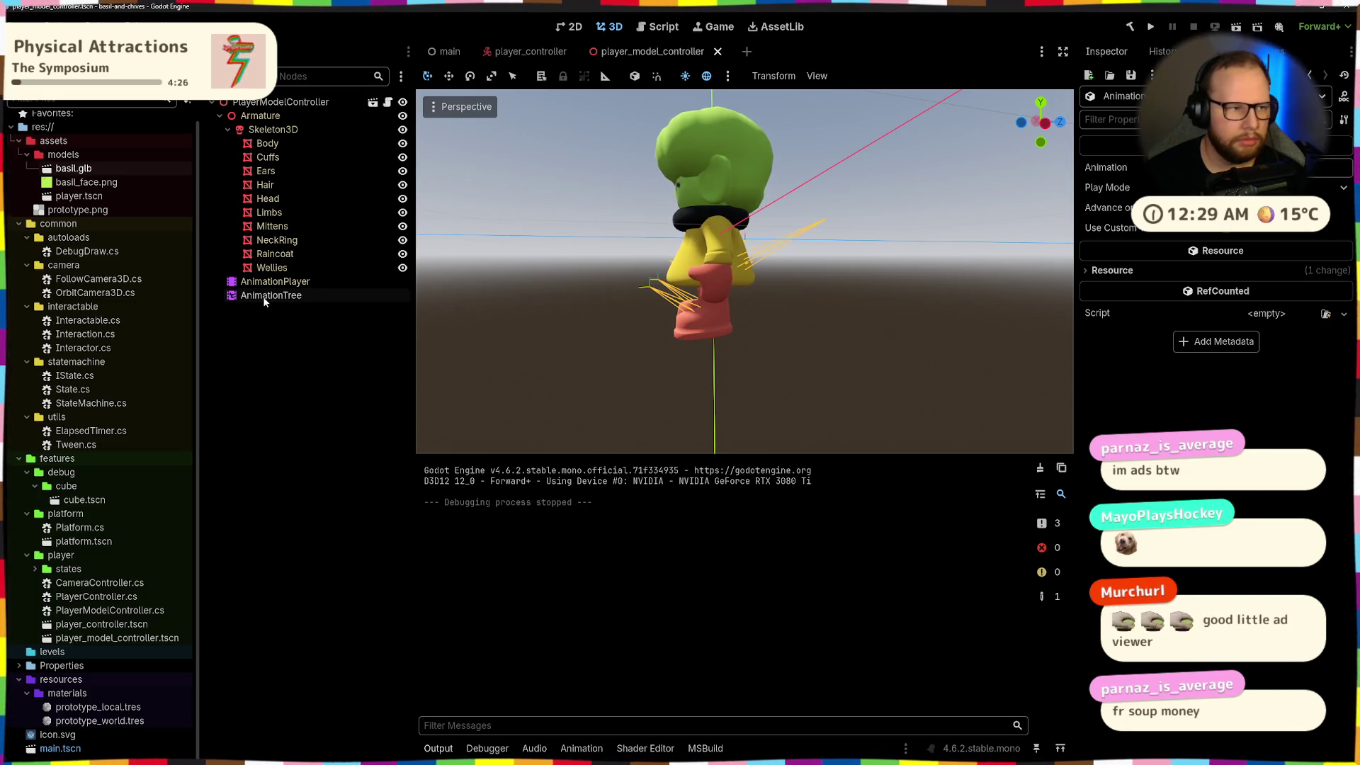
Drop basil.glb from Downloads onto res://assets/models/basil.glb and relaunch the game
{"action": "key", "text": "super+e"}
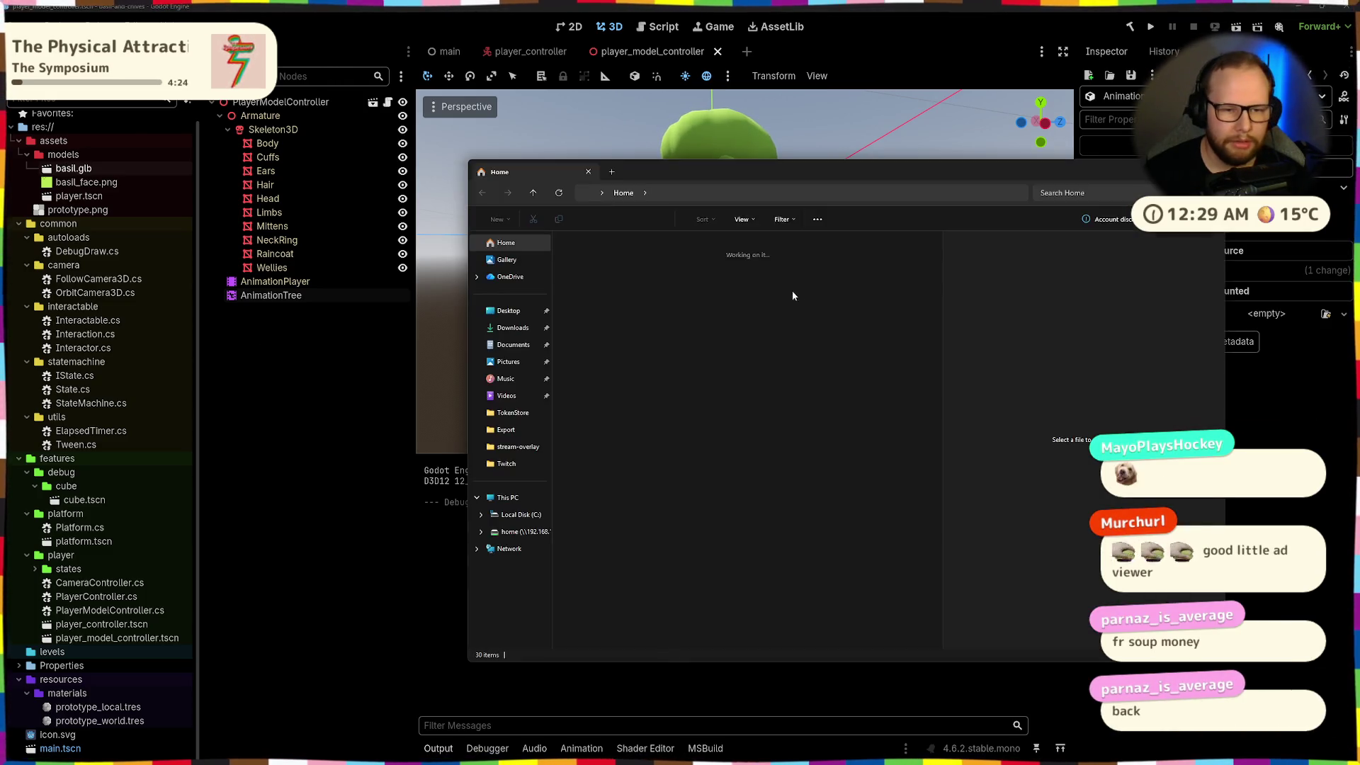
{"action": "left_click", "coordinate": [511, 327]}
{"action": "left_click", "coordinate": [607, 268]}
{"action": "mouse_move", "coordinate": [608, 269]}
{"action": "left_mouse_down"}
{"action": "mouse_move", "coordinate": [624, 323]}
{"action": "mouse_move", "coordinate": [78, 173]}
{"action": "left_mouse_up"}
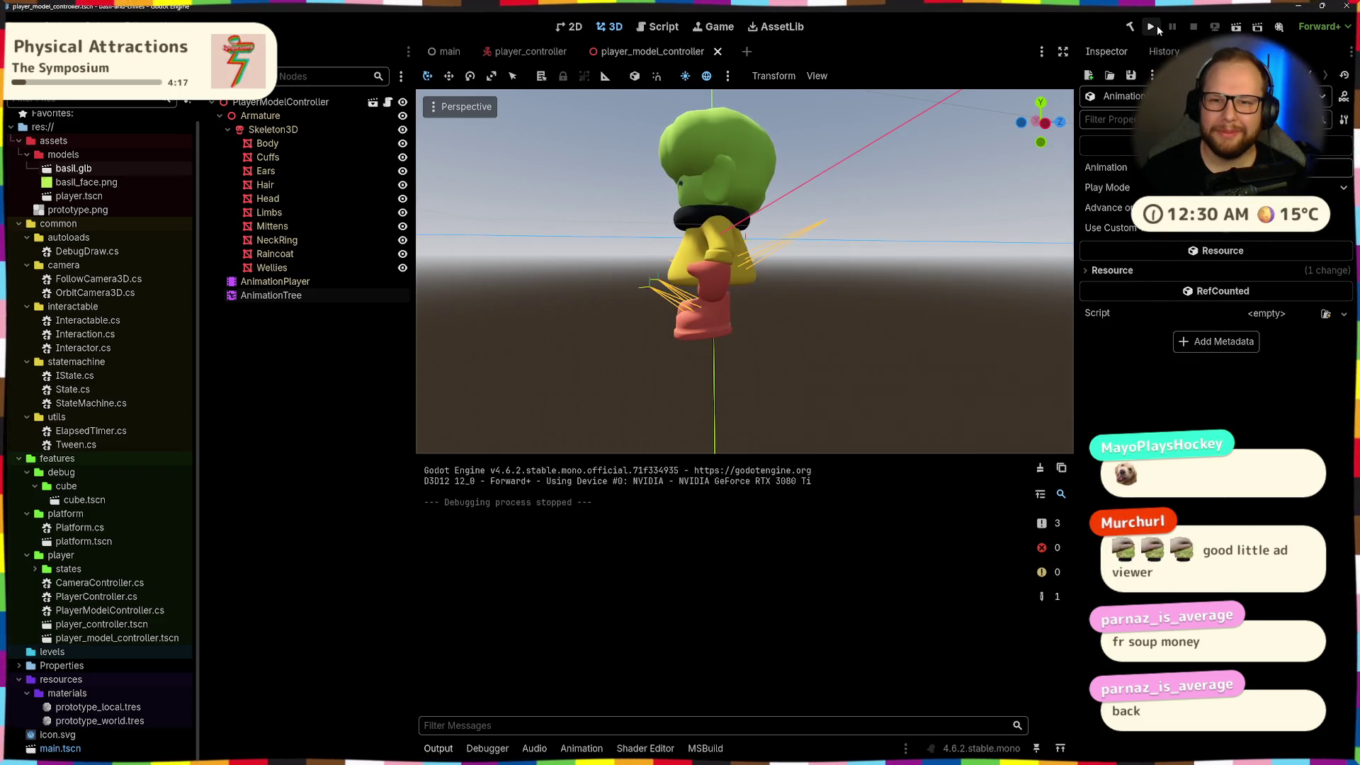
{"action": "left_click", "coordinate": [1151, 26]}
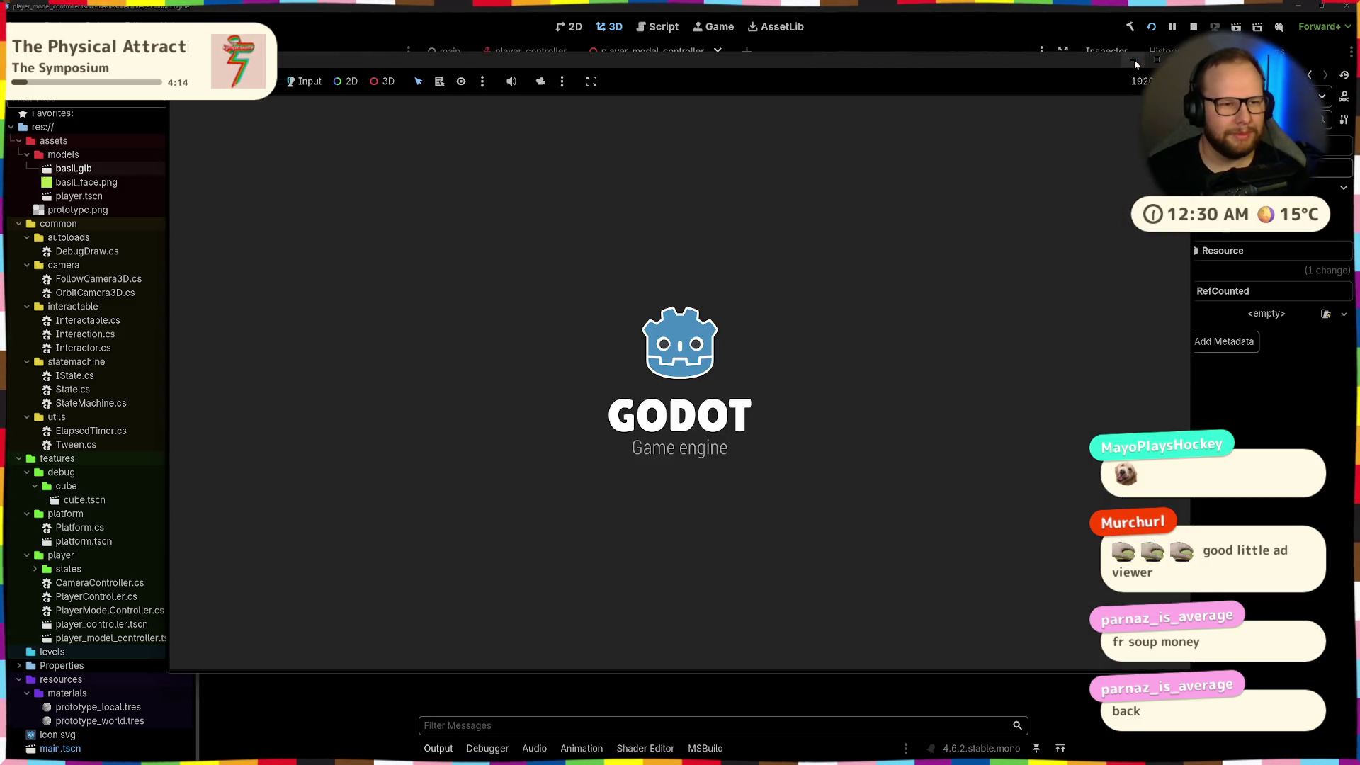
Walk toward the block towers, jumping among the blocks and double-jumping off a ledge
{"action": "key", "text": "space"}
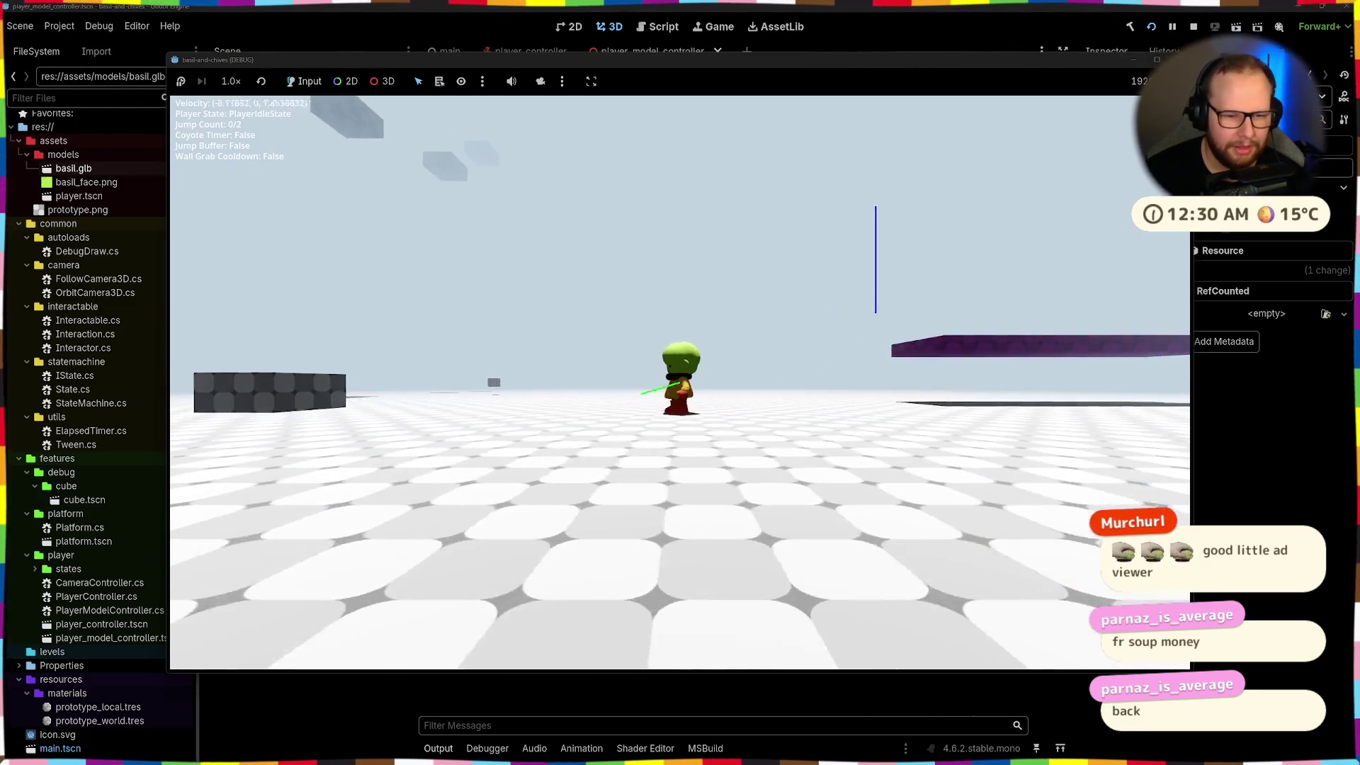
{"action": "key", "text": "space"}
{"action": "key", "text": "space"}
{"action": "key", "text": "space"}
{"action": "key", "text": "space"}
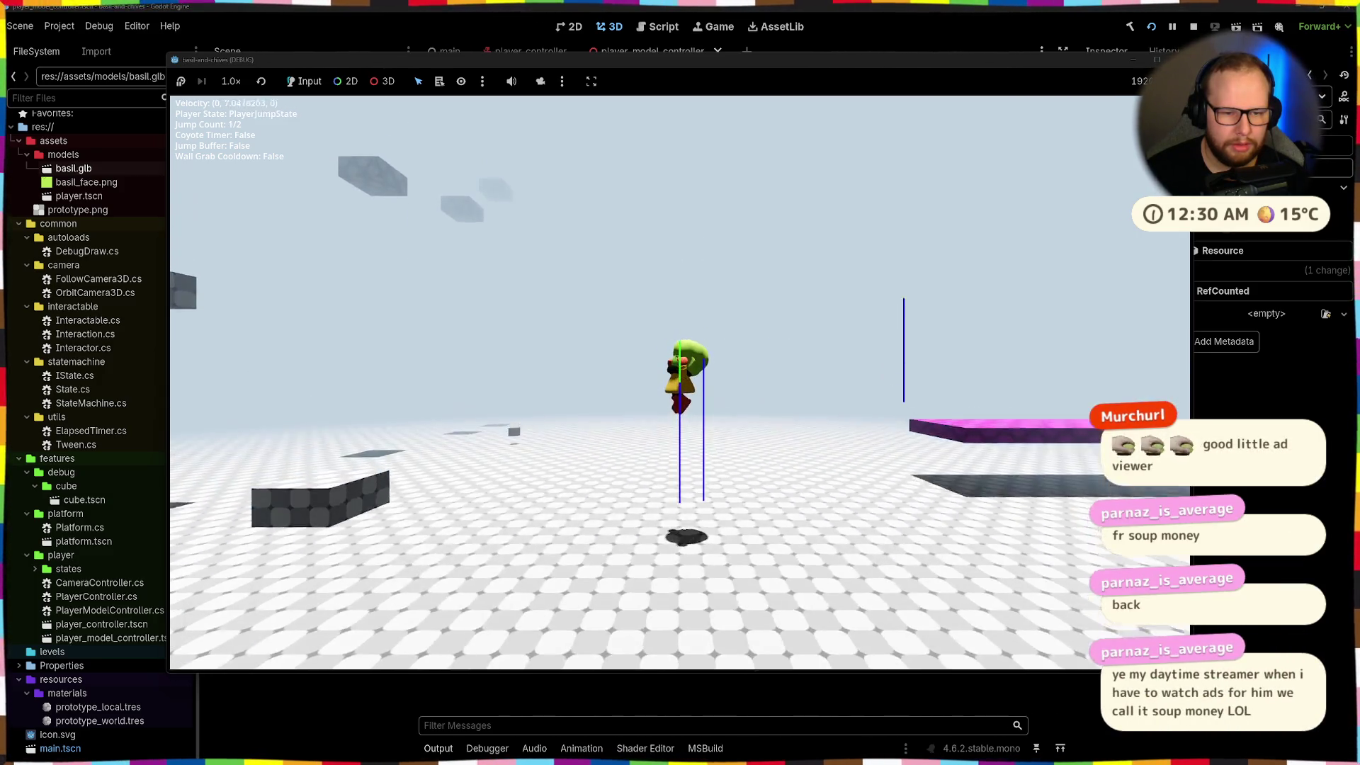
{"action": "key", "text": "w"}
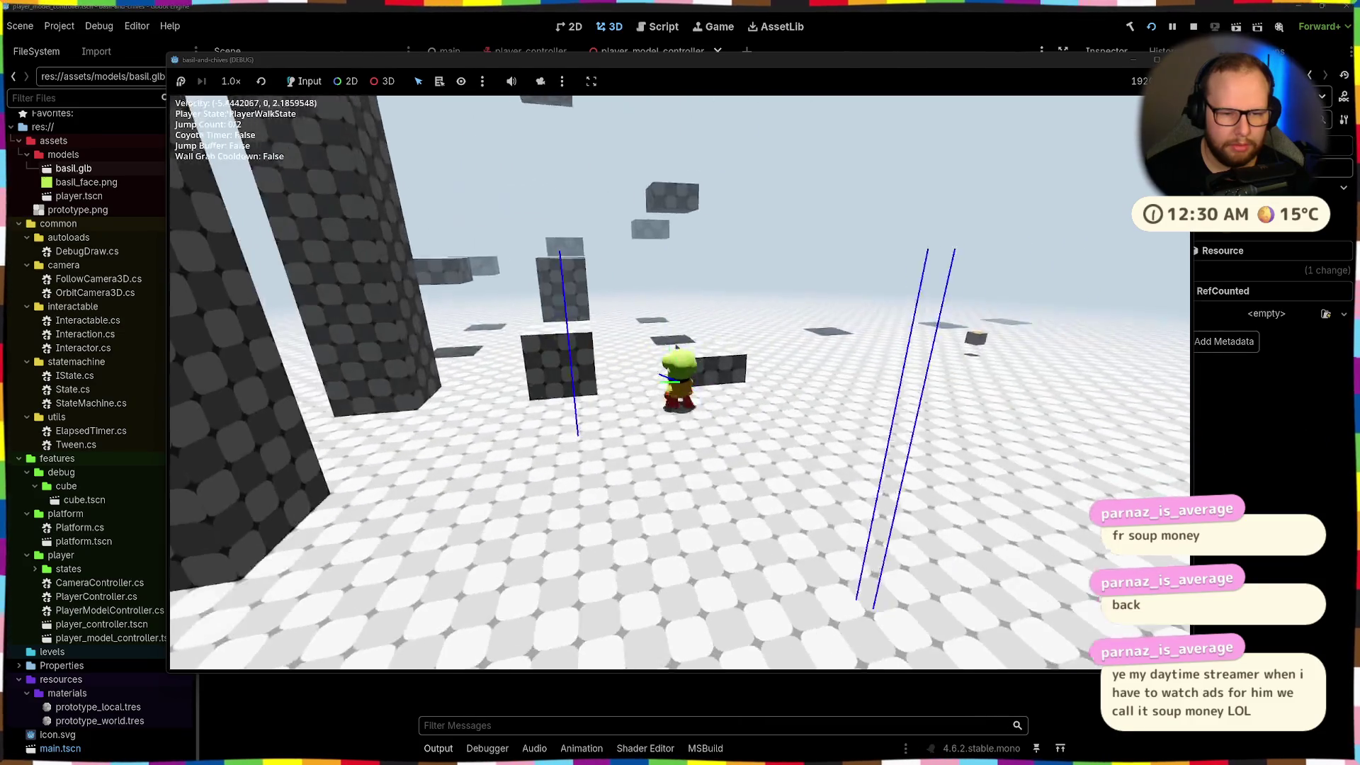
{"action": "key", "text": "space"}
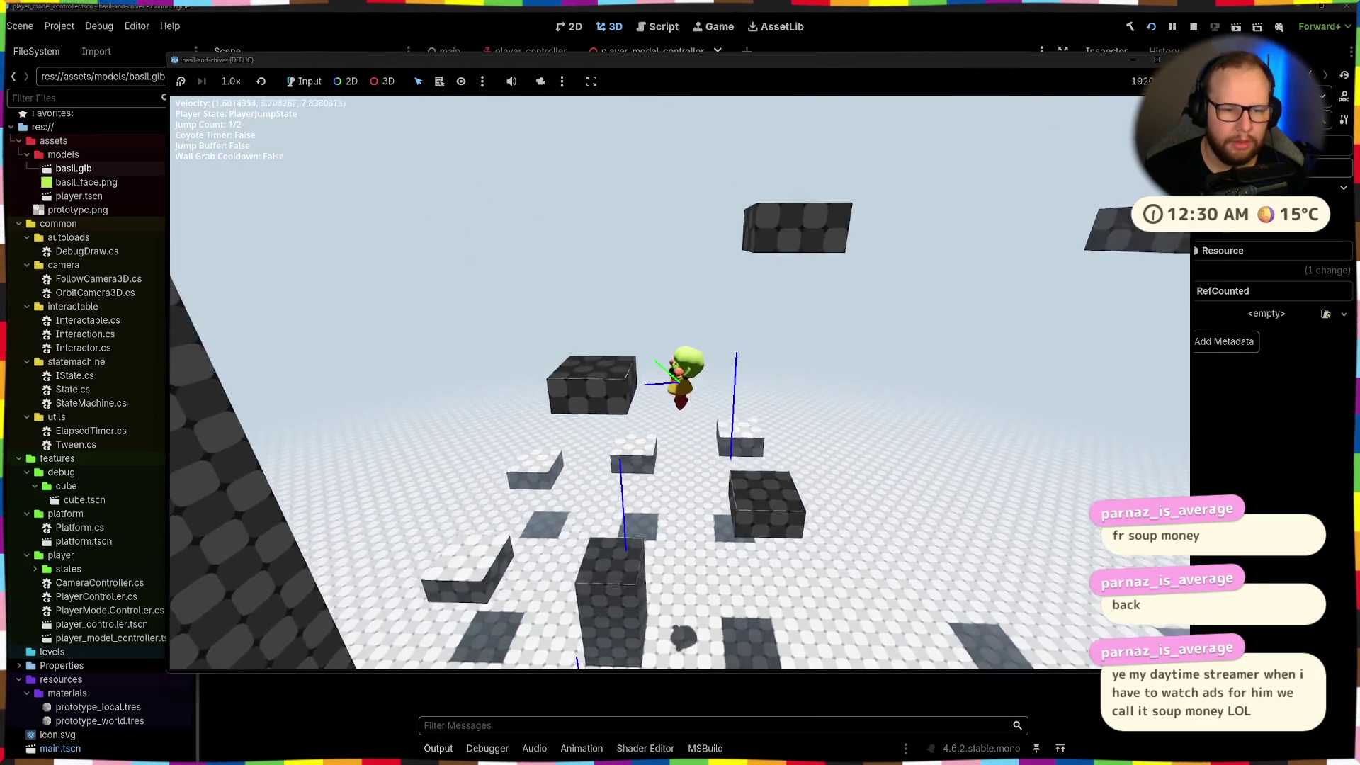
{"action": "key", "text": "space"}
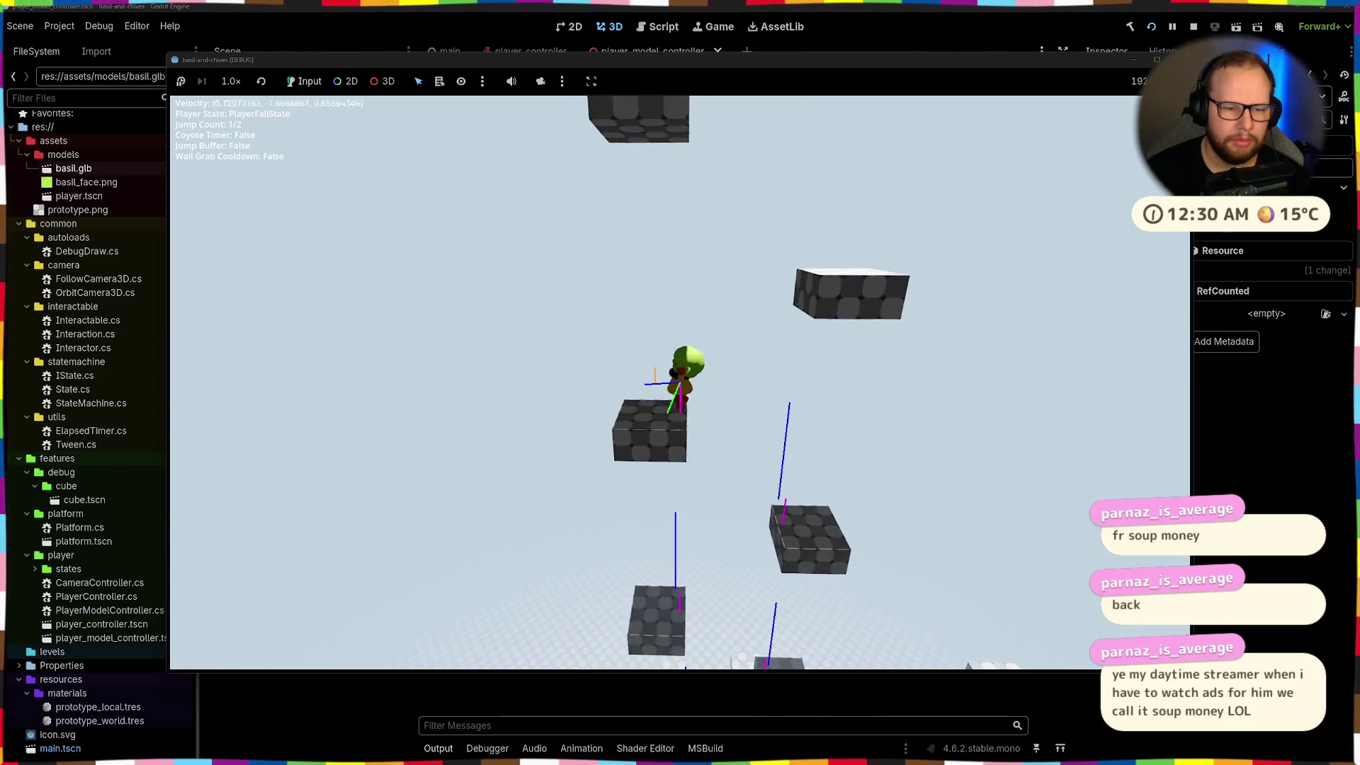
{"action": "key", "text": "space"}
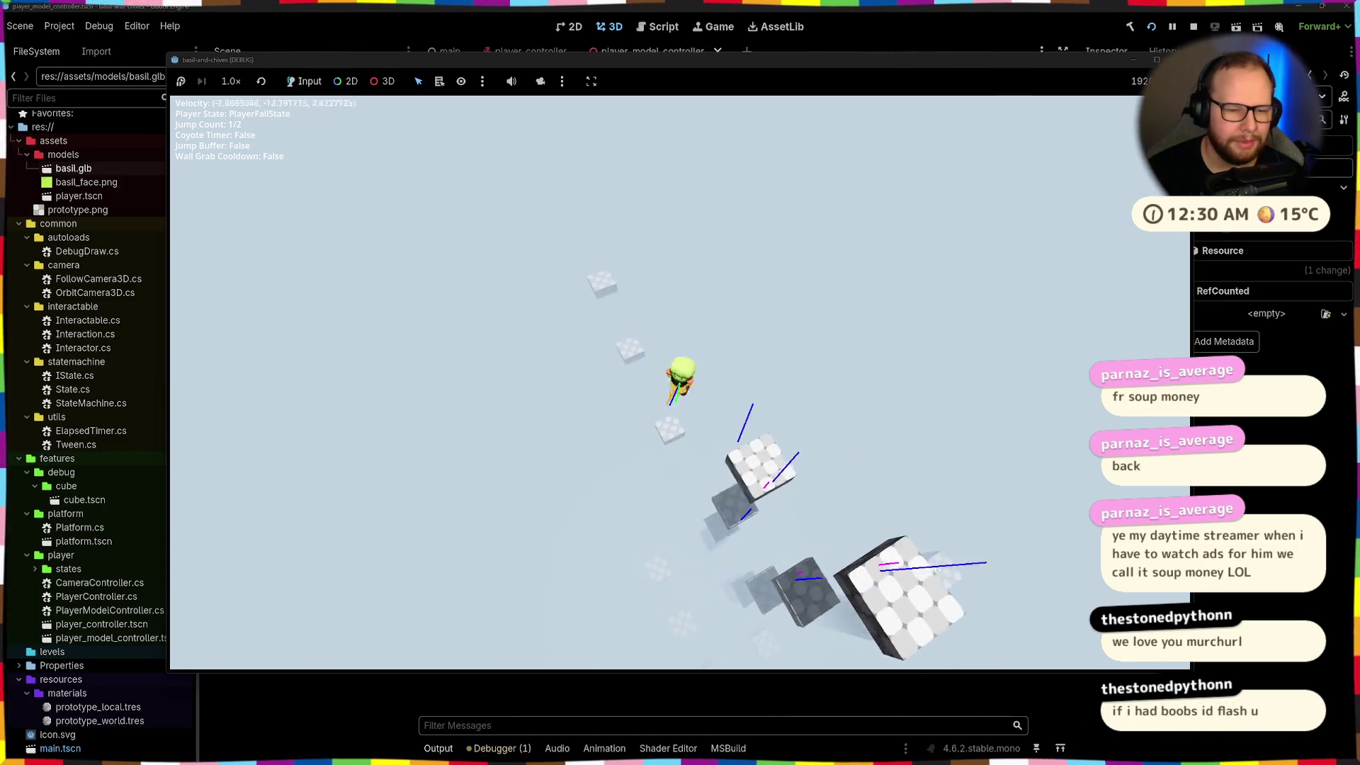
{"action": "key", "text": "space"}
{"action": "key", "text": "space"}
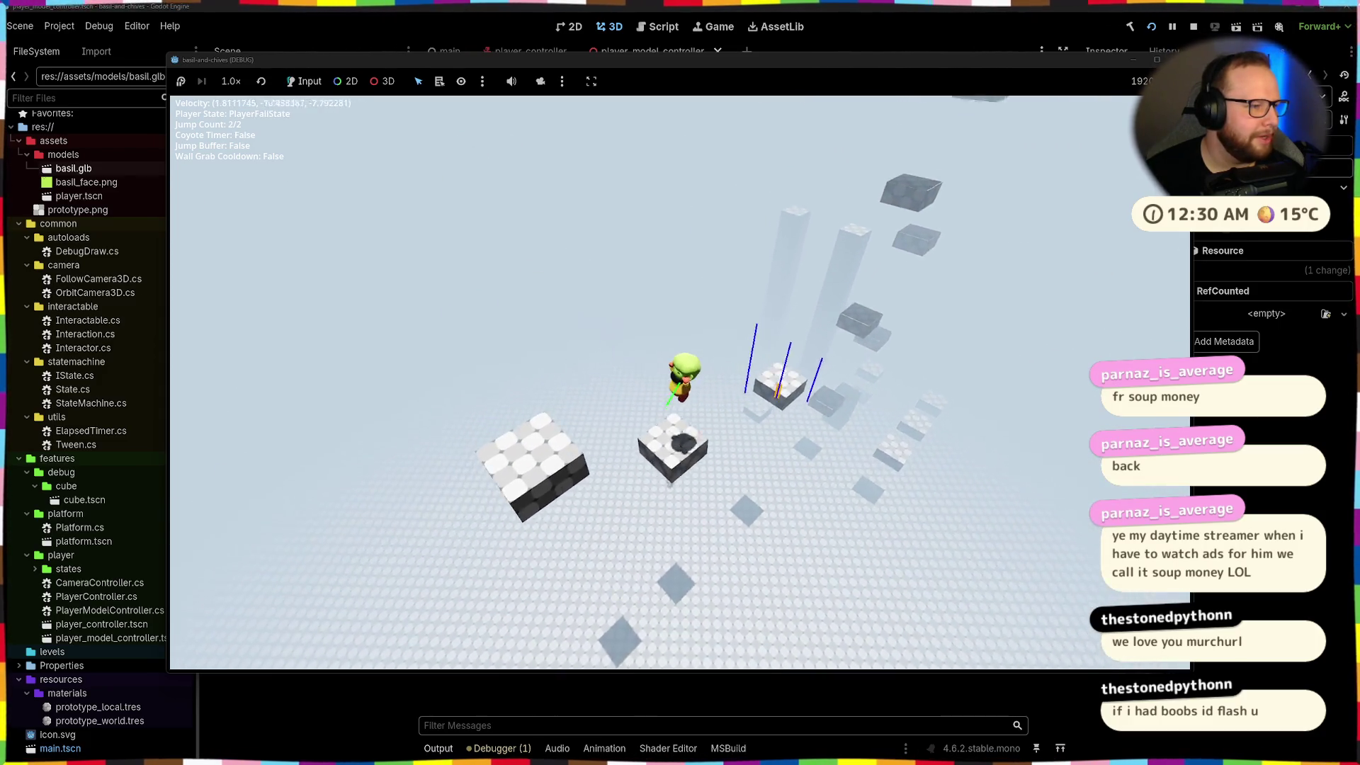
{"action": "key", "text": "w"}
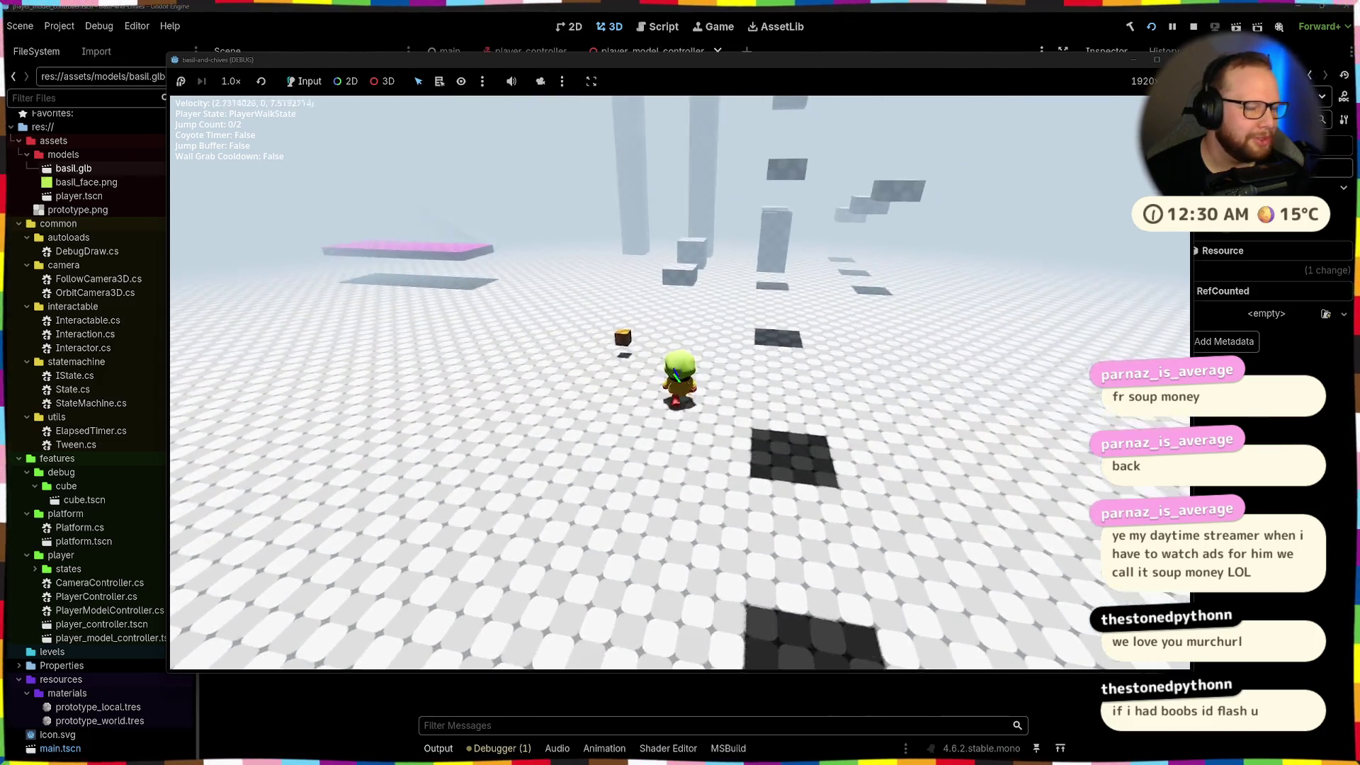
Run along the floor, jumping and double-jumping up toward the higher blocks
{"action": "key", "text": "space"}
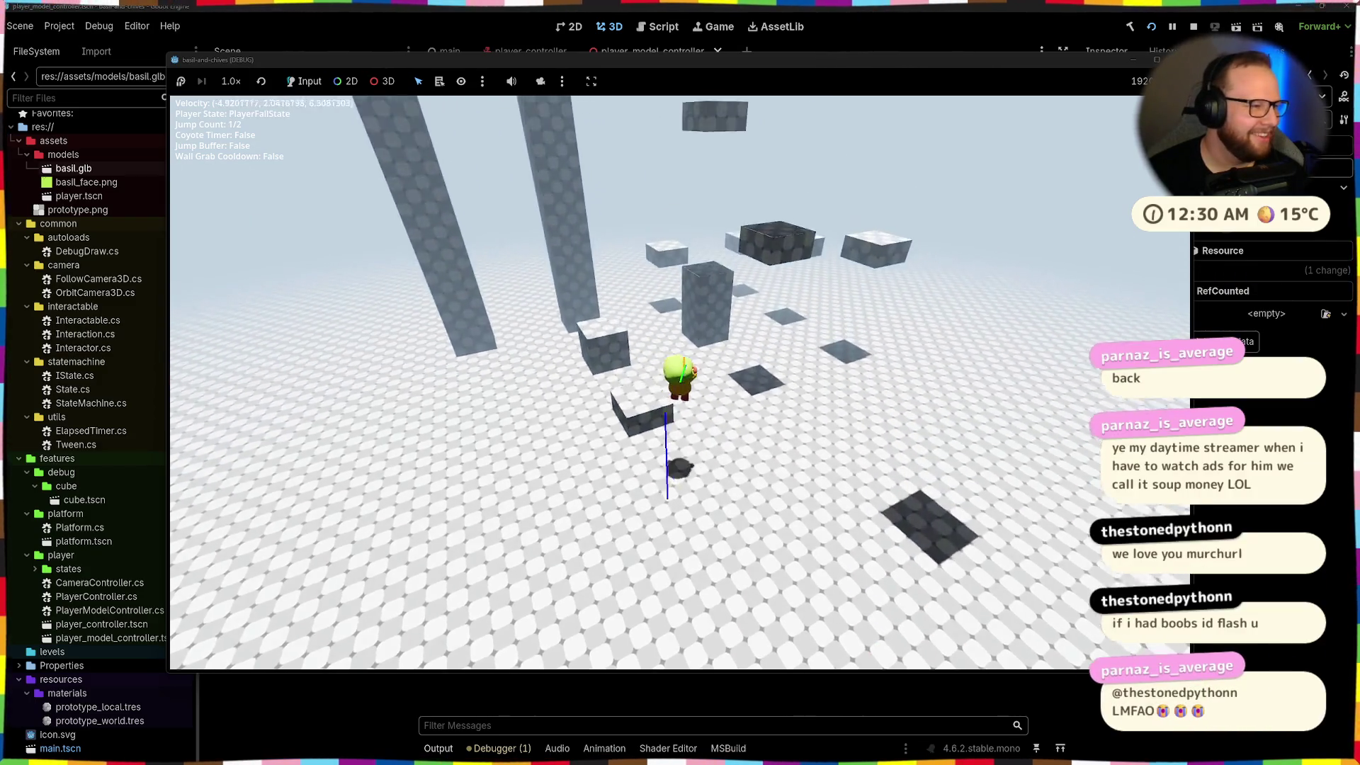
{"action": "key", "text": "space"}
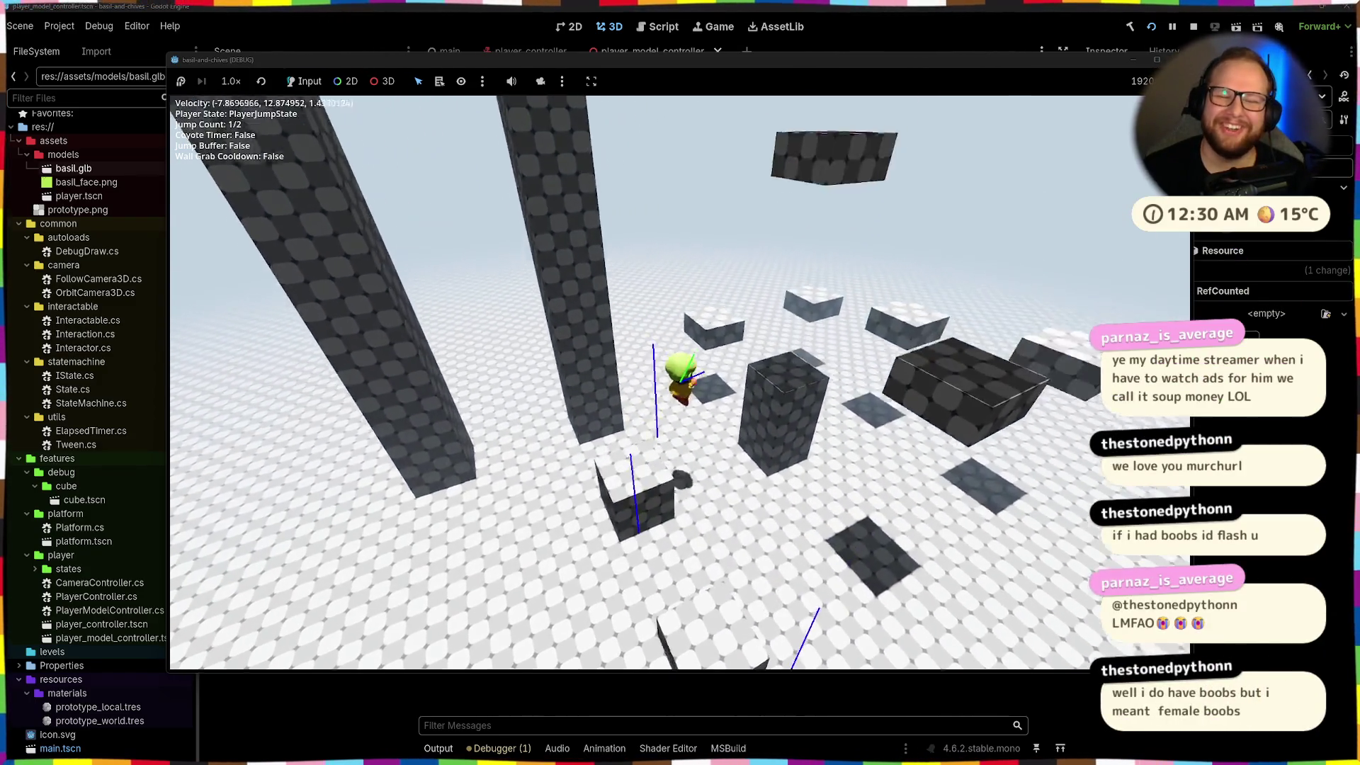
{"action": "key", "text": "space"}
{"action": "key", "text": "space"}
{"action": "key", "text": "space"}
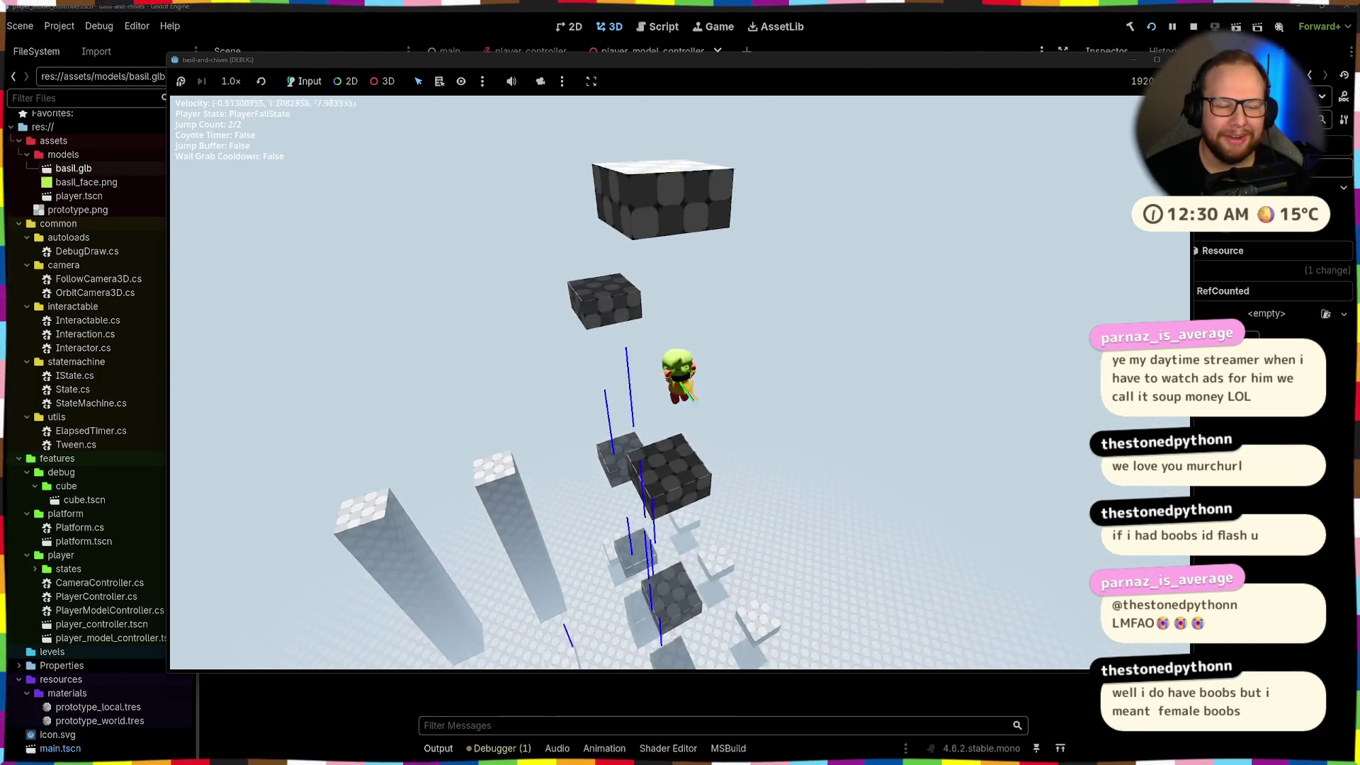
{"action": "key", "text": "space"}
{"action": "key", "text": "space"}
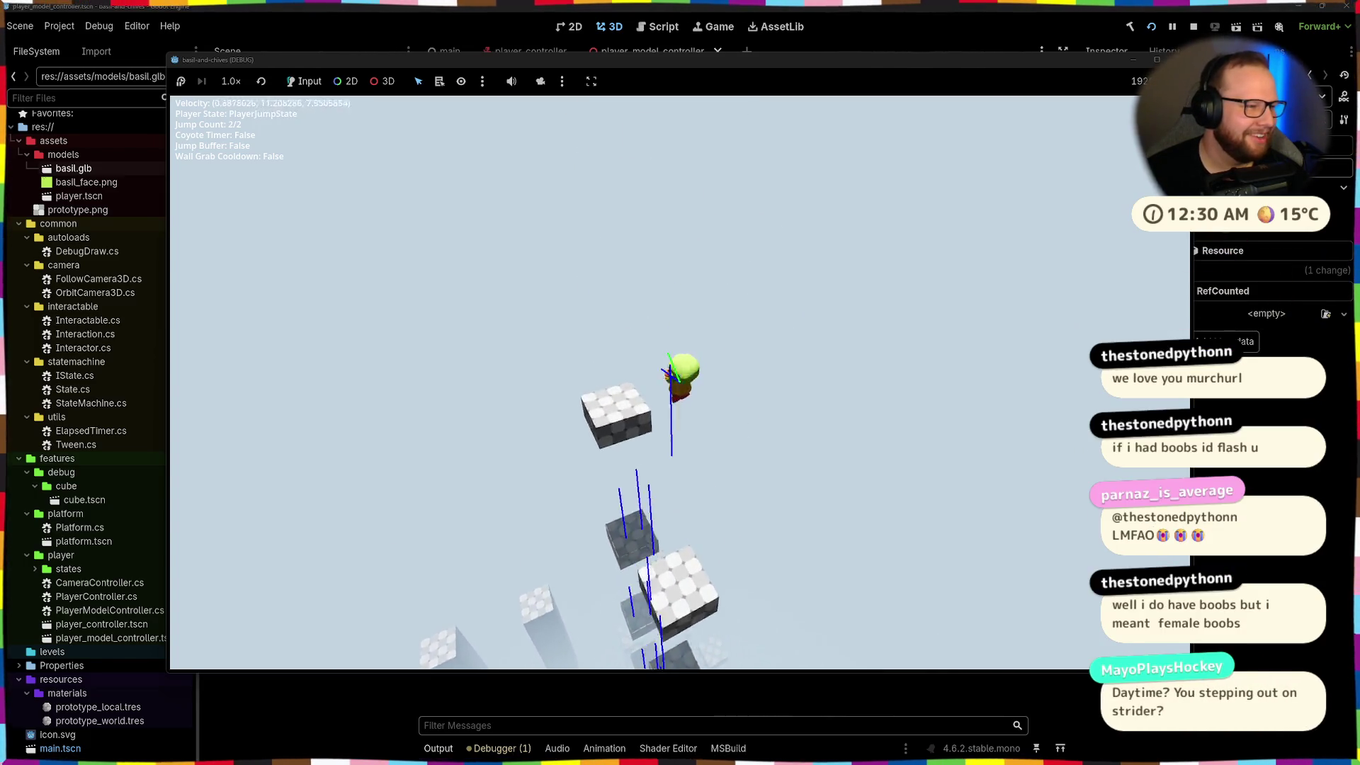
{"action": "key", "text": "w"}
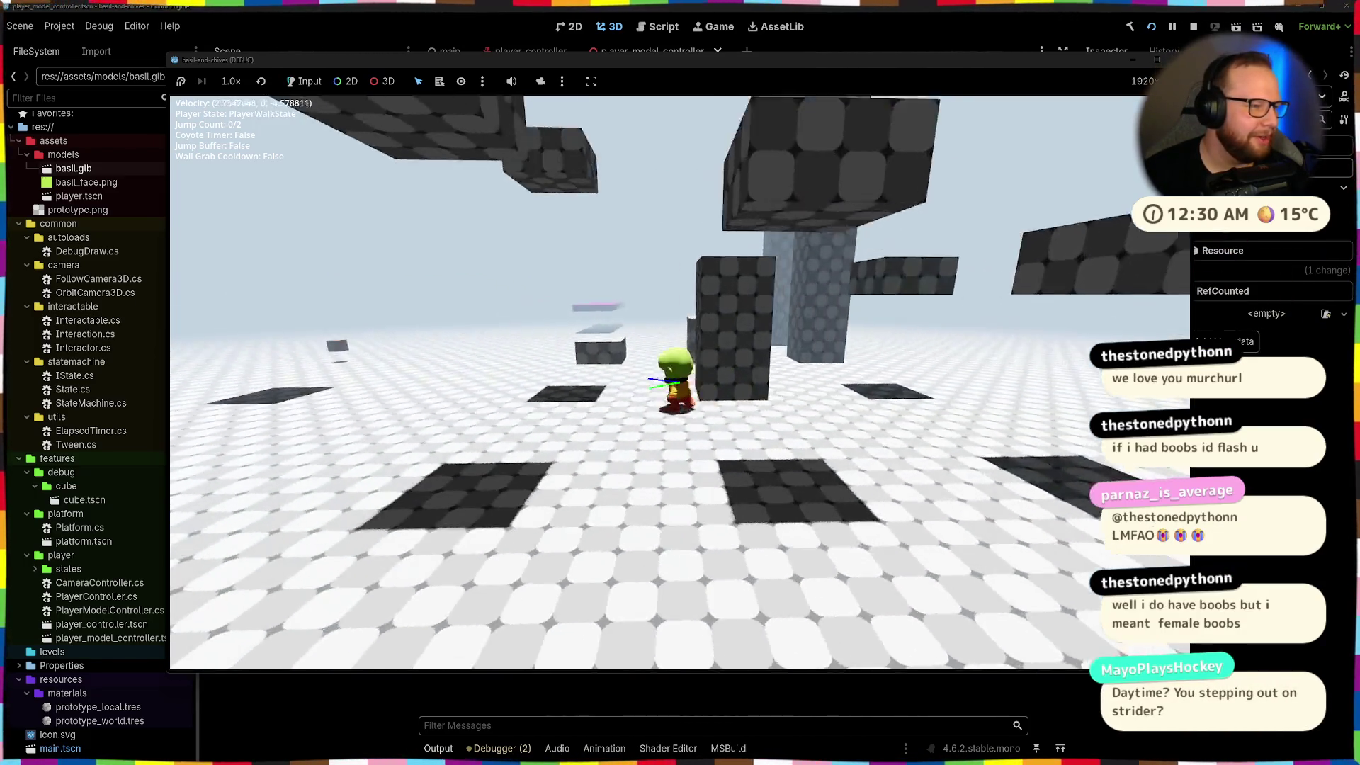
{"action": "key", "text": "space"}
{"action": "key", "text": "space"}
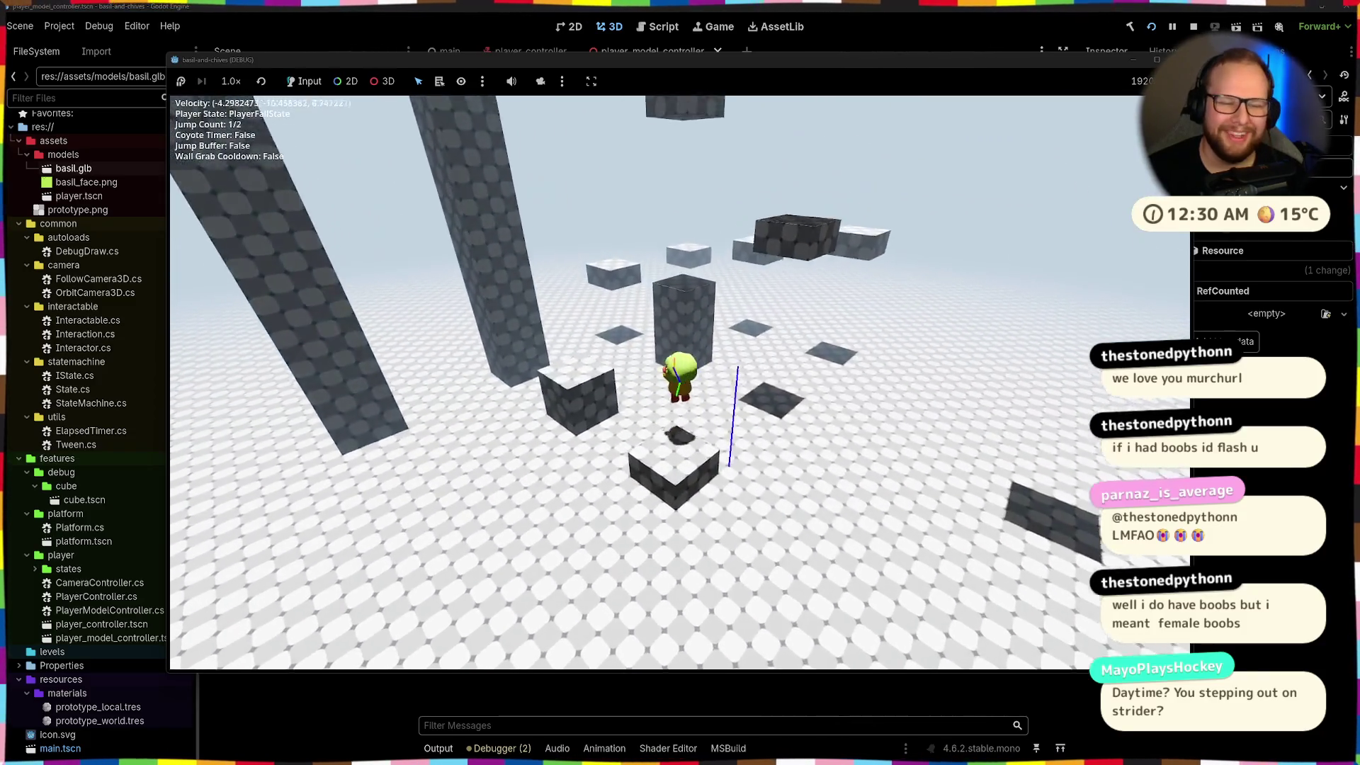
{"action": "key", "text": "space"}
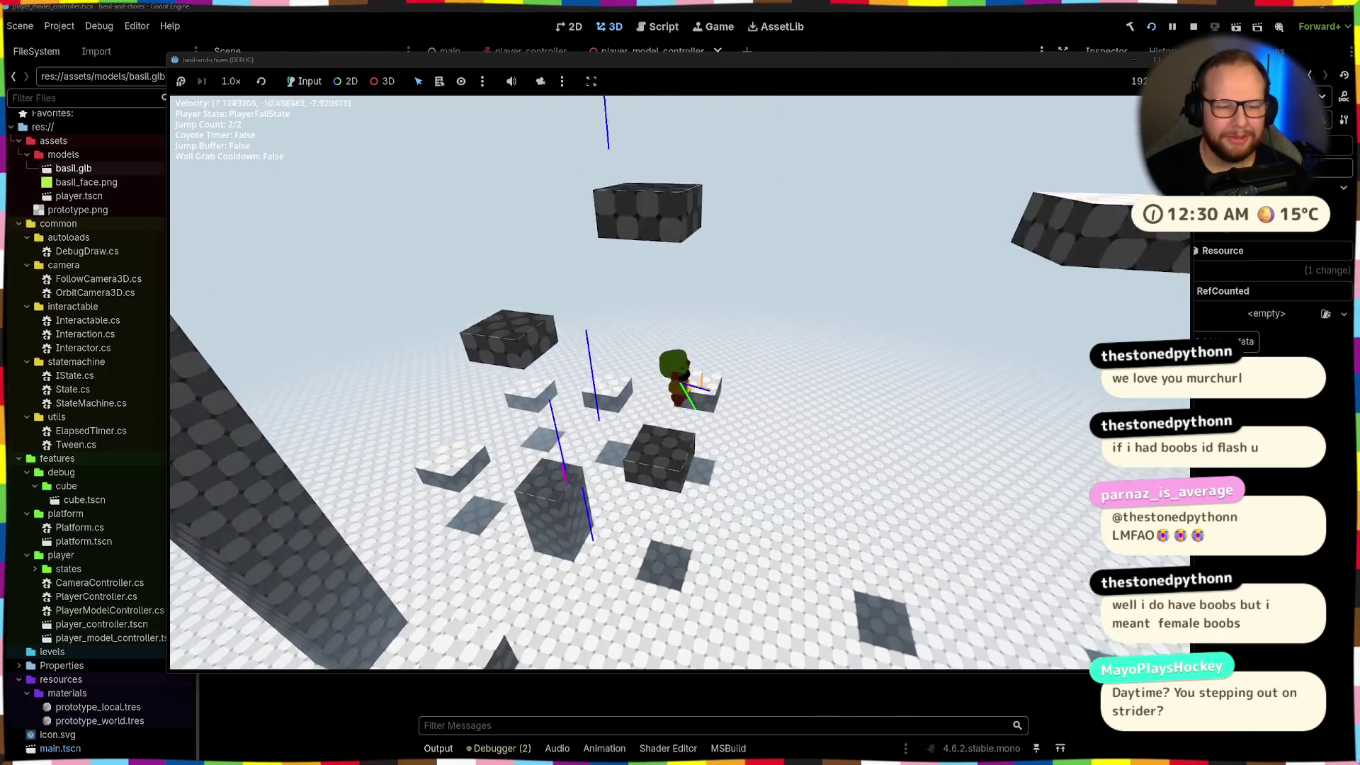
Jump onto the higher blocks and across platforms, double-jumping for extra height
{"action": "key", "text": "space"}
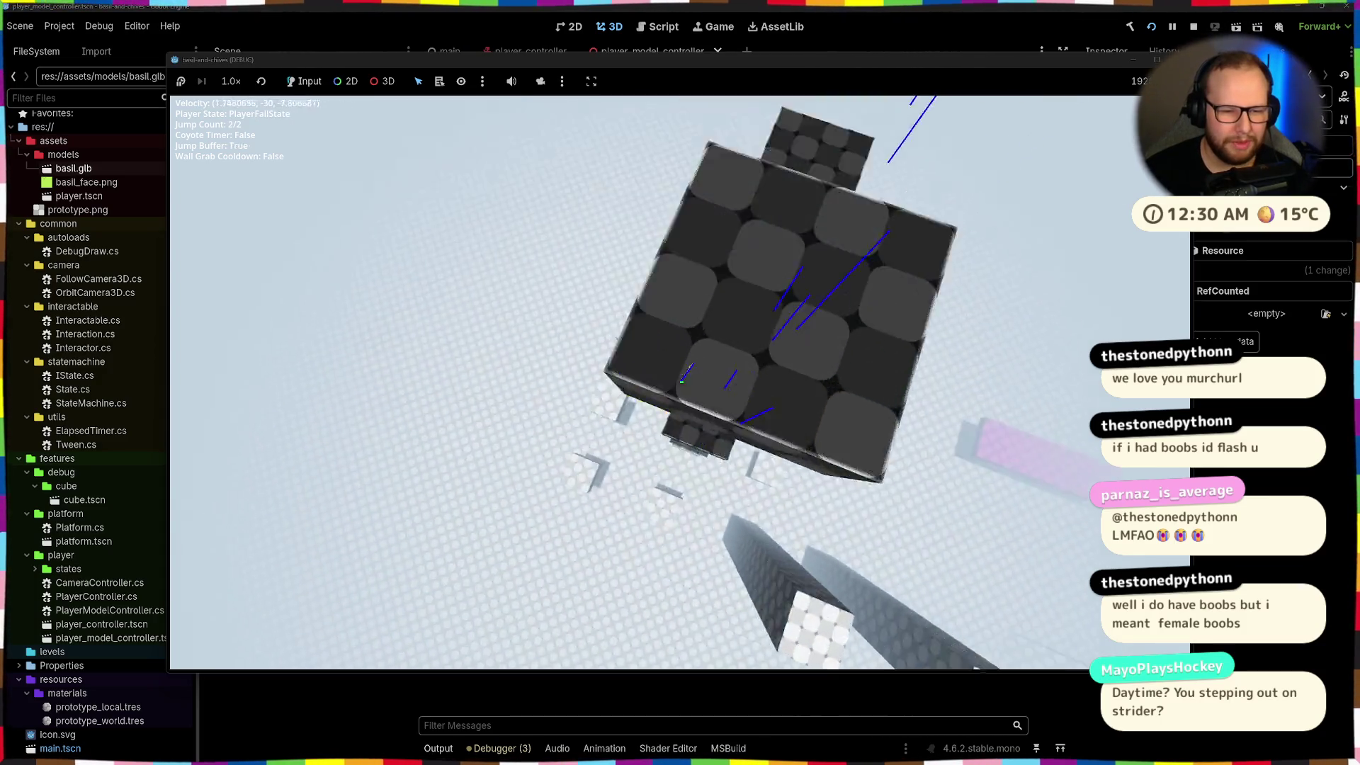
{"action": "key", "text": "space"}
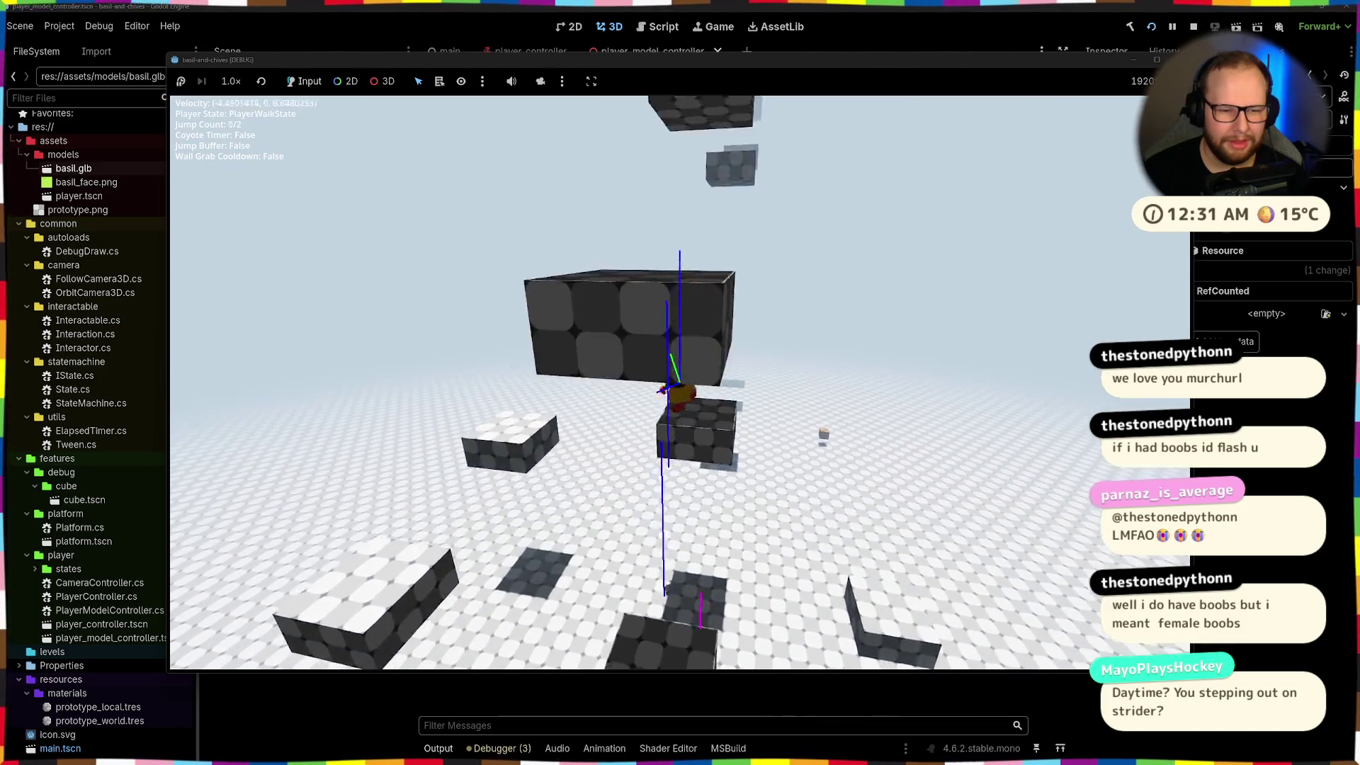
{"action": "key", "text": "space"}
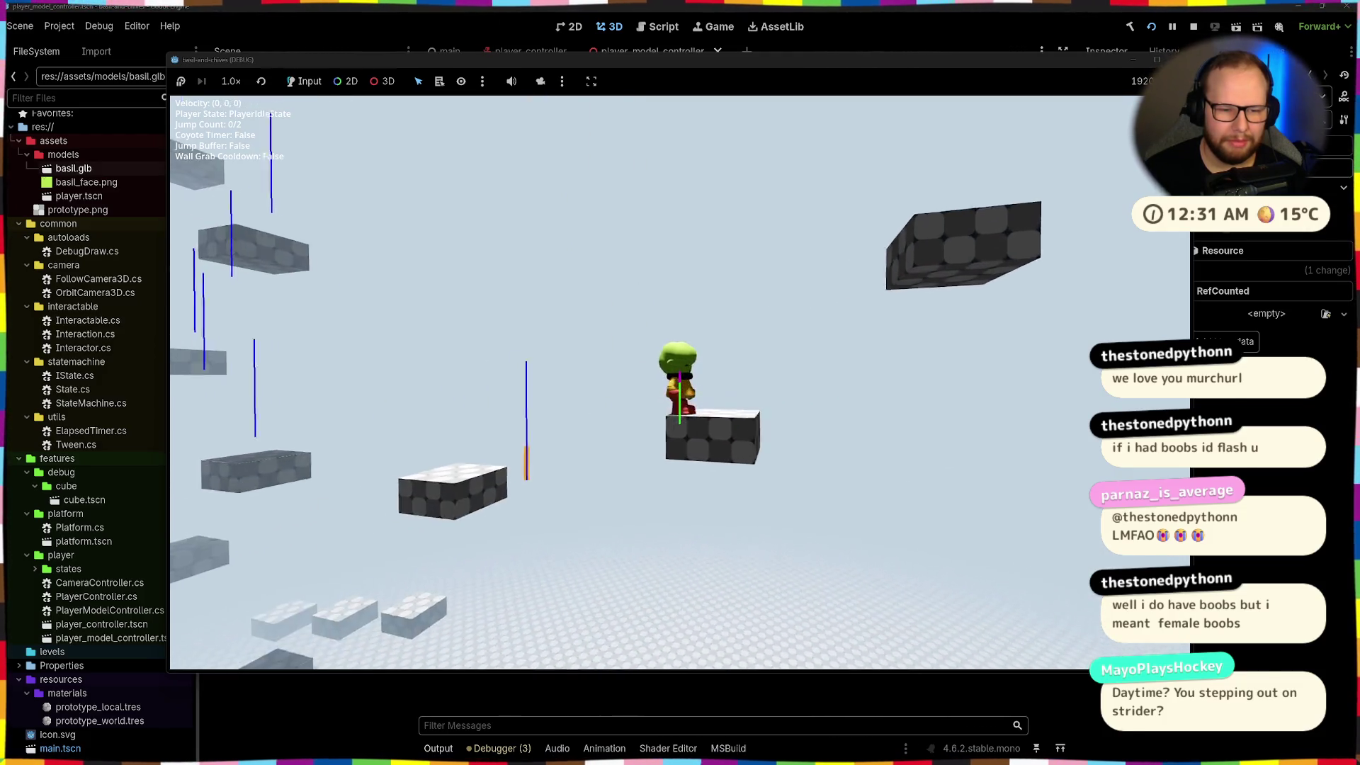
{"action": "key", "text": "space"}
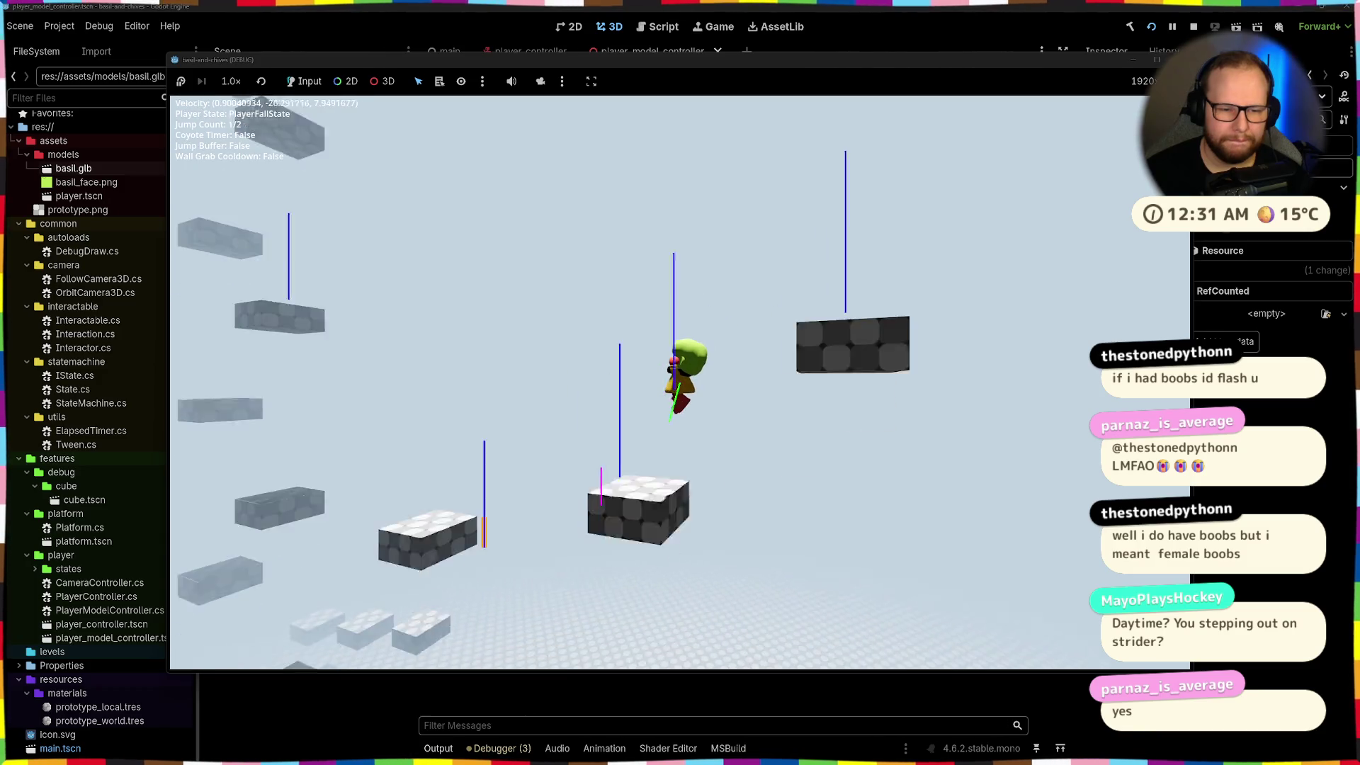
{"action": "key", "text": "space"}
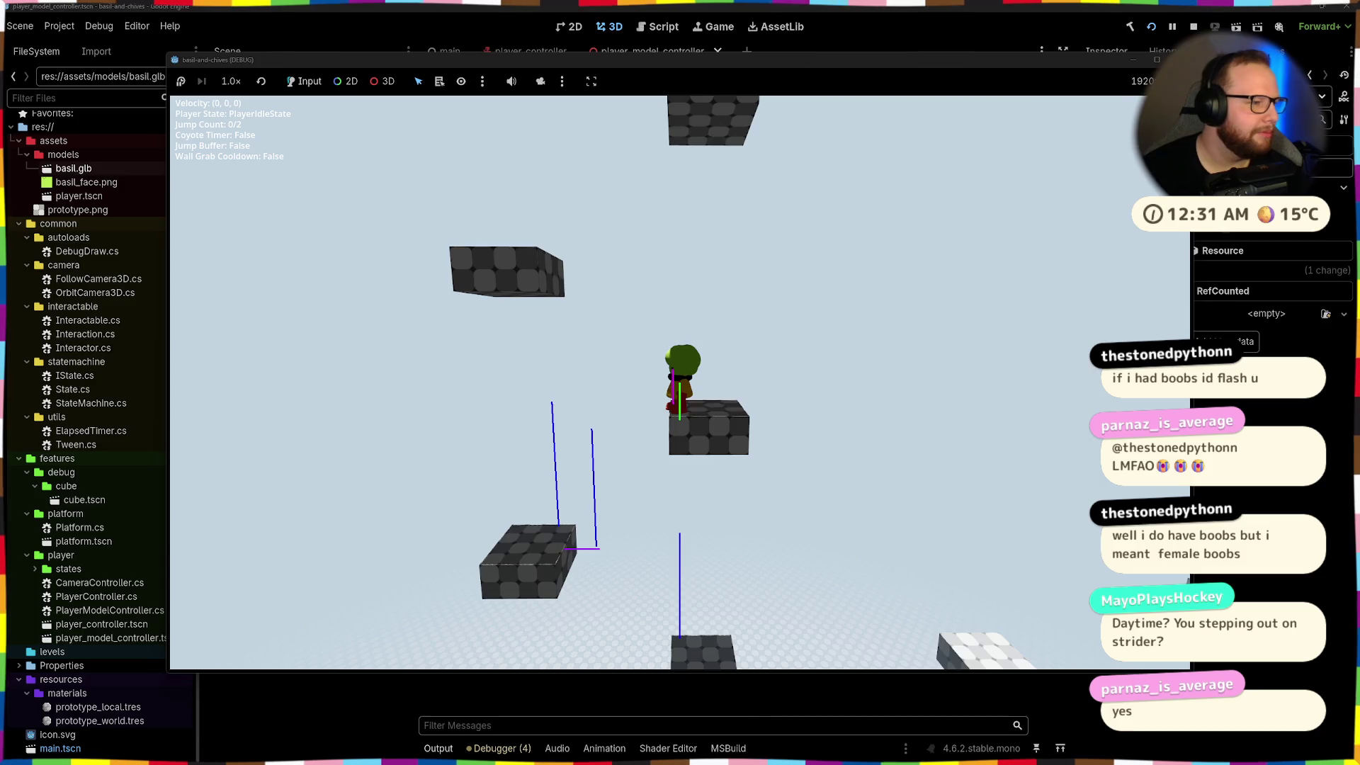
{"action": "key", "text": "space"}
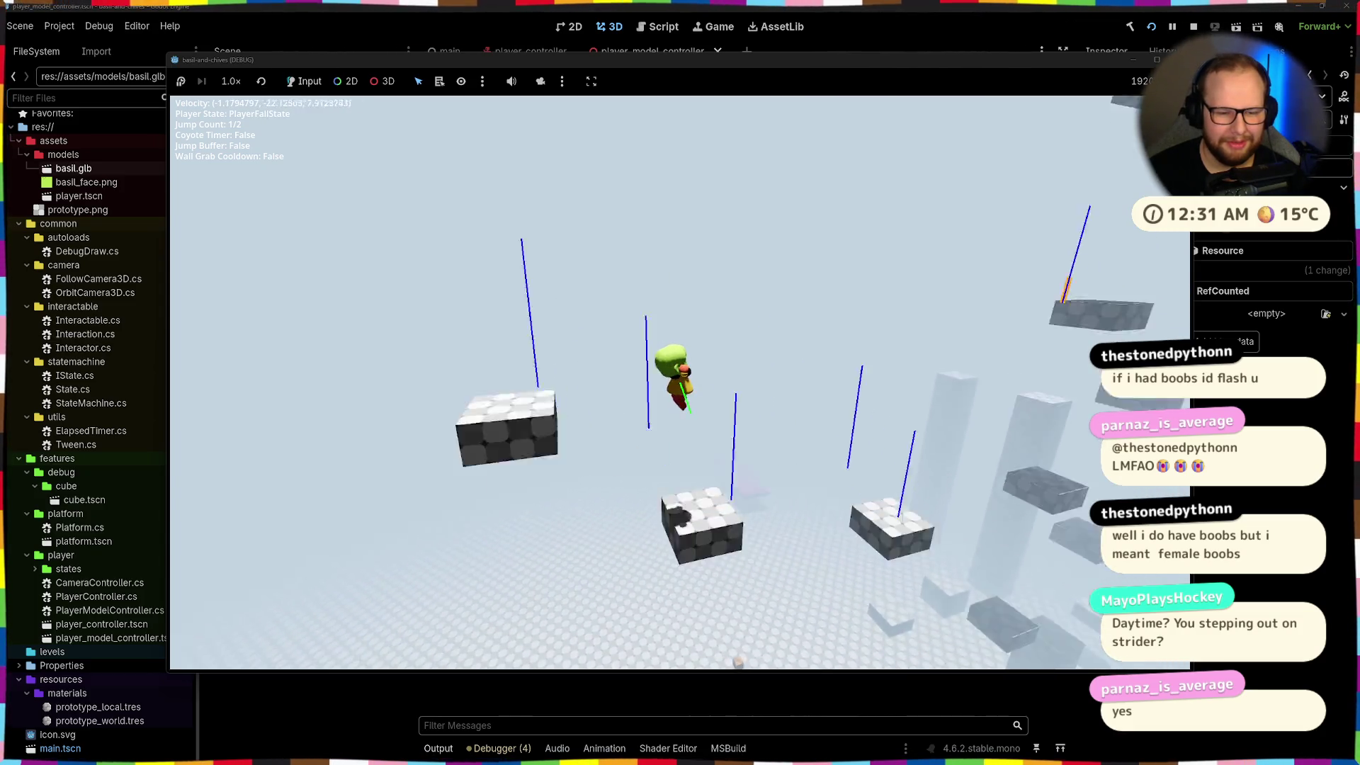
{"action": "key", "text": "space"}
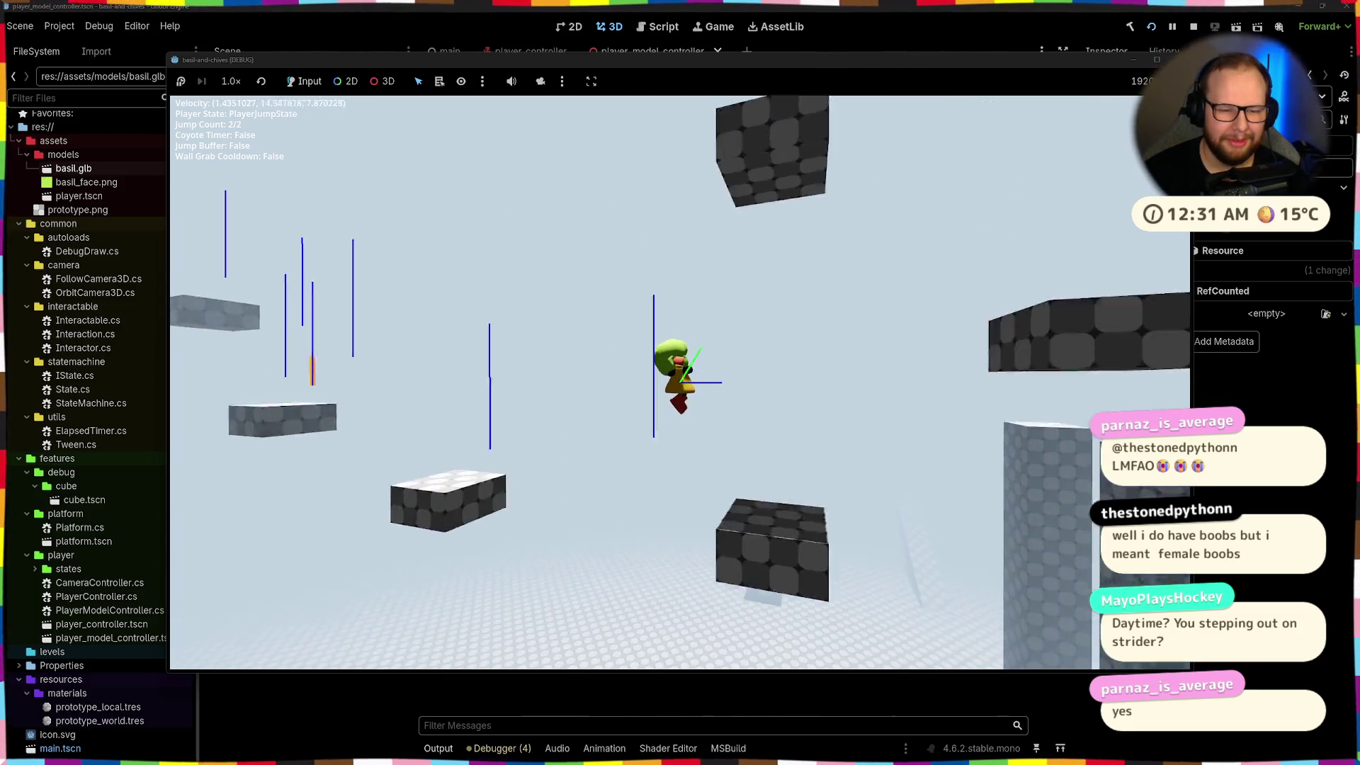
{"action": "key", "text": "space"}
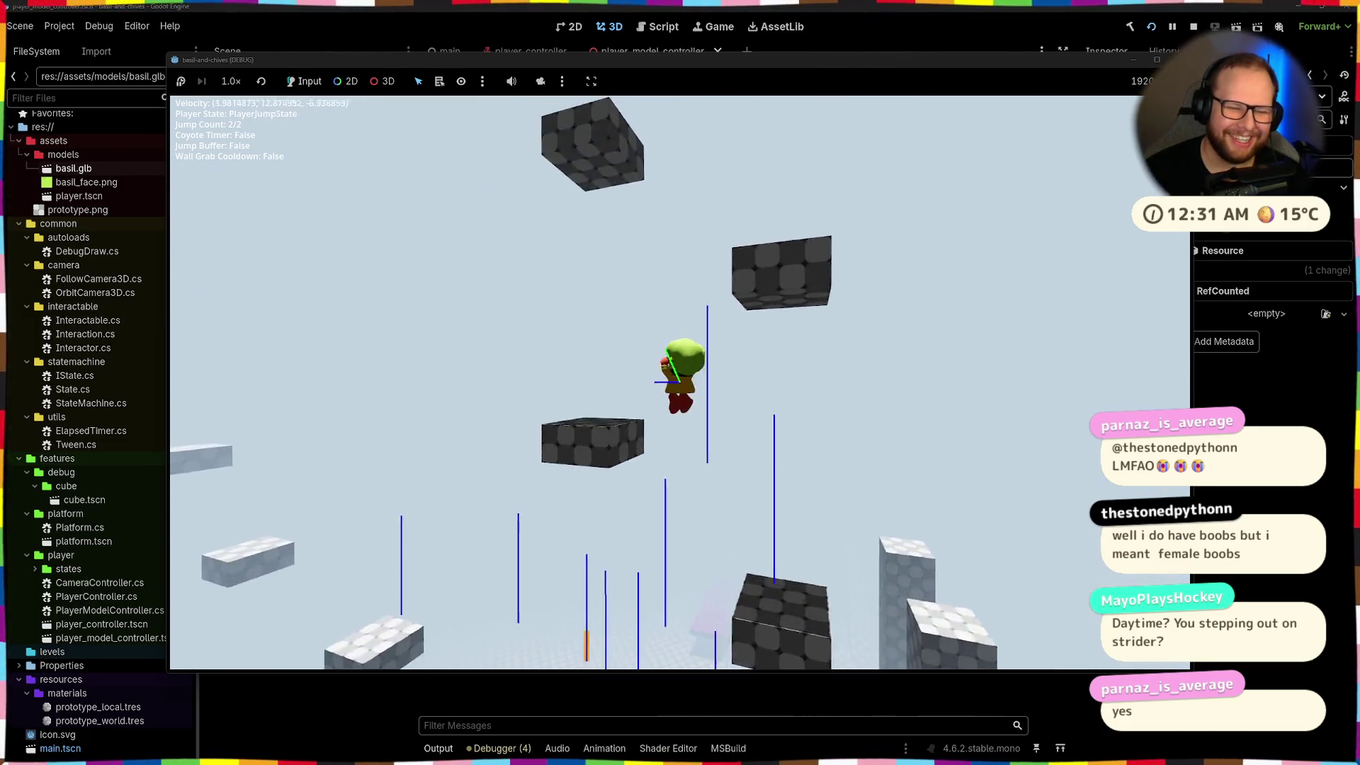
Wall-jump onto the pillar top, leap off, and double-jump across the remaining platforms
{"action": "key", "text": "space"}
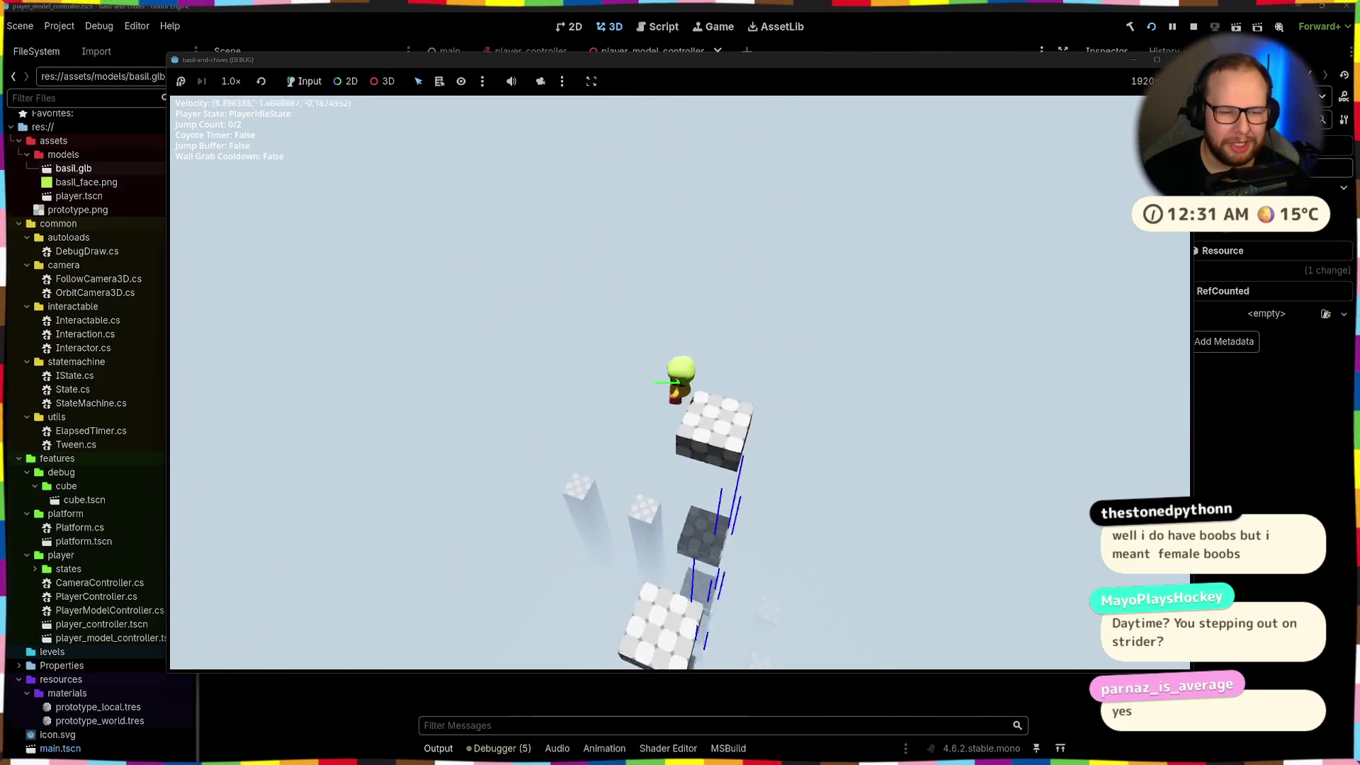
{"action": "key", "text": "space"}
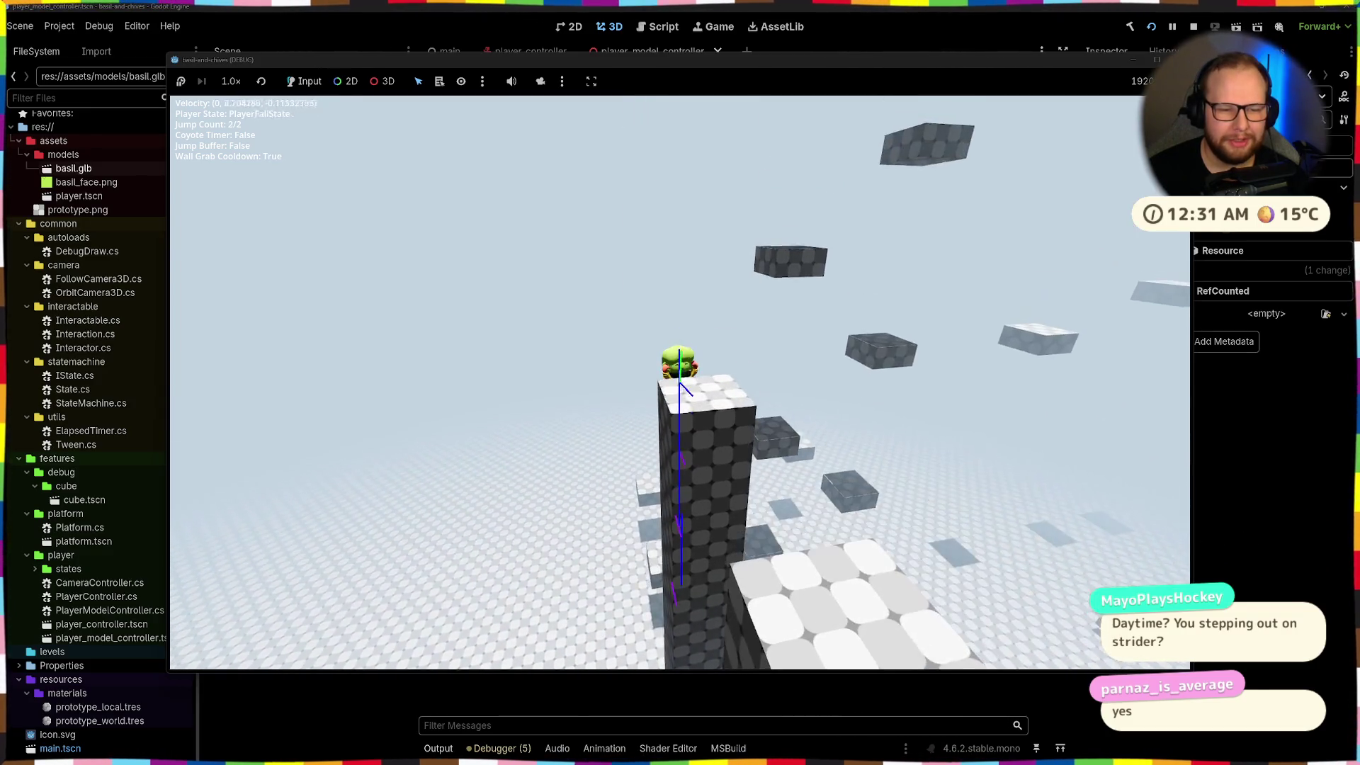
{"action": "key", "text": "space"}
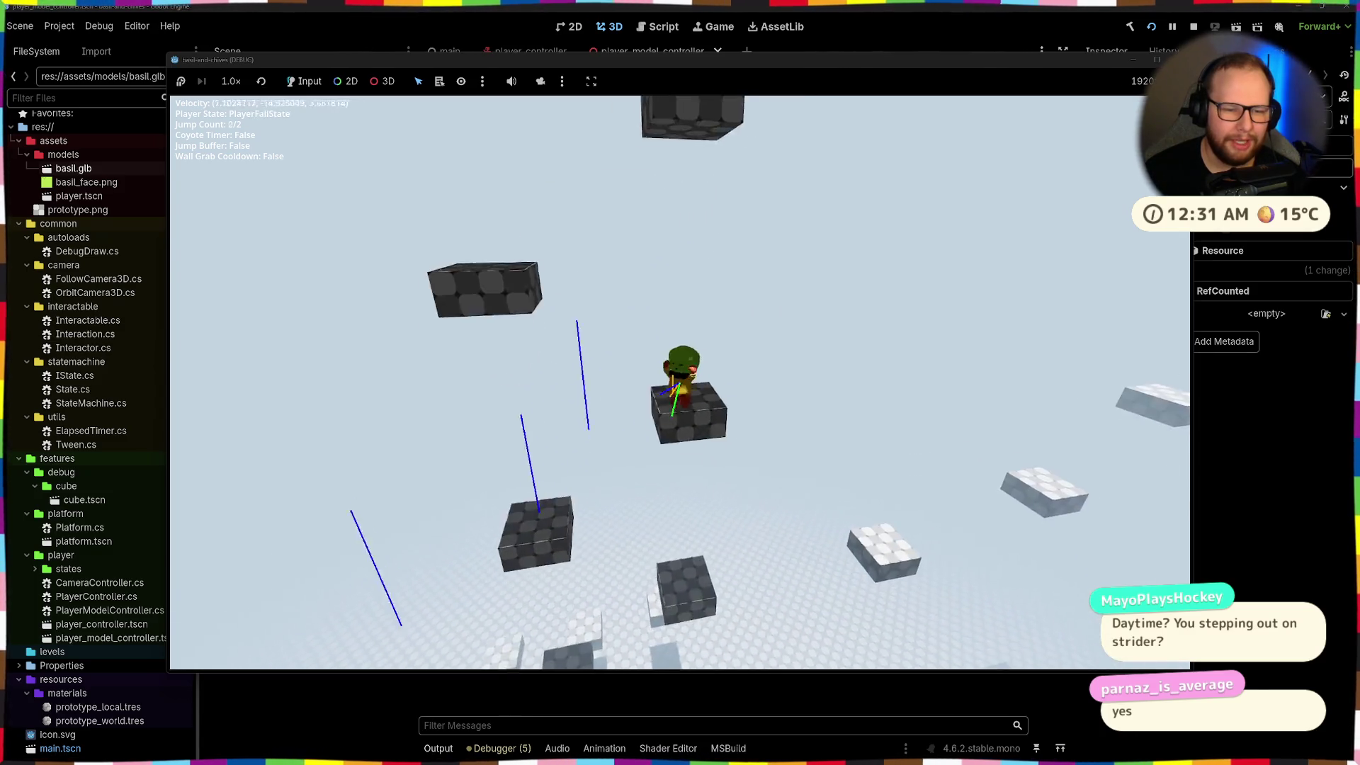
{"action": "key", "text": "space"}
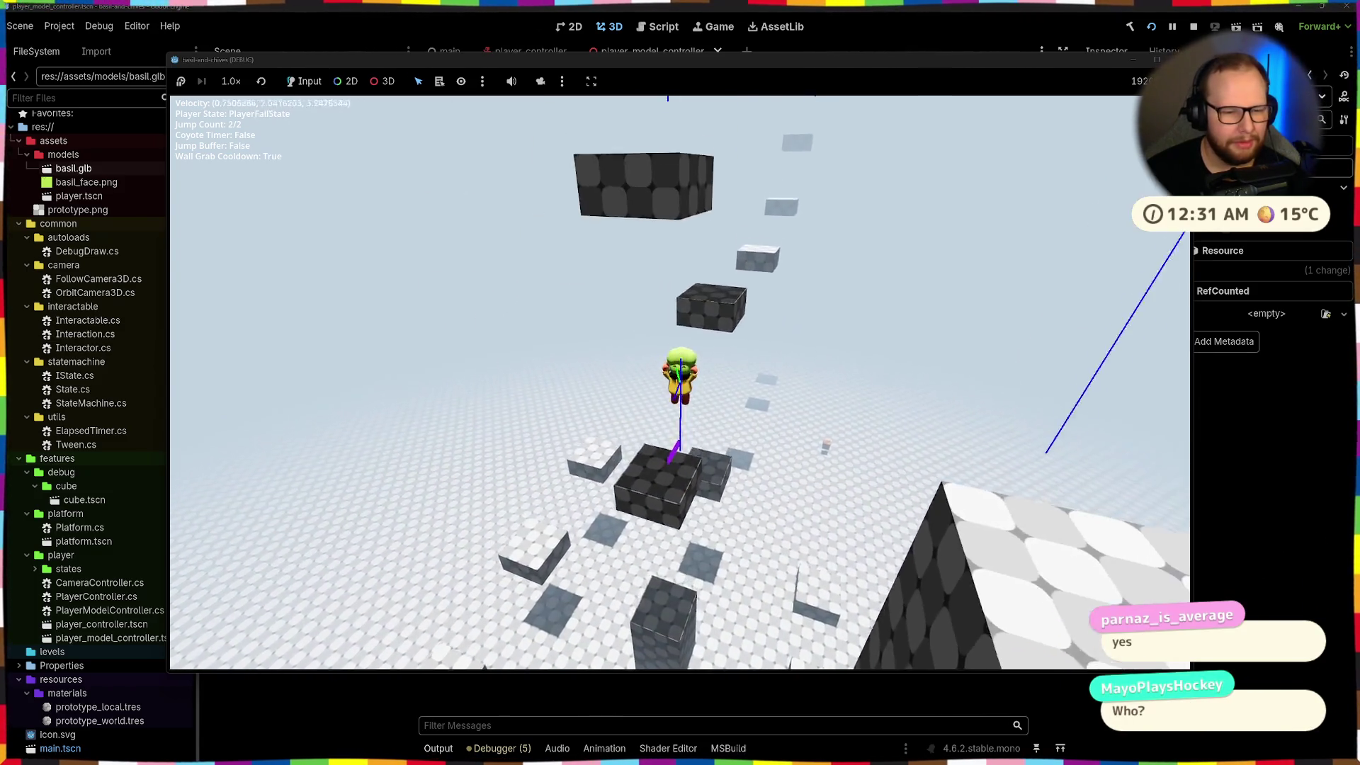
{"action": "key", "text": "space"}
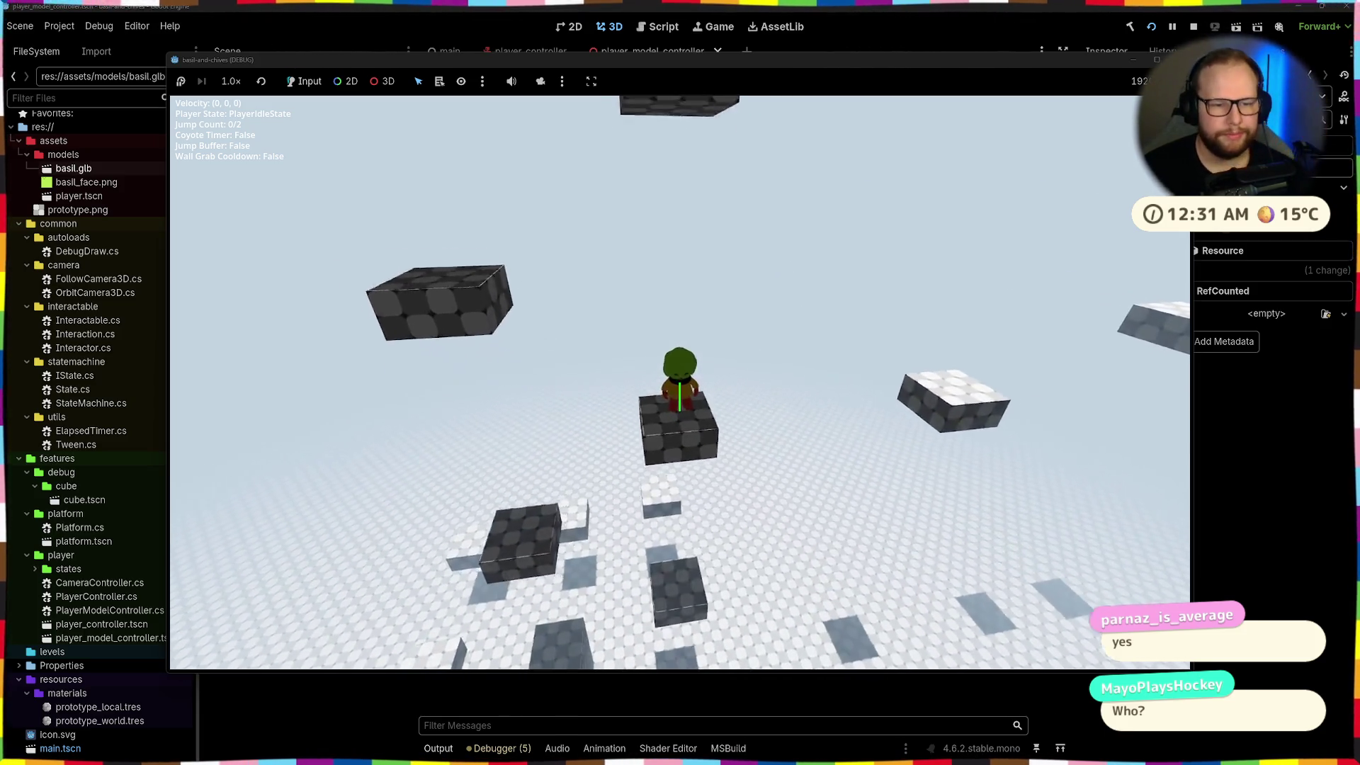
{"action": "key", "text": "space"}
{"action": "key", "text": "space"}
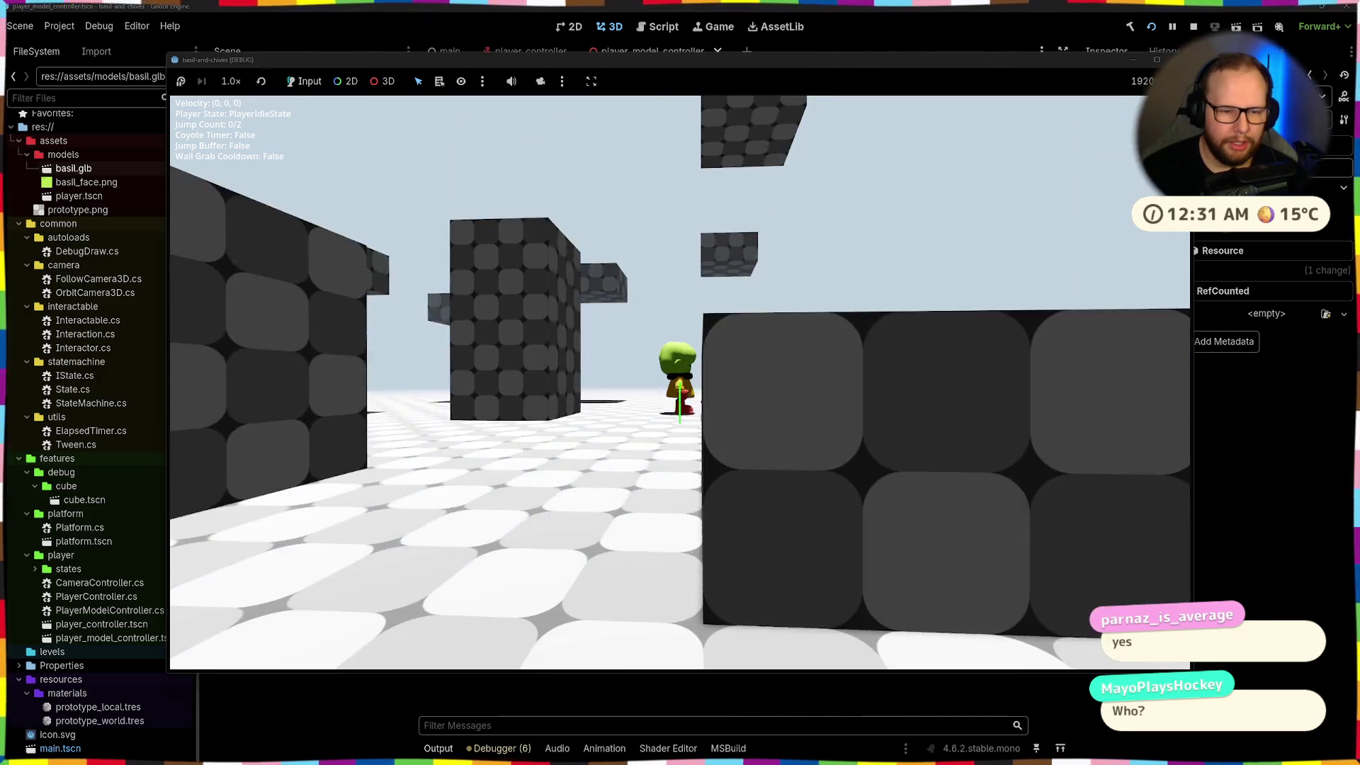
Jump and steer the character onto a platform, double-jumping along the way
{"action": "key", "text": "space"}
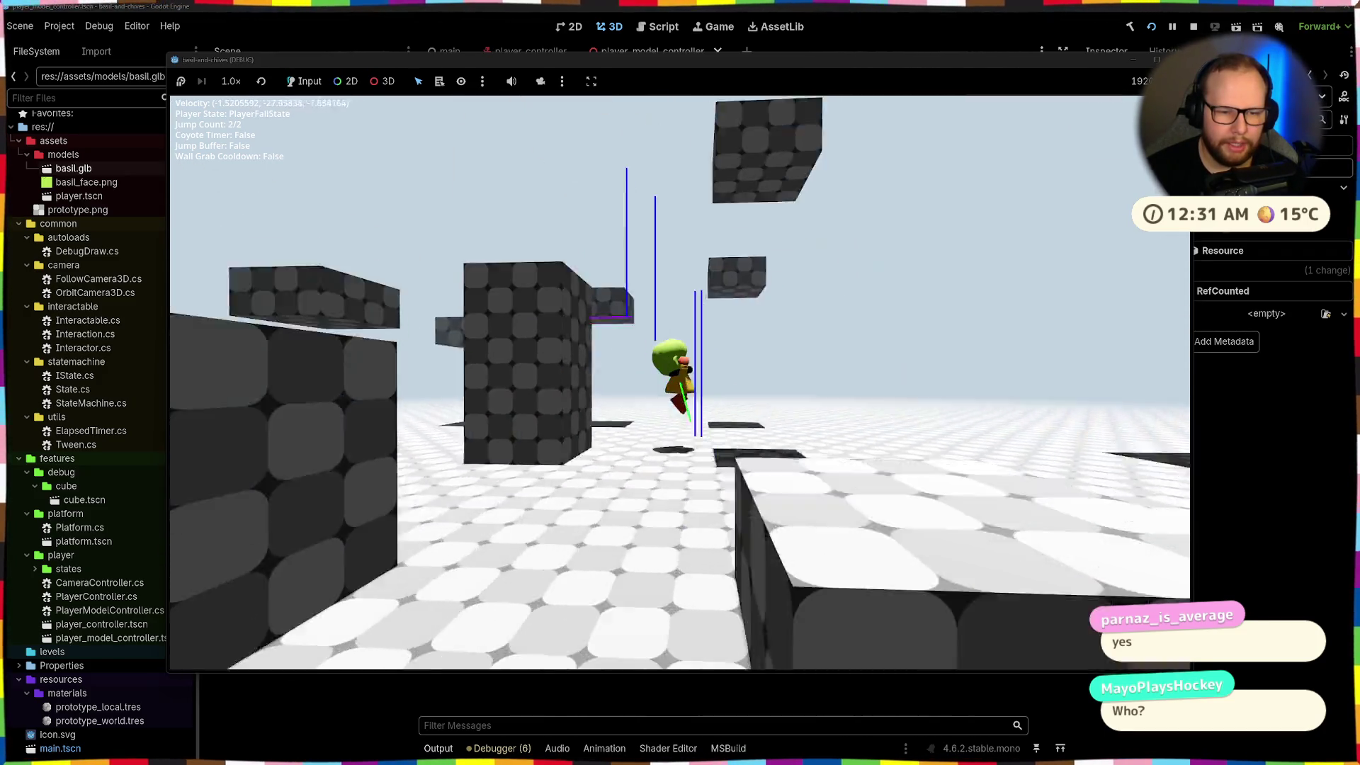
{"action": "key", "text": "w"}
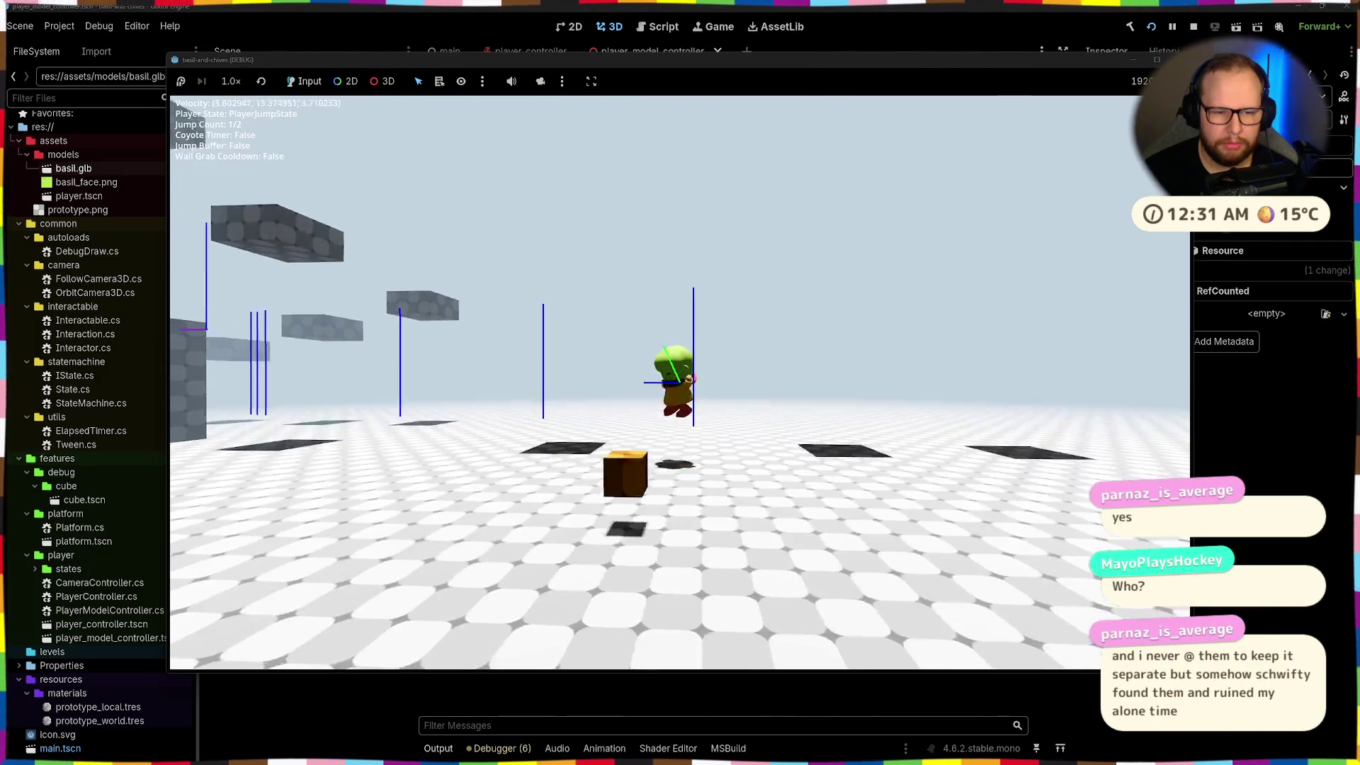
{"action": "key", "text": "space"}
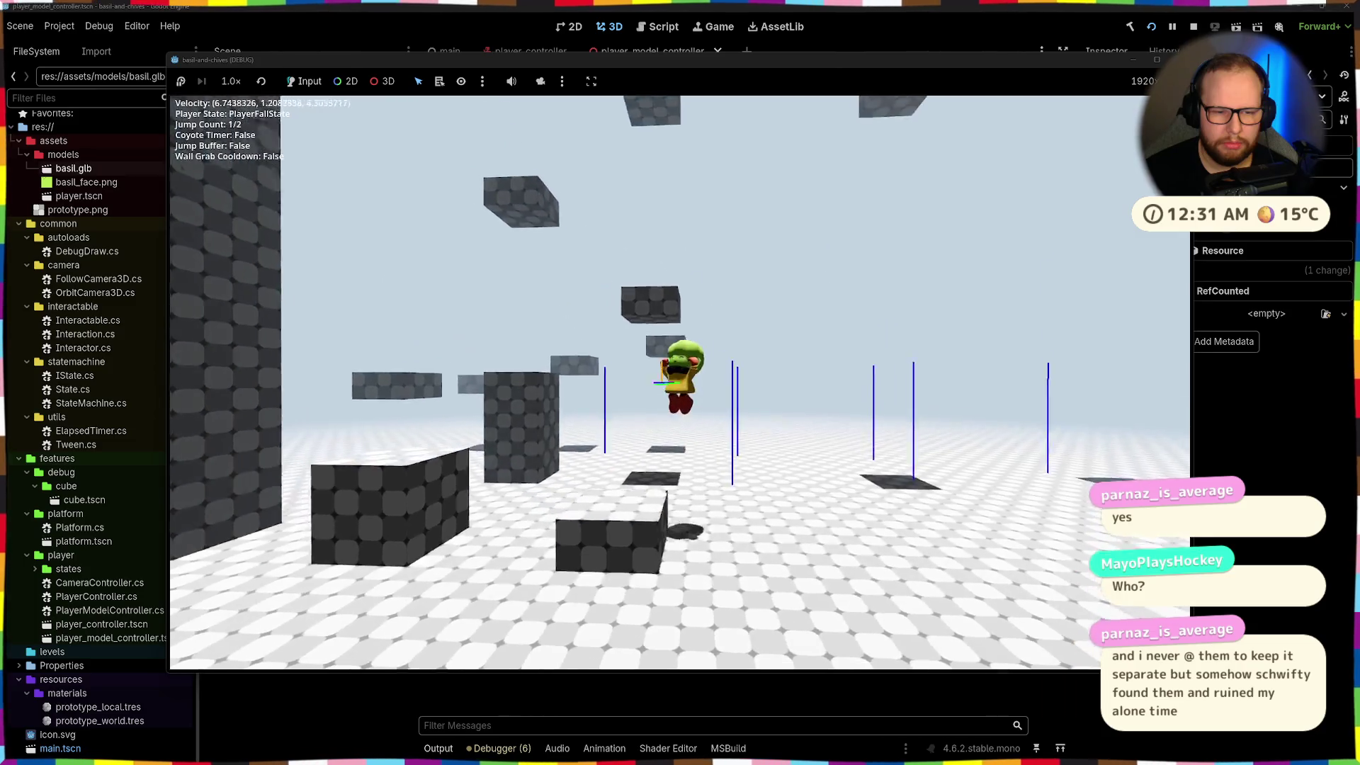
{"action": "key", "text": "w"}
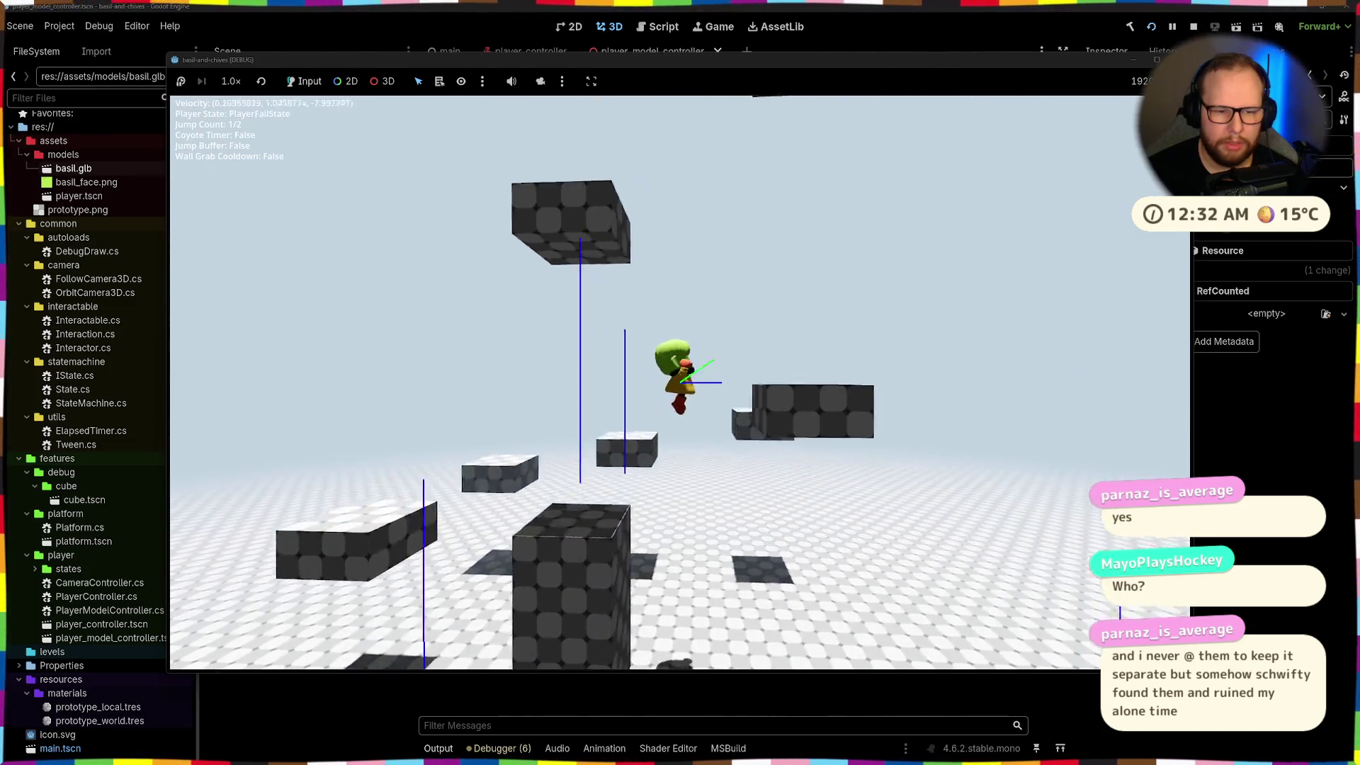
{"action": "key", "text": "space"}
{"action": "key", "text": "space"}
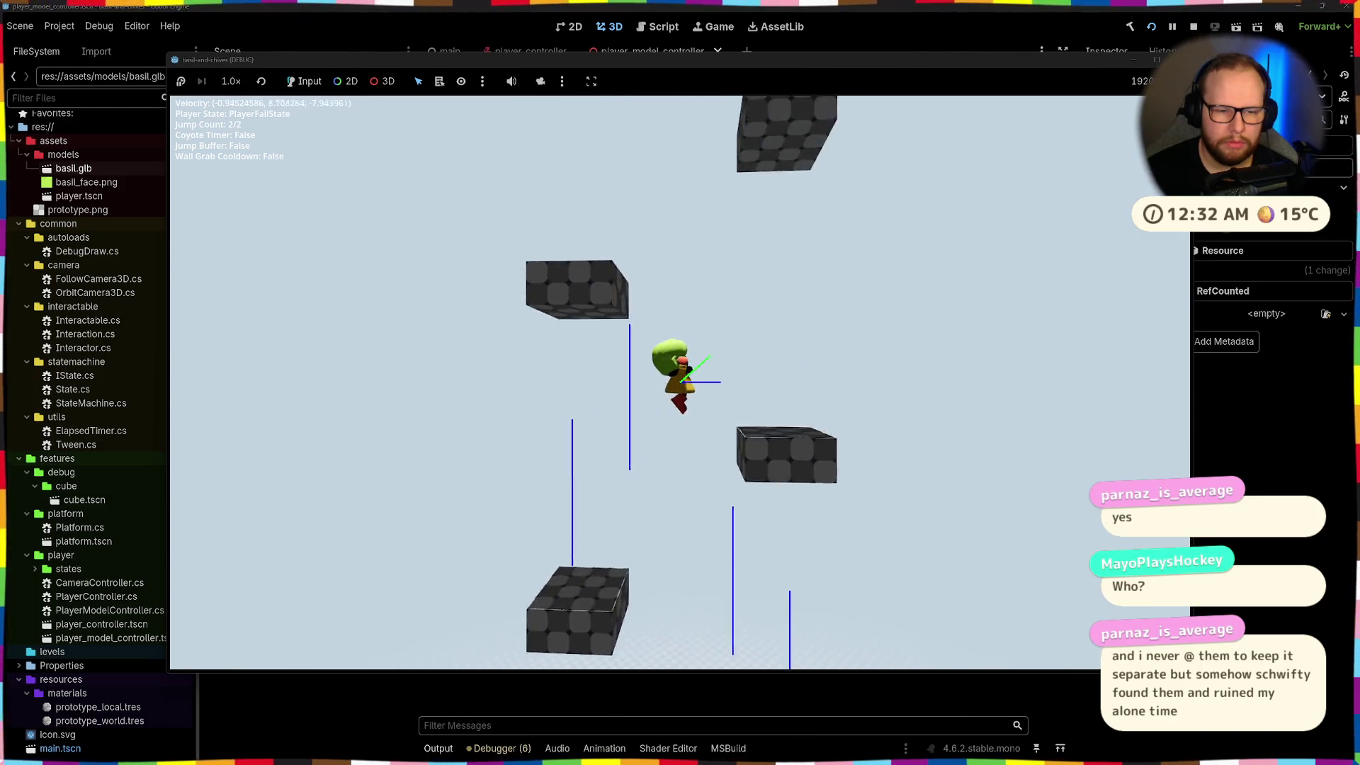
{"action": "key", "text": "space"}
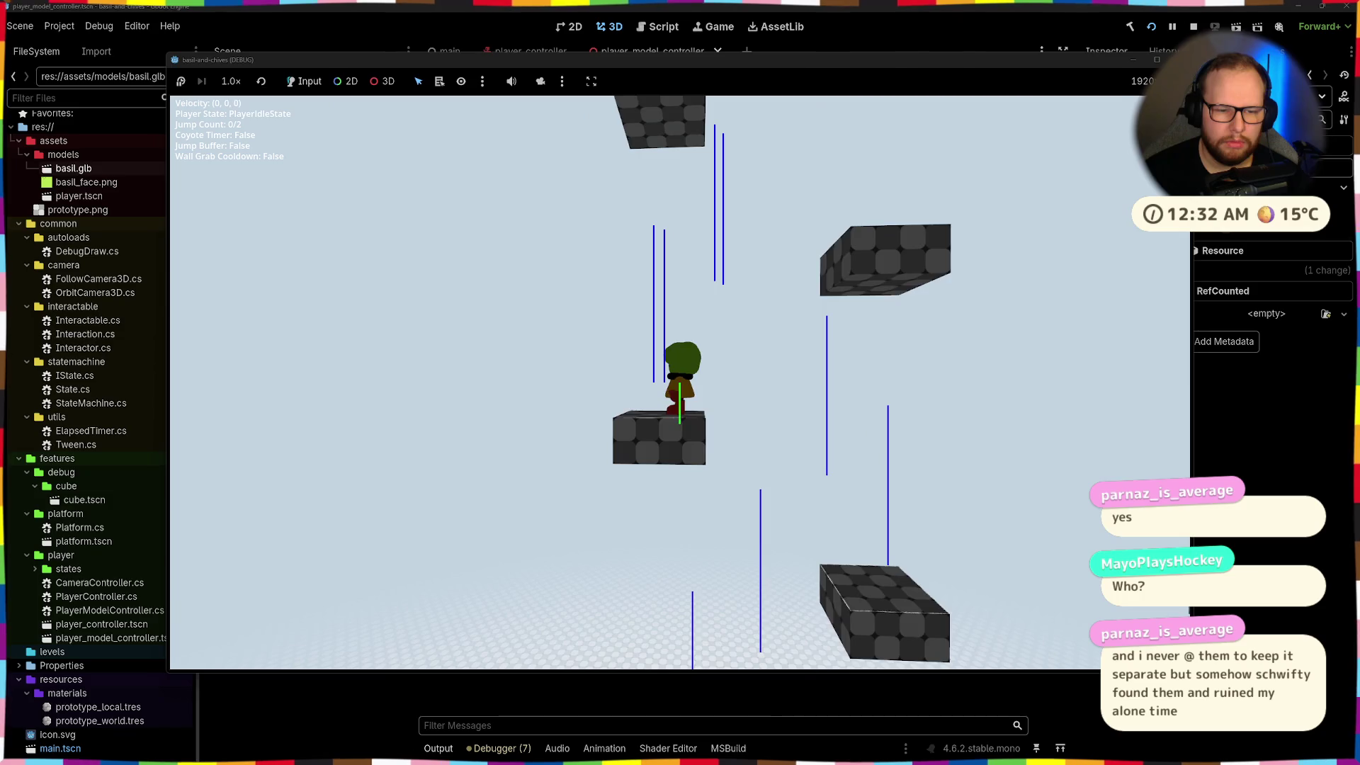
{"action": "key", "text": "space"}
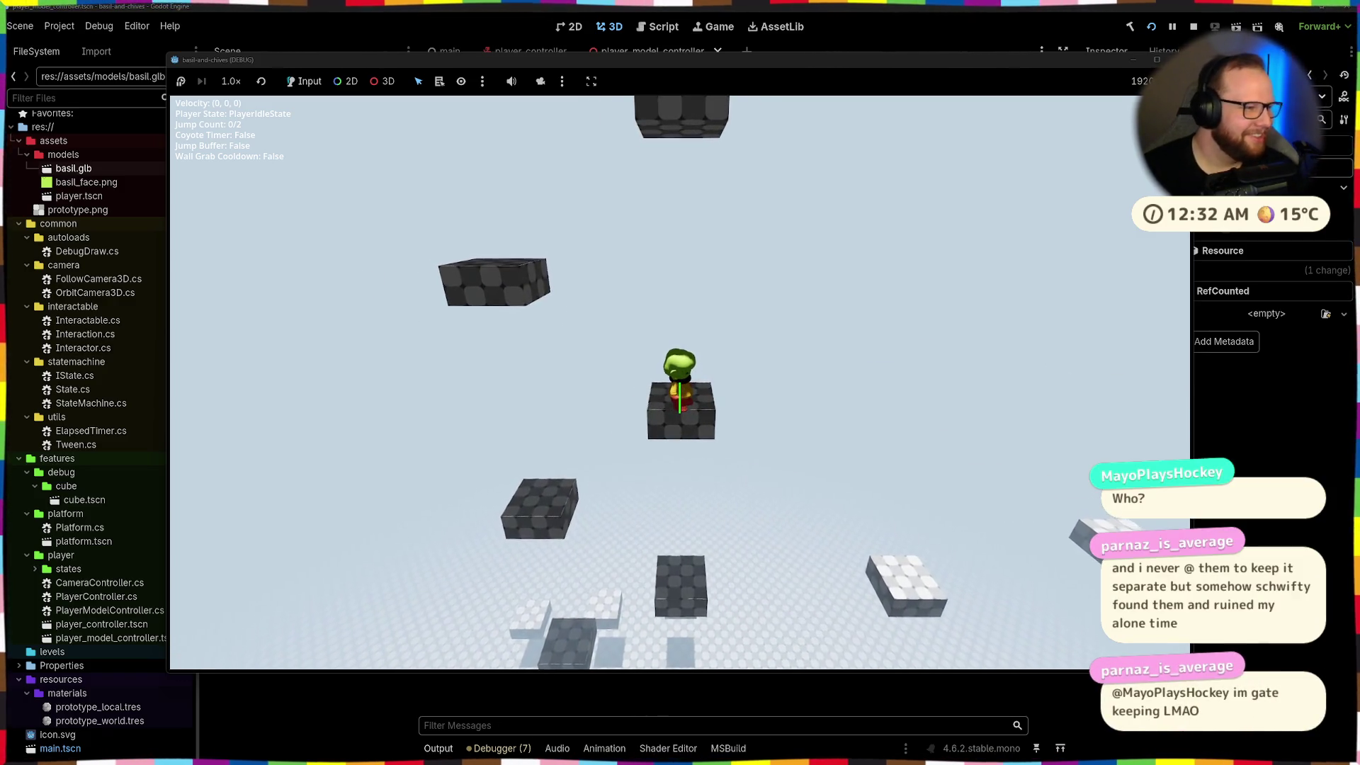
Jump off the ledge and double-jump in midair between platforms
{"action": "key", "text": "space"}
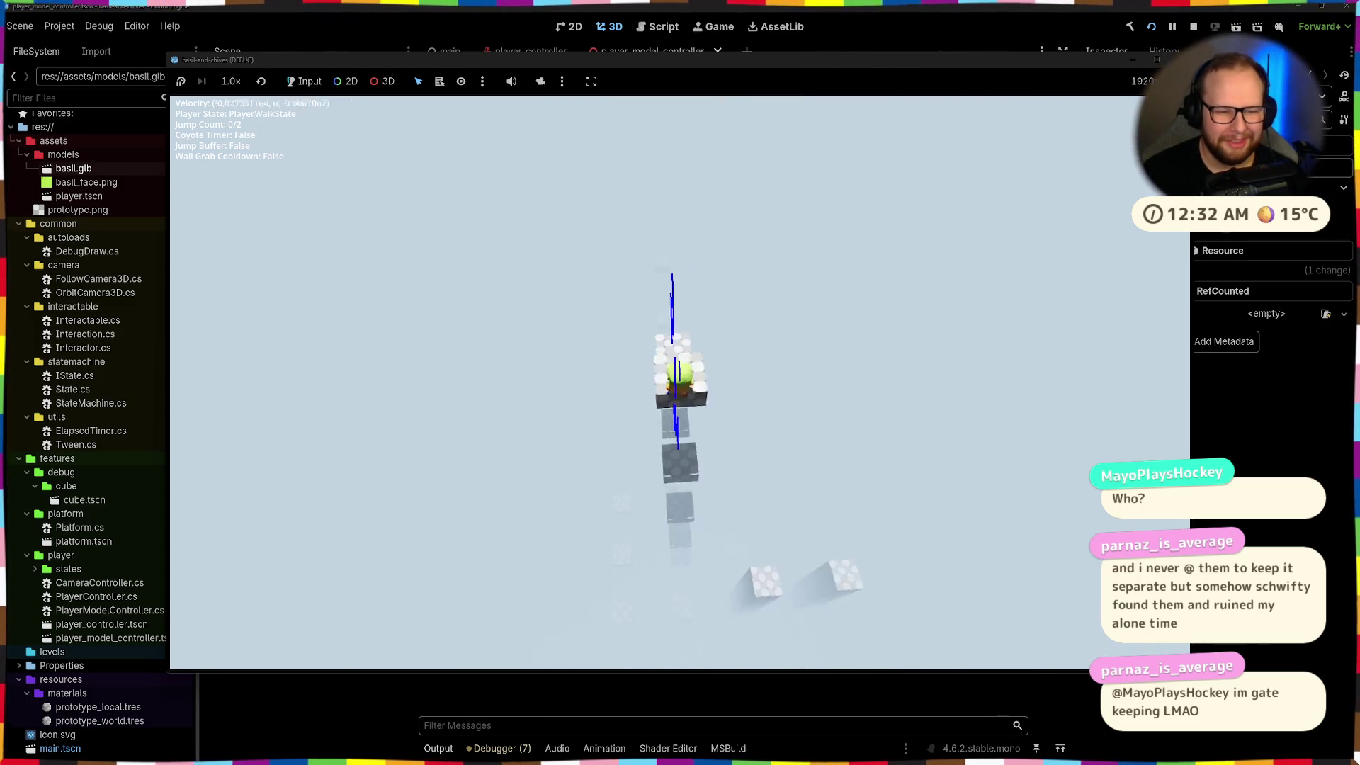
{"action": "key", "text": "space"}
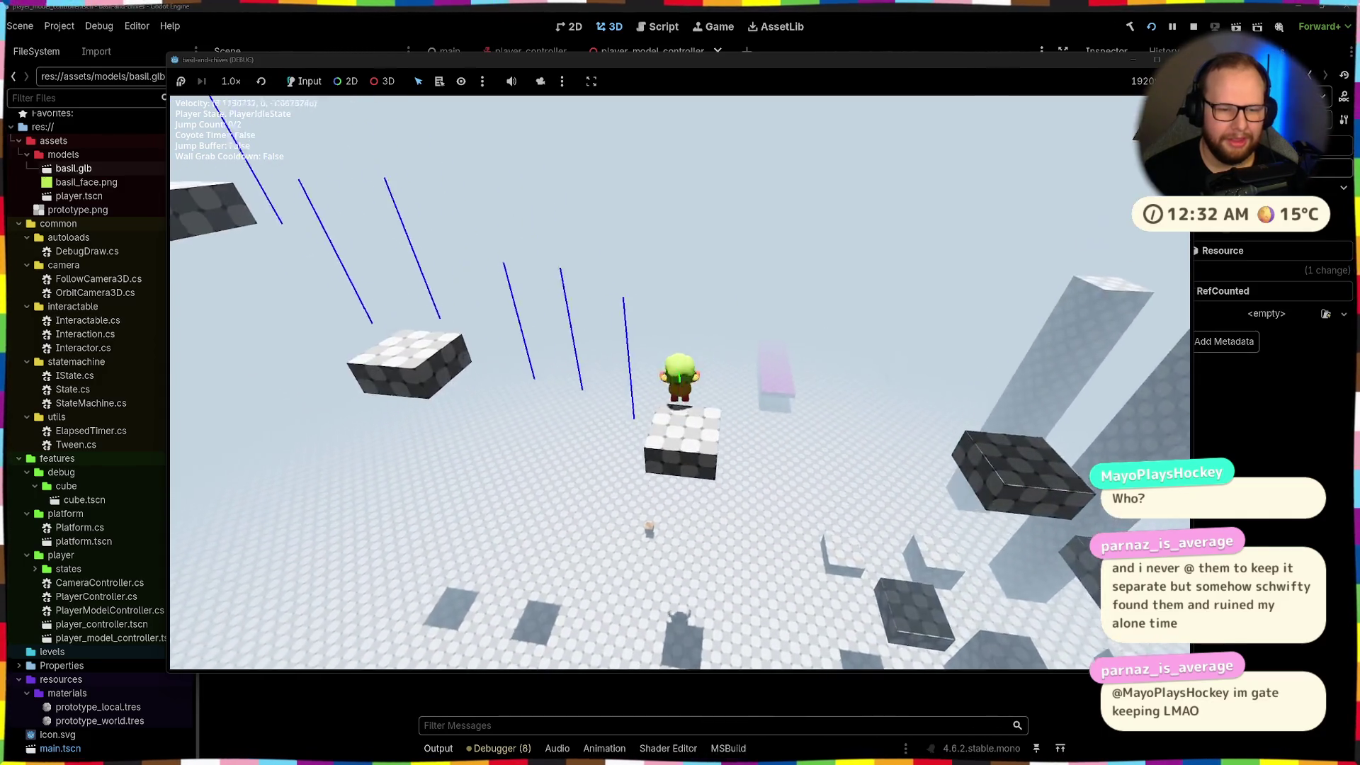
{"action": "key", "text": "space"}
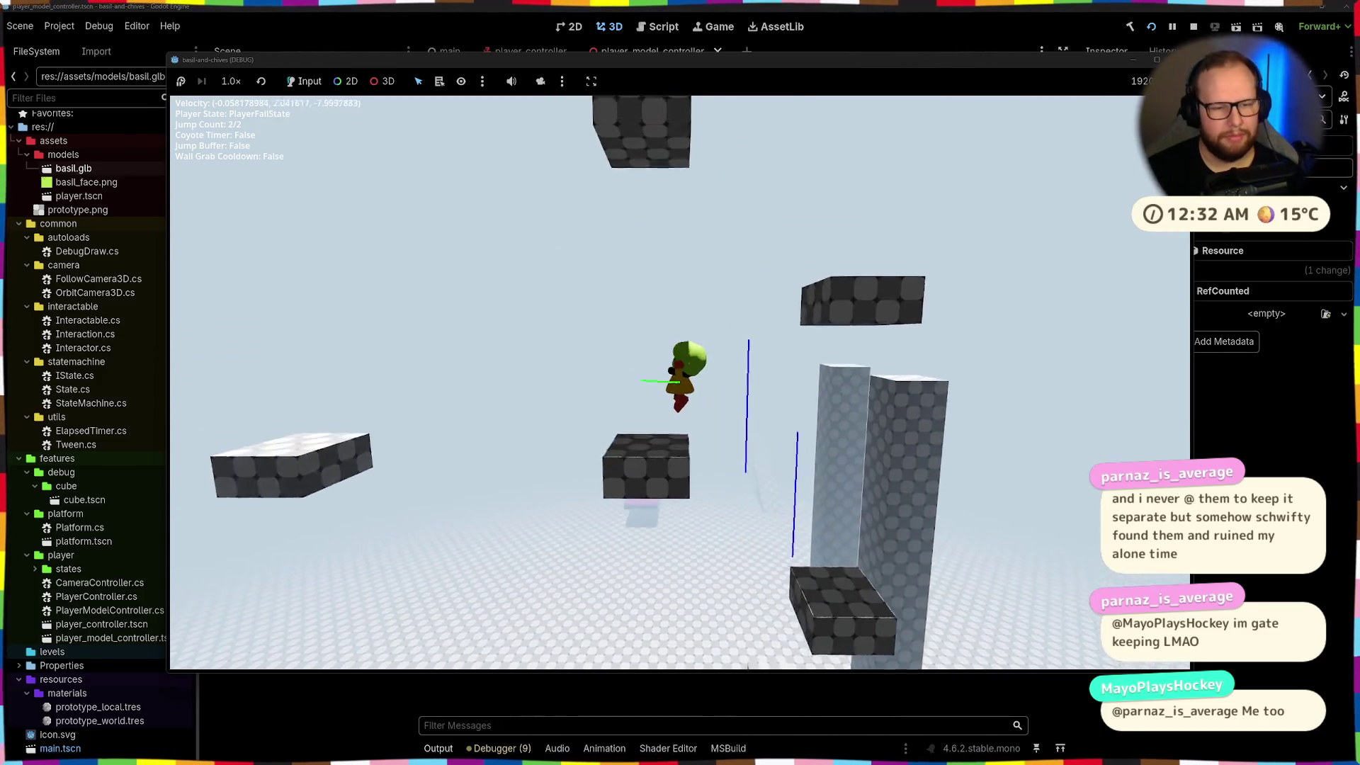
{"action": "key", "text": "space"}
{"action": "key", "text": "space"}
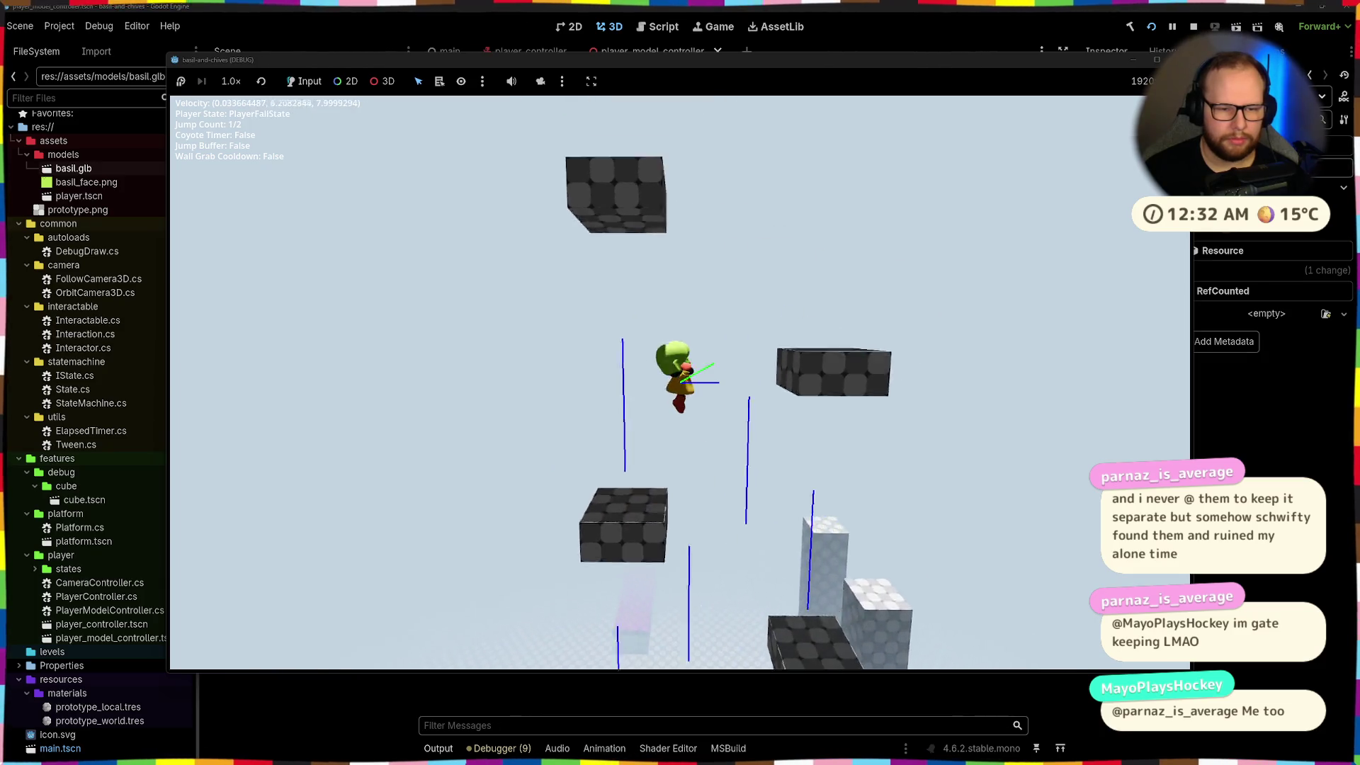
{"action": "key", "text": "space"}
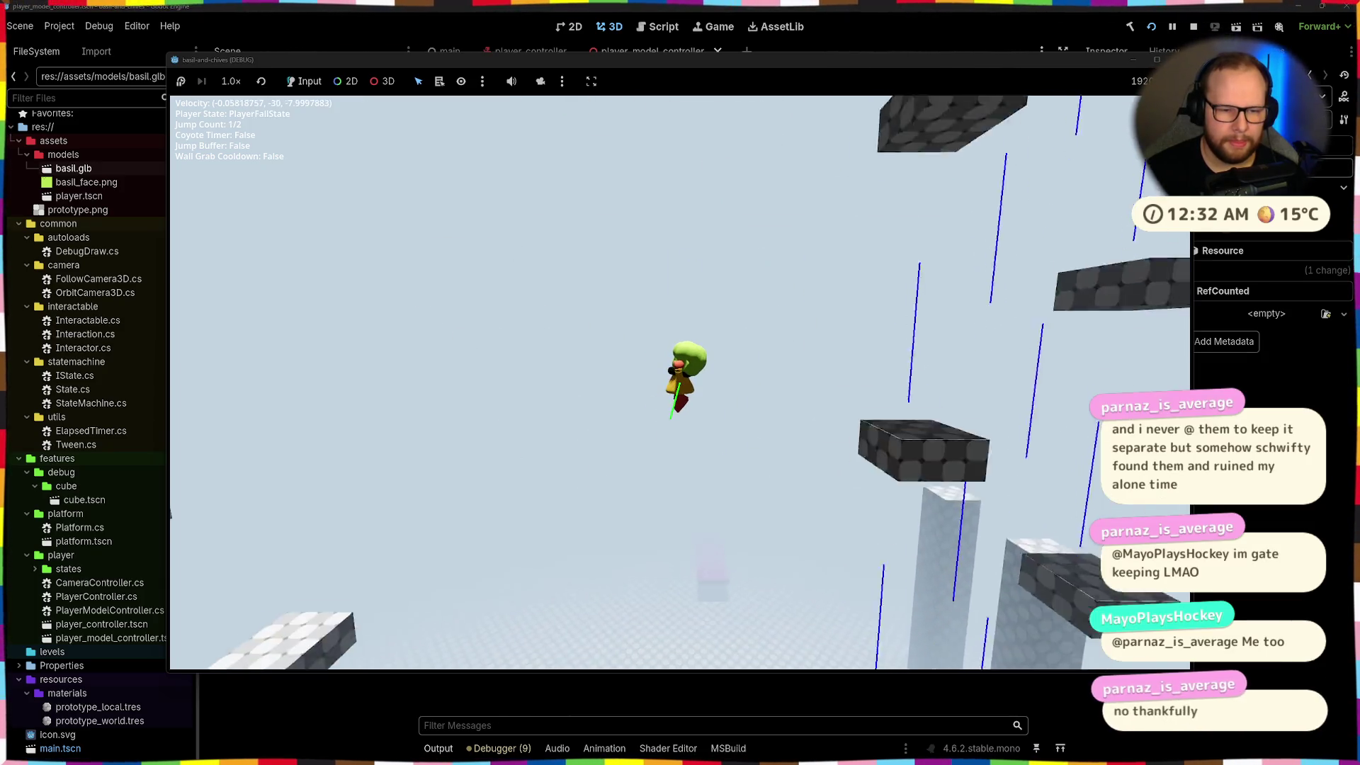
Double-jump from block to block, then land and walk forward on the ground
{"action": "key", "text": "space"}
{"action": "key", "text": "space"}
{"action": "key", "text": "space"}
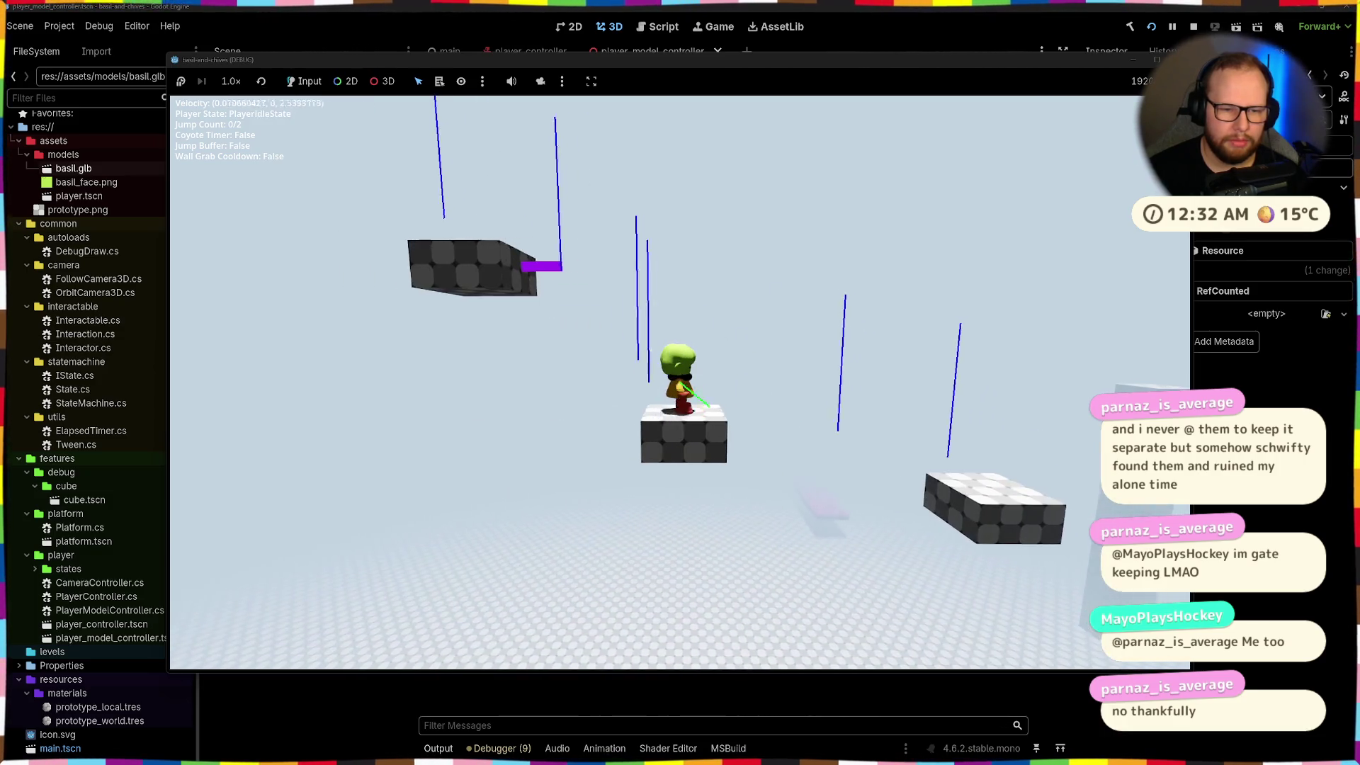
{"action": "key", "text": "space"}
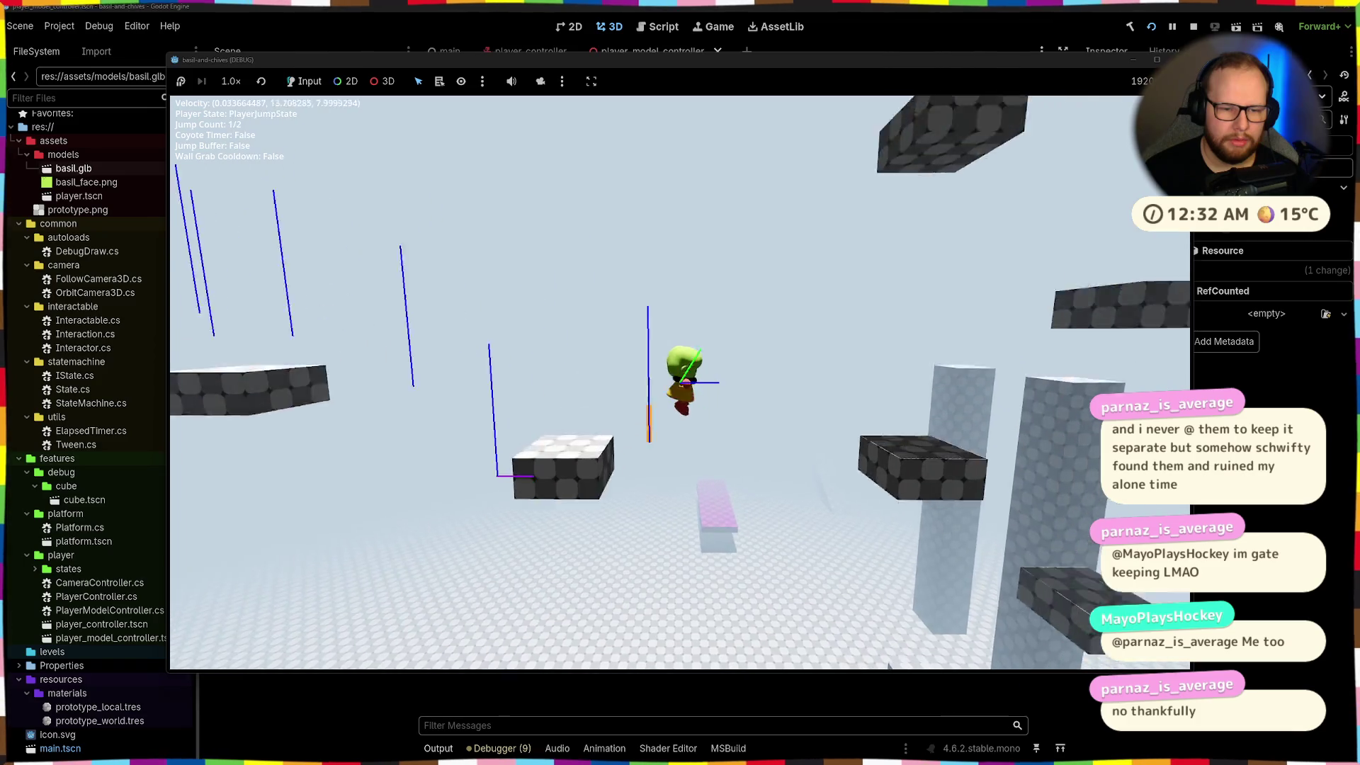
{"action": "key", "text": "space"}
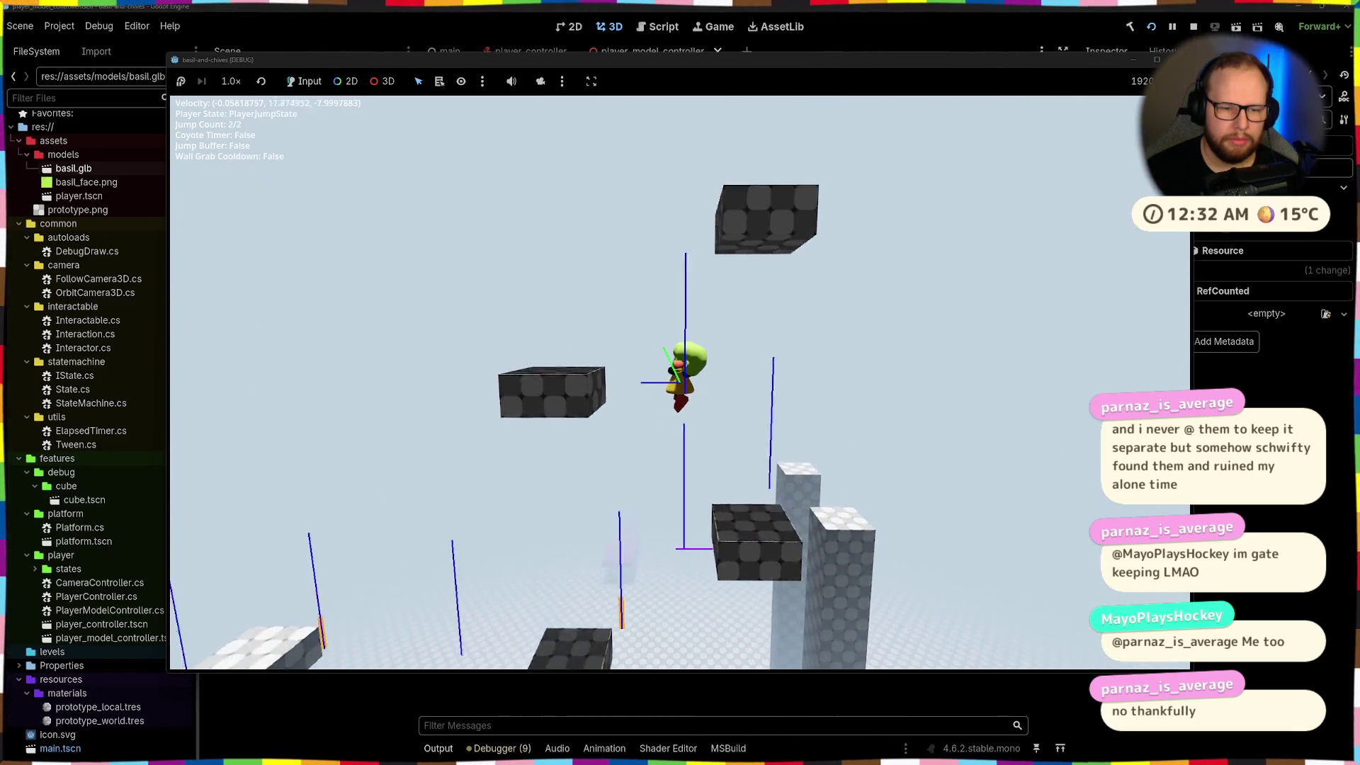
{"action": "key", "text": "space"}
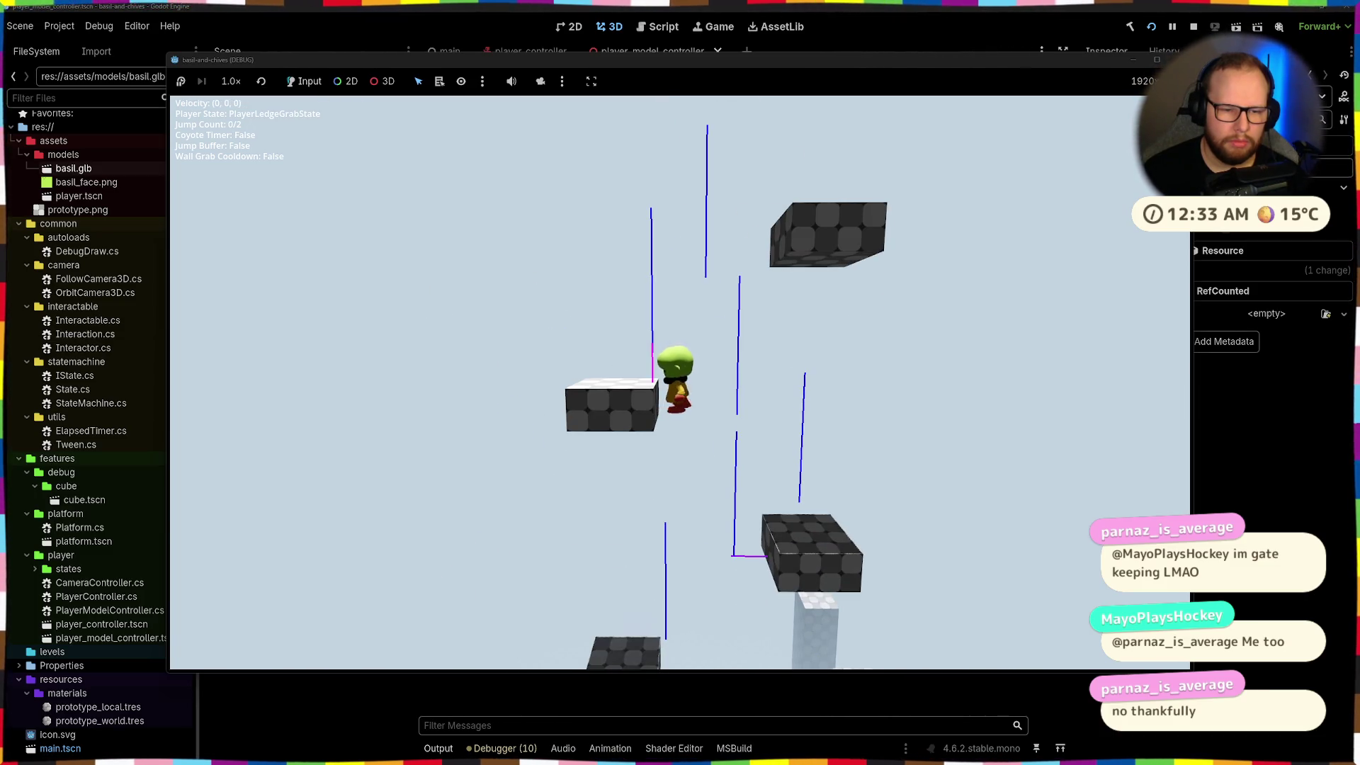
{"action": "key", "text": "space"}
{"action": "key", "text": "space"}
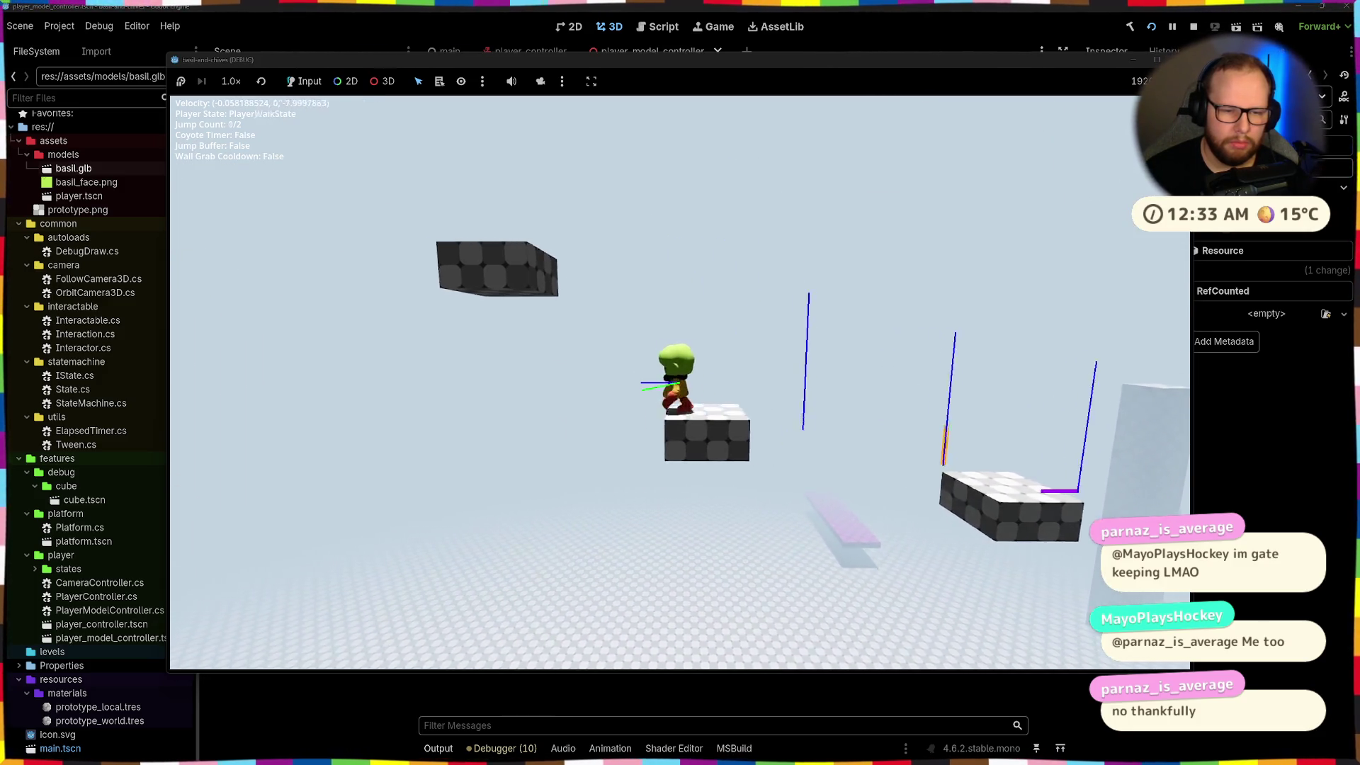
{"action": "key", "text": "w"}
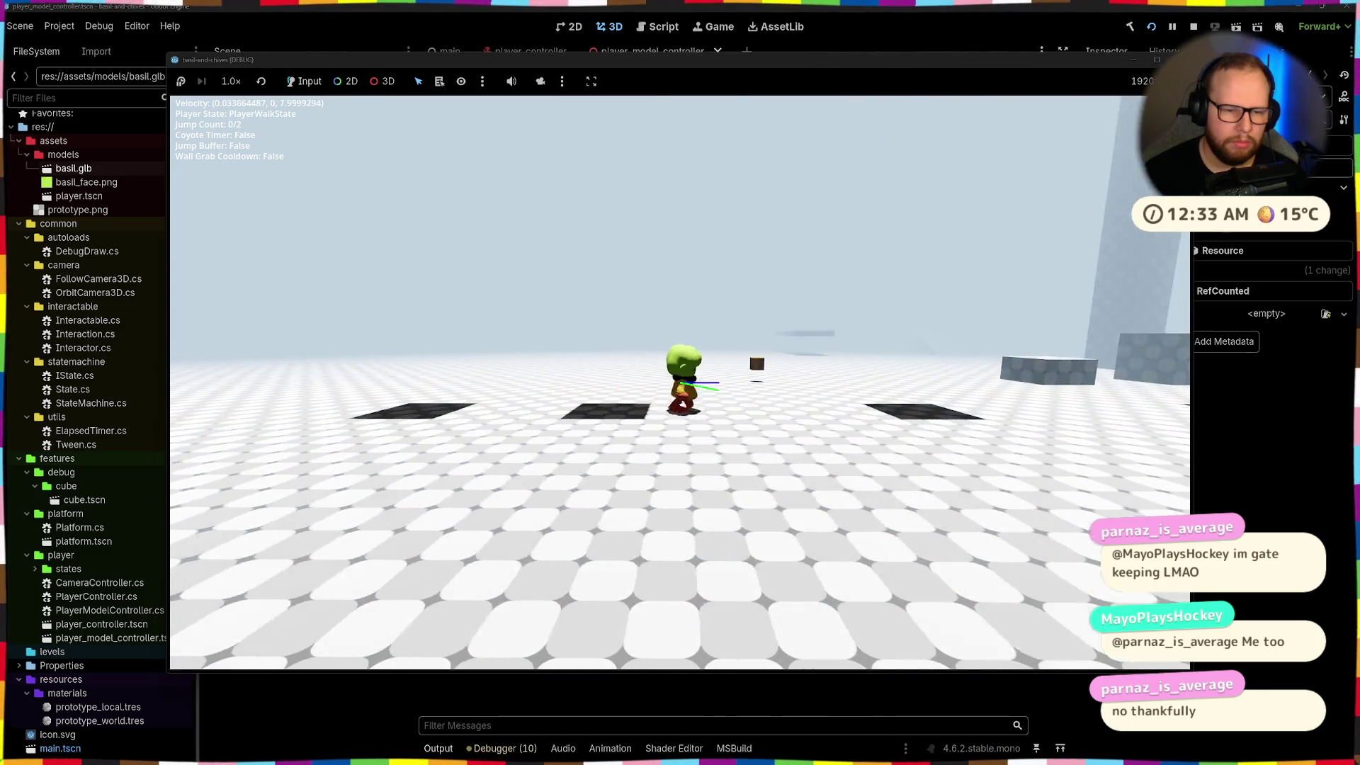
Jump from the ground to grab a wall, then a platform's ledge
{"action": "key", "text": "space"}
{"action": "key", "text": "space"}
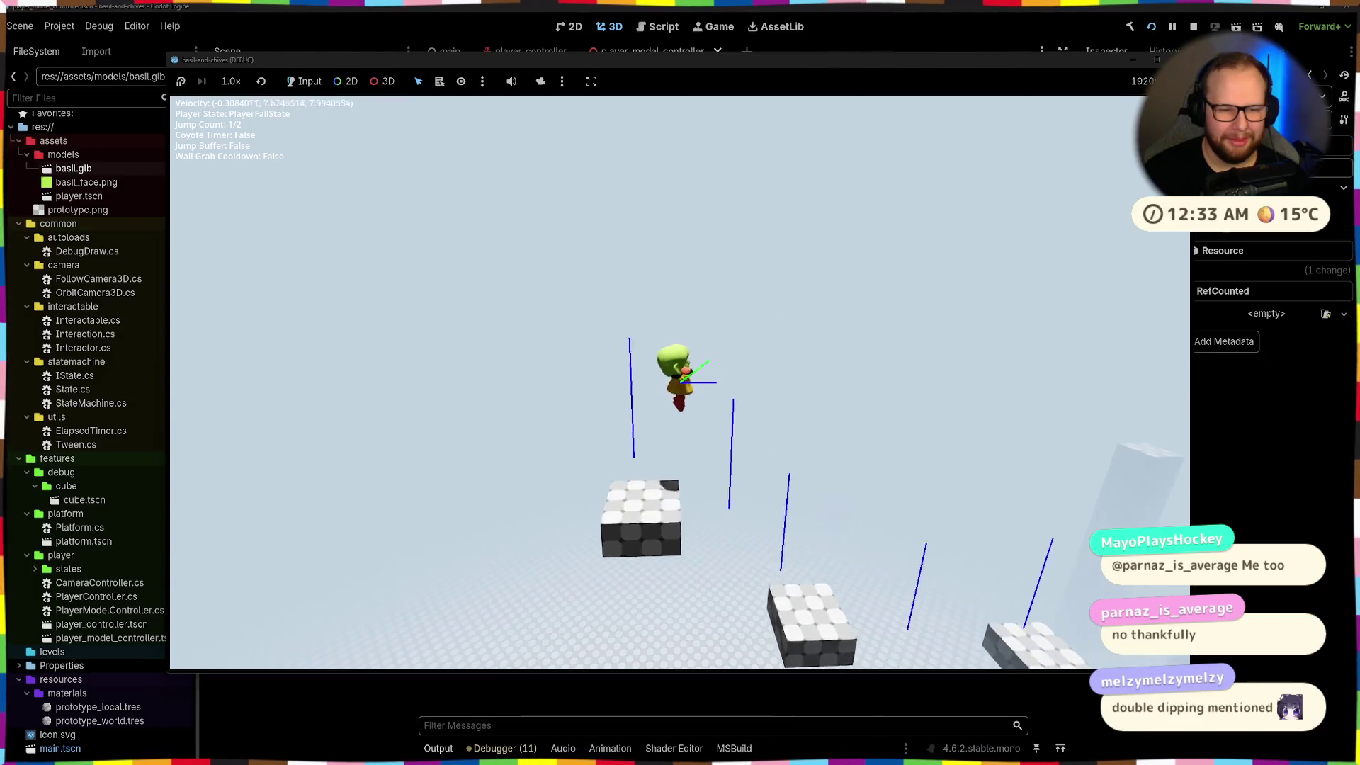
{"action": "key", "text": "space"}
{"action": "key", "text": "space"}
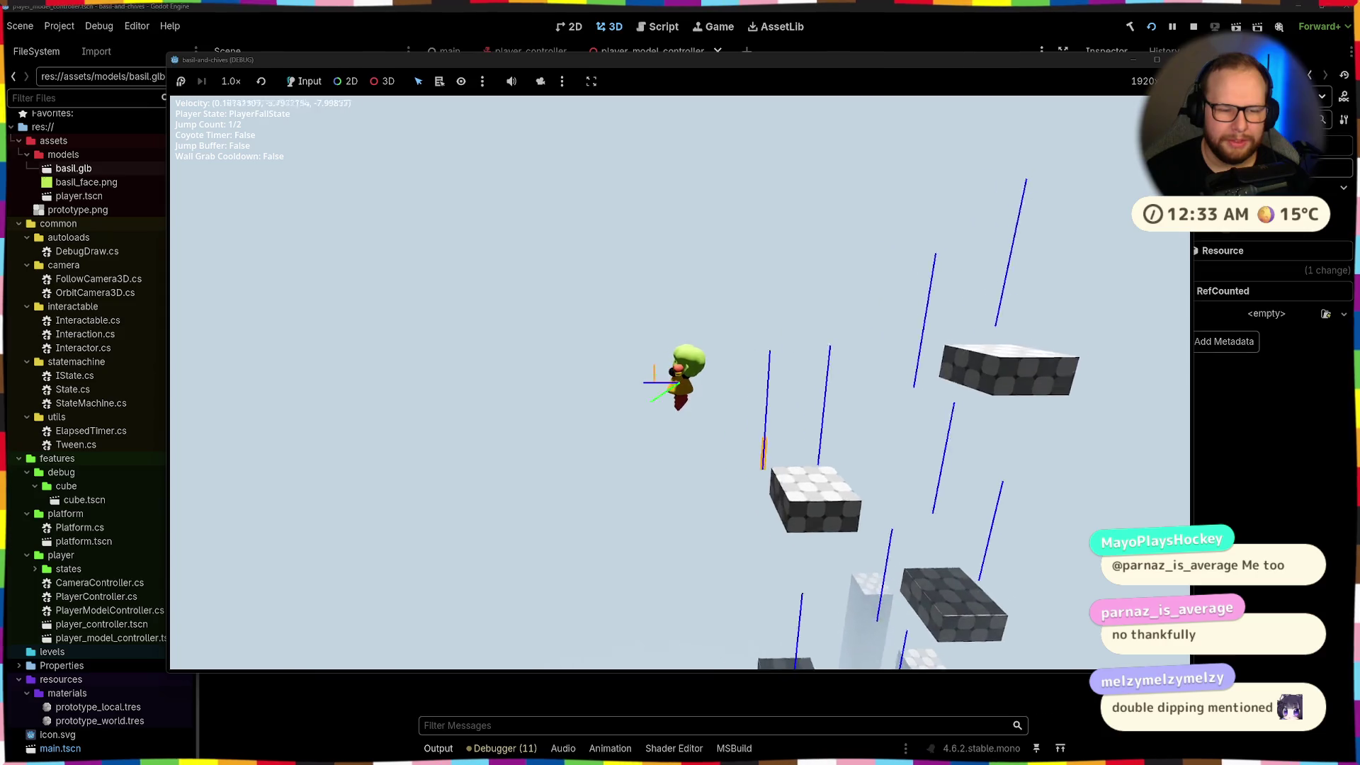
{"action": "key", "text": "space"}
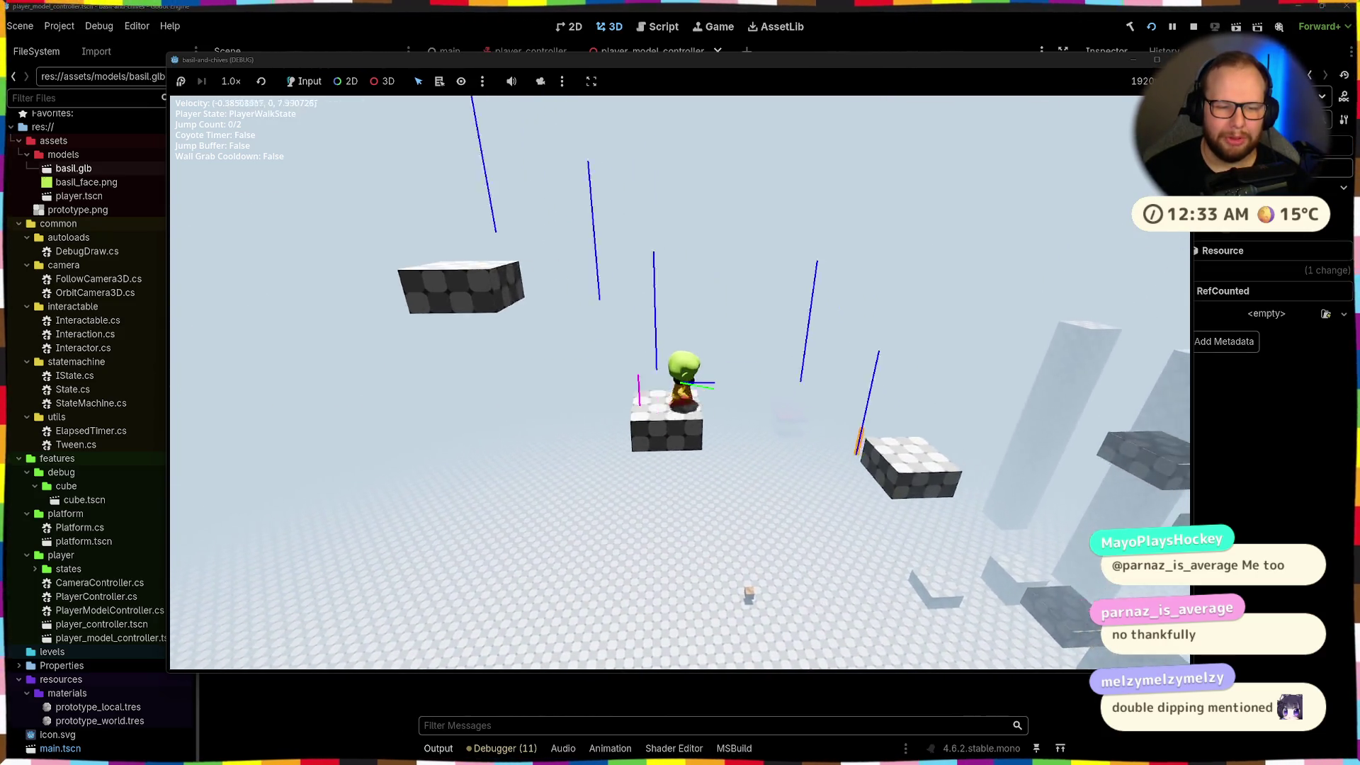
{"action": "key", "text": "space"}
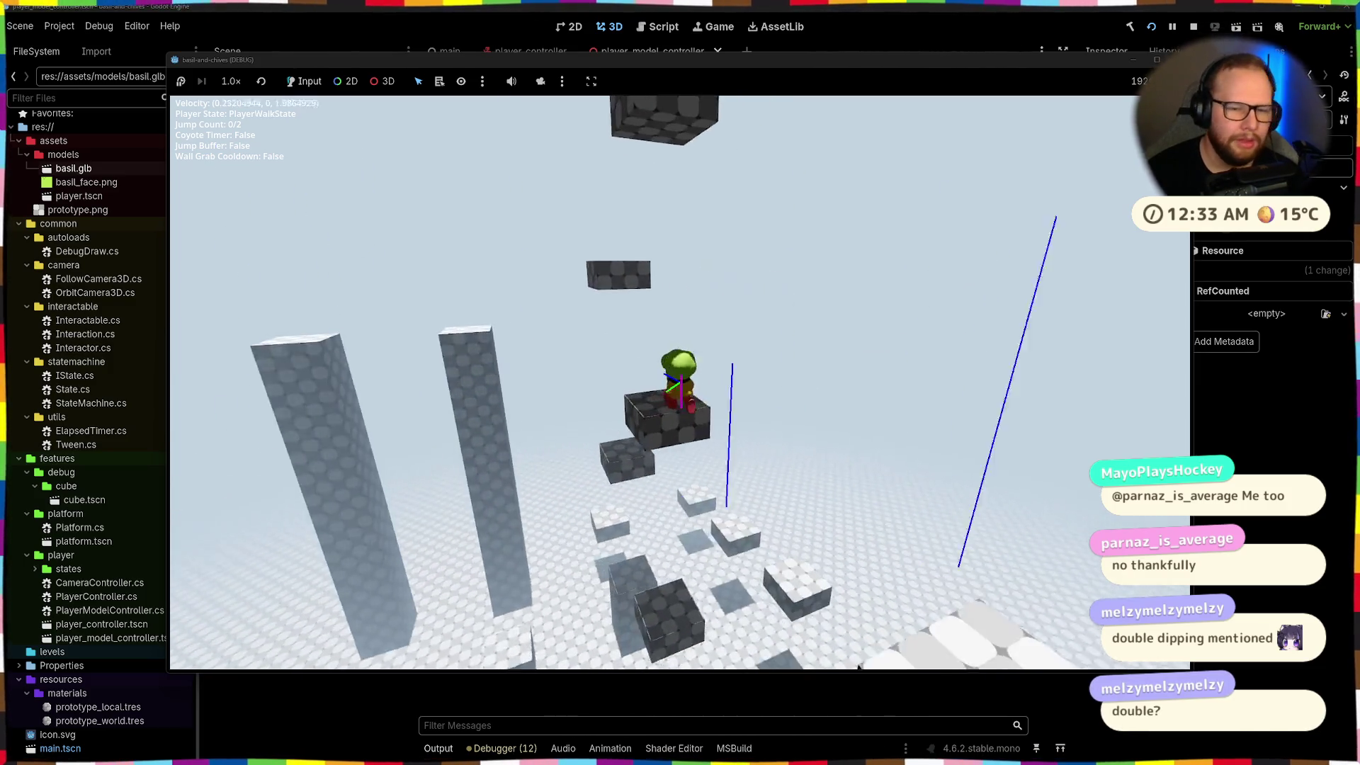
Hop across the blocks onto the tall tower and jump off, then stop the game and return to Blender
{"action": "key", "text": "w"}
{"action": "key", "text": "space"}
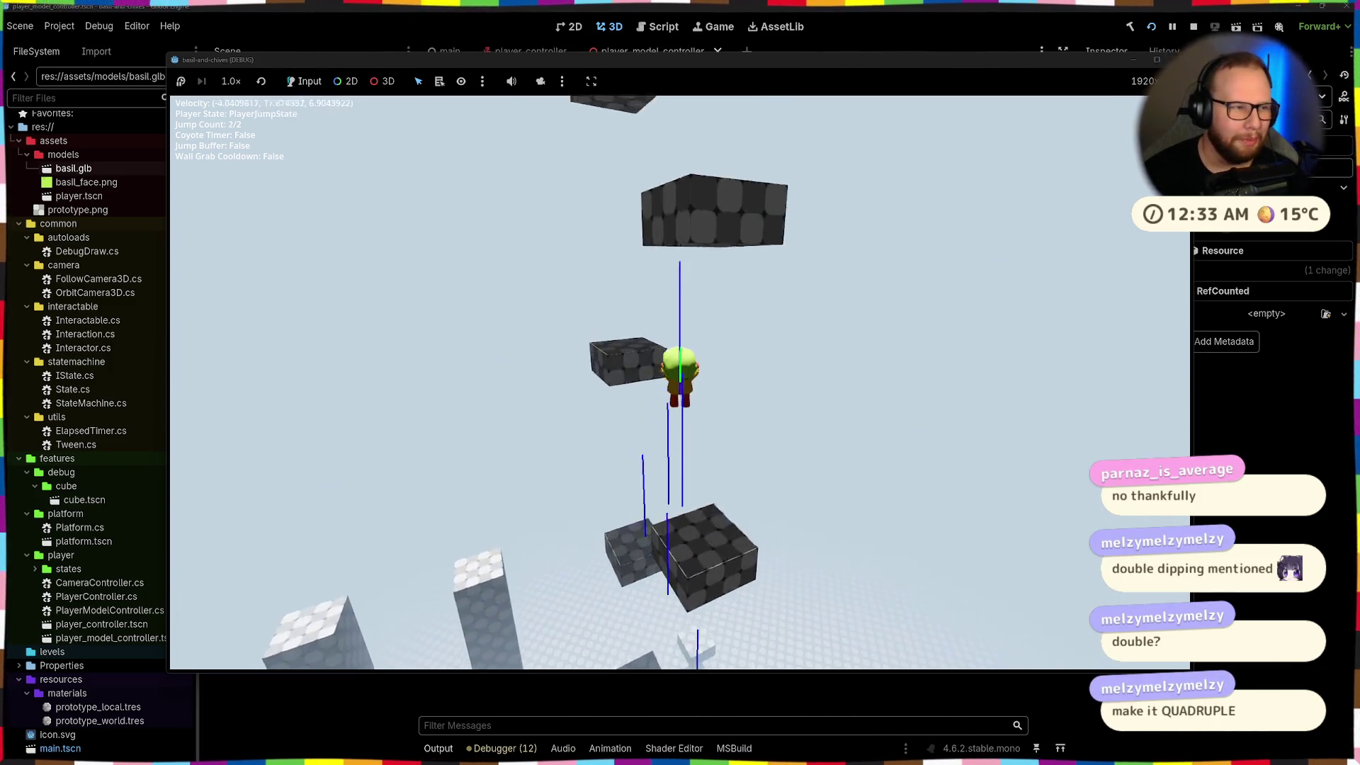
{"action": "key", "text": "space"}
{"action": "key", "text": "space"}
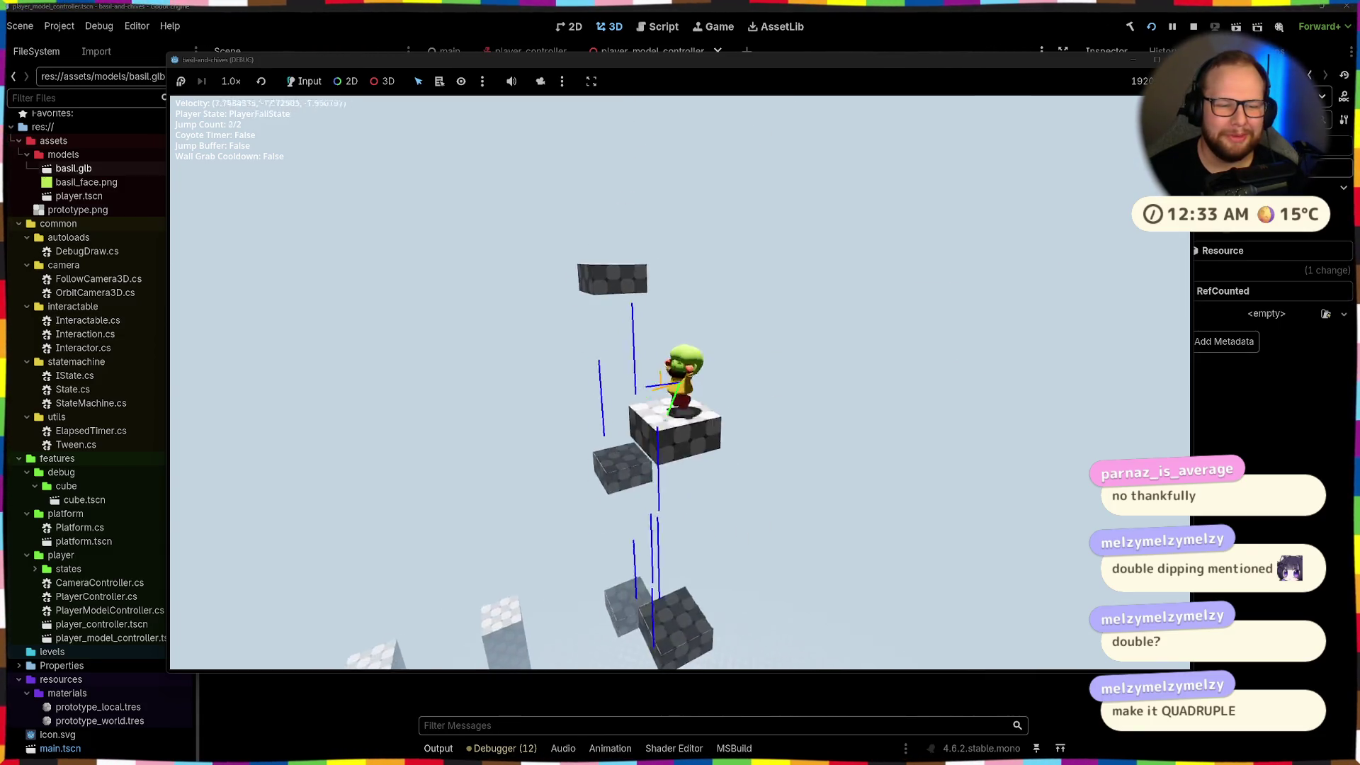
{"action": "key", "text": "w"}
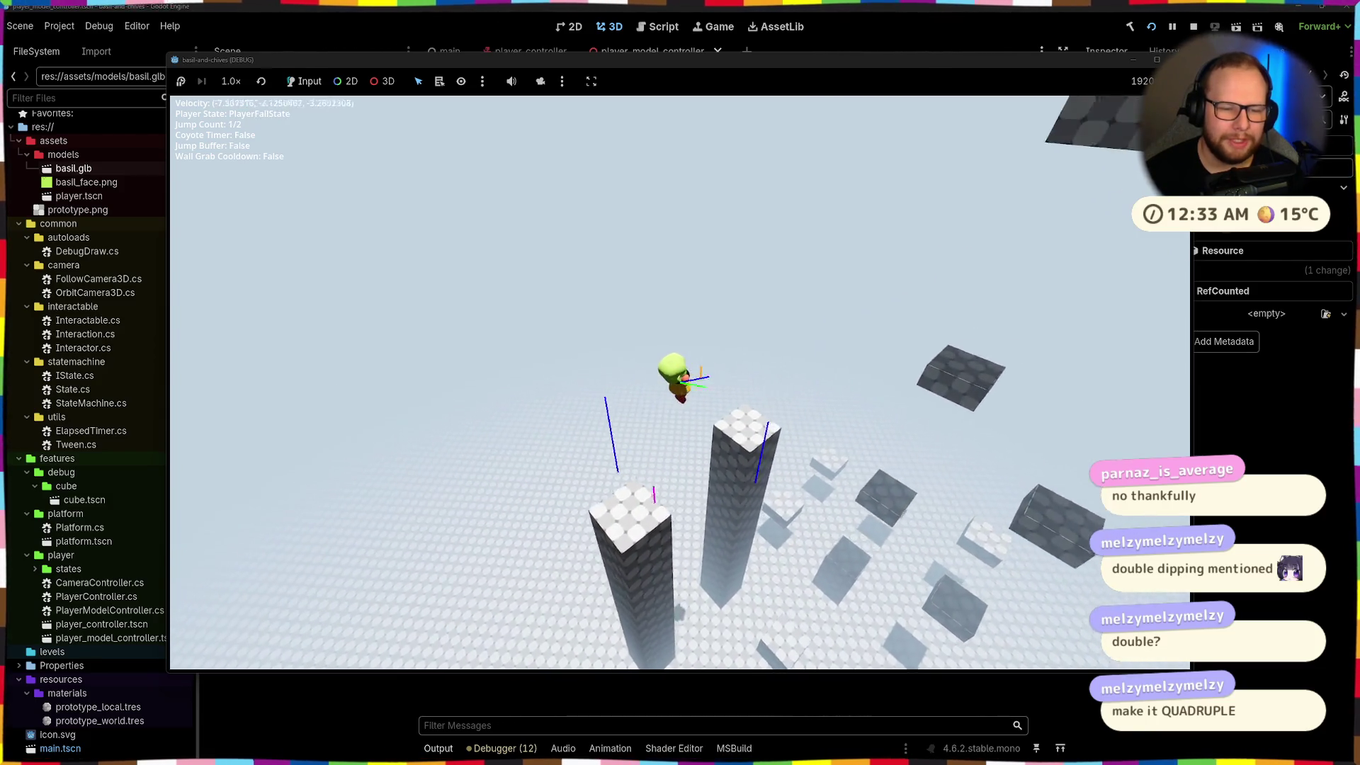
{"action": "key", "text": "space"}
{"action": "key", "text": "space"}
{"action": "key", "text": "space"}
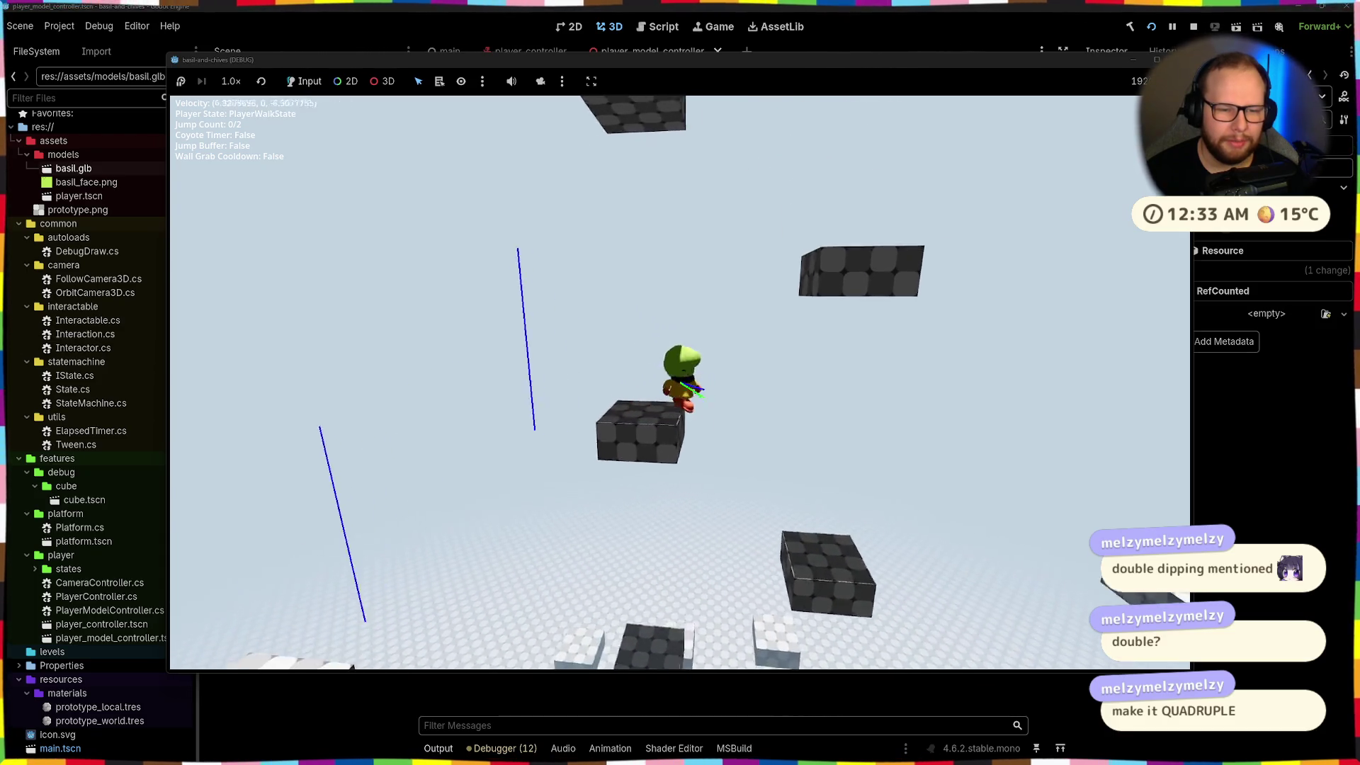
{"action": "key", "text": "space"}
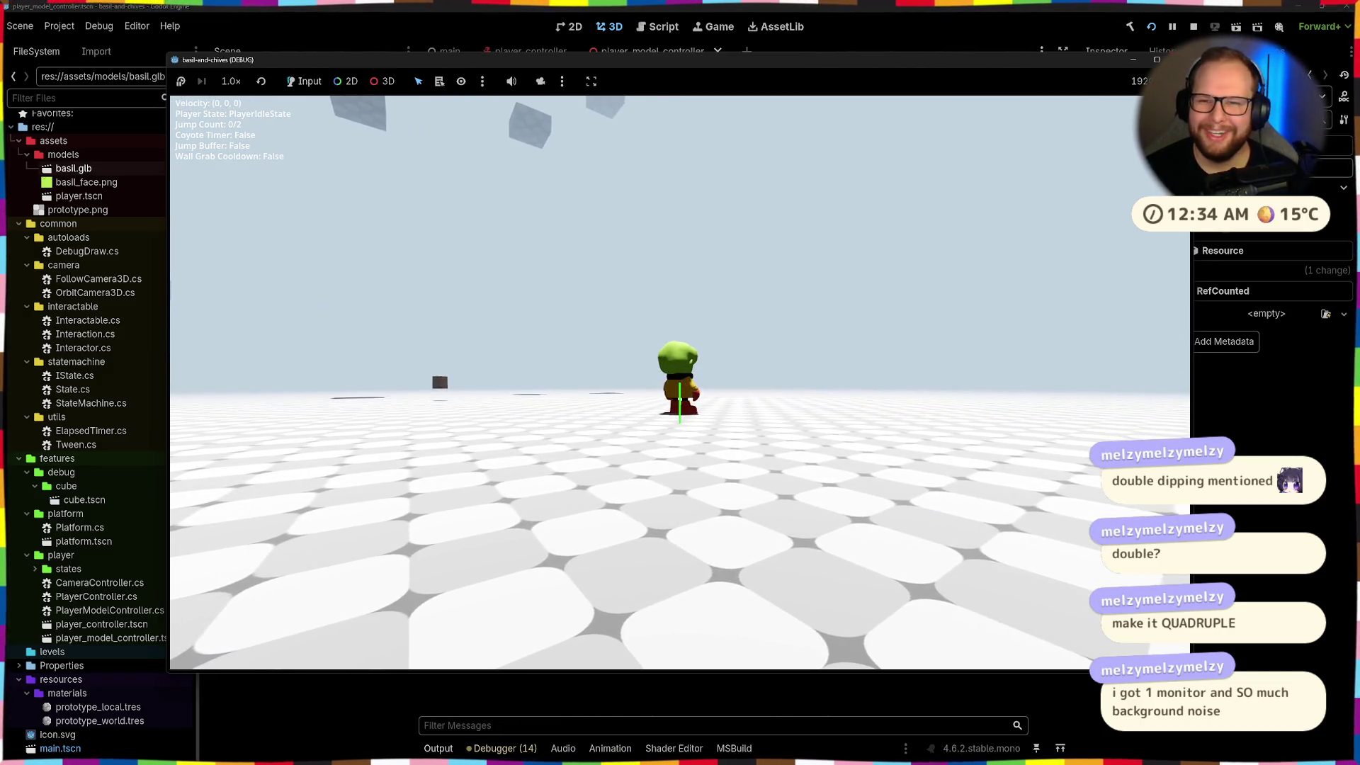
{"action": "key", "text": "F8"}
{"action": "key", "text": "ctrl+super+Right"}
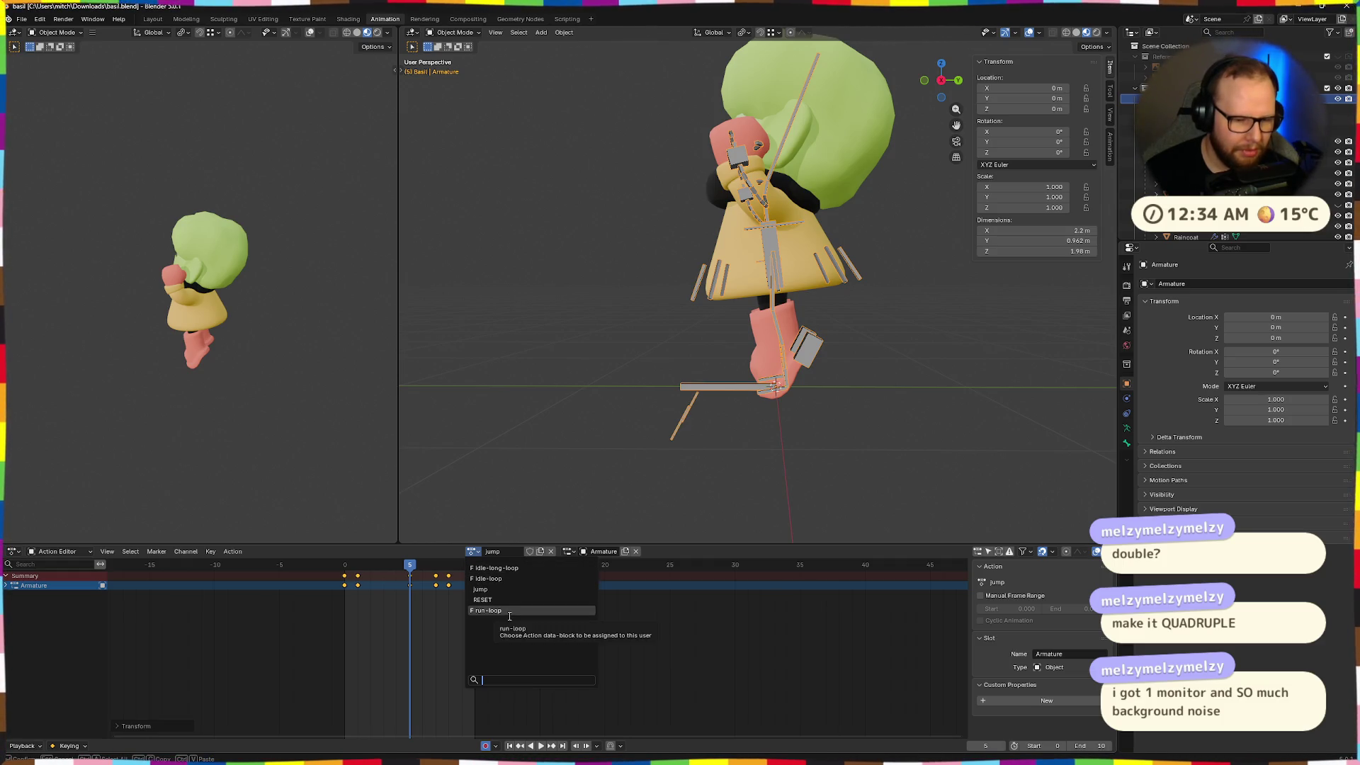
Switch the Action Editor to the run-loop action and preview its playback
{"action": "left_click", "coordinate": [509, 610]}
{"action": "key", "text": "space"}
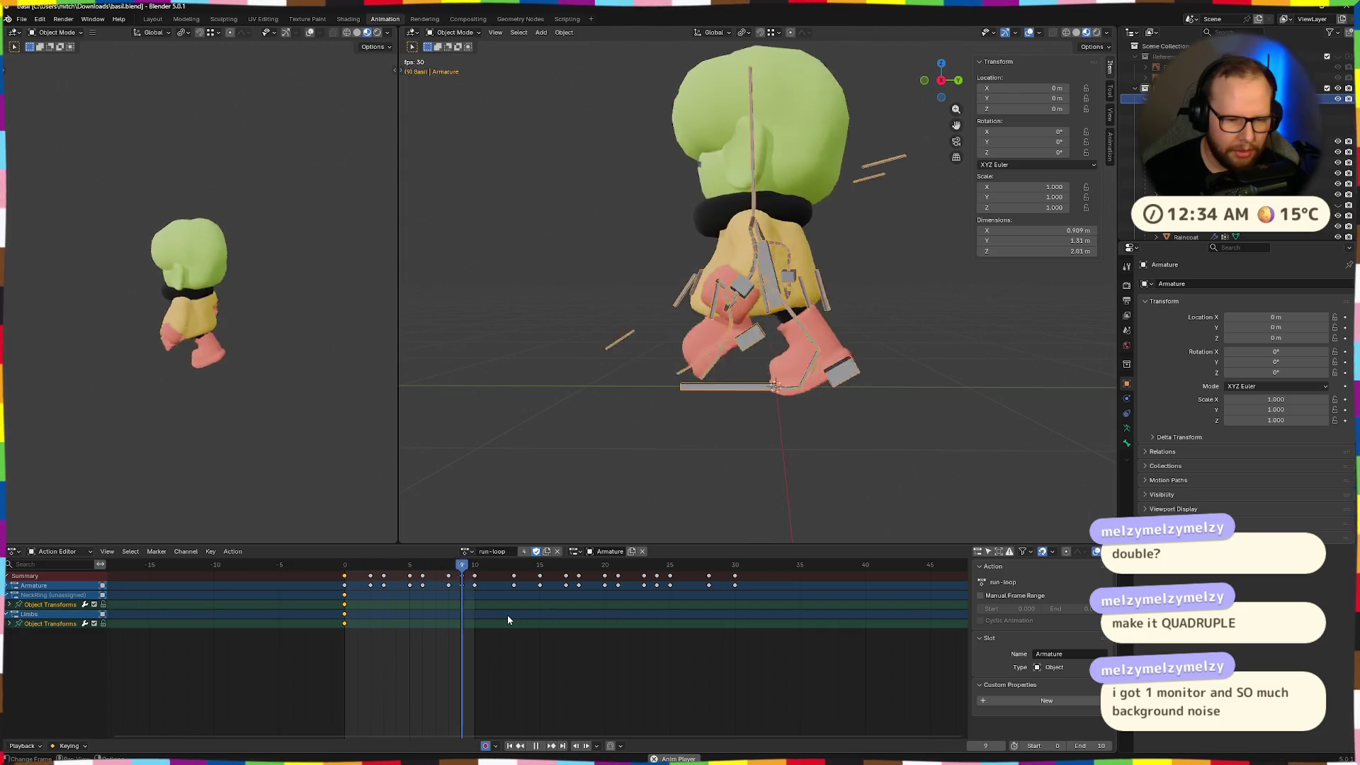
{"action": "key", "text": "space"}
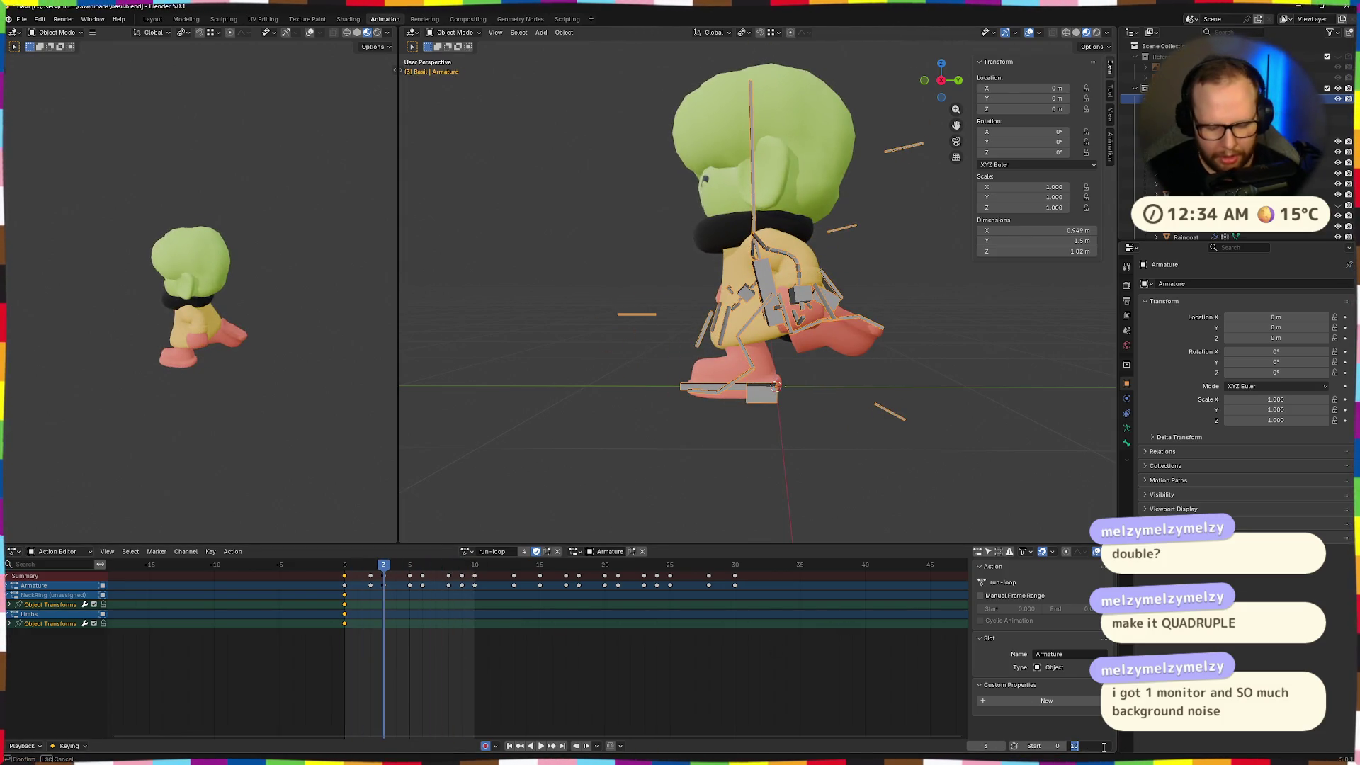
Set the end frame to 25, scale the run-loop keyframes to fit, and preview the loop
{"action": "type", "text": "25"}
{"action": "key", "text": "Return"}
{"action": "key", "text": "space"}
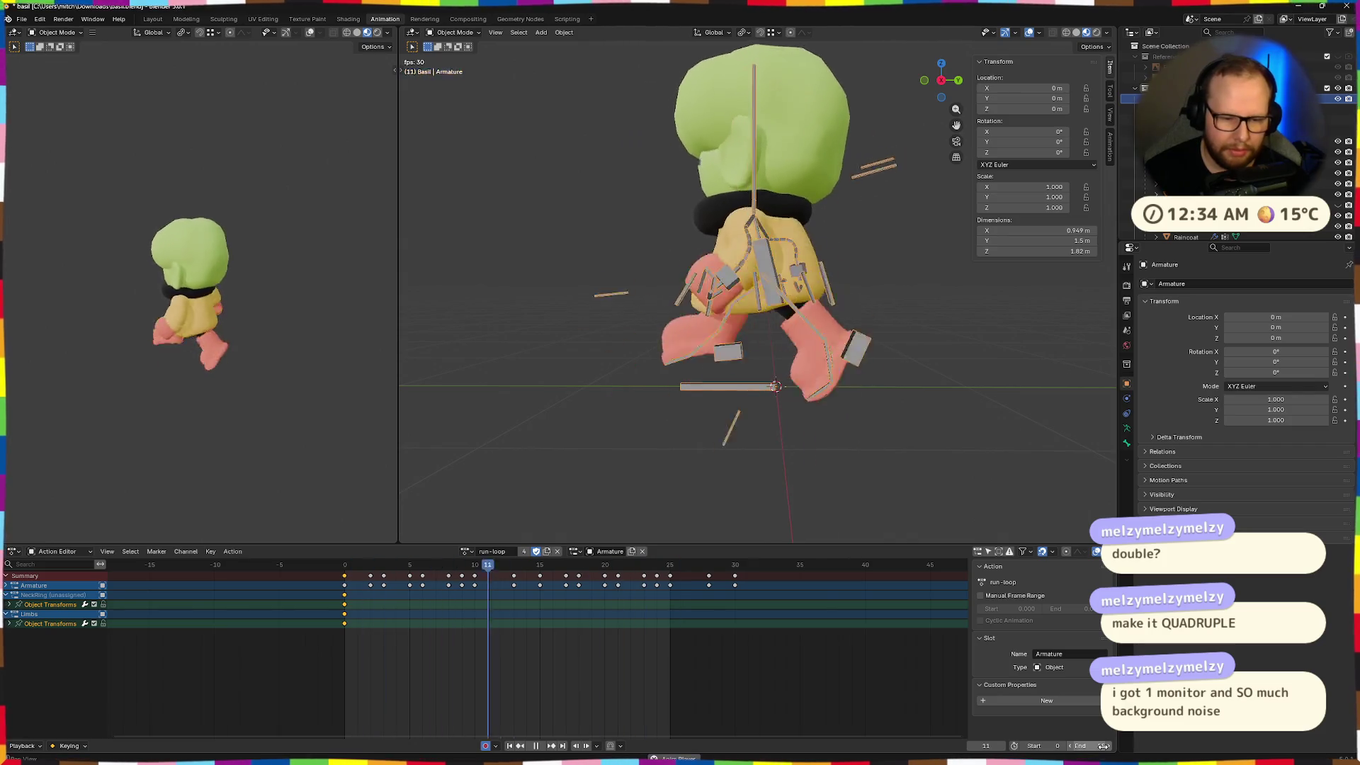
{"action": "left_click_drag", "start_coordinate": [811, 688], "coordinate": [334, 568]}
{"action": "key", "text": "space"}
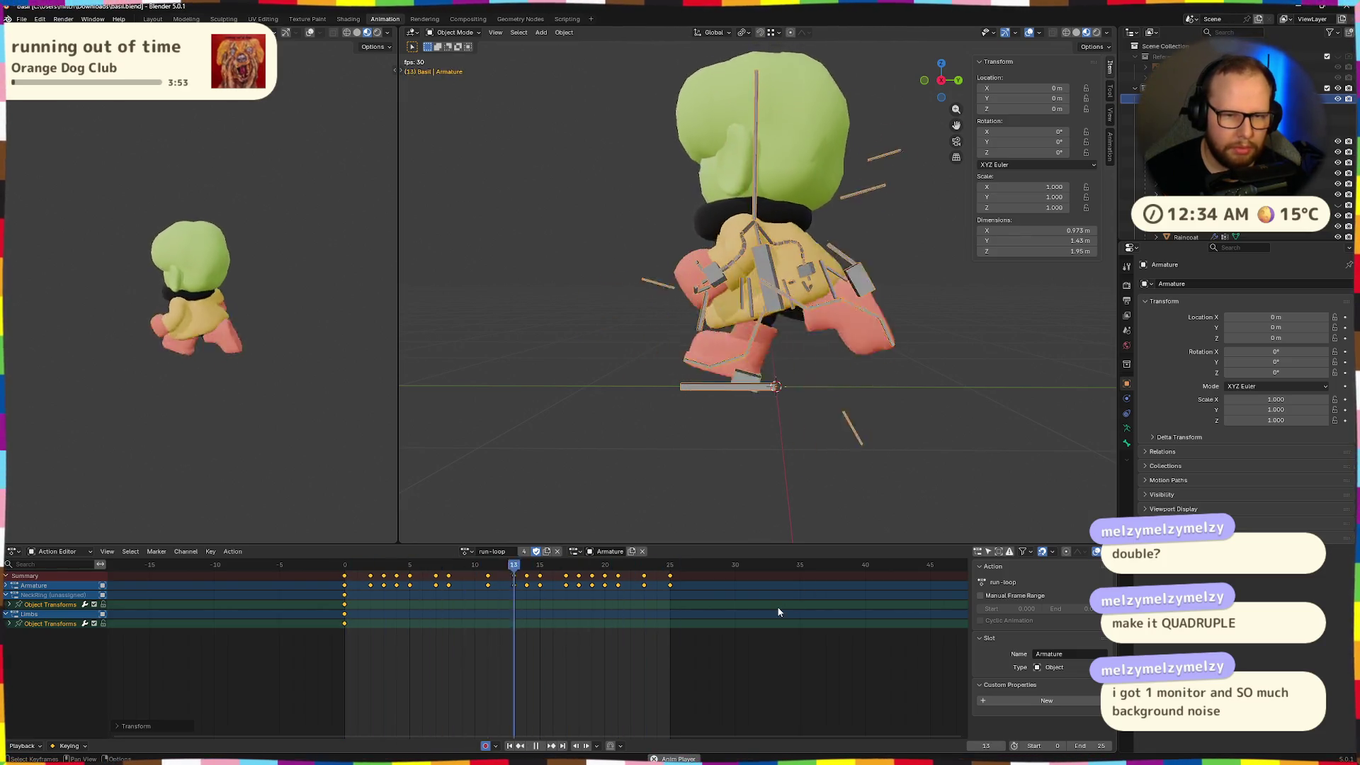
{"action": "key", "text": "space"}
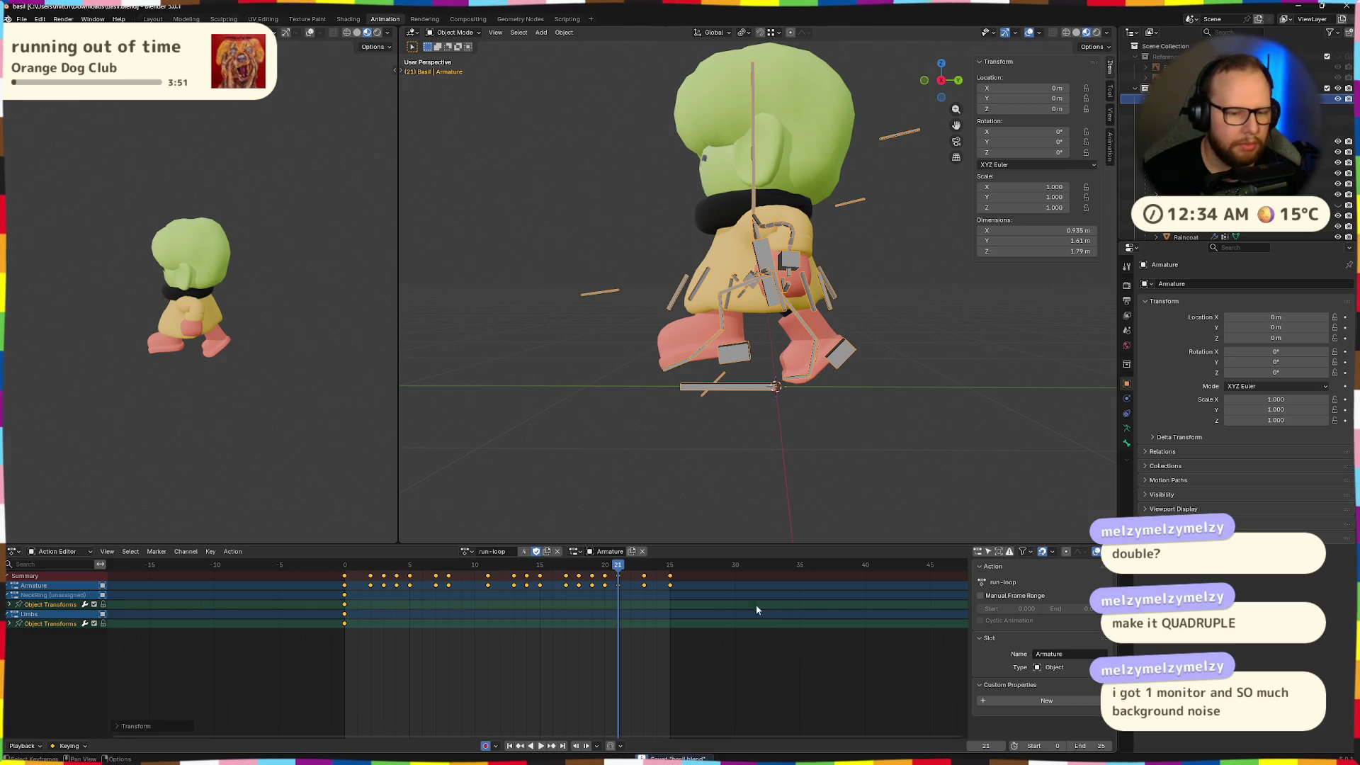
{"action": "left_click", "coordinate": [22, 18]}
Export the character with its animations as basil.glb in glTF 2.0 format
{"action": "mouse_move", "coordinate": [45, 182]}
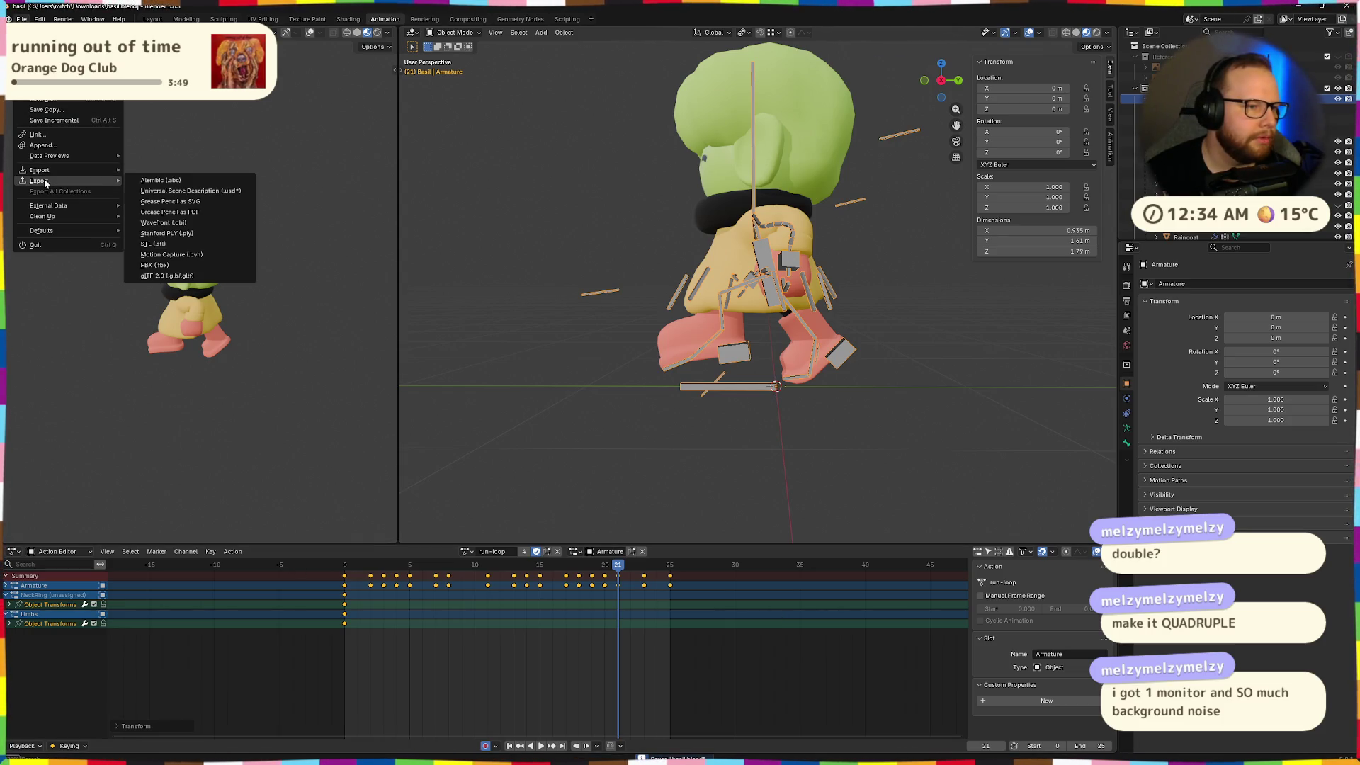
{"action": "left_click", "coordinate": [167, 277]}
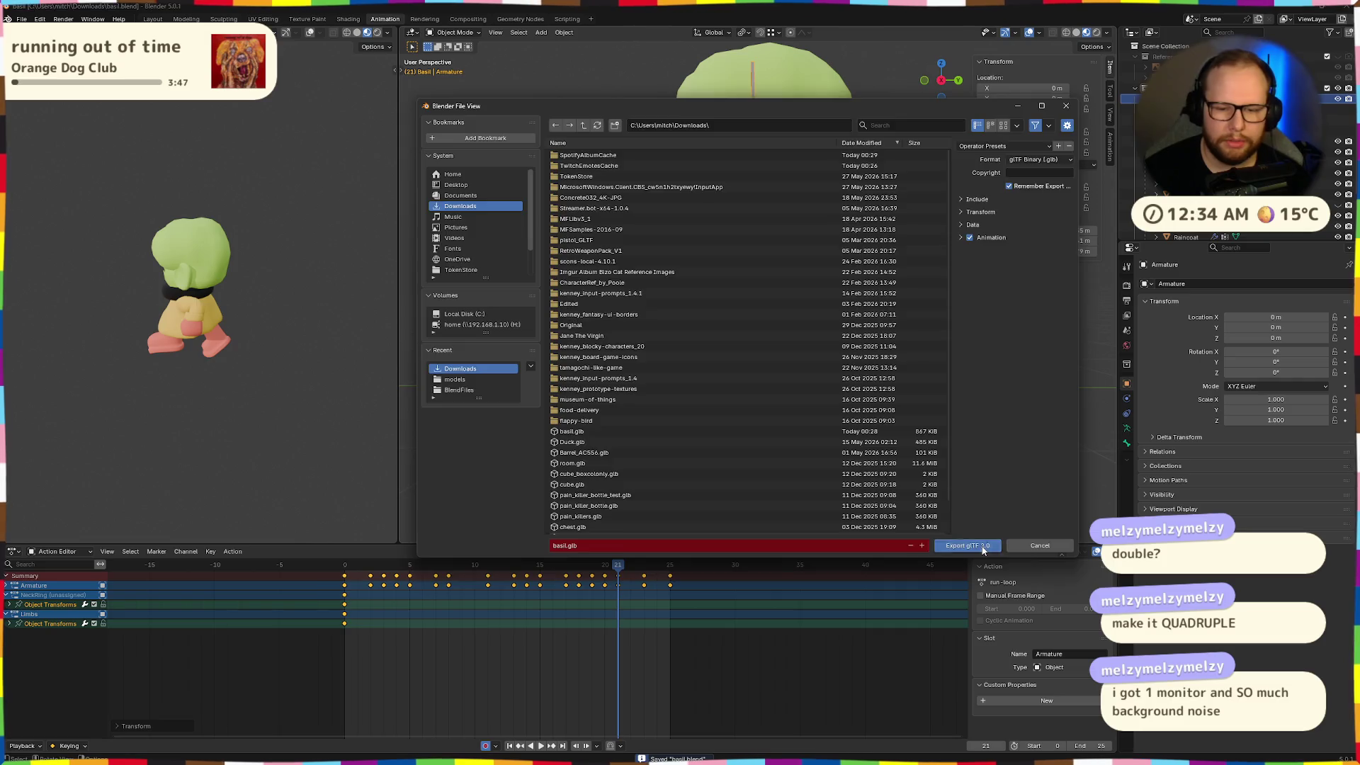
{"action": "left_click", "coordinate": [982, 548]}
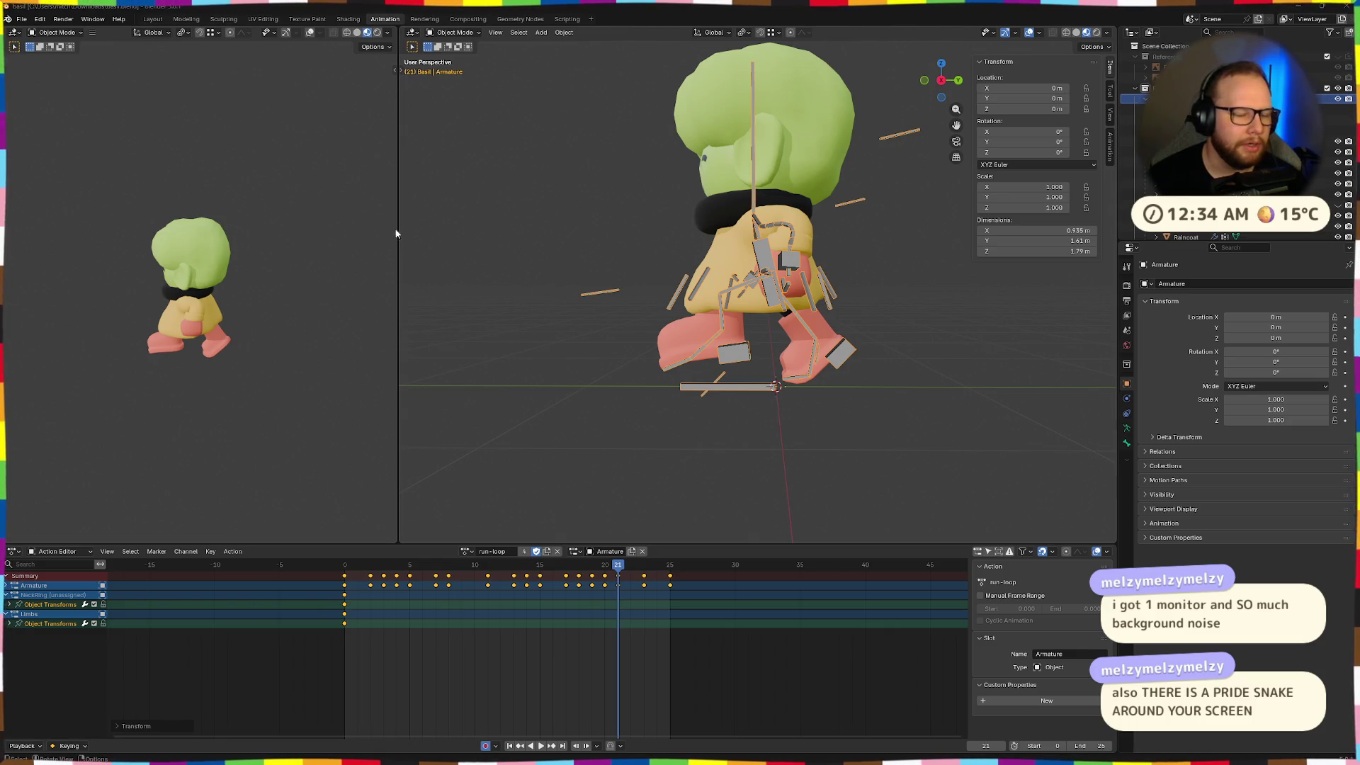
Rewind the timeline to frame 0 and switch back to the Godot desktop
{"action": "left_click_drag", "start_coordinate": [622, 562], "coordinate": [360, 546]}
{"action": "key", "text": "Escape"}
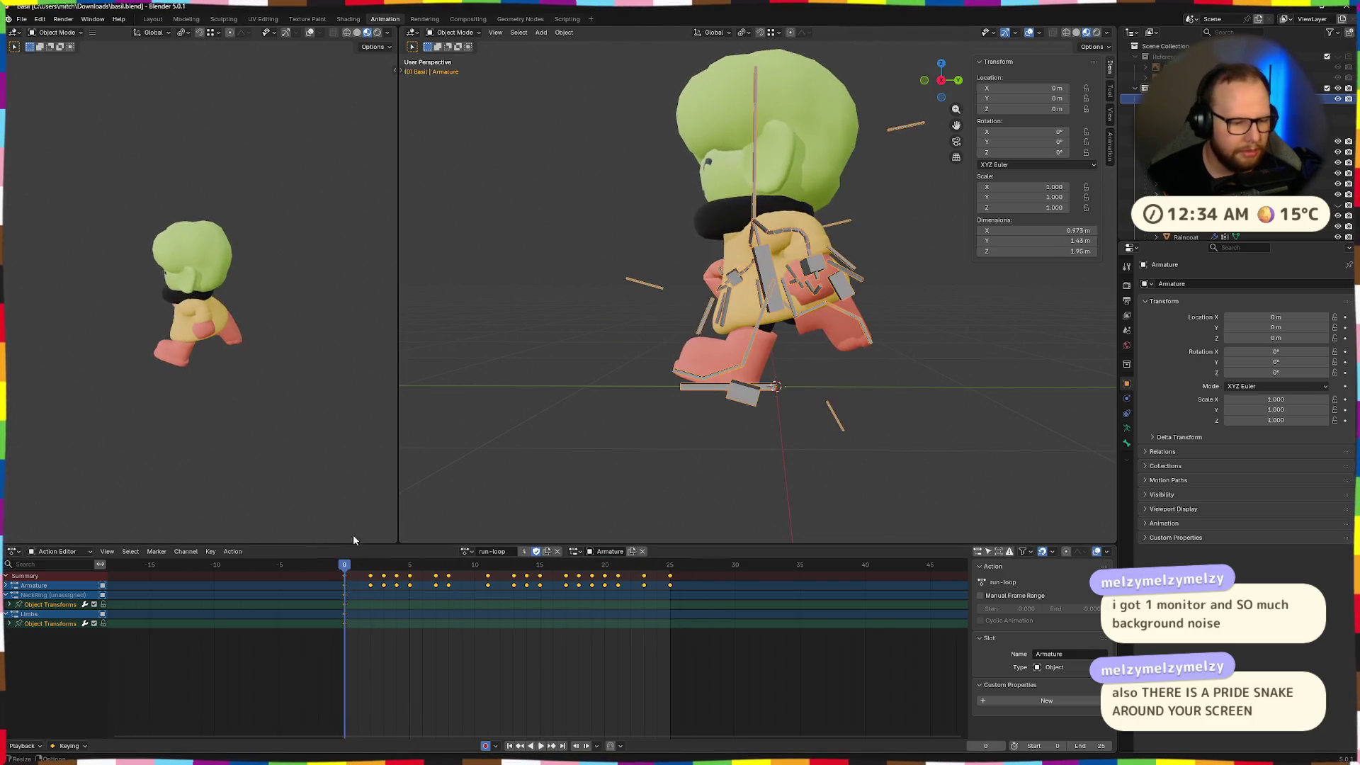
{"action": "key", "text": "ctrl+super+Right"}
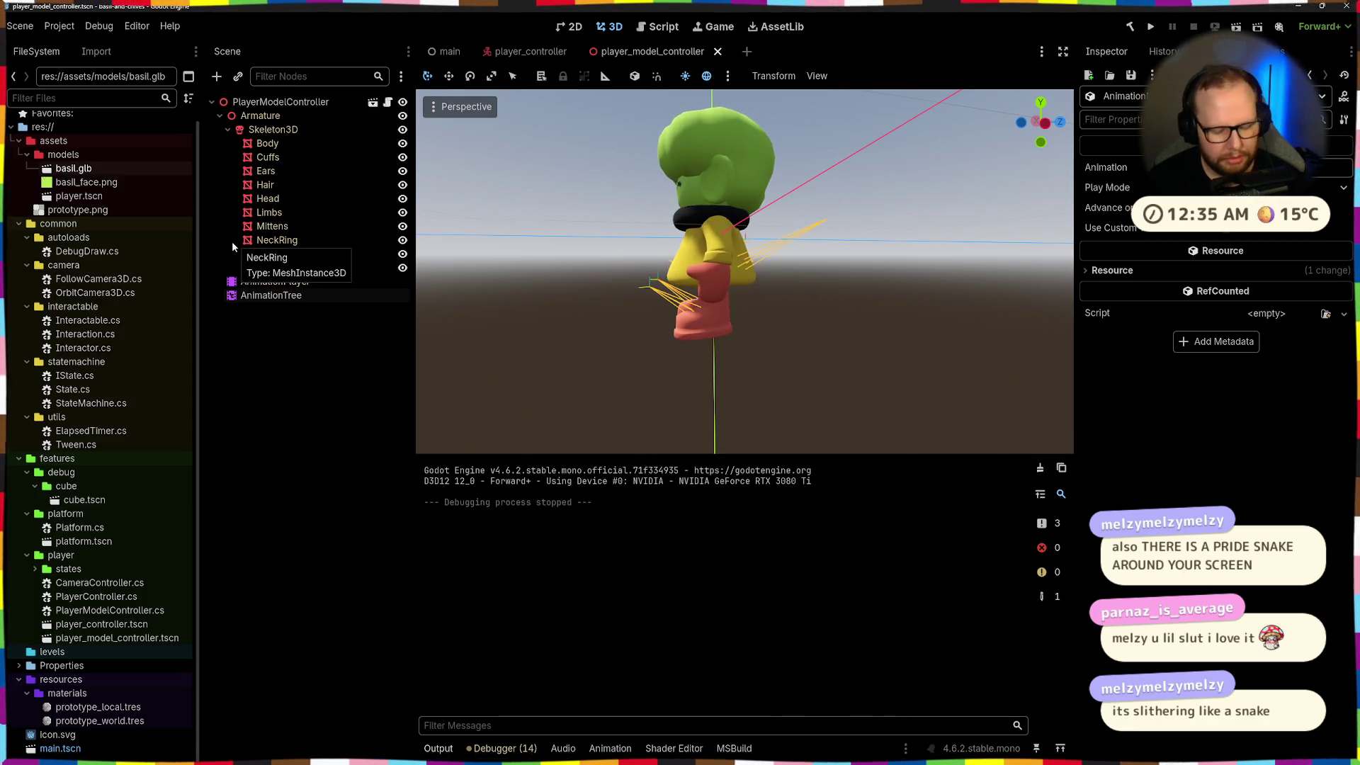
Confirm basil.glb was updated in Downloads, then clear Godot's output log
{"action": "key", "text": "super+e"}
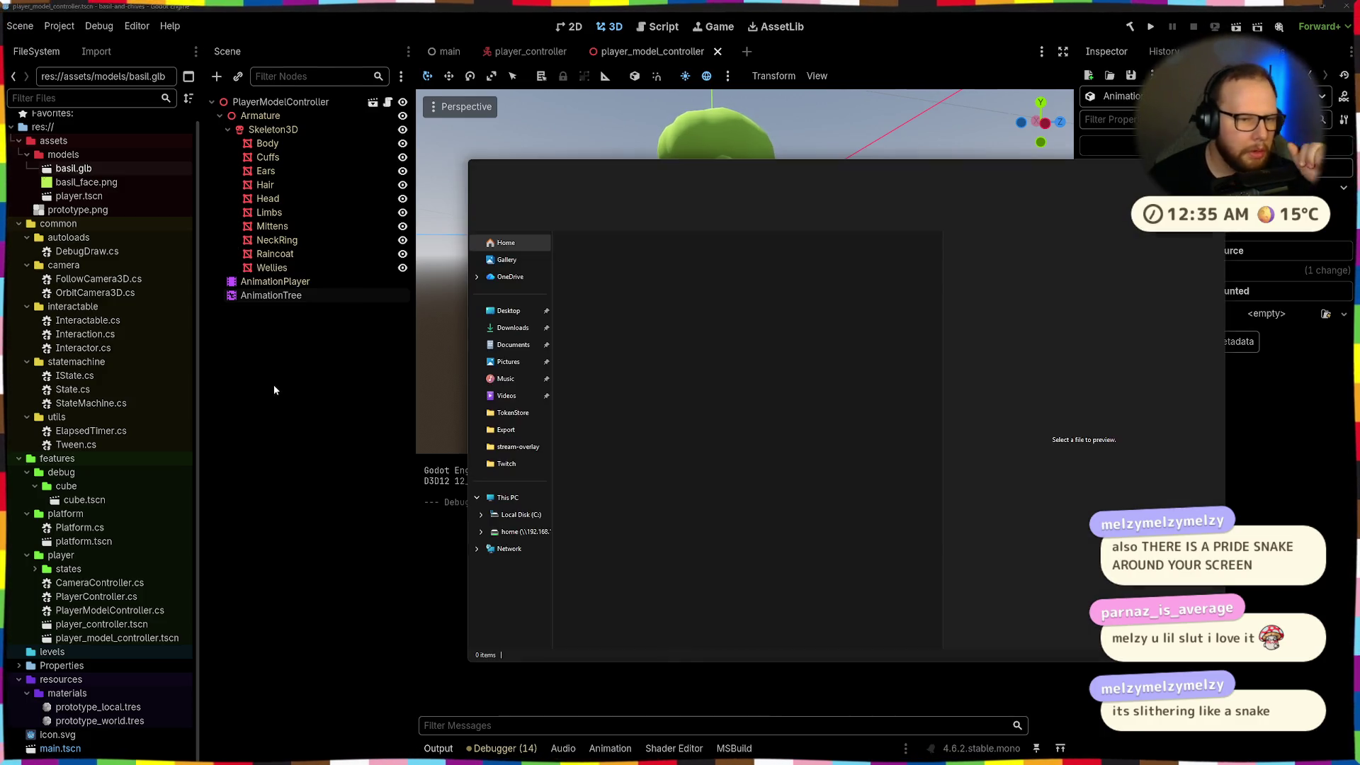
{"action": "left_click", "coordinate": [512, 327]}
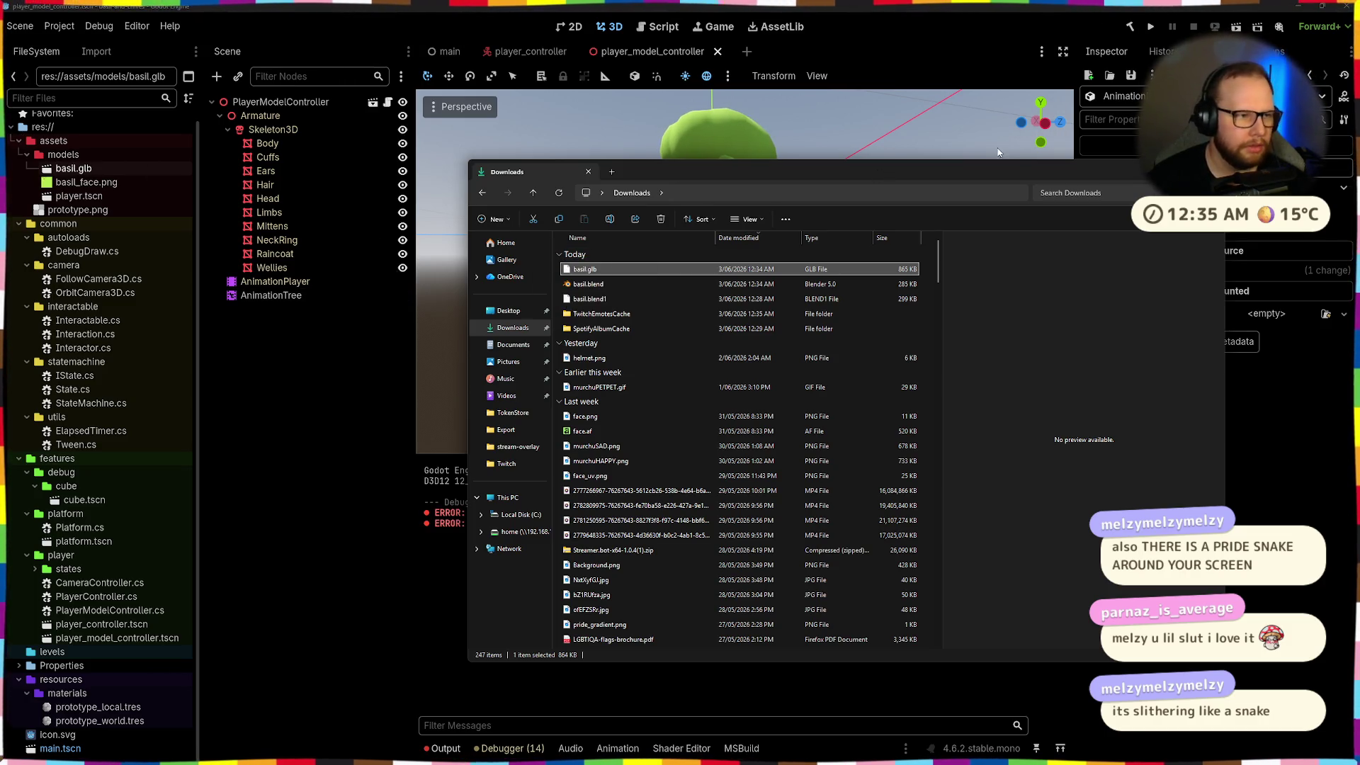
{"action": "key", "text": "alt+Tab"}
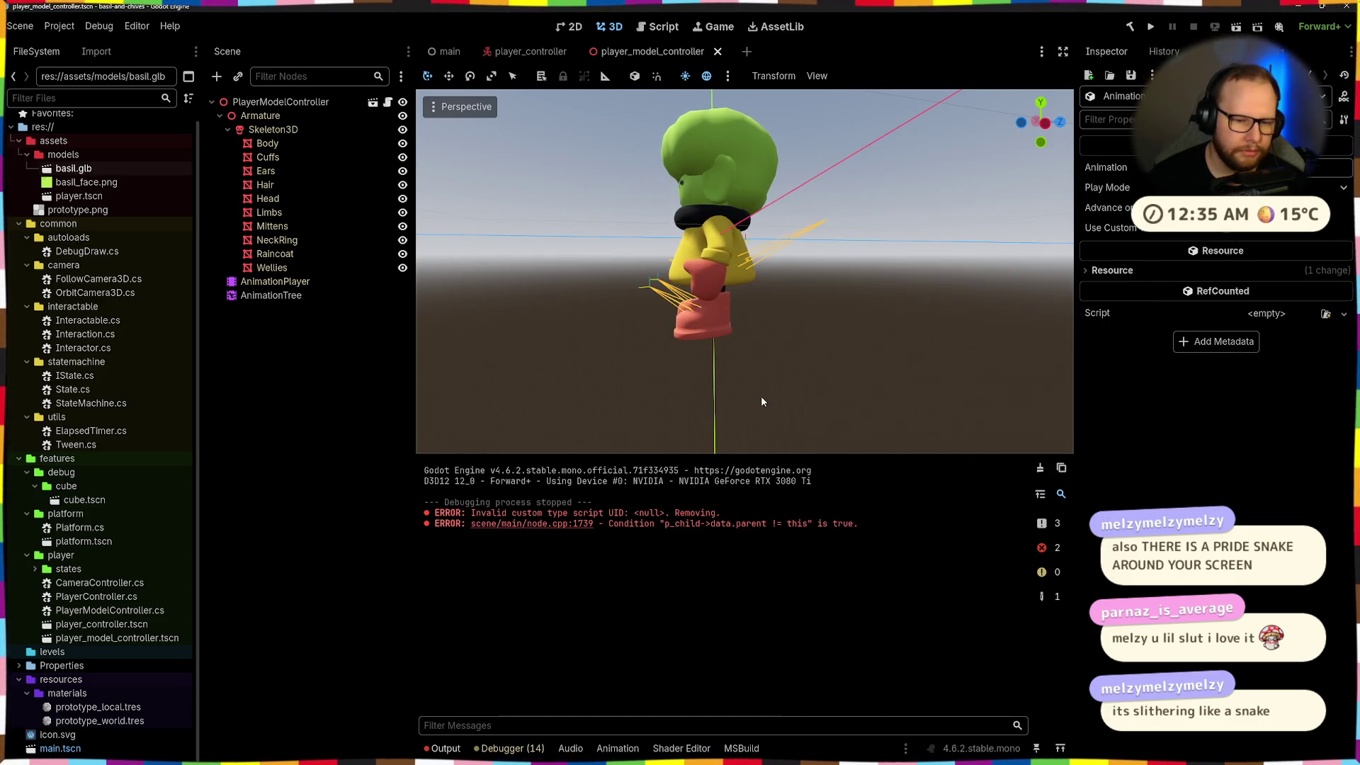
{"action": "left_click", "coordinate": [1041, 471]}
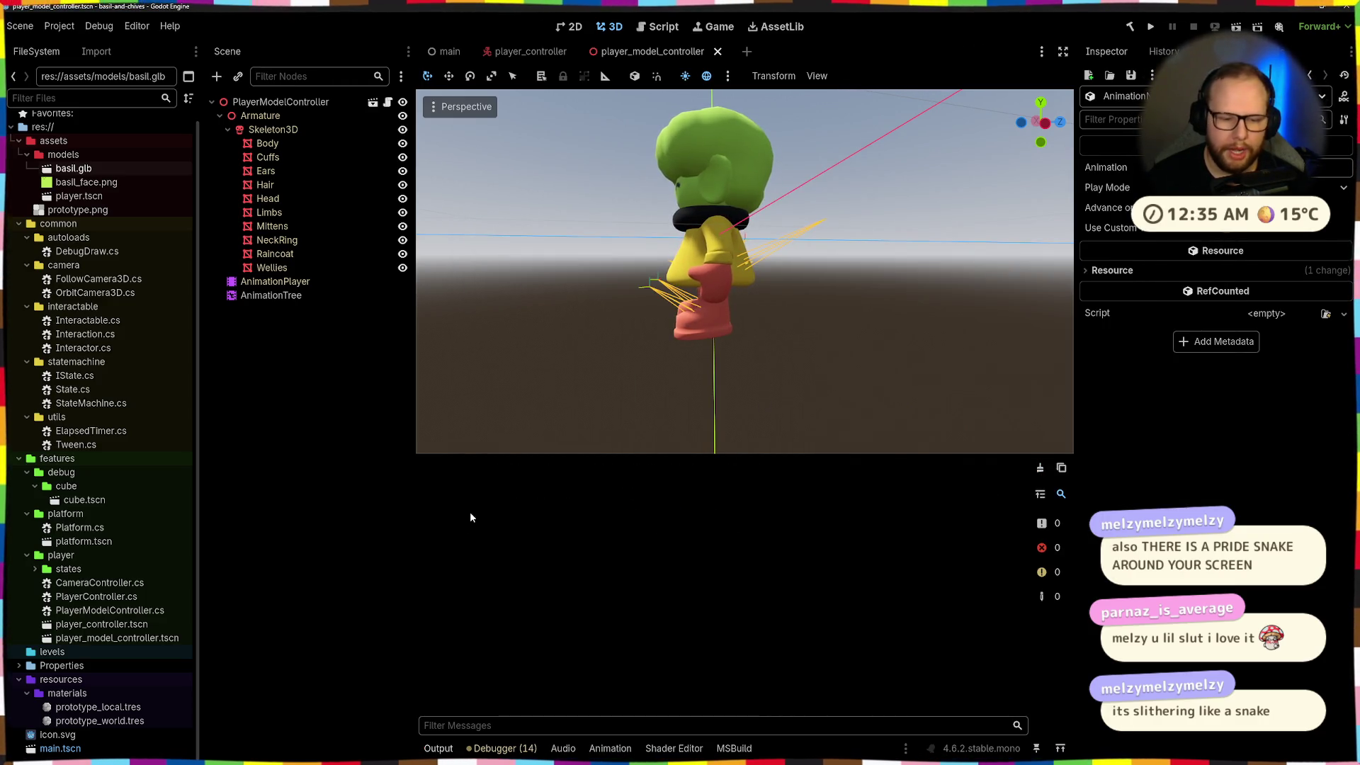
Preview the 'run' animation on the character through the AnimationTree
{"action": "left_click", "coordinate": [272, 296]}
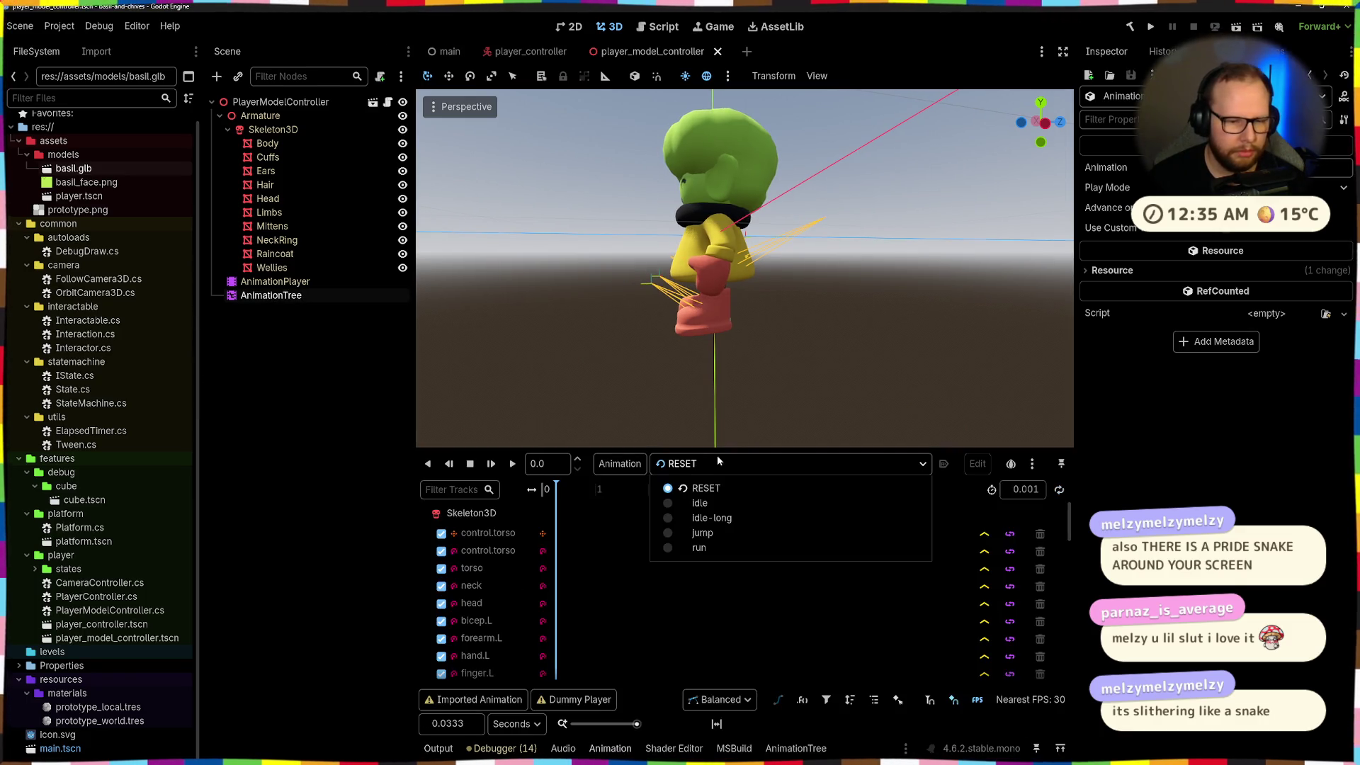
{"action": "left_click", "coordinate": [684, 549]}
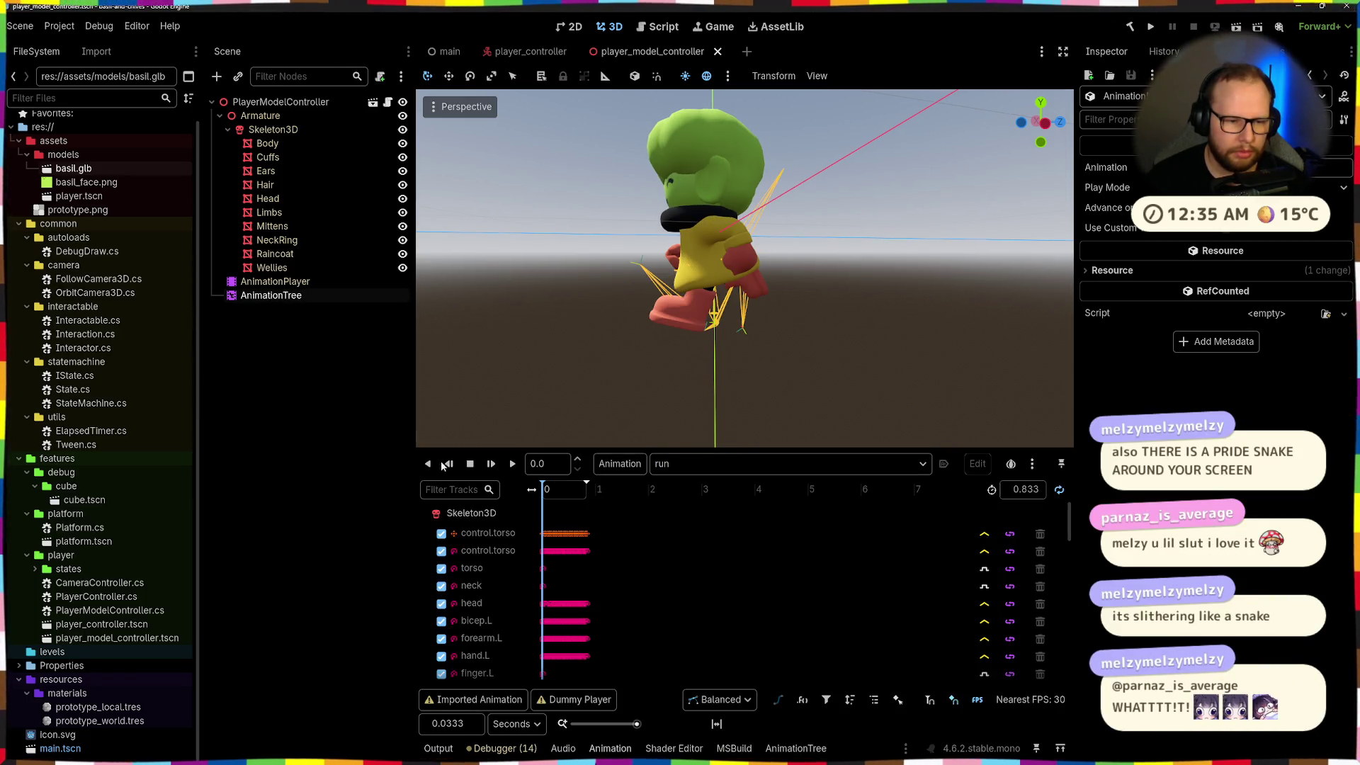
{"action": "left_click", "coordinate": [513, 464]}
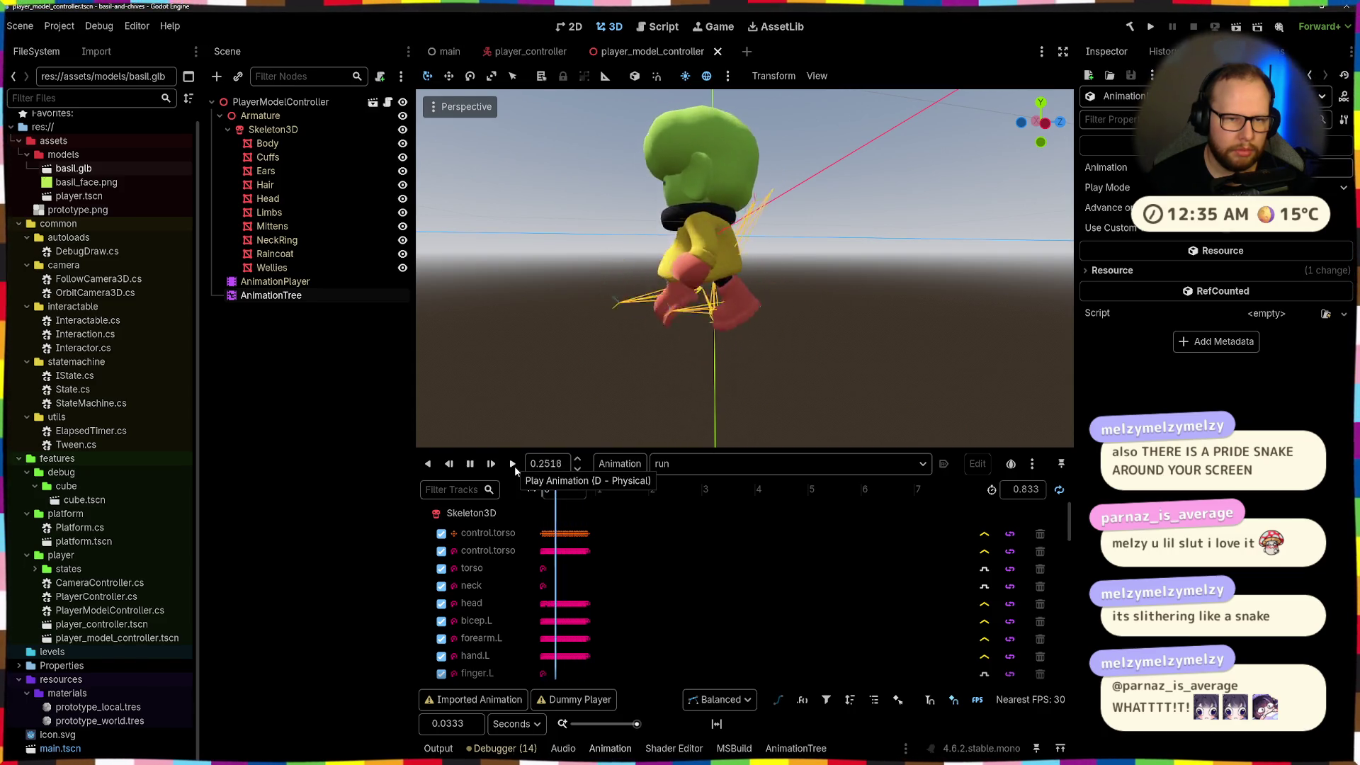
{"action": "left_click", "coordinate": [1152, 27]}
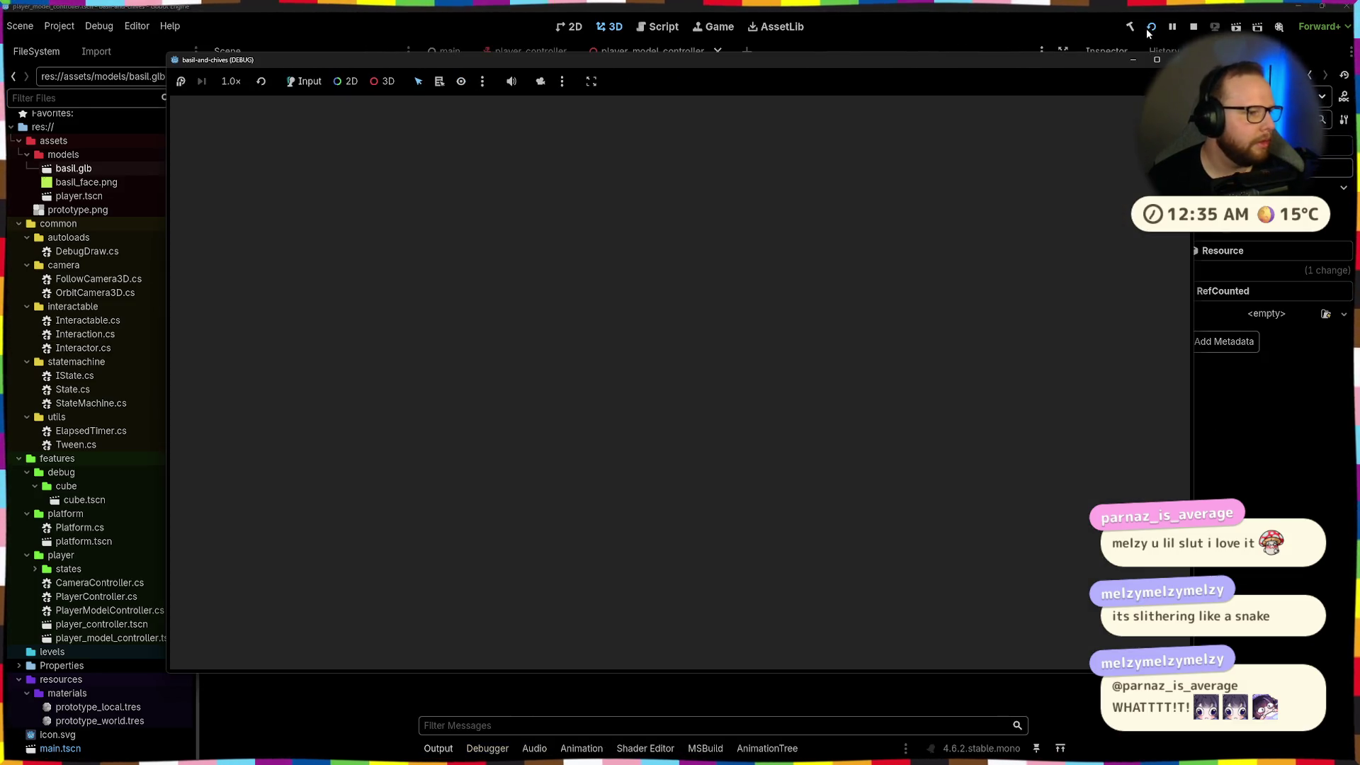
Walk the character left and right, sprint with Shift, then stop the game with F8
{"action": "key", "text": "a"}
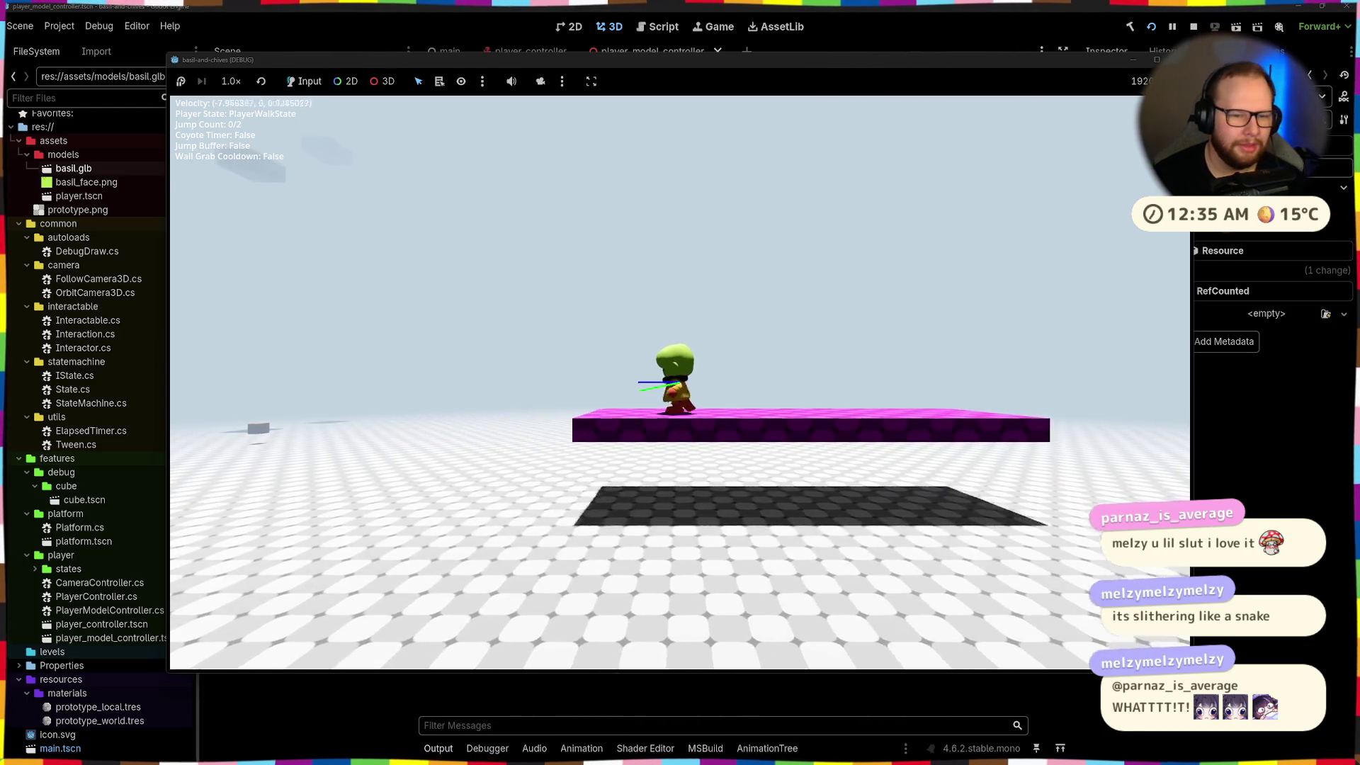
{"action": "key", "text": "d"}
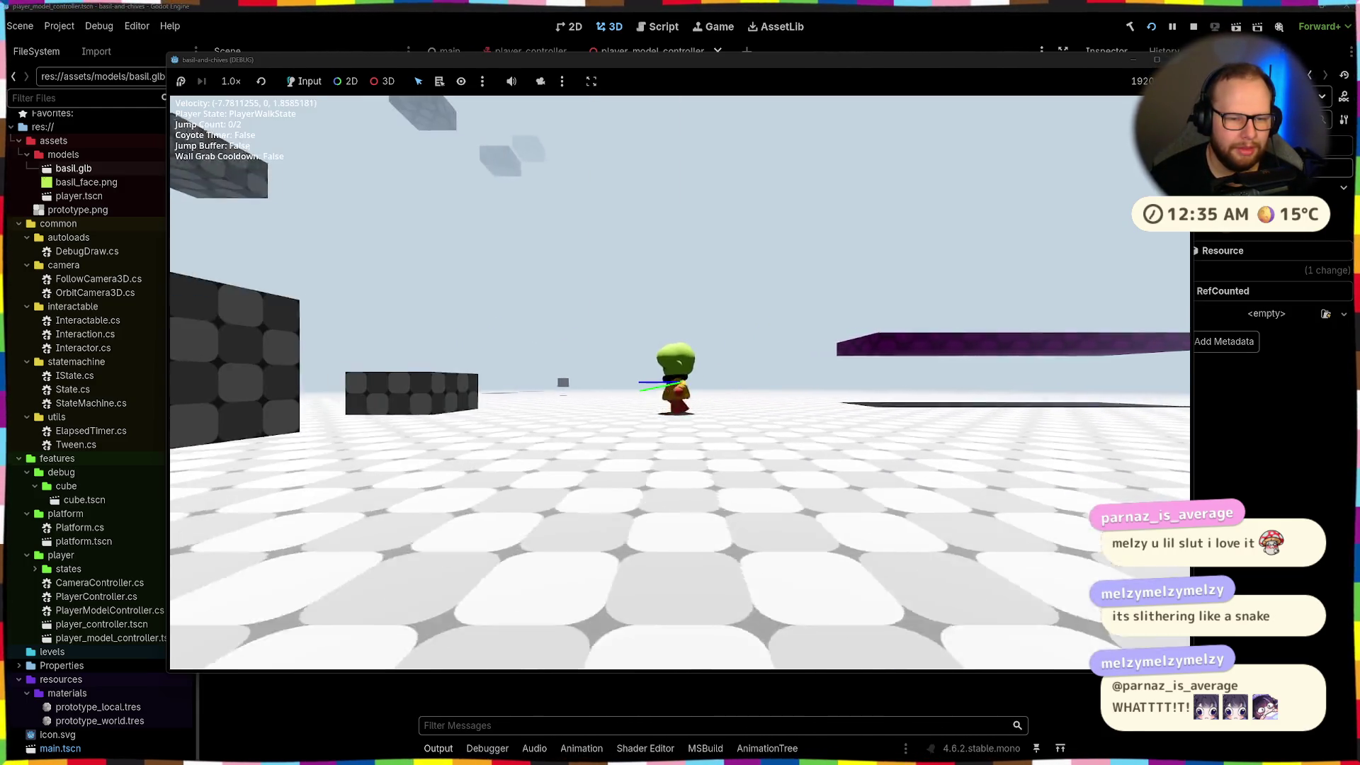
{"action": "key", "text": "shift"}
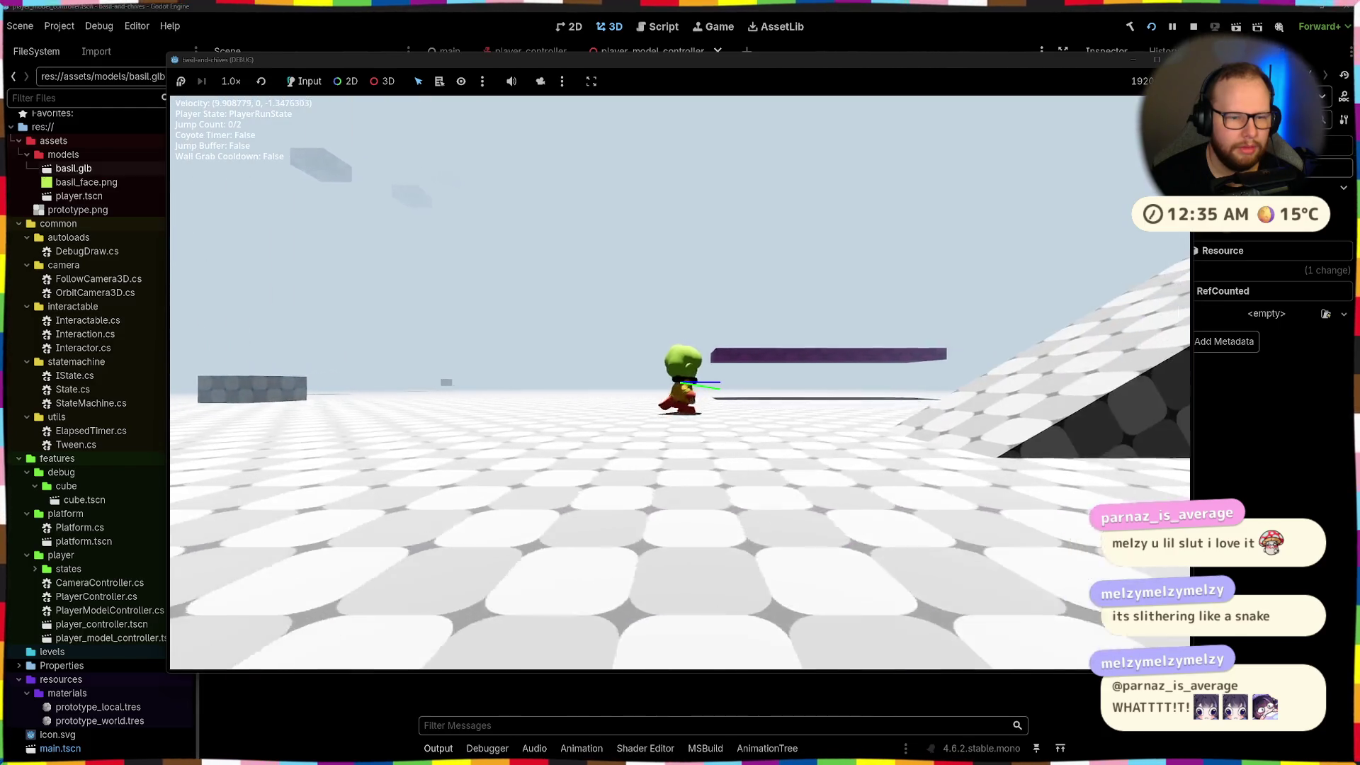
{"action": "key", "text": "a"}
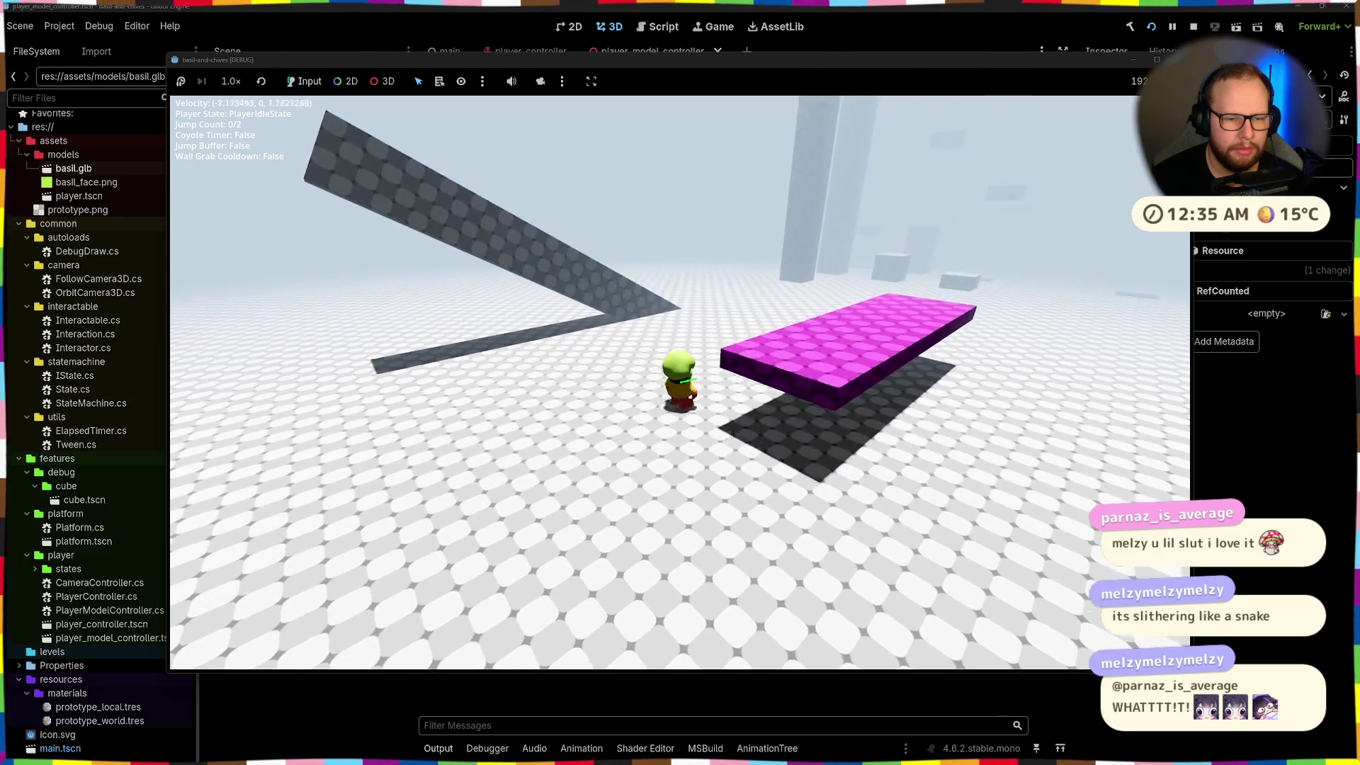
{"action": "key", "text": "shift"}
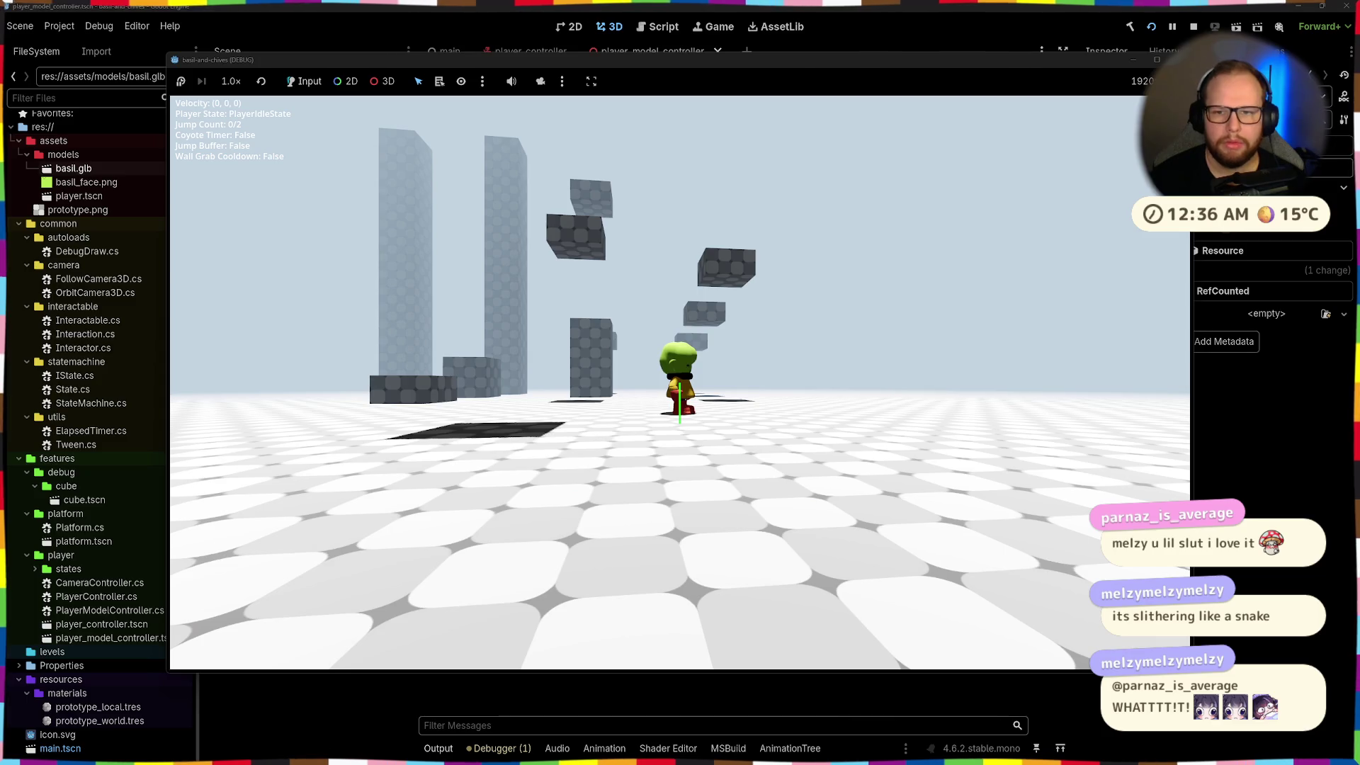
{"action": "key", "text": "F8"}
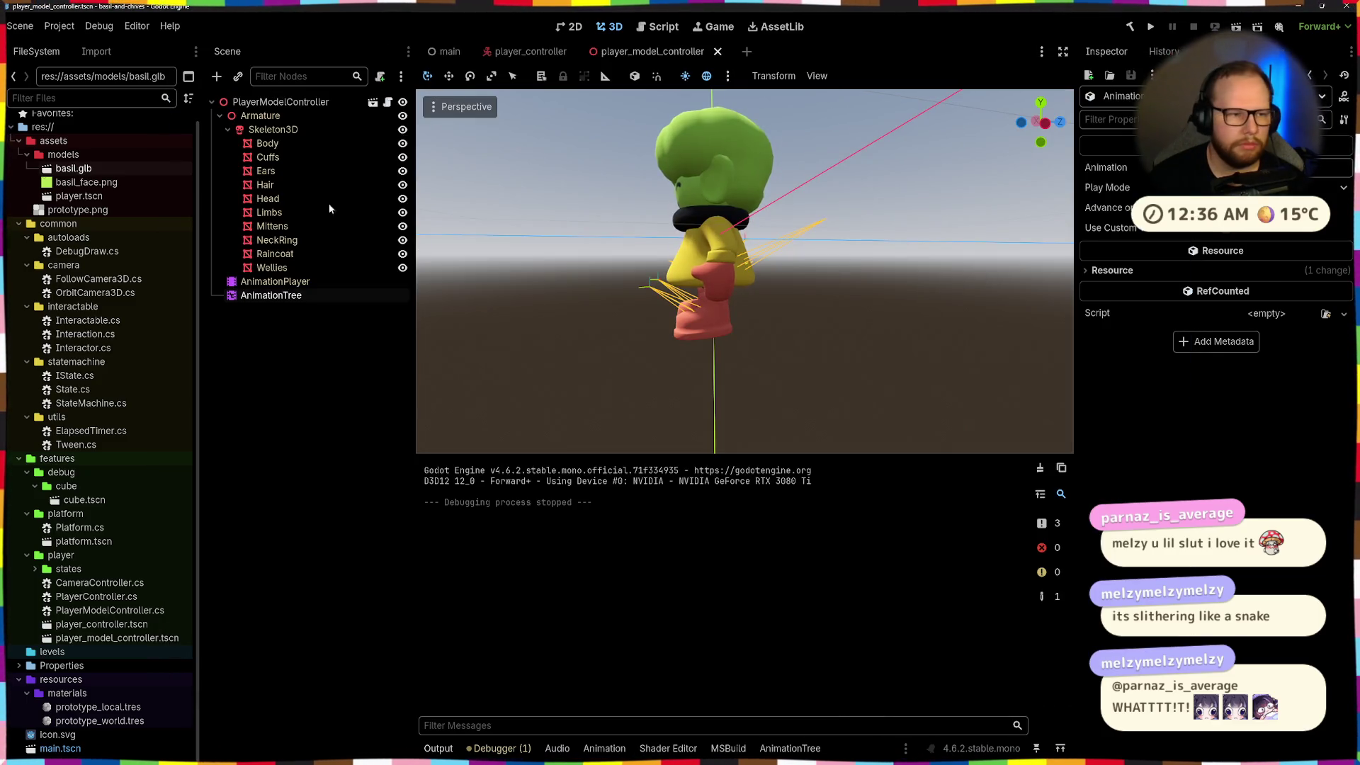
Inspect the AnimationTree Transition node's idle, movement and jump inputs, then relaunch the game
{"action": "left_click", "coordinate": [291, 299]}
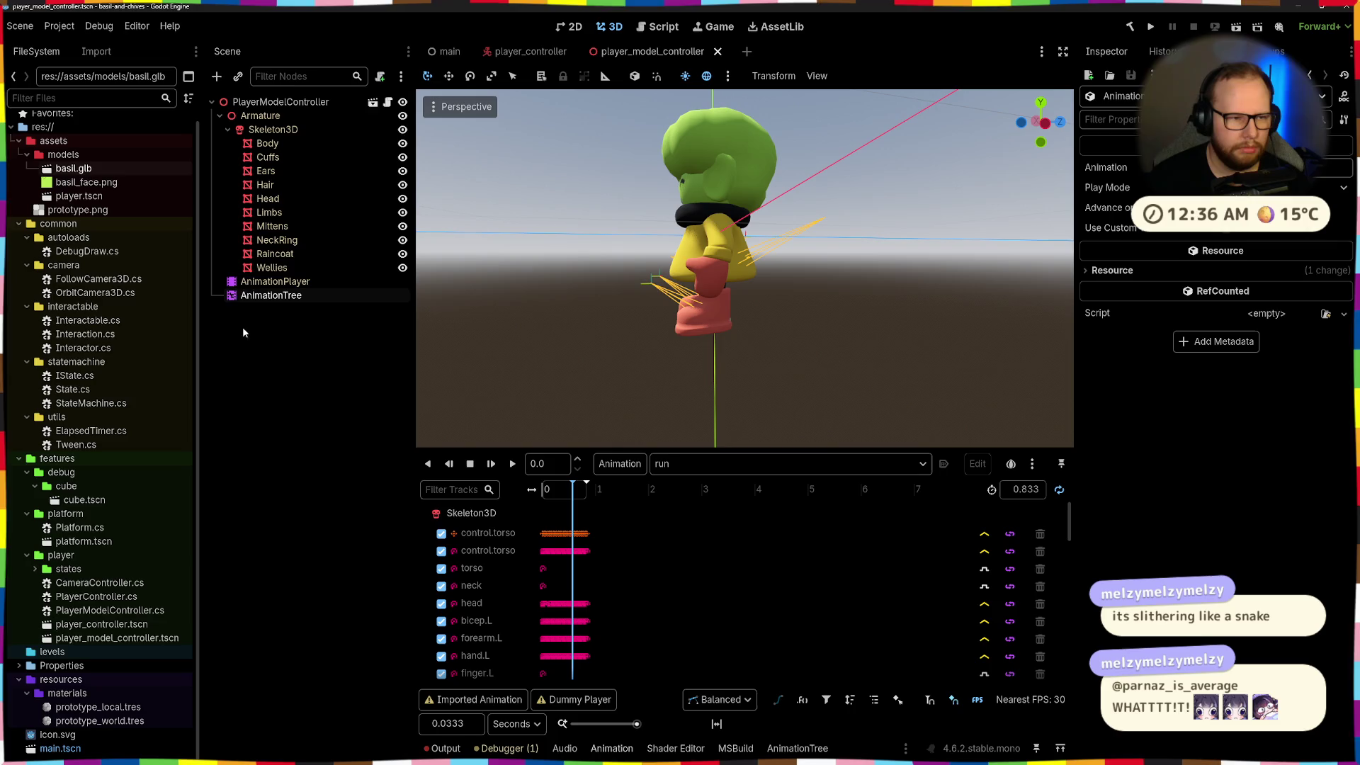
{"action": "left_click", "coordinate": [814, 748]}
{"action": "left_click", "coordinate": [882, 460]}
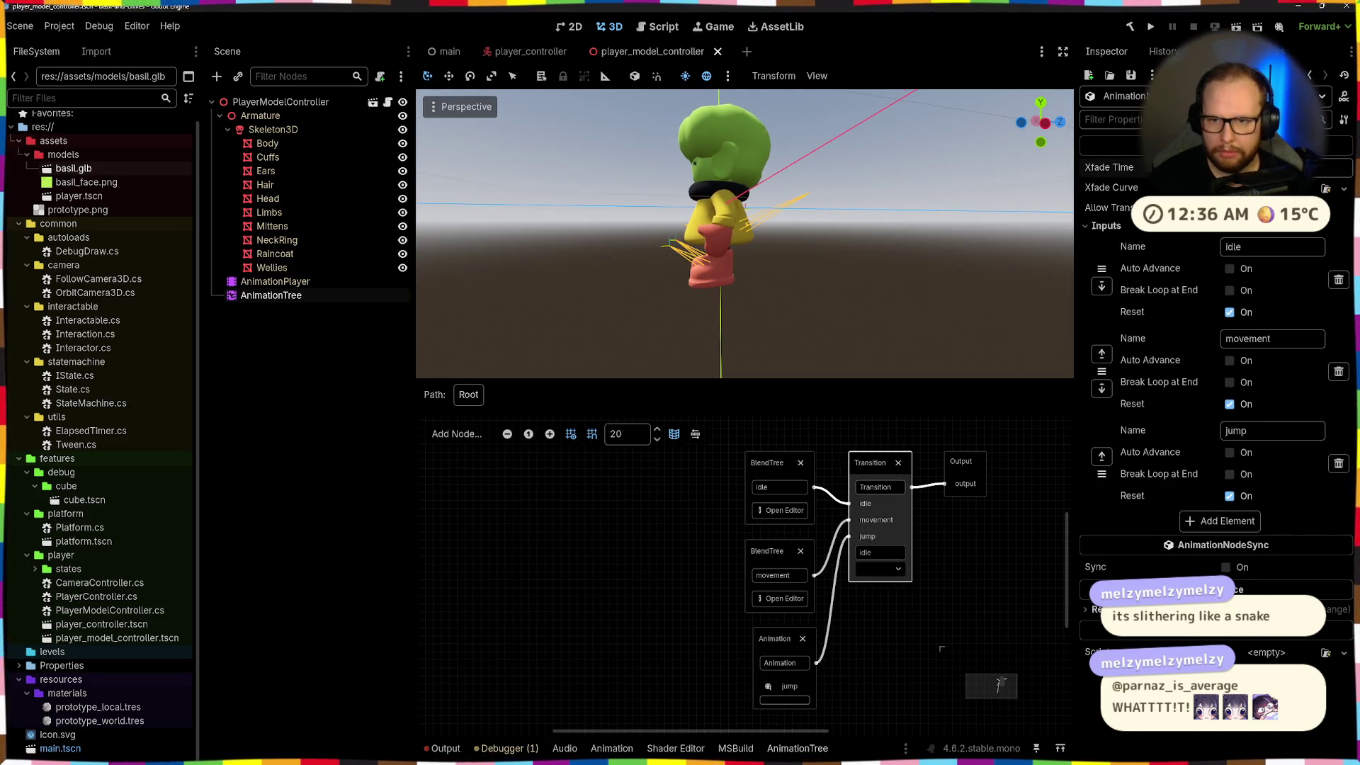
{"action": "left_click", "coordinate": [1157, 28]}
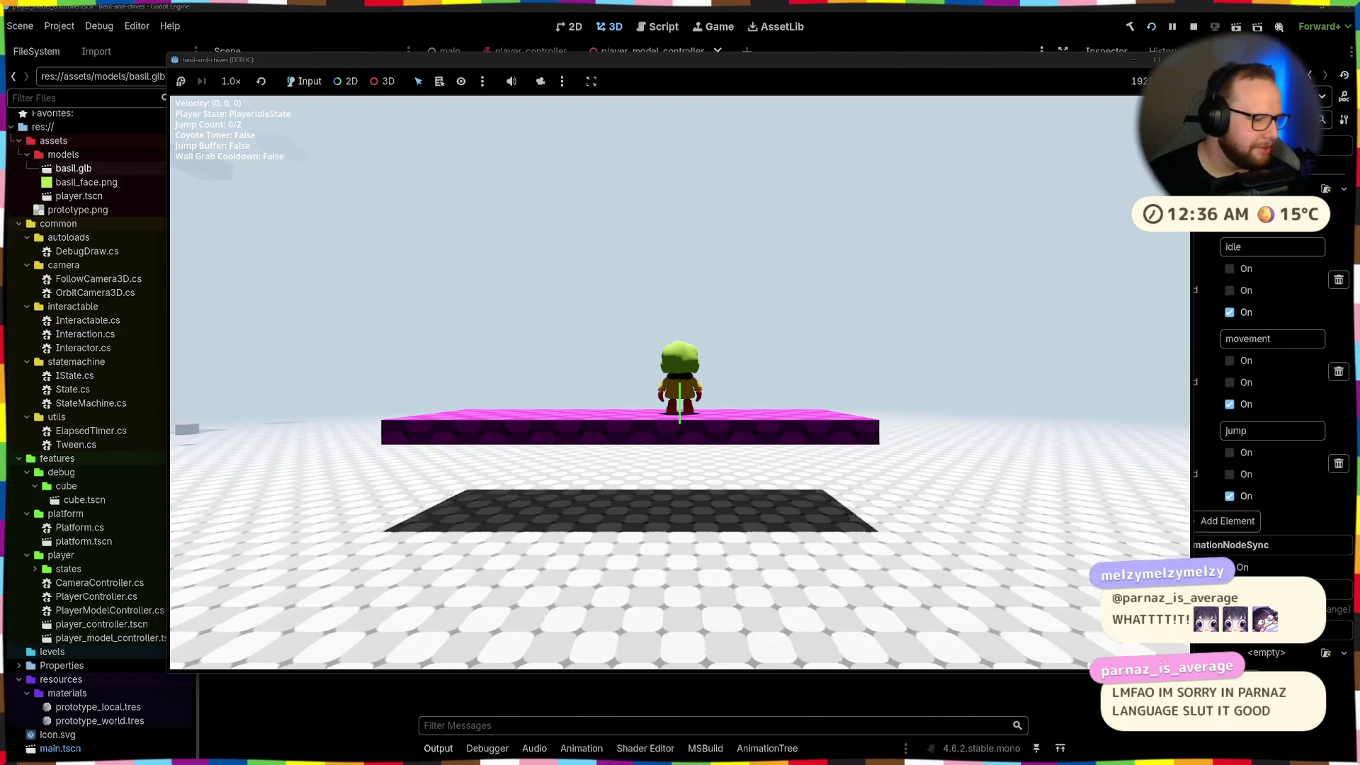
Walk left to the dark blocks, jump onto the ledge, and double-jump up the pillars
{"action": "key", "text": "a"}
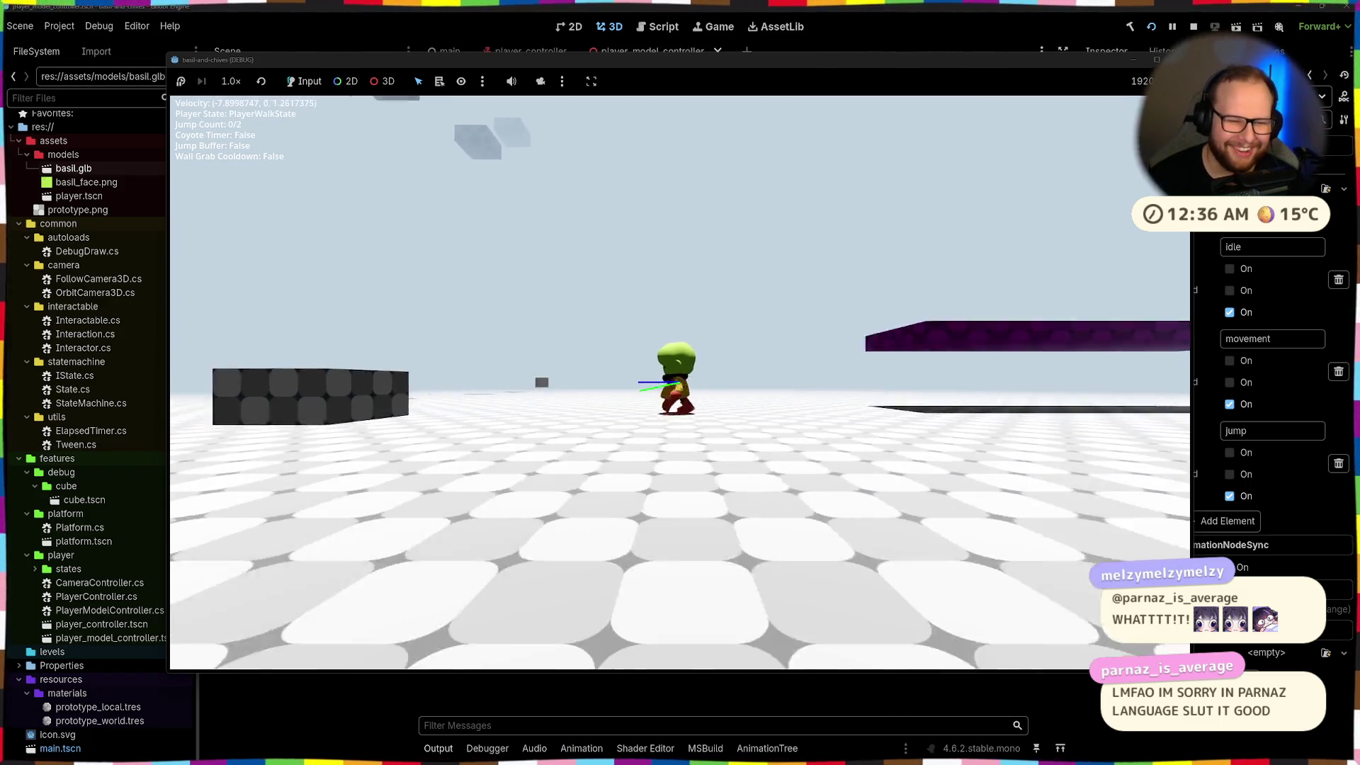
{"action": "key", "text": "w"}
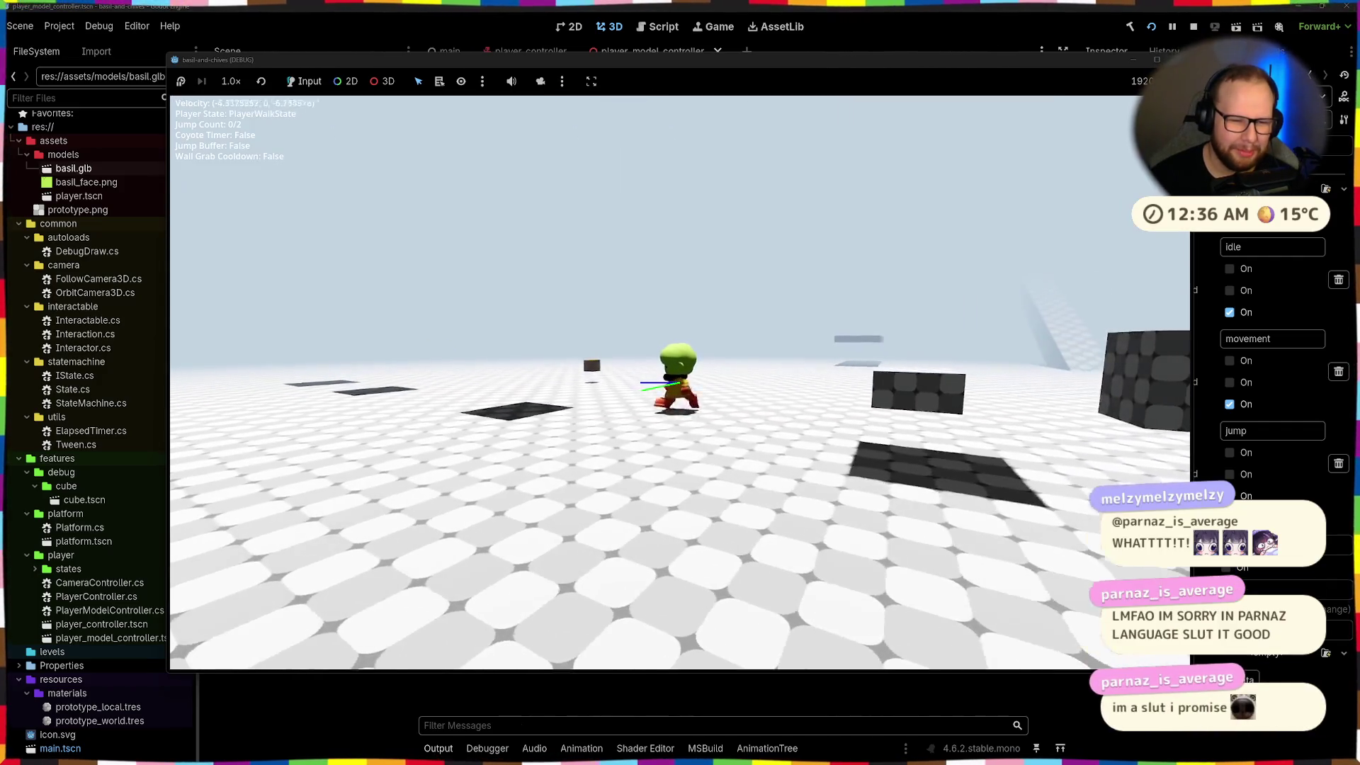
{"action": "key", "text": "a"}
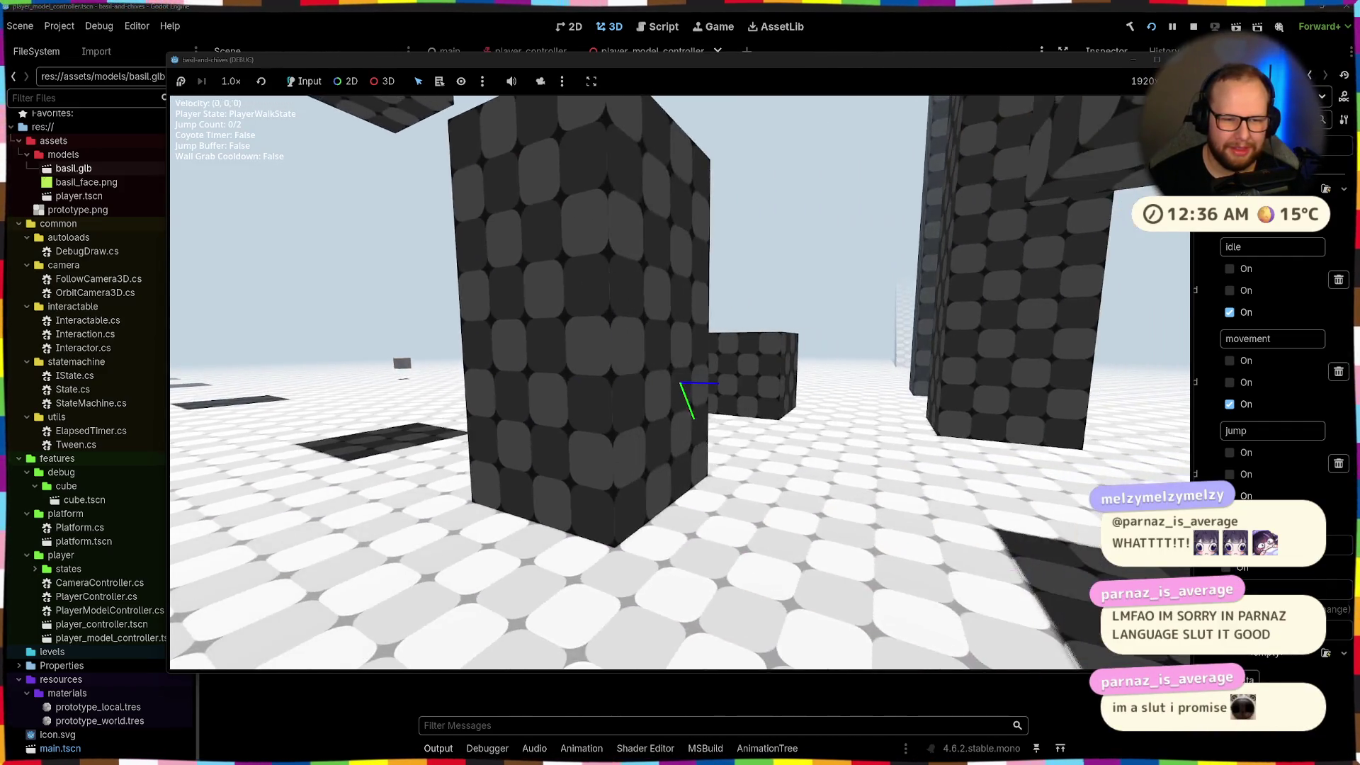
{"action": "key", "text": "space"}
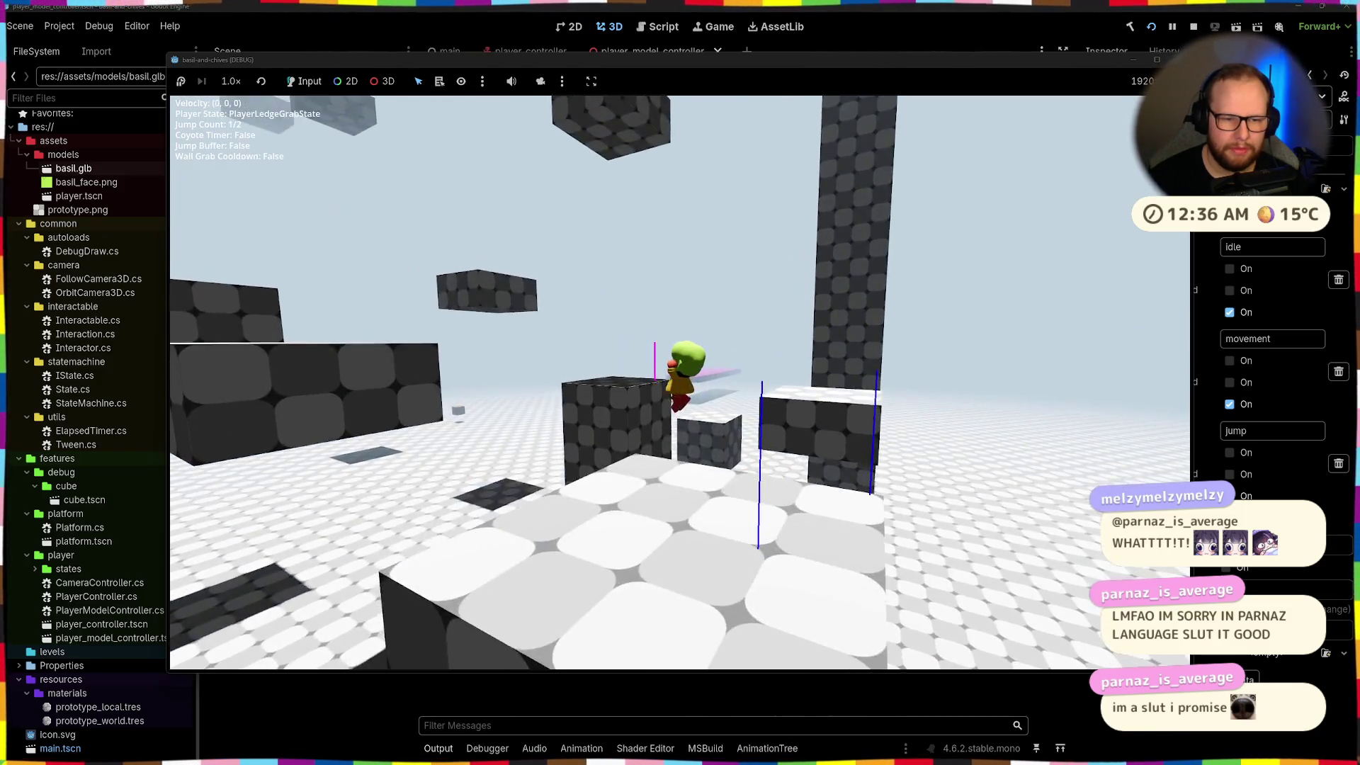
{"action": "key", "text": "space"}
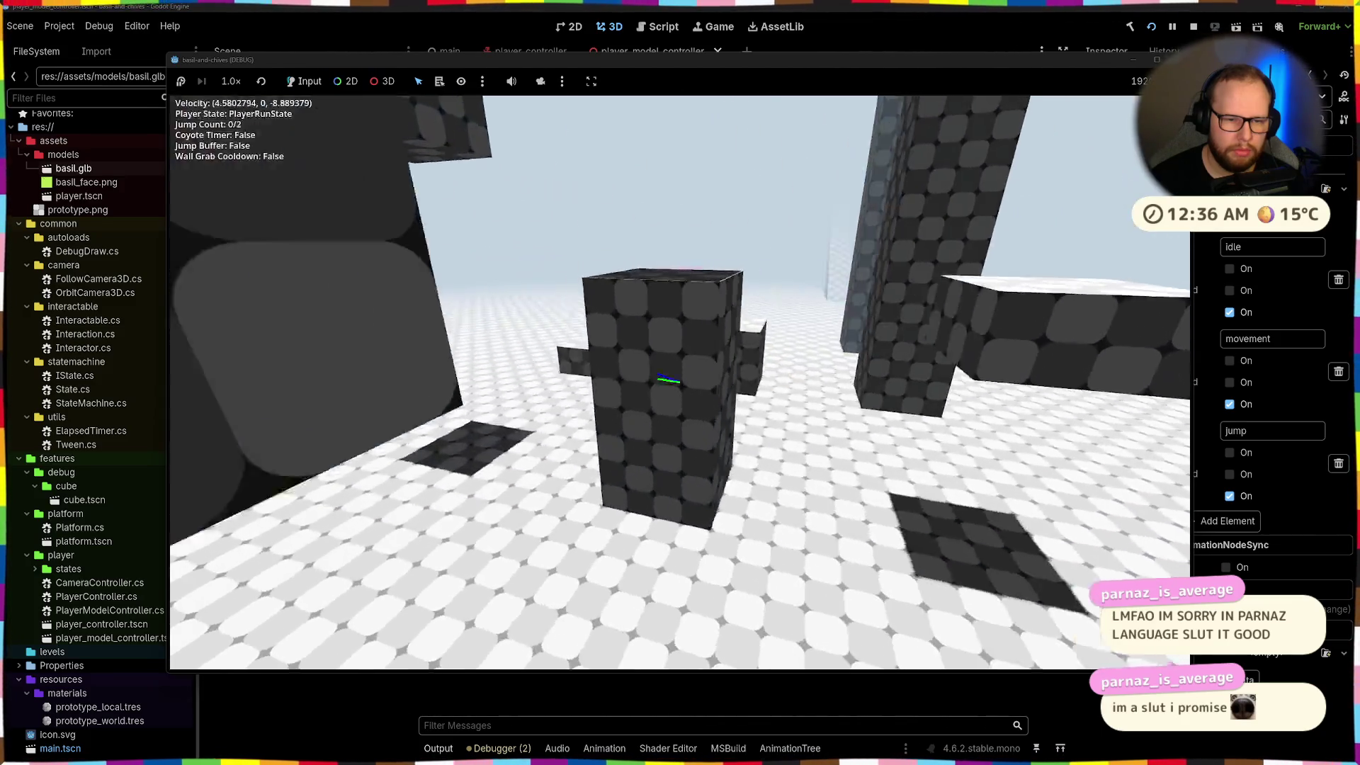
{"action": "key", "text": "space"}
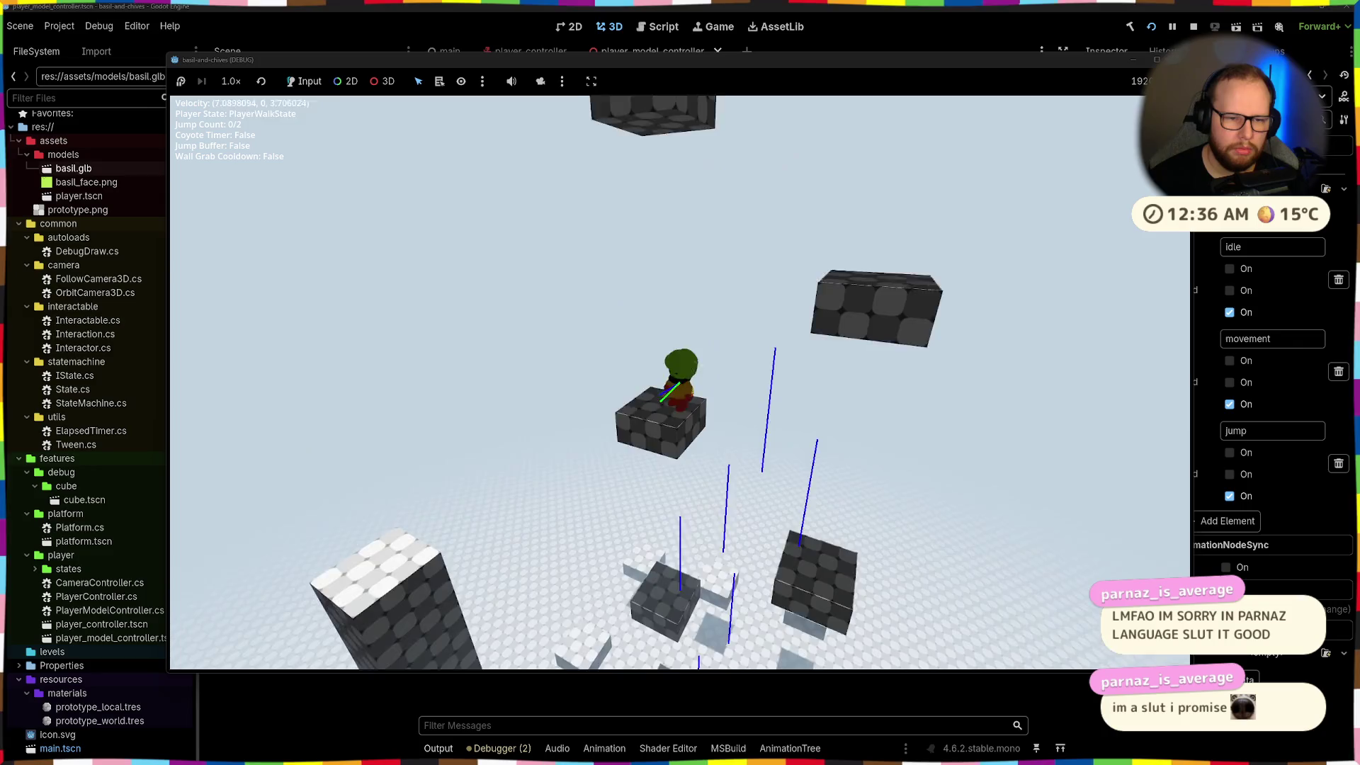
{"action": "key", "text": "space"}
{"action": "key", "text": "space"}
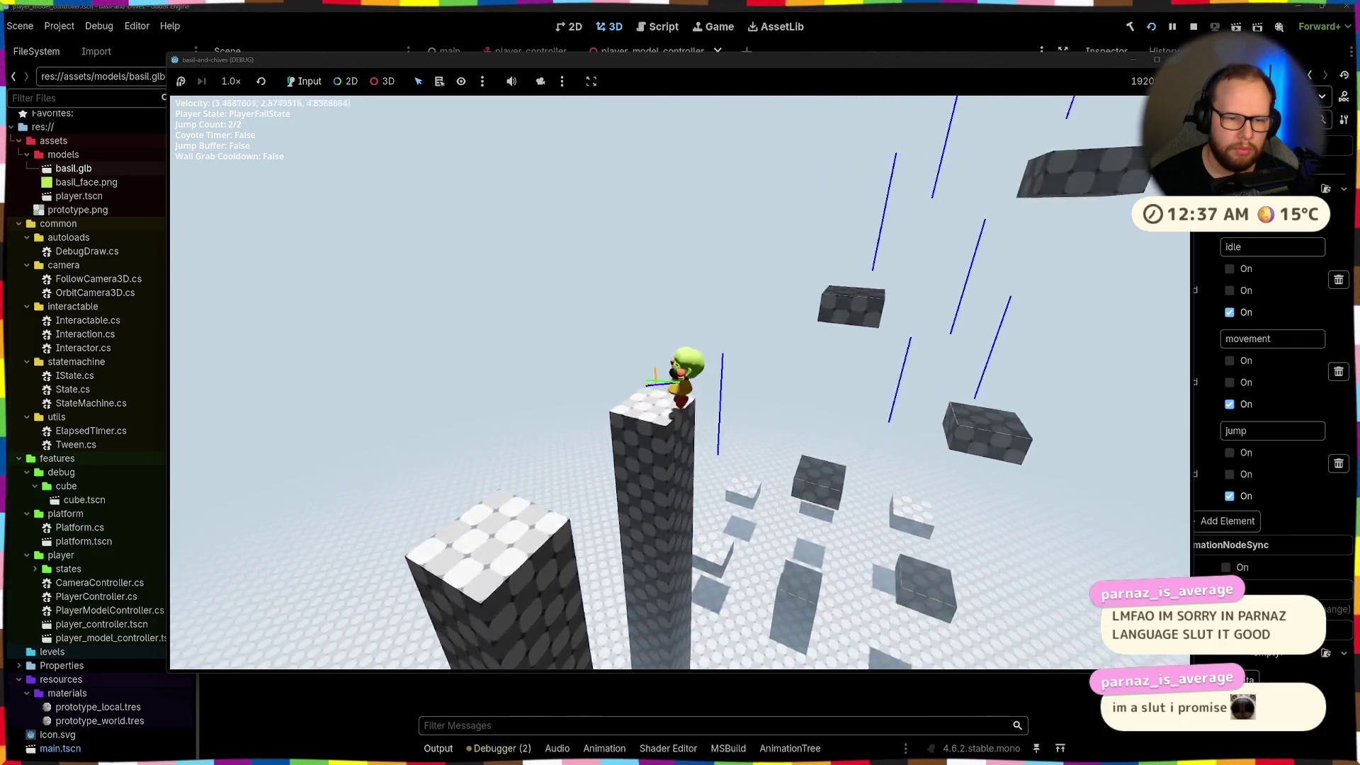
Walk off the tall pillar, then jump and double-jump across the floating blocks
{"action": "key", "text": "w"}
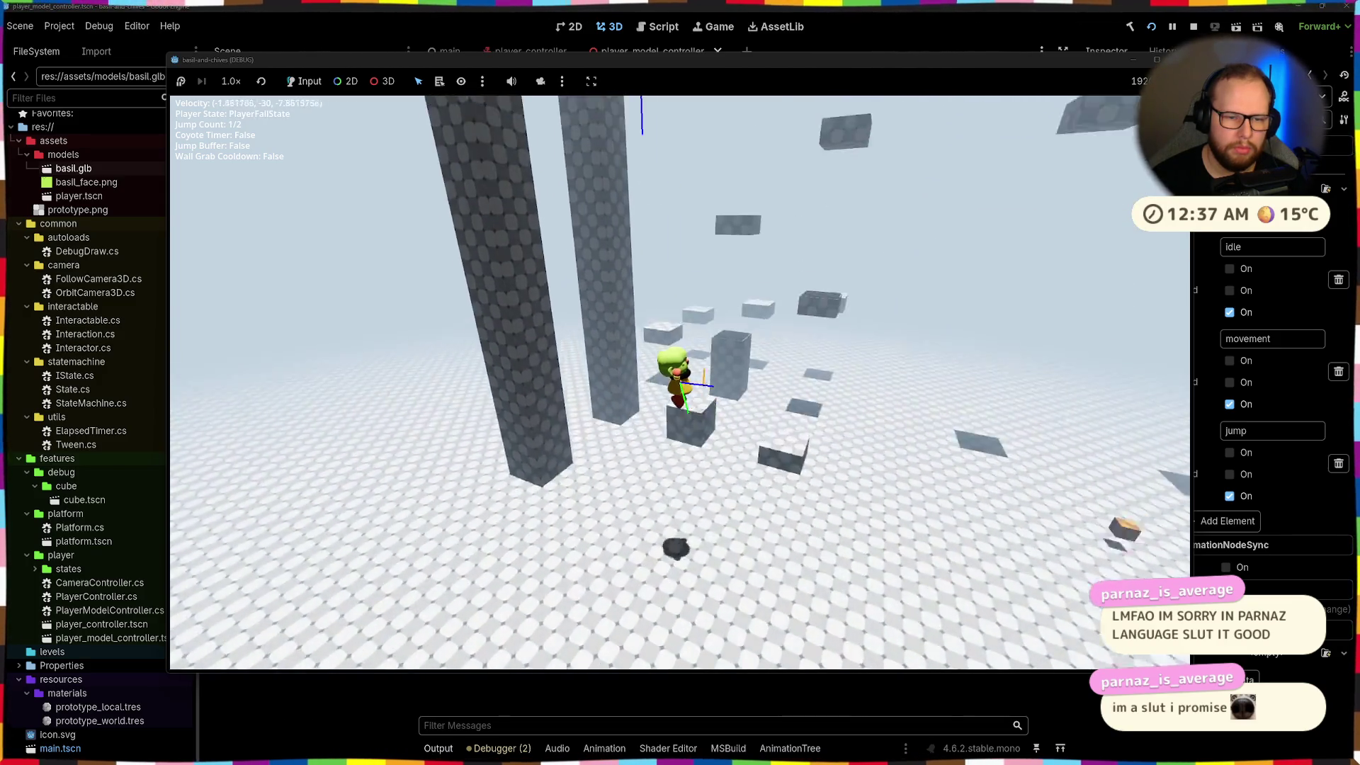
{"action": "key", "text": "w"}
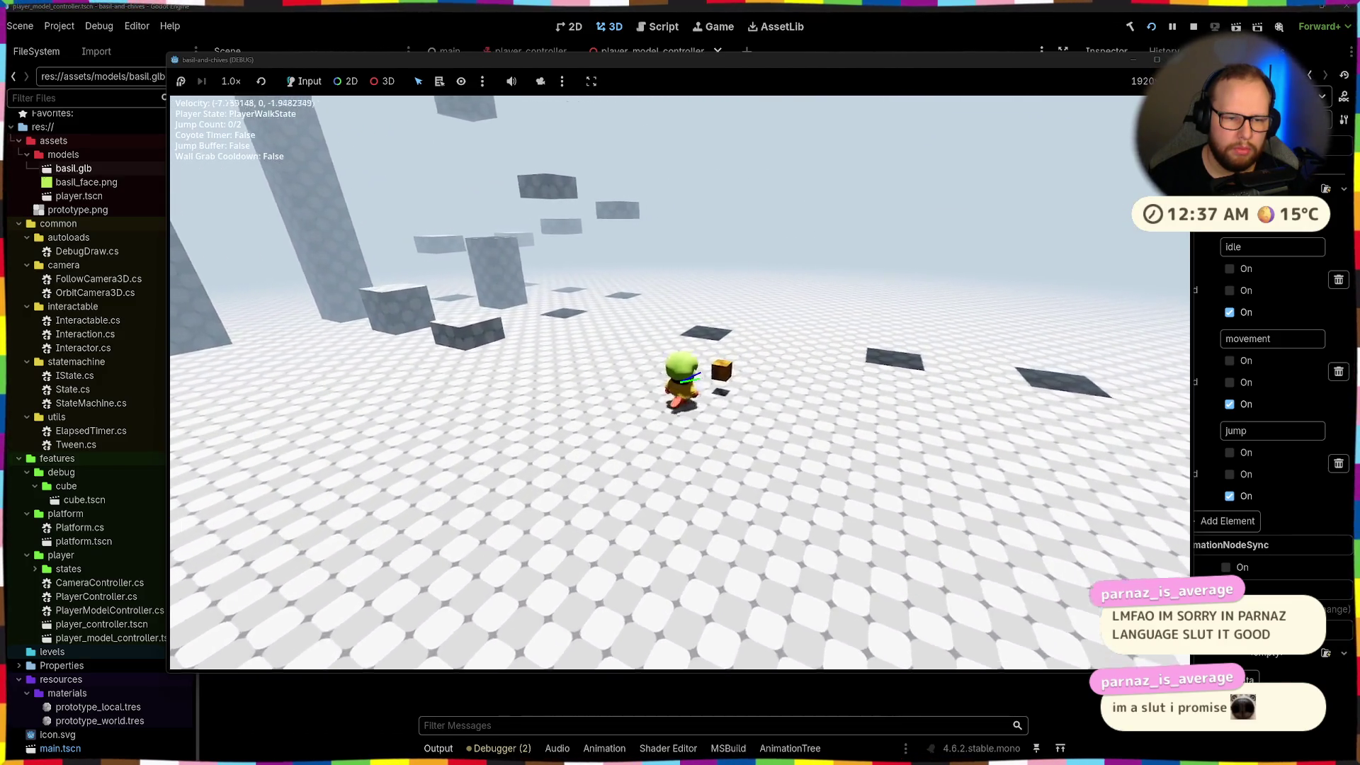
{"action": "key", "text": "space"}
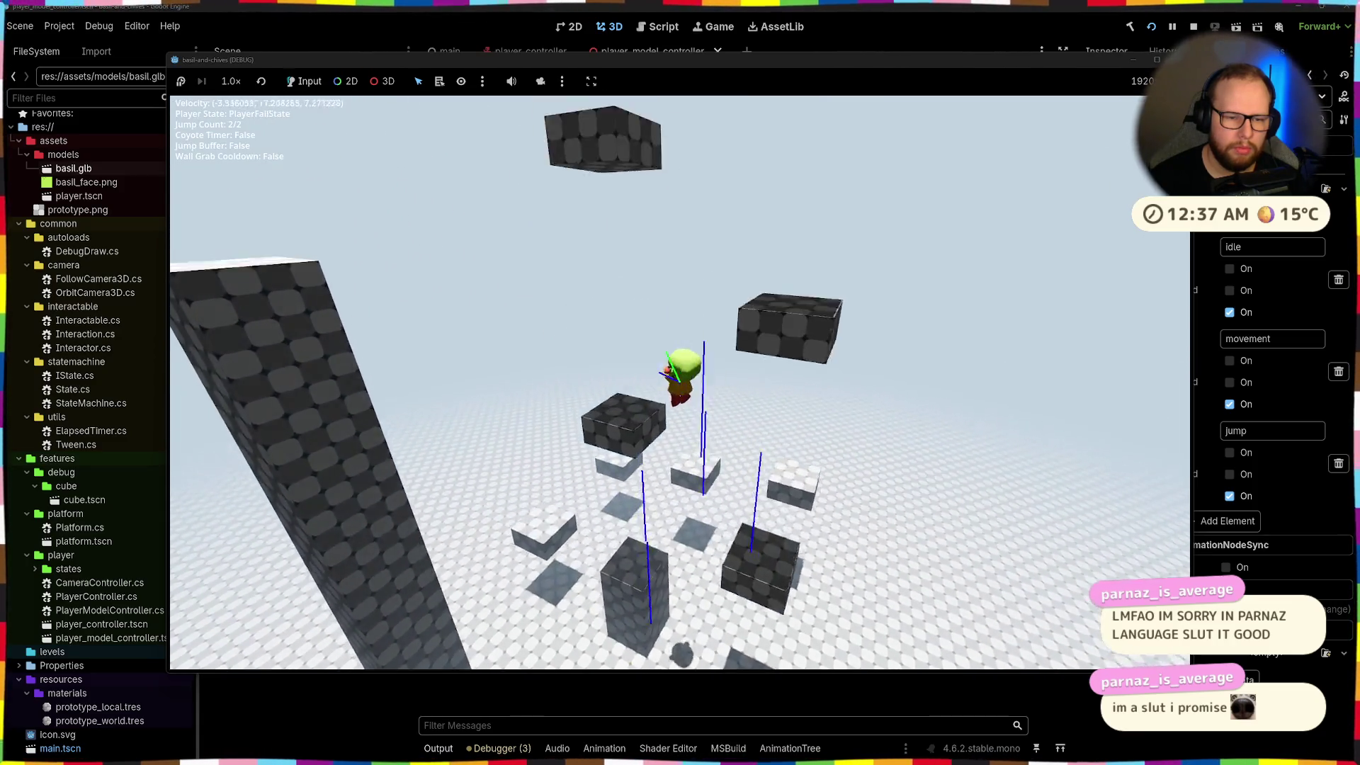
{"action": "key", "text": "space"}
{"action": "key", "text": "space"}
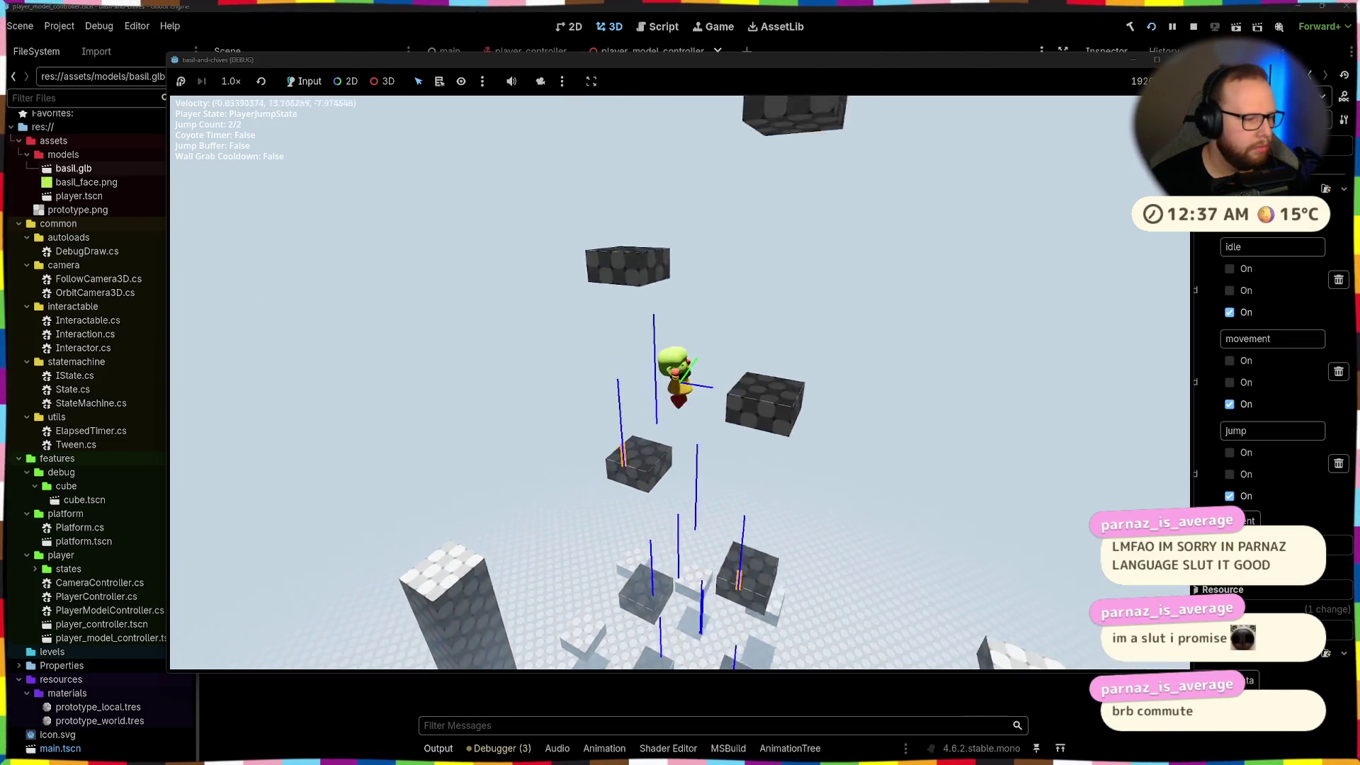
{"action": "key", "text": "space"}
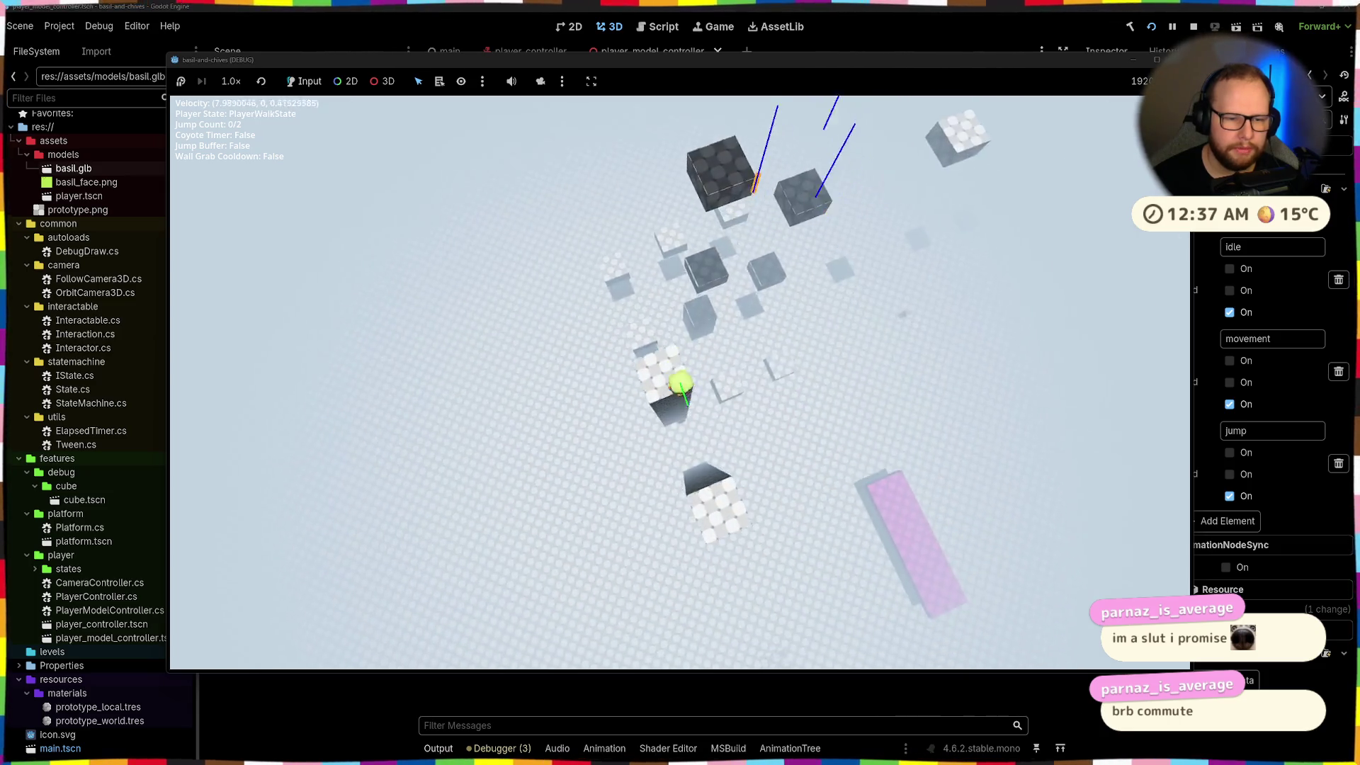
{"action": "key", "text": "space"}
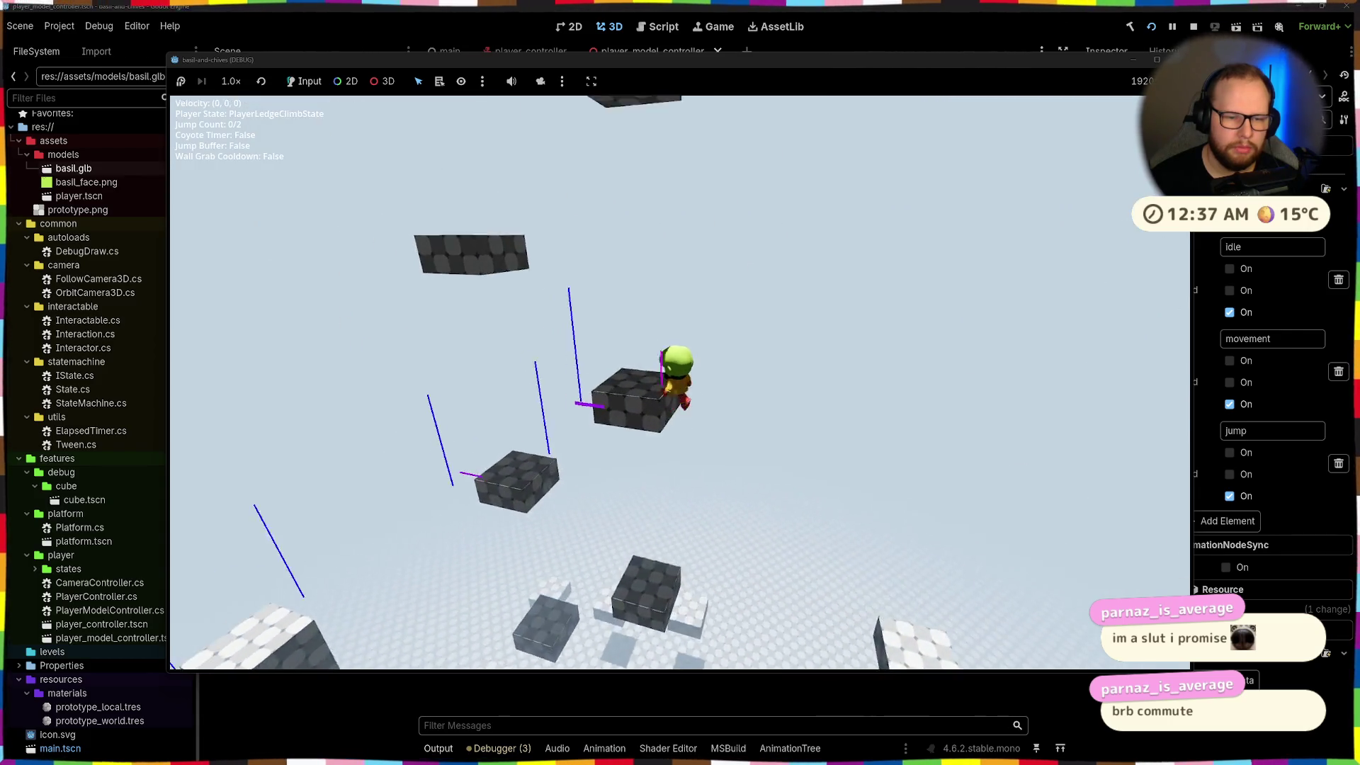
{"action": "key", "text": "space"}
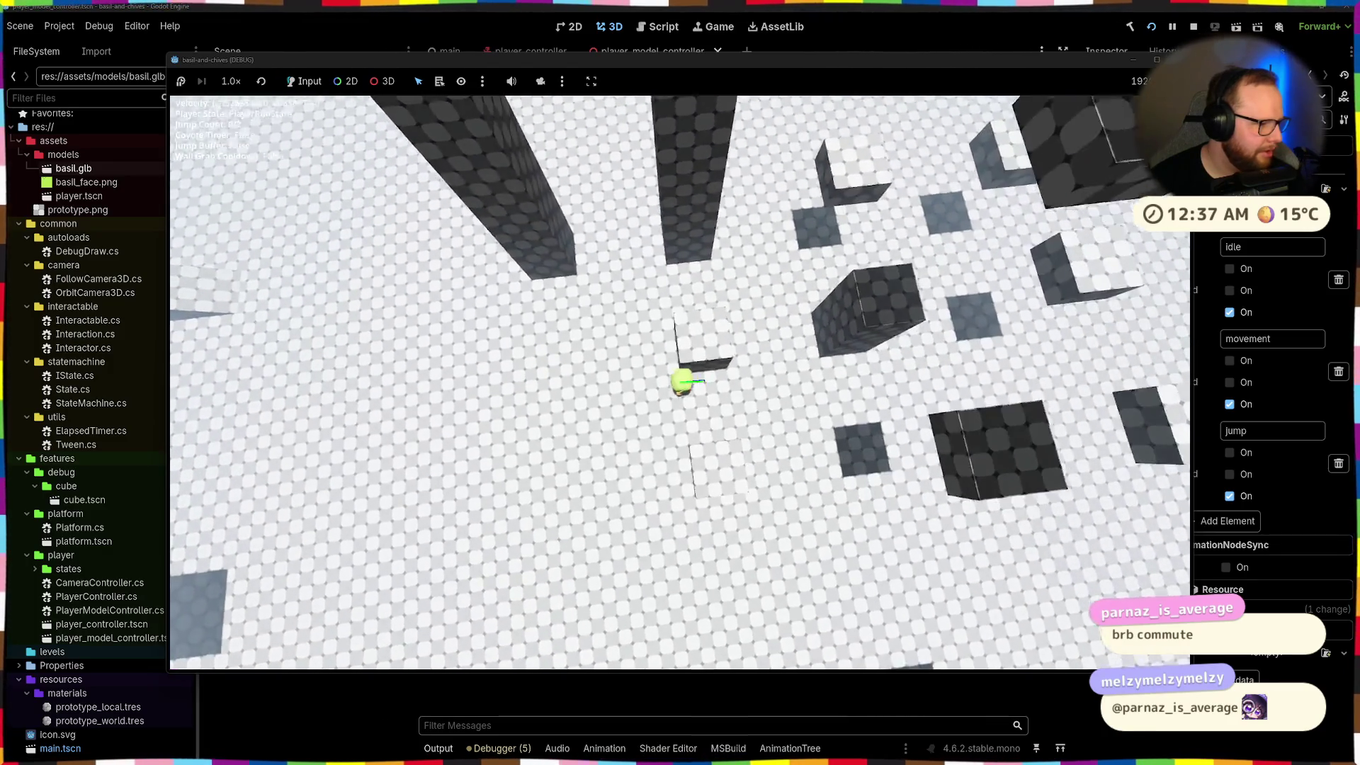
{"action": "key", "text": "space"}
{"action": "key", "text": "space"}
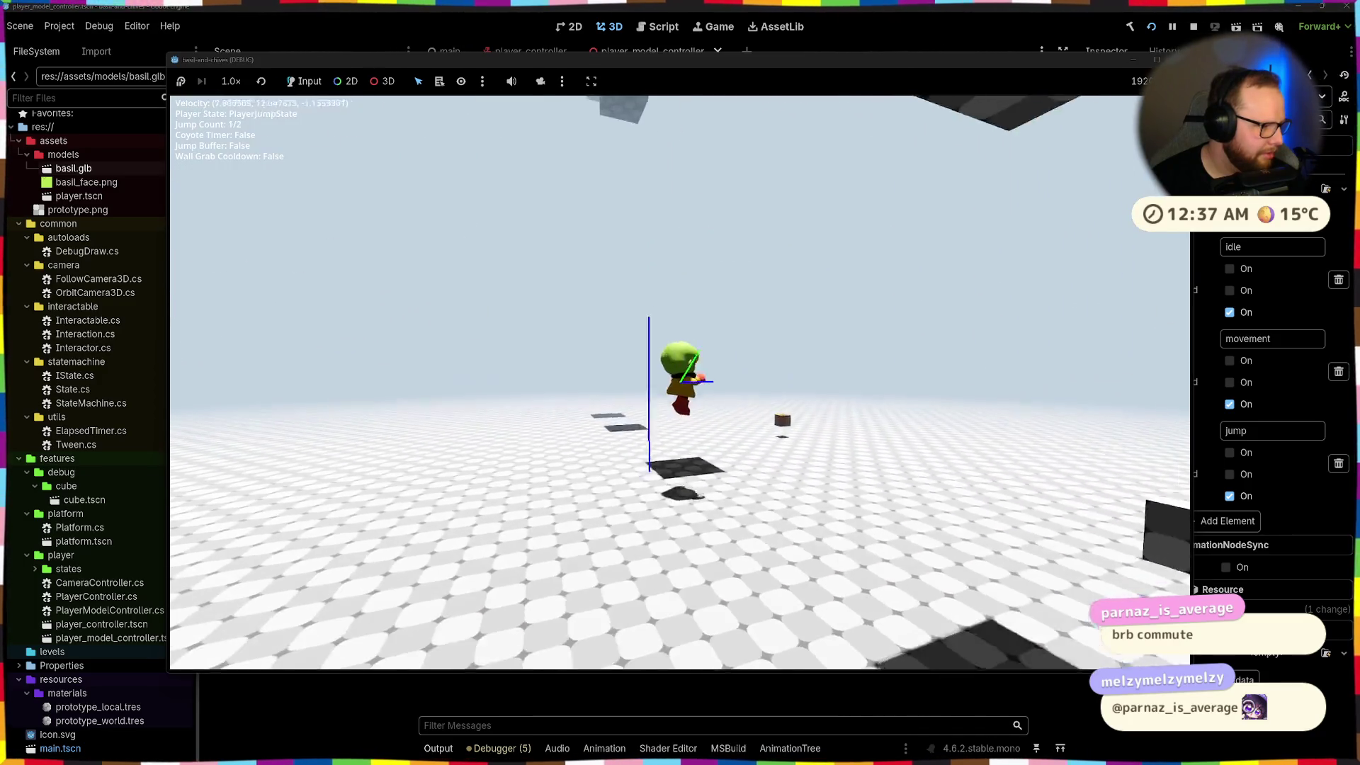
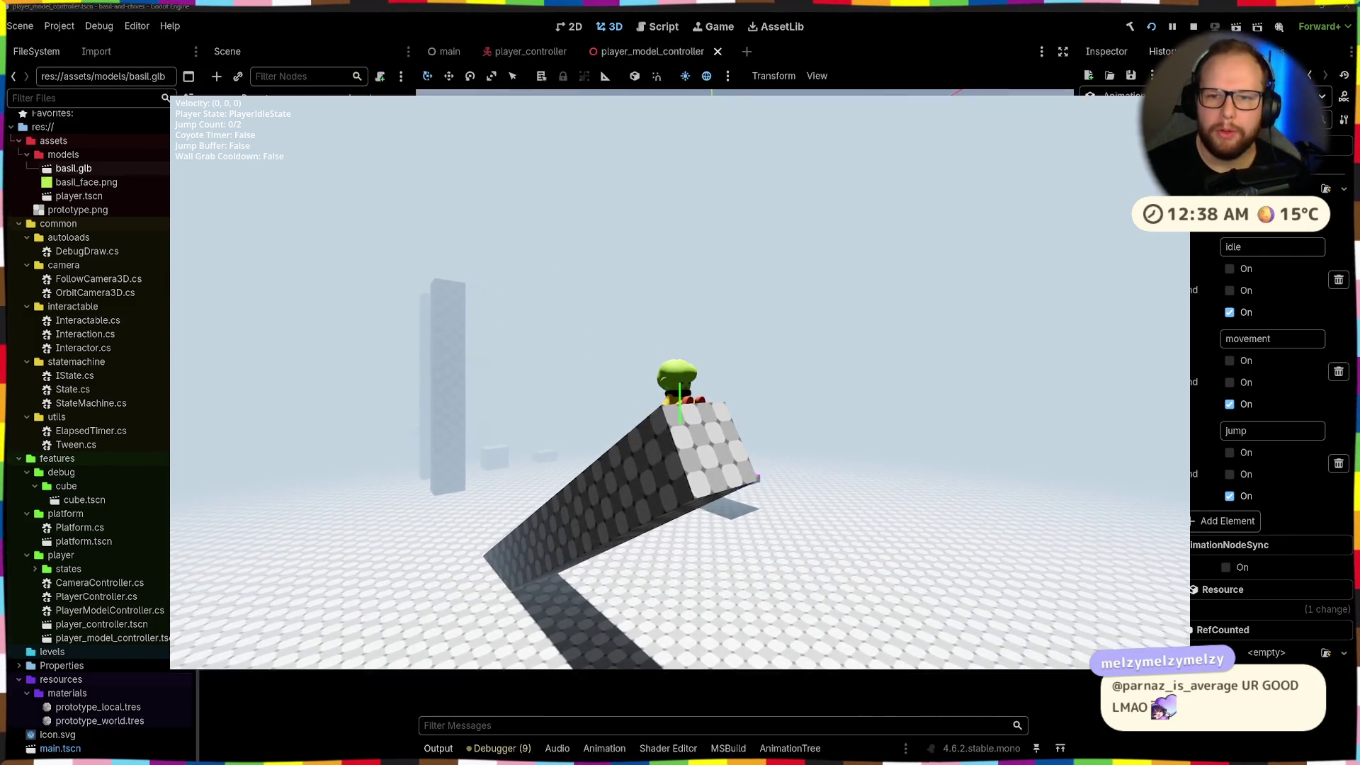
Leave the running Godot game and switch to the Blender desktop with the Basil rig
{"action": "key", "text": "ctrl+super+Right"}
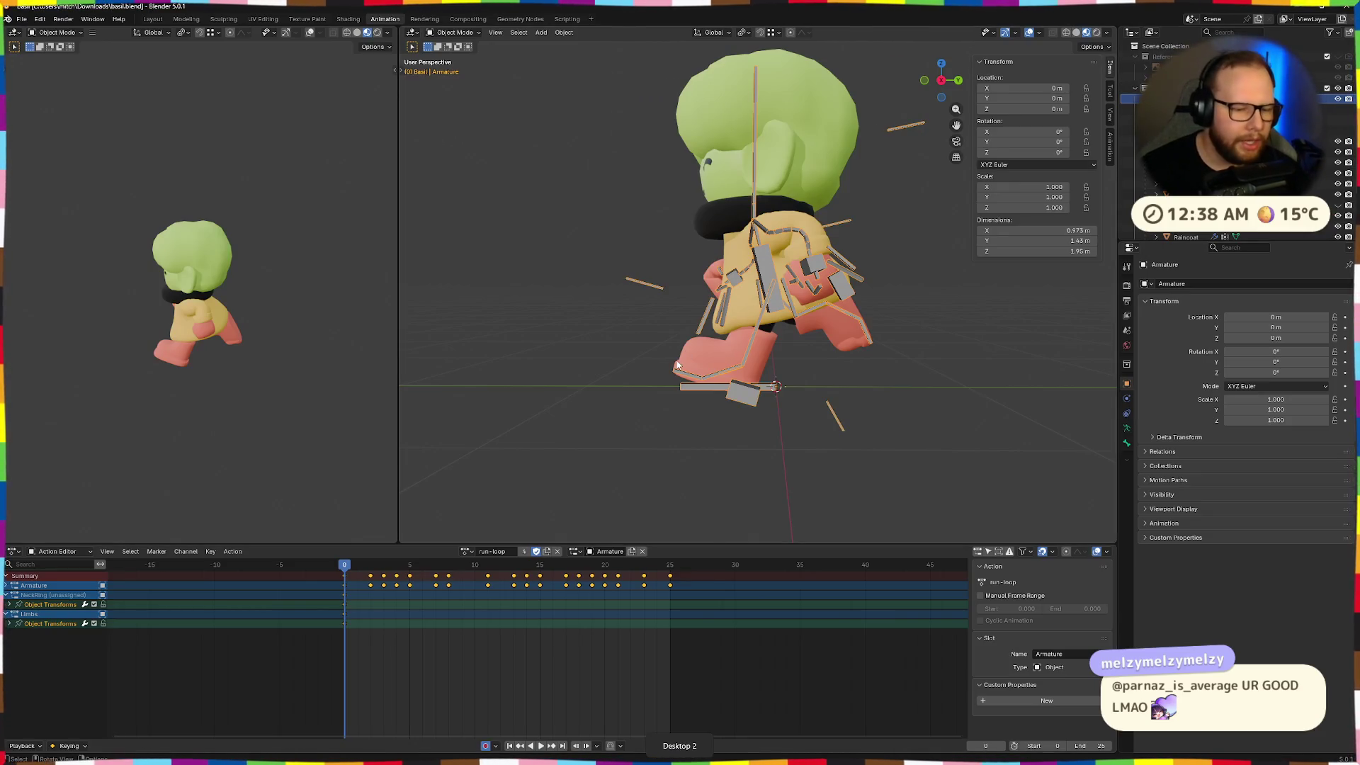
Make jump the active action, save, and set the scene end frame to 15
{"action": "left_click", "coordinate": [471, 553]}
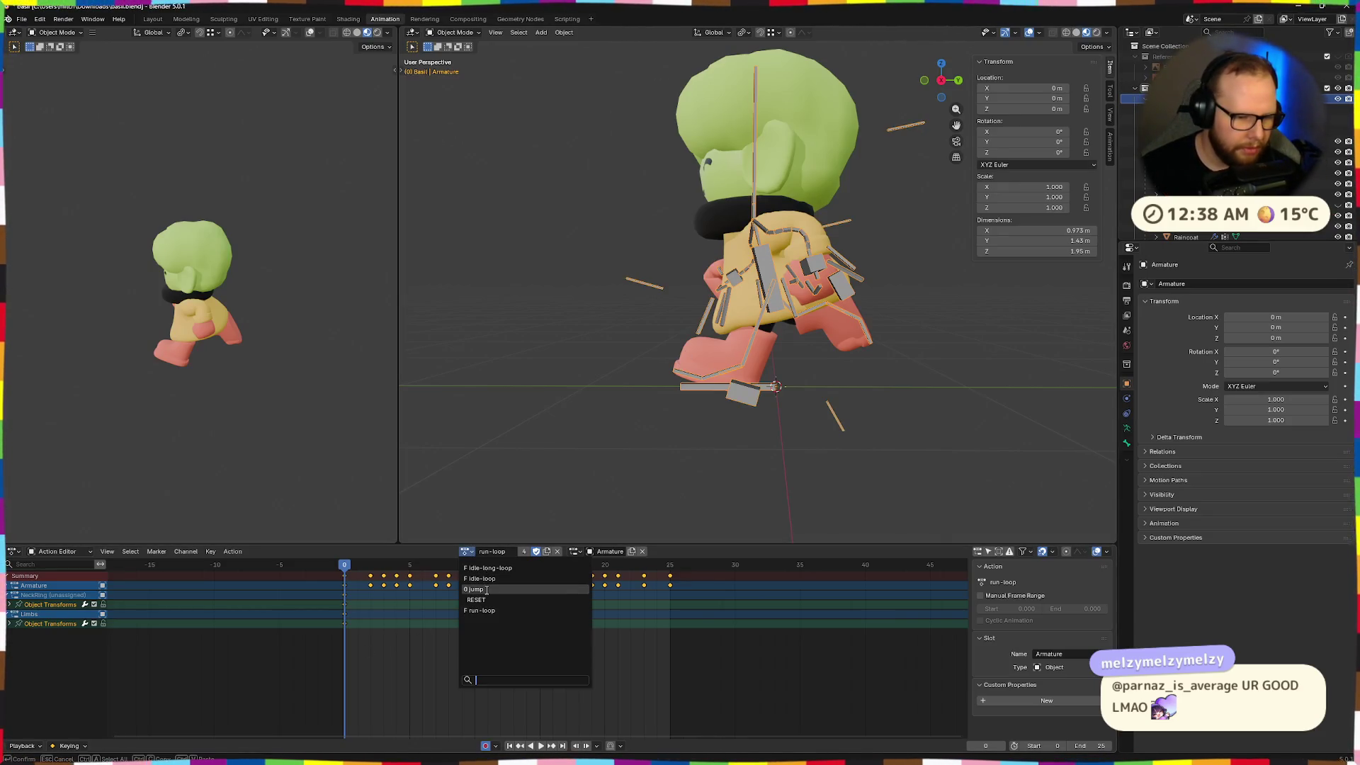
{"action": "left_click", "coordinate": [486, 588]}
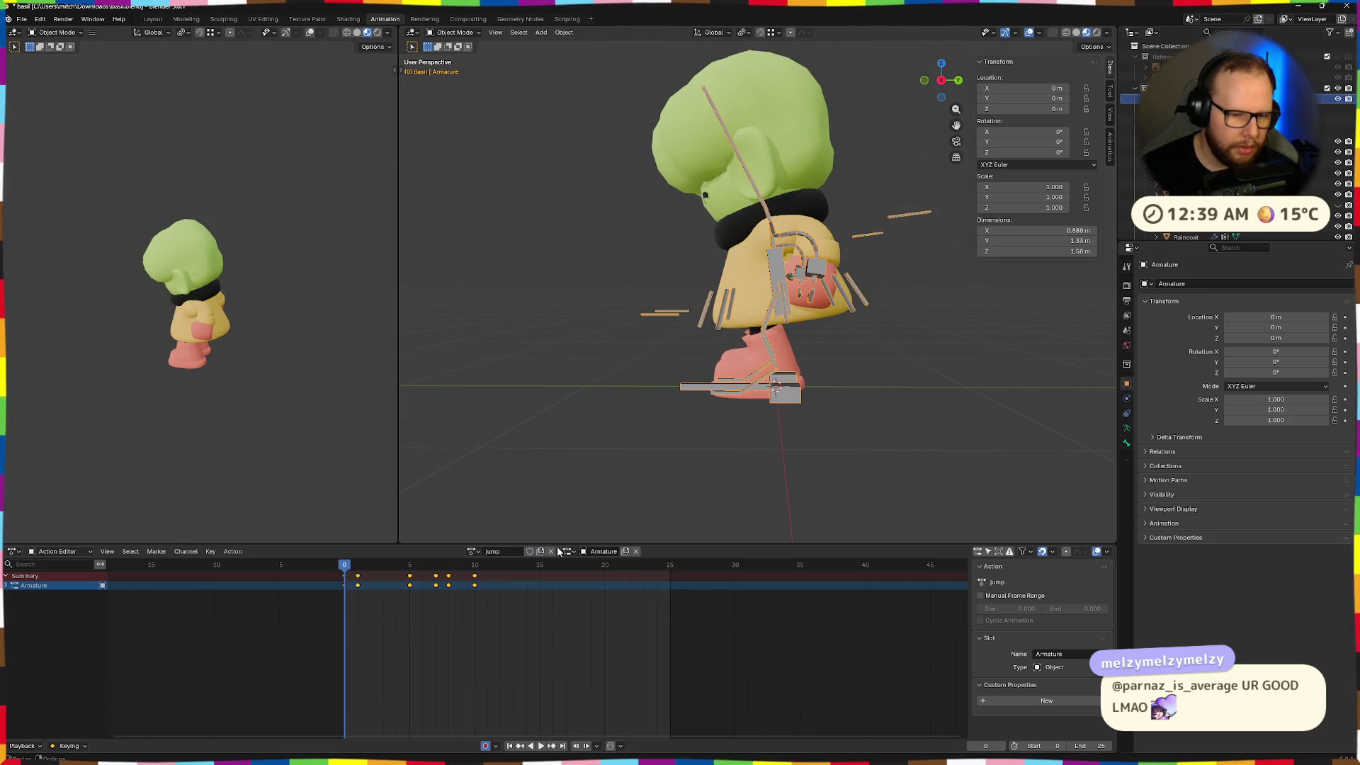
{"action": "key", "text": "ctrl+s"}
{"action": "left_click", "coordinate": [471, 553]}
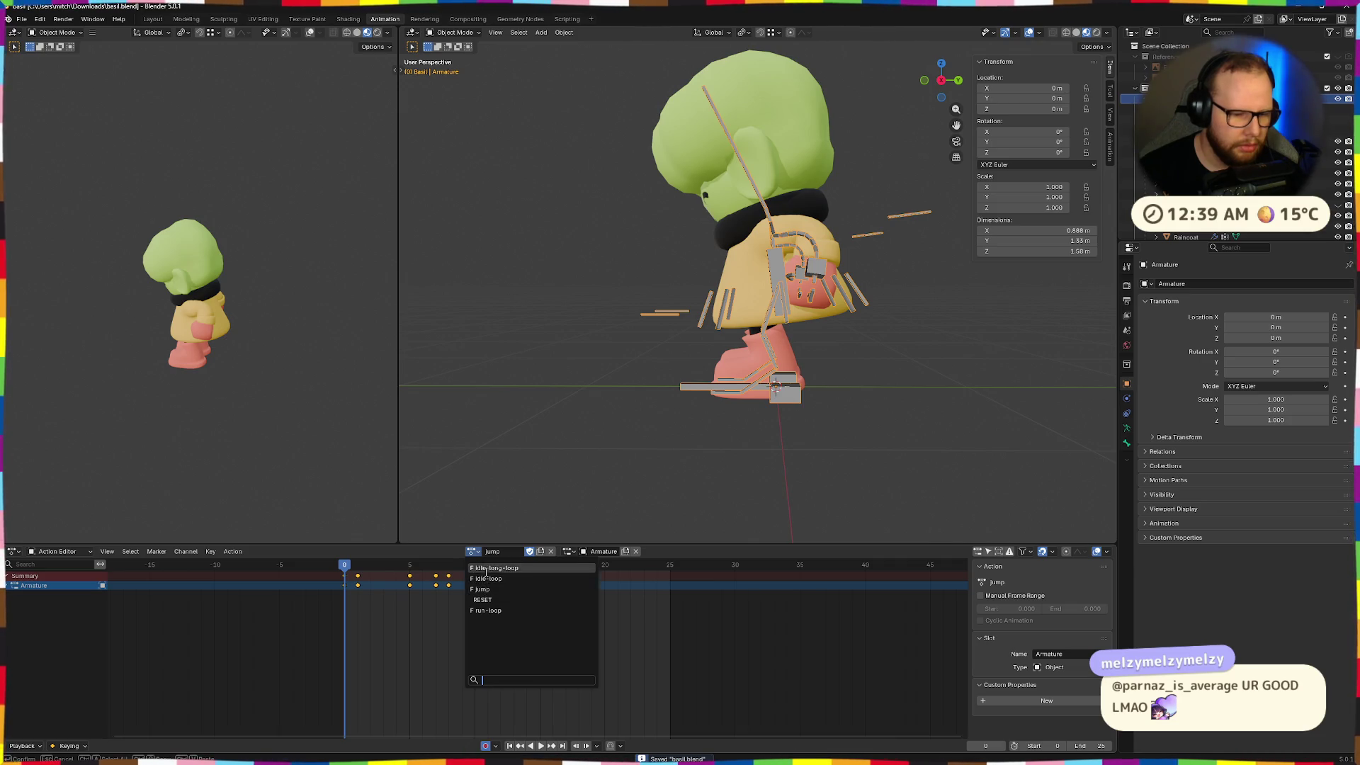
{"action": "left_click", "coordinate": [490, 590]}
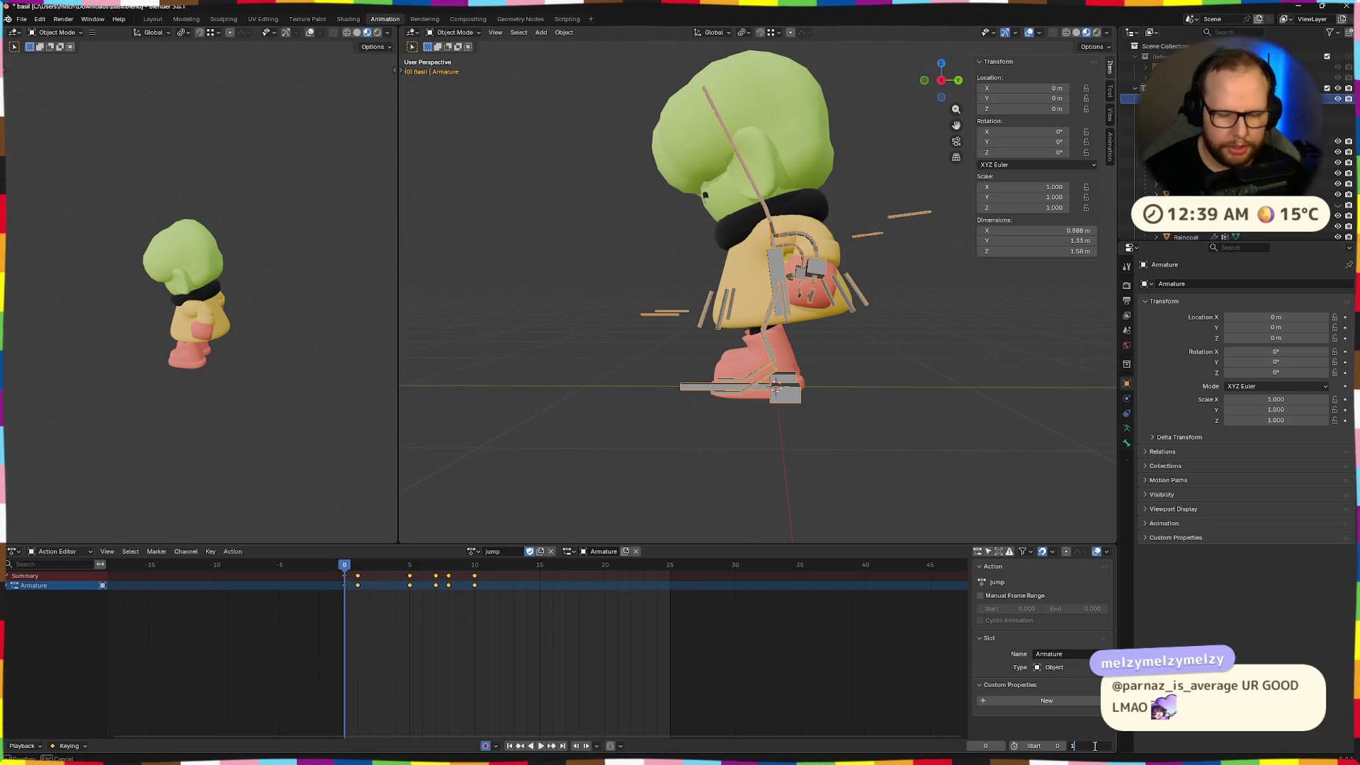
{"action": "type", "text": "5"}
{"action": "key", "text": "Return"}
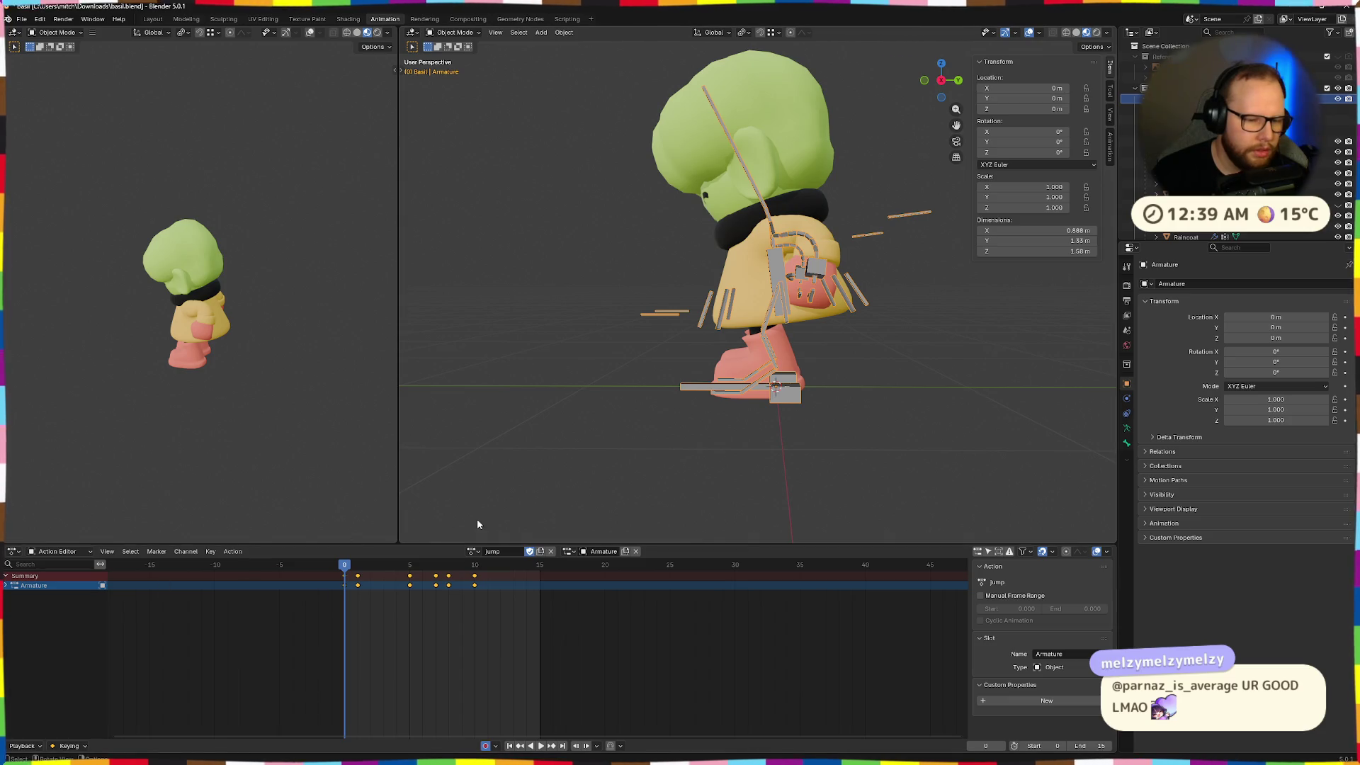
Rename the copied jump action to 'fall' and save the file
{"action": "left_click", "coordinate": [504, 551]}
{"action": "type", "text": "fall"}
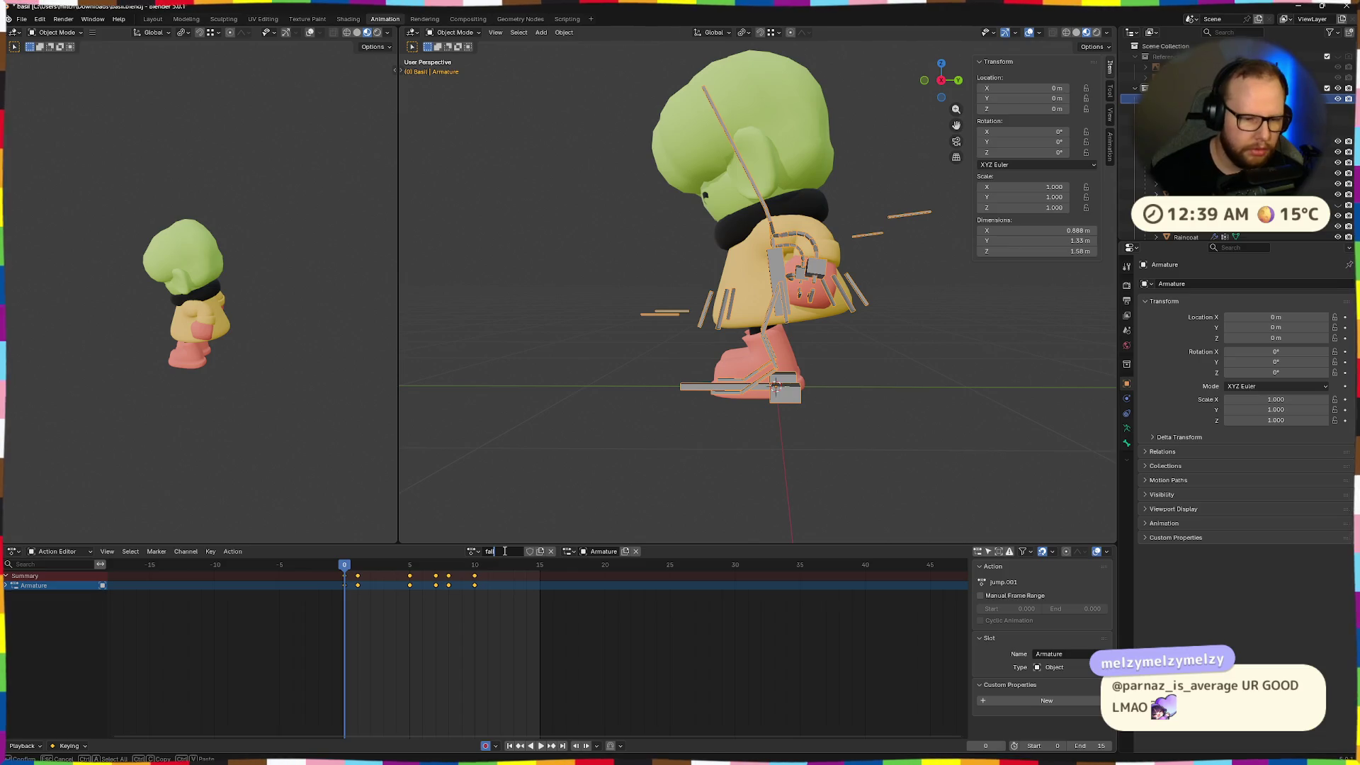
{"action": "key", "text": "ctrl+s"}
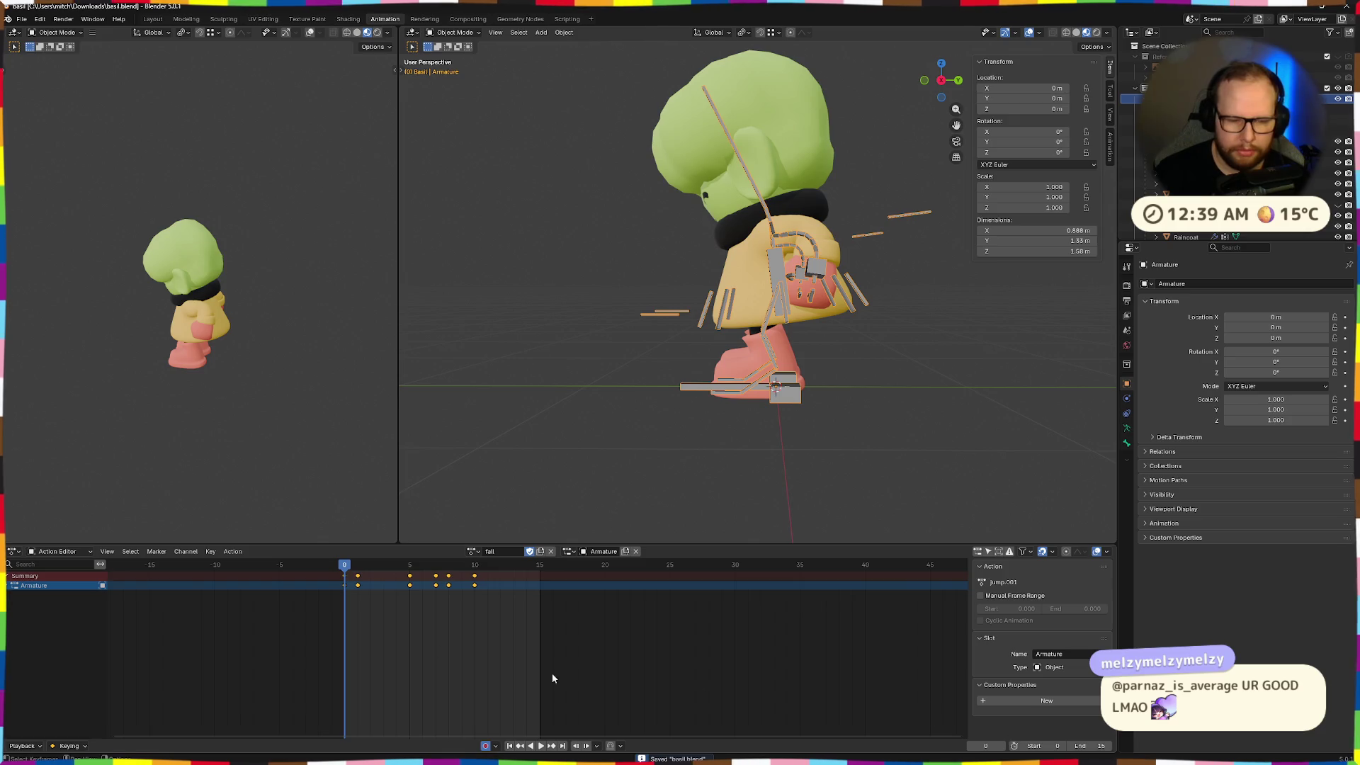
Preview playback, then box-select and delete all keyframes of the fall action
{"action": "key", "text": "space"}
{"action": "key", "text": "Escape"}
{"action": "left_click_drag", "start_coordinate": [499, 592], "coordinate": [475, 574]}
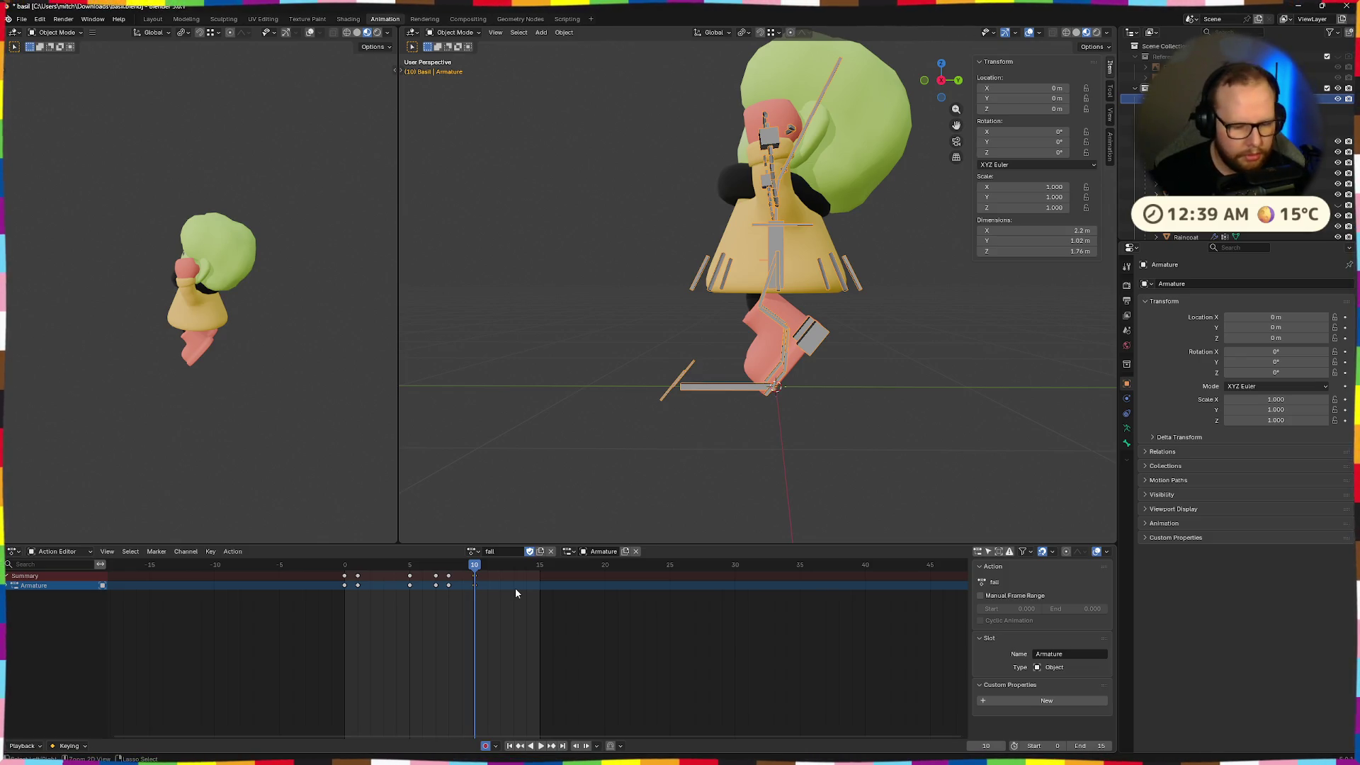
{"action": "left_click", "coordinate": [344, 564]}
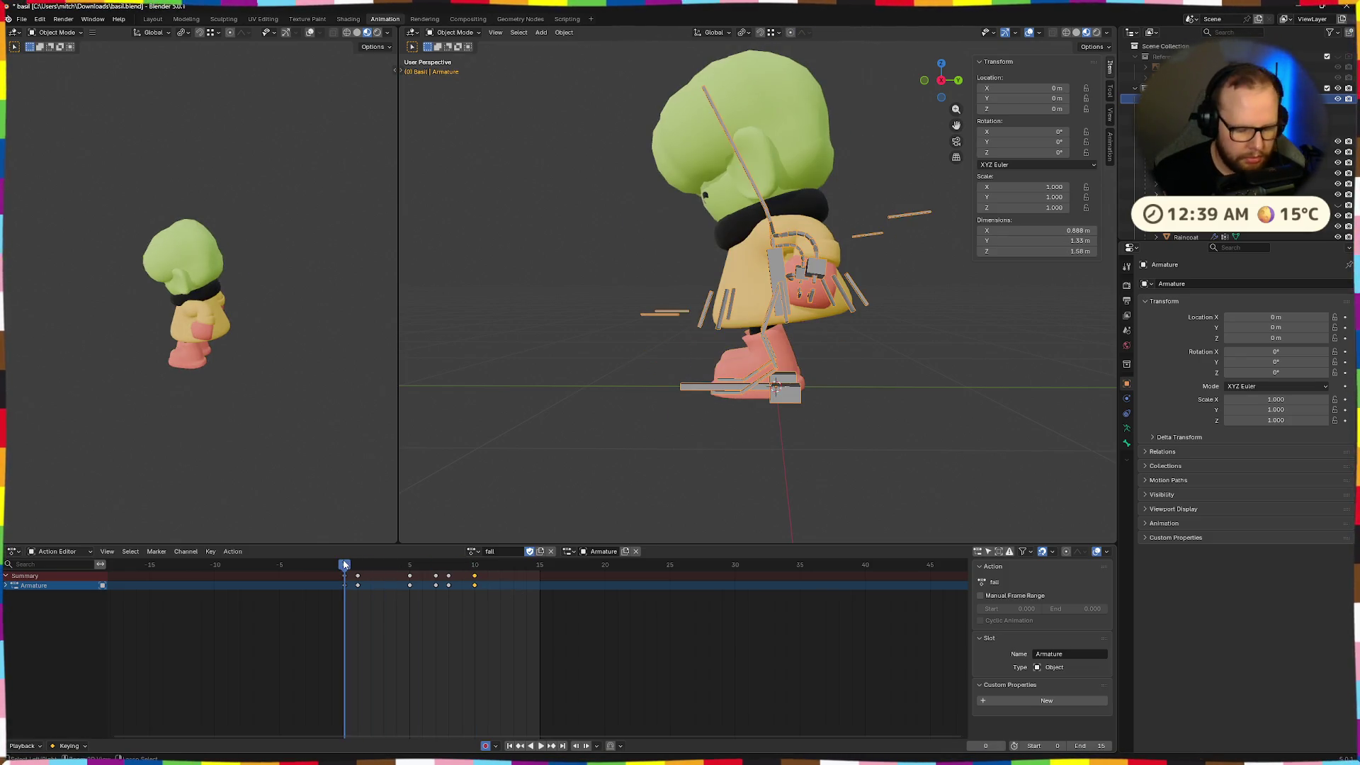
{"action": "left_click_drag", "start_coordinate": [500, 597], "coordinate": [355, 570]}
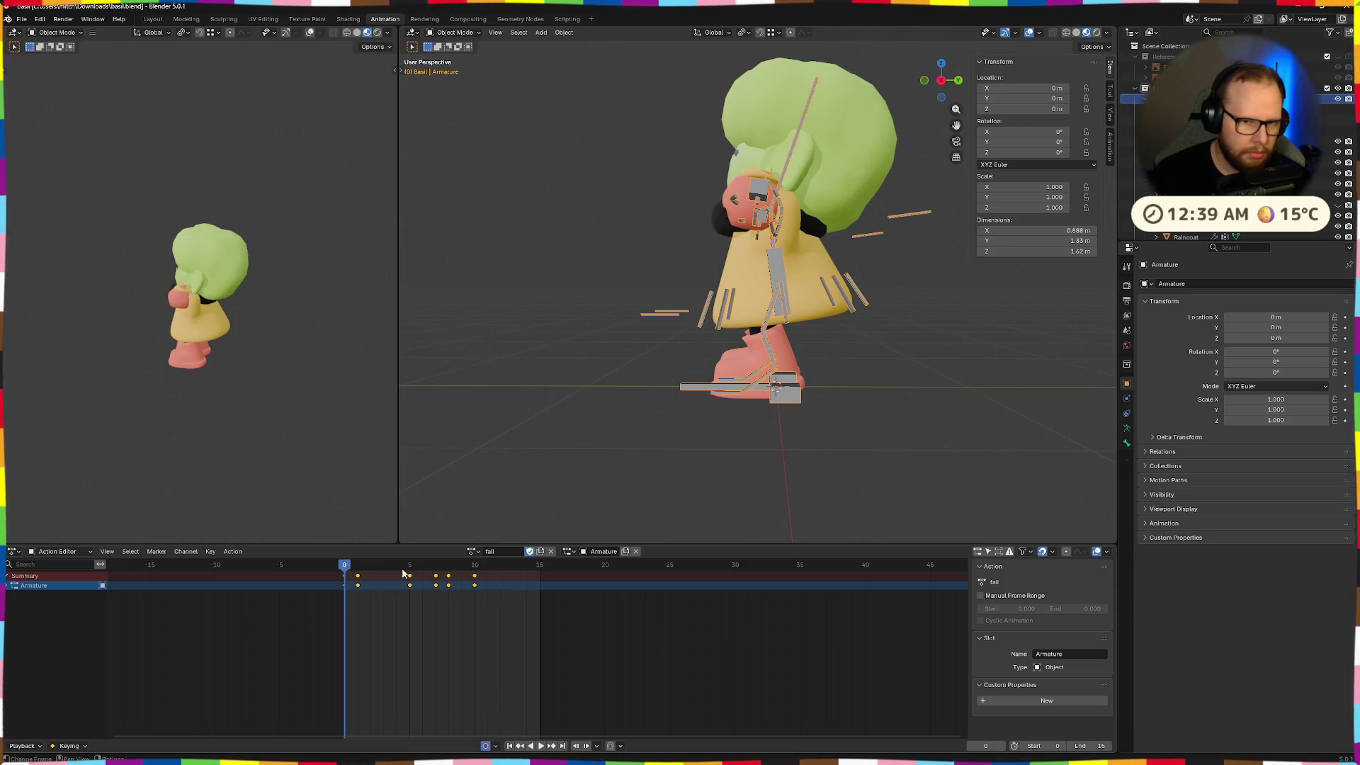
{"action": "key", "text": "x"}
{"action": "left_click", "coordinate": [542, 559]}
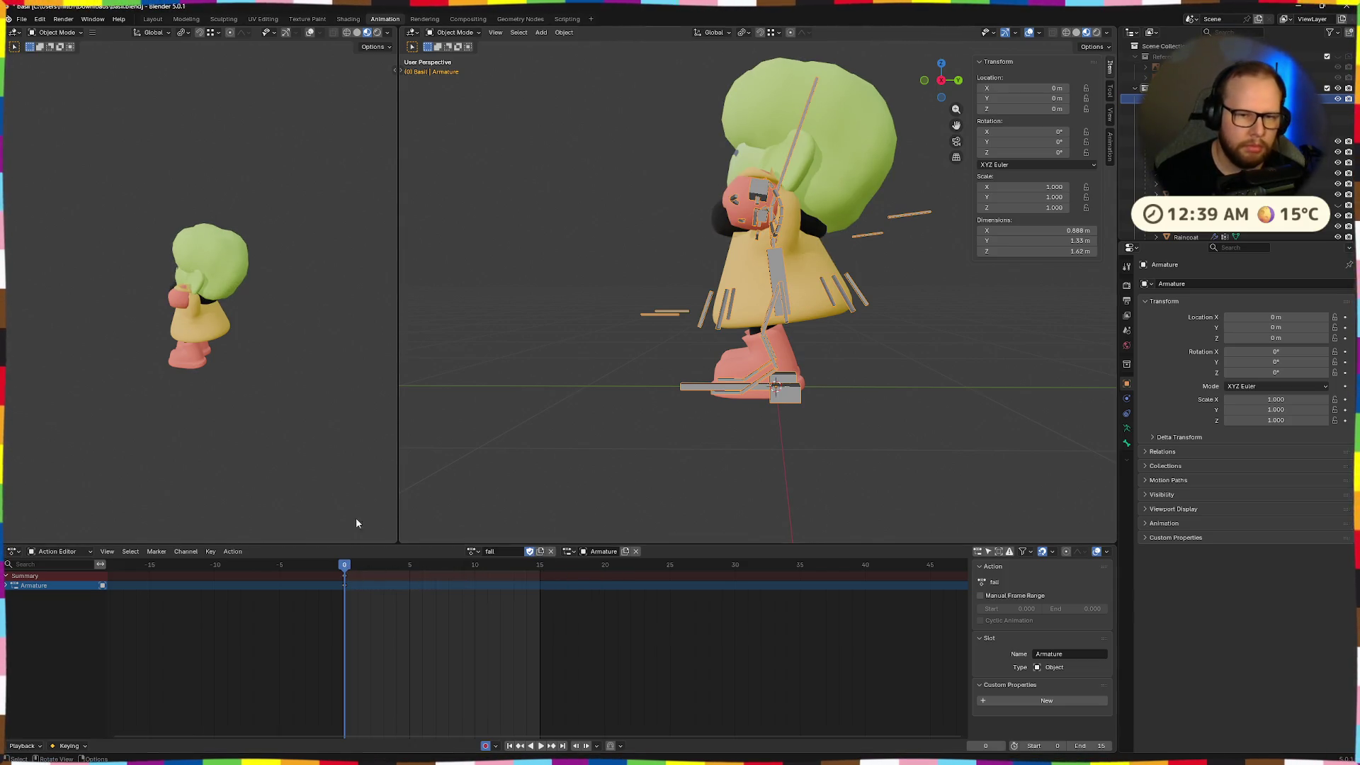
Undo the keyframe deletion, select the Basil armature, and check frames 0 and 10
{"action": "key", "text": "ctrl+z"}
{"action": "mouse_move", "coordinate": [678, 354]}
{"action": "middle_mouse_down"}
{"action": "mouse_move", "coordinate": [802, 371]}
{"action": "mouse_move", "coordinate": [704, 393]}
{"action": "middle_mouse_up"}
{"action": "scroll", "coordinate": [696, 391], "scroll_direction": "down", "scroll_amount": 10, "text": "alt"}
{"action": "key", "text": "ctrl+a"}
{"action": "left_click", "coordinate": [874, 358]}
{"action": "left_click", "coordinate": [717, 260]}
{"action": "middle_click_drag", "start_coordinate": [829, 366], "coordinate": [777, 358]}
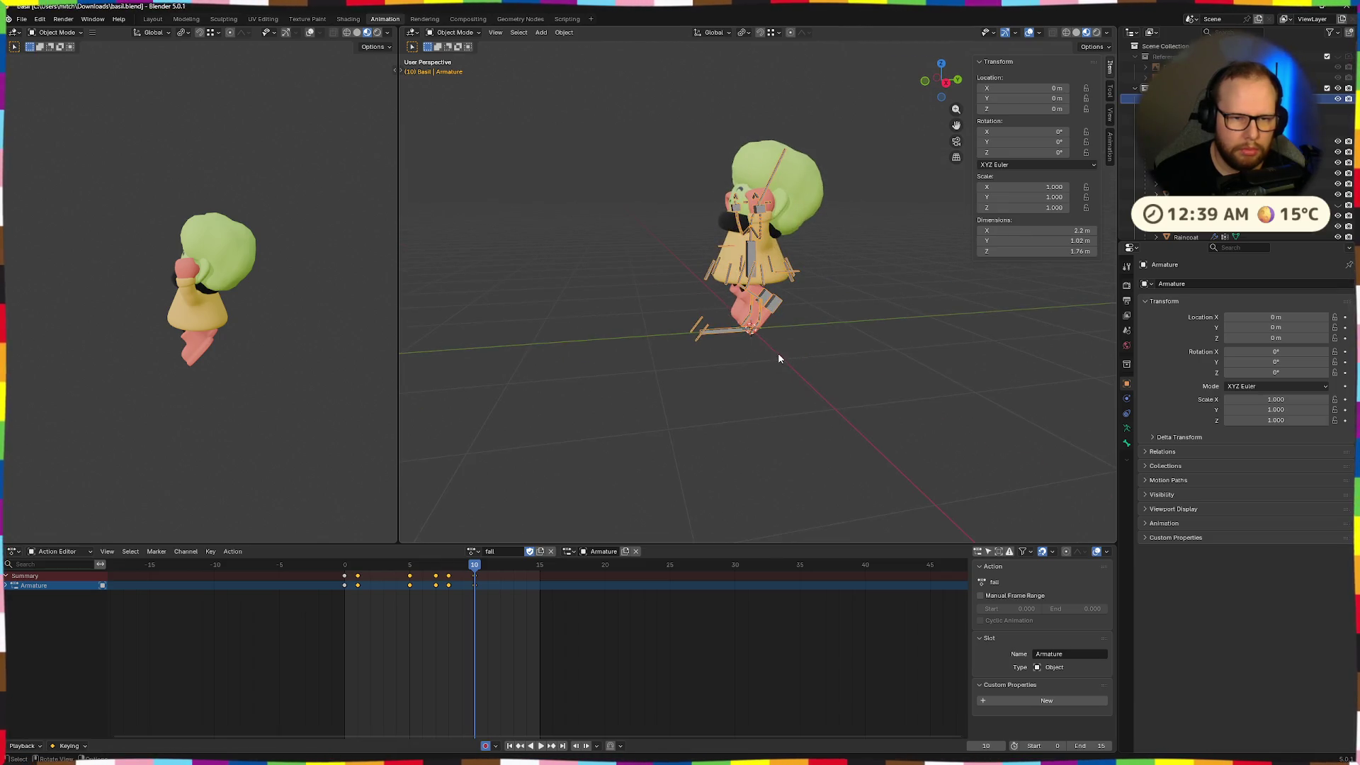
{"action": "key", "text": "ctrl+v"}
{"action": "key", "text": "shift+Left"}
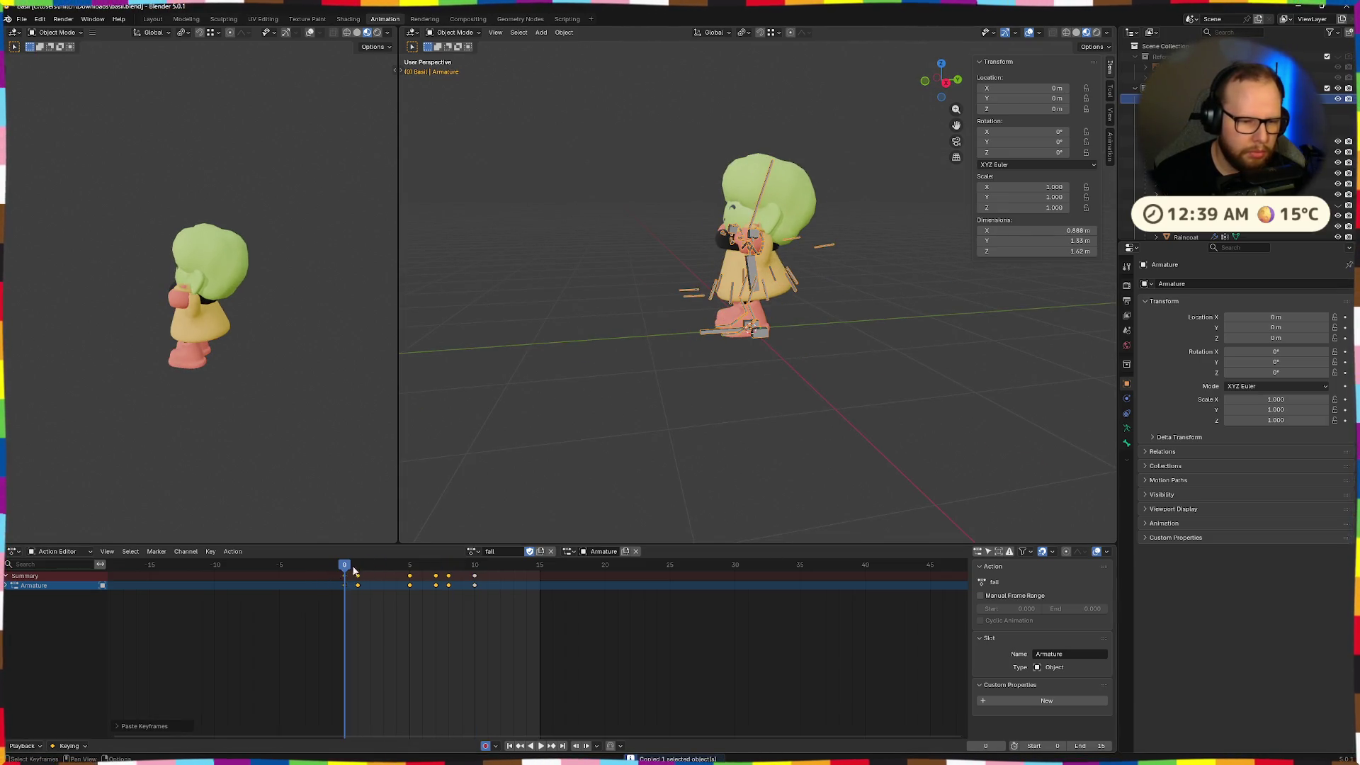
{"action": "left_click", "coordinate": [476, 568]}
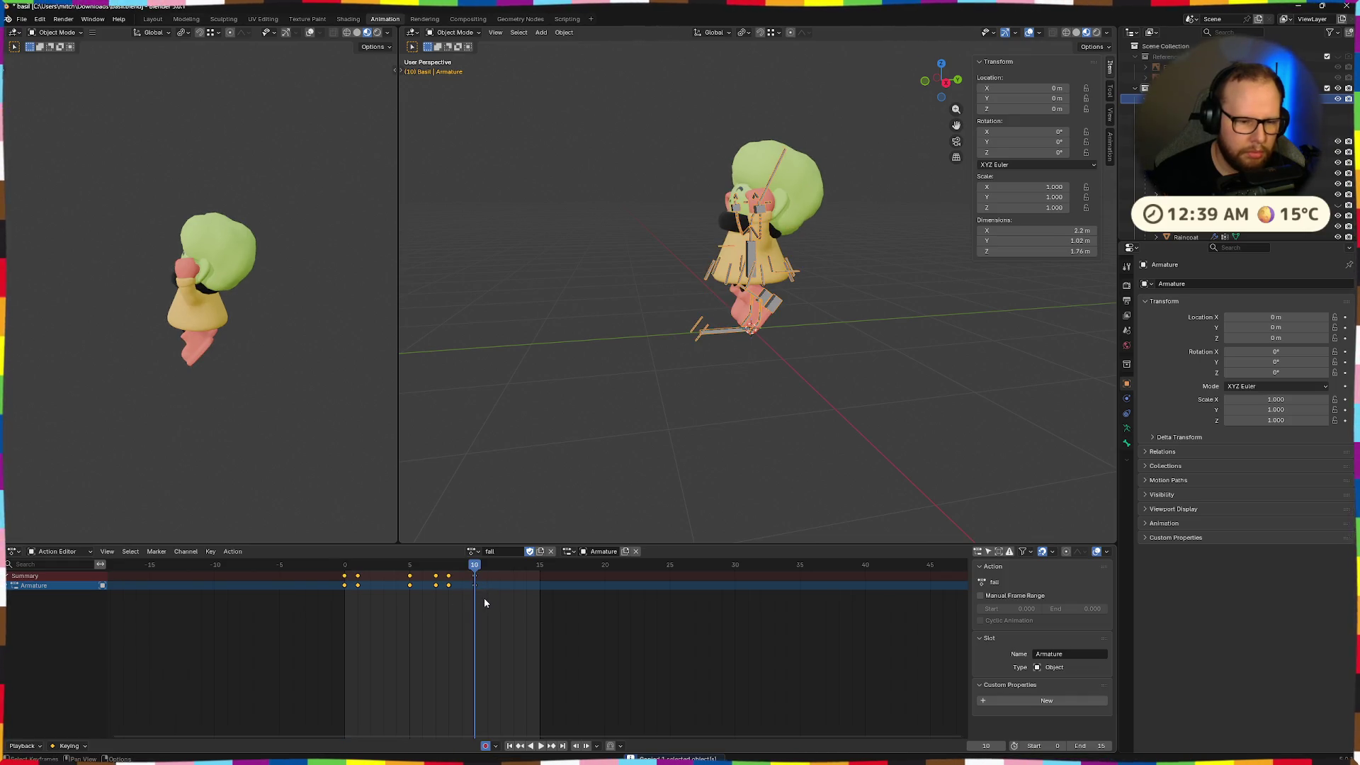
{"action": "left_click_drag", "start_coordinate": [476, 564], "coordinate": [341, 562]}
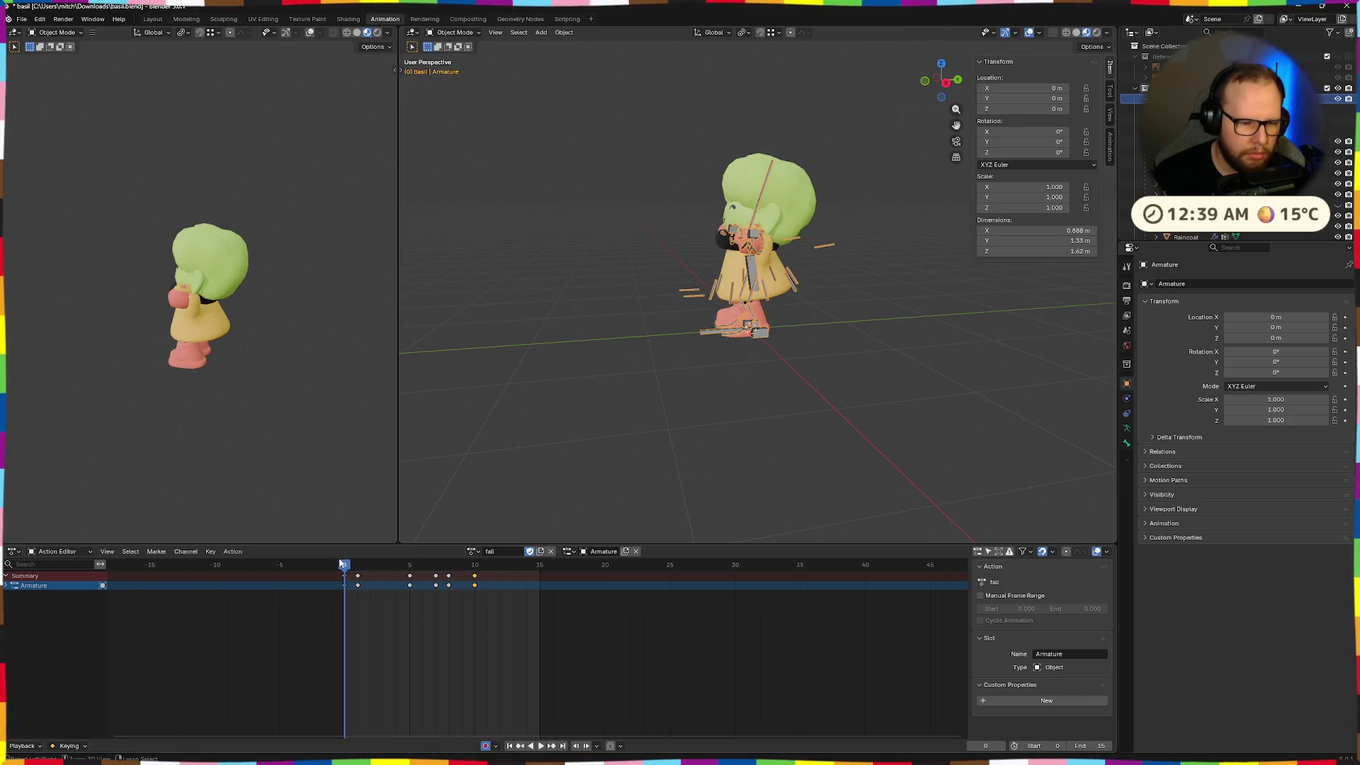
{"action": "scroll", "coordinate": [381, 591], "scroll_direction": "up", "scroll_amount": 2}
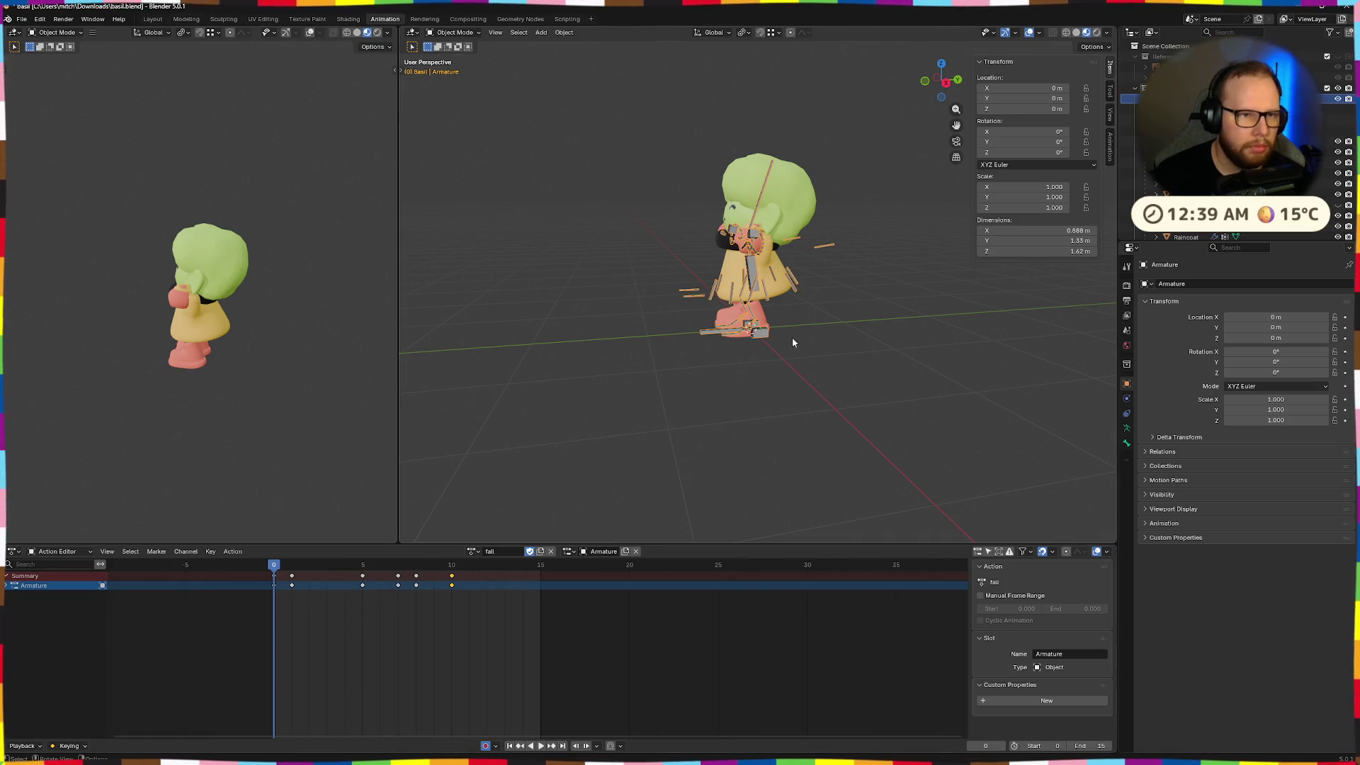
Enter Pose Mode and delete the keyframes after frame 0
{"action": "key", "text": "ctrl+Tab"}
{"action": "scroll", "coordinate": [817, 361], "scroll_direction": "up", "scroll_amount": 3}
{"action": "left_click_drag", "start_coordinate": [451, 564], "coordinate": [274, 565]}
{"action": "key", "text": "a"}
{"action": "key", "text": "a"}
{"action": "key", "text": "x"}
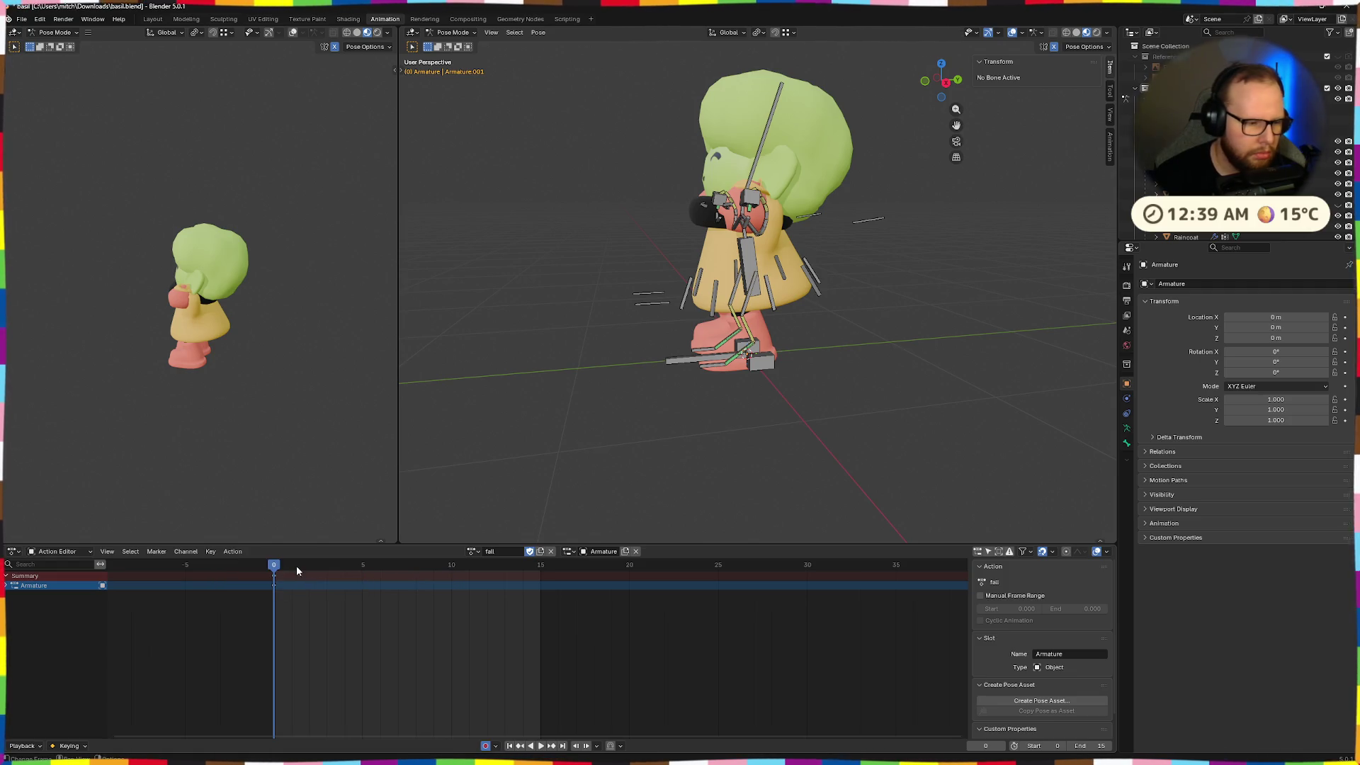
{"action": "mouse_move", "coordinate": [708, 375]}
{"action": "middle_mouse_down"}
{"action": "mouse_move", "coordinate": [776, 343]}
{"action": "mouse_move", "coordinate": [877, 372]}
{"action": "mouse_move", "coordinate": [746, 367]}
{"action": "mouse_move", "coordinate": [731, 337]}
{"action": "mouse_move", "coordinate": [637, 369]}
{"action": "middle_mouse_up"}
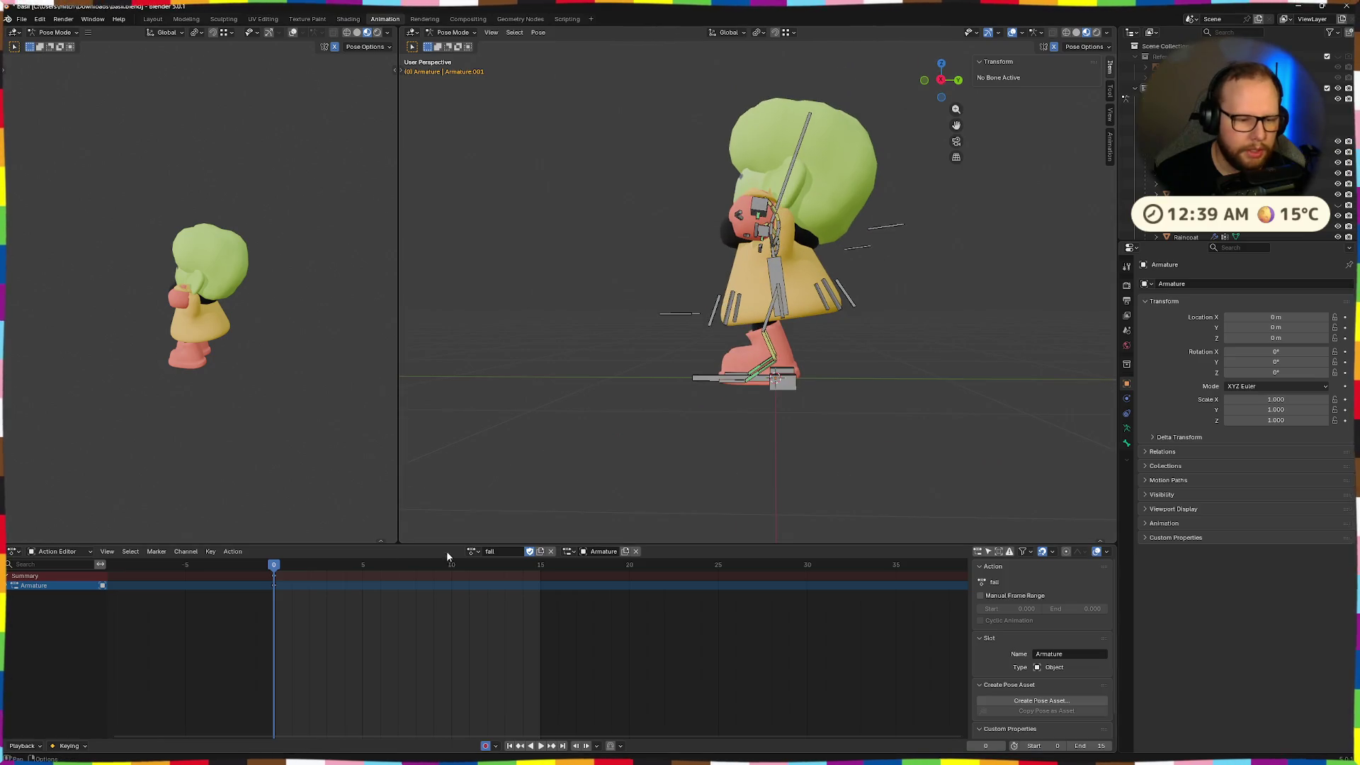
Go to frame 10 of the jump action and select every bone of the rig
{"action": "left_click", "coordinate": [473, 551]}
{"action": "left_click", "coordinate": [481, 599]}
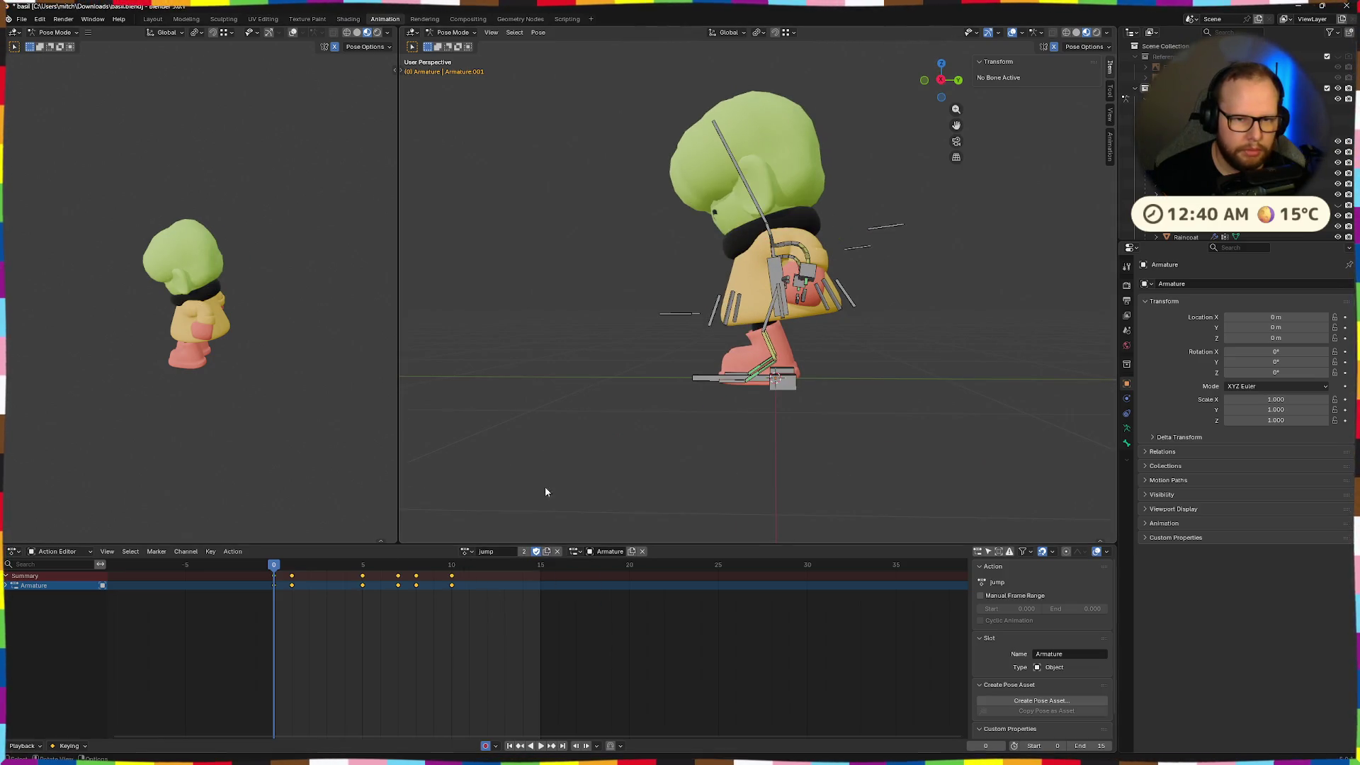
{"action": "mouse_move", "coordinate": [303, 566]}
{"action": "left_mouse_down"}
{"action": "mouse_move", "coordinate": [460, 568]}
{"action": "mouse_move", "coordinate": [445, 568]}
{"action": "left_mouse_up"}
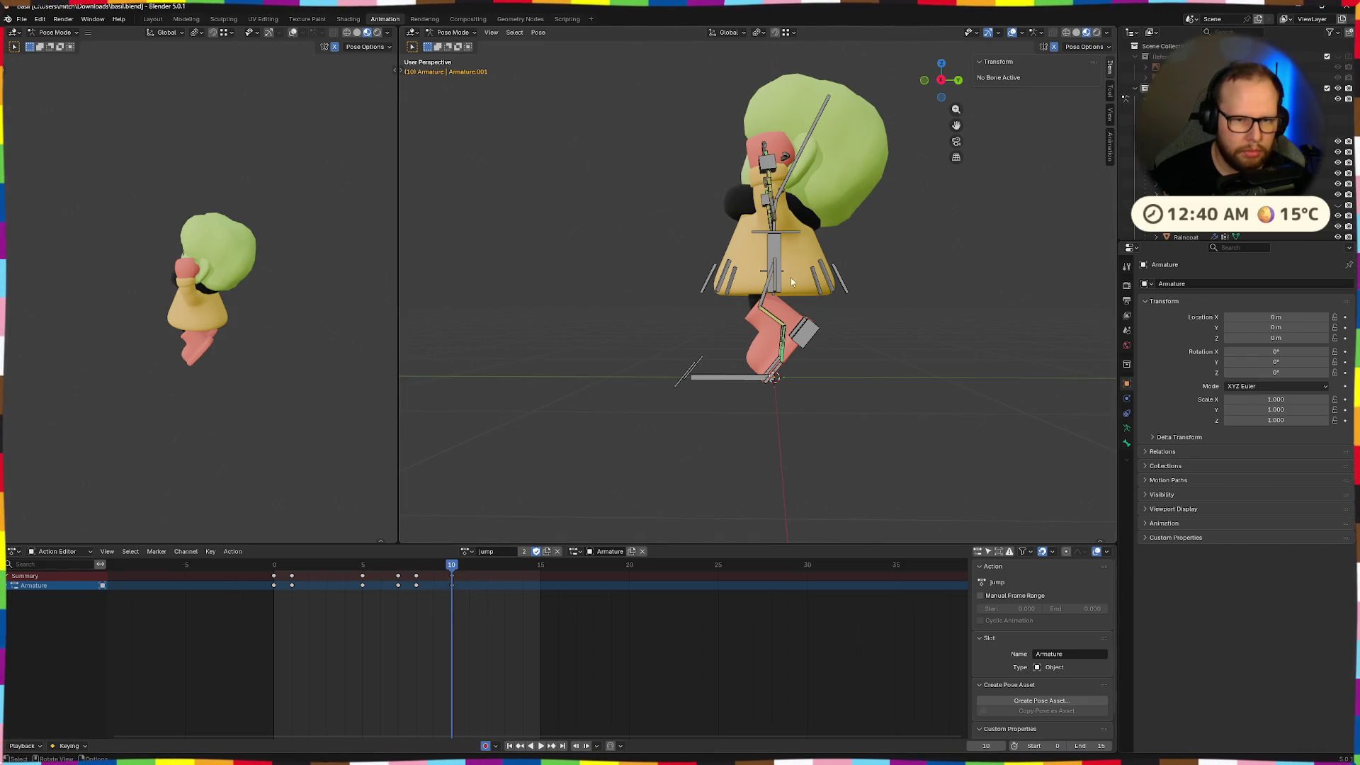
{"action": "left_click", "coordinate": [776, 246]}
{"action": "key", "text": "a"}
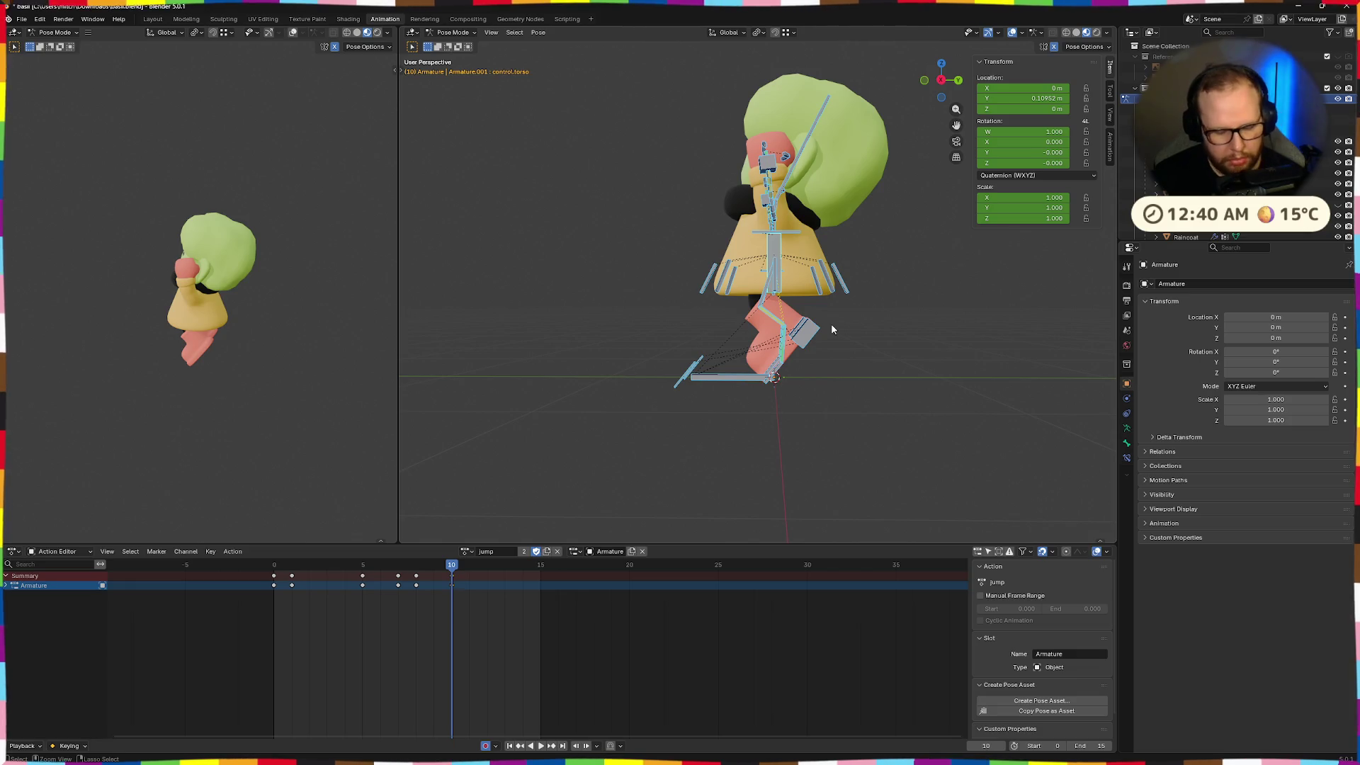
Paste the copied pose onto frame 0 of the fall action and save
{"action": "left_click", "coordinate": [469, 552]}
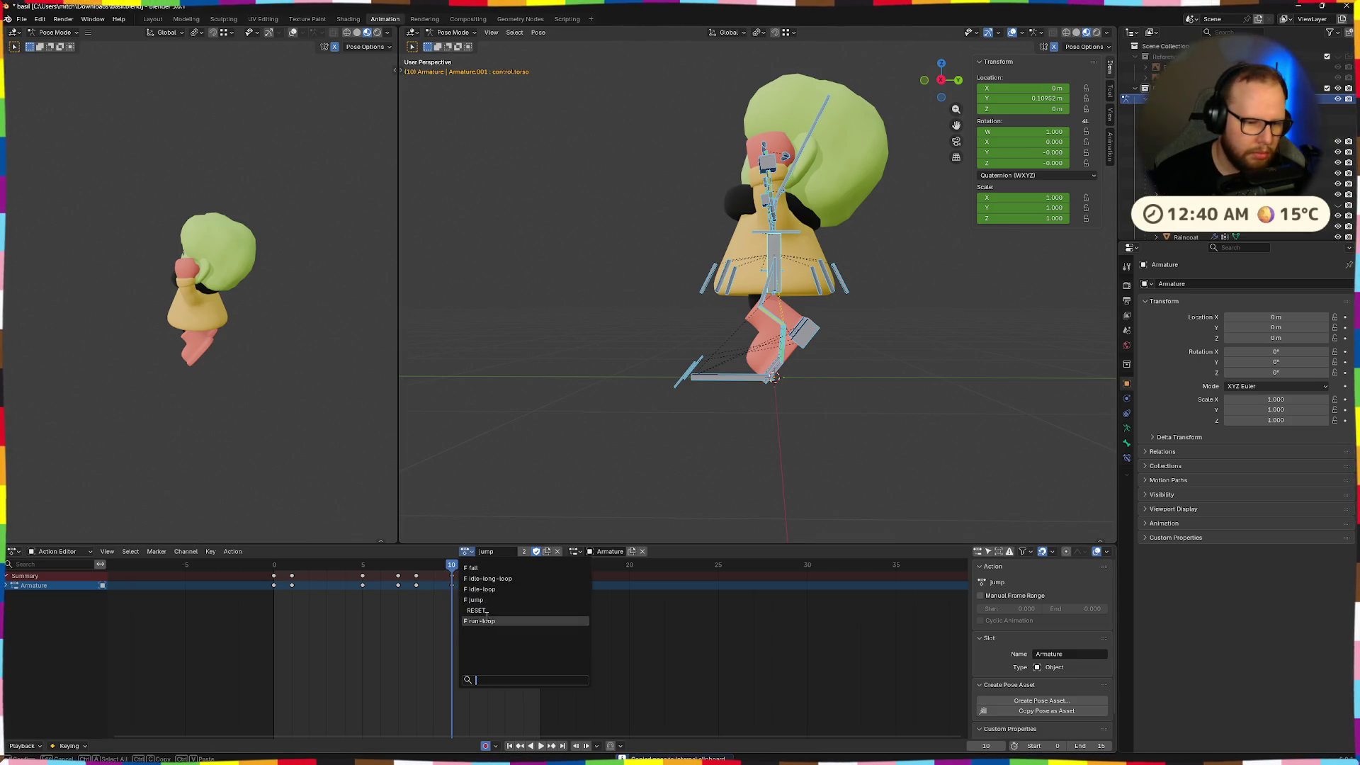
{"action": "left_click", "coordinate": [473, 571]}
{"action": "left_click_drag", "start_coordinate": [473, 571], "coordinate": [275, 570]}
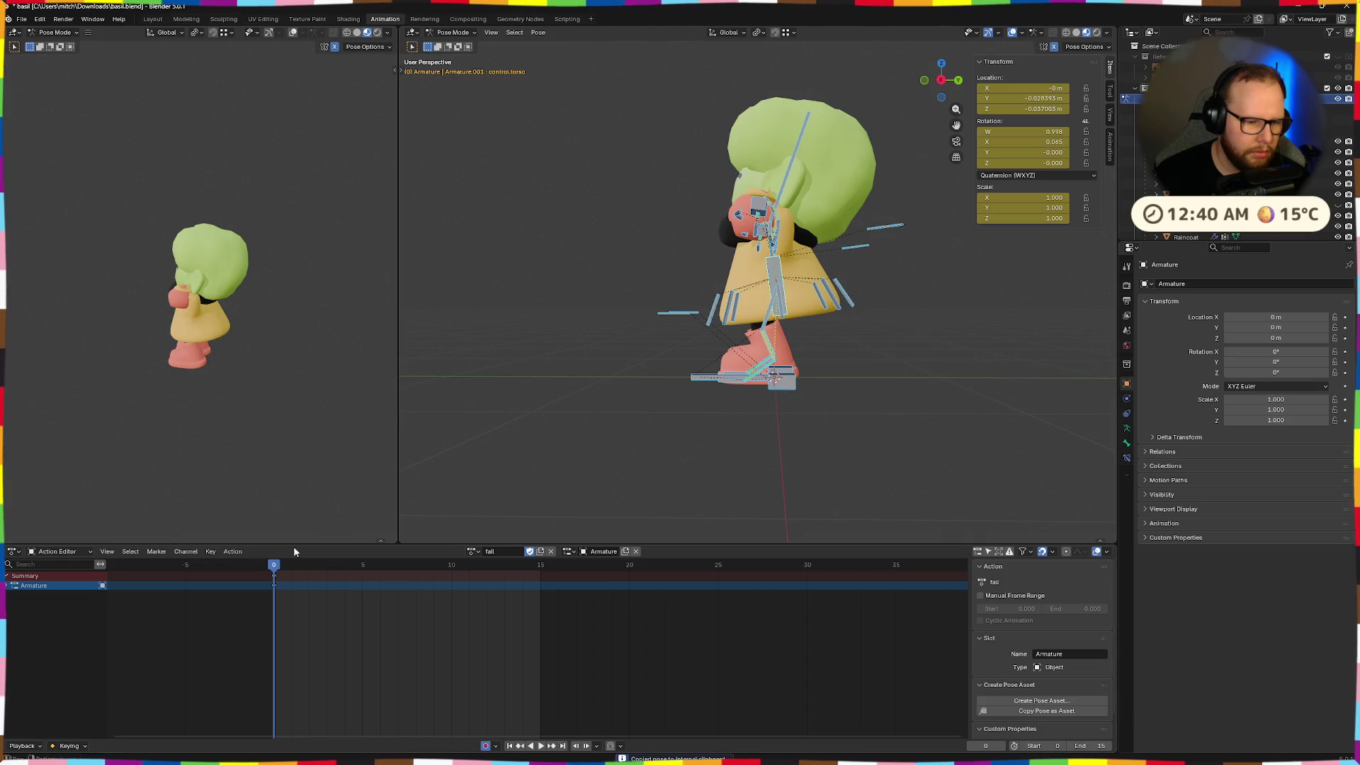
{"action": "key", "text": "ctrl+v"}
{"action": "mouse_move", "coordinate": [667, 397]}
{"action": "middle_mouse_down"}
{"action": "mouse_move", "coordinate": [875, 383]}
{"action": "mouse_move", "coordinate": [822, 363]}
{"action": "mouse_move", "coordinate": [760, 274]}
{"action": "mouse_move", "coordinate": [838, 358]}
{"action": "mouse_move", "coordinate": [851, 399]}
{"action": "mouse_move", "coordinate": [686, 346]}
{"action": "mouse_move", "coordinate": [634, 371]}
{"action": "mouse_move", "coordinate": [579, 353]}
{"action": "middle_mouse_up"}
{"action": "key", "text": "alt+a"}
{"action": "key", "text": "ctrl+s"}
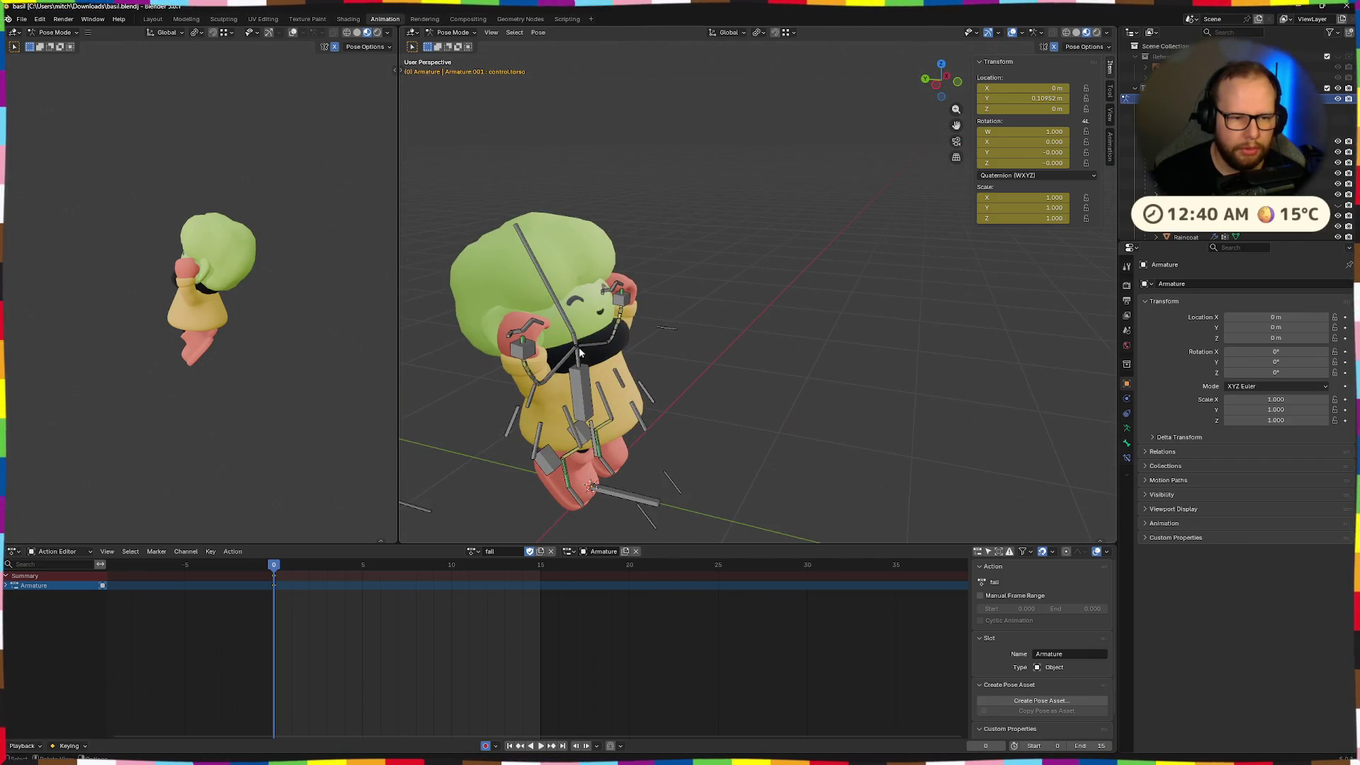
Tilt the neck and head bones around their X axis
{"action": "left_click", "coordinate": [579, 342]}
{"action": "key", "text": "r"}
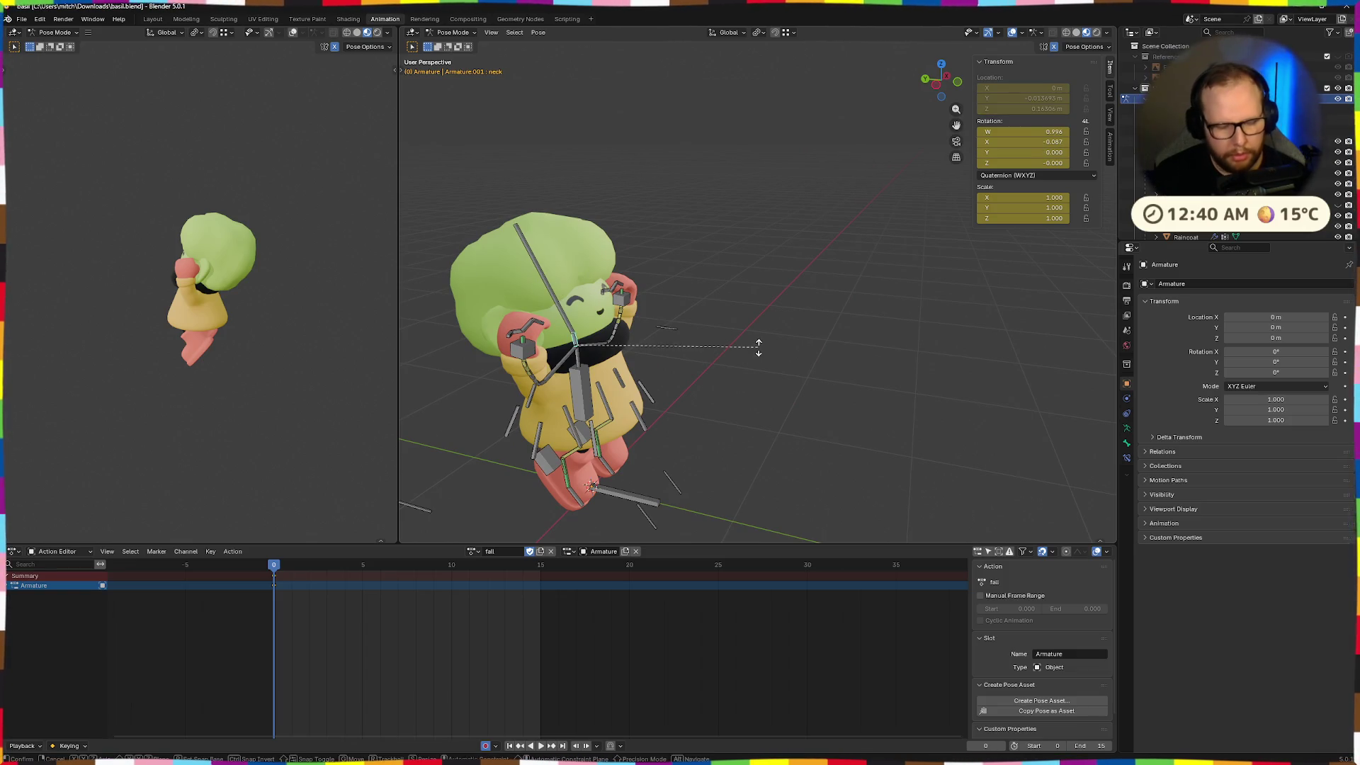
{"action": "key", "text": "x"}
{"action": "left_click", "coordinate": [776, 476]}
{"action": "left_click", "coordinate": [602, 255]}
{"action": "key", "text": "r"}
{"action": "key", "text": "x"}
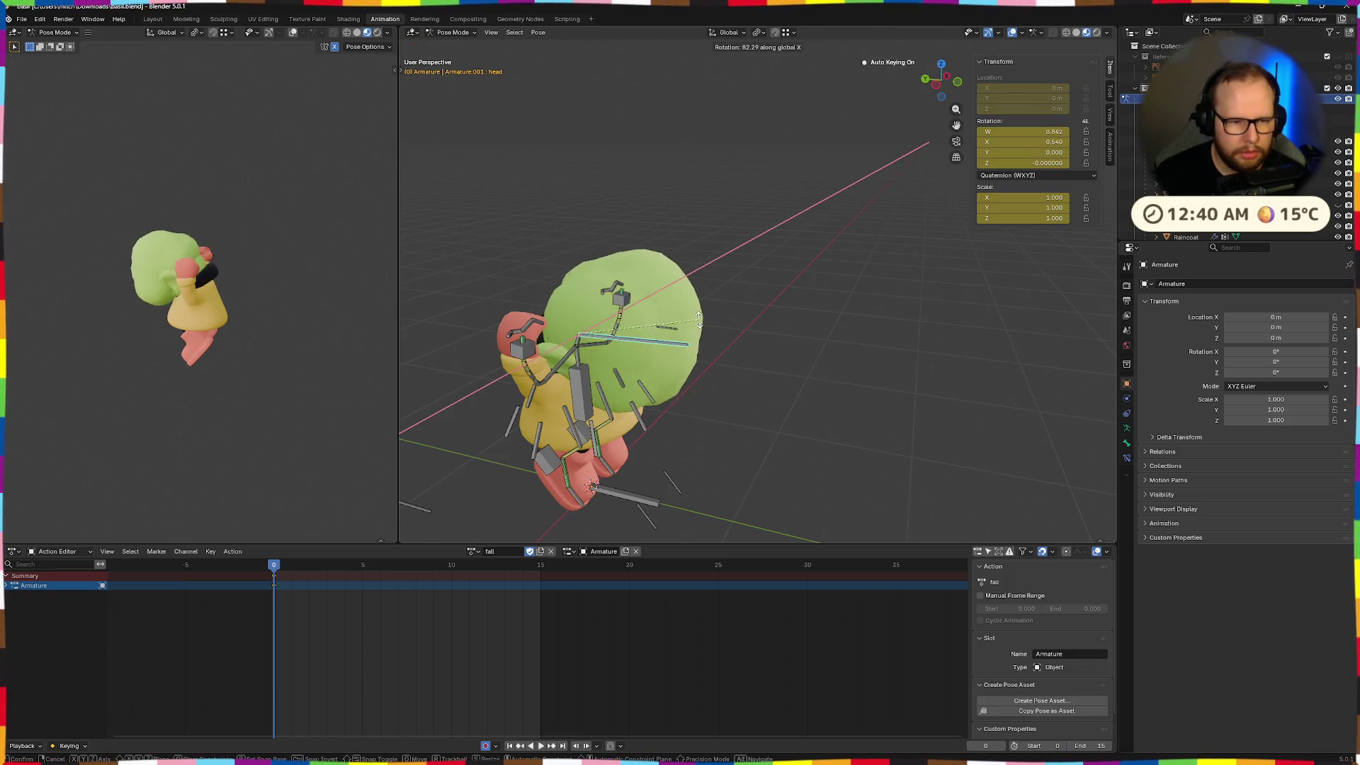
{"action": "left_click", "coordinate": [633, 282]}
{"action": "key", "text": "r"}
{"action": "key", "text": "x"}
{"action": "left_click", "coordinate": [685, 324]}
{"action": "mouse_move", "coordinate": [685, 324]}
{"action": "middle_mouse_down"}
{"action": "mouse_move", "coordinate": [631, 342]}
{"action": "mouse_move", "coordinate": [701, 393]}
{"action": "mouse_move", "coordinate": [755, 376]}
{"action": "mouse_move", "coordinate": [707, 428]}
{"action": "middle_mouse_up"}
Lower the hand control bones along Z and reposition them outside the Z axis
{"action": "left_click", "coordinate": [707, 428]}
{"action": "key", "text": "g"}
{"action": "key", "text": "z"}
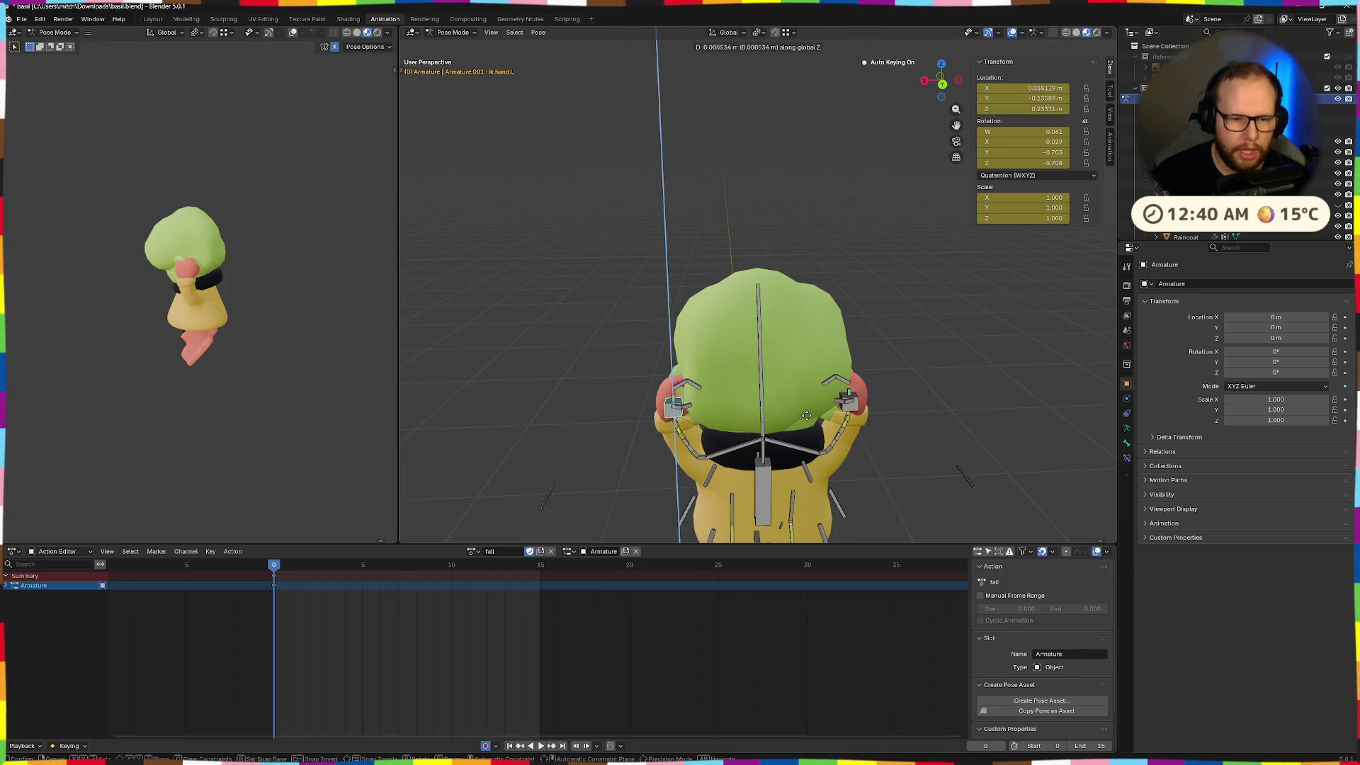
{"action": "left_click", "coordinate": [775, 430]}
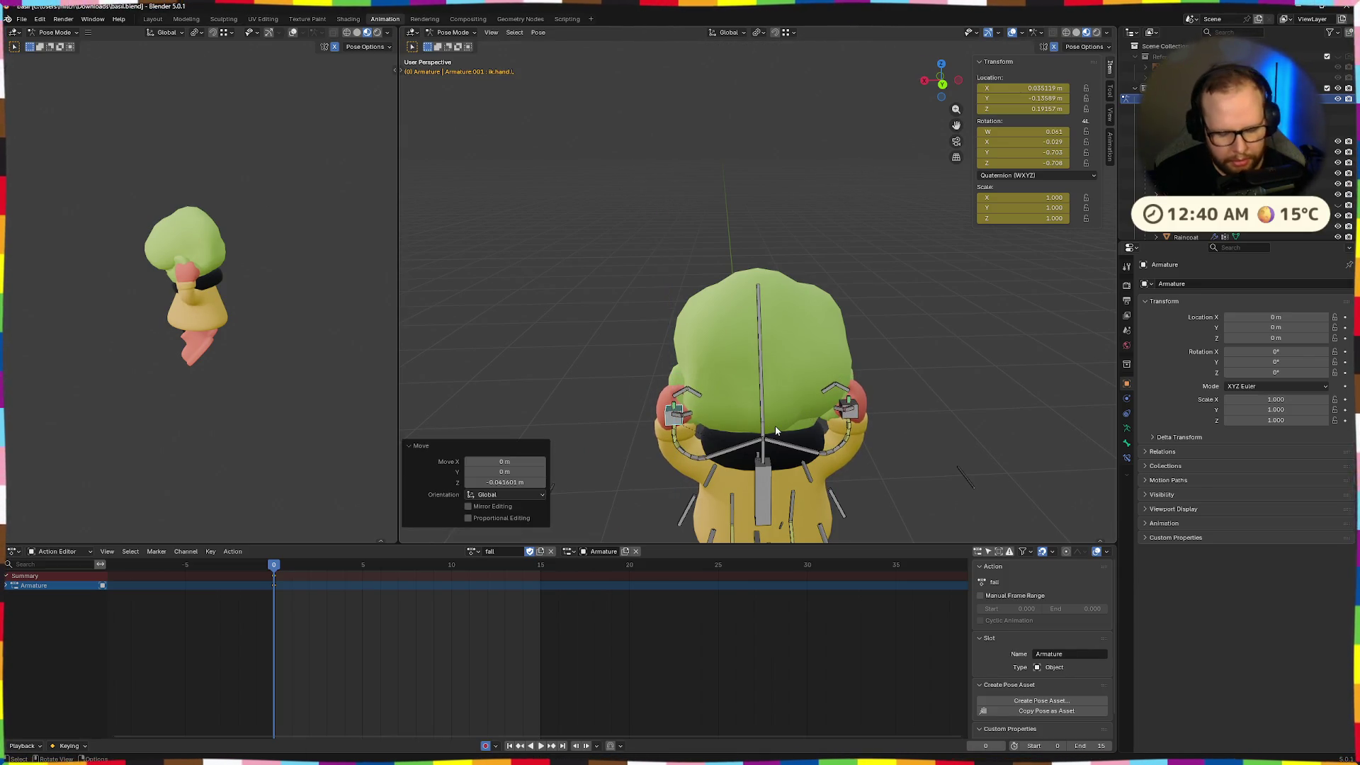
{"action": "key", "text": "g"}
{"action": "key", "text": "shift+z"}
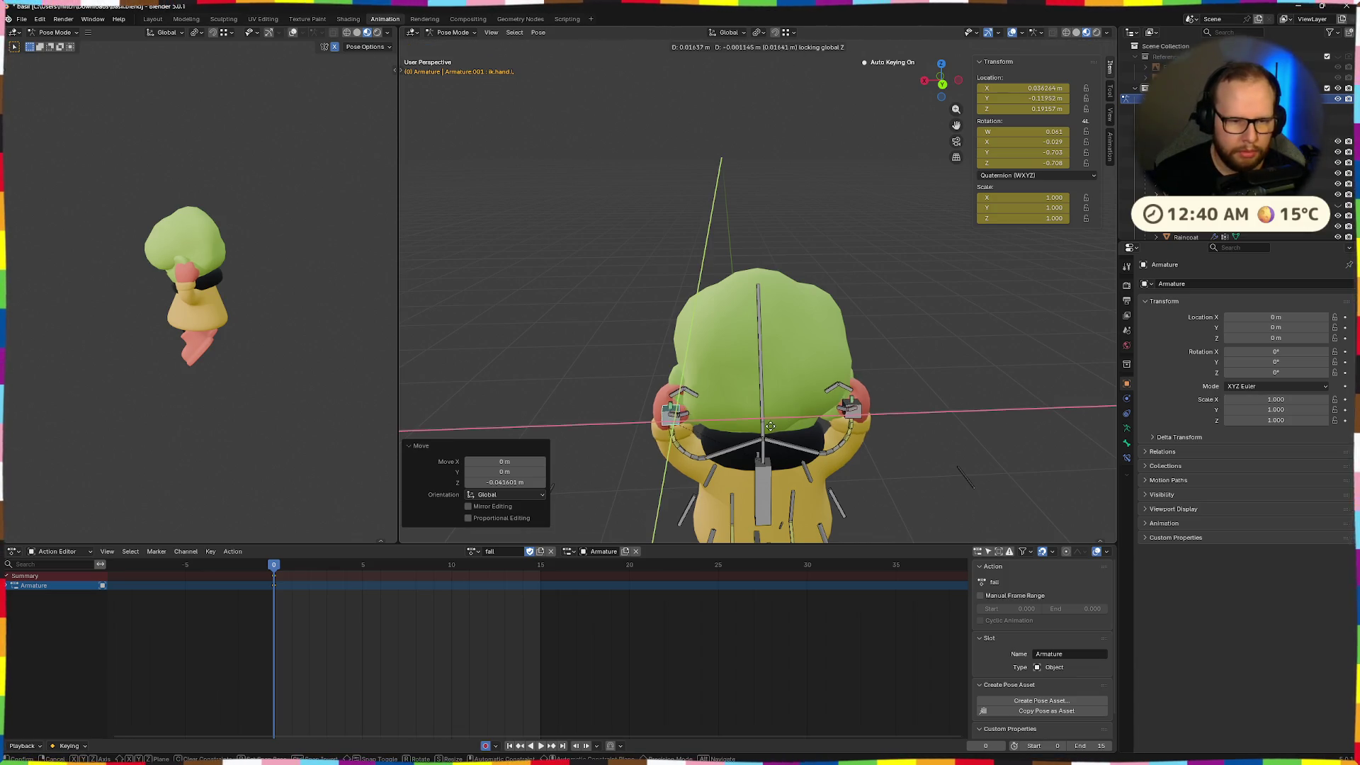
{"action": "left_click", "coordinate": [765, 443]}
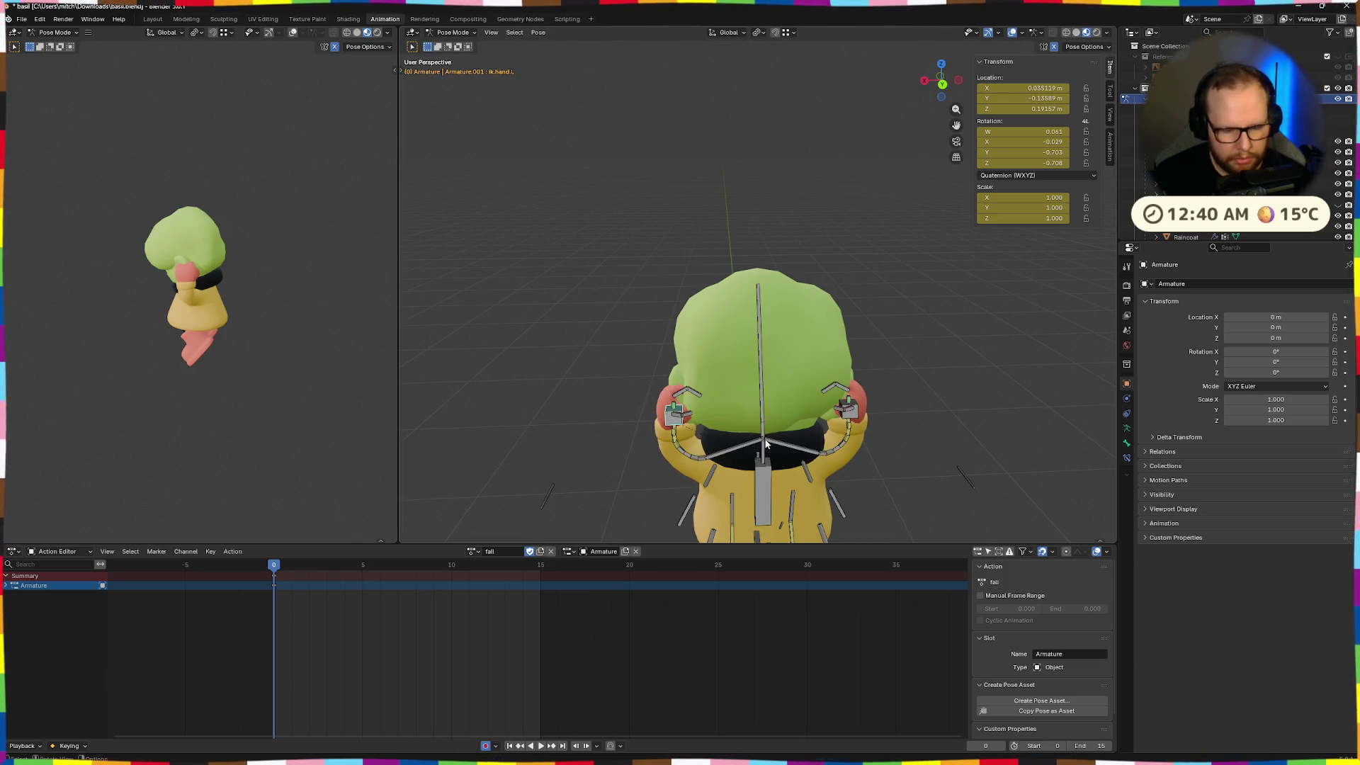
Shift the hand bones again and rotate them slightly around global Z
{"action": "key", "text": "g"}
{"action": "key", "text": "shift+y"}
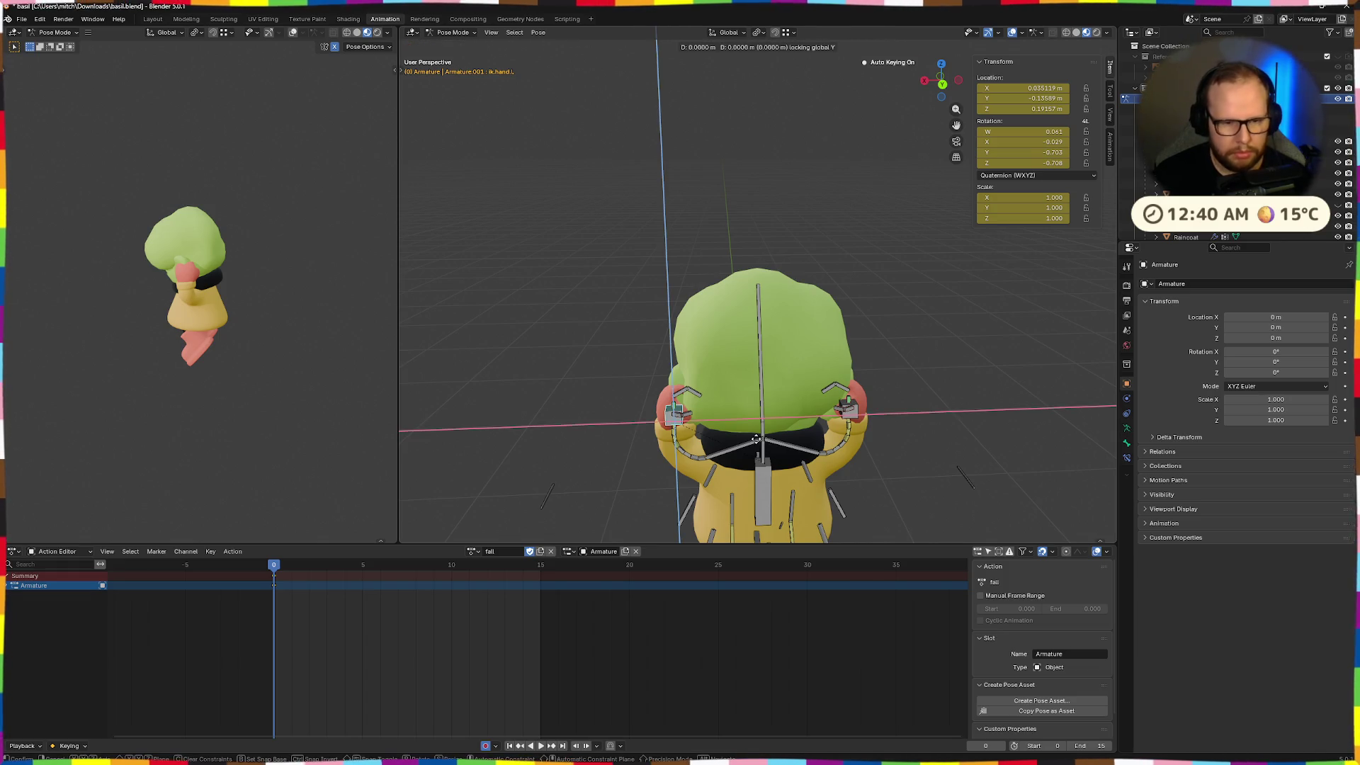
{"action": "left_click", "coordinate": [742, 458]}
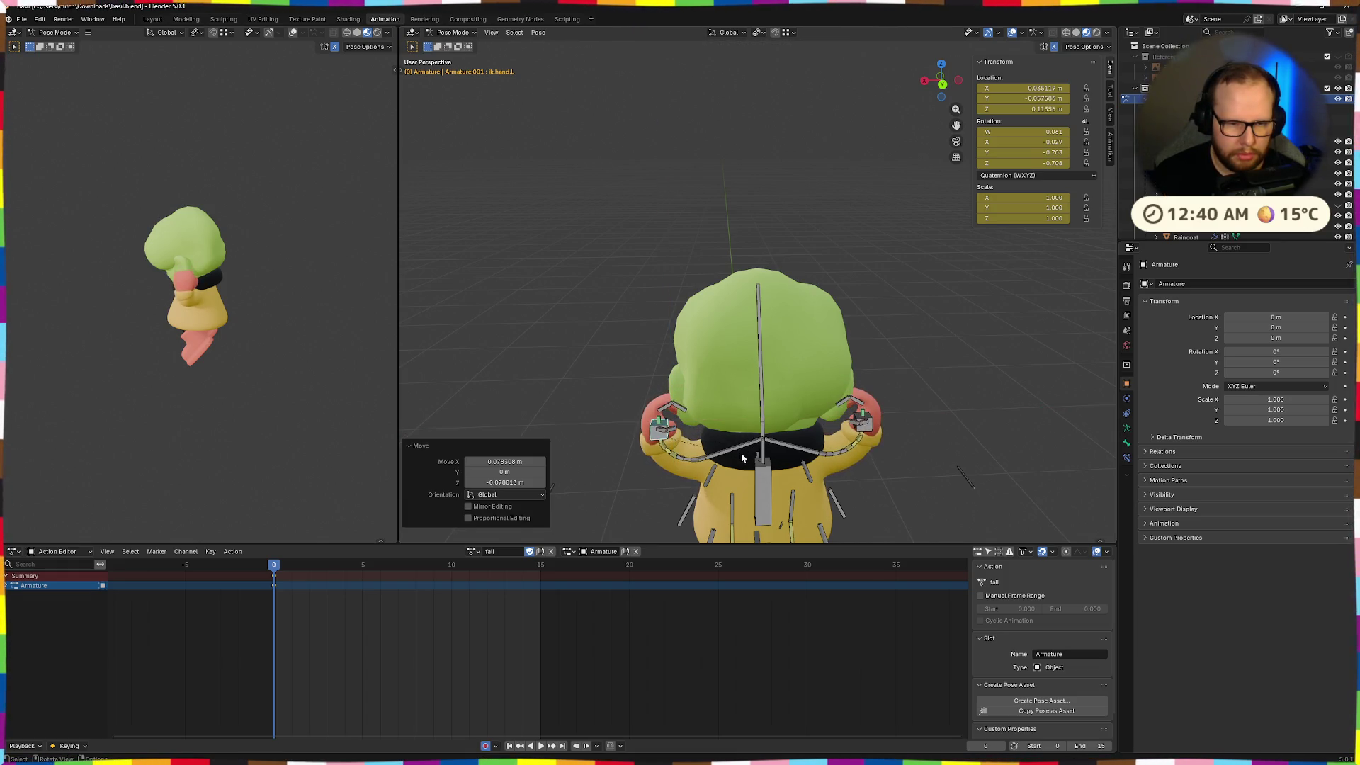
{"action": "key", "text": "g"}
{"action": "key", "text": "Escape"}
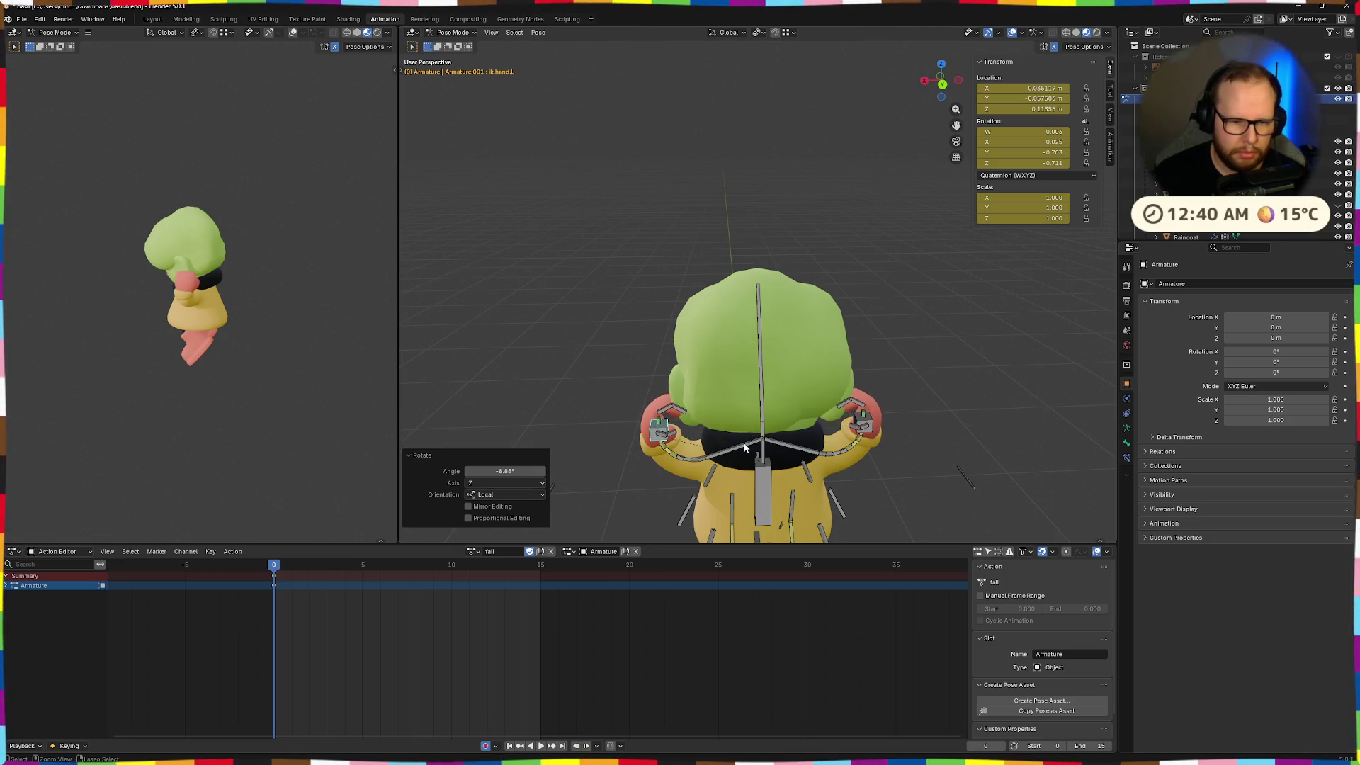
{"action": "key", "text": "z"}
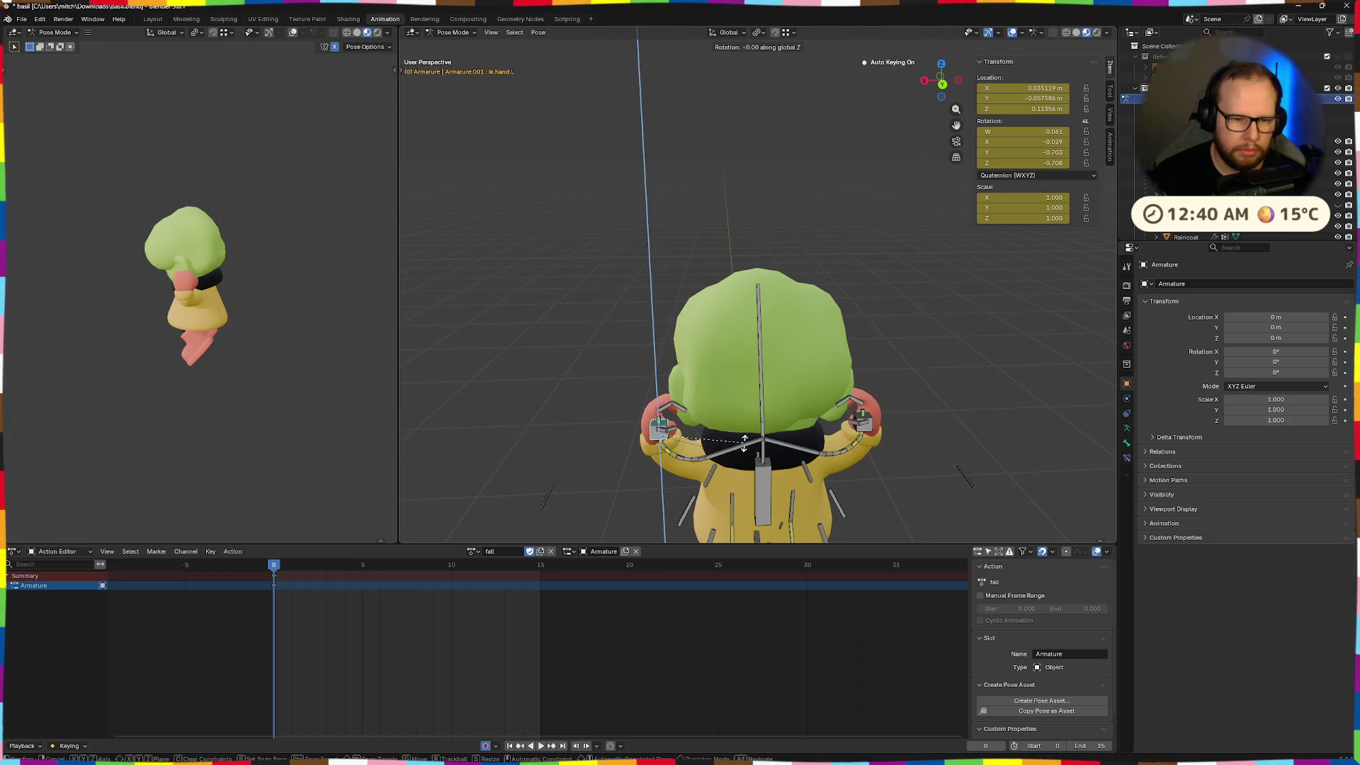
{"action": "left_click", "coordinate": [681, 431]}
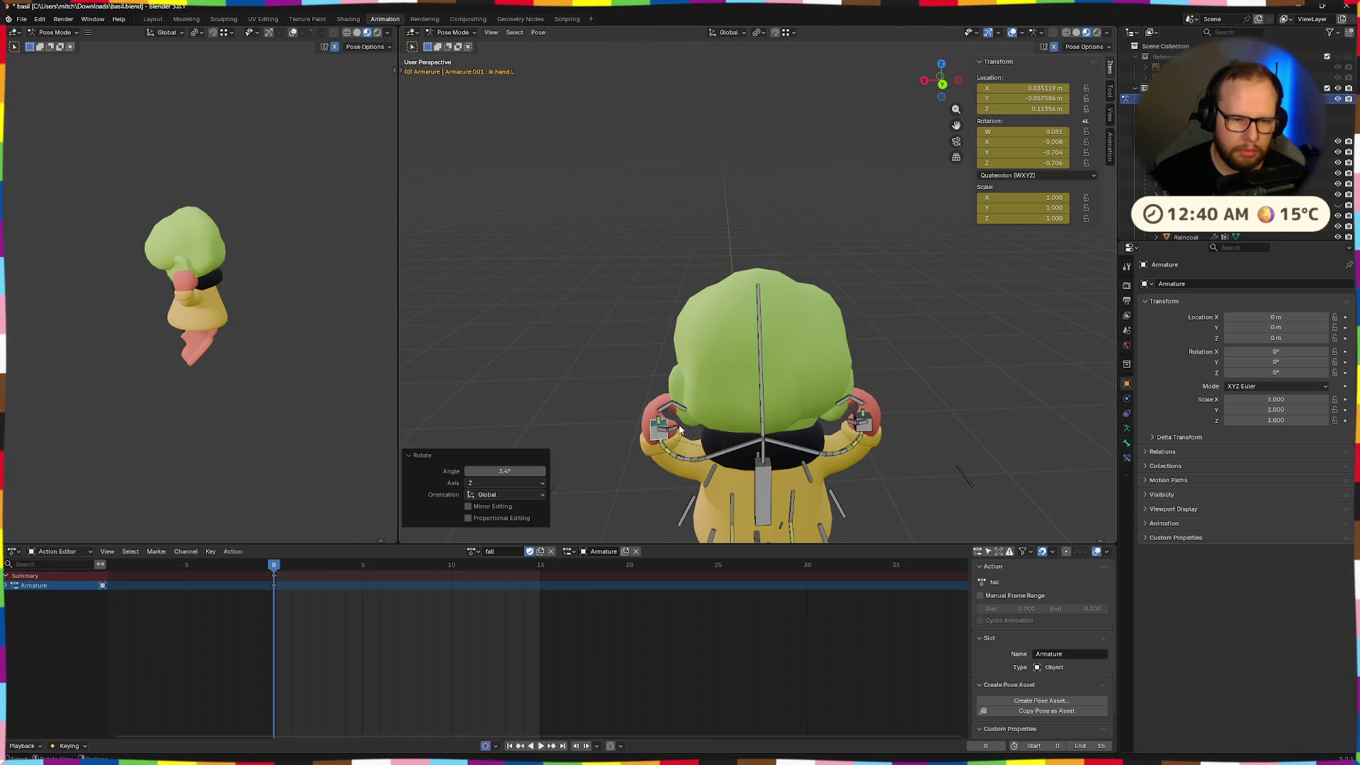
Curl the left thumb bone 44.2° on its local X axis
{"action": "left_click", "coordinate": [672, 409]}
{"action": "left_click", "coordinate": [663, 434]}
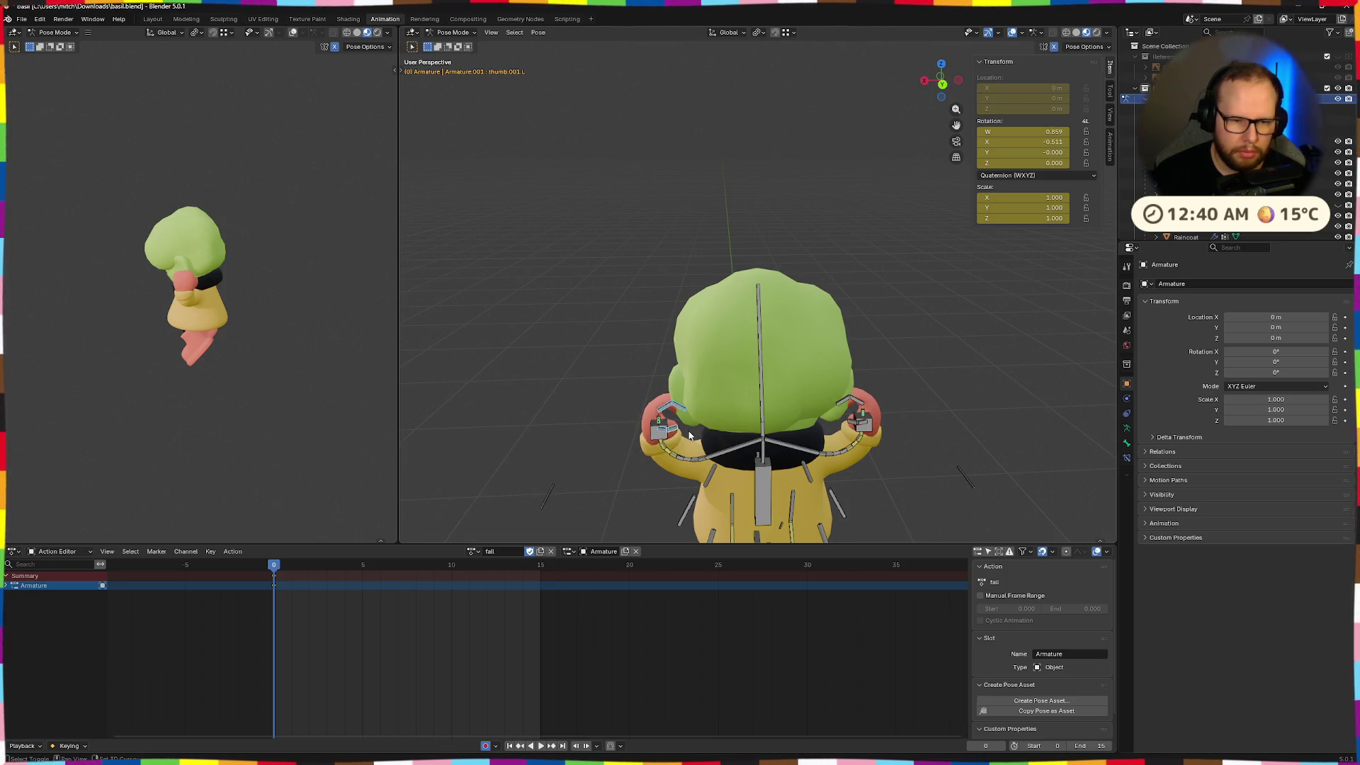
{"action": "key", "text": "r"}
{"action": "key", "text": "x"}
{"action": "key", "text": "x"}
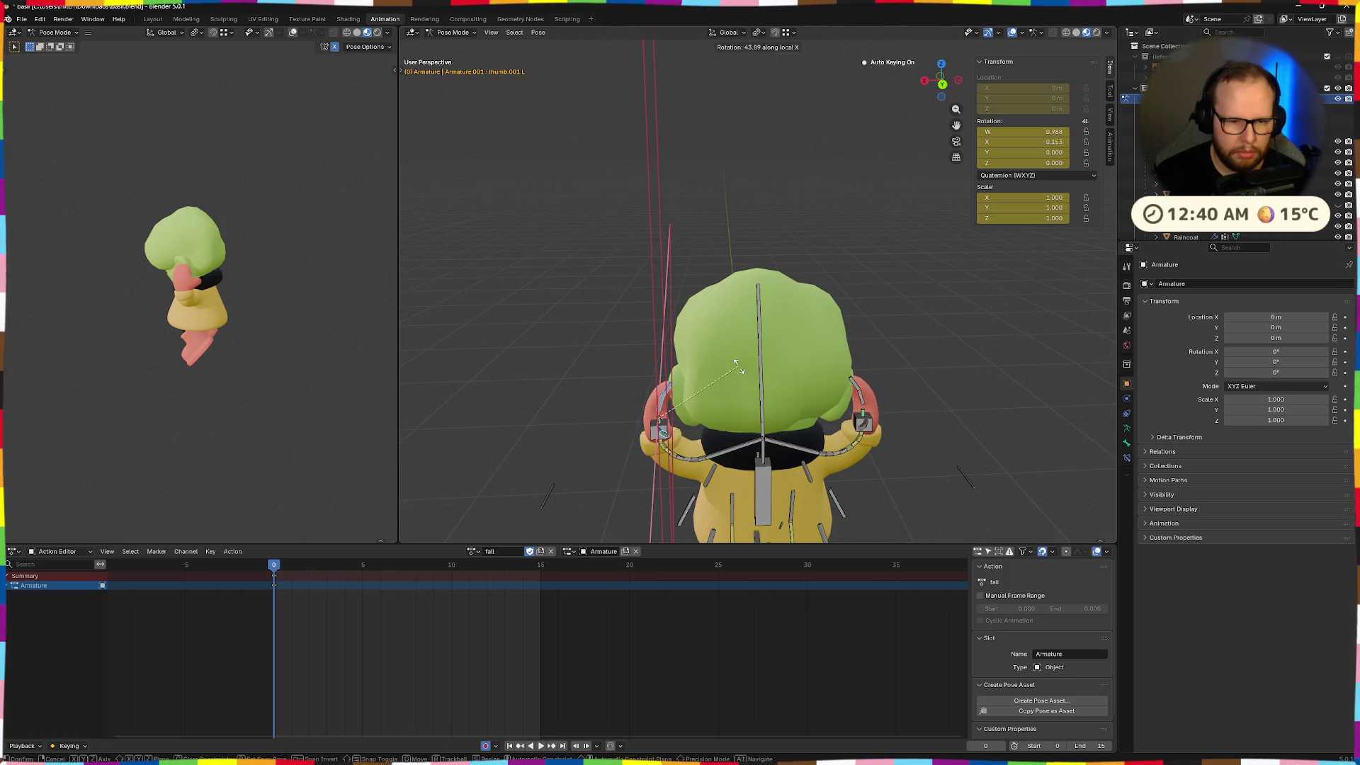
{"action": "left_click", "coordinate": [736, 371]}
{"action": "middle_click_drag", "start_coordinate": [736, 372], "coordinate": [830, 418]}
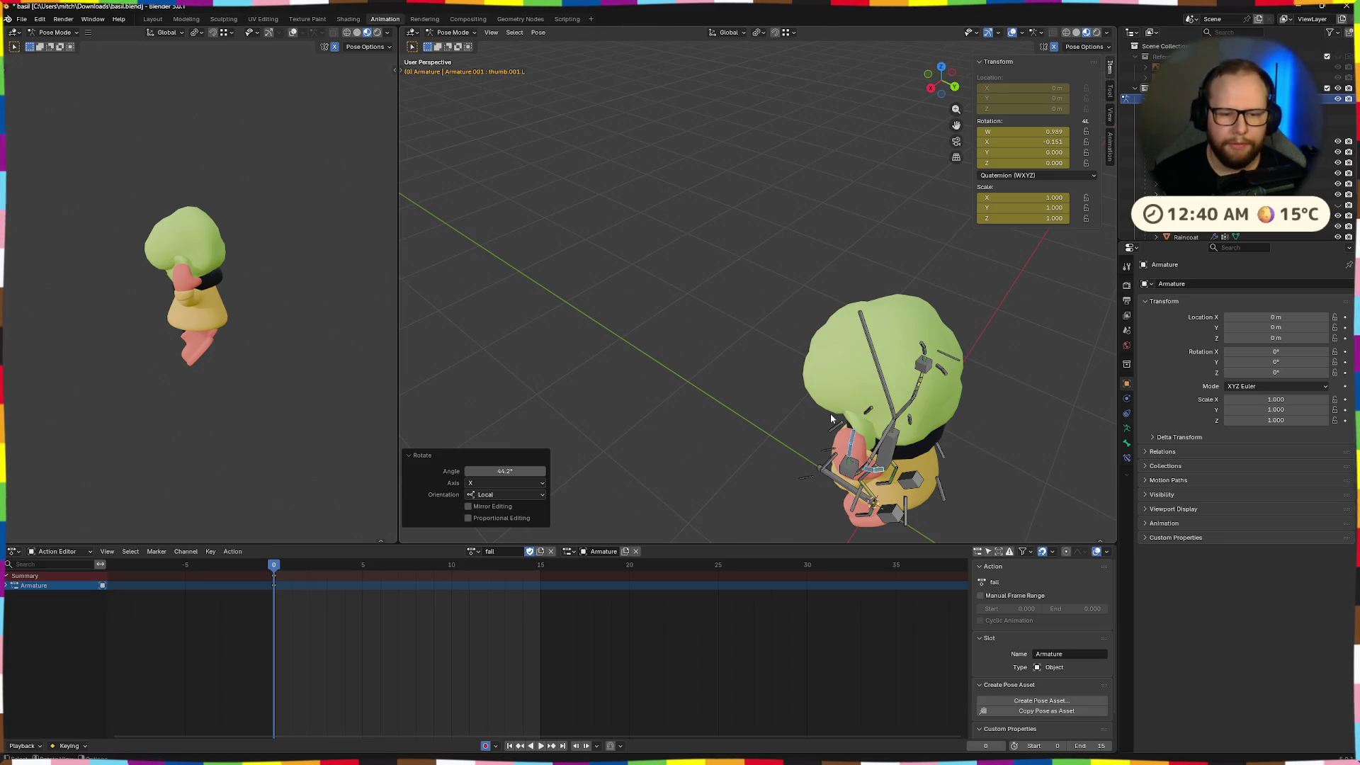
{"action": "middle_click_drag", "start_coordinate": [830, 414], "coordinate": [792, 422]}
{"action": "left_click", "coordinate": [692, 403]}
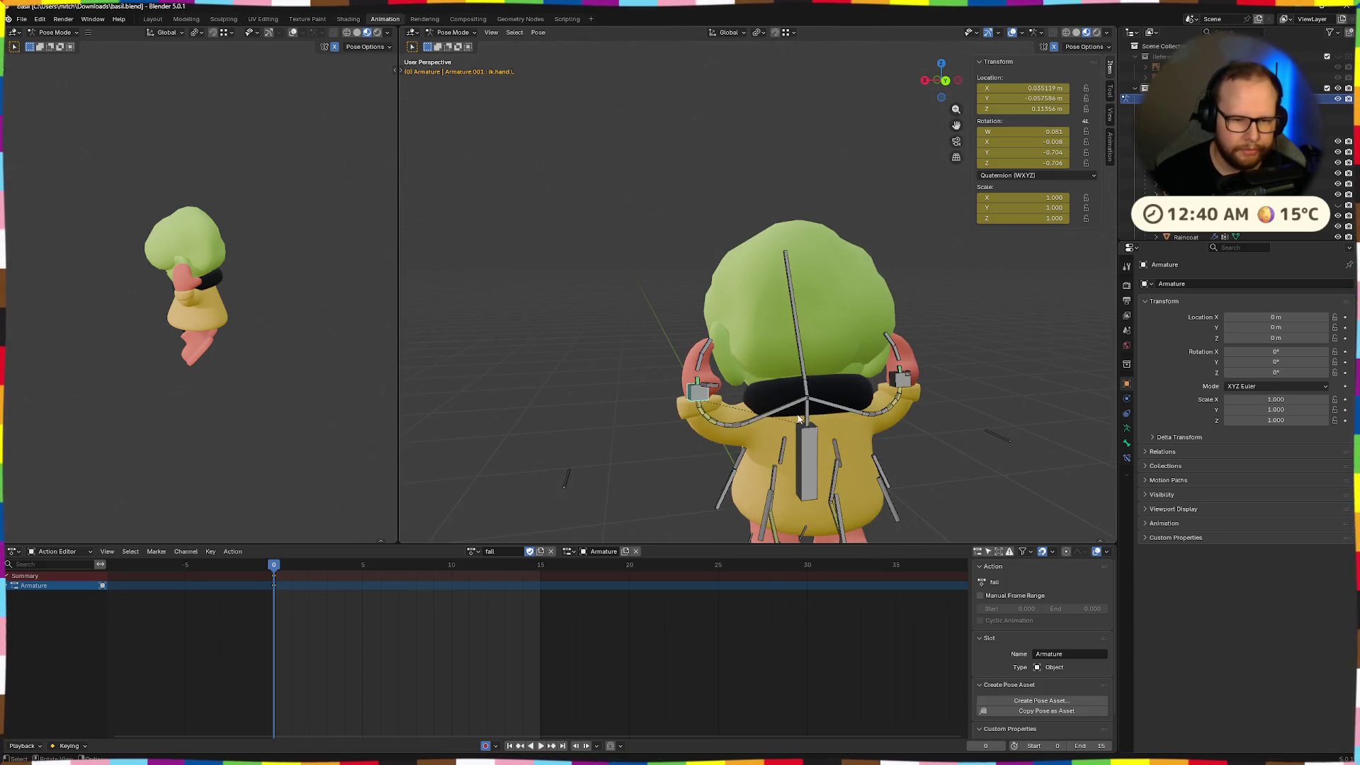
Rotate the left hand IK bone around global Z, undoing a trial move
{"action": "middle_click_drag", "start_coordinate": [691, 403], "coordinate": [778, 485]}
{"action": "key", "text": "z"}
{"action": "key", "text": "z"}
{"action": "key", "text": "z"}
{"action": "key", "text": "z"}
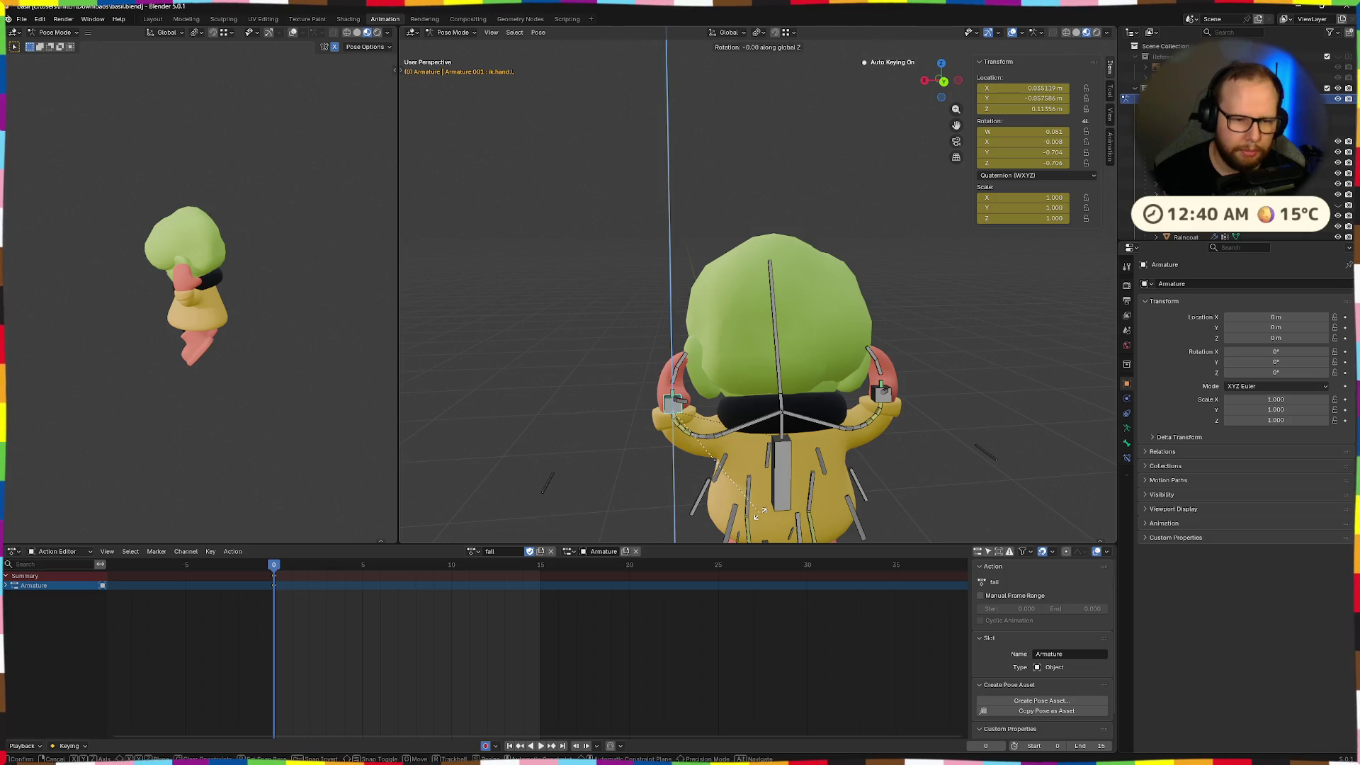
{"action": "left_click", "coordinate": [948, 350]}
{"action": "middle_click_drag", "start_coordinate": [948, 350], "coordinate": [861, 469]}
{"action": "key", "text": "r"}
{"action": "key", "text": "Escape"}
{"action": "key", "text": "g"}
{"action": "left_click", "coordinate": [896, 424]}
{"action": "middle_click_drag", "start_coordinate": [896, 425], "coordinate": [917, 430]}
{"action": "mouse_move", "coordinate": [951, 467]}
{"action": "middle_mouse_down"}
{"action": "mouse_move", "coordinate": [941, 418]}
{"action": "mouse_move", "coordinate": [893, 406]}
{"action": "mouse_move", "coordinate": [958, 439]}
{"action": "middle_mouse_up"}
{"action": "key", "text": "ctrl+z"}
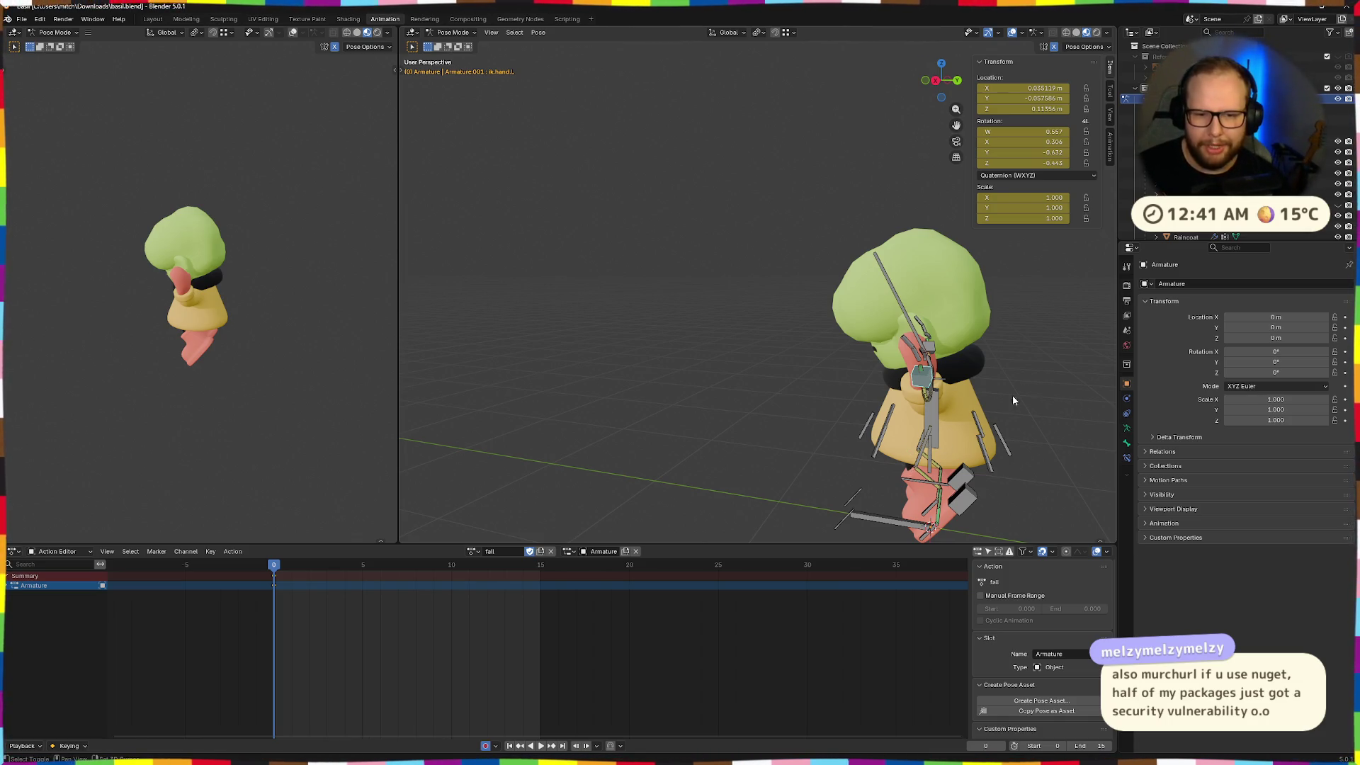
Raise the left arm by moving ik.hand.L along Y, then adjust it along Z
{"action": "middle_click_drag", "start_coordinate": [902, 444], "coordinate": [953, 338]}
{"action": "scroll", "coordinate": [937, 420], "scroll_direction": "up", "scroll_amount": 3}
{"action": "mouse_move", "coordinate": [936, 420]}
{"action": "middle_mouse_down"}
{"action": "mouse_move", "coordinate": [790, 407]}
{"action": "mouse_move", "coordinate": [757, 458]}
{"action": "mouse_move", "coordinate": [819, 402]}
{"action": "middle_mouse_up"}
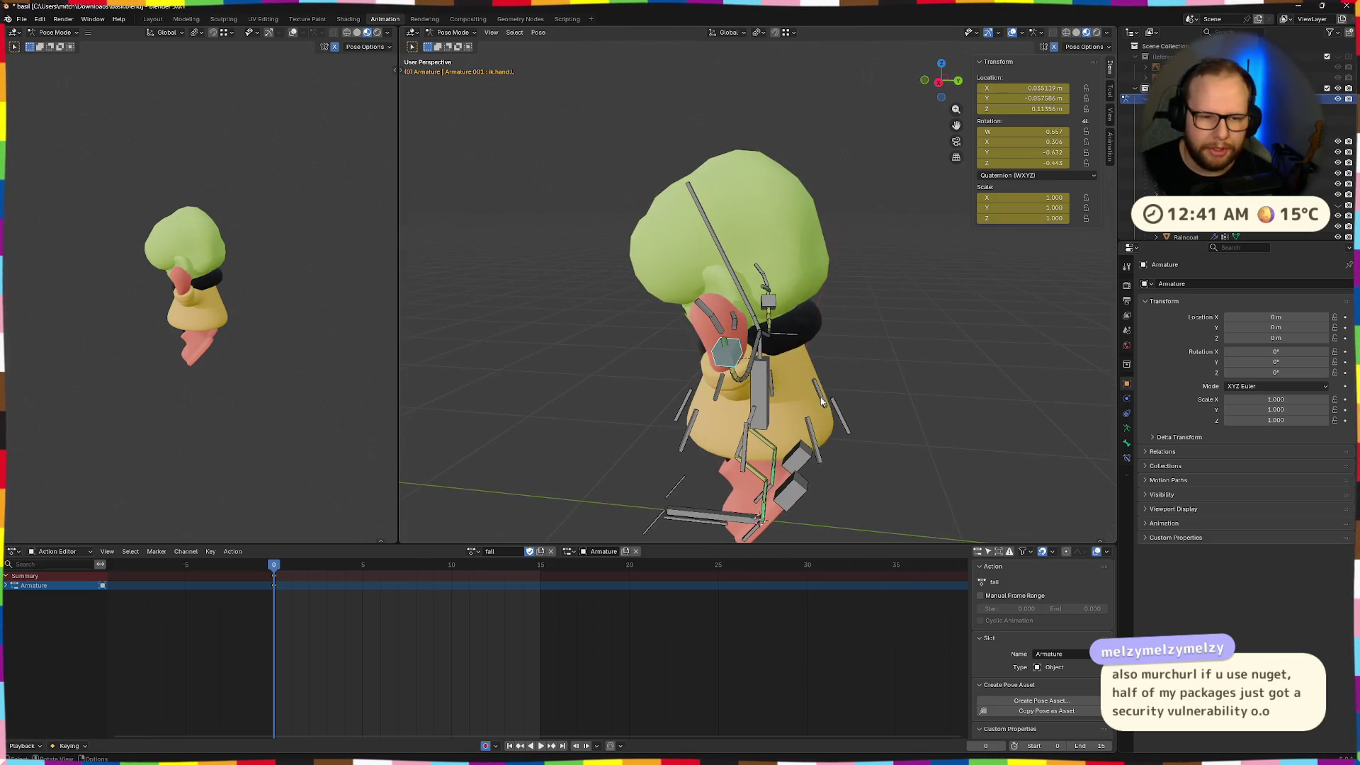
{"action": "key", "text": "y"}
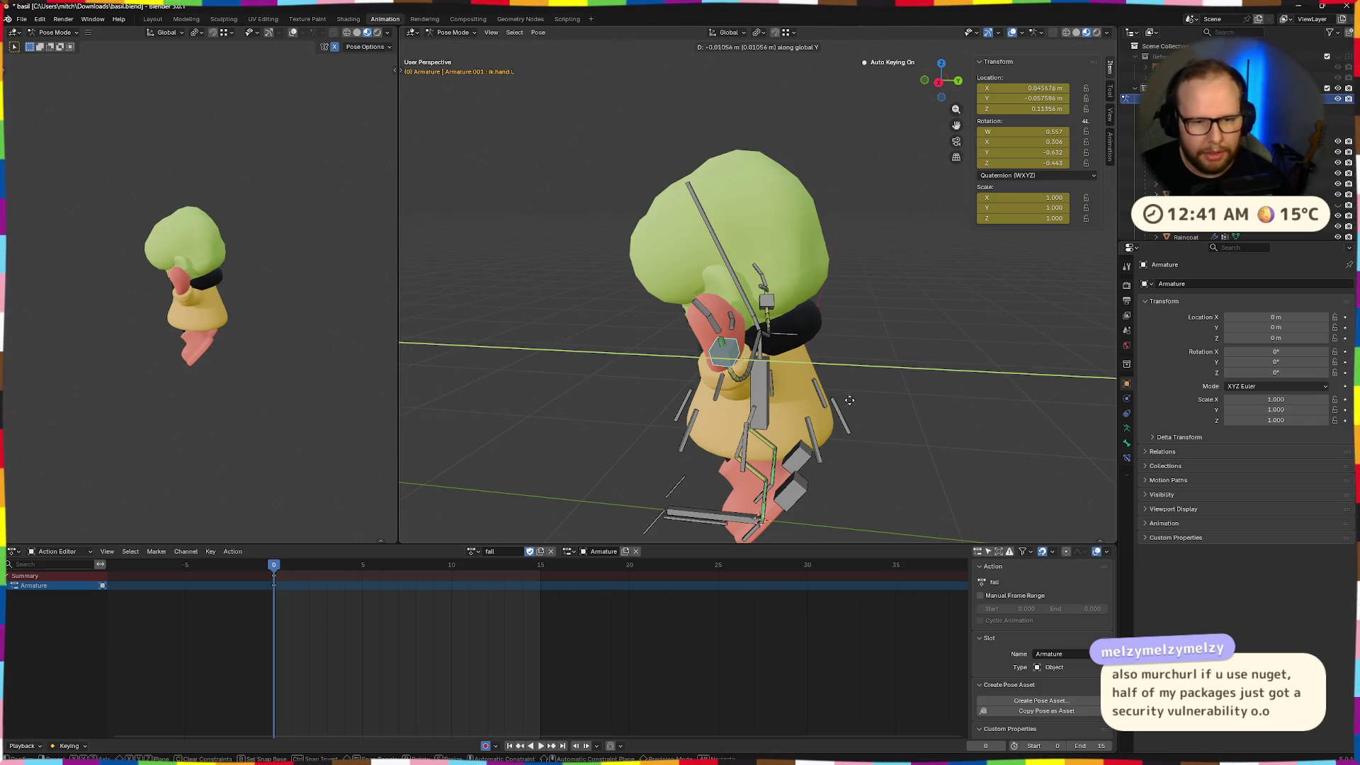
{"action": "left_click", "coordinate": [838, 399]}
{"action": "mouse_move", "coordinate": [838, 400]}
{"action": "middle_mouse_down"}
{"action": "mouse_move", "coordinate": [813, 395]}
{"action": "mouse_move", "coordinate": [806, 409]}
{"action": "mouse_move", "coordinate": [946, 399]}
{"action": "middle_mouse_up"}
{"action": "key", "text": "g"}
{"action": "key", "text": "z"}
{"action": "left_click", "coordinate": [812, 398]}
{"action": "key", "text": "g"}
{"action": "left_click", "coordinate": [786, 411]}
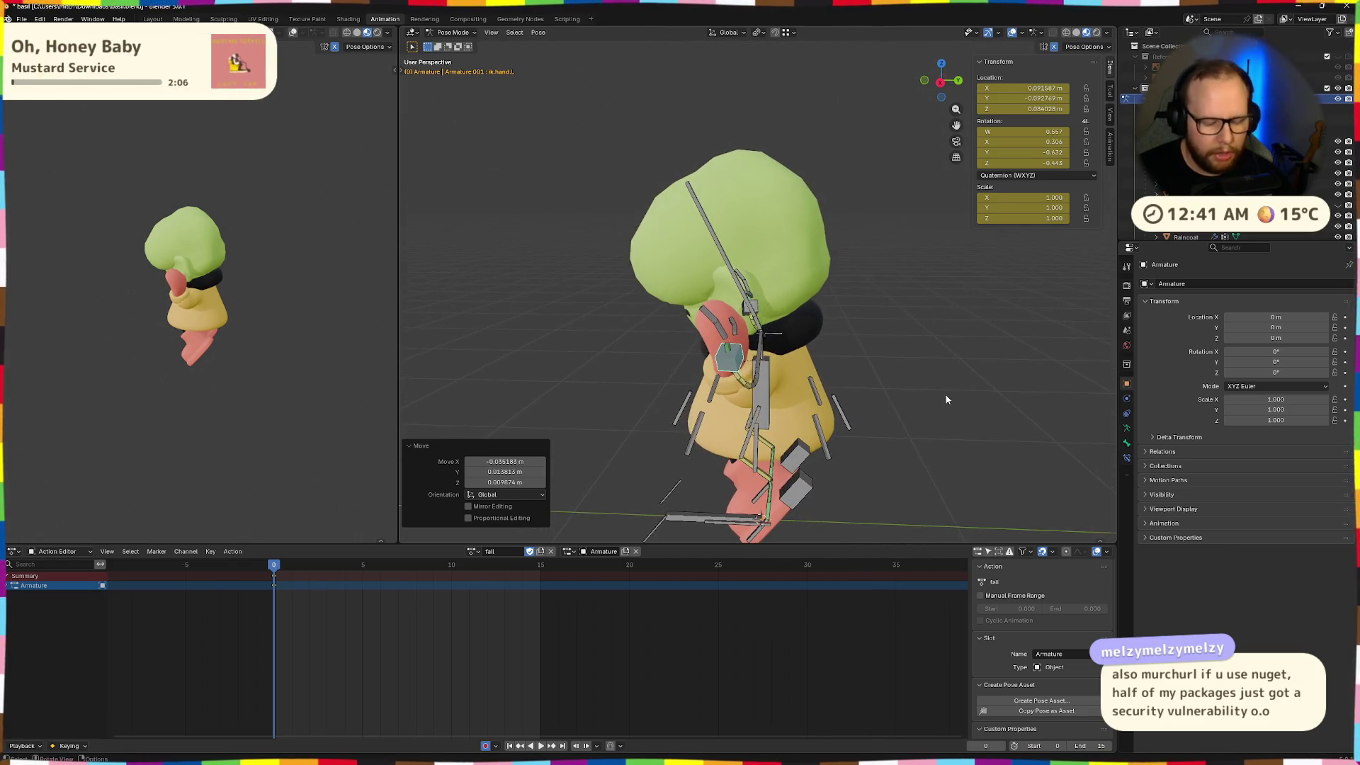
Tilt the left hand 29.7° on global X and twist it 7.15° on local Z
{"action": "key", "text": "r"}
{"action": "key", "text": "x"}
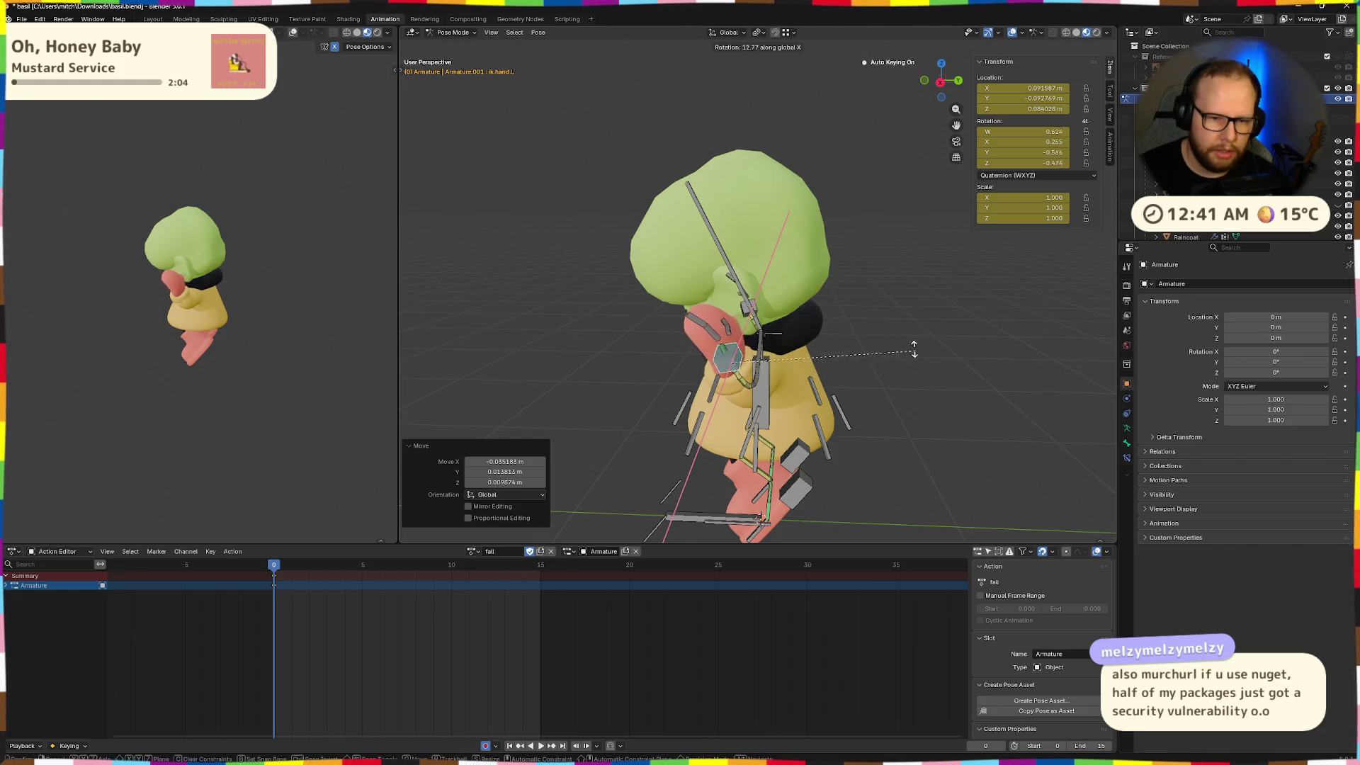
{"action": "left_click", "coordinate": [878, 309]}
{"action": "mouse_move", "coordinate": [899, 324]}
{"action": "middle_mouse_down"}
{"action": "mouse_move", "coordinate": [988, 295]}
{"action": "mouse_move", "coordinate": [1017, 332]}
{"action": "middle_mouse_up"}
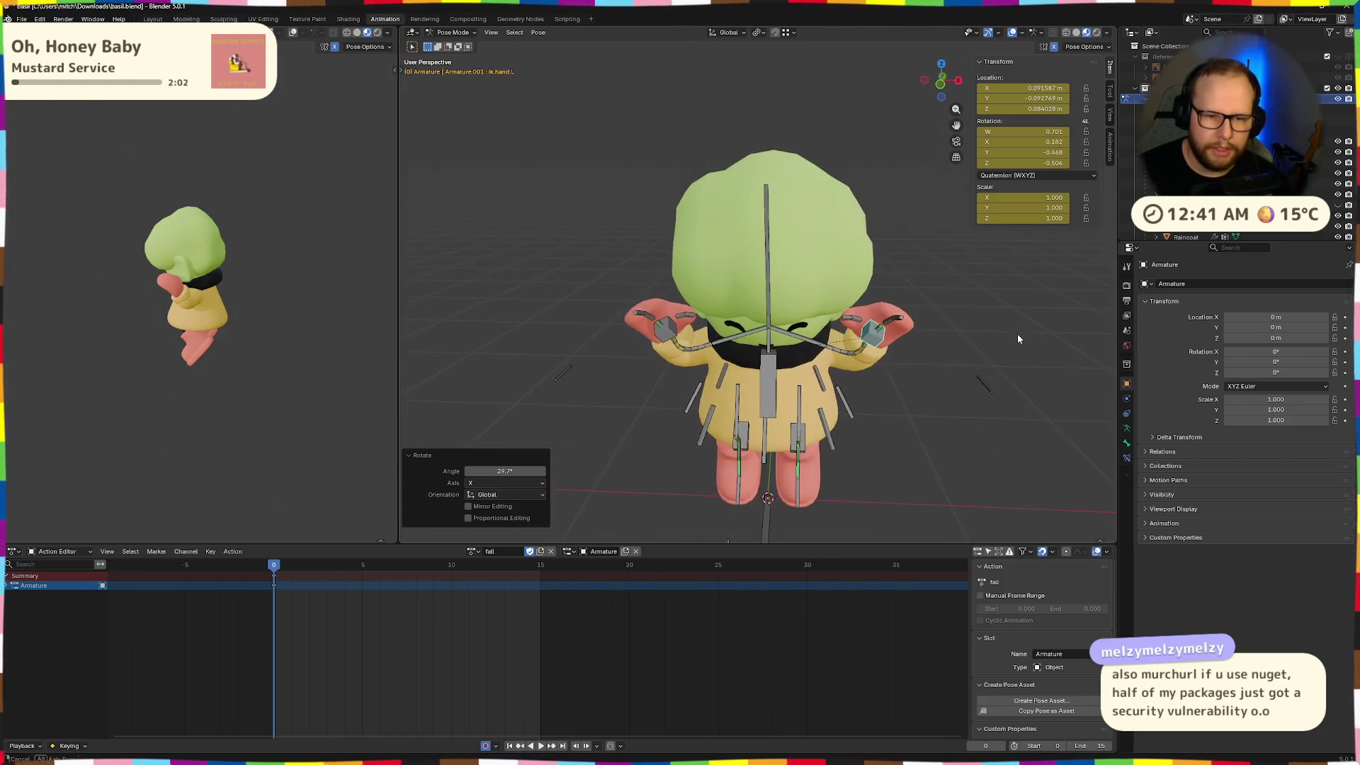
{"action": "key", "text": "z"}
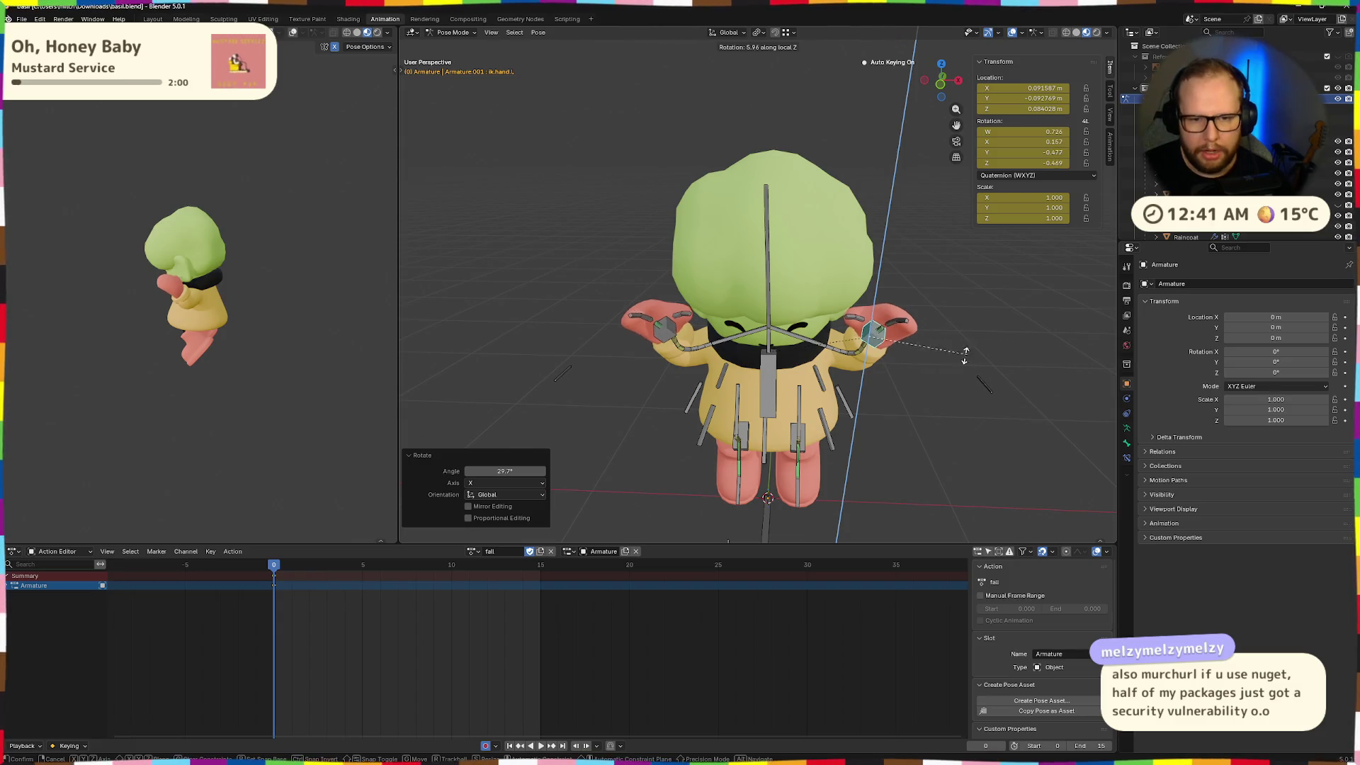
{"action": "left_click", "coordinate": [979, 339]}
{"action": "middle_click_drag", "start_coordinate": [979, 340], "coordinate": [985, 336]}
{"action": "key", "text": "r"}
{"action": "key", "text": "z"}
{"action": "key", "text": "z"}
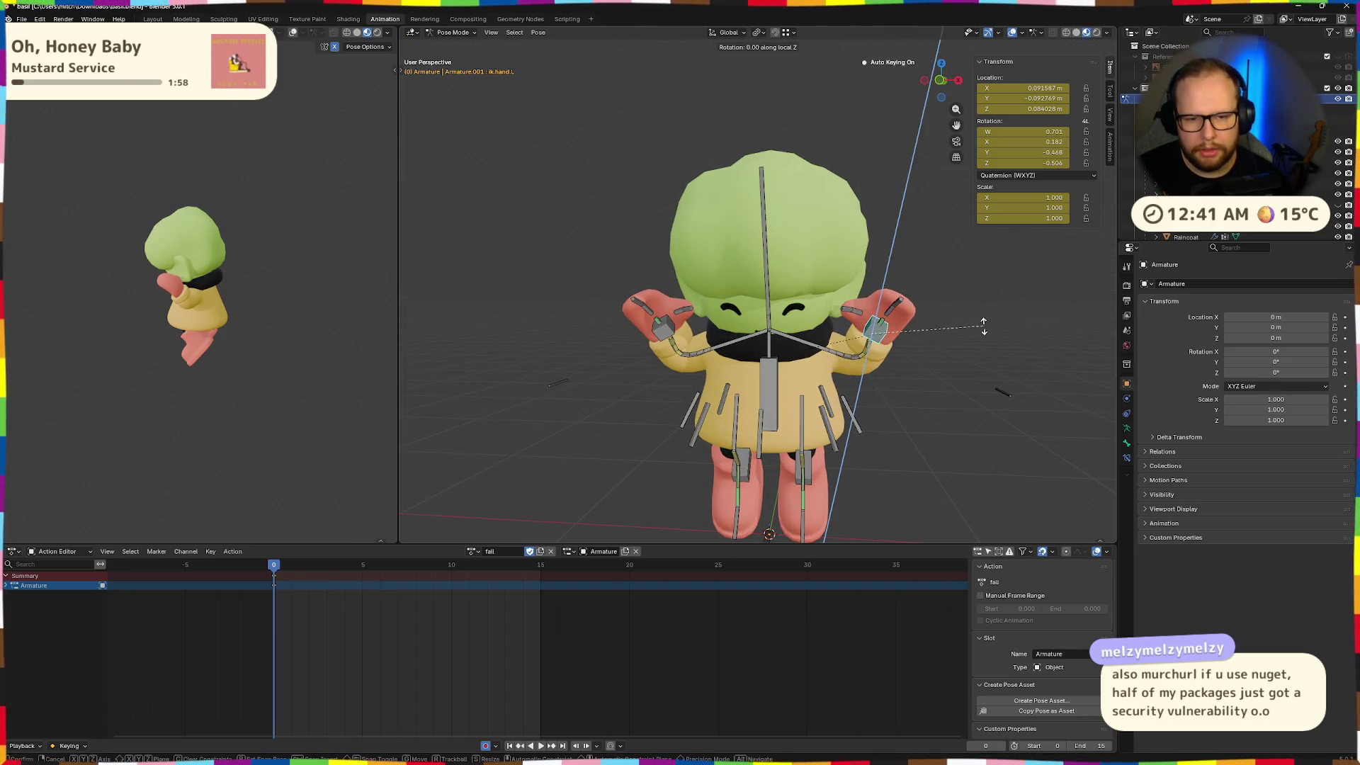
{"action": "left_click", "coordinate": [953, 343]}
Rotate the left hand 45.8° on its local Y axis and review the pose
{"action": "key", "text": "r"}
{"action": "key", "text": "z"}
{"action": "key", "text": "z"}
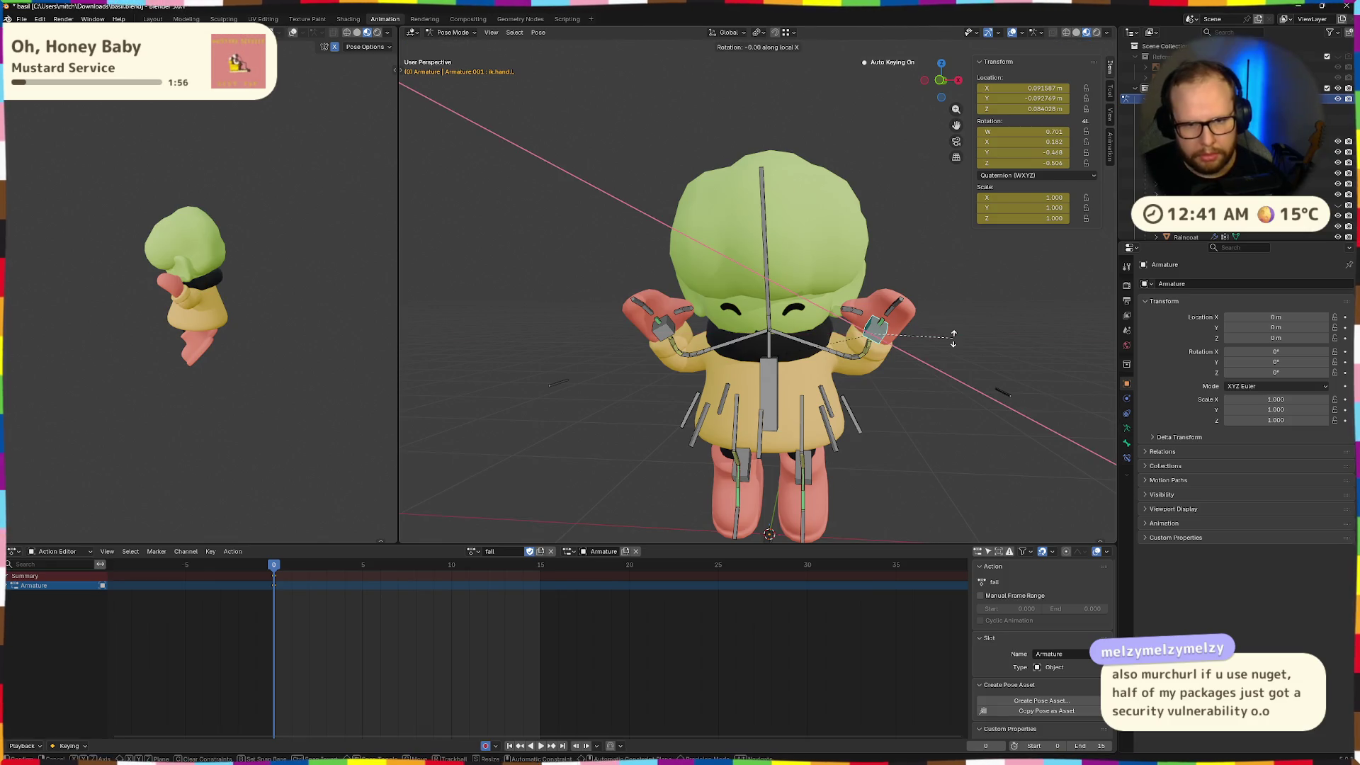
{"action": "key", "text": "z"}
{"action": "key", "text": "r"}
{"action": "key", "text": "y"}
{"action": "key", "text": "y"}
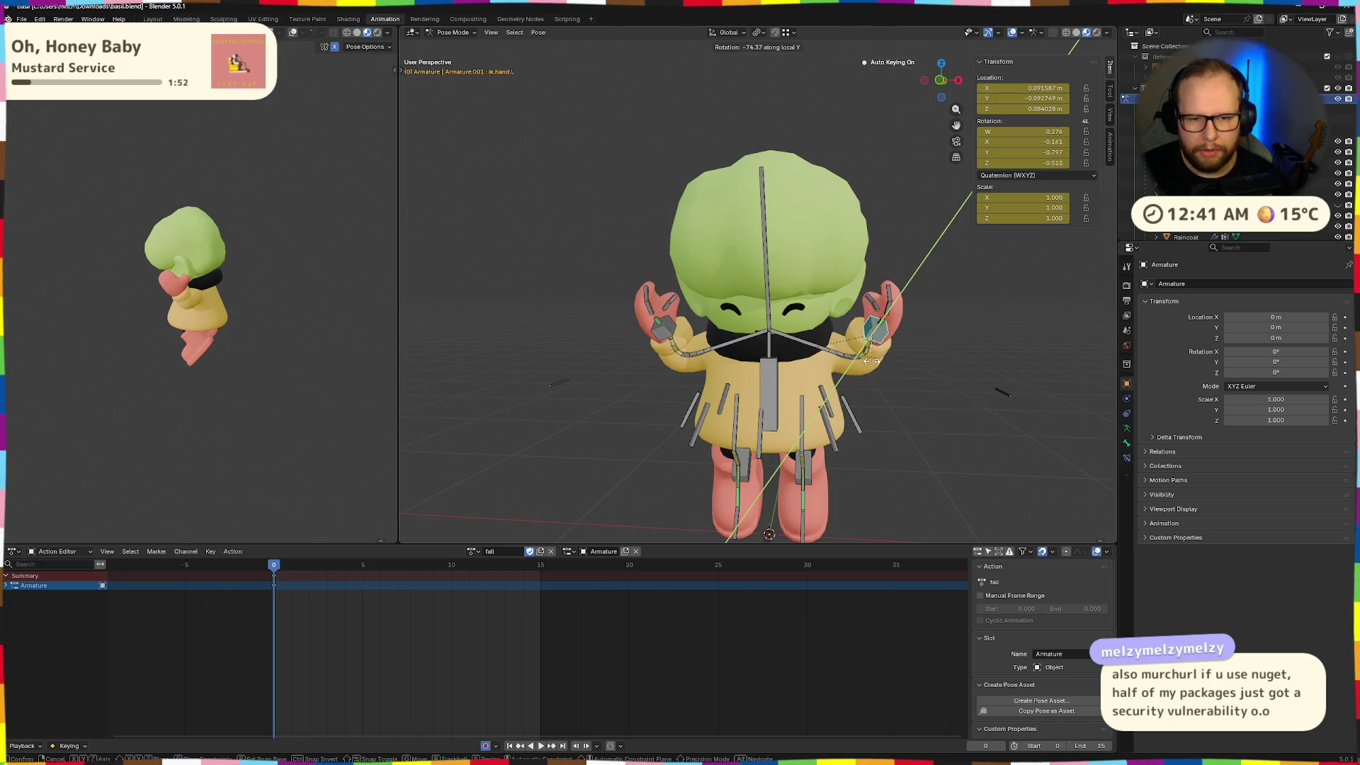
{"action": "left_click", "coordinate": [887, 361]}
{"action": "mouse_move", "coordinate": [908, 364]}
{"action": "middle_mouse_down"}
{"action": "mouse_move", "coordinate": [754, 347]}
{"action": "mouse_move", "coordinate": [837, 358]}
{"action": "middle_mouse_up"}
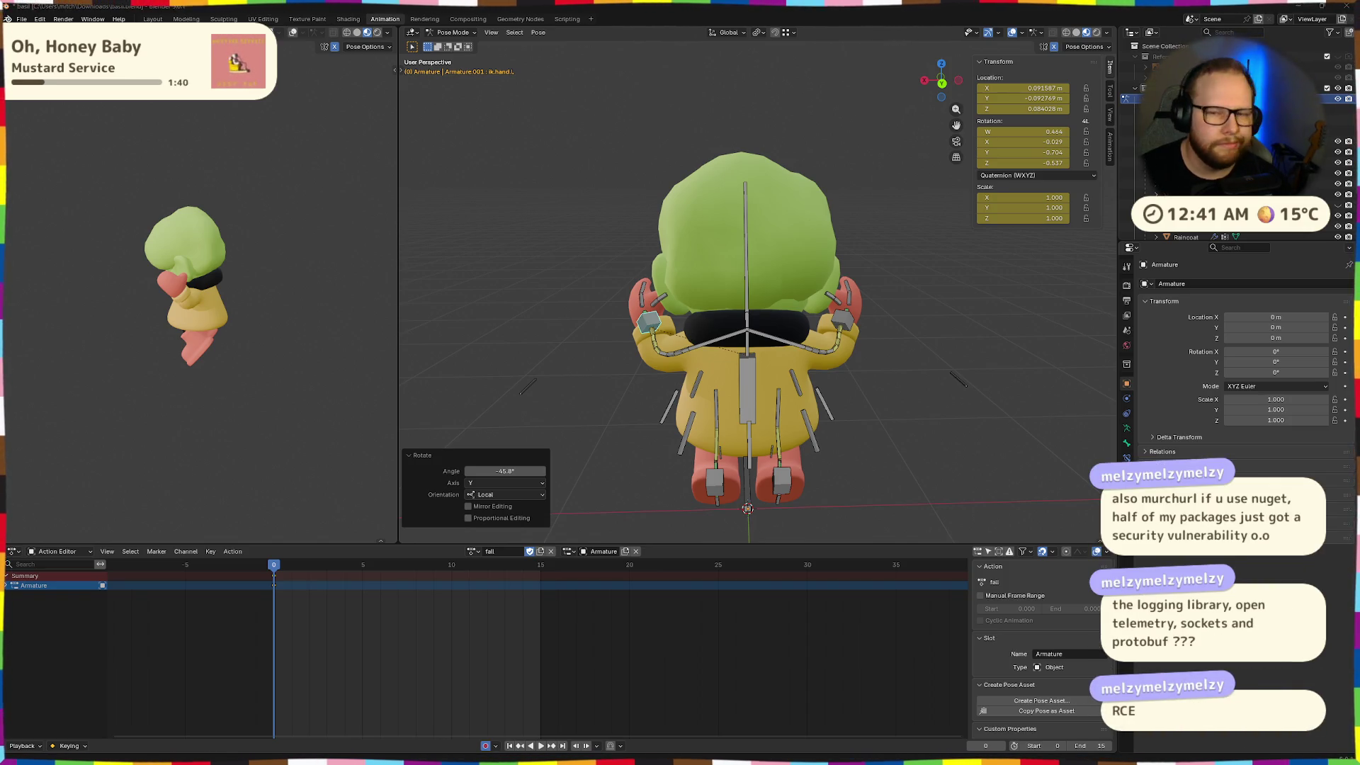
{"action": "mouse_move", "coordinate": [730, 344]}
{"action": "middle_mouse_down"}
{"action": "mouse_move", "coordinate": [767, 315]}
{"action": "mouse_move", "coordinate": [596, 308]}
{"action": "mouse_move", "coordinate": [744, 335]}
{"action": "mouse_move", "coordinate": [852, 390]}
{"action": "mouse_move", "coordinate": [766, 315]}
{"action": "middle_mouse_up"}
{"action": "mouse_move", "coordinate": [566, 354]}
{"action": "middle_mouse_down"}
{"action": "mouse_move", "coordinate": [929, 379]}
{"action": "mouse_move", "coordinate": [810, 449]}
{"action": "mouse_move", "coordinate": [732, 425]}
{"action": "middle_mouse_up"}
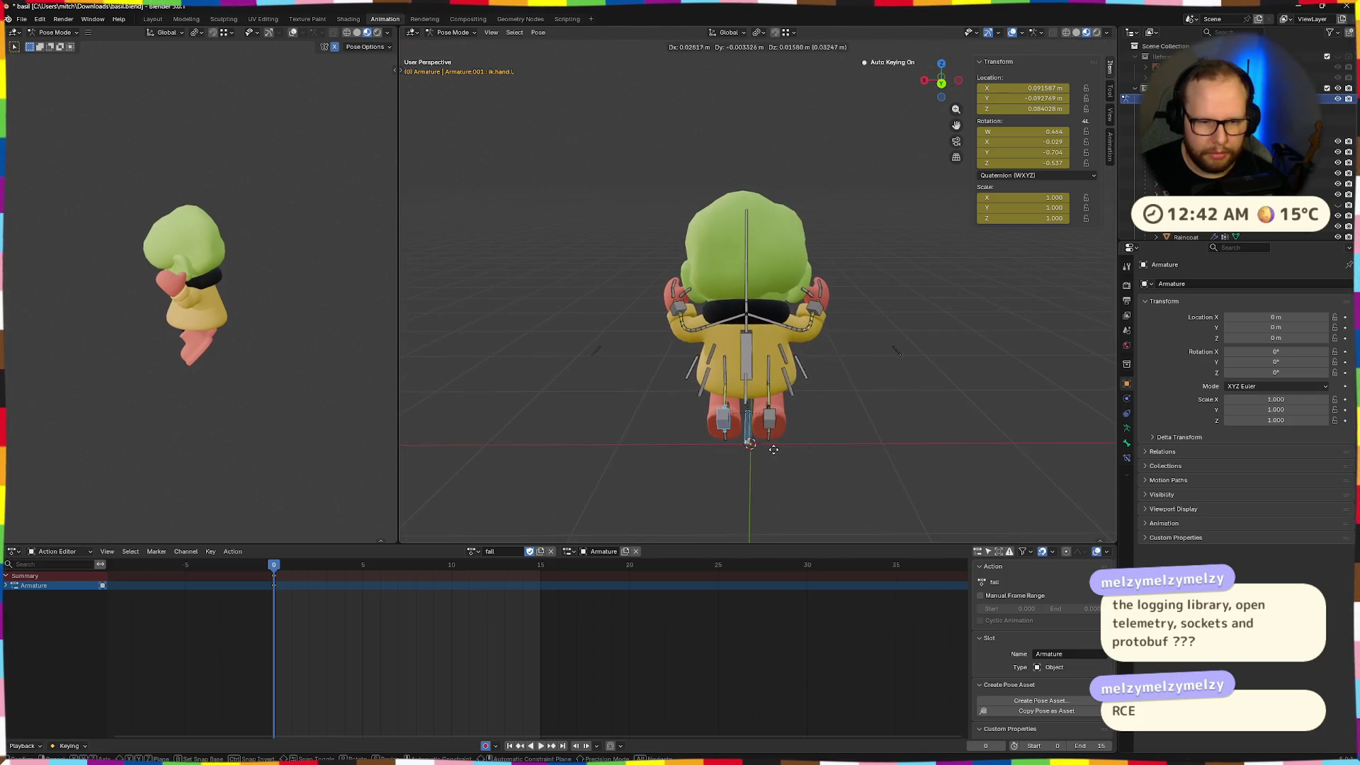
{"action": "key", "text": "g"}
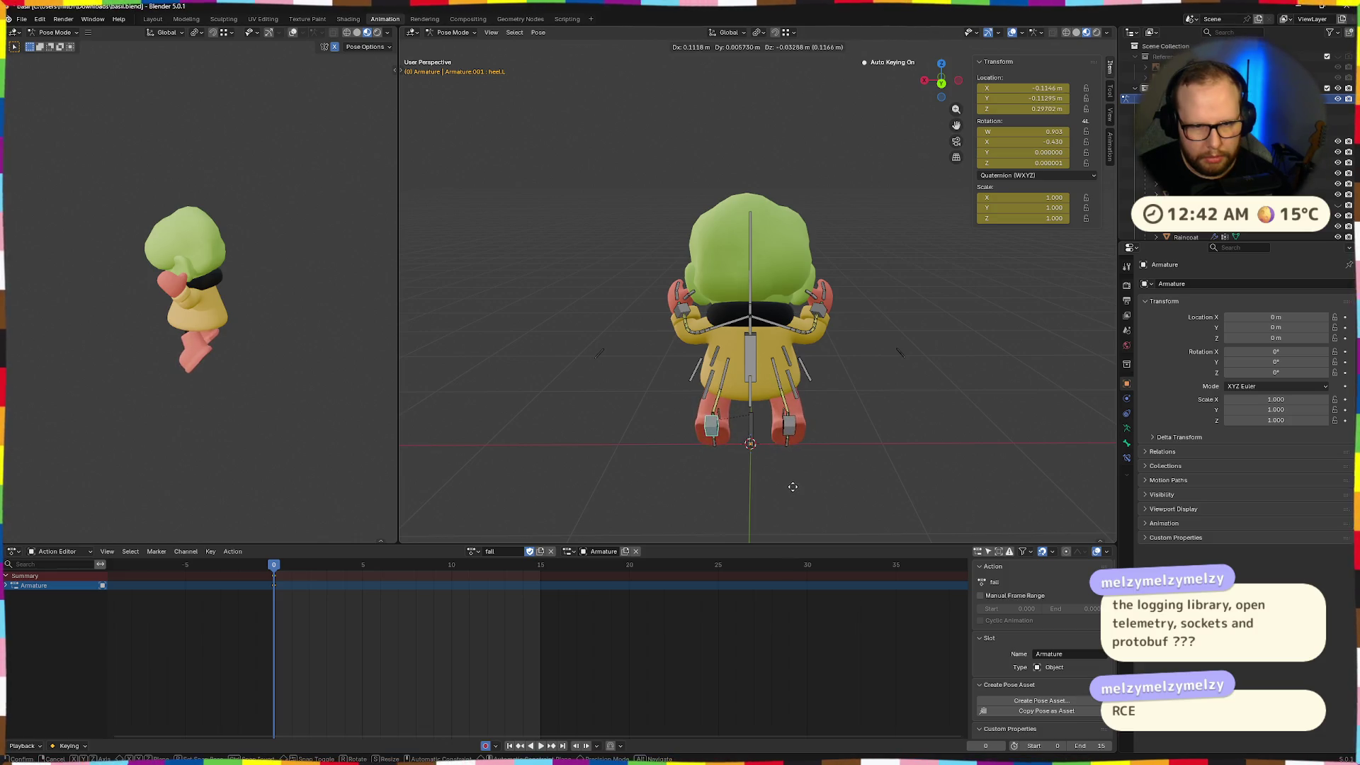
Place the left heel control and turn it -14.3° around global Z
{"action": "left_click", "coordinate": [796, 477]}
{"action": "mouse_move", "coordinate": [796, 477]}
{"action": "middle_mouse_down"}
{"action": "mouse_move", "coordinate": [792, 404]}
{"action": "mouse_move", "coordinate": [748, 399]}
{"action": "mouse_move", "coordinate": [880, 448]}
{"action": "mouse_move", "coordinate": [737, 443]}
{"action": "mouse_move", "coordinate": [813, 418]}
{"action": "middle_mouse_up"}
{"action": "key", "text": "r"}
{"action": "key", "text": "x"}
{"action": "key", "text": "z"}
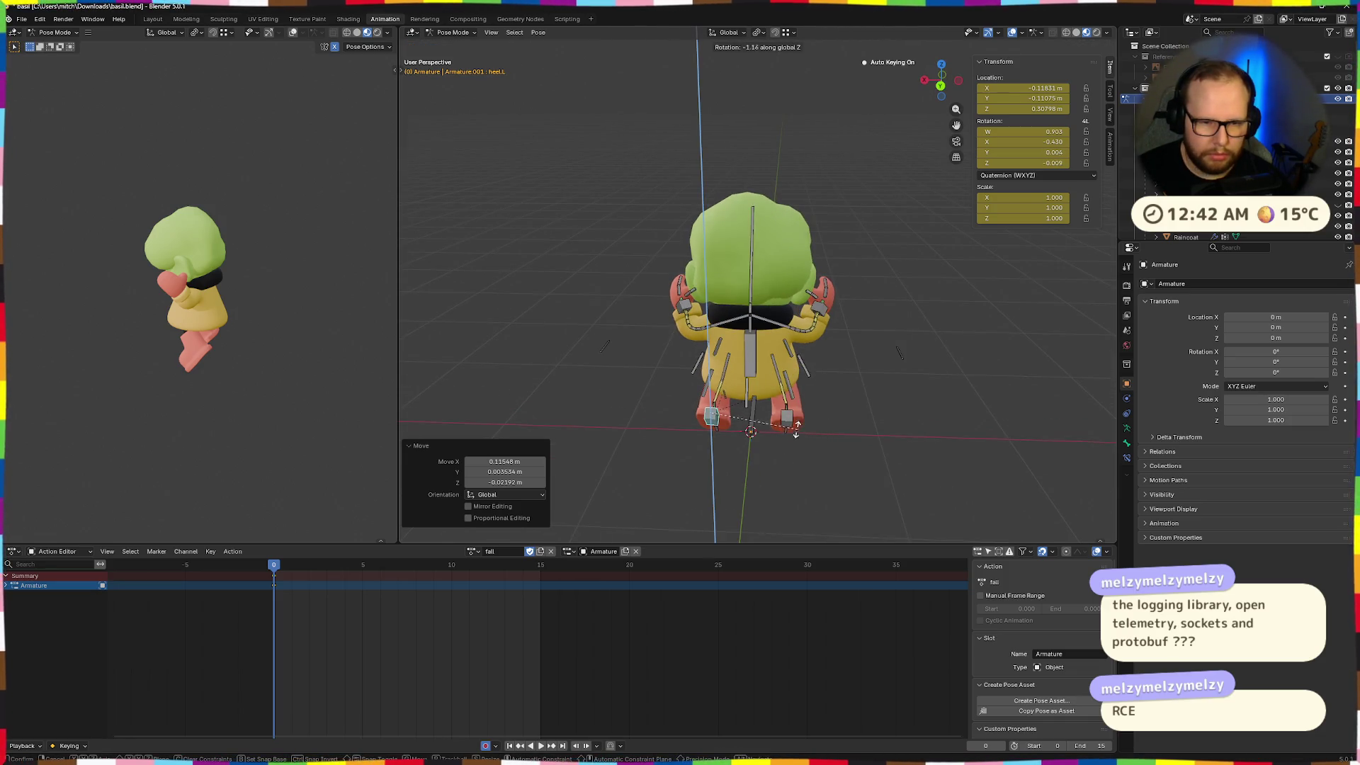
{"action": "left_click", "coordinate": [797, 426]}
{"action": "mouse_move", "coordinate": [797, 426]}
{"action": "middle_mouse_down"}
{"action": "mouse_move", "coordinate": [851, 384]}
{"action": "mouse_move", "coordinate": [924, 376]}
{"action": "mouse_move", "coordinate": [954, 410]}
{"action": "mouse_move", "coordinate": [846, 441]}
{"action": "mouse_move", "coordinate": [878, 432]}
{"action": "middle_mouse_up"}
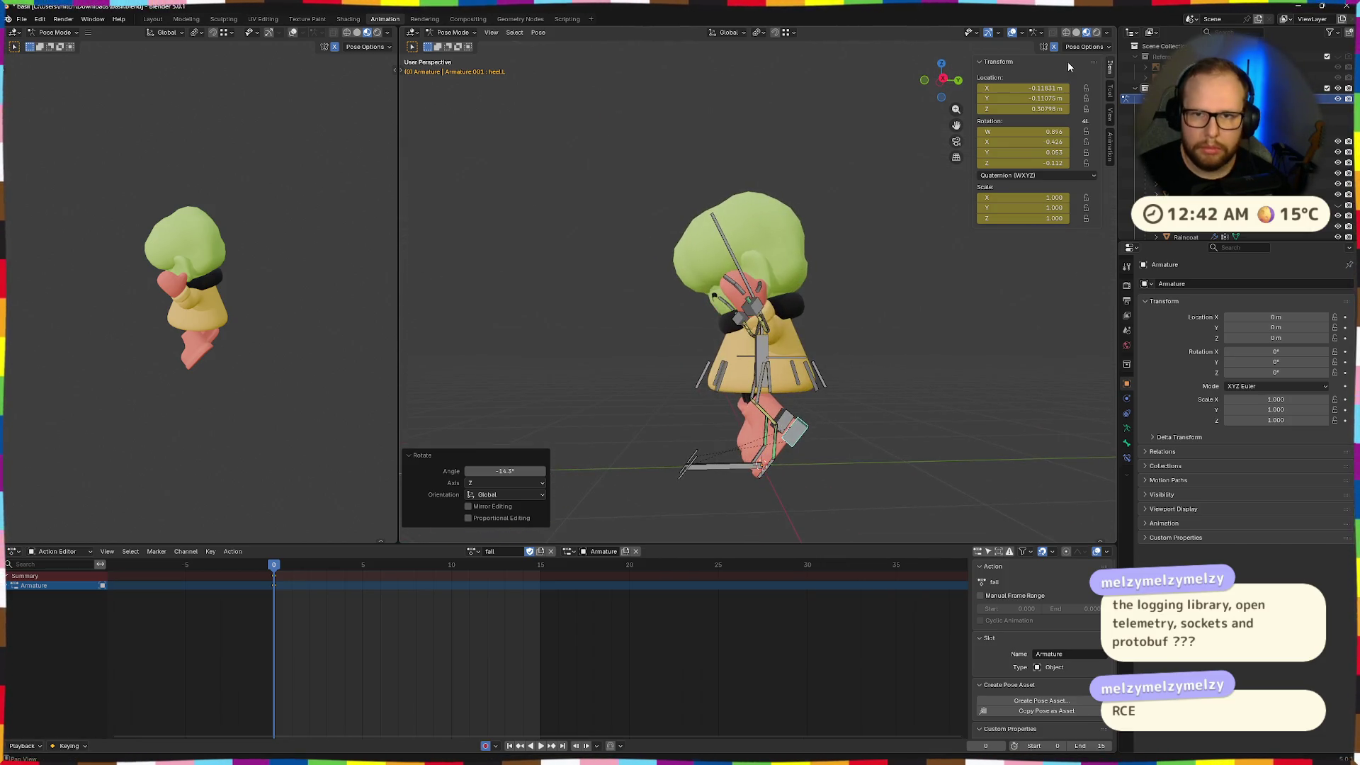
Shift the left heel, tilt it 17.6° around global X, then reposition it
{"action": "key", "text": "g"}
{"action": "left_click", "coordinate": [893, 459]}
{"action": "key", "text": "r"}
{"action": "key", "text": "x"}
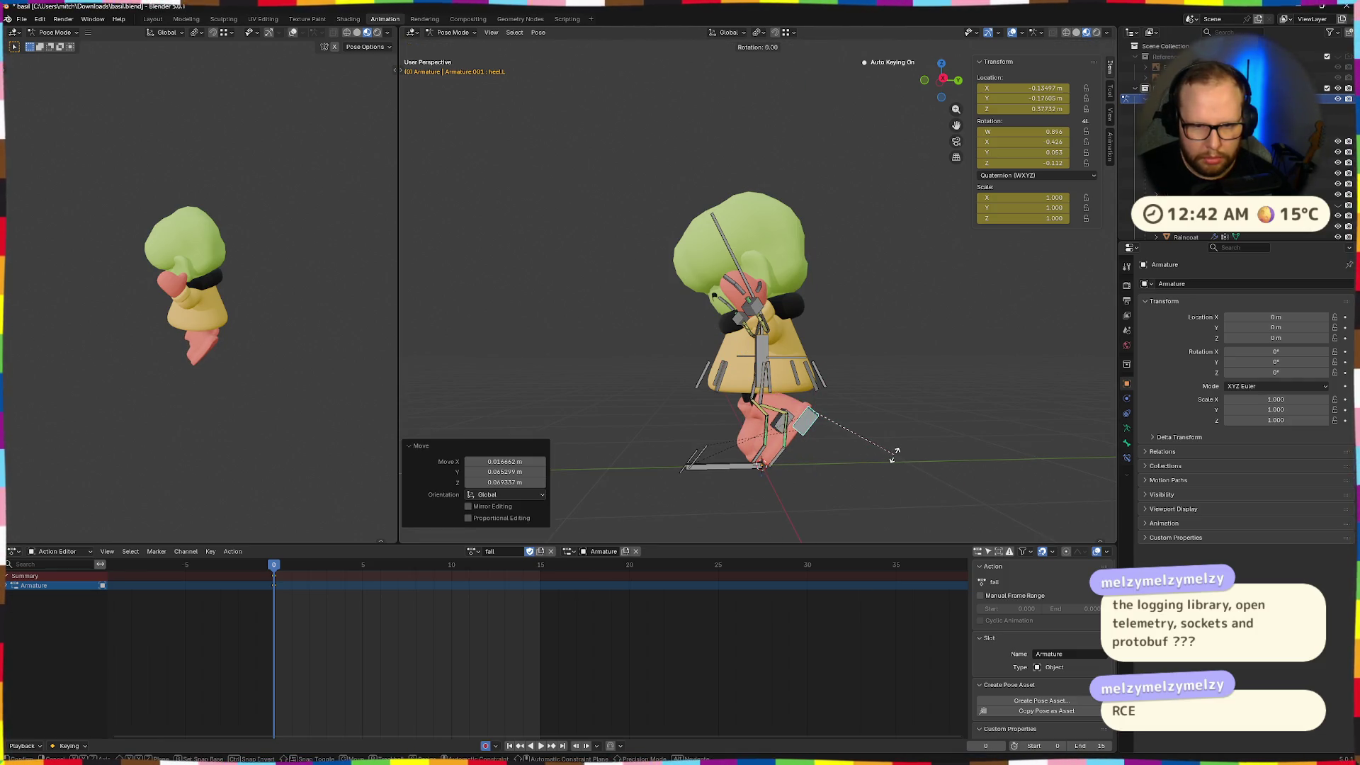
{"action": "left_click", "coordinate": [890, 431]}
{"action": "key", "text": "g"}
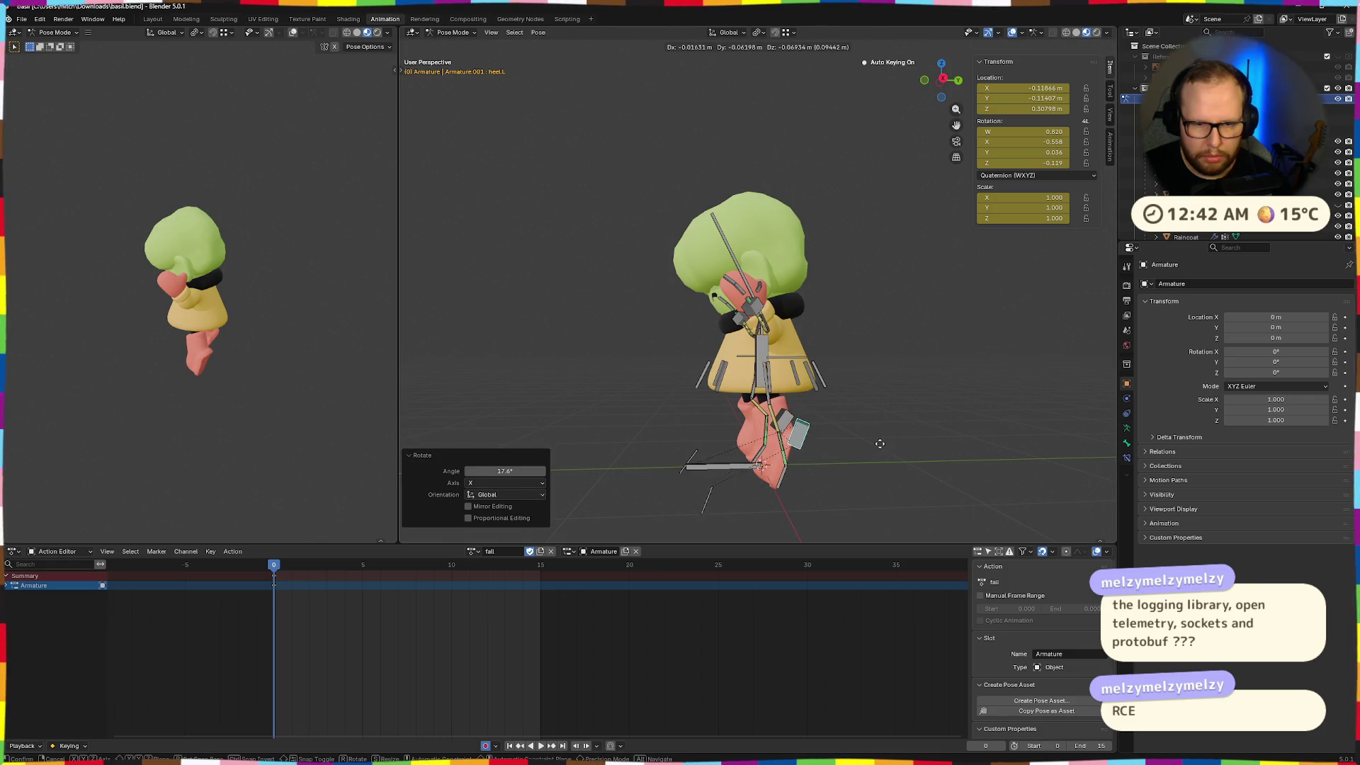
{"action": "left_click", "coordinate": [884, 429]}
Move the right heel control, then inspect the pose from behind
{"action": "mouse_move", "coordinate": [884, 429]}
{"action": "middle_mouse_down"}
{"action": "mouse_move", "coordinate": [776, 434]}
{"action": "mouse_move", "coordinate": [814, 439]}
{"action": "middle_mouse_up"}
{"action": "left_click", "coordinate": [792, 435]}
{"action": "key", "text": "g"}
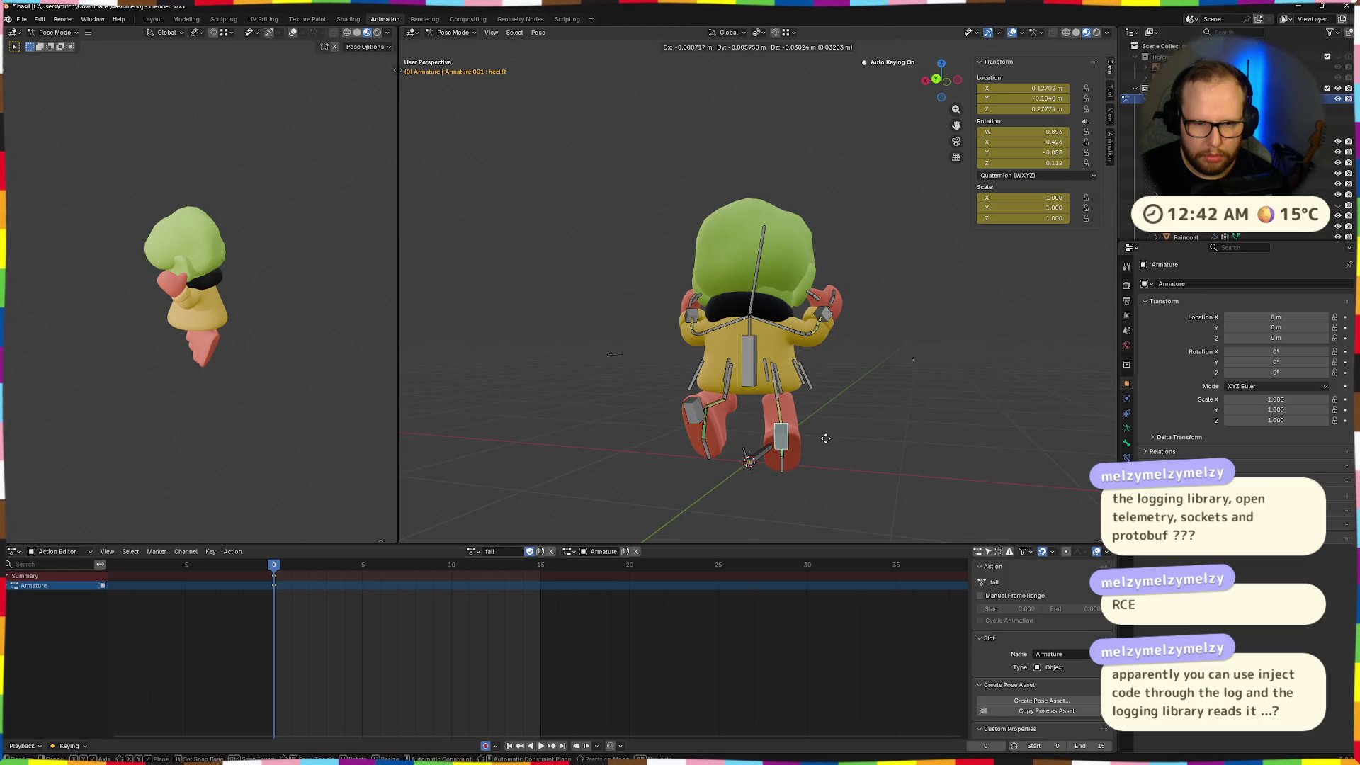
{"action": "left_click", "coordinate": [828, 449]}
{"action": "mouse_move", "coordinate": [332, 389]}
{"action": "middle_mouse_down"}
{"action": "mouse_move", "coordinate": [282, 373]}
{"action": "mouse_move", "coordinate": [212, 386]}
{"action": "mouse_move", "coordinate": [183, 376]}
{"action": "middle_mouse_up"}
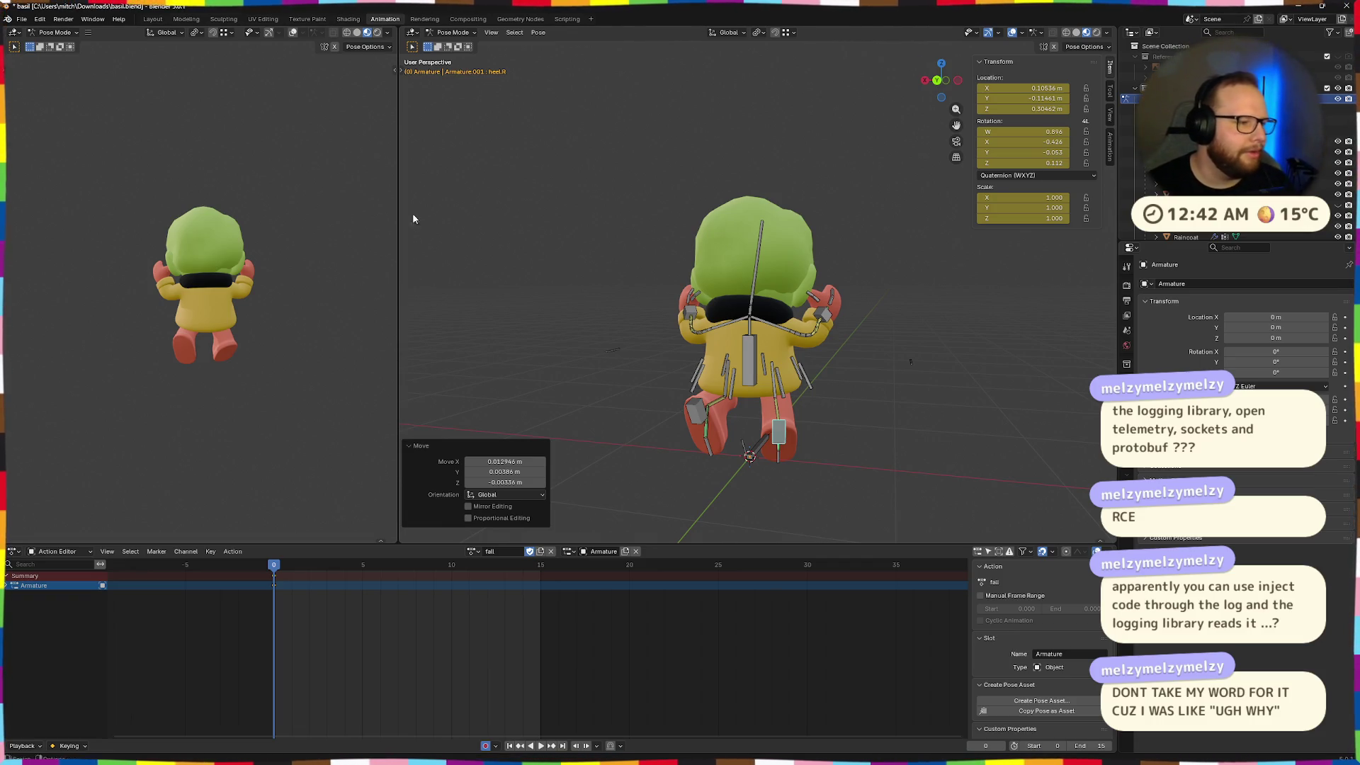
{"action": "middle_click_drag", "start_coordinate": [662, 317], "coordinate": [823, 402]}
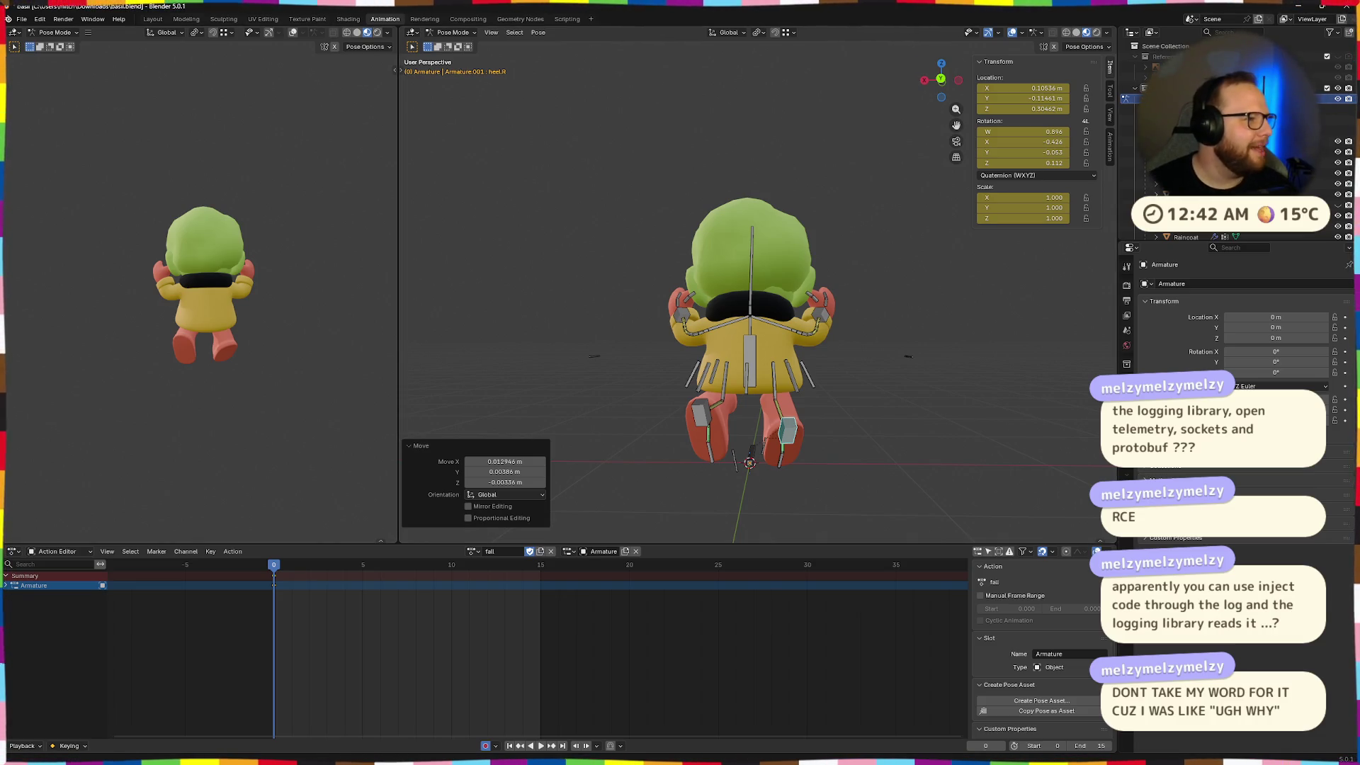
{"action": "mouse_move", "coordinate": [480, 277]}
{"action": "middle_mouse_down"}
{"action": "mouse_move", "coordinate": [886, 418]}
{"action": "mouse_move", "coordinate": [822, 388]}
{"action": "mouse_move", "coordinate": [838, 400]}
{"action": "mouse_move", "coordinate": [728, 425]}
{"action": "mouse_move", "coordinate": [756, 393]}
{"action": "middle_mouse_up"}
Reposition the left heel and nudge the right heel twice into place
{"action": "left_click", "coordinate": [821, 388]}
{"action": "key", "text": "g"}
{"action": "left_click", "coordinate": [863, 401]}
{"action": "left_click", "coordinate": [707, 401]}
{"action": "key", "text": "g"}
{"action": "left_click", "coordinate": [737, 407]}
{"action": "key", "text": "g"}
{"action": "left_click", "coordinate": [756, 397]}
Clear the rotations of both heel controls and lift the left heel
{"action": "scroll", "coordinate": [761, 414], "scroll_direction": "up", "scroll_amount": 1}
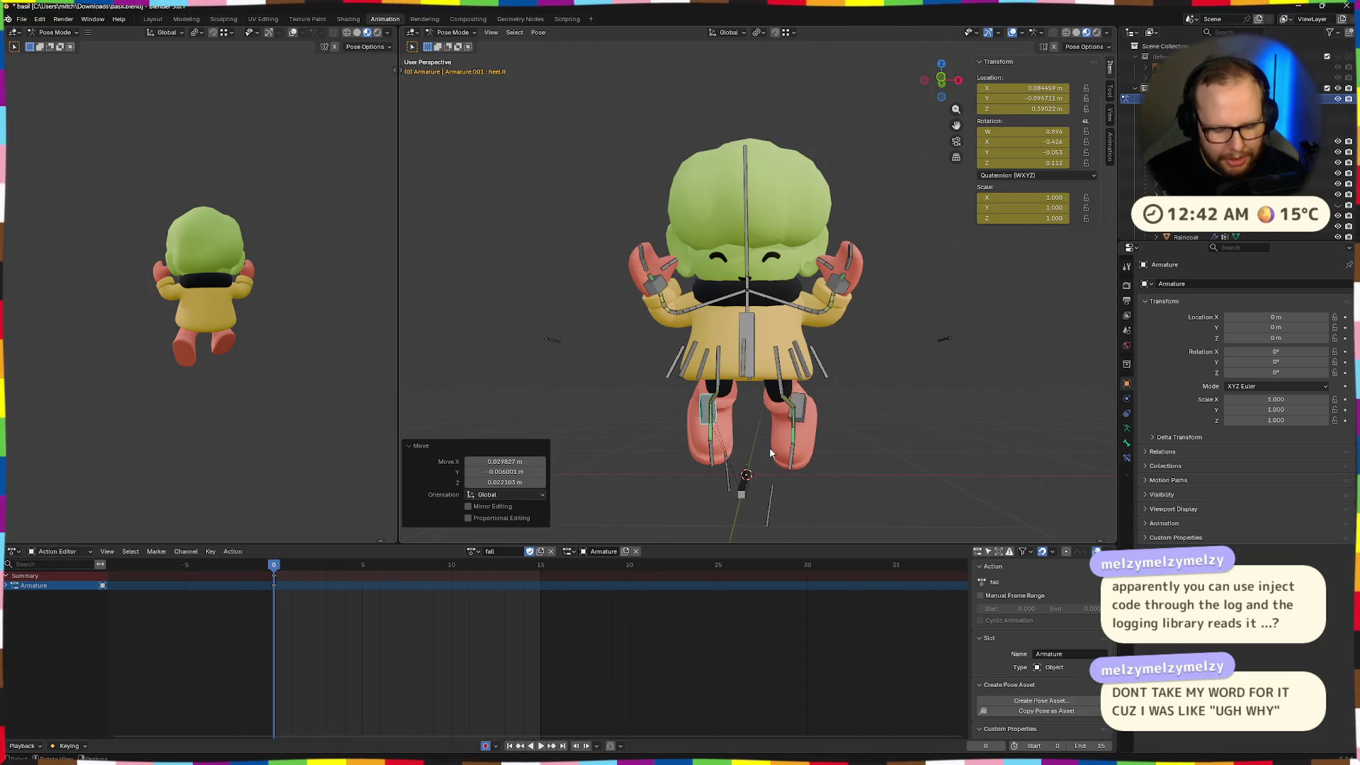
{"action": "key", "text": "alt+r"}
{"action": "middle_click_drag", "start_coordinate": [772, 452], "coordinate": [794, 428]}
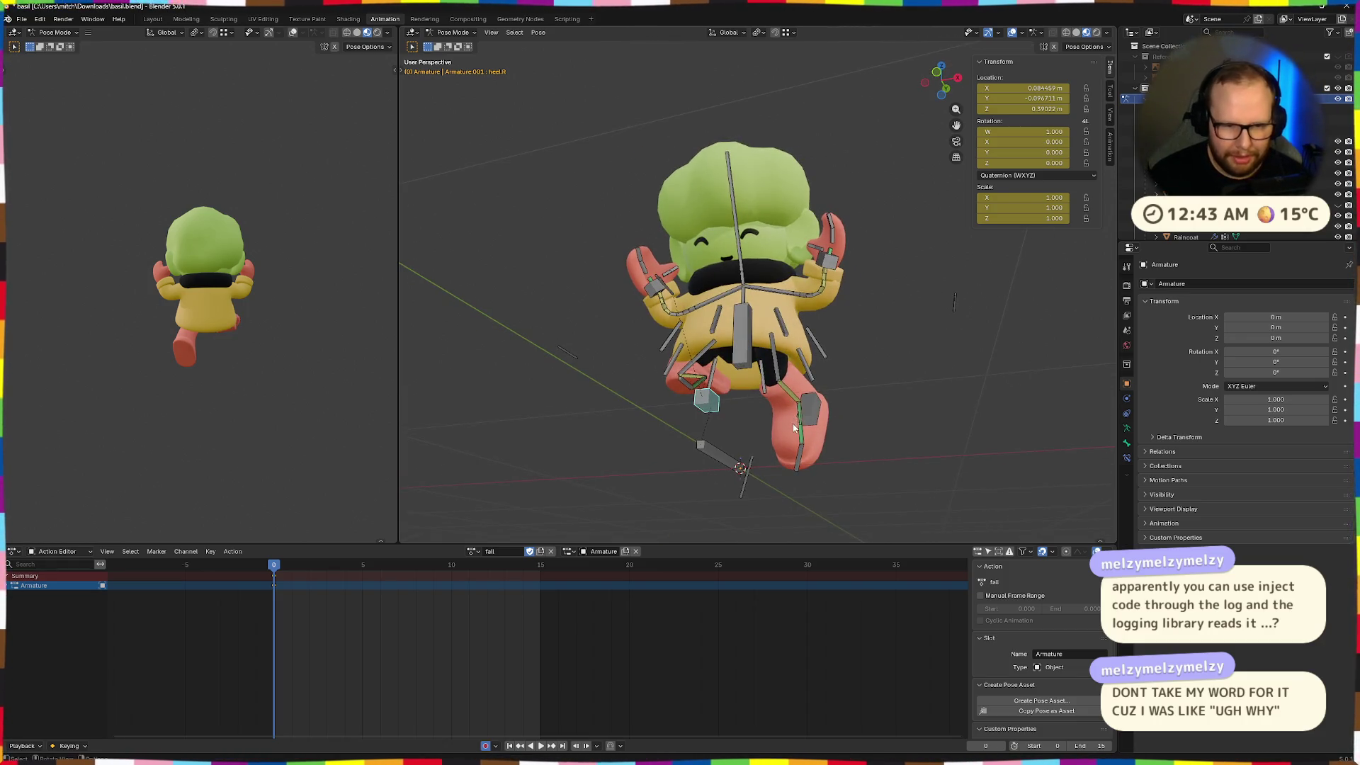
{"action": "key", "text": "alt+r"}
{"action": "key", "text": "g"}
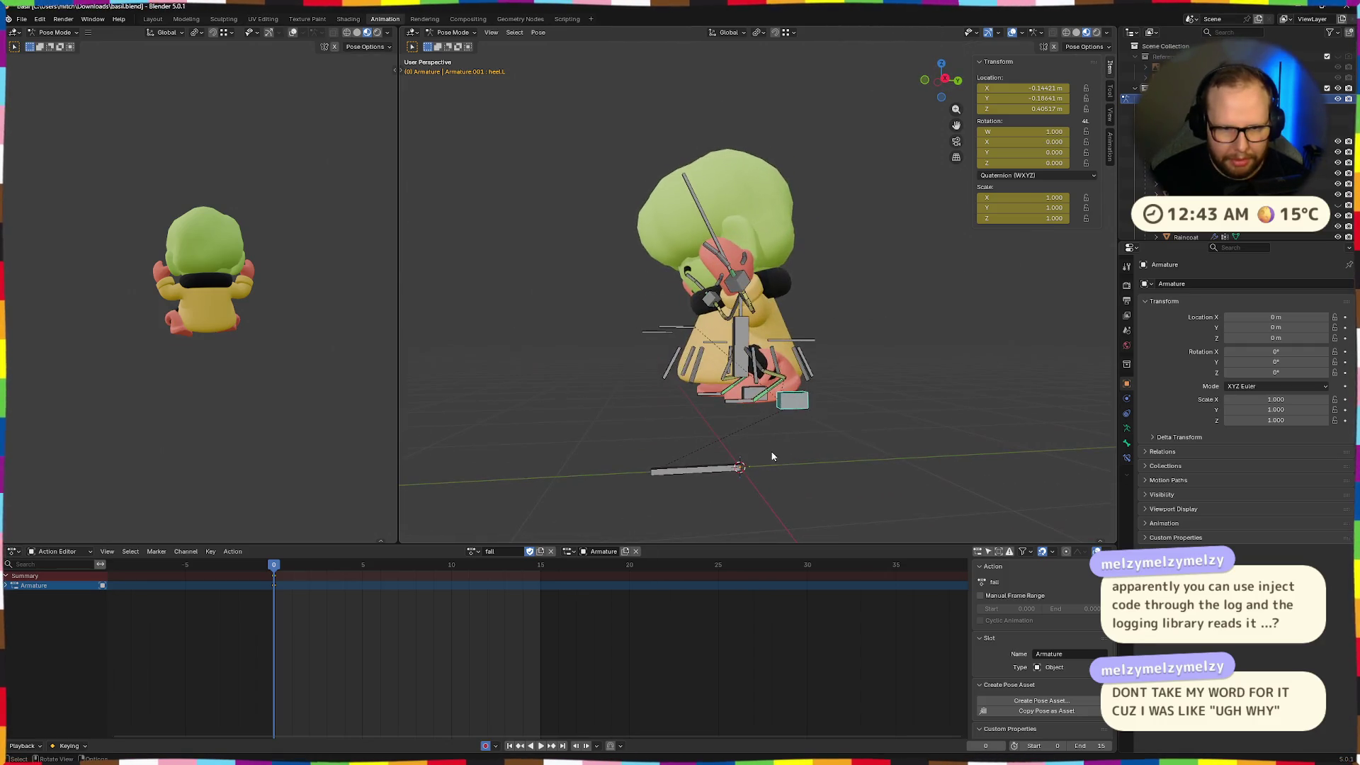
{"action": "left_click", "coordinate": [901, 448]}
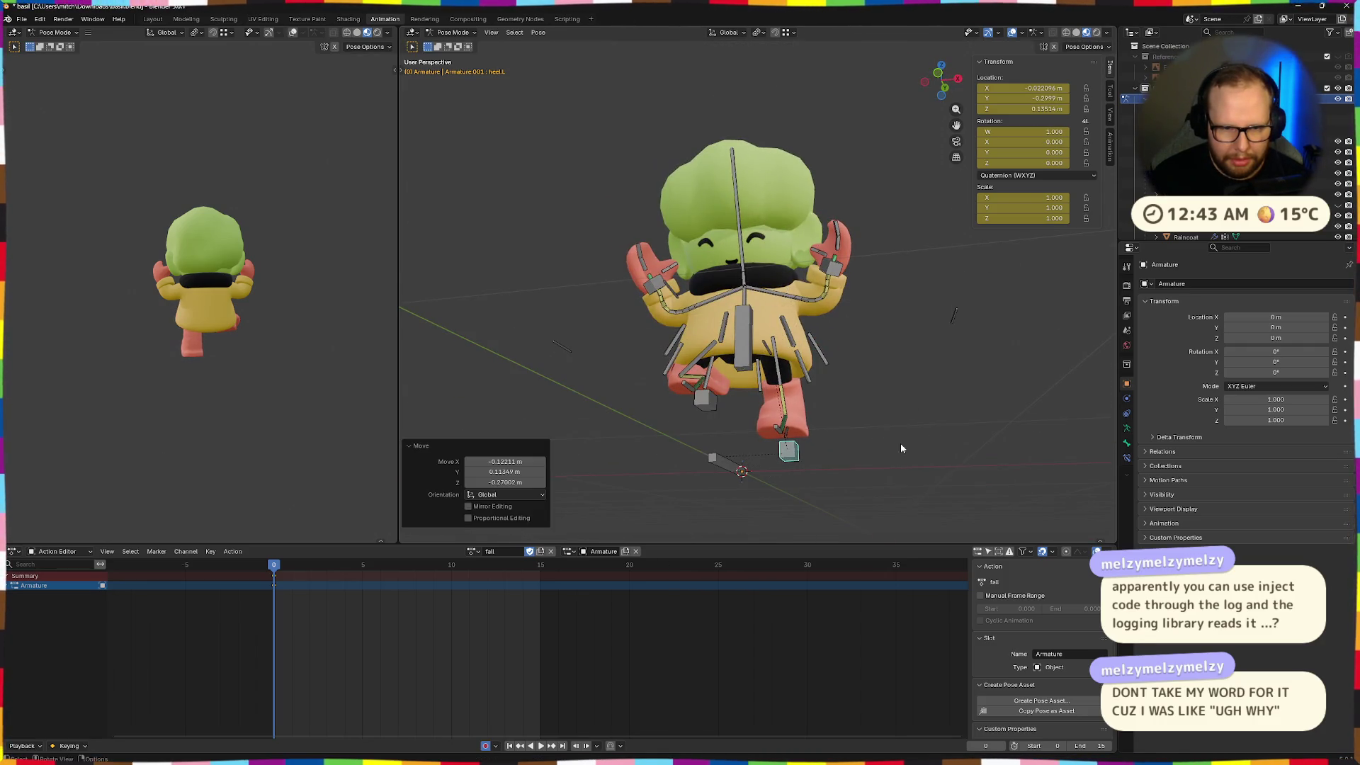
Move the right heel, then adjust the left heel's position
{"action": "left_click", "coordinate": [708, 406]}
{"action": "key", "text": "g"}
{"action": "left_click", "coordinate": [759, 479]}
{"action": "middle_click_drag", "start_coordinate": [758, 479], "coordinate": [793, 451]}
{"action": "left_click", "coordinate": [782, 451]}
{"action": "key", "text": "g"}
{"action": "left_click", "coordinate": [787, 448]}
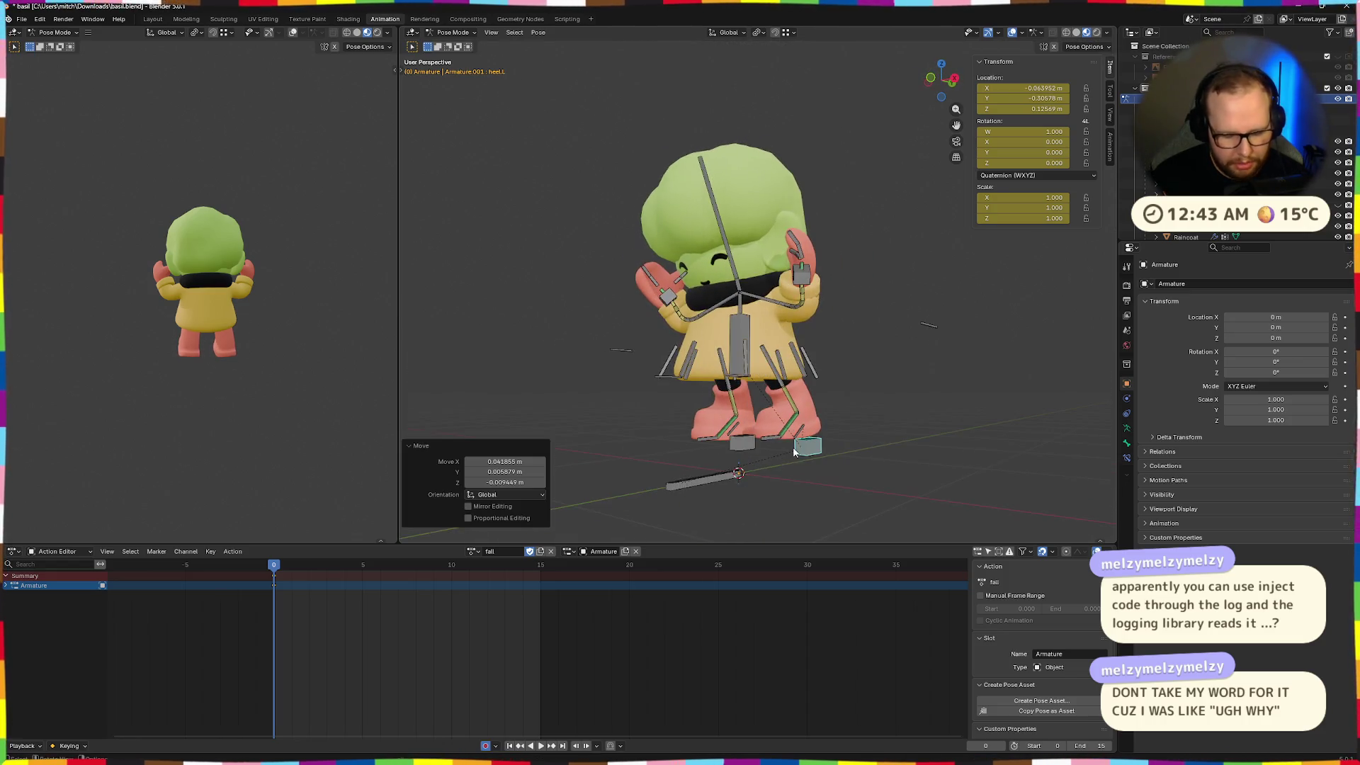
Tilt the left heel -65.2° around X and reposition it
{"action": "key", "text": "r"}
{"action": "key", "text": "x"}
{"action": "key", "text": "x"}
{"action": "left_click", "coordinate": [807, 452]}
{"action": "key", "text": "g"}
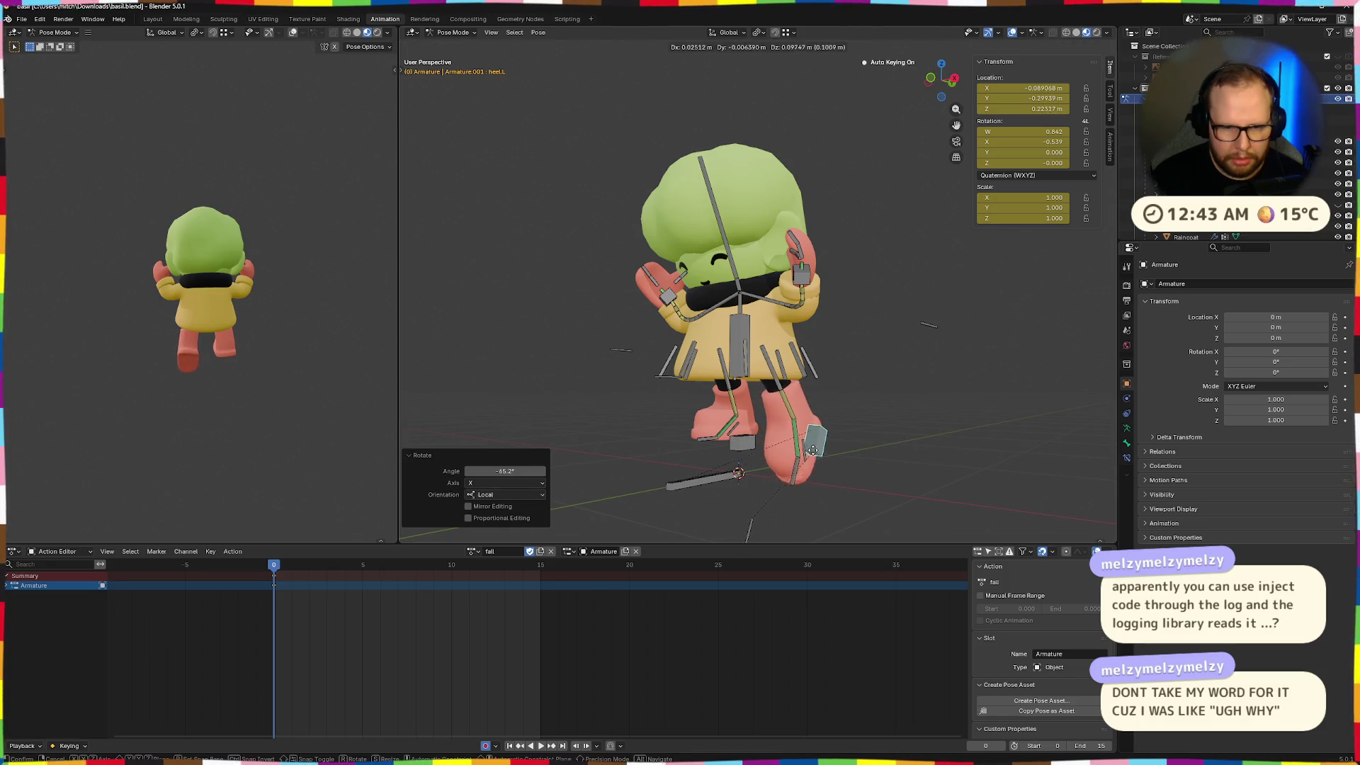
{"action": "left_click", "coordinate": [779, 443]}
{"action": "middle_click_drag", "start_coordinate": [779, 442], "coordinate": [740, 449]}
Tilt the right heel 53.9° around global X and raise it
{"action": "left_click", "coordinate": [715, 445]}
{"action": "key", "text": "x"}
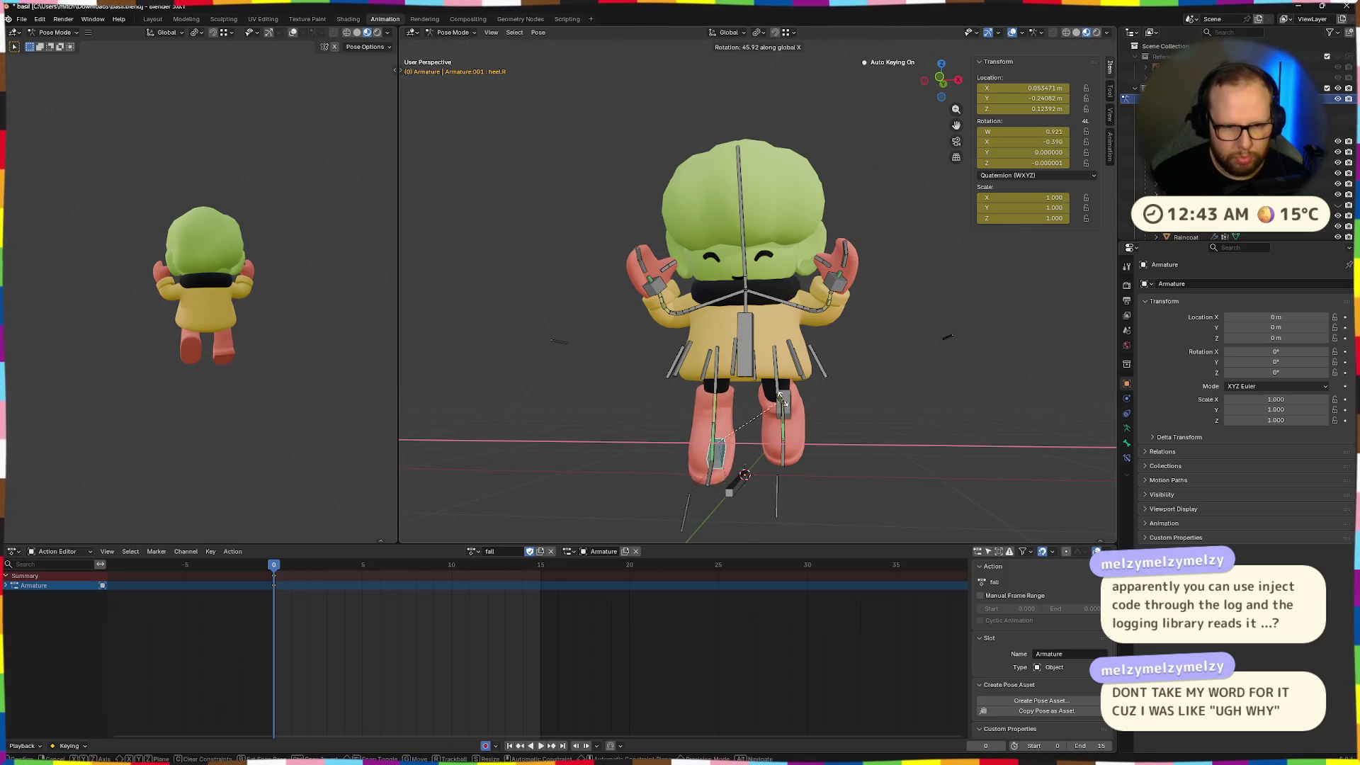
{"action": "left_click", "coordinate": [744, 489]}
{"action": "key", "text": "g"}
{"action": "left_click", "coordinate": [779, 350]}
{"action": "key", "text": "r"}
{"action": "key", "text": "x"}
{"action": "key", "text": "z"}
{"action": "key", "text": "Escape"}
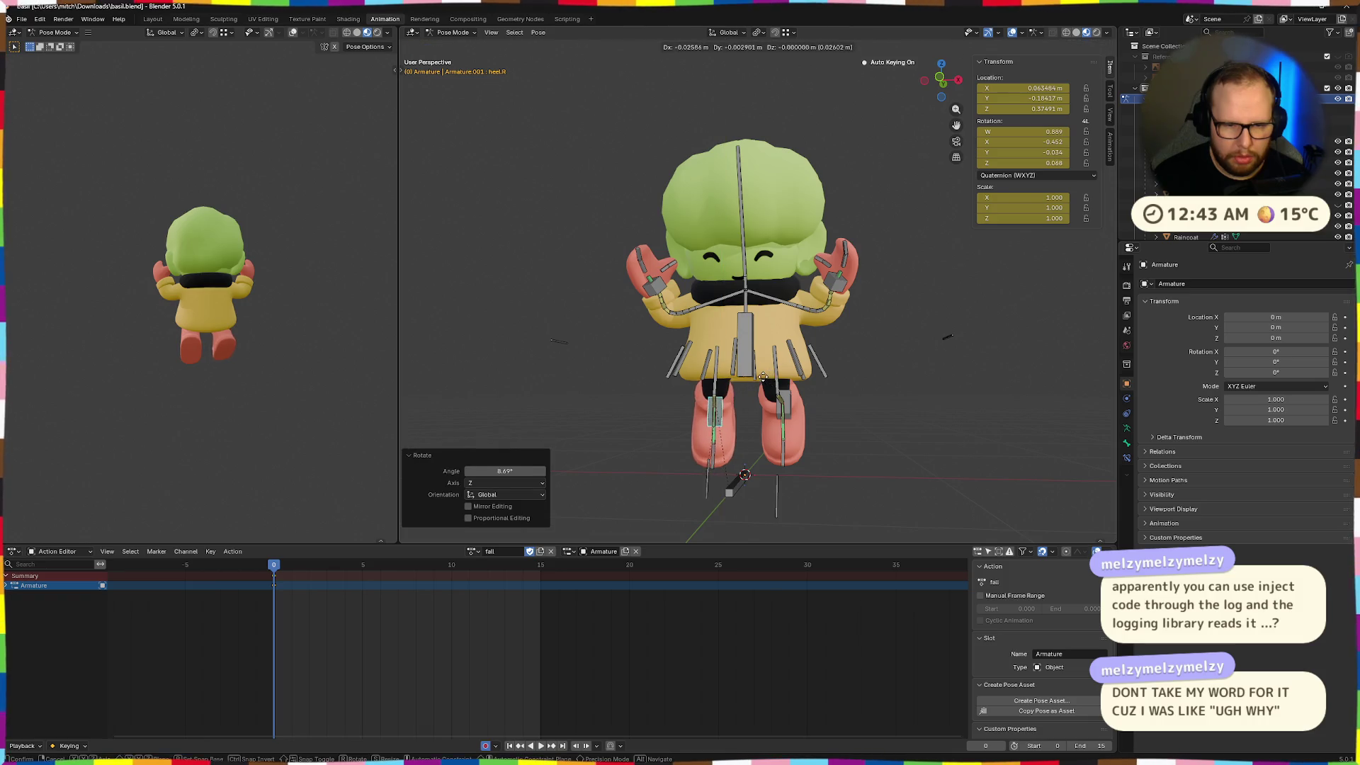
Turn the left heel 6.88° then -13.1° around Z and reposition it
{"action": "left_click", "coordinate": [781, 405]}
{"action": "key", "text": "r"}
{"action": "key", "text": "z"}
{"action": "left_click", "coordinate": [829, 418]}
{"action": "key", "text": "r"}
{"action": "key", "text": "z"}
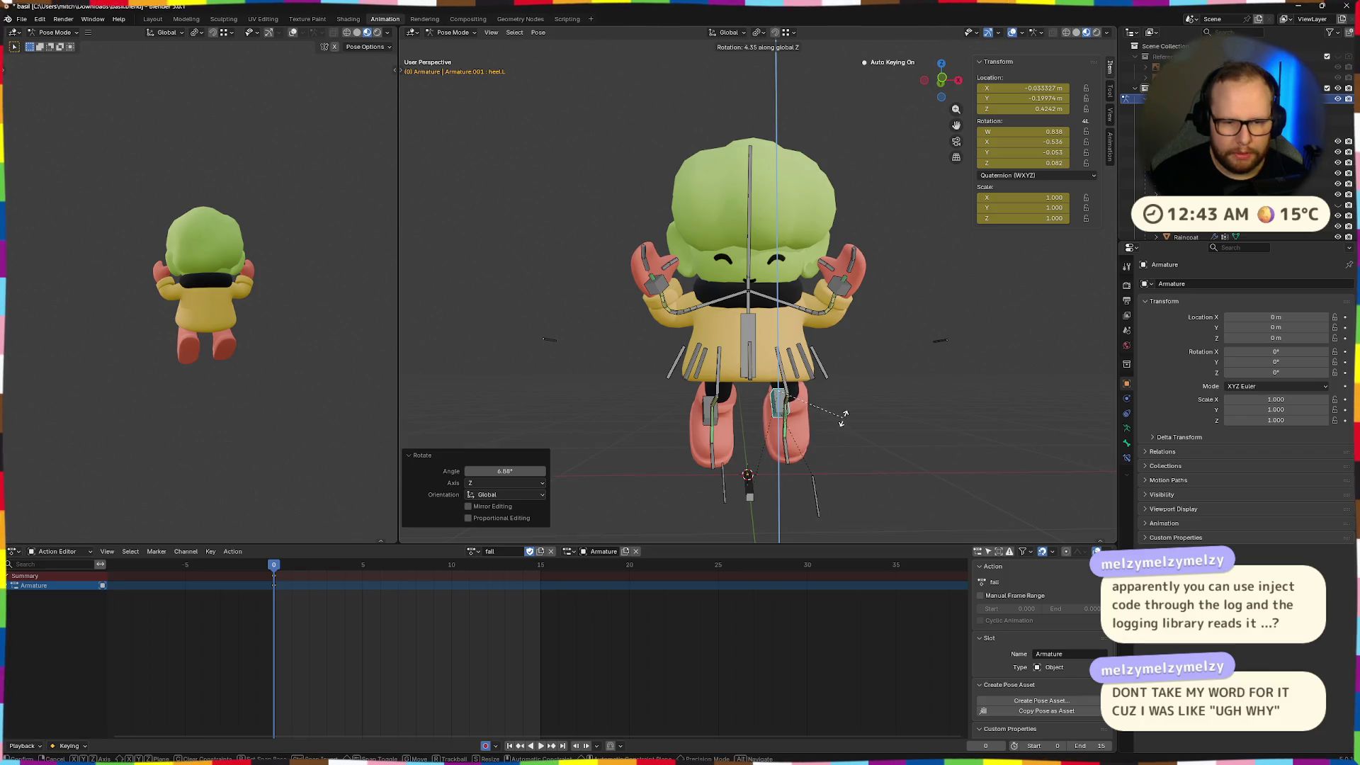
{"action": "left_click", "coordinate": [813, 422]}
{"action": "key", "text": "g"}
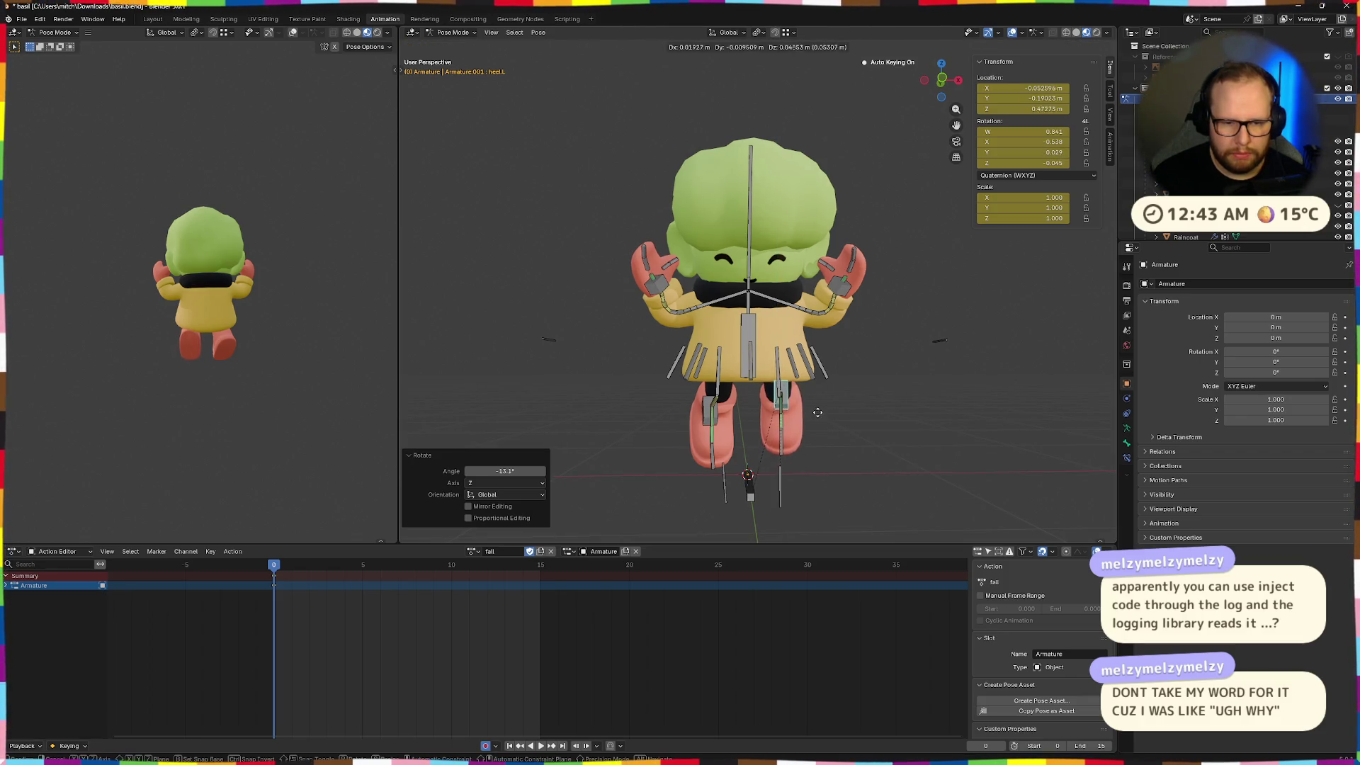
{"action": "left_click", "coordinate": [818, 409]}
Move the right hand IK control (ik.hand.R) to a new position
{"action": "mouse_move", "coordinate": [817, 410]}
{"action": "middle_mouse_down"}
{"action": "mouse_move", "coordinate": [780, 427]}
{"action": "mouse_move", "coordinate": [876, 433]}
{"action": "mouse_move", "coordinate": [789, 290]}
{"action": "mouse_move", "coordinate": [796, 322]}
{"action": "middle_mouse_up"}
{"action": "left_click", "coordinate": [790, 291]}
{"action": "key", "text": "g"}
{"action": "left_click", "coordinate": [794, 300]}
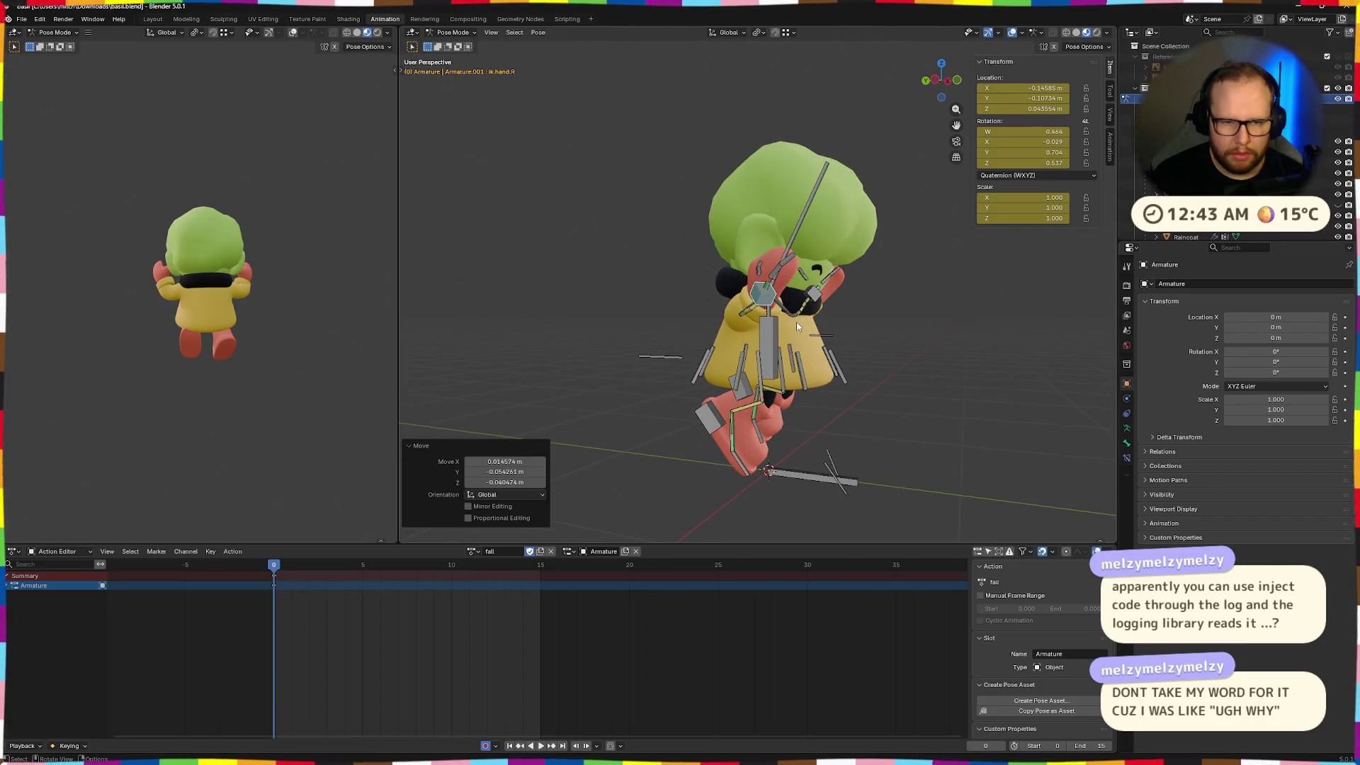
Raise the right hand IK control to a new position
{"action": "key", "text": "r"}
{"action": "key", "text": "x"}
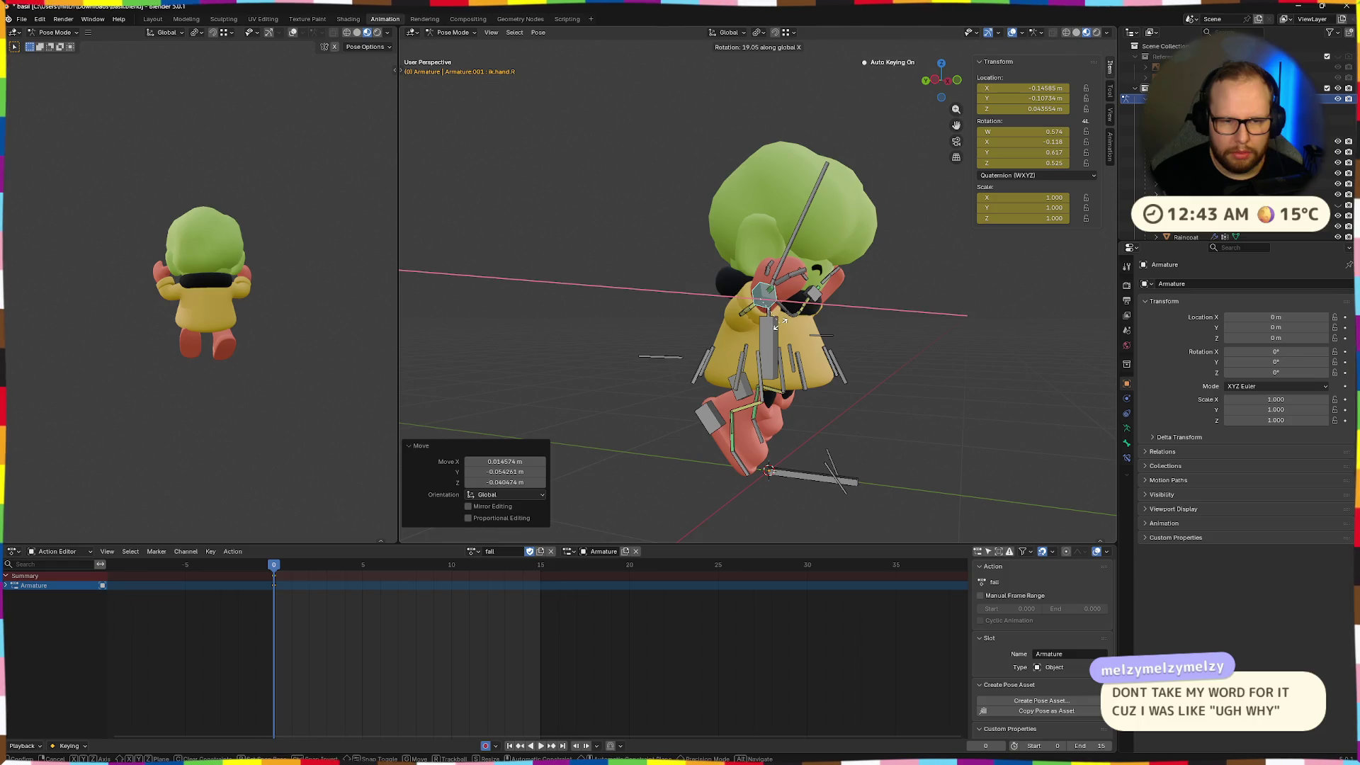
{"action": "key", "text": "Escape"}
{"action": "key", "text": "g"}
{"action": "left_click", "coordinate": [785, 336]}
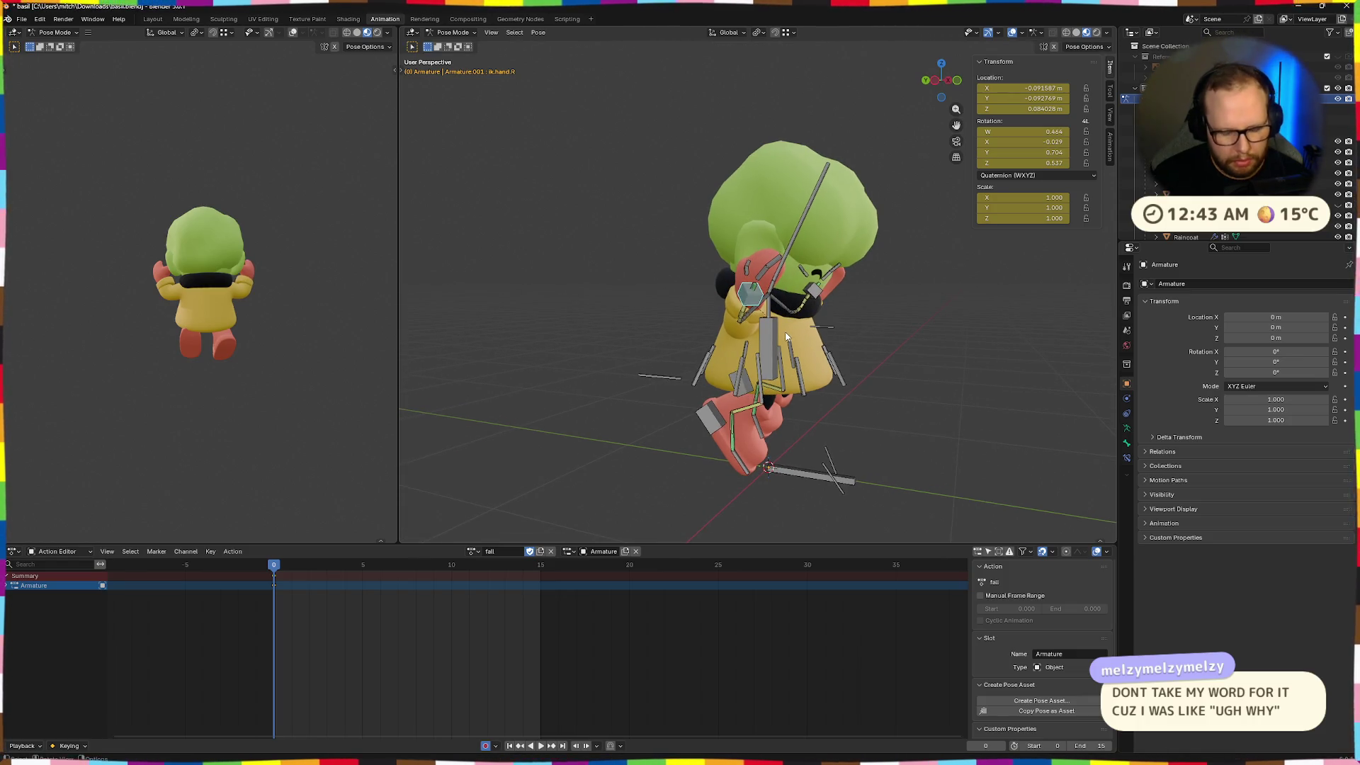
{"action": "key", "text": "x"}
{"action": "left_click", "coordinate": [785, 331]}
{"action": "mouse_move", "coordinate": [784, 331]}
{"action": "middle_mouse_down"}
{"action": "mouse_move", "coordinate": [869, 339]}
{"action": "mouse_move", "coordinate": [848, 384]}
{"action": "mouse_move", "coordinate": [907, 369]}
{"action": "mouse_move", "coordinate": [865, 383]}
{"action": "middle_mouse_up"}
Rotate the right hand -24.7° on X, 29.8° on Y, then 26.6° on X
{"action": "key", "text": "r"}
{"action": "key", "text": "x"}
{"action": "left_click", "coordinate": [890, 334]}
{"action": "key", "text": "r"}
{"action": "key", "text": "y"}
{"action": "left_click", "coordinate": [851, 383]}
{"action": "key", "text": "r"}
{"action": "key", "text": "x"}
{"action": "key", "text": "x"}
{"action": "key", "text": "x"}
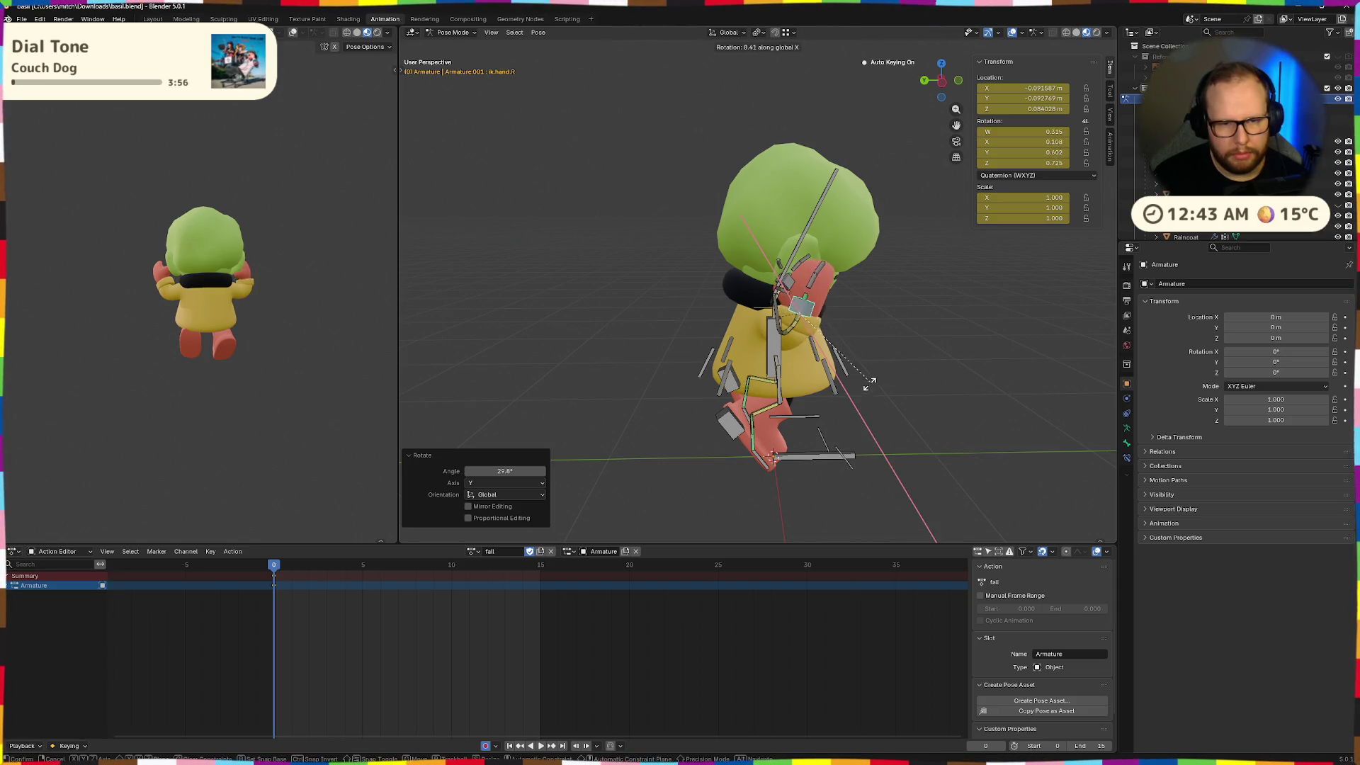
{"action": "left_click", "coordinate": [857, 385]}
Shift the right hand control twice to refine its position
{"action": "key", "text": "g"}
{"action": "left_click", "coordinate": [854, 392]}
{"action": "mouse_move", "coordinate": [850, 388]}
{"action": "middle_mouse_down"}
{"action": "mouse_move", "coordinate": [958, 395]}
{"action": "mouse_move", "coordinate": [885, 401]}
{"action": "mouse_move", "coordinate": [871, 386]}
{"action": "middle_mouse_up"}
{"action": "key", "text": "g"}
{"action": "left_click", "coordinate": [864, 392]}
Rotate the right hand on local X, move it, and turn it -18.6° around Z
{"action": "key", "text": "r"}
{"action": "key", "text": "x"}
{"action": "key", "text": "x"}
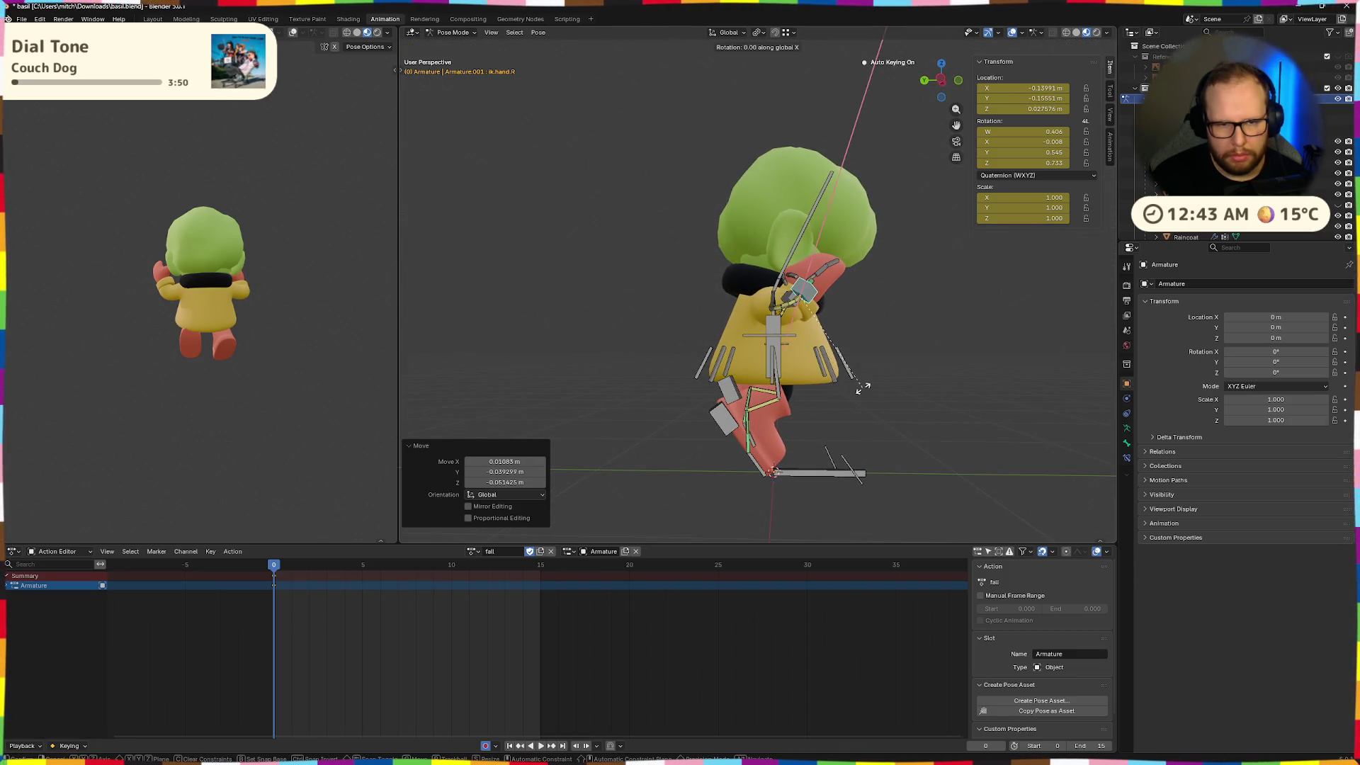
{"action": "left_click", "coordinate": [824, 382]}
{"action": "mouse_move", "coordinate": [834, 380]}
{"action": "middle_mouse_down"}
{"action": "mouse_move", "coordinate": [885, 398]}
{"action": "mouse_move", "coordinate": [949, 394]}
{"action": "mouse_move", "coordinate": [913, 403]}
{"action": "mouse_move", "coordinate": [824, 374]}
{"action": "mouse_move", "coordinate": [849, 350]}
{"action": "mouse_move", "coordinate": [841, 367]}
{"action": "mouse_move", "coordinate": [811, 360]}
{"action": "mouse_move", "coordinate": [807, 316]}
{"action": "mouse_move", "coordinate": [845, 313]}
{"action": "mouse_move", "coordinate": [702, 326]}
{"action": "middle_mouse_up"}
{"action": "key", "text": "g"}
{"action": "left_click", "coordinate": [895, 399]}
{"action": "left_click", "coordinate": [888, 397]}
Move the left hand IK control and tilt it -5.37° around global X
{"action": "left_click", "coordinate": [808, 315]}
{"action": "key", "text": "g"}
{"action": "left_click", "coordinate": [873, 321]}
{"action": "key", "text": "r"}
{"action": "key", "text": "x"}
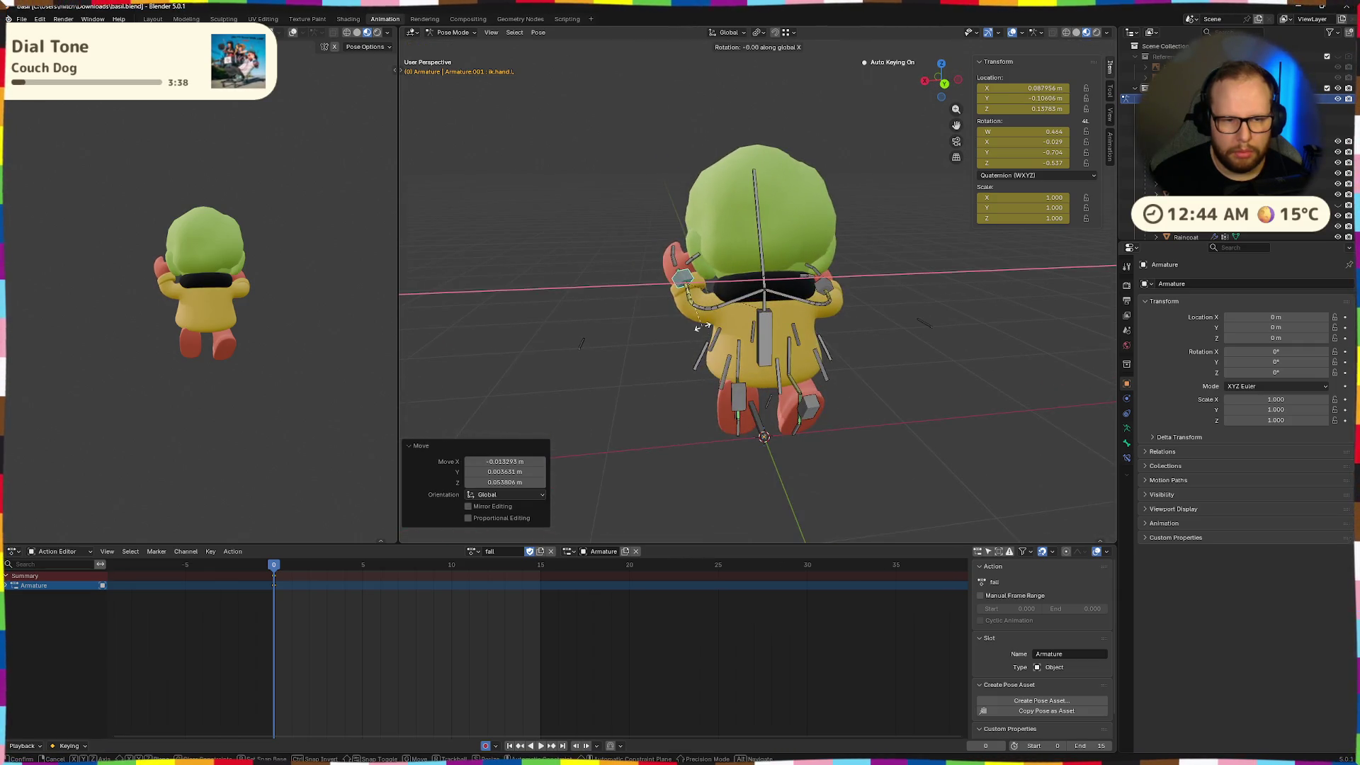
{"action": "left_click", "coordinate": [697, 325]}
{"action": "key", "text": "r"}
{"action": "key", "text": "x"}
{"action": "key", "text": "z"}
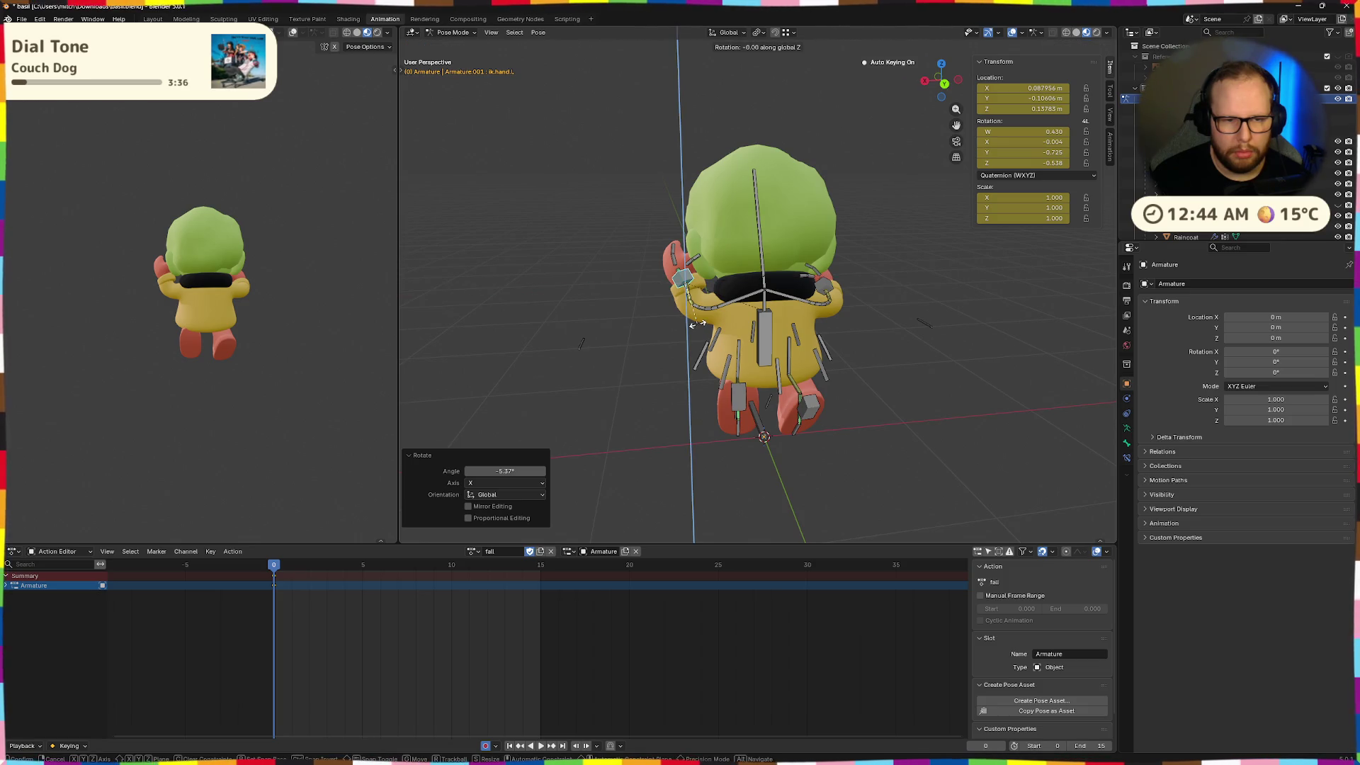
{"action": "mouse_move", "coordinate": [679, 329]}
{"action": "middle_mouse_down"}
{"action": "mouse_move", "coordinate": [817, 336]}
{"action": "mouse_move", "coordinate": [851, 287]}
{"action": "mouse_move", "coordinate": [706, 301]}
{"action": "middle_mouse_up"}
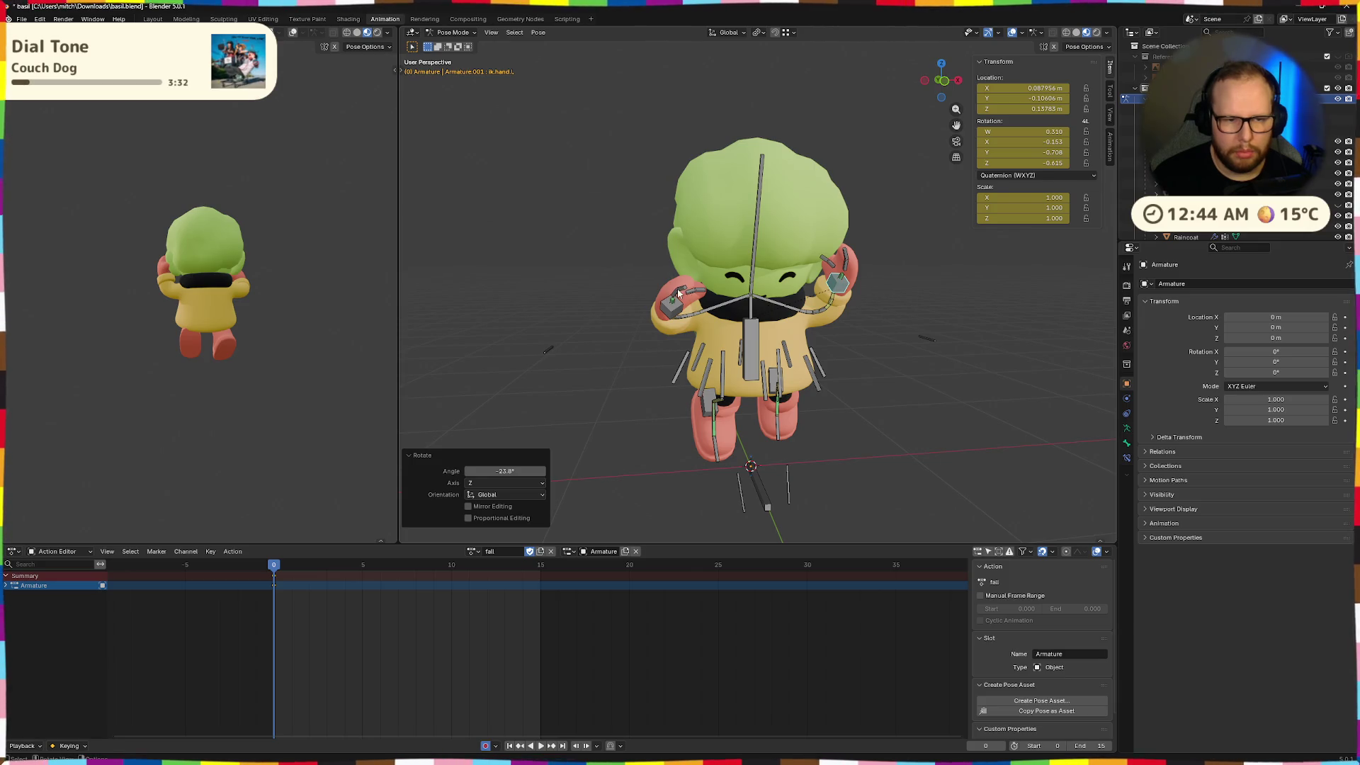
Bend the right thumb's second segment (thumb.001.R) 10° on its local X axis
{"action": "left_click", "coordinate": [678, 292]}
{"action": "left_click", "coordinate": [699, 292]}
{"action": "key", "text": "r"}
{"action": "key", "text": "x"}
{"action": "type", "text": "x10"}
{"action": "key", "text": "Return"}
Curl the right thumb segment a further -31.1° inward
{"action": "mouse_move", "coordinate": [801, 291]}
{"action": "middle_mouse_down"}
{"action": "mouse_move", "coordinate": [898, 317]}
{"action": "mouse_move", "coordinate": [689, 291]}
{"action": "middle_mouse_up"}
{"action": "key", "text": "r"}
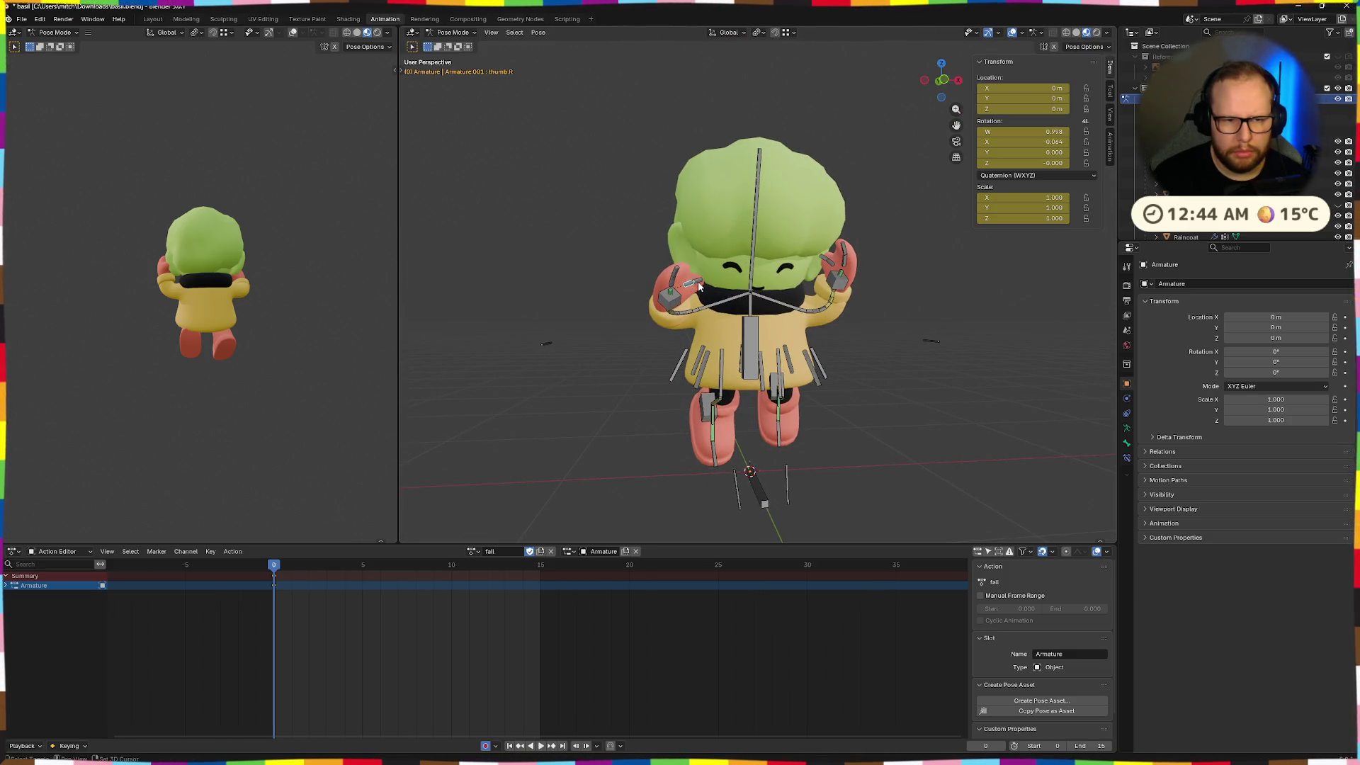
{"action": "left_click", "coordinate": [777, 327]}
{"action": "mouse_move", "coordinate": [777, 327]}
{"action": "middle_mouse_down"}
{"action": "mouse_move", "coordinate": [666, 330]}
{"action": "mouse_move", "coordinate": [835, 270]}
{"action": "mouse_move", "coordinate": [904, 333]}
{"action": "mouse_move", "coordinate": [997, 333]}
{"action": "mouse_move", "coordinate": [852, 397]}
{"action": "mouse_move", "coordinate": [788, 388]}
{"action": "mouse_move", "coordinate": [959, 397]}
{"action": "middle_mouse_up"}
{"action": "left_click", "coordinate": [788, 388]}
Rotate the coat flap on X and reposition the coat bones, cancelling a second X rotation
{"action": "key", "text": "r"}
{"action": "key", "text": "x"}
{"action": "key", "text": "x"}
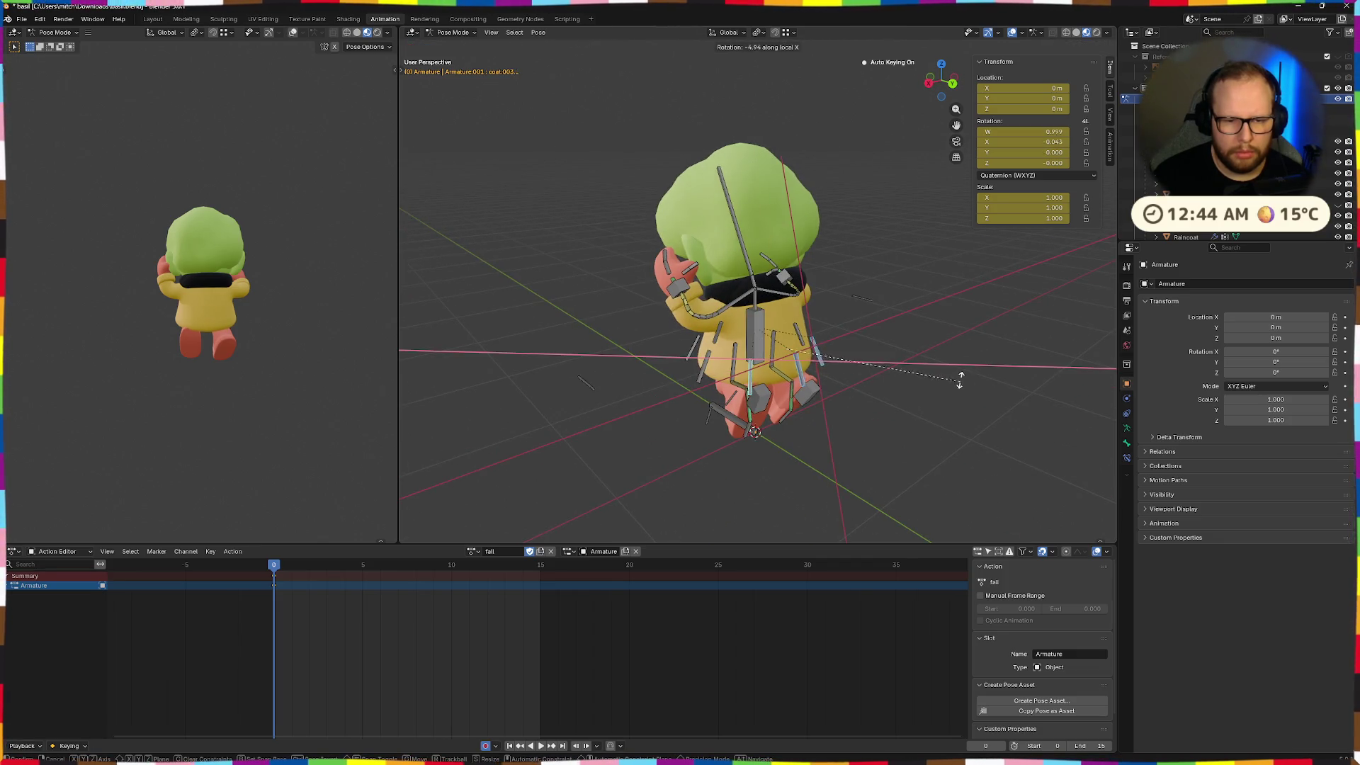
{"action": "middle_click_drag", "start_coordinate": [913, 415], "coordinate": [917, 411]}
{"action": "key", "text": "g"}
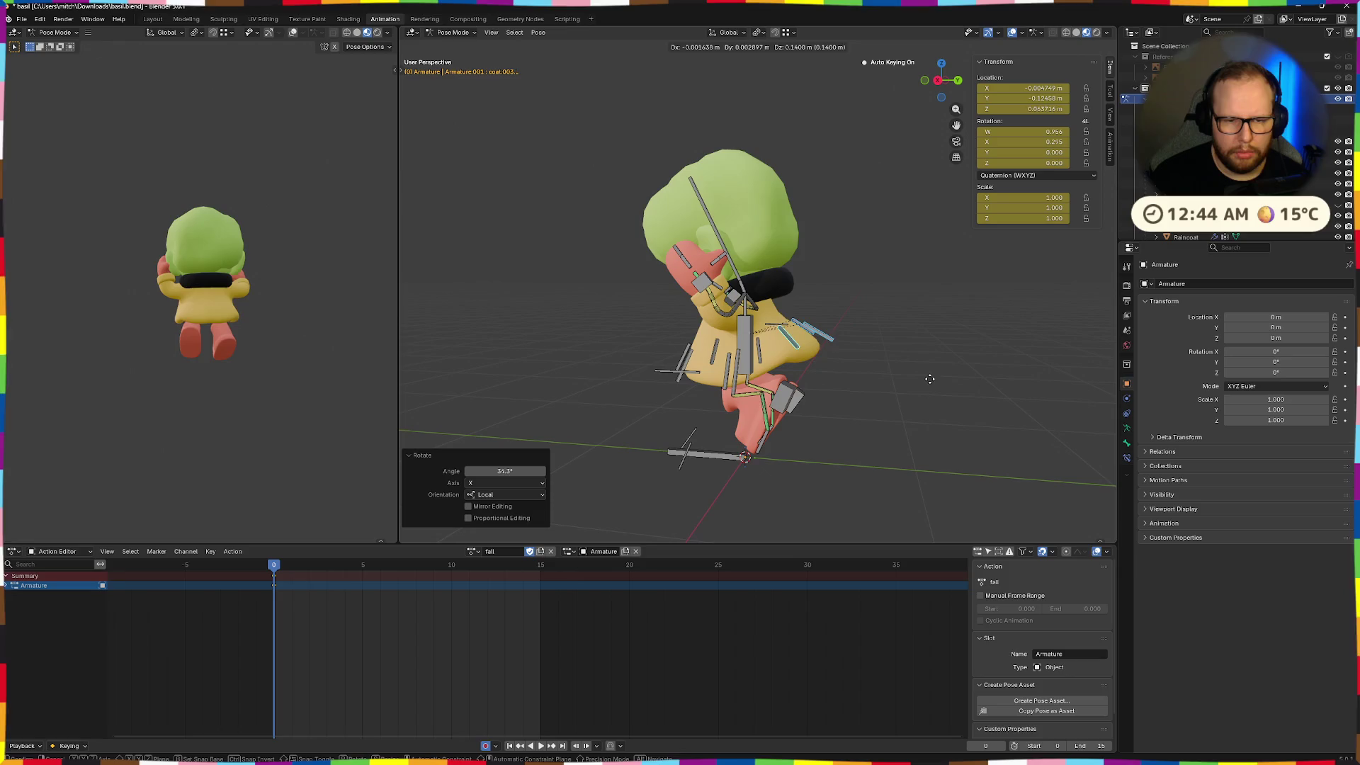
{"action": "left_click", "coordinate": [923, 403]}
{"action": "key", "text": "r"}
{"action": "key", "text": "x"}
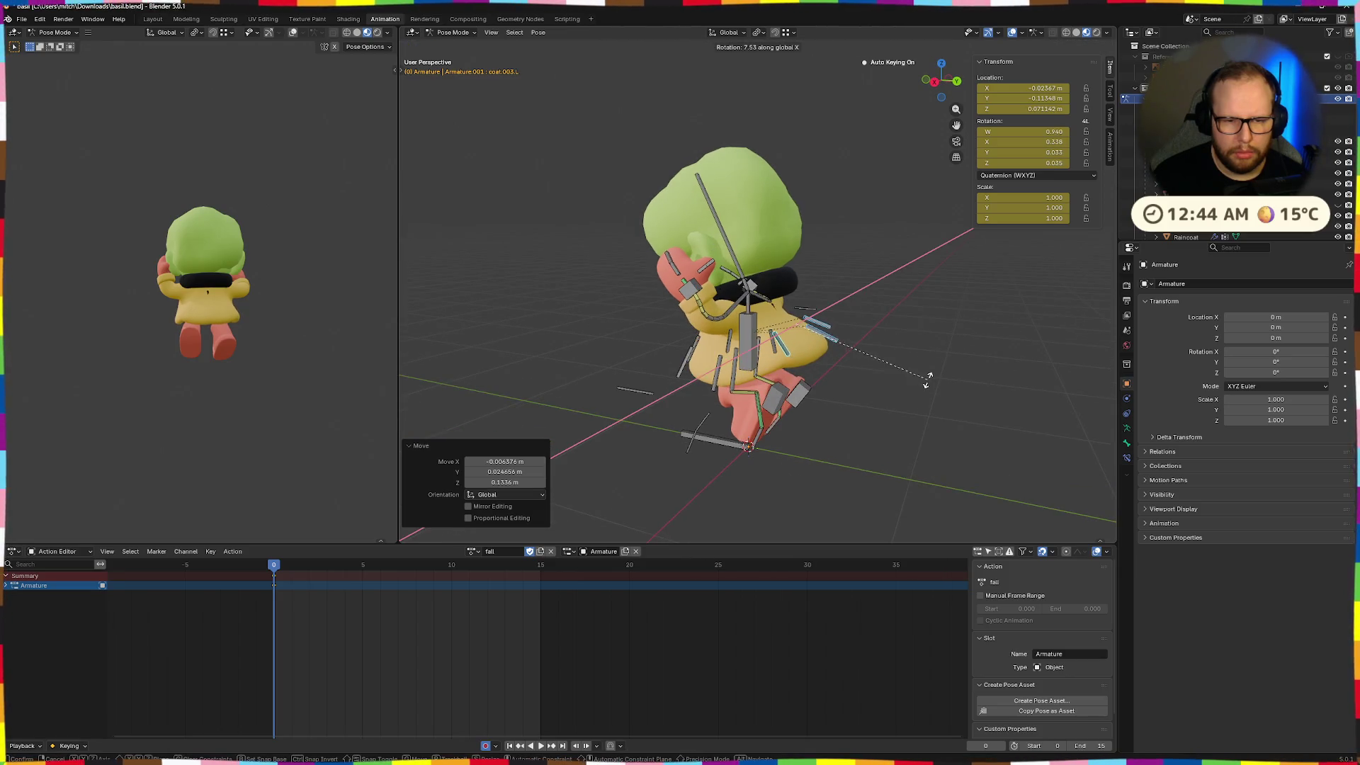
{"action": "right_click", "coordinate": [928, 381]}
{"action": "middle_click_drag", "start_coordinate": [928, 381], "coordinate": [913, 398]}
Rotate the back coat bone coat.004 on X and move it into place
{"action": "left_click", "coordinate": [824, 331]}
{"action": "key", "text": "r"}
{"action": "key", "text": "x"}
{"action": "left_click", "coordinate": [894, 344]}
{"action": "key", "text": "g"}
{"action": "left_click", "coordinate": [876, 352]}
{"action": "mouse_move", "coordinate": [877, 352]}
{"action": "middle_mouse_down"}
{"action": "mouse_move", "coordinate": [910, 315]}
{"action": "mouse_move", "coordinate": [883, 349]}
{"action": "mouse_move", "coordinate": [803, 344]}
{"action": "mouse_move", "coordinate": [827, 338]}
{"action": "mouse_move", "coordinate": [873, 375]}
{"action": "mouse_move", "coordinate": [860, 375]}
{"action": "middle_mouse_up"}
{"action": "key", "text": "g"}
{"action": "left_click", "coordinate": [914, 303]}
Move the left coat flap bone, undoing the second move
{"action": "left_click", "coordinate": [827, 338]}
{"action": "key", "text": "g"}
{"action": "left_click", "coordinate": [857, 380]}
{"action": "key", "text": "g"}
{"action": "left_click", "coordinate": [885, 367]}
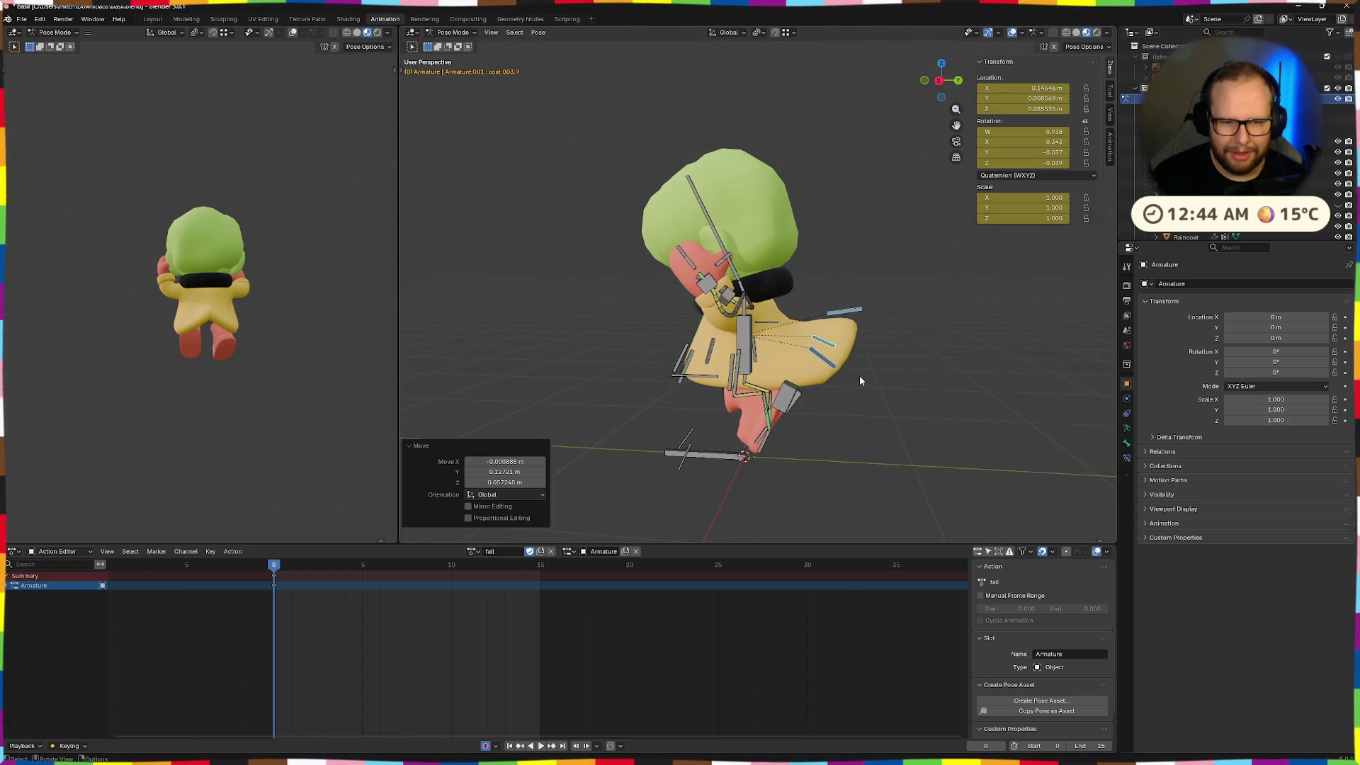
{"action": "key", "text": "ctrl+z"}
Clear the mirrored coat flap's location and rotation, then rotate it on X and reposition it
{"action": "key", "text": "ctrl+shift+m"}
{"action": "key", "text": "ctrl+shift+v"}
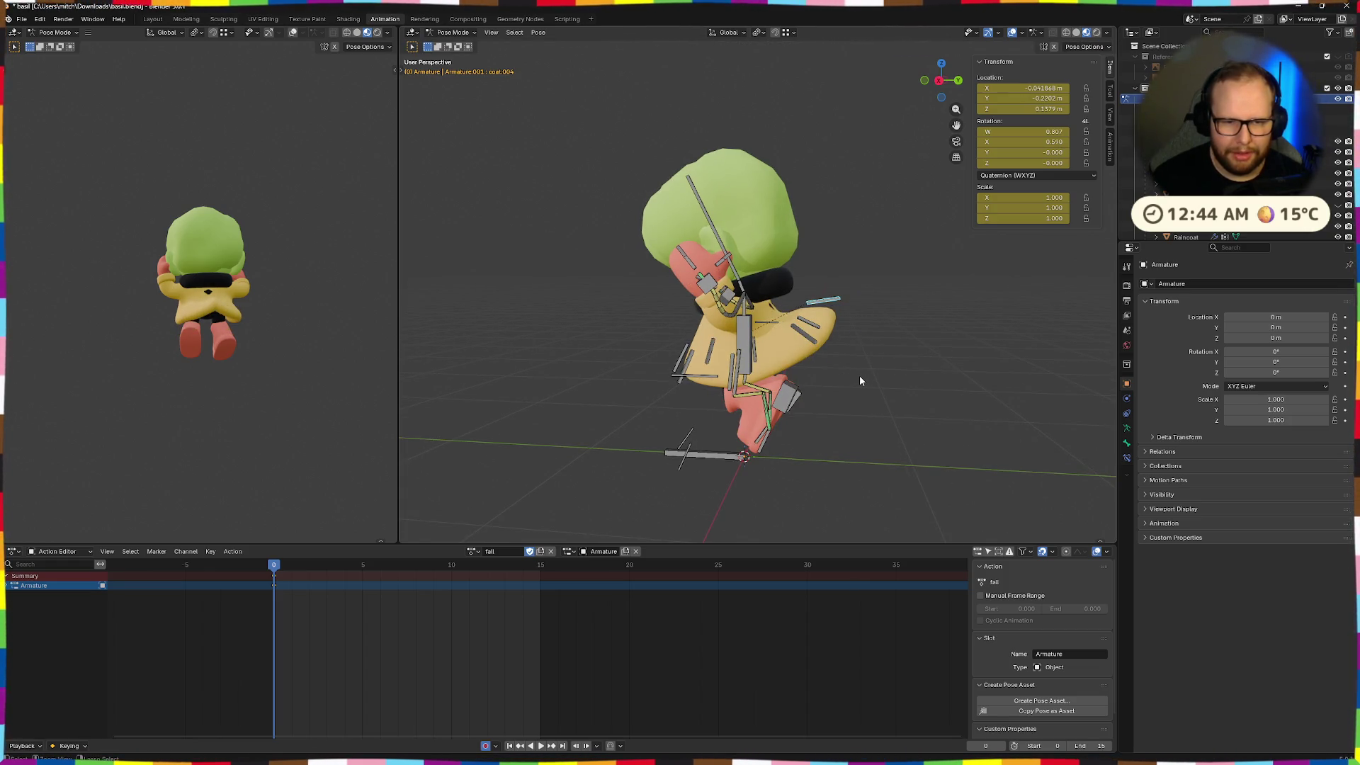
{"action": "key", "text": "alt+g"}
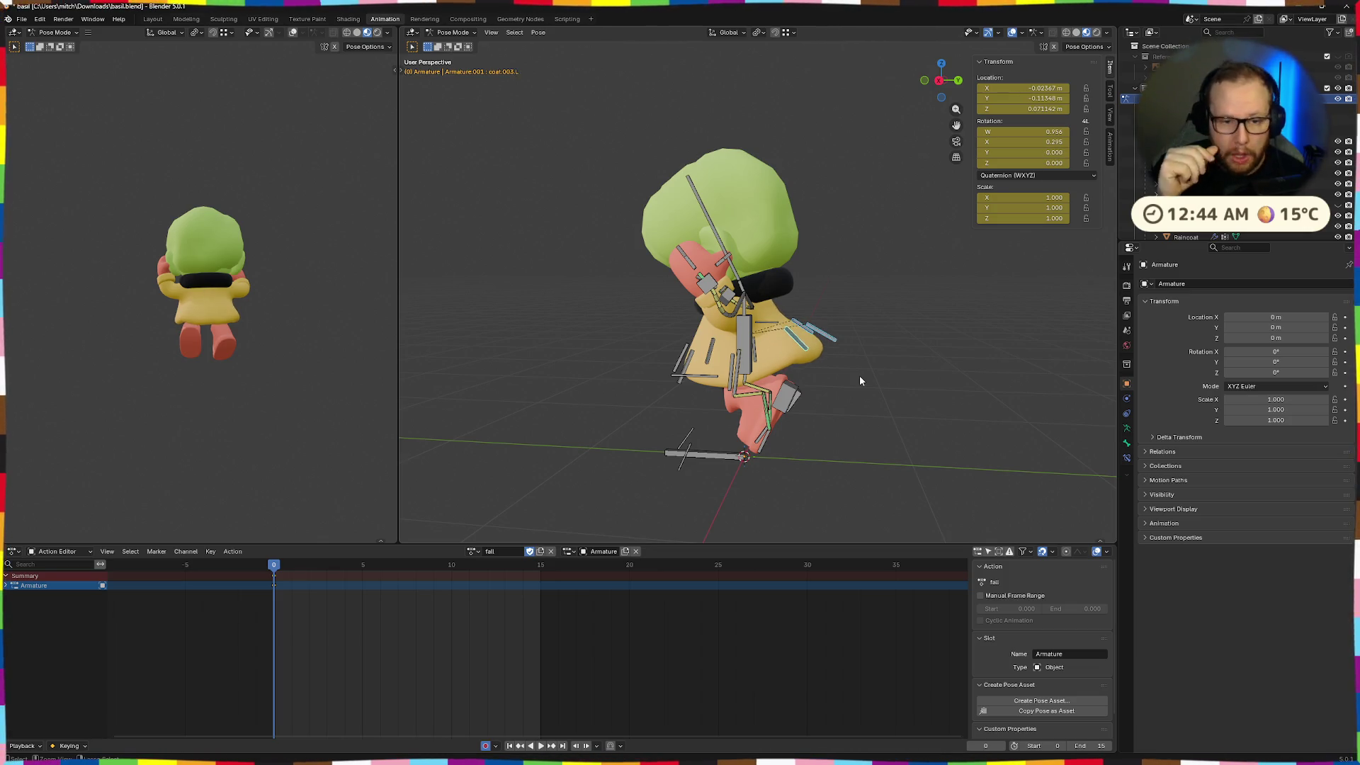
{"action": "key", "text": "alt+r"}
{"action": "key", "text": "r"}
{"action": "key", "text": "x"}
{"action": "key", "text": "x"}
{"action": "left_click", "coordinate": [860, 348]}
{"action": "key", "text": "g"}
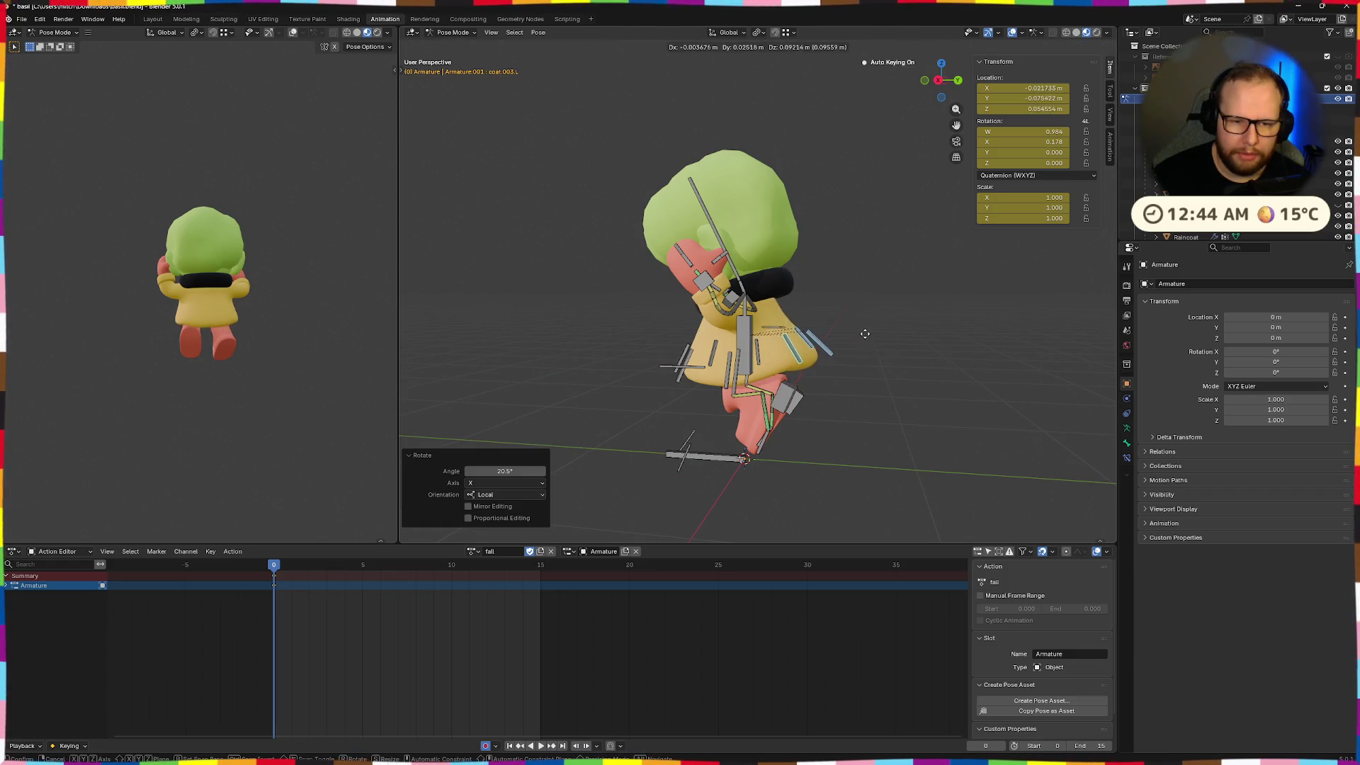
{"action": "left_click", "coordinate": [867, 337]}
Move the back coat bone to a new position
{"action": "left_click", "coordinate": [825, 340]}
{"action": "key", "text": "g"}
{"action": "left_click", "coordinate": [853, 337]}
{"action": "mouse_move", "coordinate": [853, 337]}
{"action": "middle_mouse_down"}
{"action": "mouse_move", "coordinate": [830, 342]}
{"action": "mouse_move", "coordinate": [910, 350]}
{"action": "middle_mouse_up"}
Move the right coat flap bone vertically along Z
{"action": "left_click", "coordinate": [830, 343], "text": "shift"}
{"action": "left_click", "coordinate": [830, 343]}
{"action": "key", "text": "g"}
{"action": "key", "text": "x"}
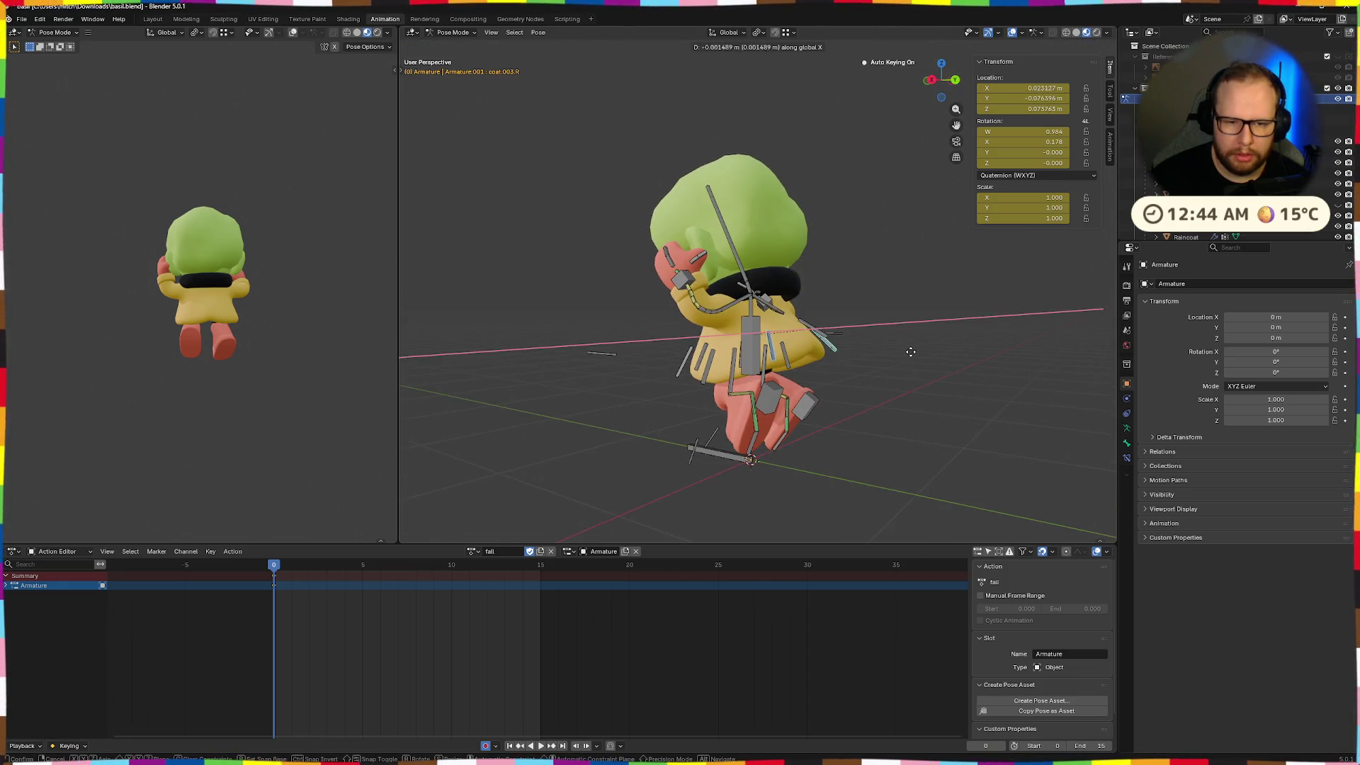
{"action": "key", "text": "z"}
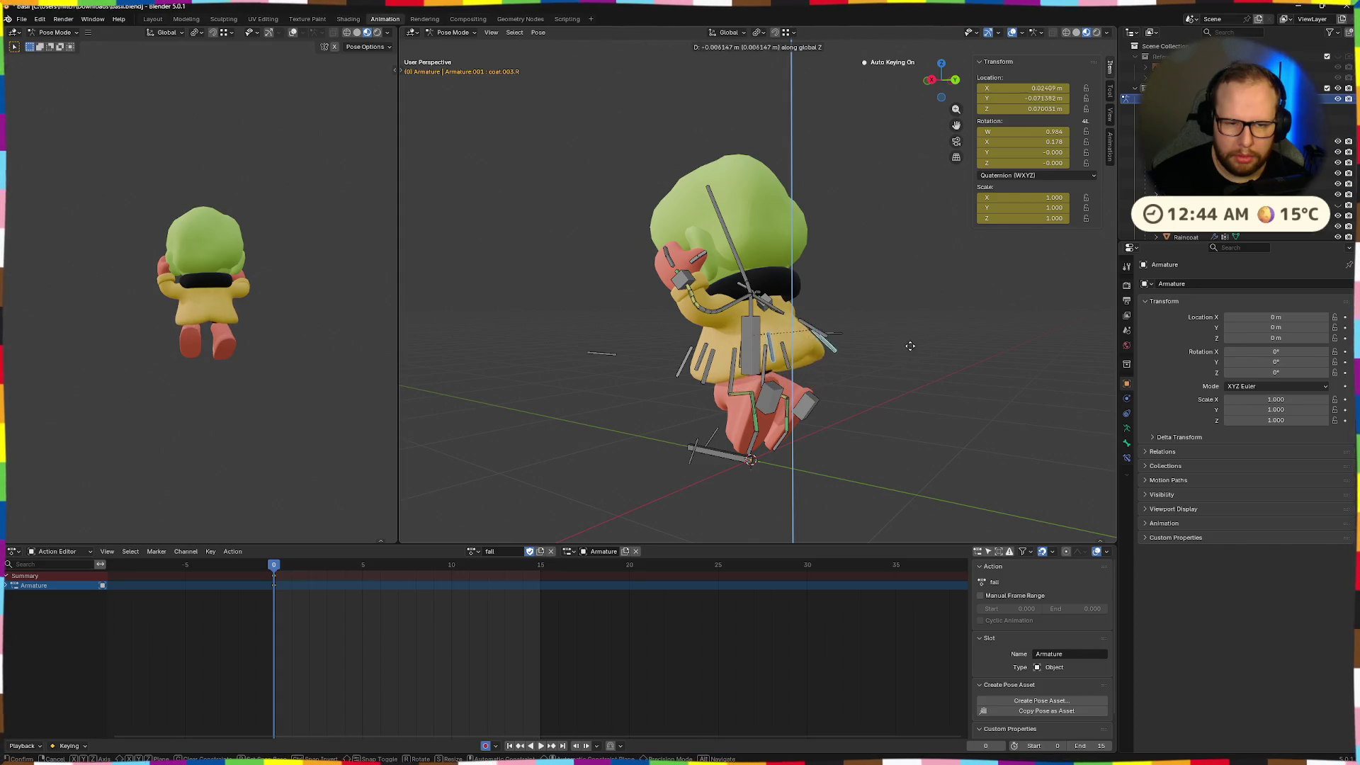
{"action": "left_click", "coordinate": [926, 402]}
{"action": "mouse_move", "coordinate": [926, 401]}
{"action": "middle_mouse_down"}
{"action": "mouse_move", "coordinate": [956, 407]}
{"action": "mouse_move", "coordinate": [770, 394]}
{"action": "mouse_move", "coordinate": [871, 388]}
{"action": "middle_mouse_up"}
Rotate the front left coat bone on X and the front right coat bone 35.4°
{"action": "left_click", "coordinate": [756, 370]}
{"action": "key", "text": "x"}
{"action": "key", "text": "x"}
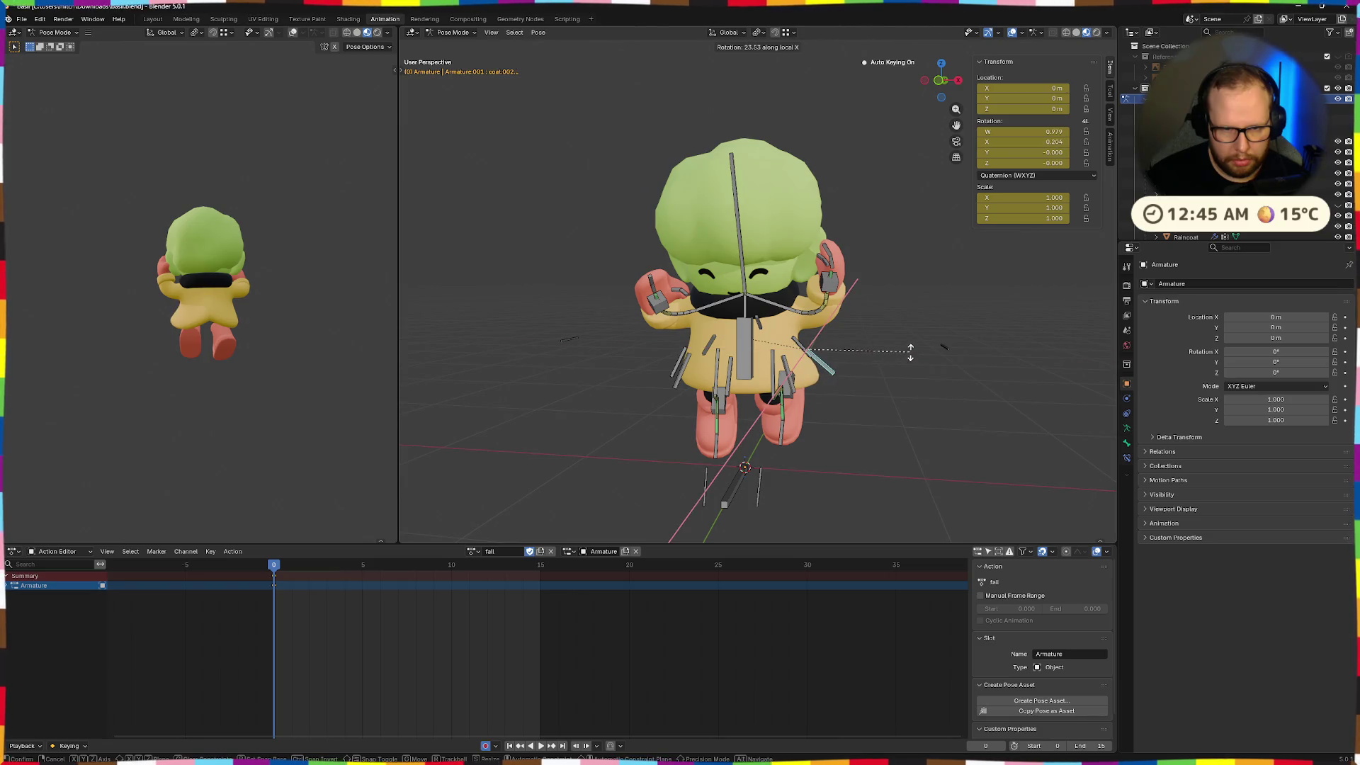
{"action": "left_click", "coordinate": [910, 347]}
{"action": "middle_click_drag", "start_coordinate": [885, 354], "coordinate": [666, 383]}
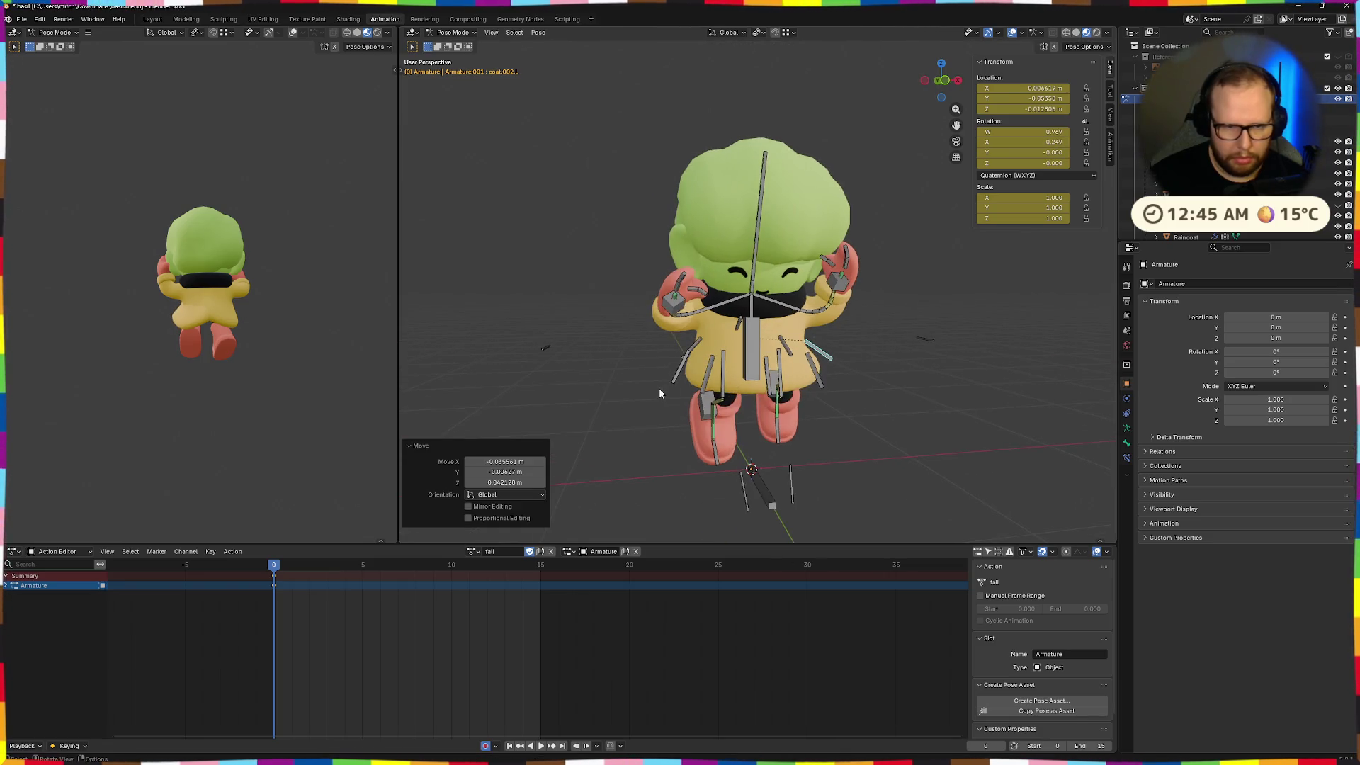
{"action": "left_click", "coordinate": [673, 361]}
{"action": "left_click", "coordinate": [681, 356]}
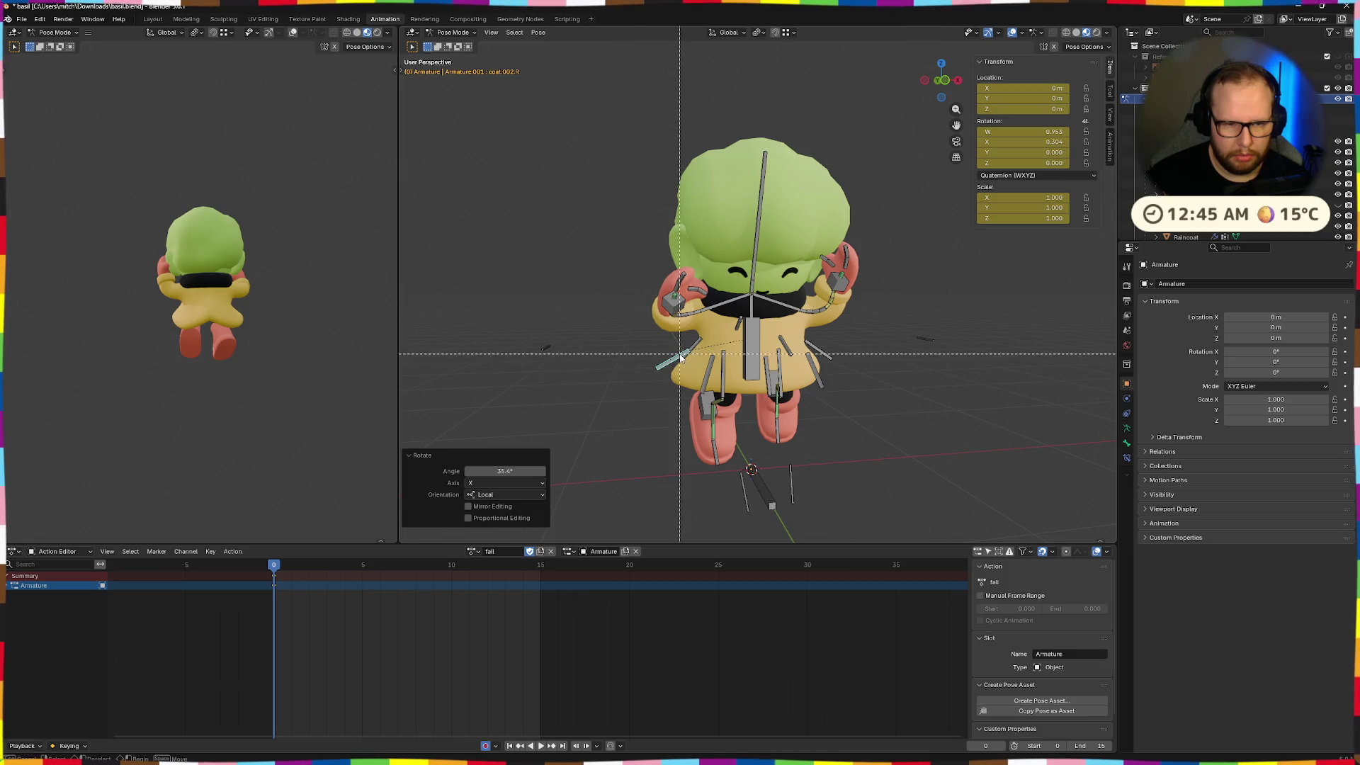
{"action": "left_click_drag", "start_coordinate": [679, 366], "coordinate": [689, 359]}
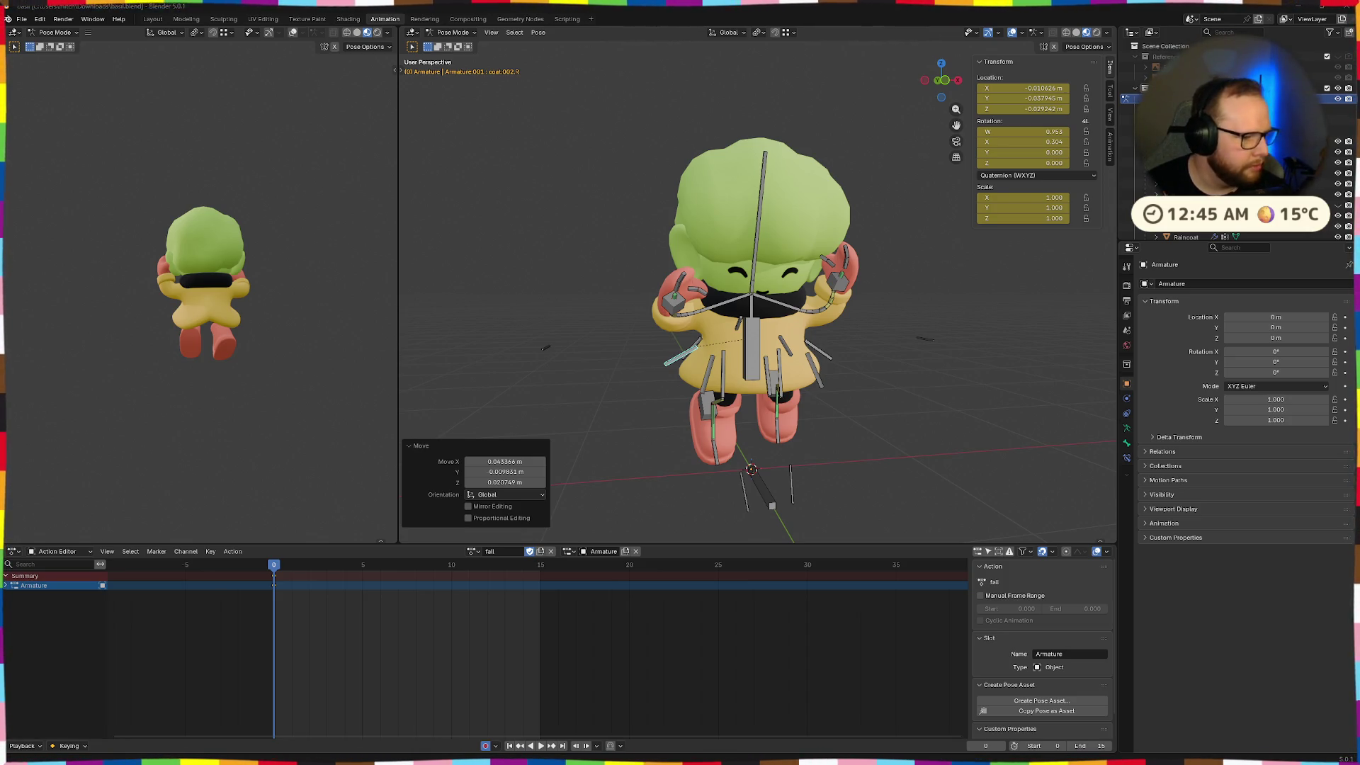
Rotate coat.001.R -17.1° on X and move it
{"action": "mouse_move", "coordinate": [583, 406]}
{"action": "middle_mouse_down"}
{"action": "mouse_move", "coordinate": [744, 506]}
{"action": "mouse_move", "coordinate": [779, 467]}
{"action": "middle_mouse_up"}
{"action": "left_click", "coordinate": [773, 366]}
{"action": "middle_click_drag", "start_coordinate": [774, 366], "coordinate": [791, 422]}
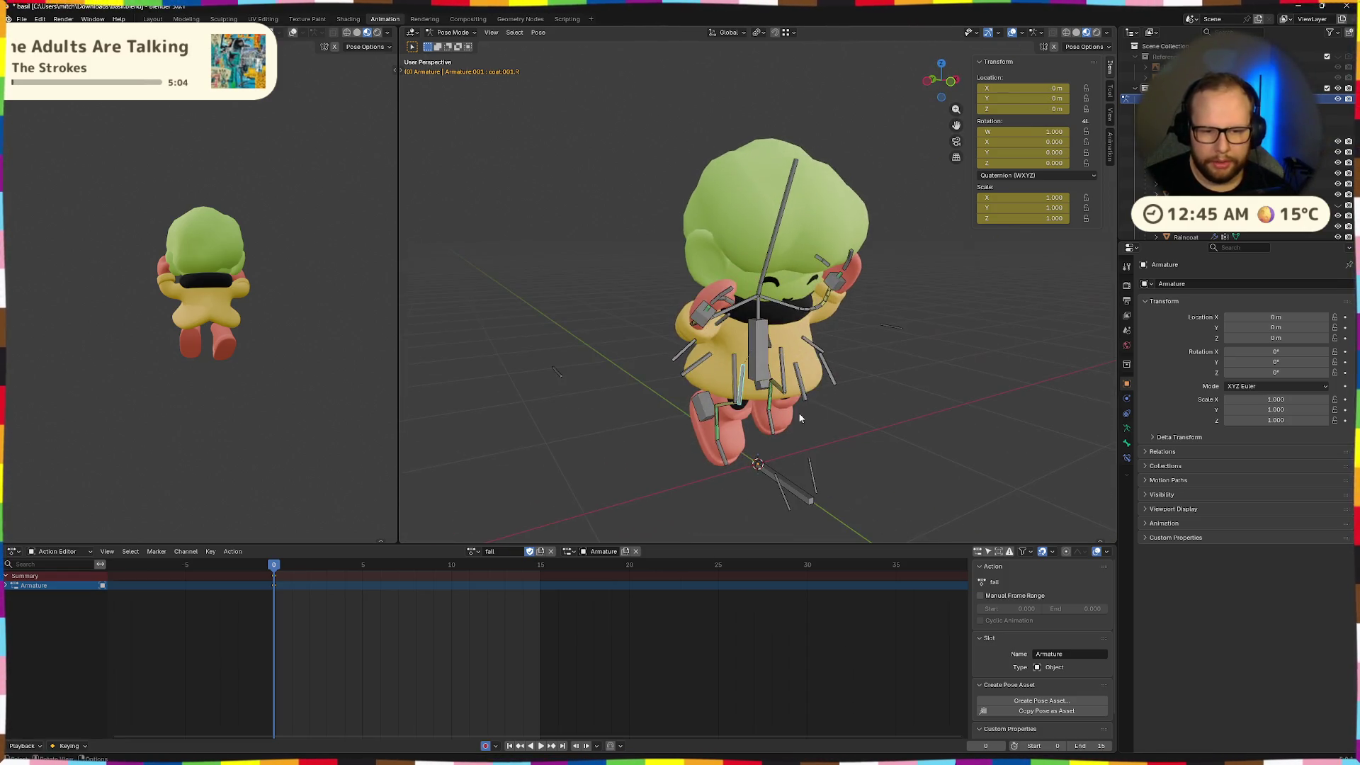
{"action": "key", "text": "r"}
{"action": "key", "text": "x"}
{"action": "left_click", "coordinate": [830, 366]}
{"action": "key", "text": "g"}
{"action": "middle_click_drag", "start_coordinate": [830, 367], "coordinate": [896, 347]}
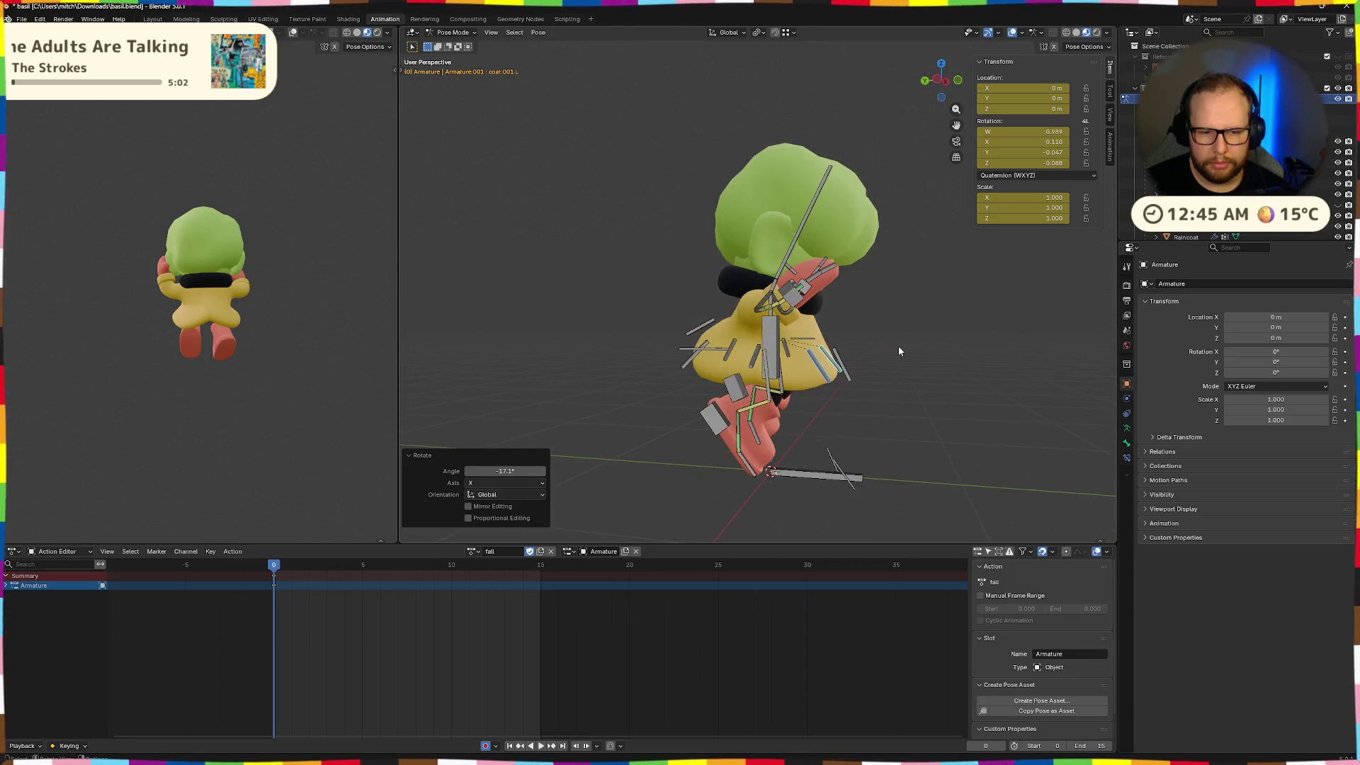
{"action": "left_click", "coordinate": [894, 359]}
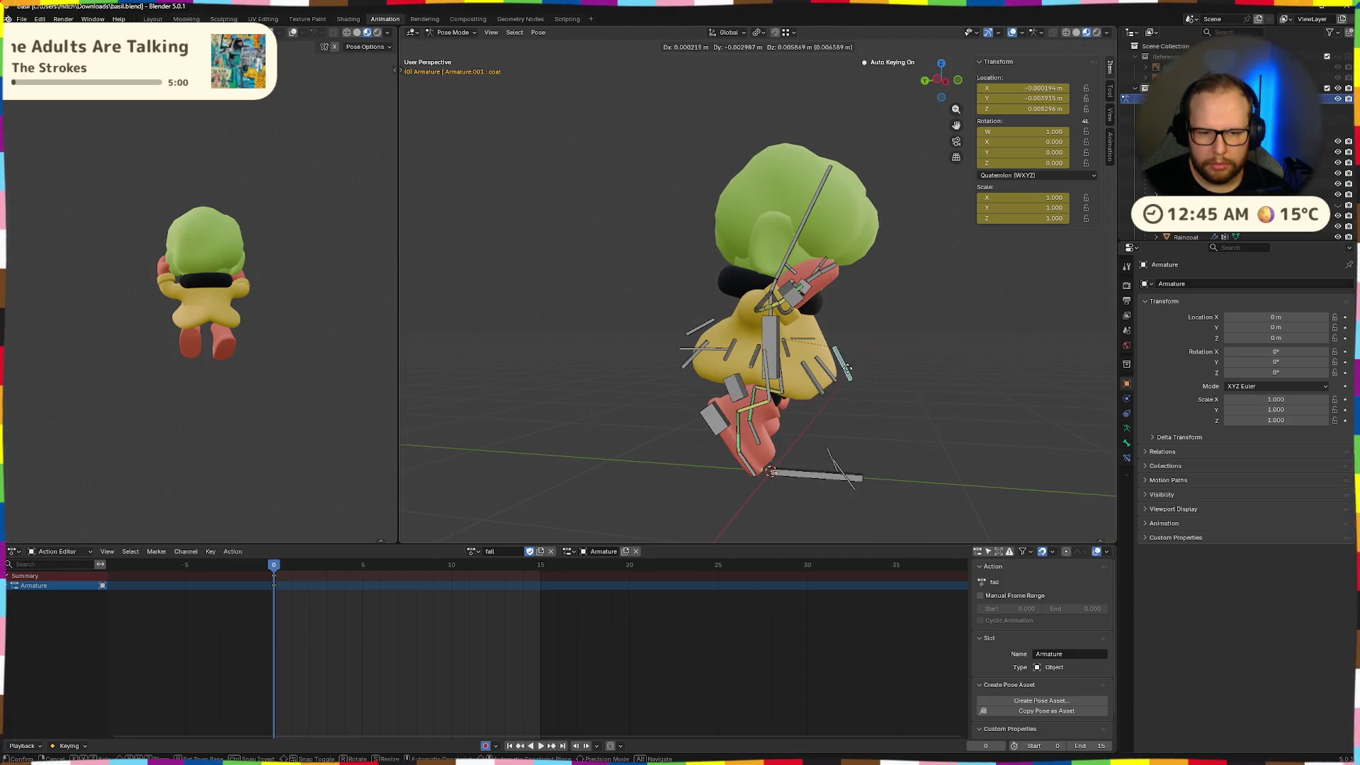
Tilt the coat bone back -23.2° on X and reposition it
{"action": "left_click", "coordinate": [846, 367]}
{"action": "key", "text": "r"}
{"action": "key", "text": "x"}
{"action": "left_click", "coordinate": [852, 365]}
{"action": "key", "text": "g"}
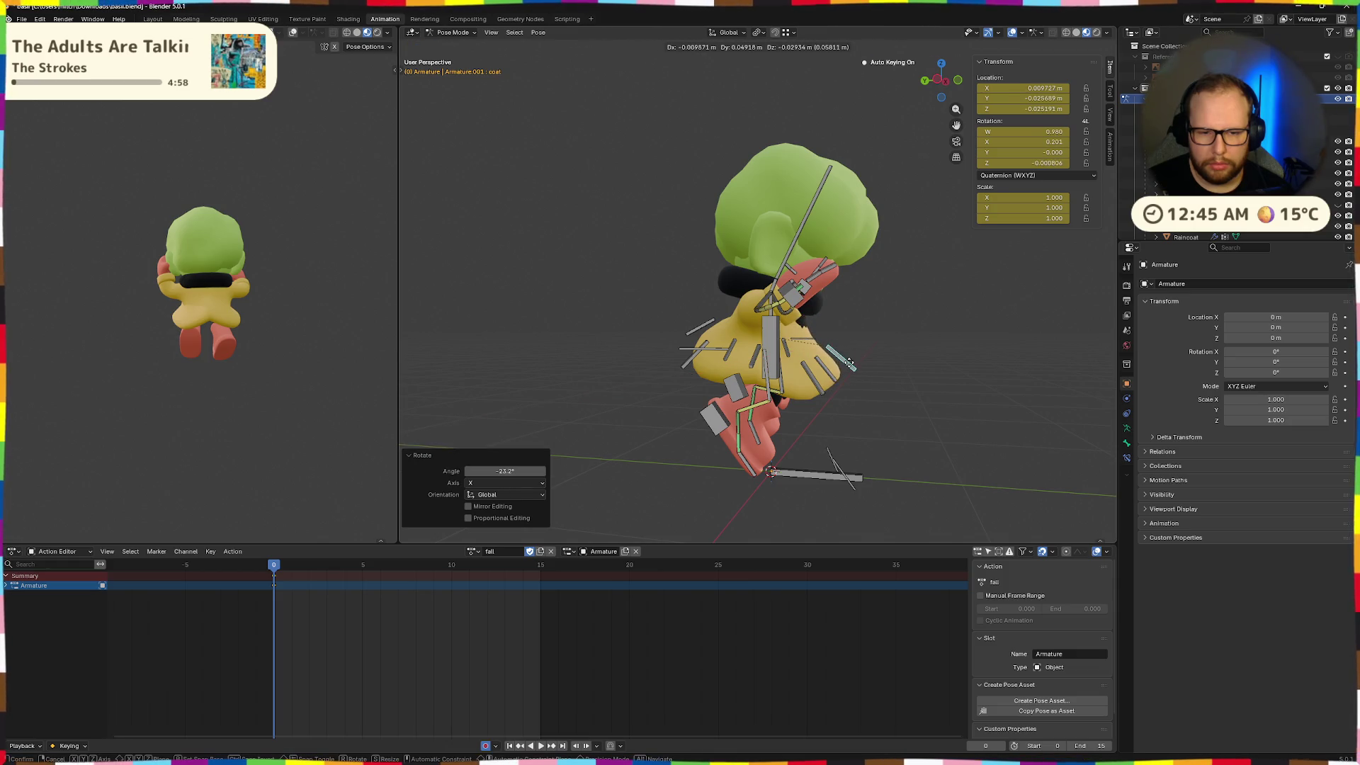
{"action": "left_click", "coordinate": [855, 349]}
Raise a lower coat flap along Z, deselect all bones, and advance to frame 5
{"action": "mouse_move", "coordinate": [855, 349]}
{"action": "middle_mouse_down"}
{"action": "mouse_move", "coordinate": [726, 367]}
{"action": "mouse_move", "coordinate": [758, 374]}
{"action": "mouse_move", "coordinate": [724, 392]}
{"action": "mouse_move", "coordinate": [849, 396]}
{"action": "middle_mouse_up"}
{"action": "left_click", "coordinate": [786, 379]}
{"action": "key", "text": "g"}
{"action": "key", "text": "z"}
{"action": "left_click", "coordinate": [850, 401]}
{"action": "left_click", "coordinate": [851, 401]}
{"action": "mouse_move", "coordinate": [919, 443]}
{"action": "middle_mouse_down"}
{"action": "mouse_move", "coordinate": [743, 470]}
{"action": "mouse_move", "coordinate": [696, 426]}
{"action": "mouse_move", "coordinate": [590, 467]}
{"action": "mouse_move", "coordinate": [683, 464]}
{"action": "mouse_move", "coordinate": [732, 492]}
{"action": "mouse_move", "coordinate": [661, 483]}
{"action": "mouse_move", "coordinate": [711, 402]}
{"action": "mouse_move", "coordinate": [667, 324]}
{"action": "mouse_move", "coordinate": [724, 325]}
{"action": "middle_mouse_up"}
{"action": "key", "text": "Right"}
{"action": "key", "text": "Right"}
{"action": "key", "text": "Right"}
Reposition Basil's right hand IK bone and turn it -36.1° on Z
{"action": "left_click", "coordinate": [667, 324]}
{"action": "key", "text": "g"}
{"action": "left_click", "coordinate": [673, 315]}
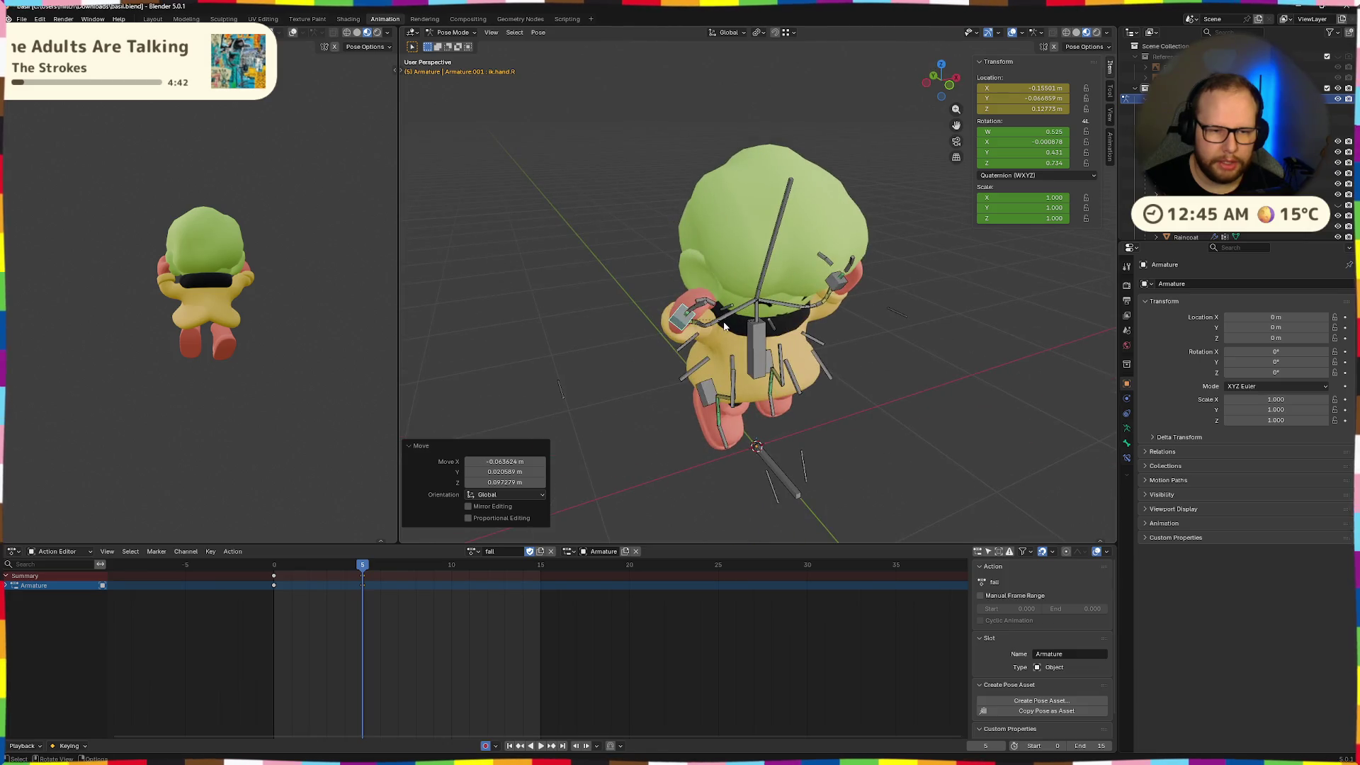
{"action": "key", "text": "z"}
{"action": "key", "text": "r"}
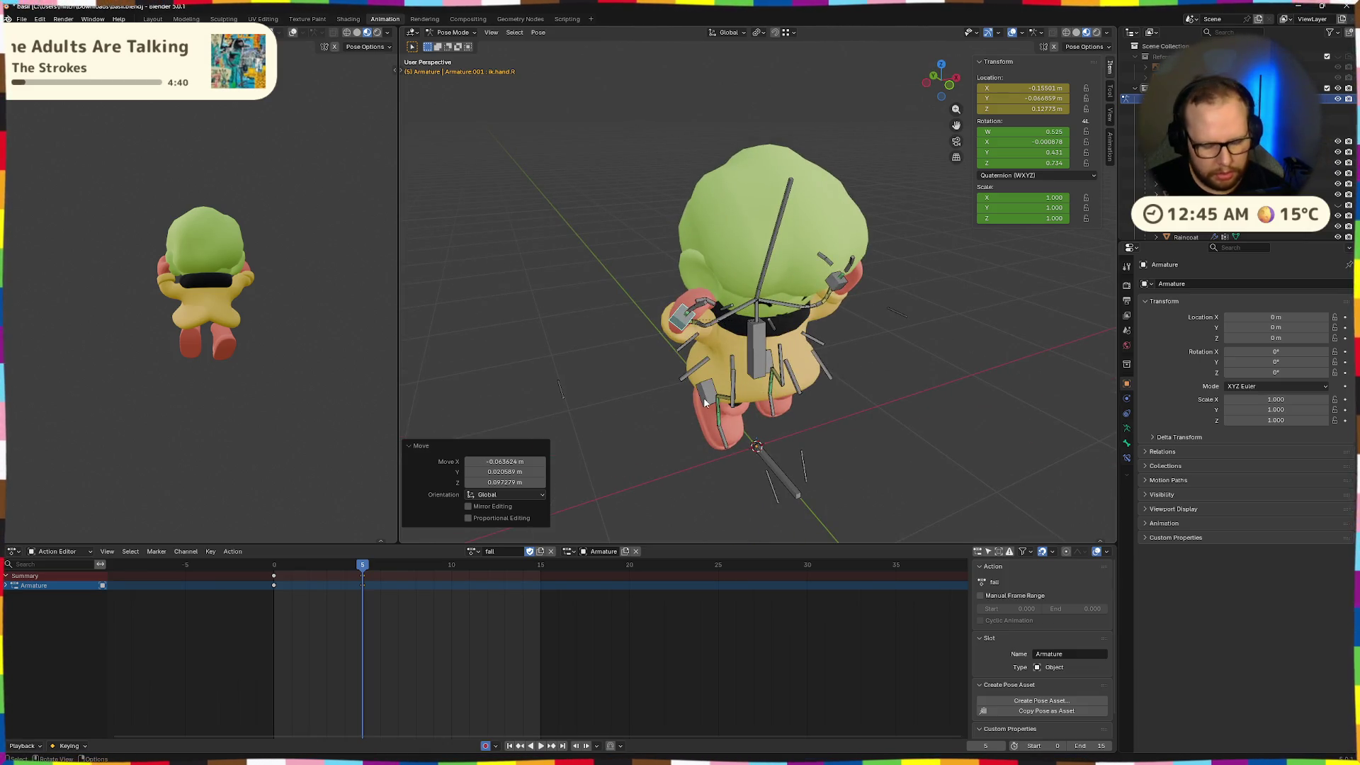
{"action": "key", "text": "z"}
{"action": "left_click", "coordinate": [715, 372]}
{"action": "mouse_move", "coordinate": [715, 372]}
{"action": "middle_mouse_down"}
{"action": "mouse_move", "coordinate": [708, 323]}
{"action": "mouse_move", "coordinate": [862, 360]}
{"action": "mouse_move", "coordinate": [716, 282]}
{"action": "middle_mouse_up"}
{"action": "key", "text": "g"}
{"action": "left_click", "coordinate": [708, 322]}
{"action": "key", "text": "g"}
{"action": "left_click", "coordinate": [836, 332]}
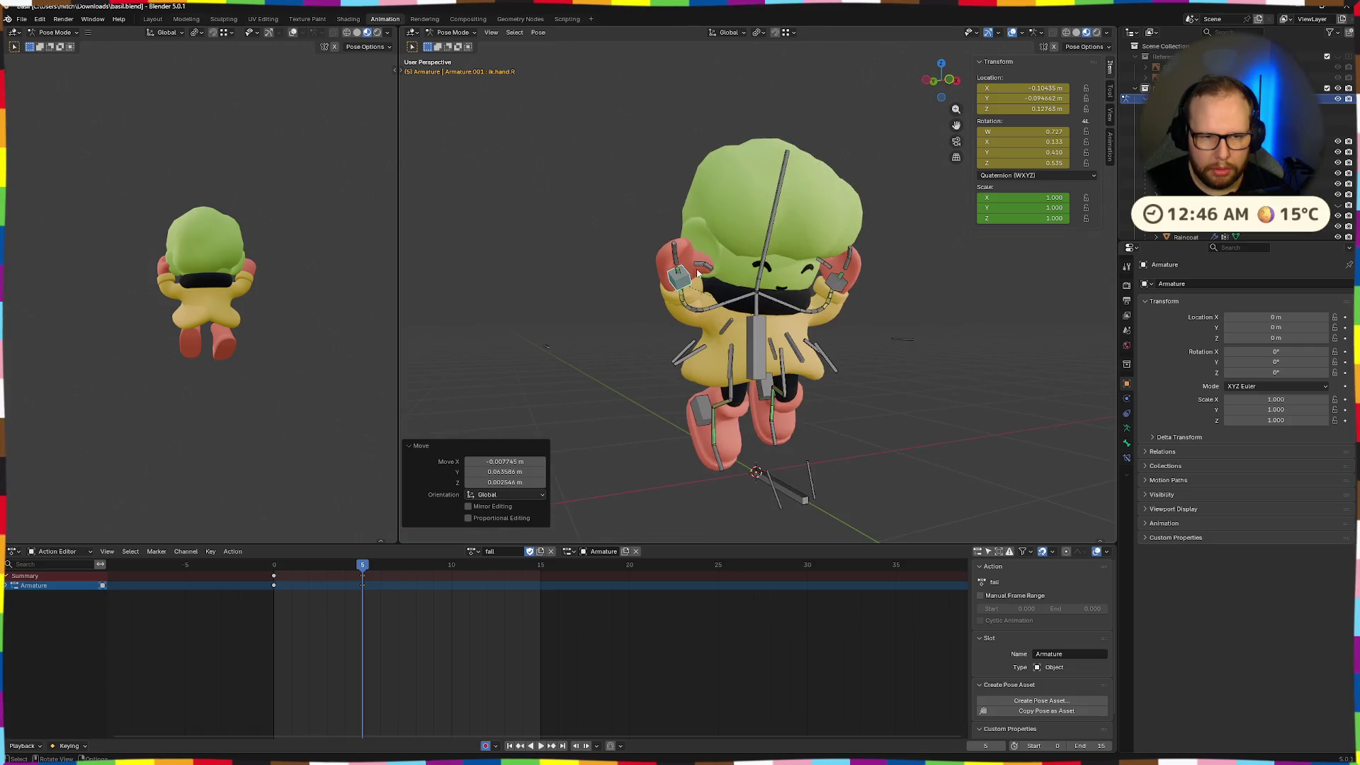
Curl the right finger about 20.8° and the right thumb about 22° on local X
{"action": "left_click", "coordinate": [674, 248]}
{"action": "key", "text": "r"}
{"action": "key", "text": "x"}
{"action": "key", "text": "x"}
{"action": "left_click", "coordinate": [752, 337]}
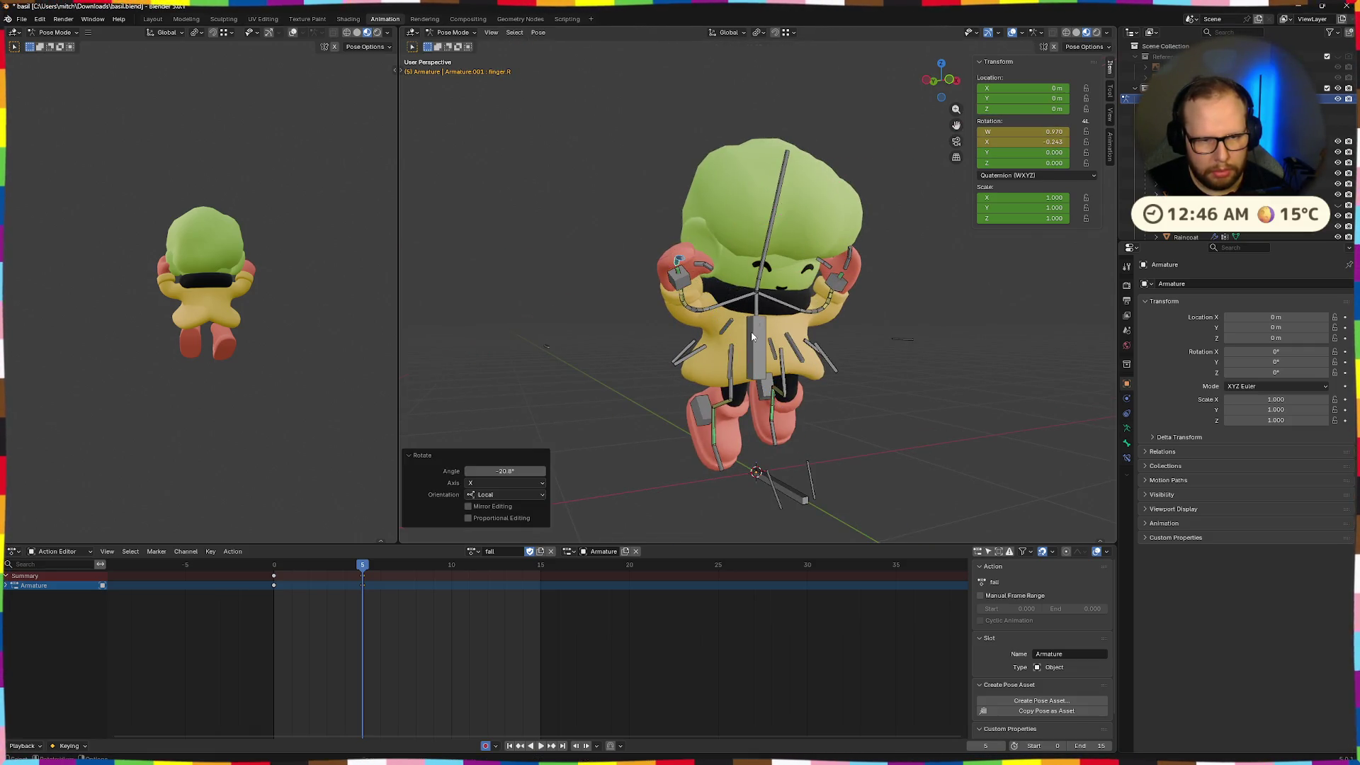
{"action": "left_click", "coordinate": [702, 265]}
{"action": "key", "text": "r"}
{"action": "key", "text": "x"}
{"action": "key", "text": "x"}
{"action": "left_click", "coordinate": [716, 271]}
{"action": "mouse_move", "coordinate": [715, 272]}
{"action": "middle_mouse_down"}
{"action": "mouse_move", "coordinate": [821, 346]}
{"action": "mouse_move", "coordinate": [803, 346]}
{"action": "middle_mouse_up"}
Move the left hand IK bone and tilt it -29° on global X
{"action": "left_click", "coordinate": [809, 284]}
{"action": "key", "text": "g"}
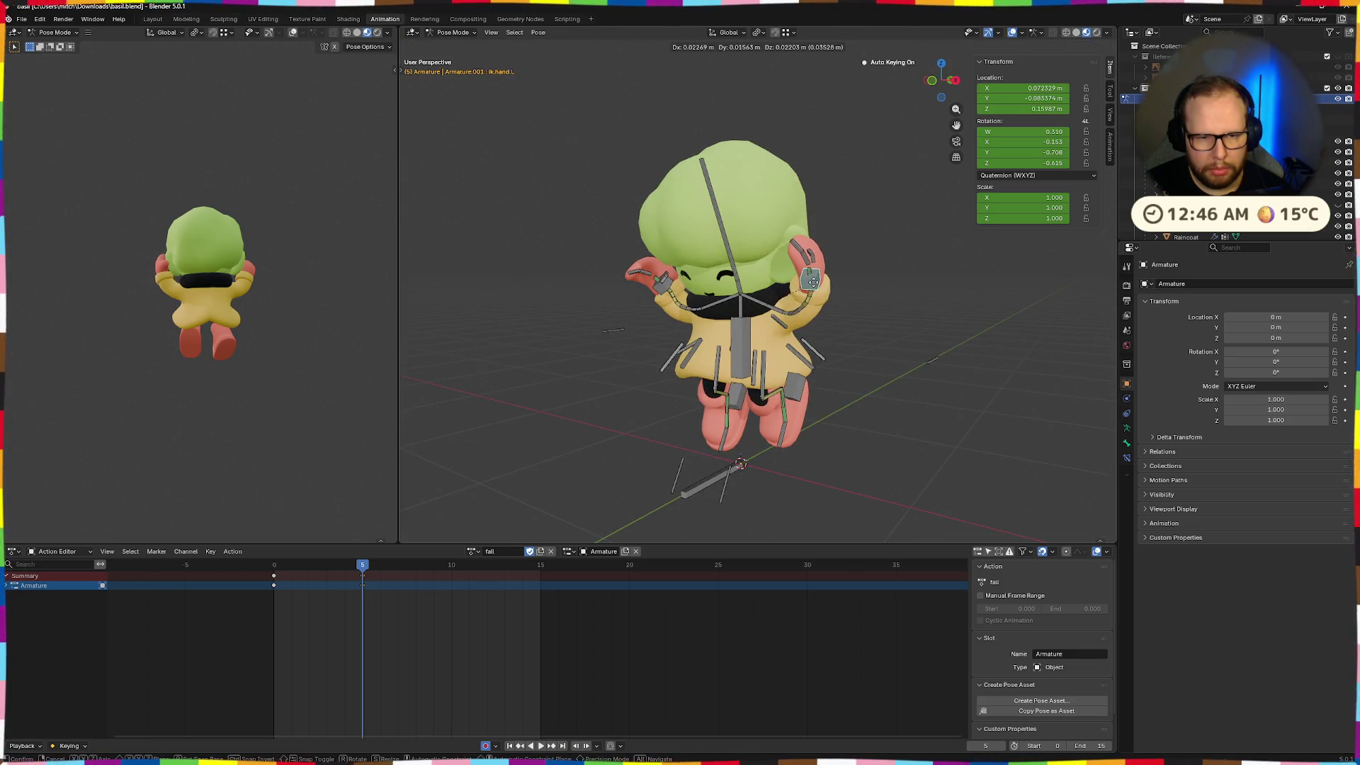
{"action": "left_click", "coordinate": [813, 281]}
{"action": "middle_click_drag", "start_coordinate": [813, 281], "coordinate": [807, 292]}
{"action": "key", "text": "r"}
{"action": "key", "text": "x"}
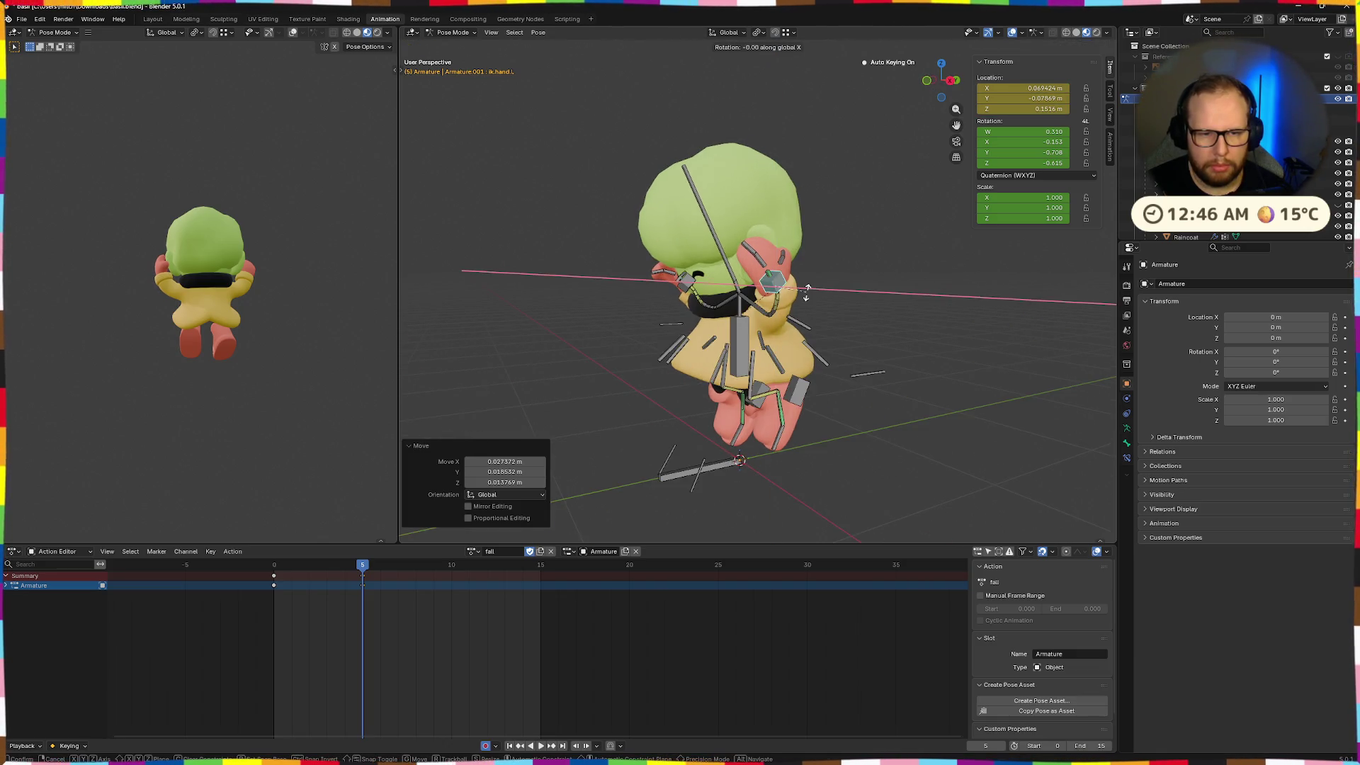
{"action": "left_click", "coordinate": [786, 299]}
Give the left hand a small Y twist and a 36.2° Z turn
{"action": "key", "text": "r"}
{"action": "key", "text": "y"}
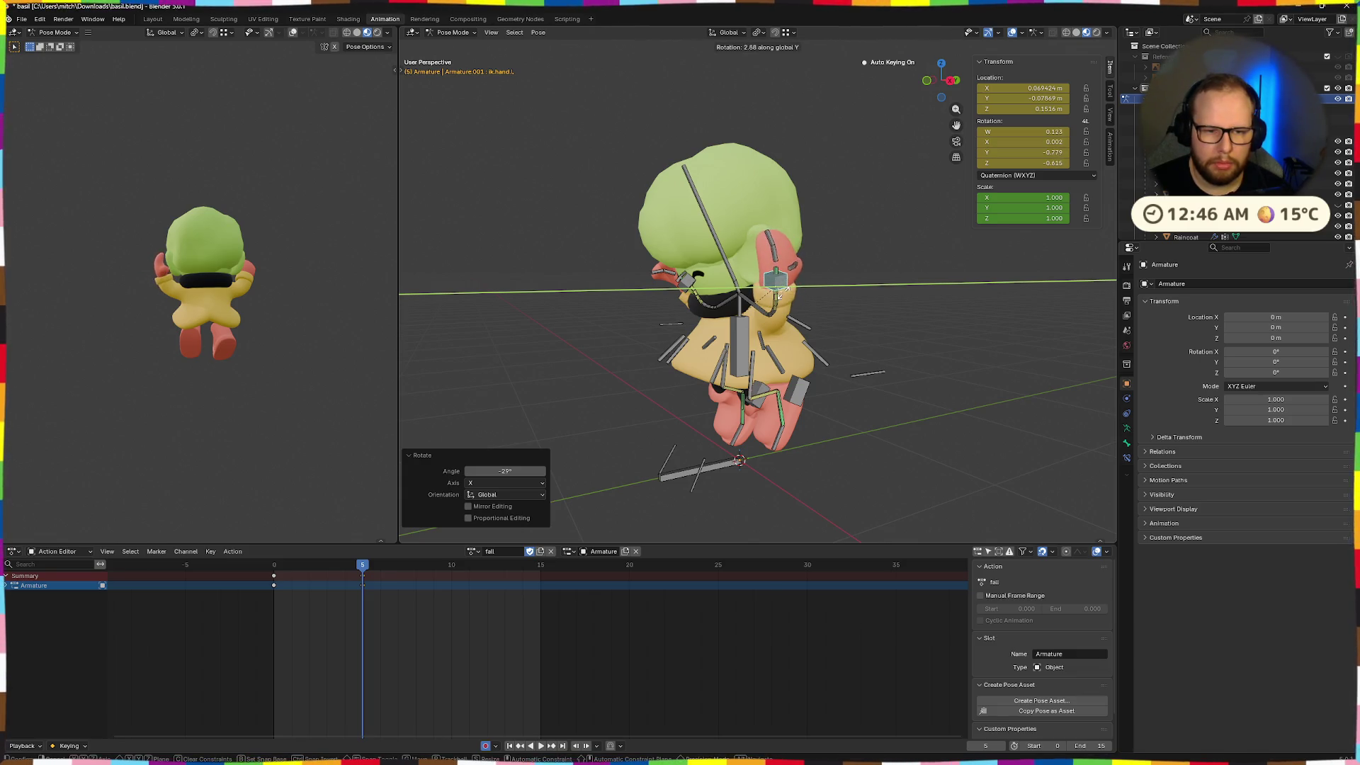
{"action": "left_click", "coordinate": [779, 294]}
{"action": "middle_click_drag", "start_coordinate": [779, 295], "coordinate": [841, 321]}
{"action": "key", "text": "r"}
{"action": "key", "text": "z"}
{"action": "left_click", "coordinate": [805, 283]}
Curl the left thumb and left finger on their local X axes
{"action": "left_click", "coordinate": [807, 283]}
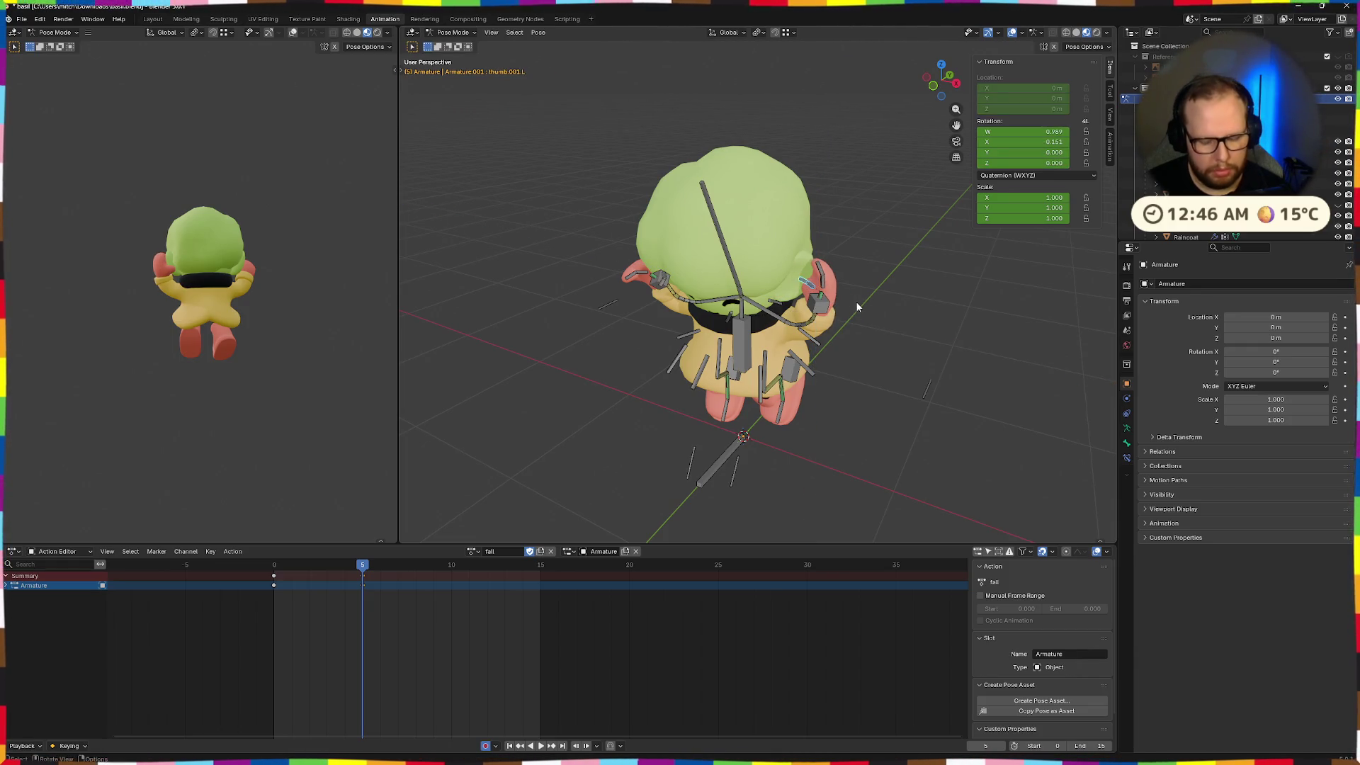
{"action": "key", "text": "t"}
{"action": "key", "text": "r"}
{"action": "key", "text": "x"}
{"action": "key", "text": "x"}
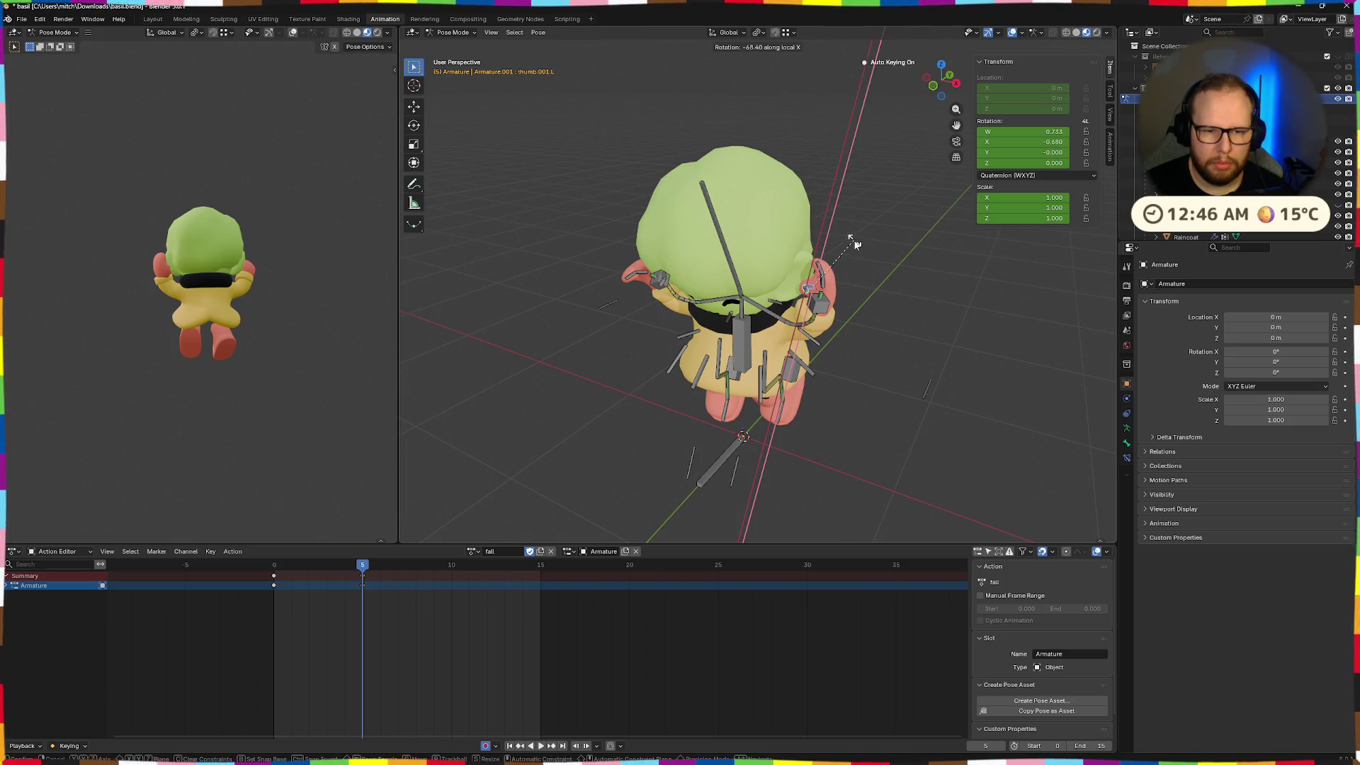
{"action": "left_click", "coordinate": [882, 276]}
{"action": "left_click", "coordinate": [841, 267]}
{"action": "key", "text": "r"}
{"action": "key", "text": "x"}
{"action": "key", "text": "x"}
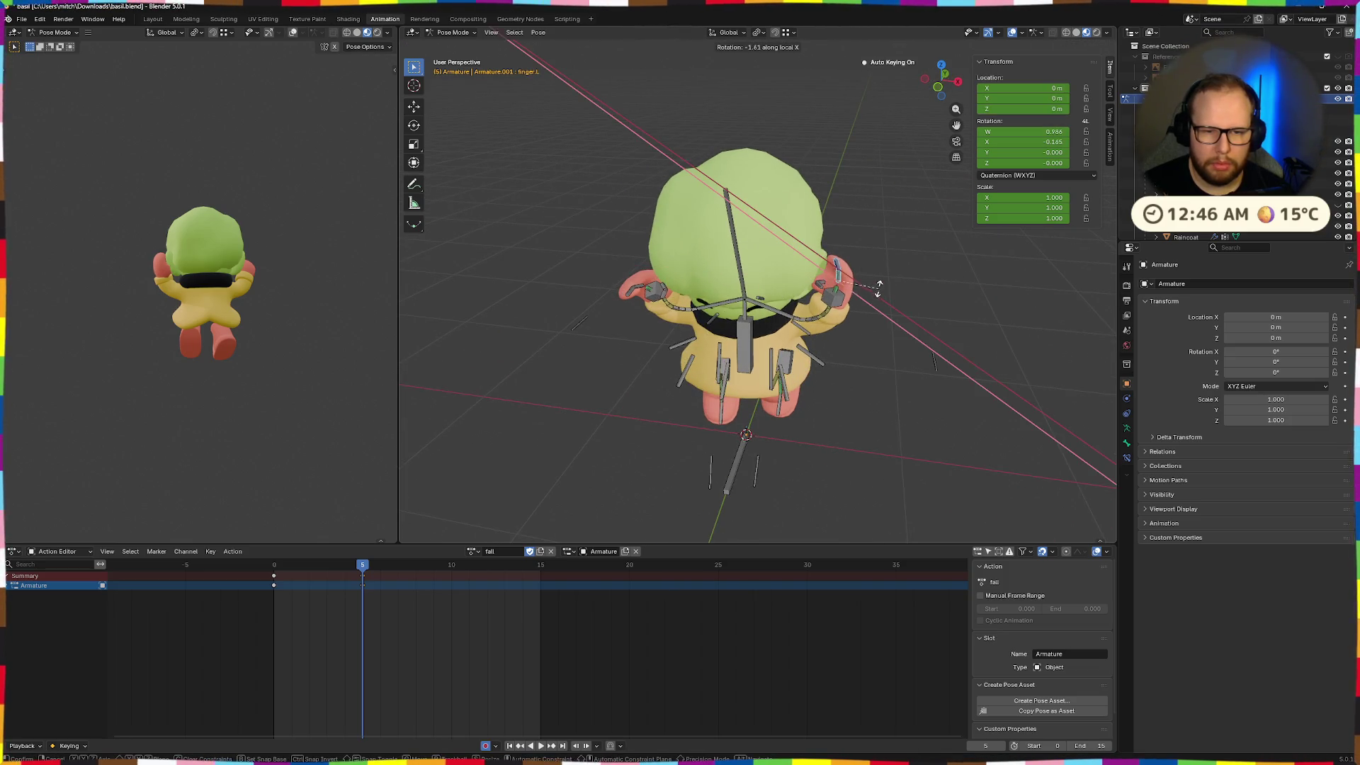
{"action": "left_click", "coordinate": [878, 280]}
{"action": "mouse_move", "coordinate": [878, 280]}
{"action": "middle_mouse_down"}
{"action": "mouse_move", "coordinate": [845, 303]}
{"action": "mouse_move", "coordinate": [805, 281]}
{"action": "middle_mouse_up"}
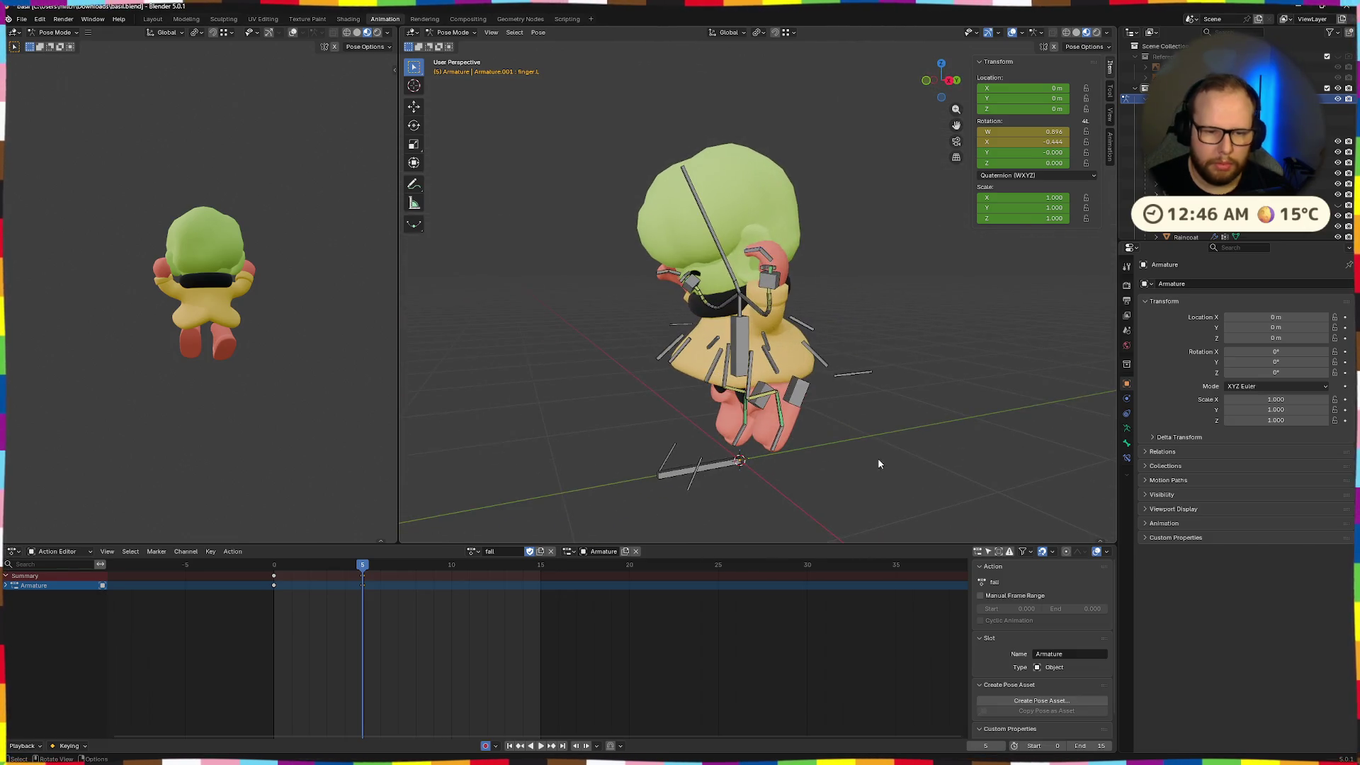
Lower the left heel on Z and slide it sideways on X
{"action": "left_click", "coordinate": [773, 465]}
{"action": "middle_click_drag", "start_coordinate": [774, 465], "coordinate": [770, 425]}
{"action": "key", "text": "g"}
{"action": "key", "text": "z"}
{"action": "left_click", "coordinate": [782, 464]}
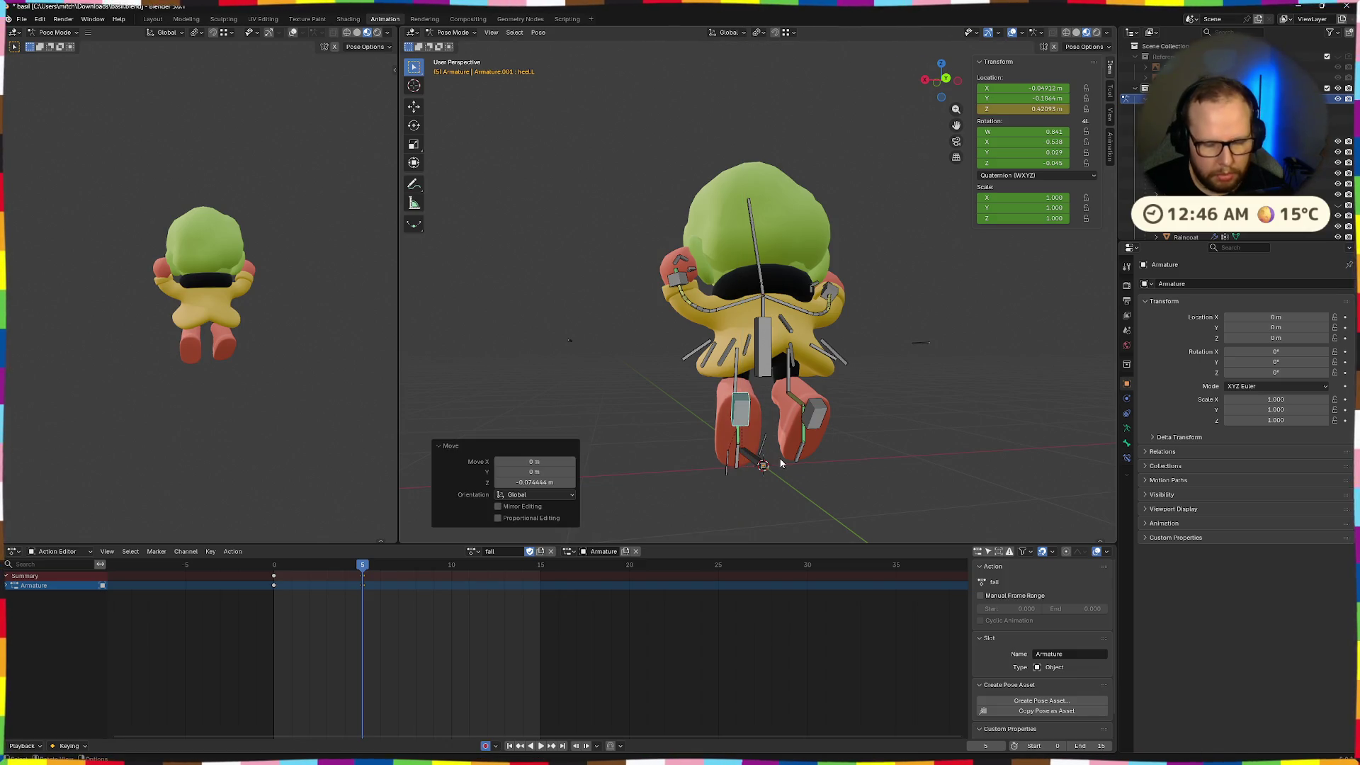
{"action": "key", "text": "g"}
{"action": "key", "text": "x"}
{"action": "left_click", "coordinate": [763, 465]}
Turn the left heel -16.2° on Z and shift it again
{"action": "key", "text": "r"}
{"action": "key", "text": "z"}
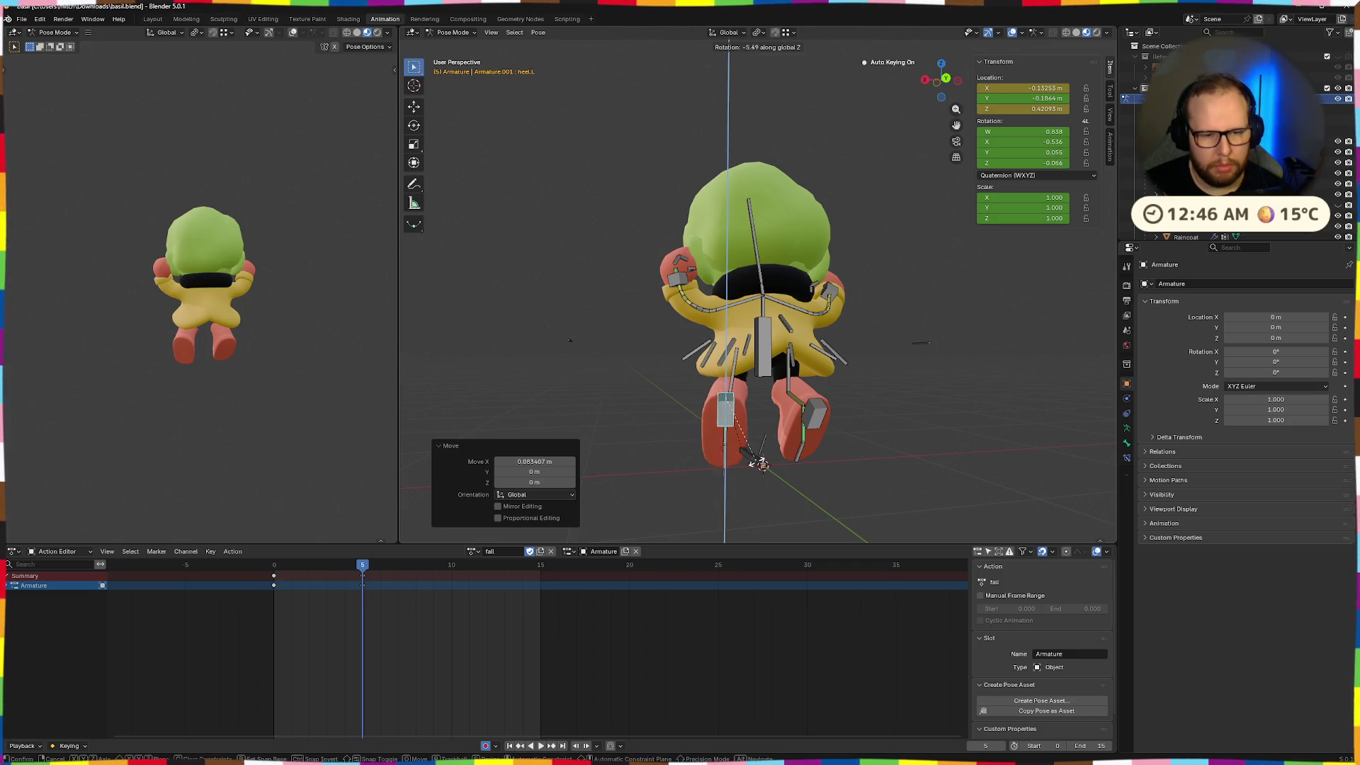
{"action": "left_click", "coordinate": [756, 464]}
{"action": "middle_click_drag", "start_coordinate": [756, 464], "coordinate": [660, 454]}
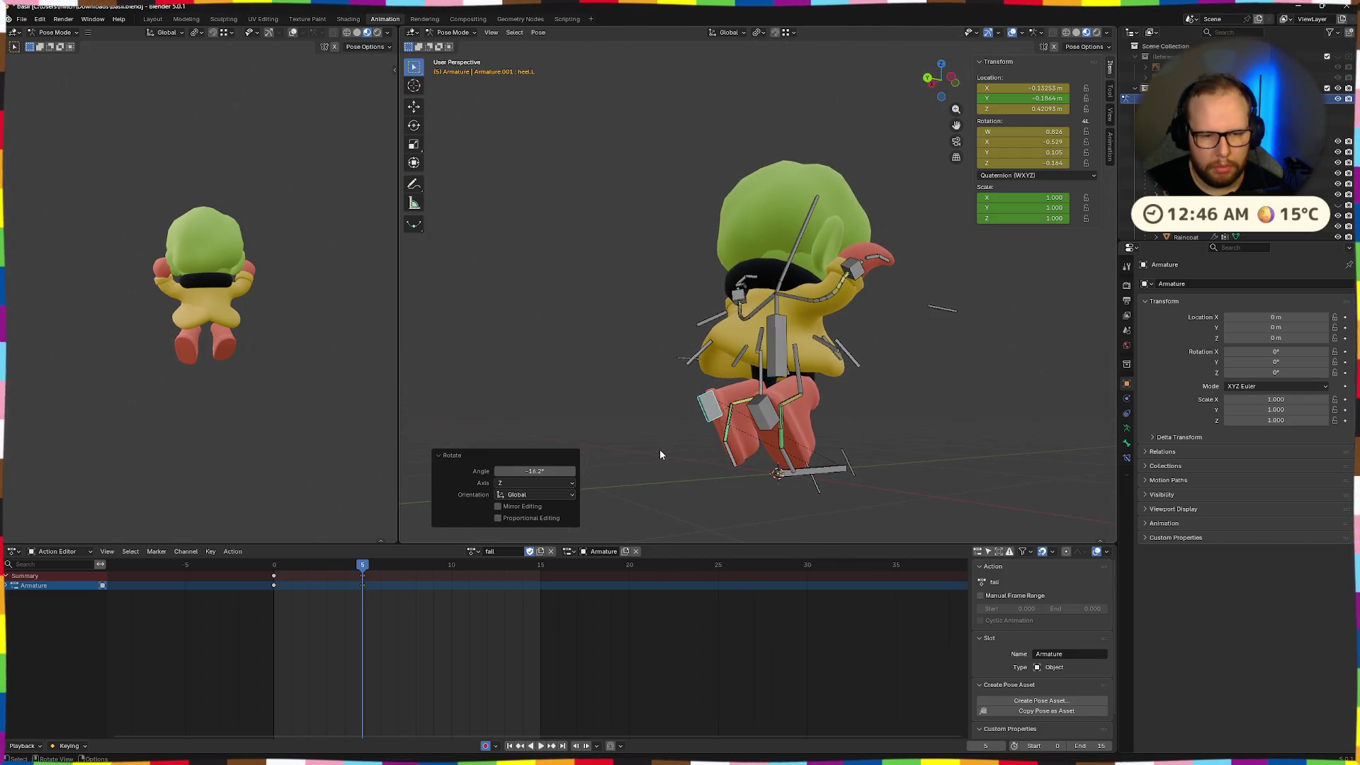
{"action": "key", "text": "g"}
{"action": "left_click", "coordinate": [708, 418]}
{"action": "key", "text": "g"}
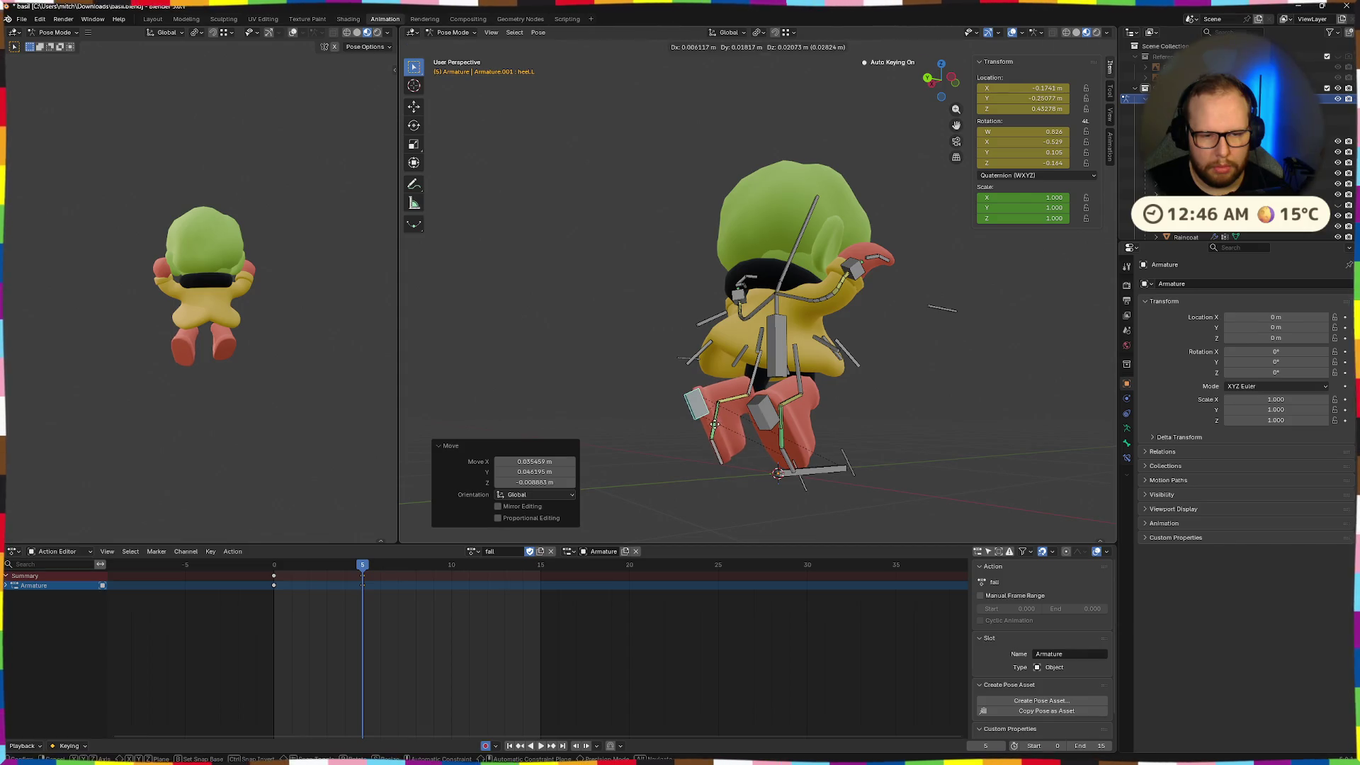
Move the right heel and turn it 7.21° on Z
{"action": "left_click", "coordinate": [737, 423]}
{"action": "mouse_move", "coordinate": [737, 423]}
{"action": "middle_mouse_down"}
{"action": "mouse_move", "coordinate": [876, 432]}
{"action": "mouse_move", "coordinate": [836, 458]}
{"action": "middle_mouse_up"}
{"action": "key", "text": "g"}
{"action": "left_click", "coordinate": [884, 432]}
{"action": "key", "text": "r"}
{"action": "key", "text": "z"}
Turn Basil's head 7.54° and play back the fall animation
{"action": "key", "text": "z"}
{"action": "left_click", "coordinate": [853, 428]}
{"action": "mouse_move", "coordinate": [834, 335]}
{"action": "middle_mouse_down"}
{"action": "mouse_move", "coordinate": [903, 380]}
{"action": "mouse_move", "coordinate": [708, 232]}
{"action": "middle_mouse_up"}
{"action": "left_click", "coordinate": [705, 221]}
{"action": "key", "text": "r"}
{"action": "key", "text": "z"}
{"action": "left_click", "coordinate": [736, 453]}
{"action": "mouse_move", "coordinate": [736, 453]}
{"action": "middle_mouse_down"}
{"action": "mouse_move", "coordinate": [844, 418]}
{"action": "mouse_move", "coordinate": [807, 461]}
{"action": "middle_mouse_up"}
{"action": "key", "text": "space"}
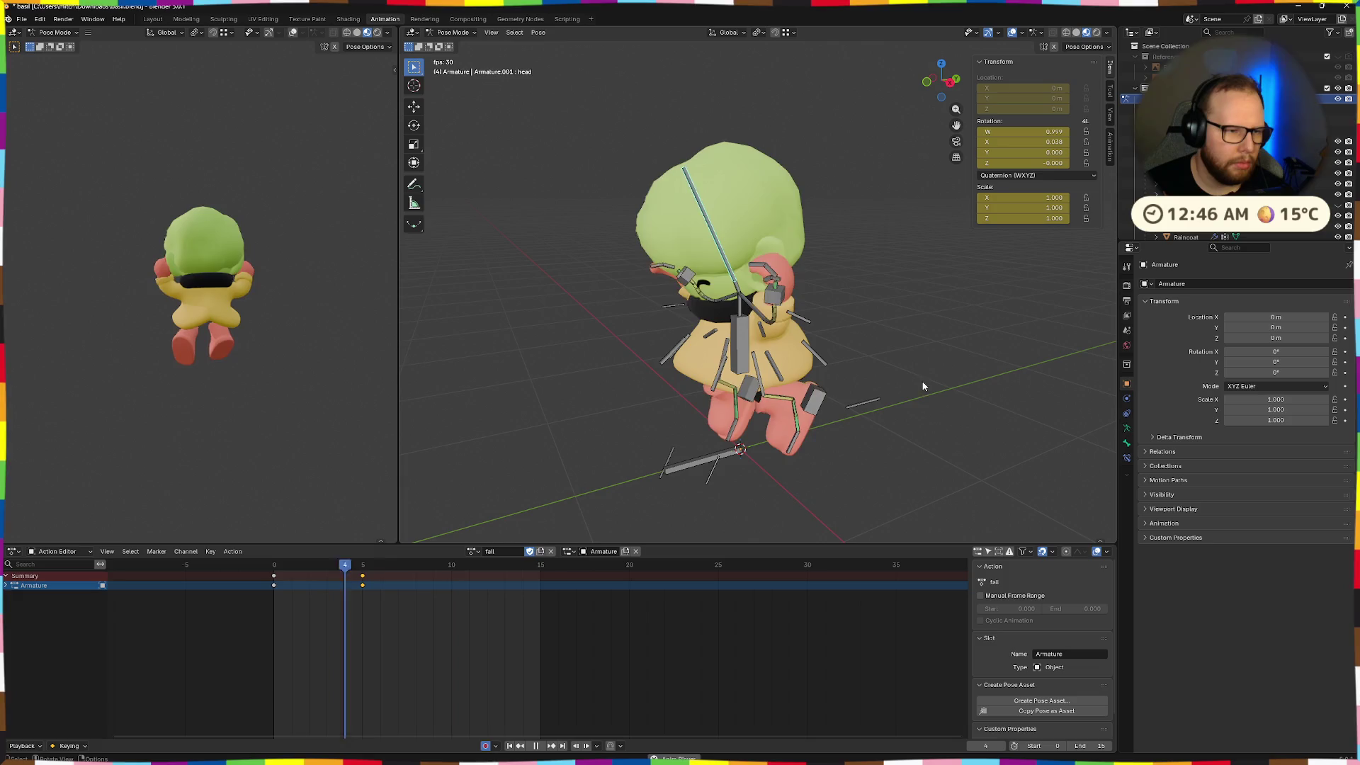
Stop playback, box-select the frame-0 keys and paste them at frame 15
{"action": "key", "text": "space"}
{"action": "left_click_drag", "start_coordinate": [513, 567], "coordinate": [227, 595]}
{"action": "left_click_drag", "start_coordinate": [385, 615], "coordinate": [343, 563]}
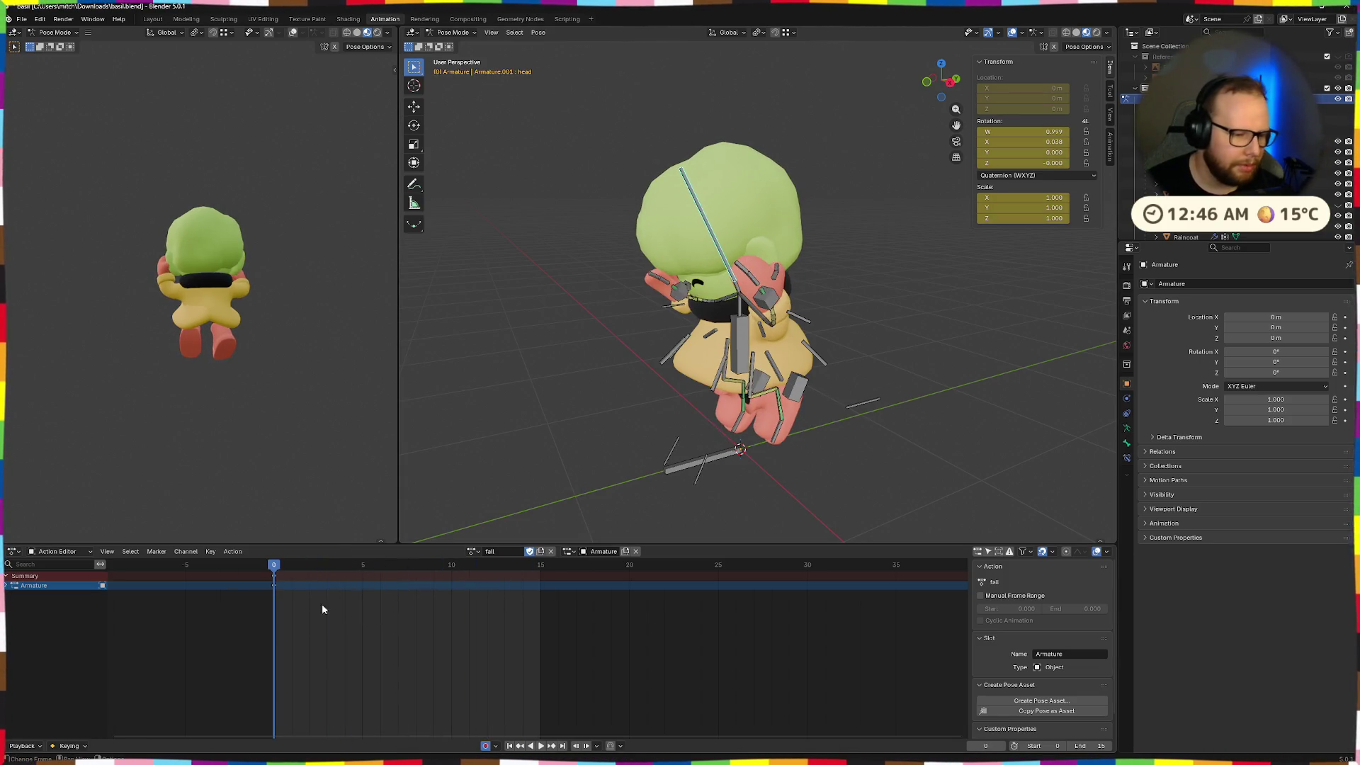
{"action": "mouse_move", "coordinate": [274, 572]}
{"action": "left_mouse_down"}
{"action": "mouse_move", "coordinate": [528, 583]}
{"action": "mouse_move", "coordinate": [495, 571]}
{"action": "mouse_move", "coordinate": [362, 575]}
{"action": "left_mouse_up"}
{"action": "key", "text": "ctrl+v"}
{"action": "middle_click_drag", "start_coordinate": [459, 531], "coordinate": [703, 472]}
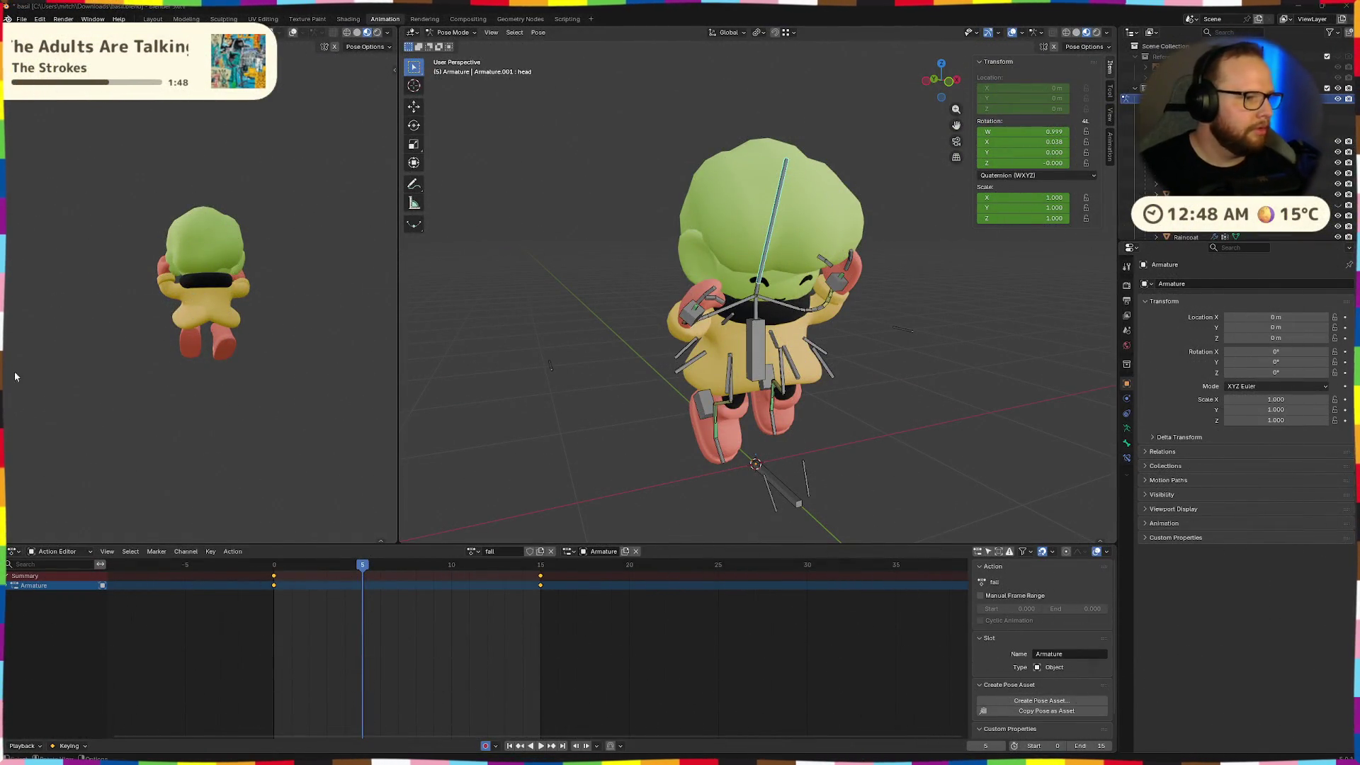
{"action": "mouse_move", "coordinate": [849, 317]}
{"action": "middle_mouse_down"}
{"action": "mouse_move", "coordinate": [860, 303]}
{"action": "mouse_move", "coordinate": [850, 312]}
{"action": "middle_mouse_up"}
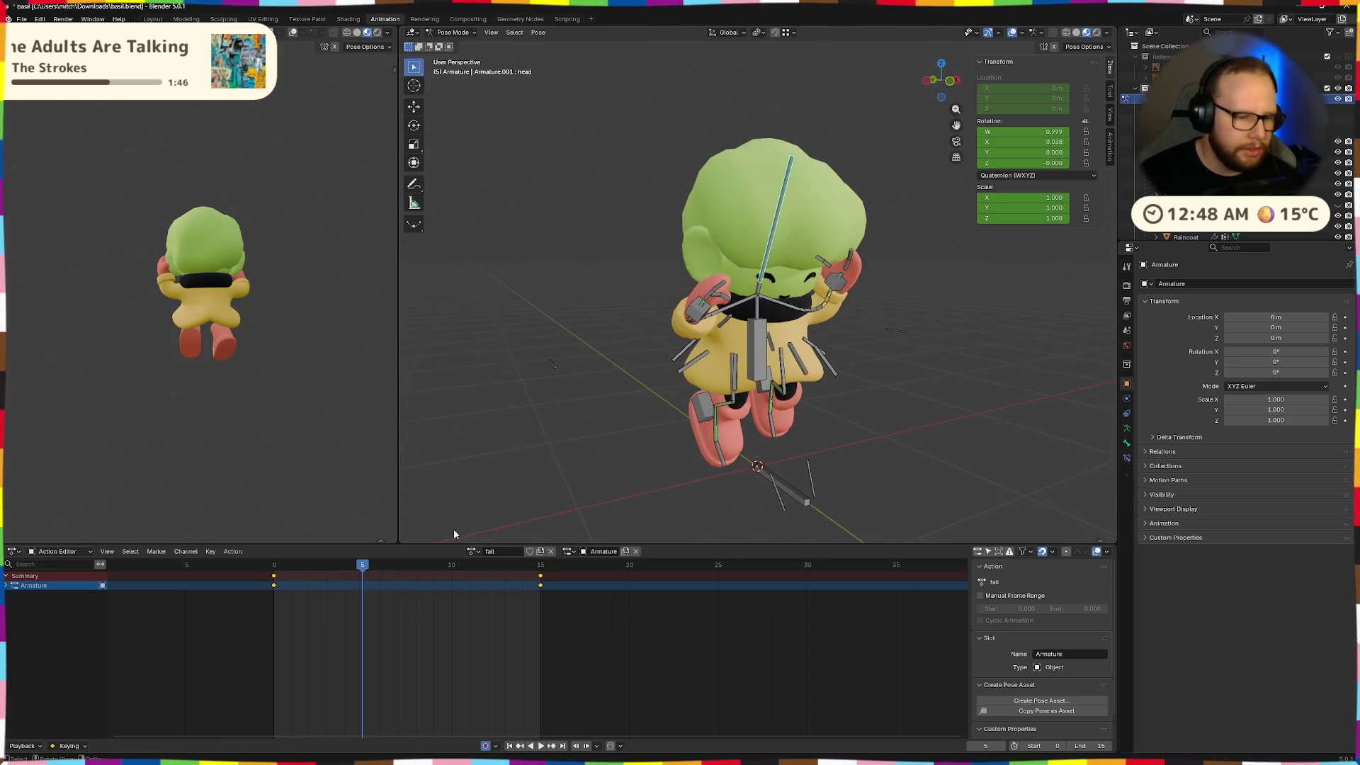
Move ik.hand.R and target.arm.R to new positions at frame 5
{"action": "mouse_move", "coordinate": [357, 571]}
{"action": "left_mouse_down"}
{"action": "mouse_move", "coordinate": [273, 570]}
{"action": "mouse_move", "coordinate": [361, 575]}
{"action": "left_mouse_up"}
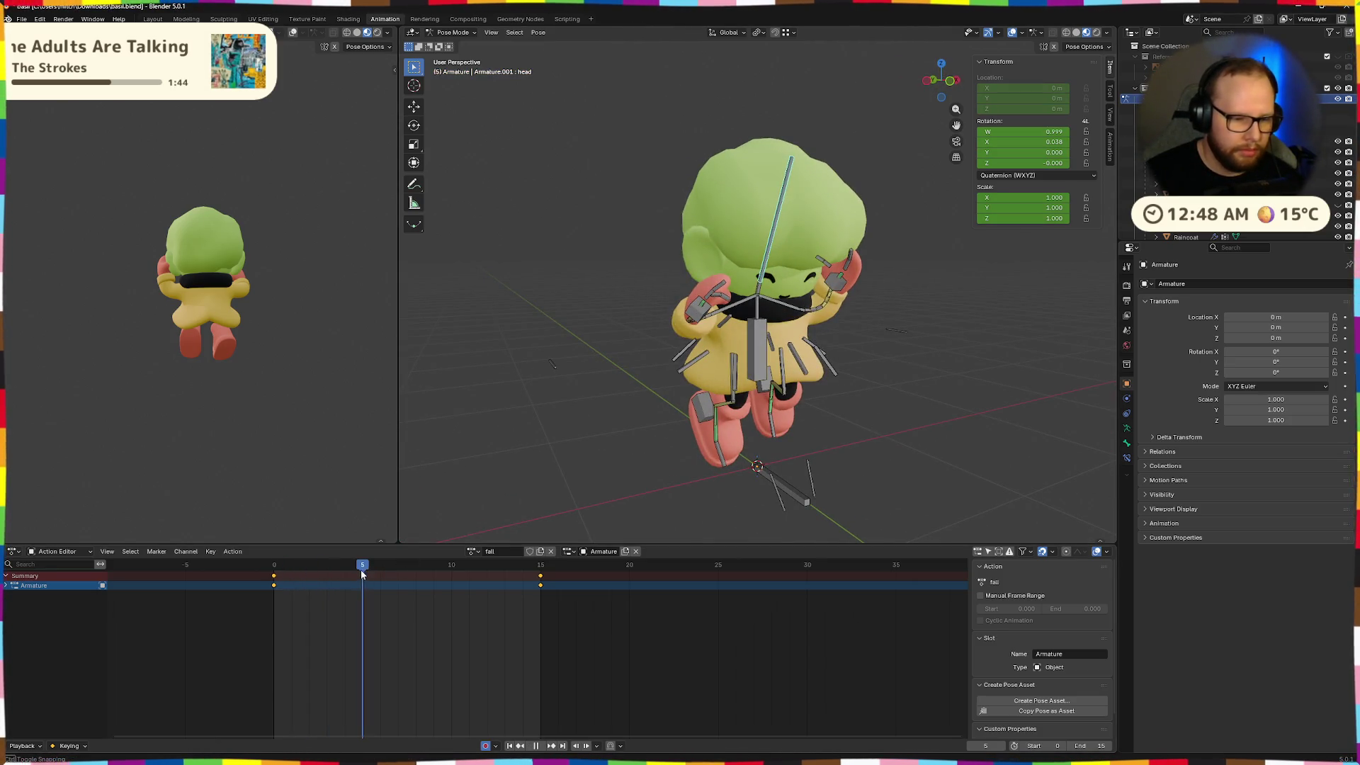
{"action": "mouse_move", "coordinate": [623, 433]}
{"action": "middle_mouse_down"}
{"action": "mouse_move", "coordinate": [859, 362]}
{"action": "mouse_move", "coordinate": [898, 373]}
{"action": "middle_mouse_up"}
{"action": "left_click", "coordinate": [829, 325]}
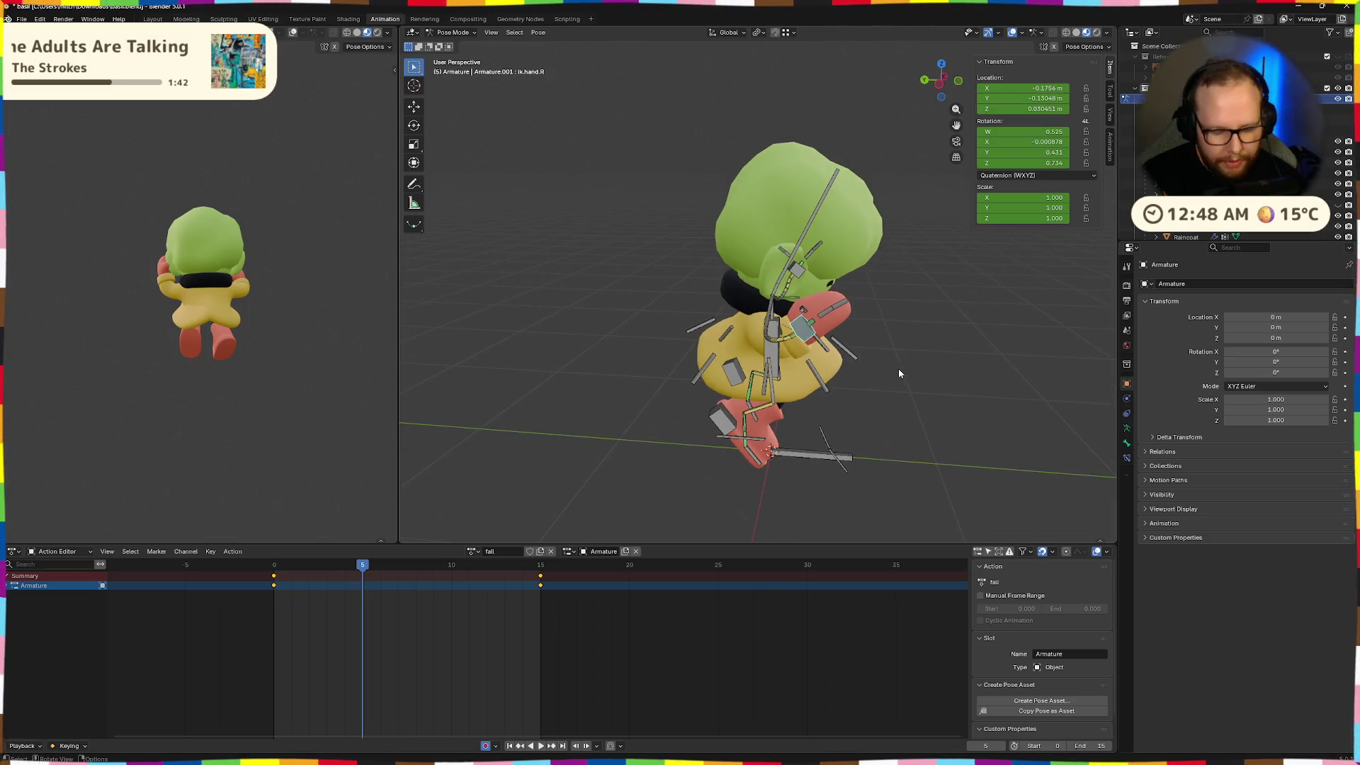
{"action": "key", "text": "g"}
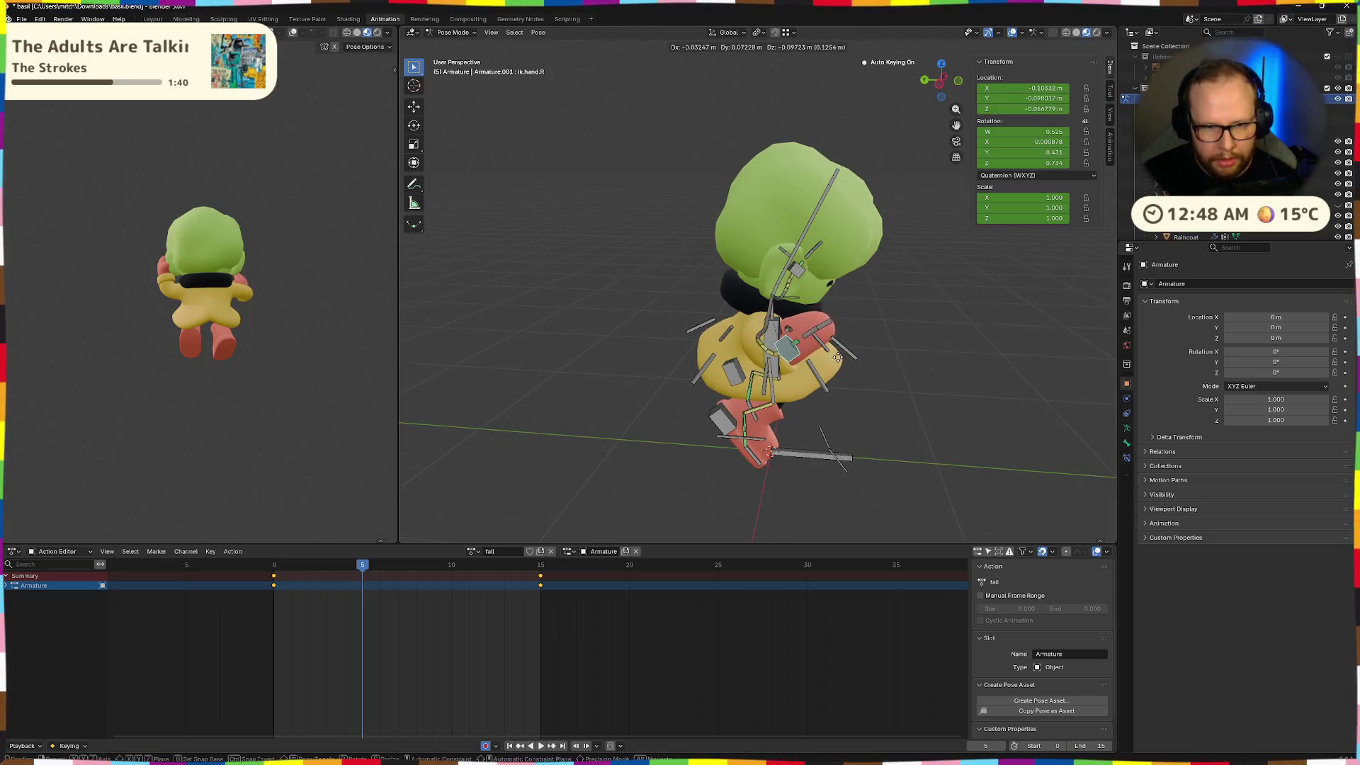
{"action": "left_click", "coordinate": [830, 345]}
{"action": "mouse_move", "coordinate": [831, 345]}
{"action": "middle_mouse_down"}
{"action": "mouse_move", "coordinate": [898, 343]}
{"action": "mouse_move", "coordinate": [954, 382]}
{"action": "mouse_move", "coordinate": [987, 358]}
{"action": "mouse_move", "coordinate": [928, 370]}
{"action": "middle_mouse_up"}
{"action": "left_click", "coordinate": [949, 386]}
{"action": "key", "text": "g"}
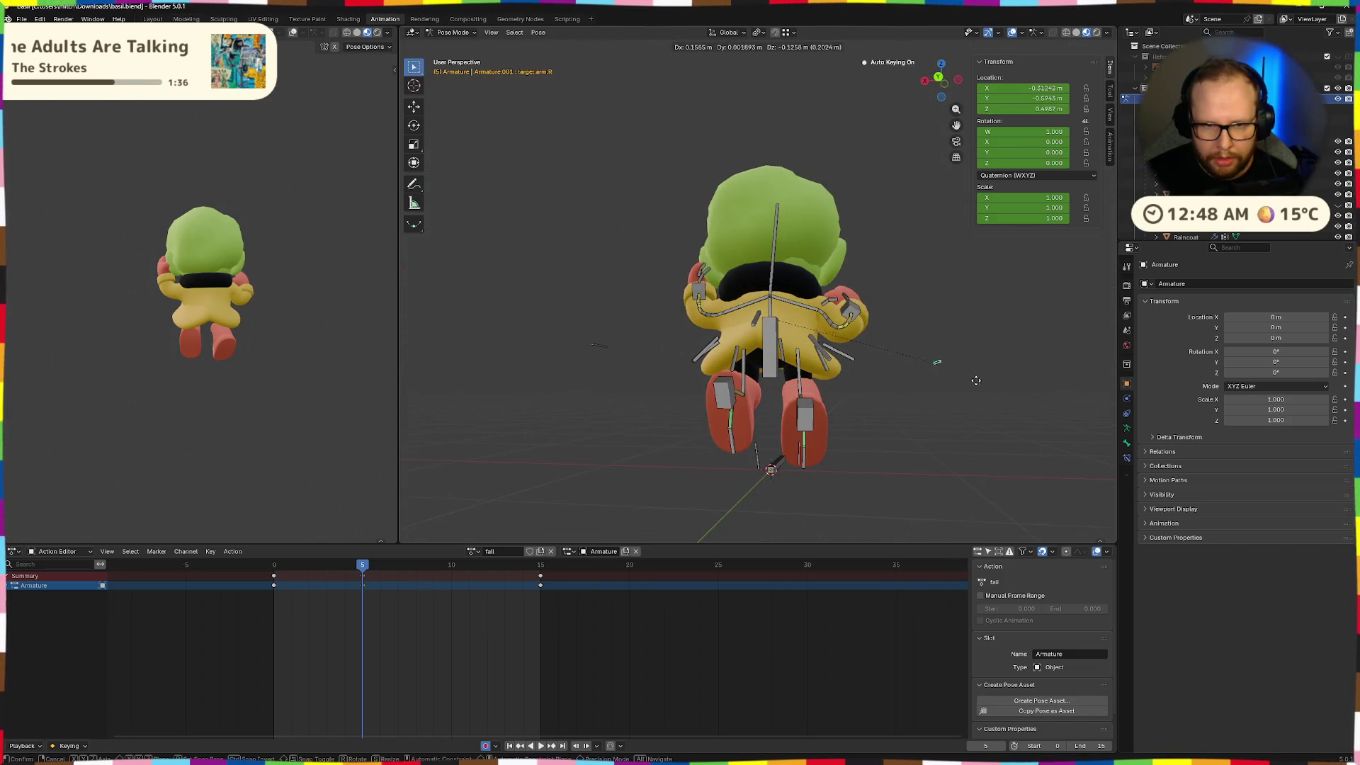
{"action": "left_click", "coordinate": [934, 428]}
{"action": "middle_click_drag", "start_coordinate": [934, 428], "coordinate": [789, 436]}
{"action": "key", "text": "g"}
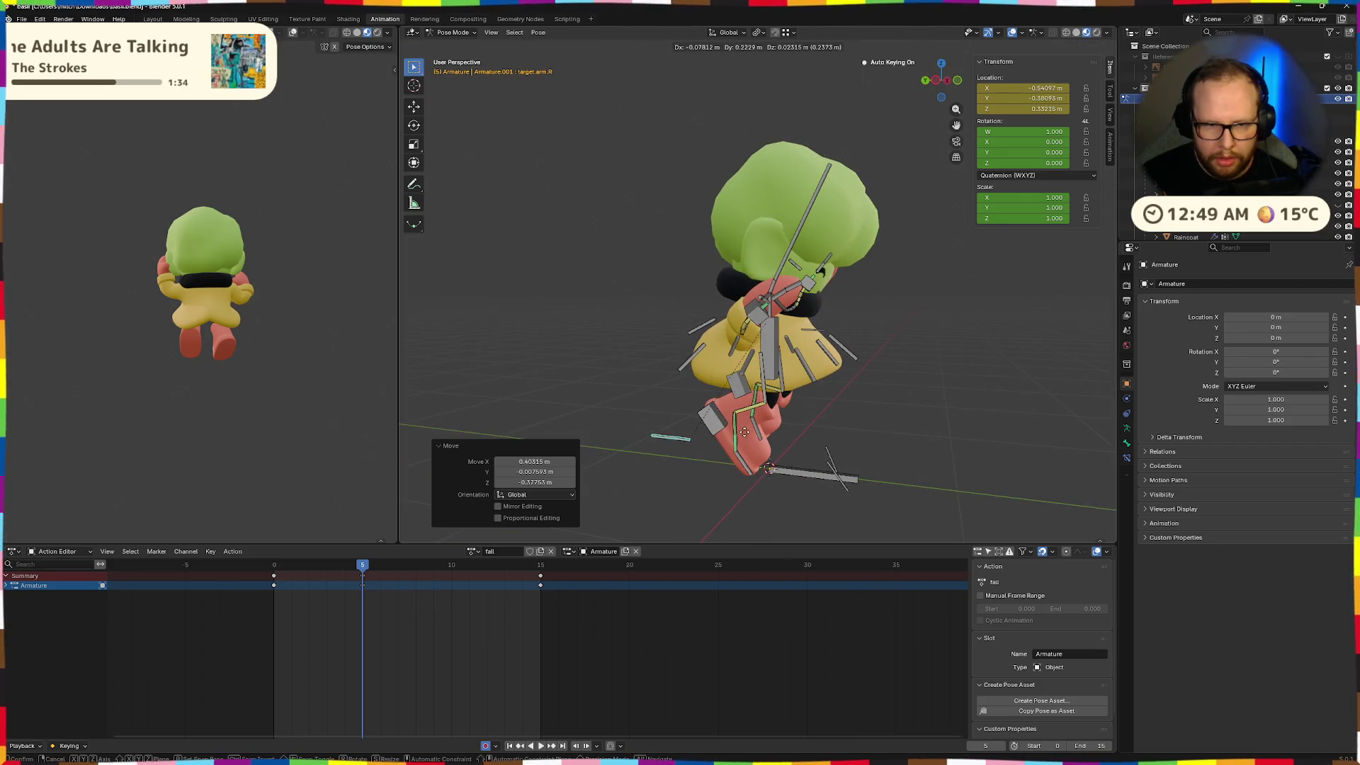
{"action": "left_click", "coordinate": [701, 415]}
Shift ik.hand.R, tilt it -13.4° on X, then 19.2° on global X
{"action": "middle_click_drag", "start_coordinate": [701, 415], "coordinate": [765, 354]}
{"action": "left_click", "coordinate": [786, 327]}
{"action": "key", "text": "g"}
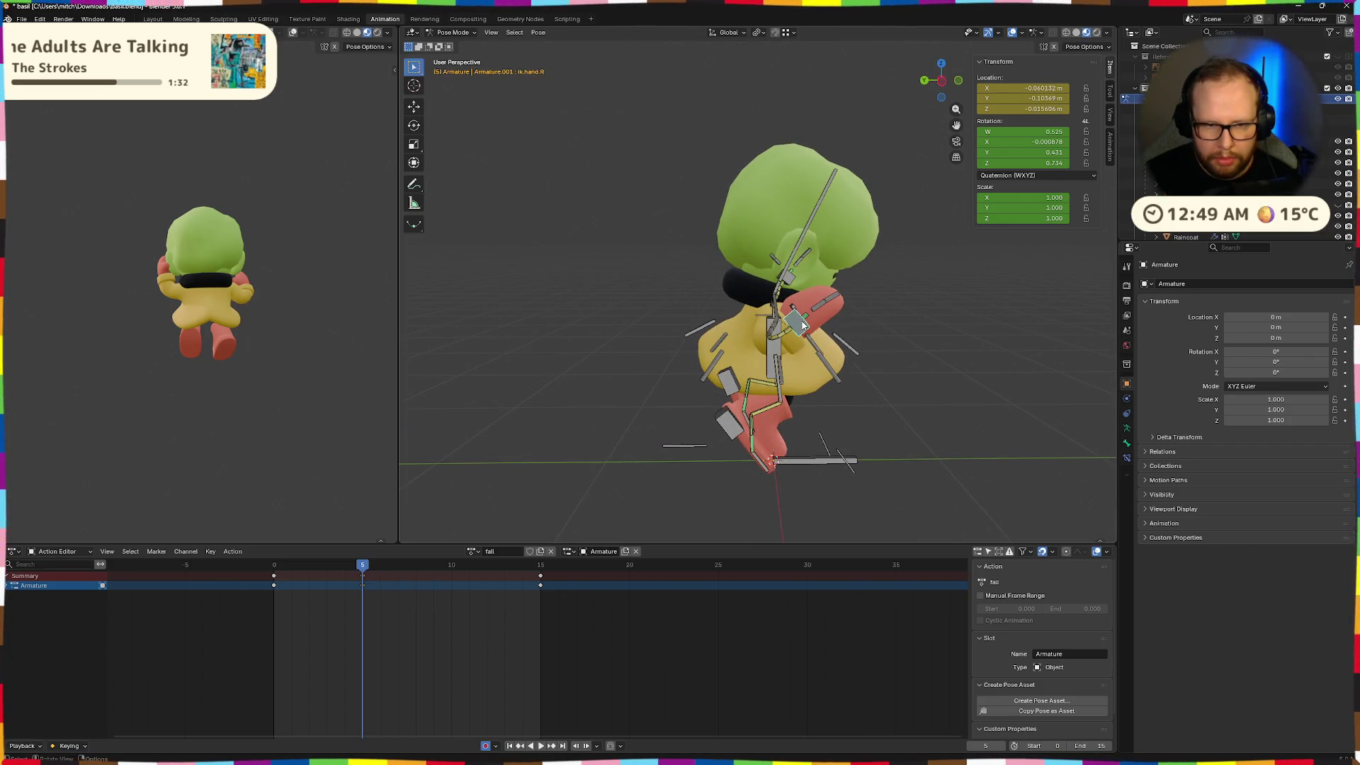
{"action": "left_click", "coordinate": [795, 337]}
{"action": "key", "text": "r"}
{"action": "key", "text": "x"}
{"action": "key", "text": "x"}
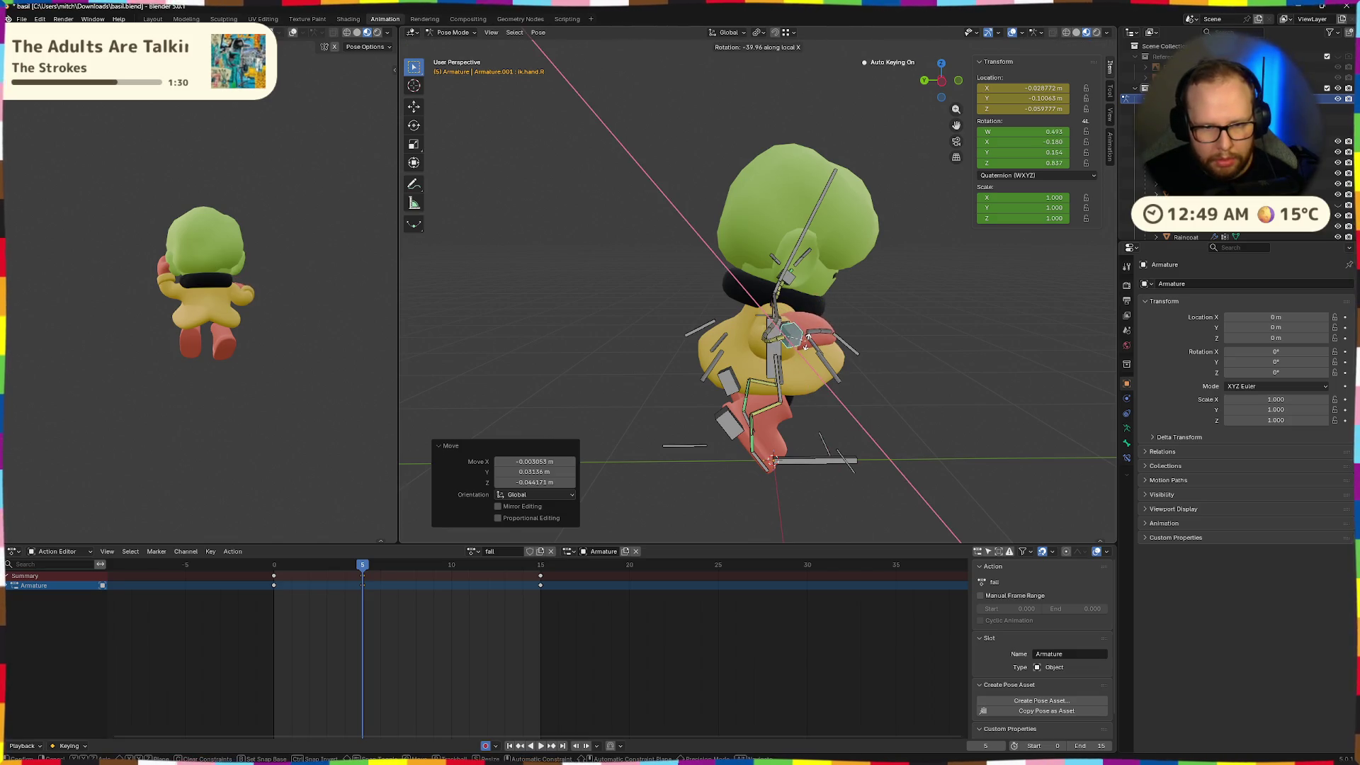
{"action": "left_click", "coordinate": [812, 335]}
{"action": "key", "text": "r"}
{"action": "left_click", "coordinate": [836, 347]}
{"action": "middle_click_drag", "start_coordinate": [835, 347], "coordinate": [869, 373]}
{"action": "key", "text": "r"}
{"action": "key", "text": "x"}
{"action": "left_click", "coordinate": [869, 391]}
Turn ik.hand.R on local Z, then -35.3° on global Z
{"action": "middle_click_drag", "start_coordinate": [868, 391], "coordinate": [947, 389]}
{"action": "key", "text": "r"}
{"action": "key", "text": "z"}
{"action": "key", "text": "z"}
{"action": "left_click", "coordinate": [870, 367]}
{"action": "mouse_move", "coordinate": [869, 368]}
{"action": "middle_mouse_down"}
{"action": "mouse_move", "coordinate": [845, 394]}
{"action": "mouse_move", "coordinate": [847, 379]}
{"action": "middle_mouse_up"}
{"action": "key", "text": "r"}
{"action": "key", "text": "z"}
{"action": "left_click", "coordinate": [858, 379]}
Fine-tune the right hand's final placement and play back the fall animation
{"action": "key", "text": "g"}
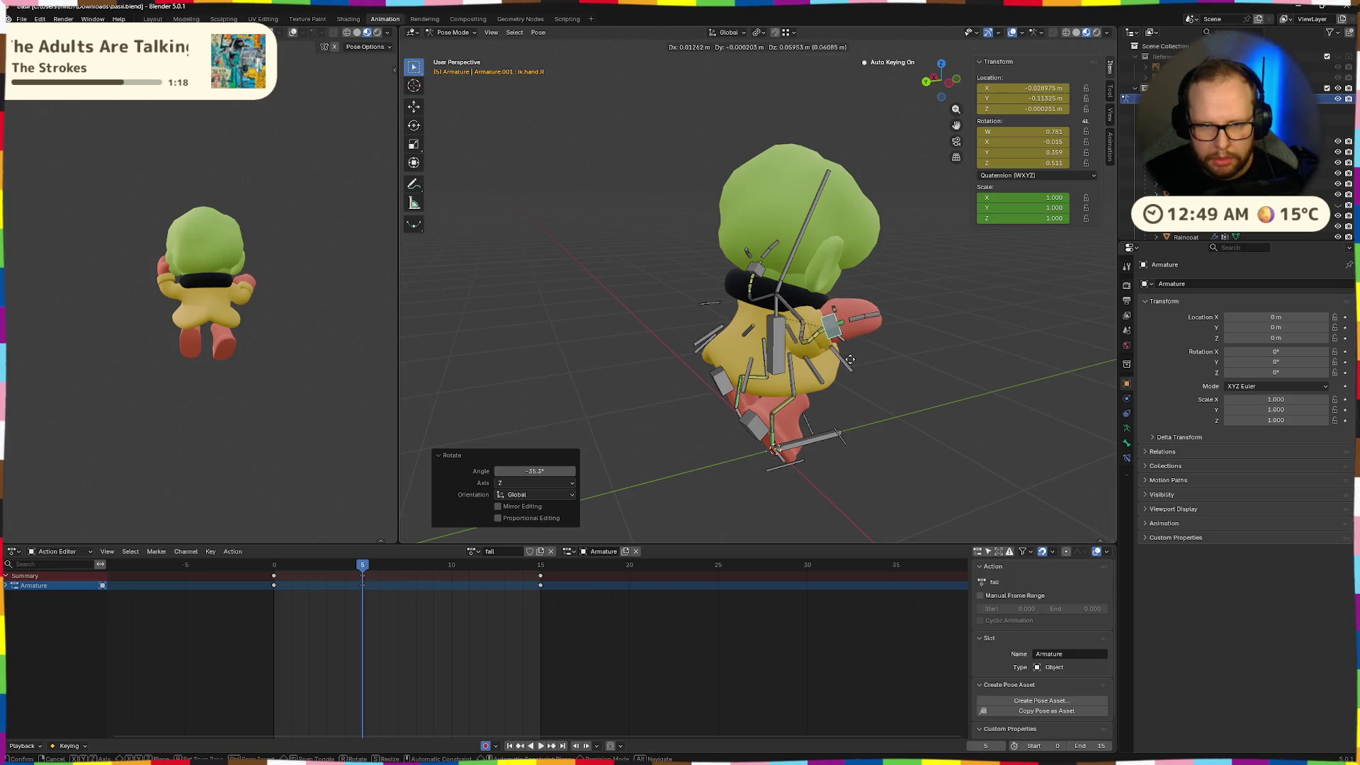
{"action": "left_click", "coordinate": [862, 359]}
{"action": "mouse_move", "coordinate": [863, 358]}
{"action": "middle_mouse_down"}
{"action": "mouse_move", "coordinate": [899, 308]}
{"action": "mouse_move", "coordinate": [921, 326]}
{"action": "mouse_move", "coordinate": [867, 364]}
{"action": "middle_mouse_up"}
{"action": "key", "text": "g"}
{"action": "left_click", "coordinate": [885, 312]}
{"action": "key", "text": "r"}
{"action": "key", "text": "z"}
{"action": "key", "text": "z"}
{"action": "key", "text": "g"}
{"action": "left_click", "coordinate": [970, 325]}
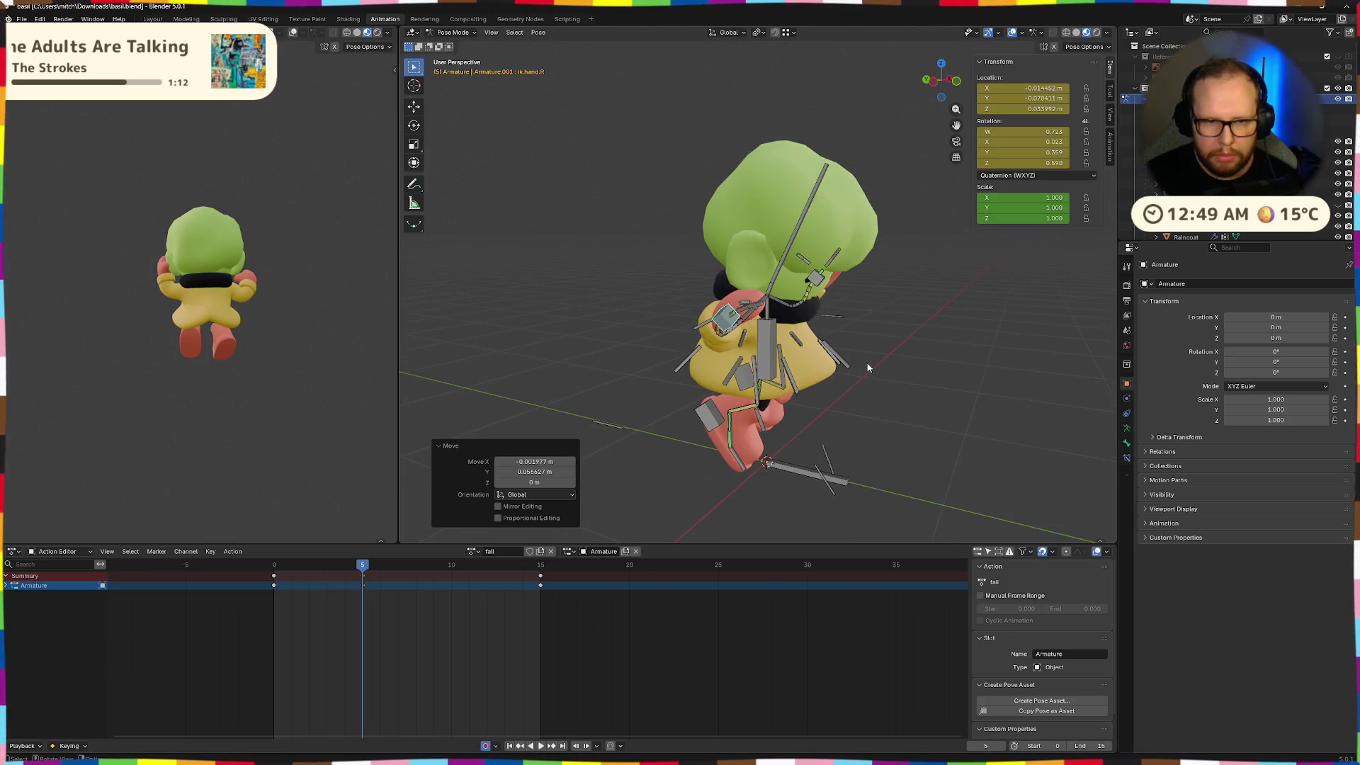
{"action": "key", "text": "space"}
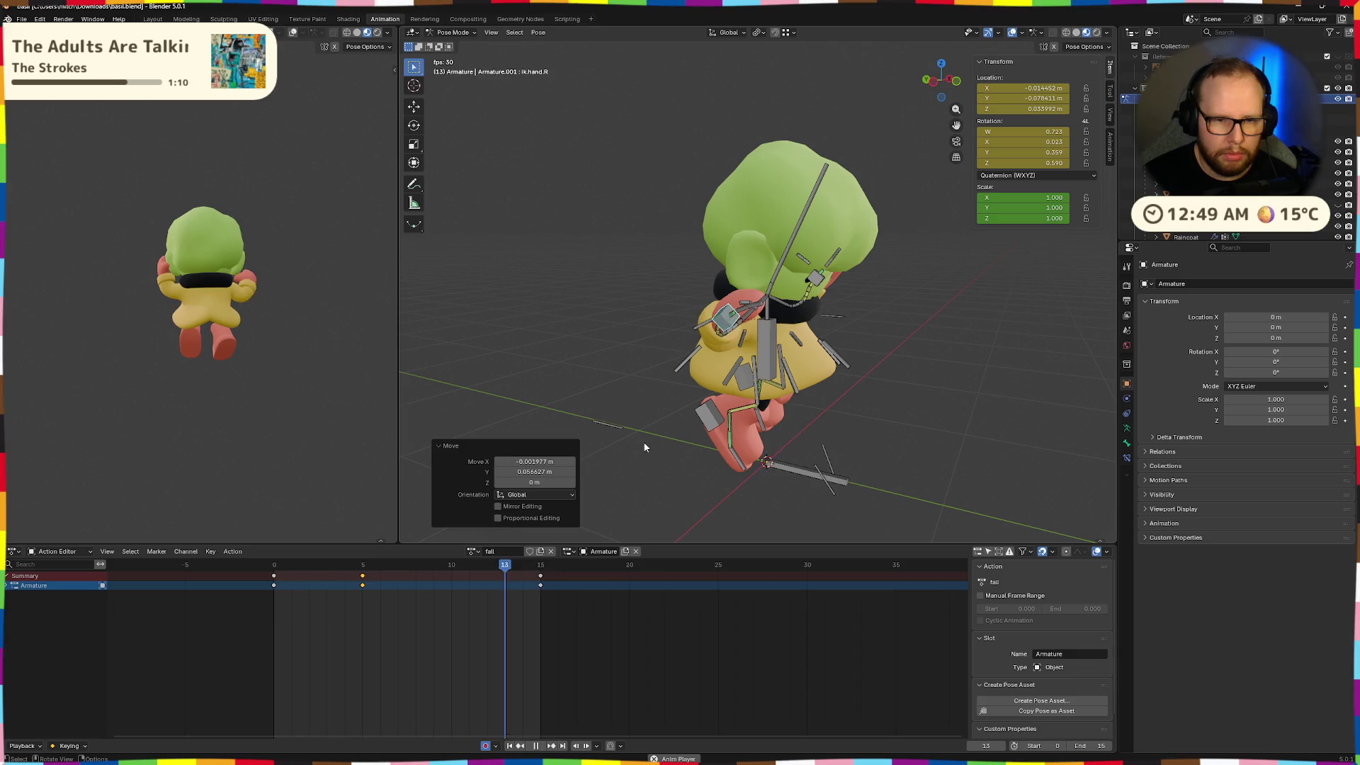
At frame 10, move the hand bone and tilt it 18.9° to key a new hand pose
{"action": "key", "text": "space"}
{"action": "left_click_drag", "start_coordinate": [347, 568], "coordinate": [451, 569]}
{"action": "key", "text": "g"}
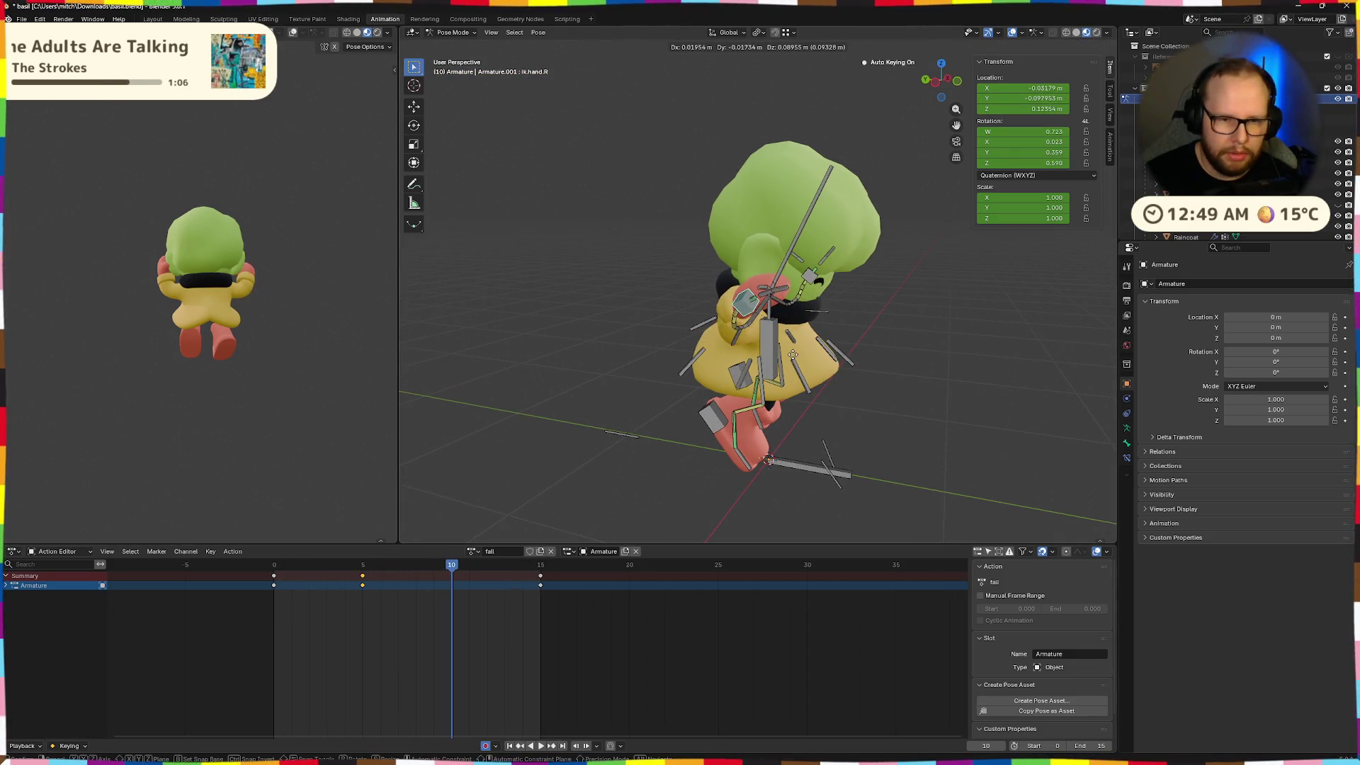
{"action": "left_click", "coordinate": [800, 360]}
{"action": "mouse_move", "coordinate": [799, 360]}
{"action": "middle_mouse_down"}
{"action": "mouse_move", "coordinate": [883, 395]}
{"action": "mouse_move", "coordinate": [950, 376]}
{"action": "middle_mouse_up"}
{"action": "key", "text": "r"}
{"action": "key", "text": "z"}
{"action": "key", "text": "x"}
{"action": "key", "text": "x"}
{"action": "left_click", "coordinate": [967, 322]}
Reposition the right arm's IK target at frame 10, then play and scrub to check the arm
{"action": "mouse_move", "coordinate": [967, 322]}
{"action": "middle_mouse_down"}
{"action": "mouse_move", "coordinate": [890, 323]}
{"action": "mouse_move", "coordinate": [796, 282]}
{"action": "mouse_move", "coordinate": [758, 312]}
{"action": "mouse_move", "coordinate": [872, 313]}
{"action": "mouse_move", "coordinate": [900, 415]}
{"action": "middle_mouse_up"}
{"action": "left_click", "coordinate": [895, 408]}
{"action": "key", "text": "g"}
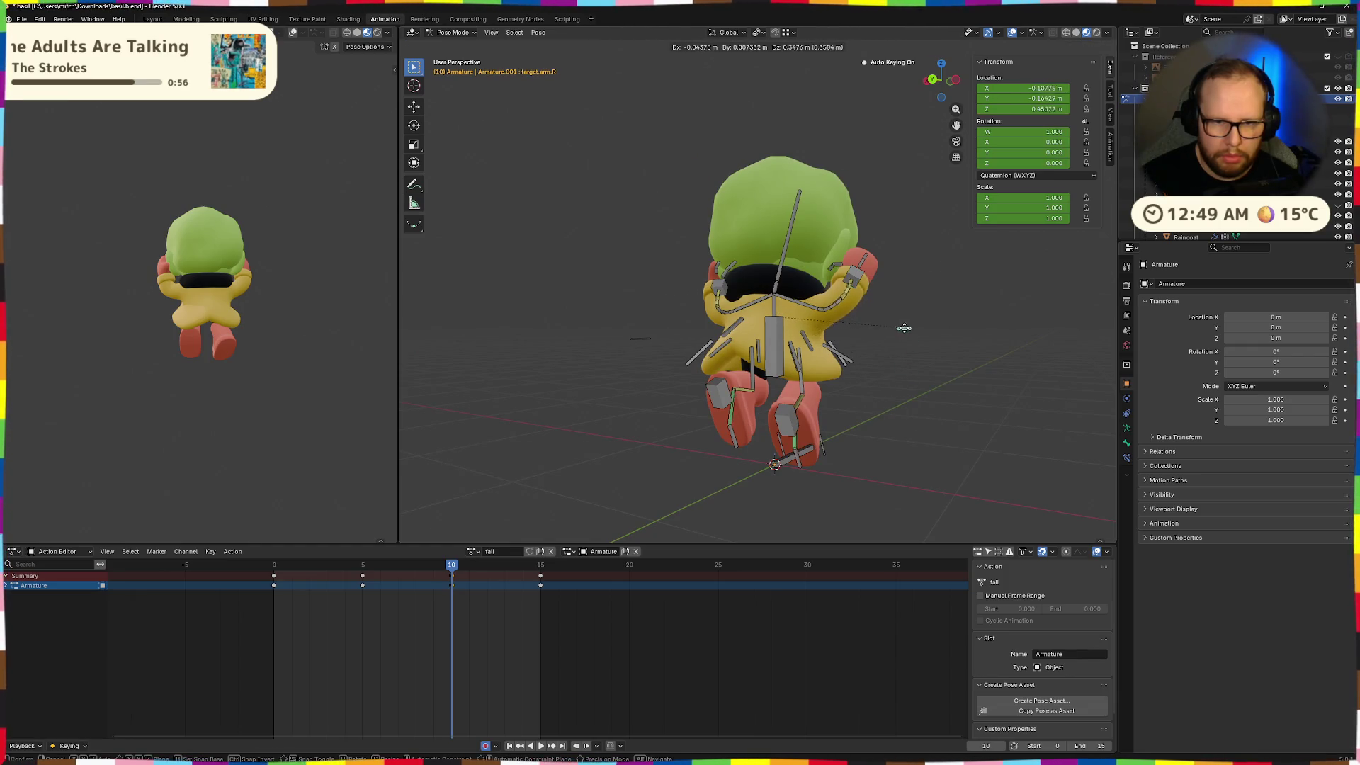
{"action": "left_click", "coordinate": [912, 325]}
{"action": "mouse_move", "coordinate": [912, 325]}
{"action": "middle_mouse_down"}
{"action": "mouse_move", "coordinate": [701, 352]}
{"action": "mouse_move", "coordinate": [647, 367]}
{"action": "mouse_move", "coordinate": [660, 393]}
{"action": "middle_mouse_up"}
{"action": "key", "text": "space"}
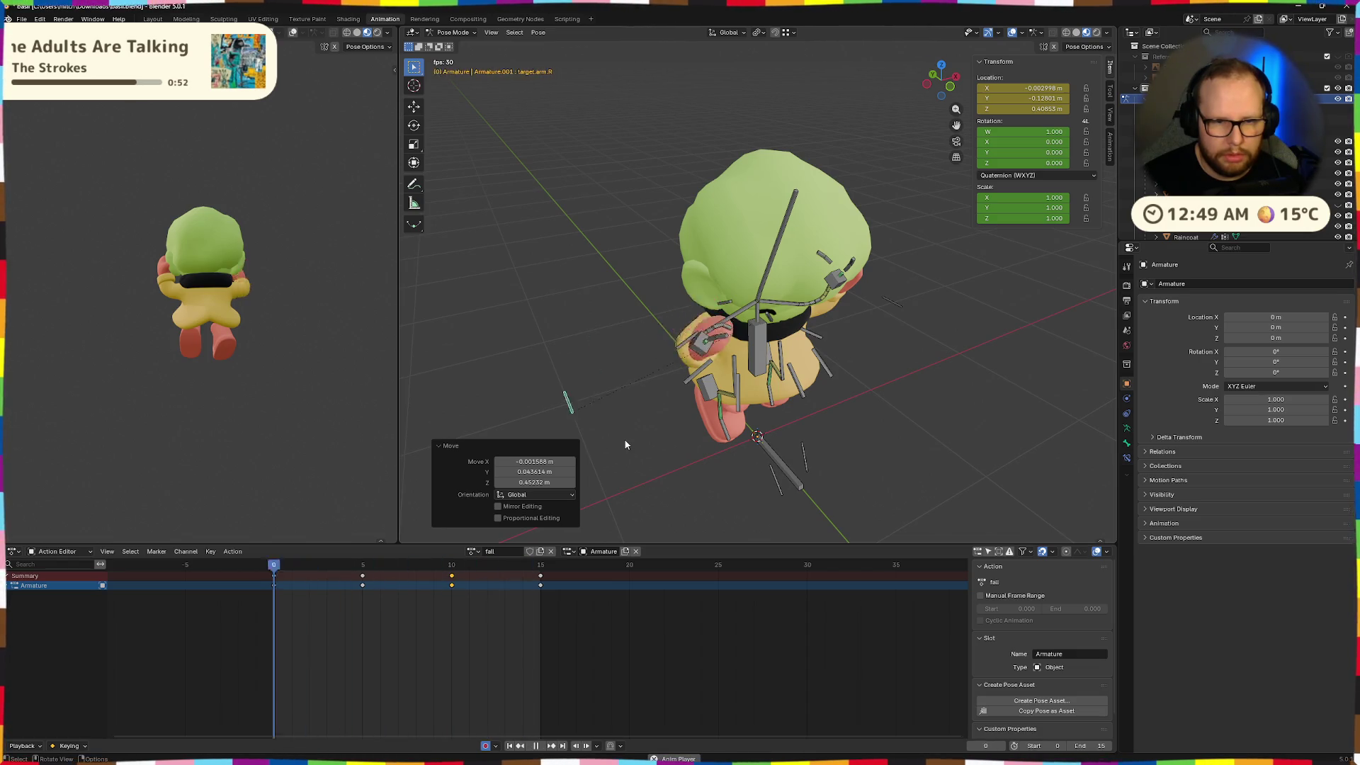
{"action": "key", "text": "space"}
{"action": "mouse_move", "coordinate": [364, 570]}
{"action": "left_mouse_down"}
{"action": "mouse_move", "coordinate": [525, 572]}
{"action": "mouse_move", "coordinate": [282, 580]}
{"action": "mouse_move", "coordinate": [537, 575]}
{"action": "mouse_move", "coordinate": [291, 597]}
{"action": "mouse_move", "coordinate": [306, 616]}
{"action": "left_mouse_up"}
Paste the frame-0 keys at frame 15 and insert a keyframe at frame 5
{"action": "left_click", "coordinate": [543, 563]}
{"action": "key", "text": "ctrl+v"}
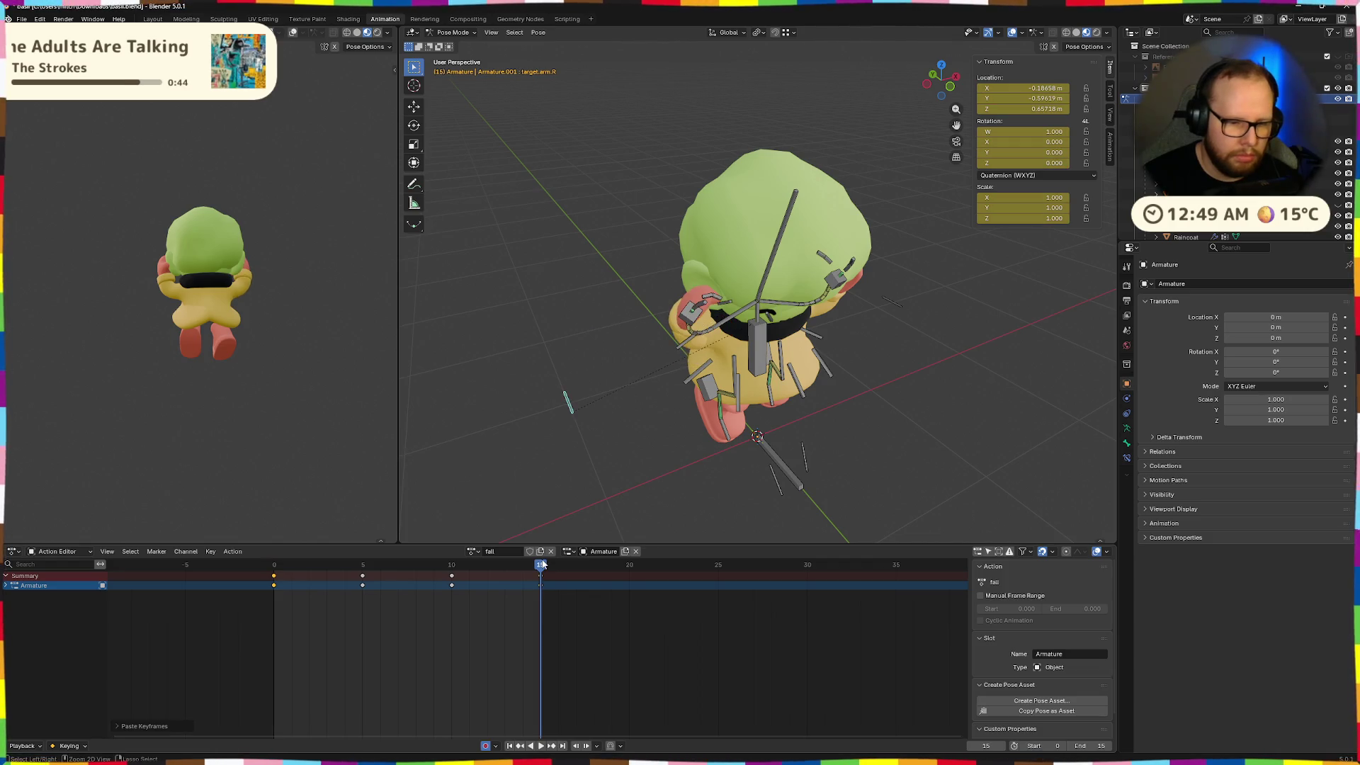
{"action": "mouse_move", "coordinate": [668, 491]}
{"action": "middle_mouse_down"}
{"action": "mouse_move", "coordinate": [754, 460]}
{"action": "mouse_move", "coordinate": [743, 473]}
{"action": "middle_mouse_up"}
{"action": "mouse_move", "coordinate": [544, 562]}
{"action": "left_mouse_down"}
{"action": "mouse_move", "coordinate": [290, 570]}
{"action": "mouse_move", "coordinate": [555, 572]}
{"action": "mouse_move", "coordinate": [346, 577]}
{"action": "left_mouse_up"}
{"action": "key", "text": "i"}
{"action": "key", "text": "space"}
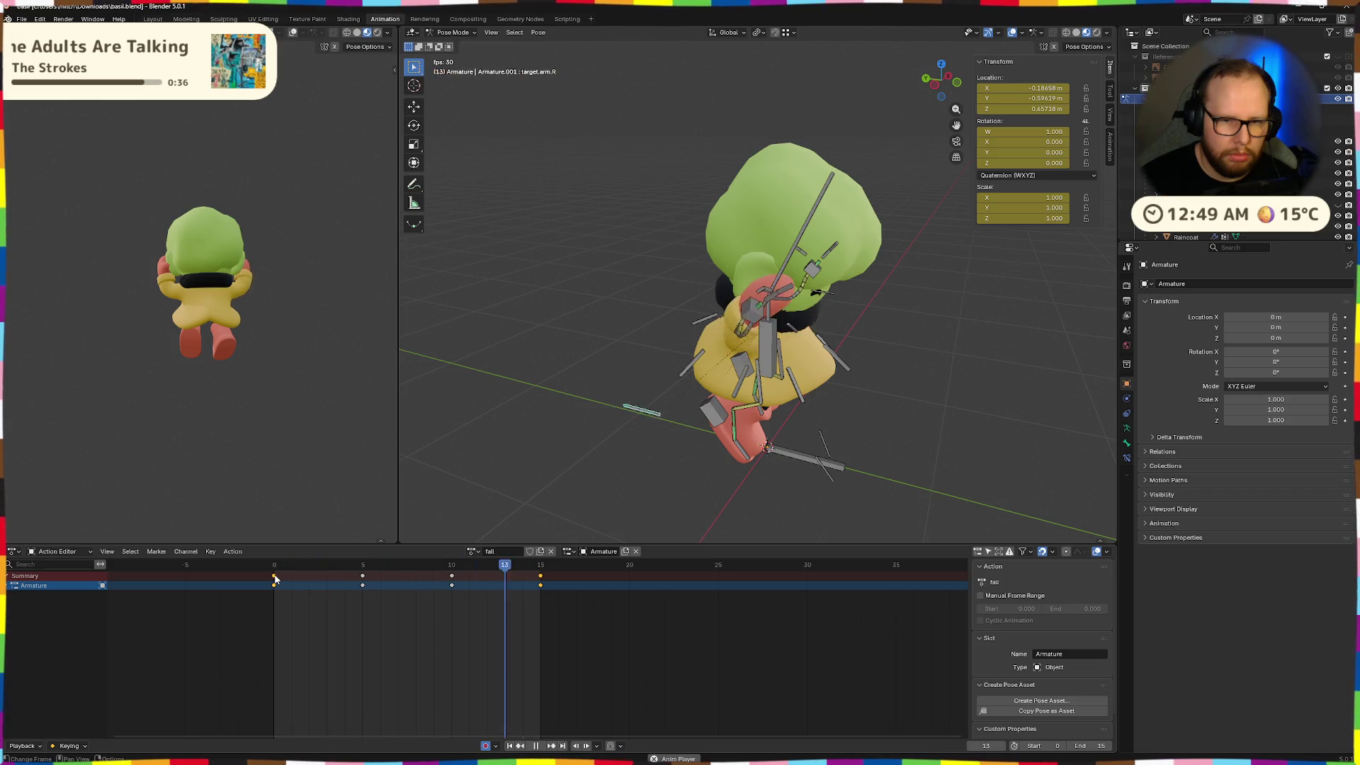
{"action": "key", "text": "space"}
Key the pose at frame 15, then copy the frame-0 pose onto frame 15 and play it
{"action": "mouse_move", "coordinate": [357, 564]}
{"action": "left_mouse_down"}
{"action": "mouse_move", "coordinate": [556, 566]}
{"action": "mouse_move", "coordinate": [541, 566]}
{"action": "left_mouse_up"}
{"action": "key", "text": "i"}
{"action": "left_click", "coordinate": [278, 564]}
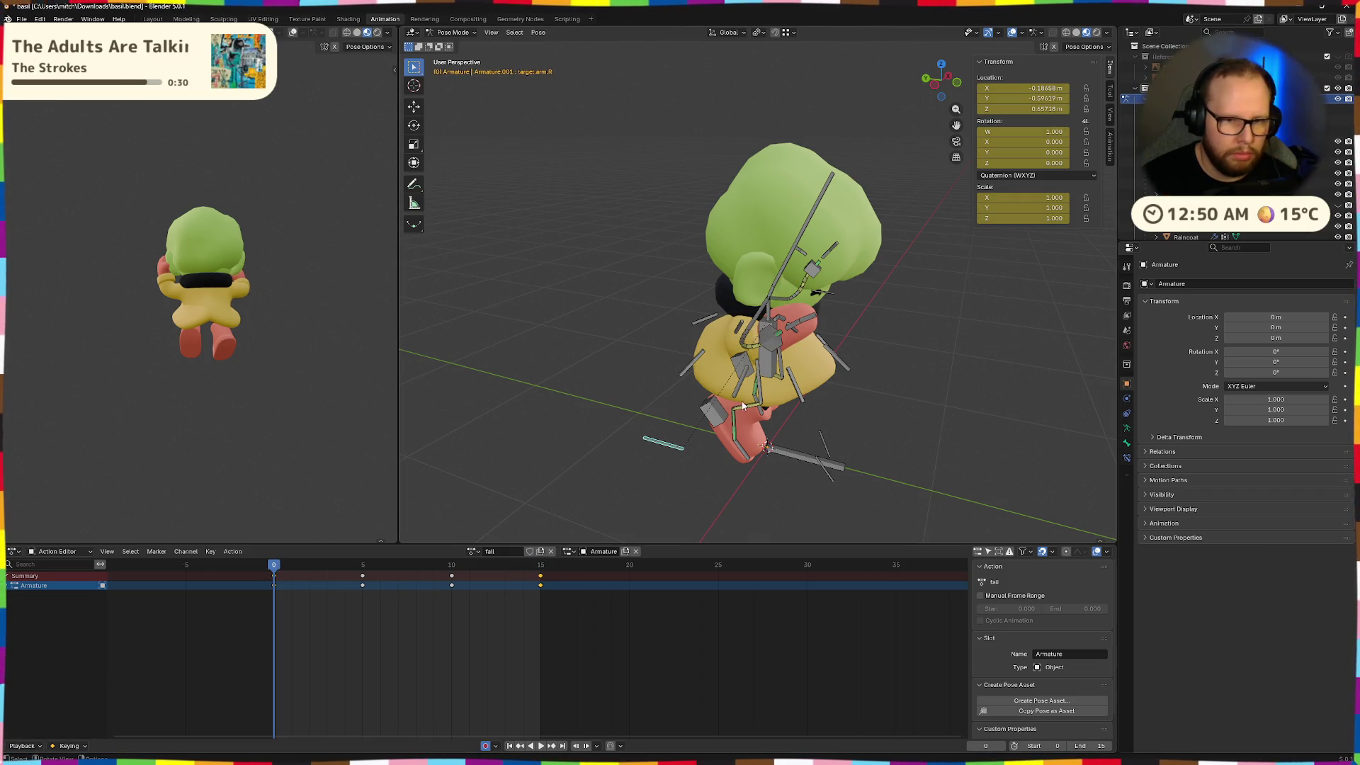
{"action": "key", "text": "ctrl+c"}
{"action": "middle_click_drag", "start_coordinate": [825, 405], "coordinate": [893, 408]}
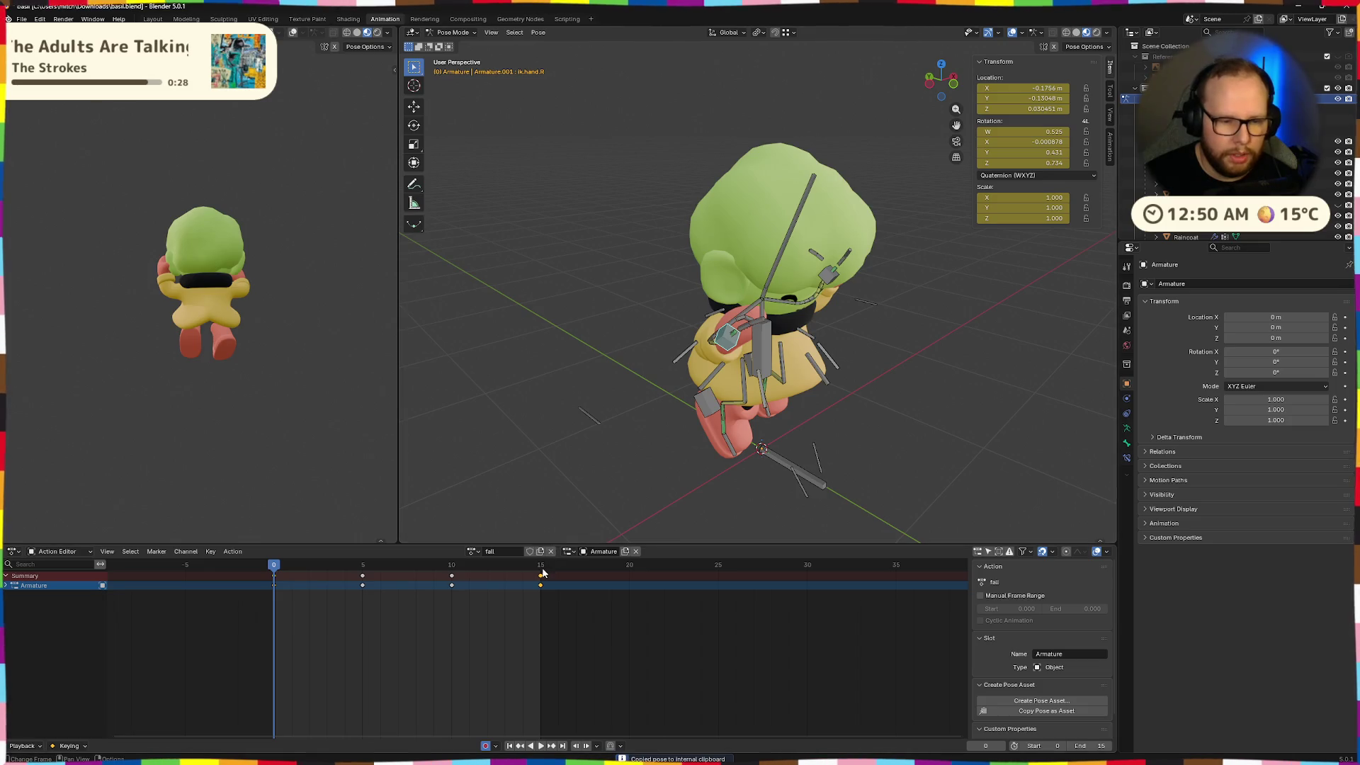
{"action": "left_click", "coordinate": [546, 565]}
{"action": "key", "text": "ctrl+v"}
{"action": "middle_click_drag", "start_coordinate": [984, 432], "coordinate": [694, 454]}
{"action": "key", "text": "space"}
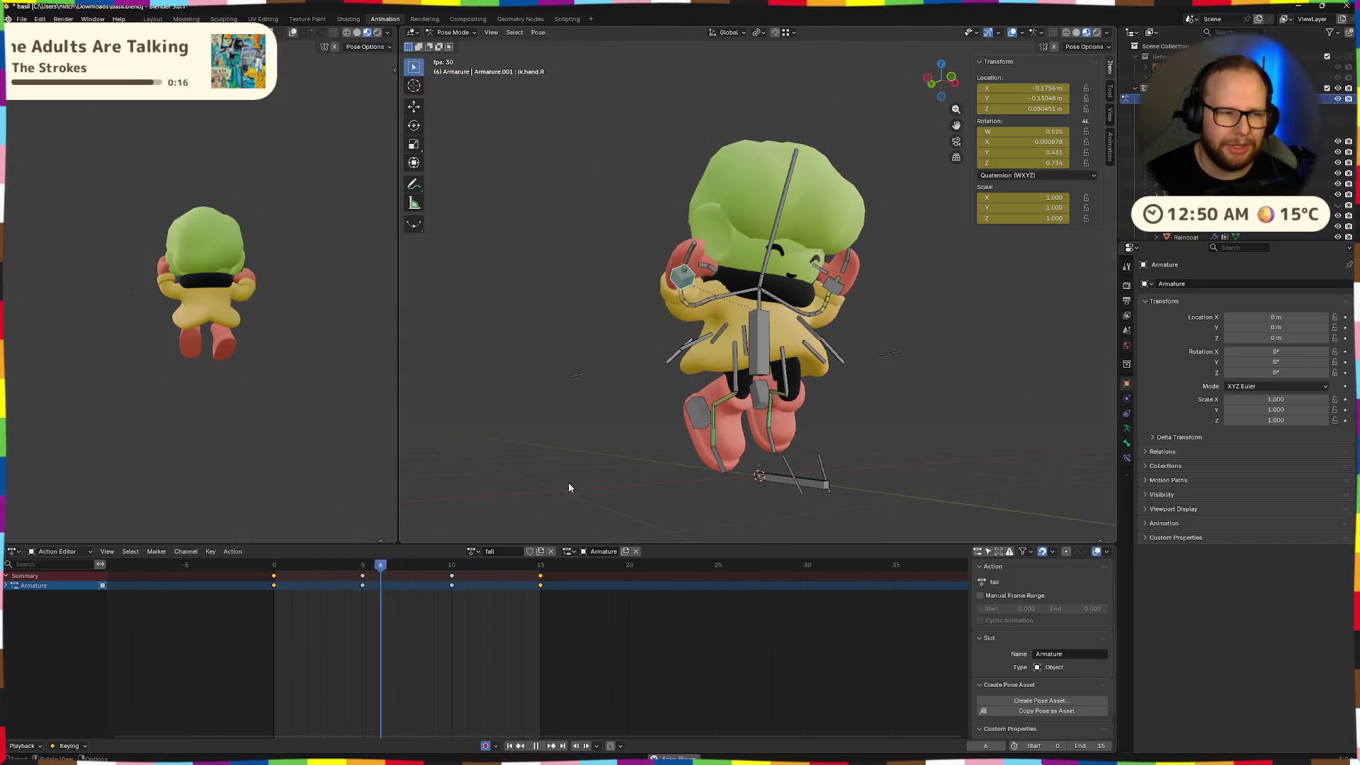
{"action": "middle_click_drag", "start_coordinate": [655, 428], "coordinate": [585, 410]}
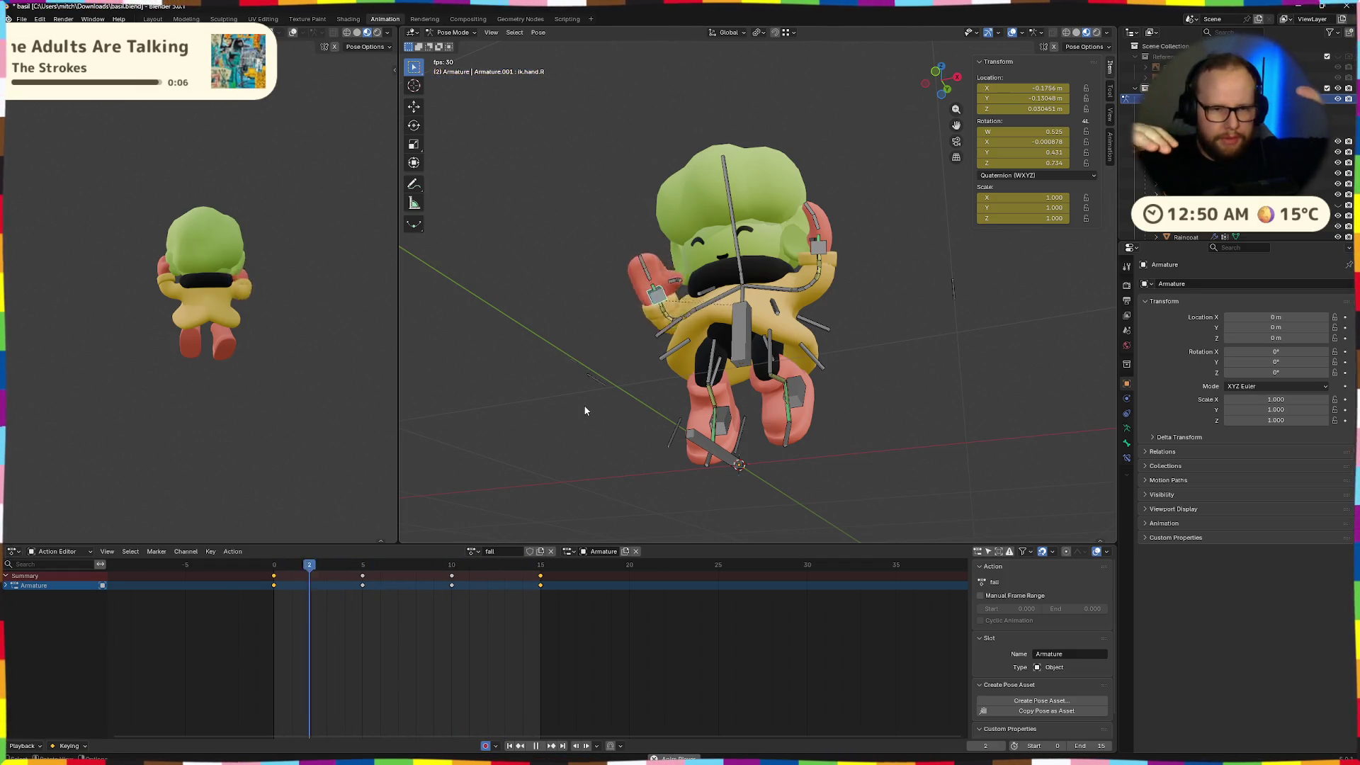
{"action": "key", "text": "Escape"}
Box-select all keyframes after frame 0 and delete them
{"action": "left_click_drag", "start_coordinate": [319, 613], "coordinate": [574, 568]}
{"action": "key", "text": "x"}
{"action": "left_click", "coordinate": [570, 568]}
{"action": "mouse_move", "coordinate": [552, 496]}
{"action": "middle_mouse_down"}
{"action": "mouse_move", "coordinate": [517, 388]}
{"action": "mouse_move", "coordinate": [566, 432]}
{"action": "mouse_move", "coordinate": [490, 386]}
{"action": "mouse_move", "coordinate": [609, 410]}
{"action": "mouse_move", "coordinate": [504, 406]}
{"action": "middle_mouse_up"}
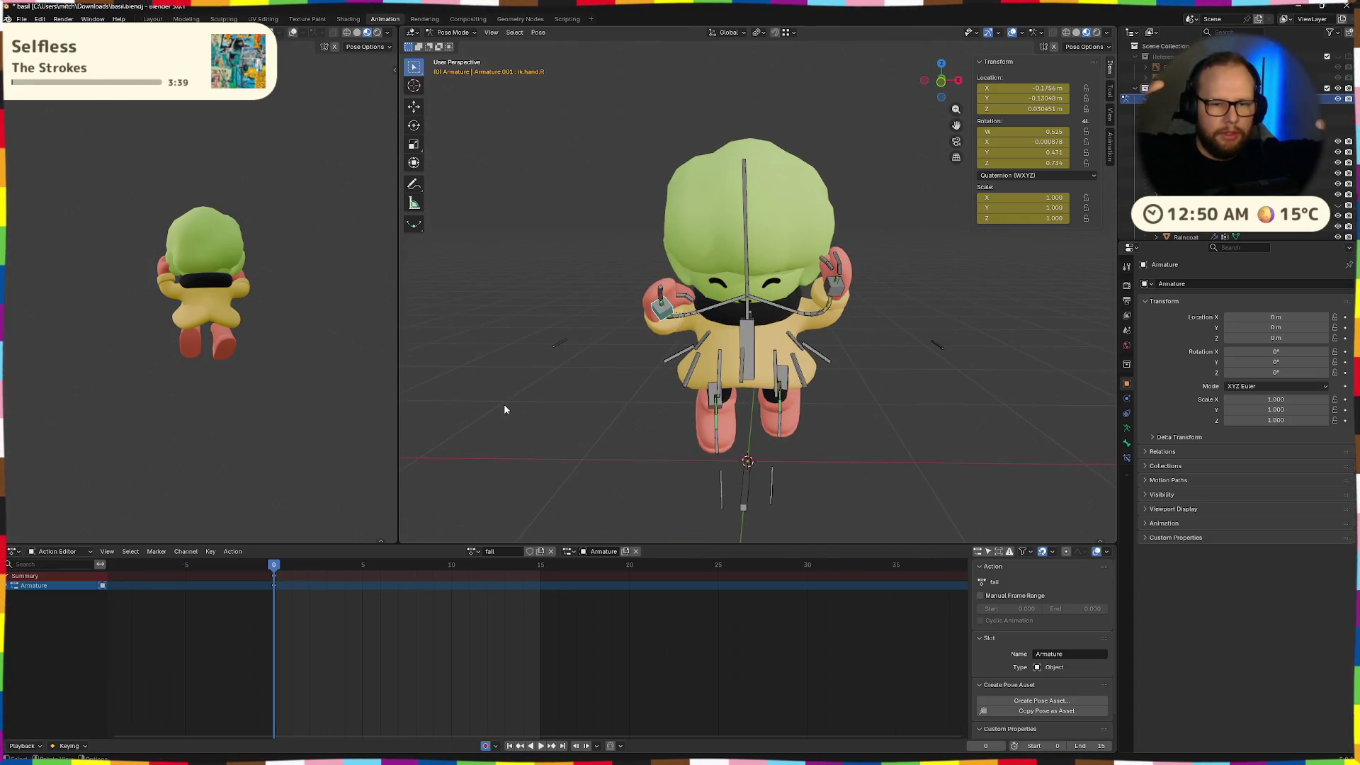
At frame 5, paste the mirrored pose onto the left hand and paste and key the right hand's frame-0 pose
{"action": "left_click_drag", "start_coordinate": [281, 575], "coordinate": [362, 566]}
{"action": "middle_click_drag", "start_coordinate": [779, 319], "coordinate": [832, 297]}
{"action": "left_click", "coordinate": [844, 286]}
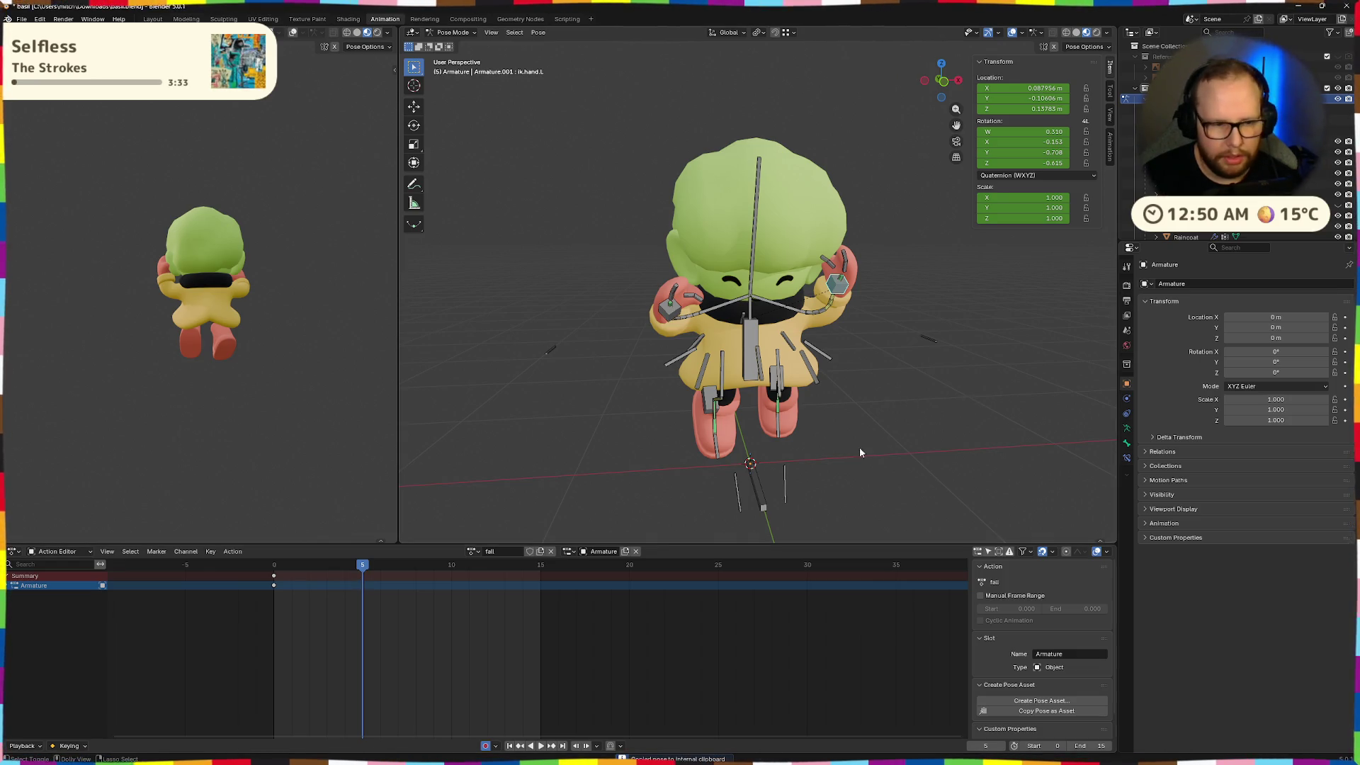
{"action": "key", "text": "ctrl+shift+v"}
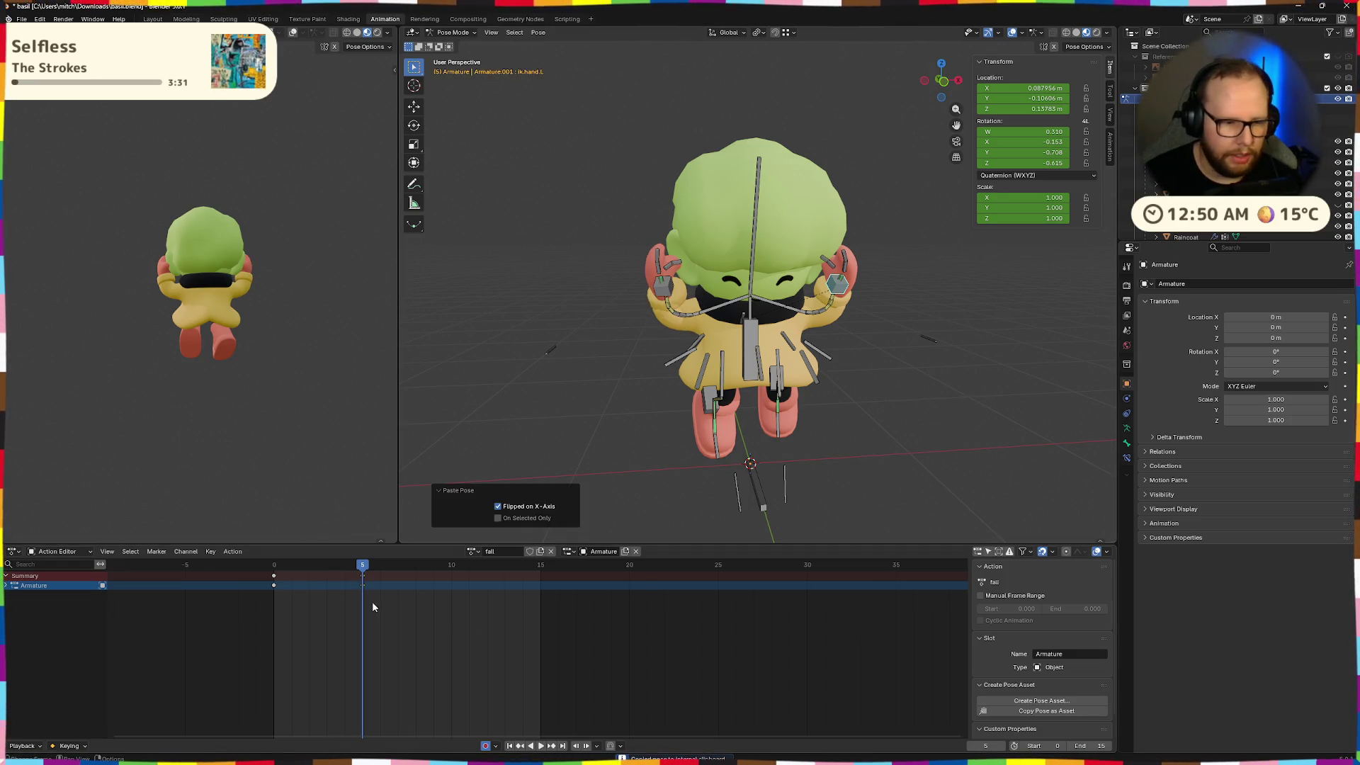
{"action": "key", "text": "Left"}
{"action": "key", "text": "Left"}
{"action": "key", "text": "Left"}
{"action": "left_click", "coordinate": [665, 315]}
{"action": "key", "text": "ctrl+c"}
{"action": "left_click_drag", "start_coordinate": [280, 577], "coordinate": [374, 564]}
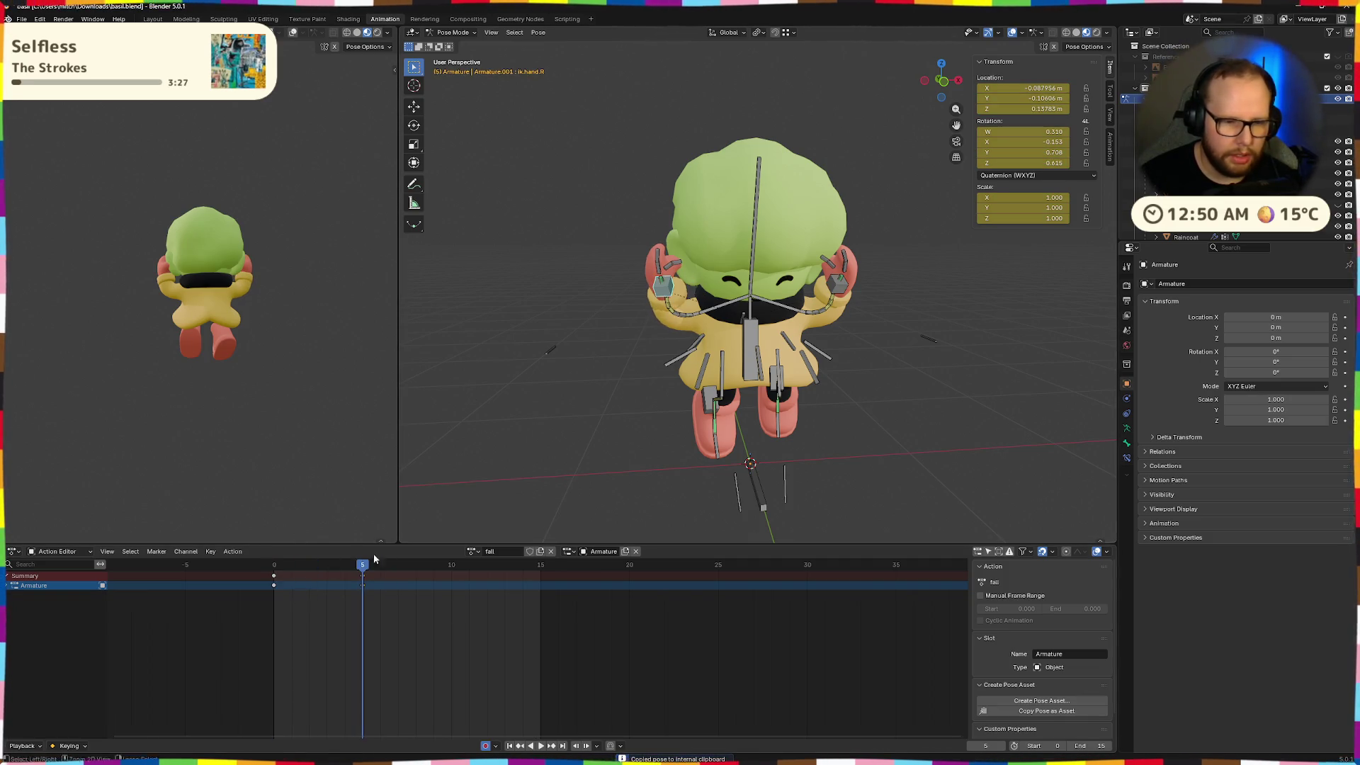
{"action": "key", "text": "ctrl+v"}
{"action": "key", "text": "i"}
{"action": "mouse_move", "coordinate": [339, 567]}
{"action": "left_mouse_down"}
{"action": "mouse_move", "coordinate": [274, 575]}
{"action": "mouse_move", "coordinate": [388, 575]}
{"action": "left_mouse_up"}
Key both hands' pose at frame 5 and save the blend file
{"action": "key", "text": "space"}
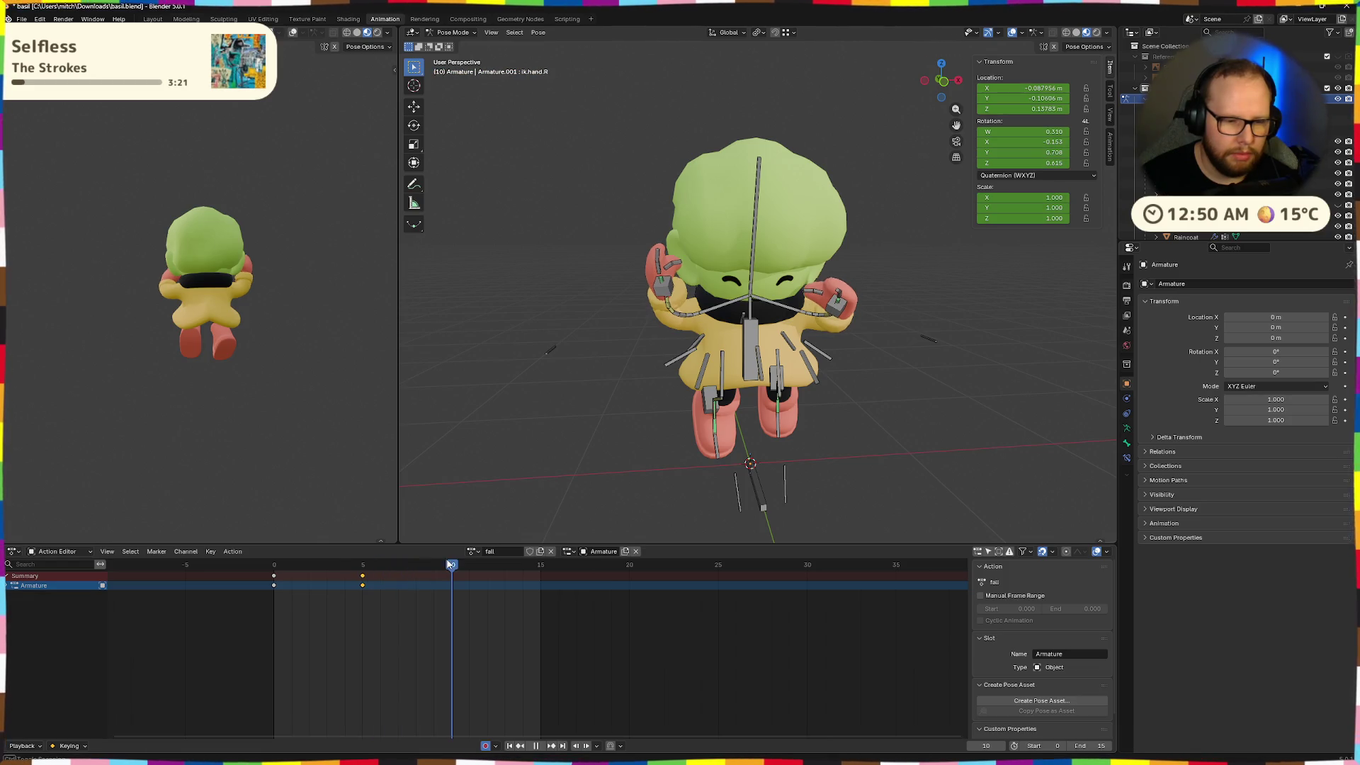
{"action": "key", "text": "space"}
{"action": "mouse_move", "coordinate": [622, 456]}
{"action": "middle_mouse_down"}
{"action": "mouse_move", "coordinate": [774, 453]}
{"action": "mouse_move", "coordinate": [637, 510]}
{"action": "middle_mouse_up"}
{"action": "mouse_move", "coordinate": [375, 577]}
{"action": "left_mouse_down"}
{"action": "mouse_move", "coordinate": [255, 574]}
{"action": "mouse_move", "coordinate": [451, 570]}
{"action": "left_mouse_up"}
{"action": "key", "text": "i"}
{"action": "middle_click_drag", "start_coordinate": [744, 319], "coordinate": [773, 299]}
{"action": "key", "text": "ctrl+s"}
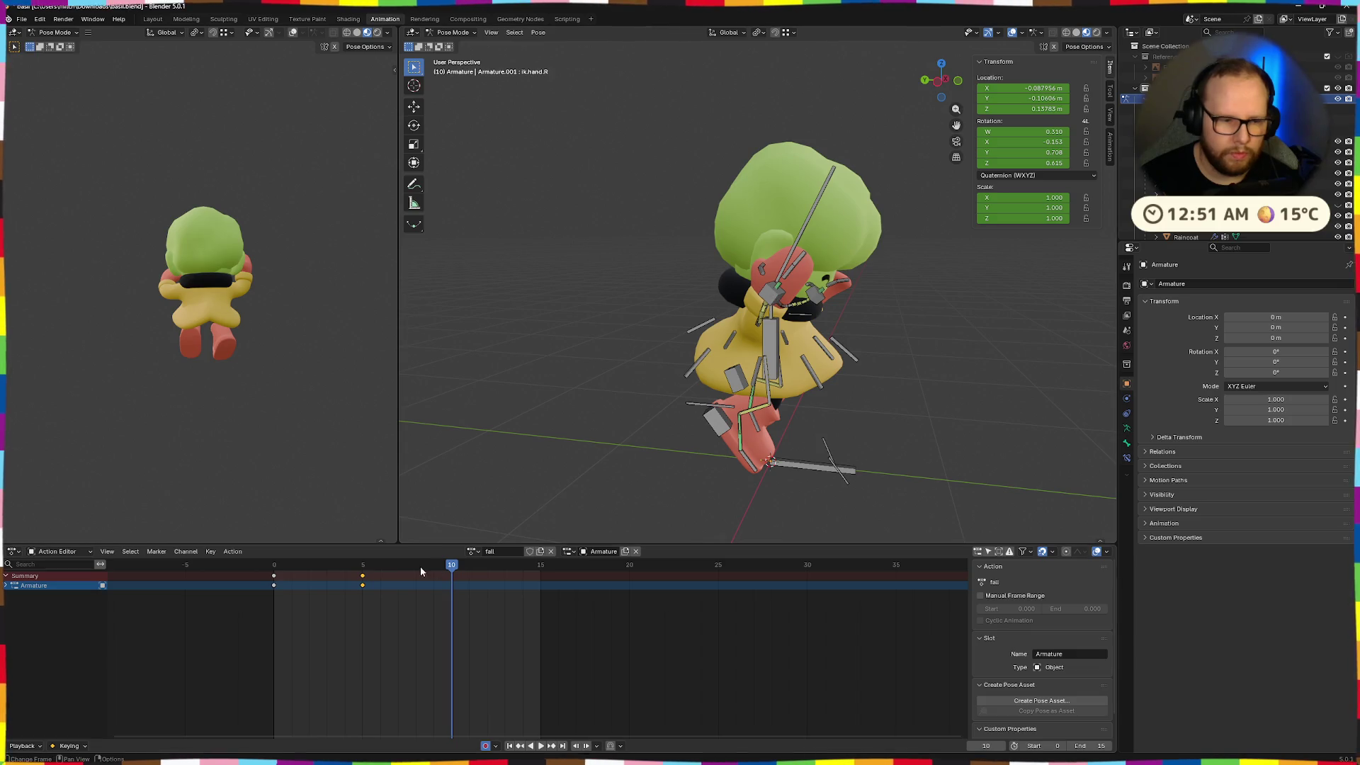
At frame 10, paste the hand pose, raise it on Z, shift it on Y and tilt it 13.2° on X
{"action": "key", "text": "space"}
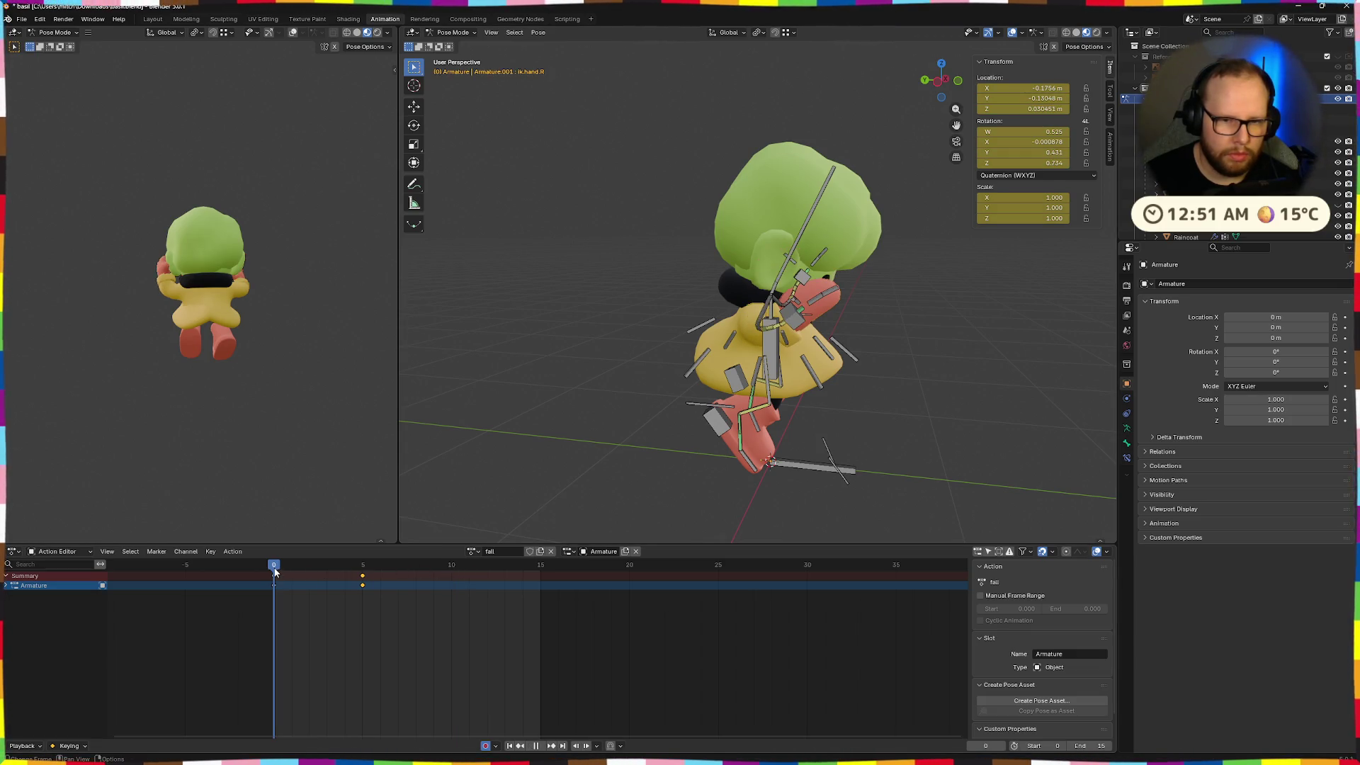
{"action": "key", "text": "Escape"}
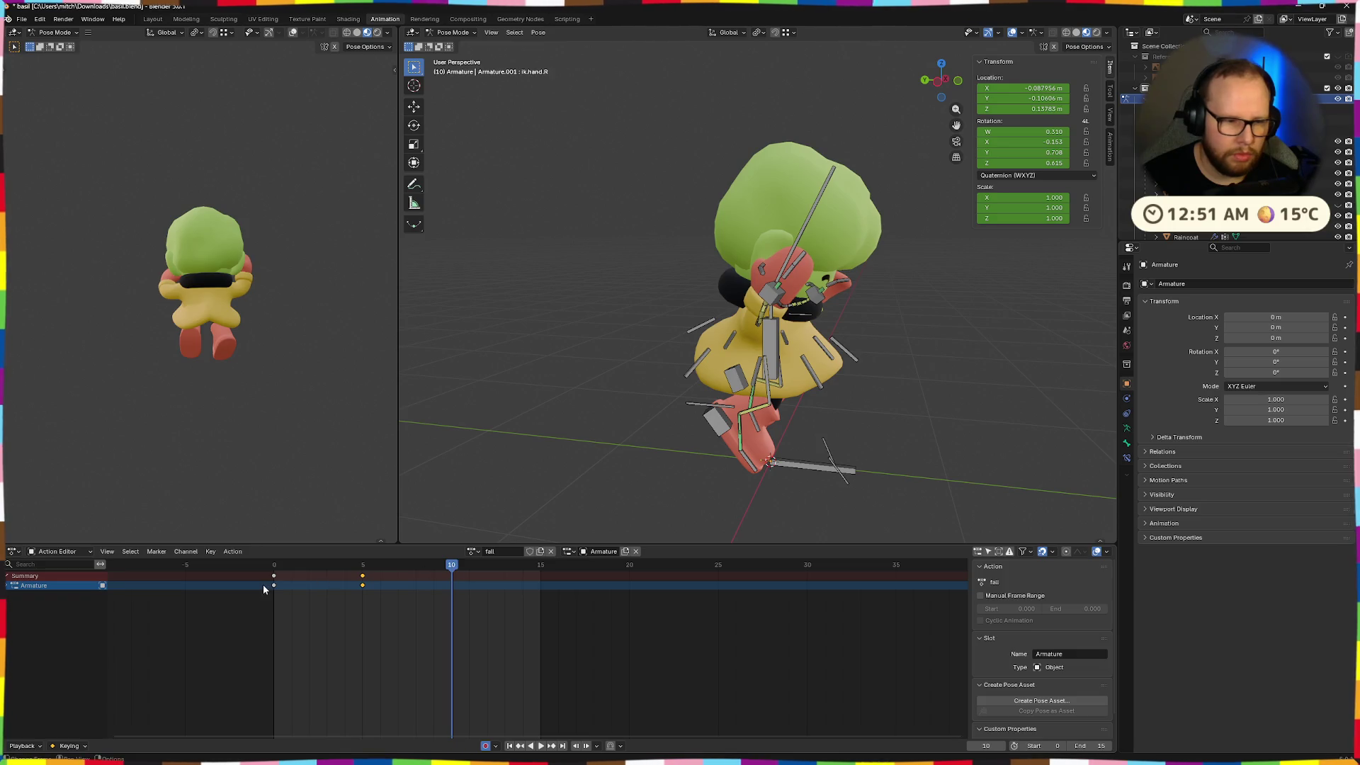
{"action": "left_click_drag", "start_coordinate": [440, 564], "coordinate": [260, 568]}
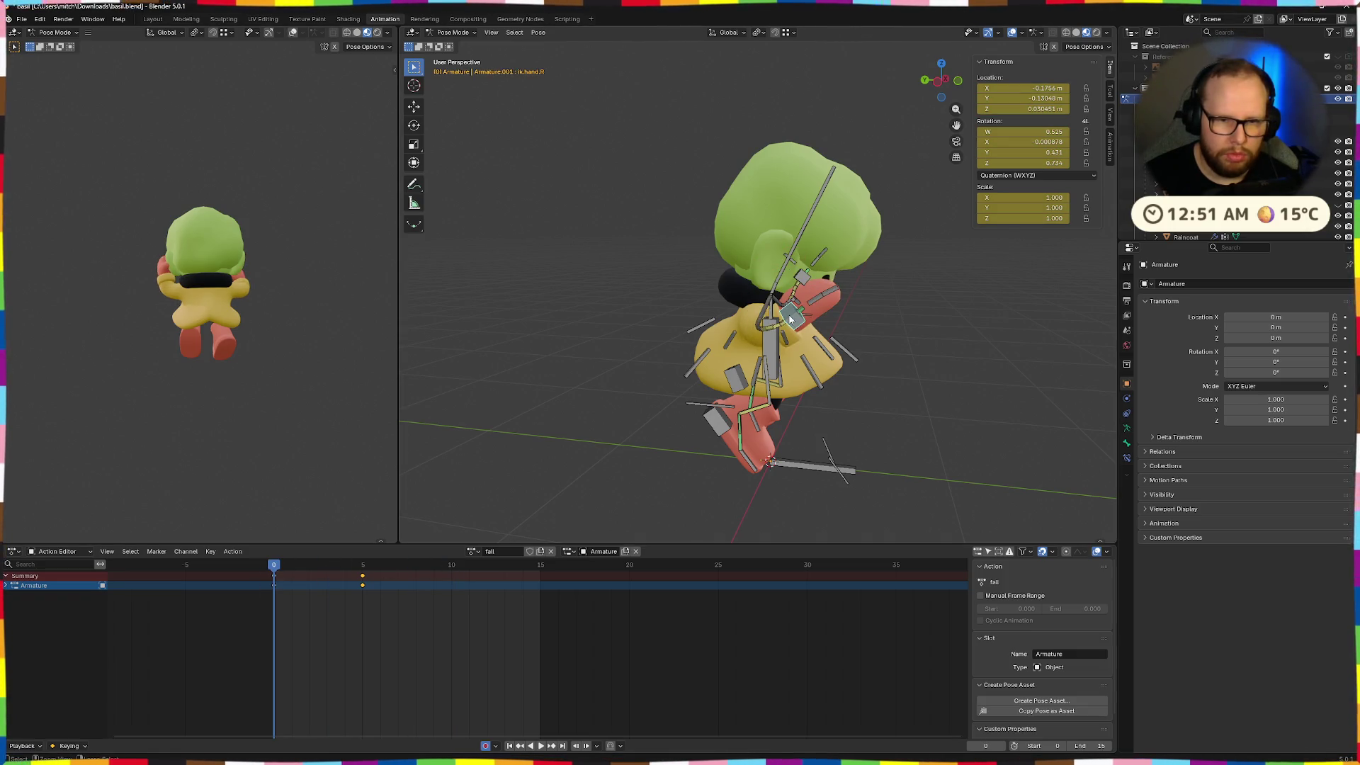
{"action": "left_click_drag", "start_coordinate": [307, 570], "coordinate": [451, 566]}
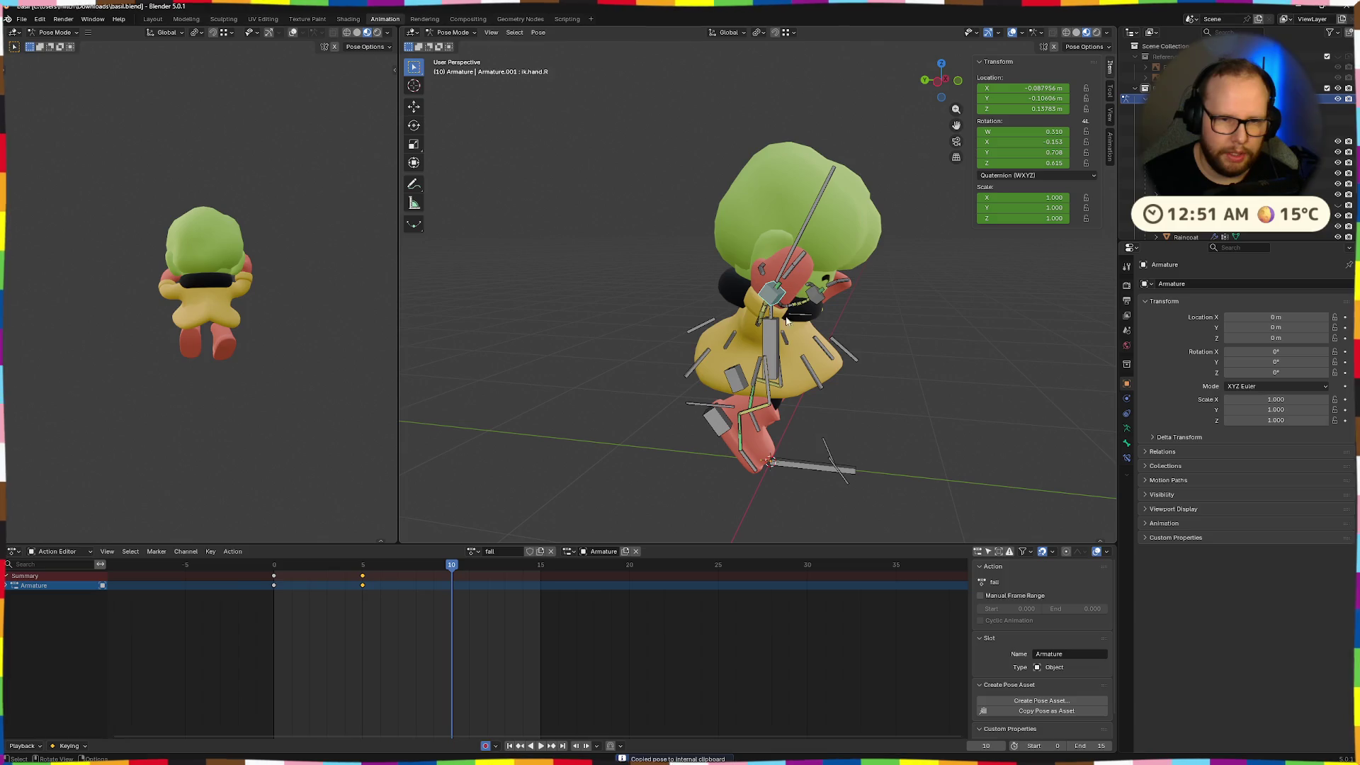
{"action": "key", "text": "ctrl+v"}
{"action": "key", "text": "g"}
{"action": "key", "text": "z"}
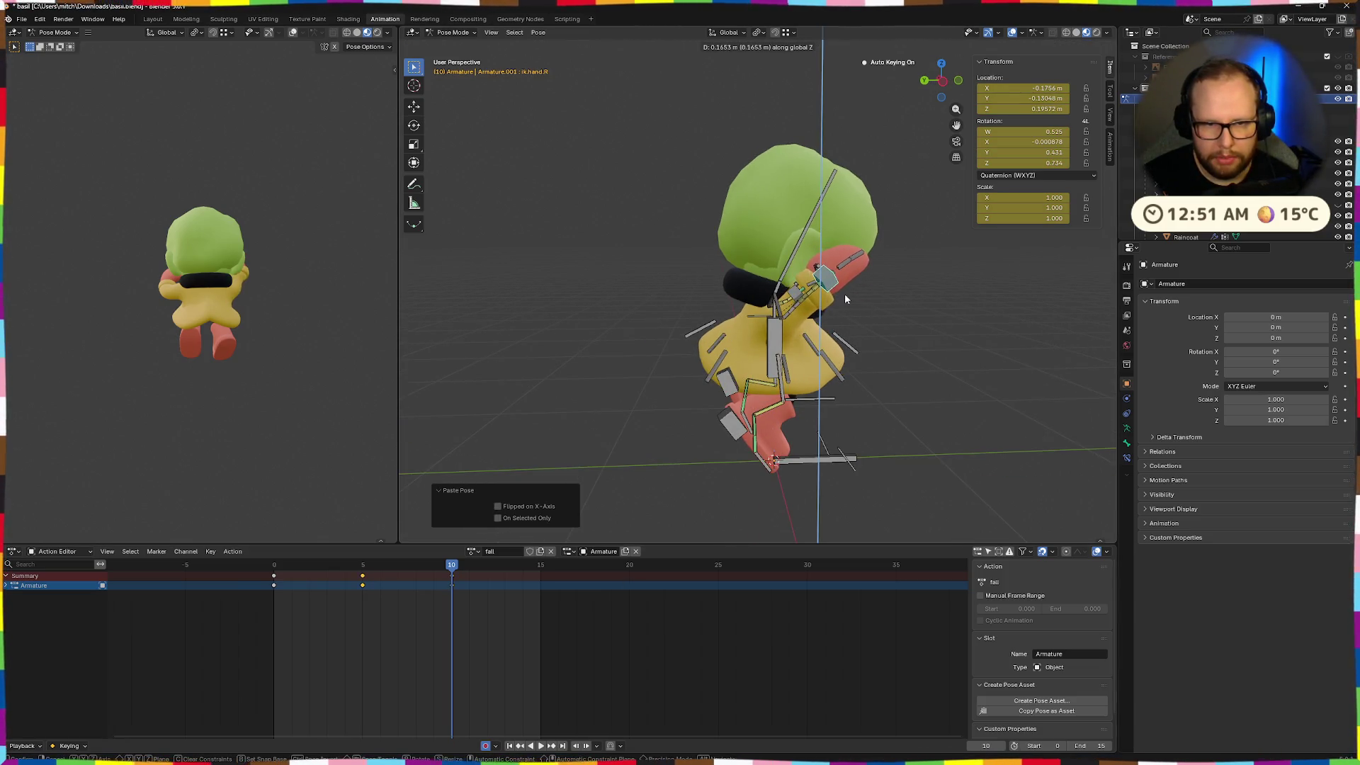
{"action": "left_click", "coordinate": [844, 294]}
{"action": "key", "text": "g"}
{"action": "key", "text": "y"}
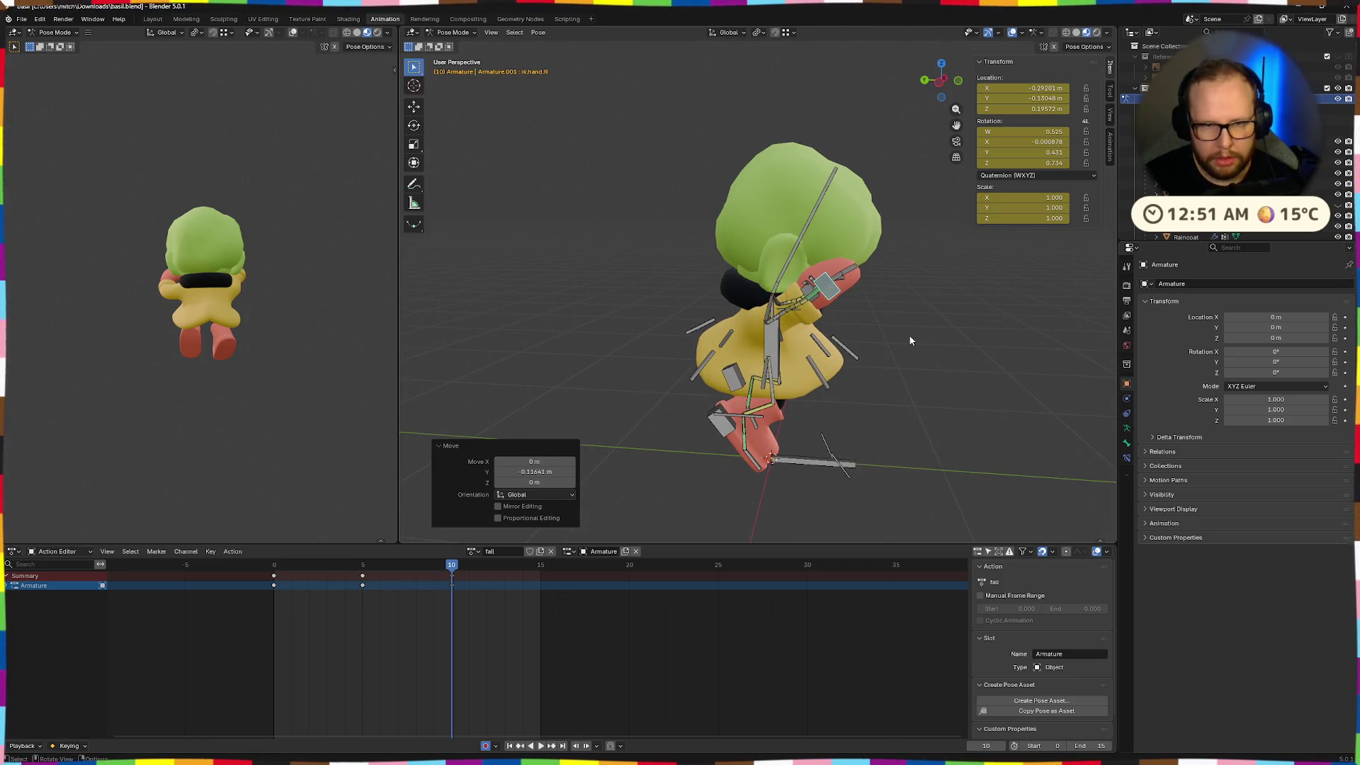
{"action": "key", "text": "r"}
{"action": "key", "text": "x"}
{"action": "key", "text": "x"}
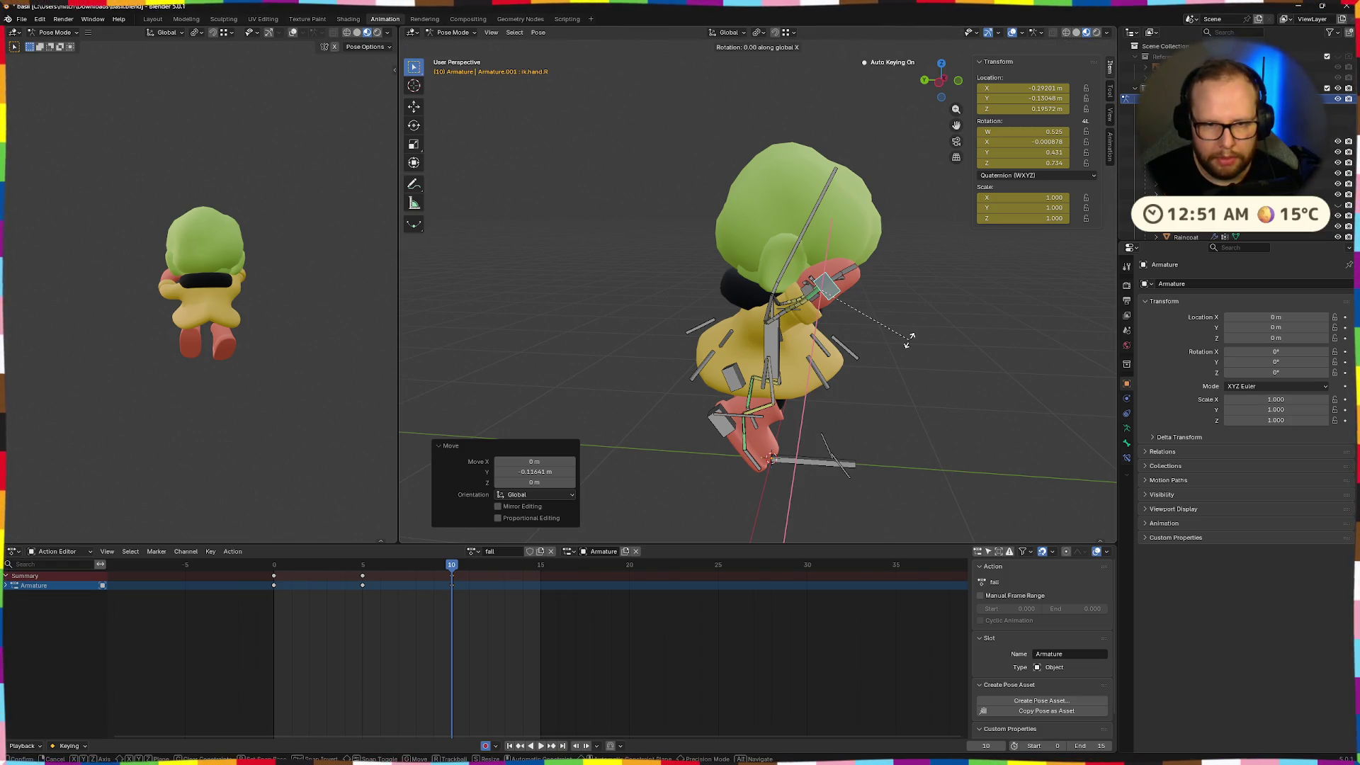
{"action": "left_click", "coordinate": [894, 359]}
Paste the frame-0 keys at frame 15 and play the action back
{"action": "mouse_move", "coordinate": [894, 359]}
{"action": "middle_mouse_down"}
{"action": "mouse_move", "coordinate": [985, 376]}
{"action": "mouse_move", "coordinate": [902, 371]}
{"action": "middle_mouse_up"}
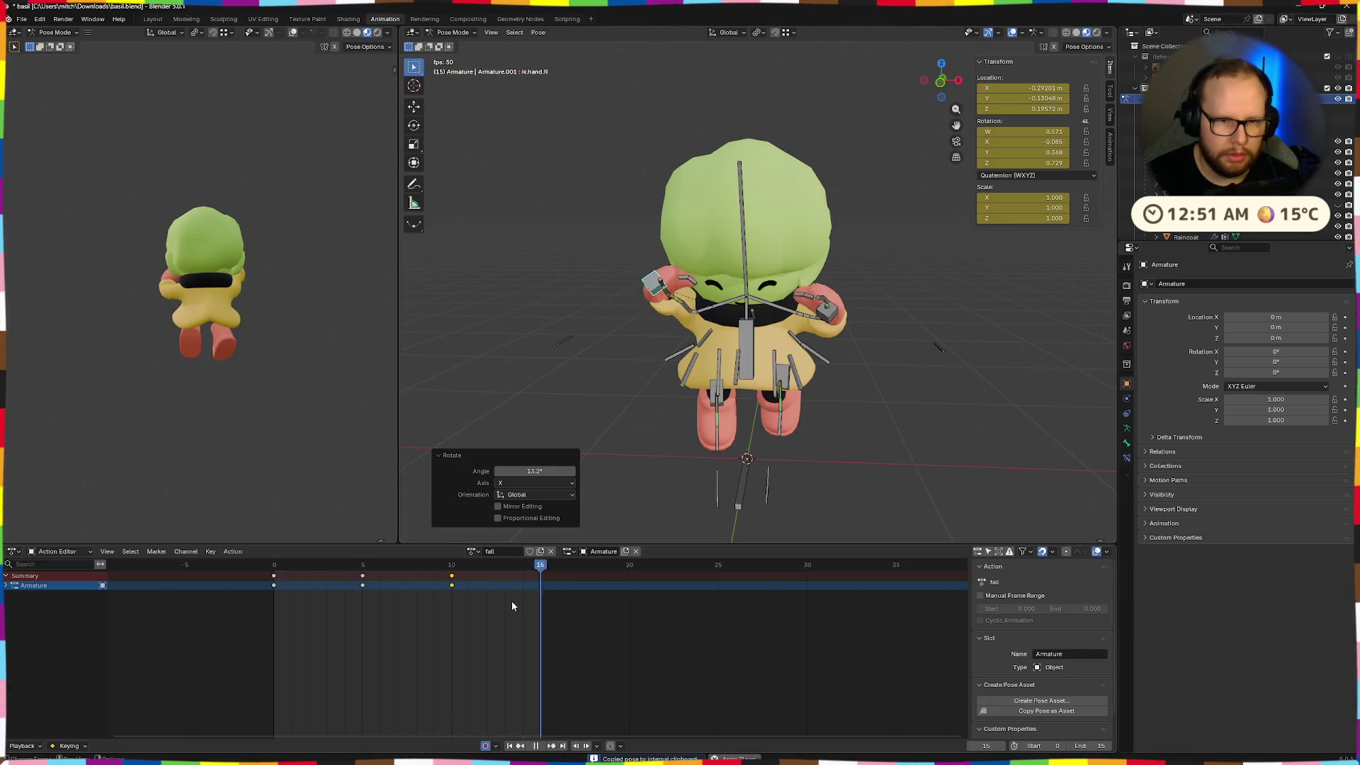
{"action": "middle_click_drag", "start_coordinate": [729, 425], "coordinate": [876, 432]}
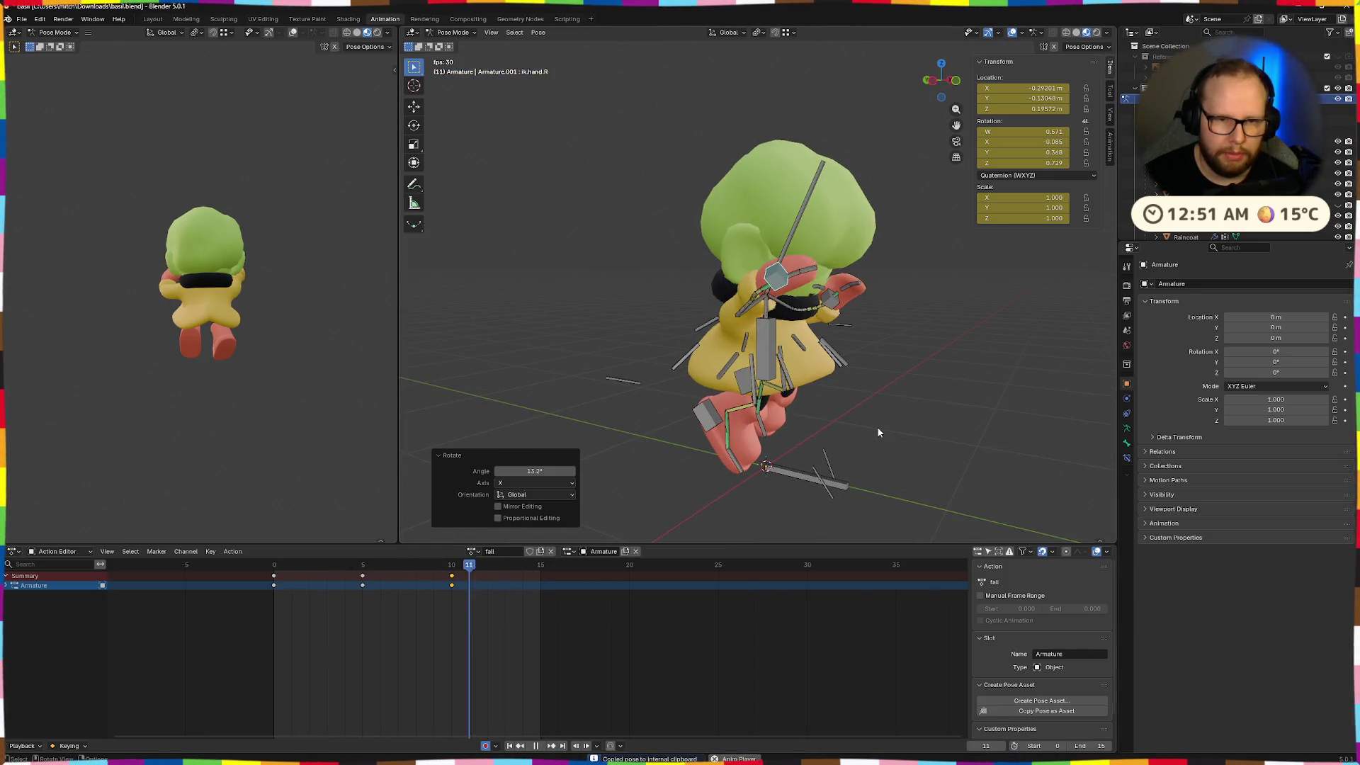
{"action": "key", "text": "space"}
{"action": "left_click", "coordinate": [275, 575]}
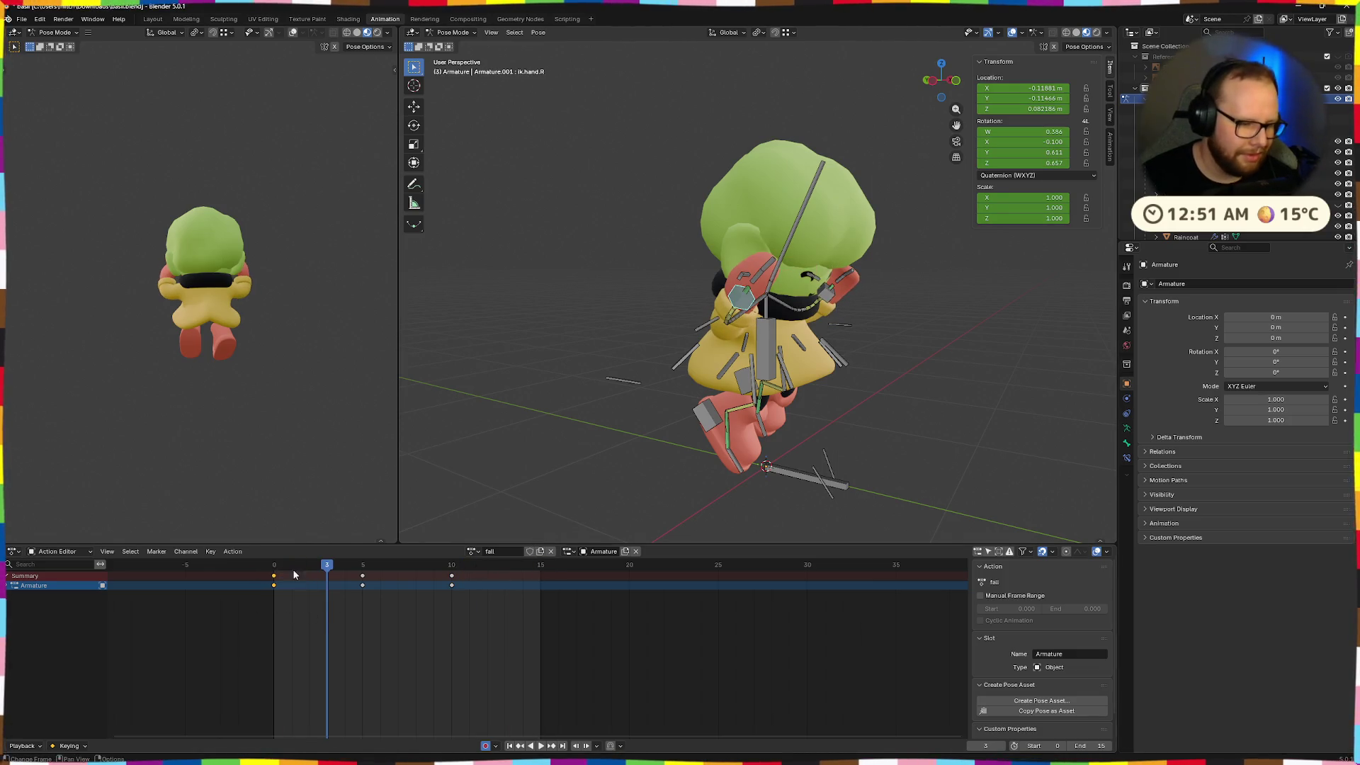
{"action": "left_click", "coordinate": [533, 564]}
{"action": "key", "text": "ctrl+v"}
{"action": "key", "text": "space"}
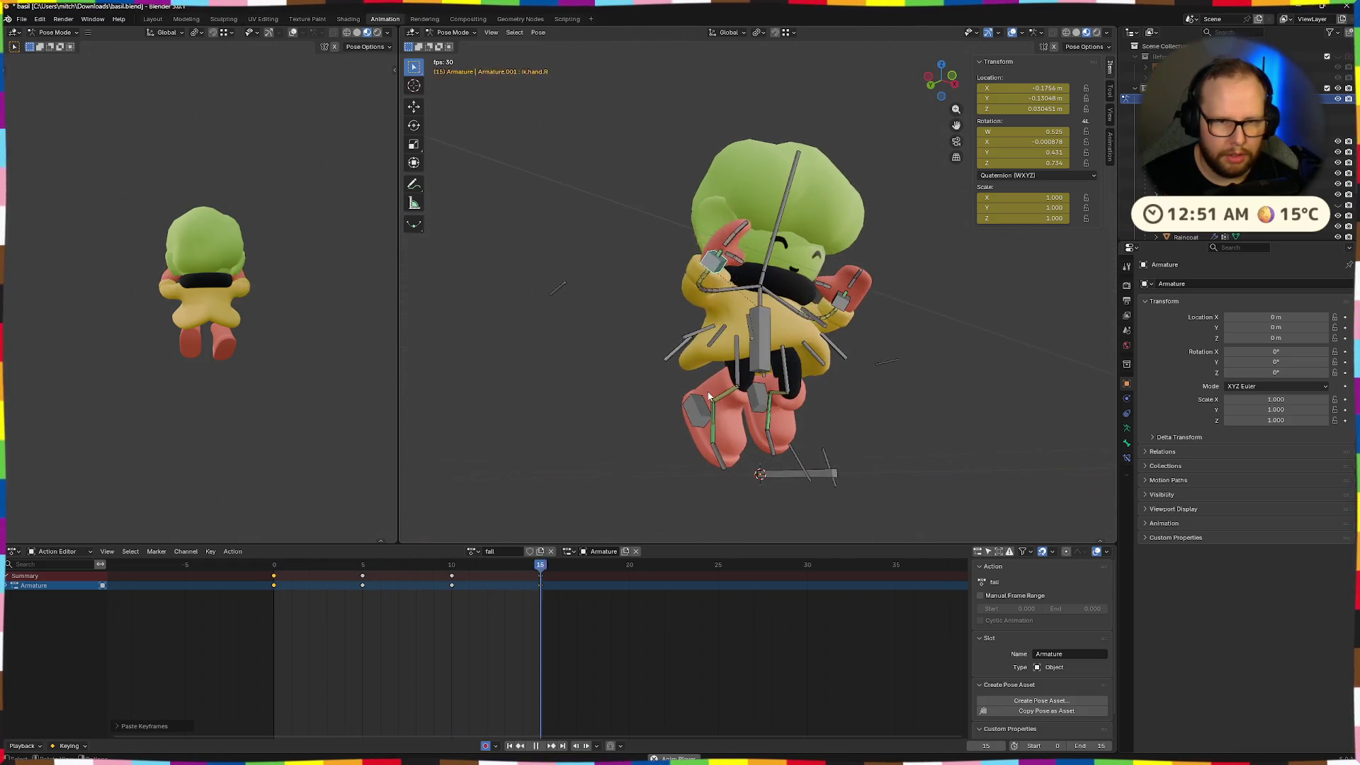
Set the action's end frame to 30 and select all the keyframes
{"action": "middle_click_drag", "start_coordinate": [739, 363], "coordinate": [750, 404]}
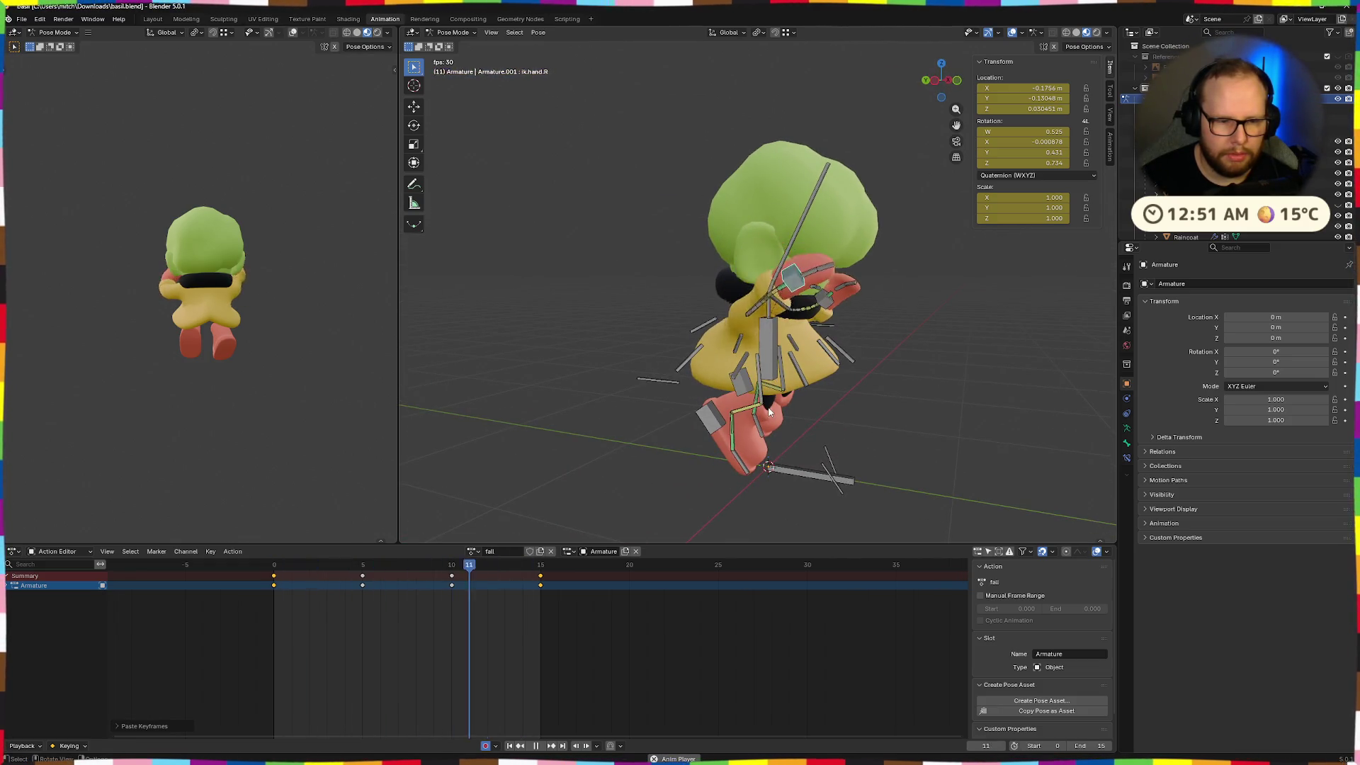
{"action": "key", "text": "space"}
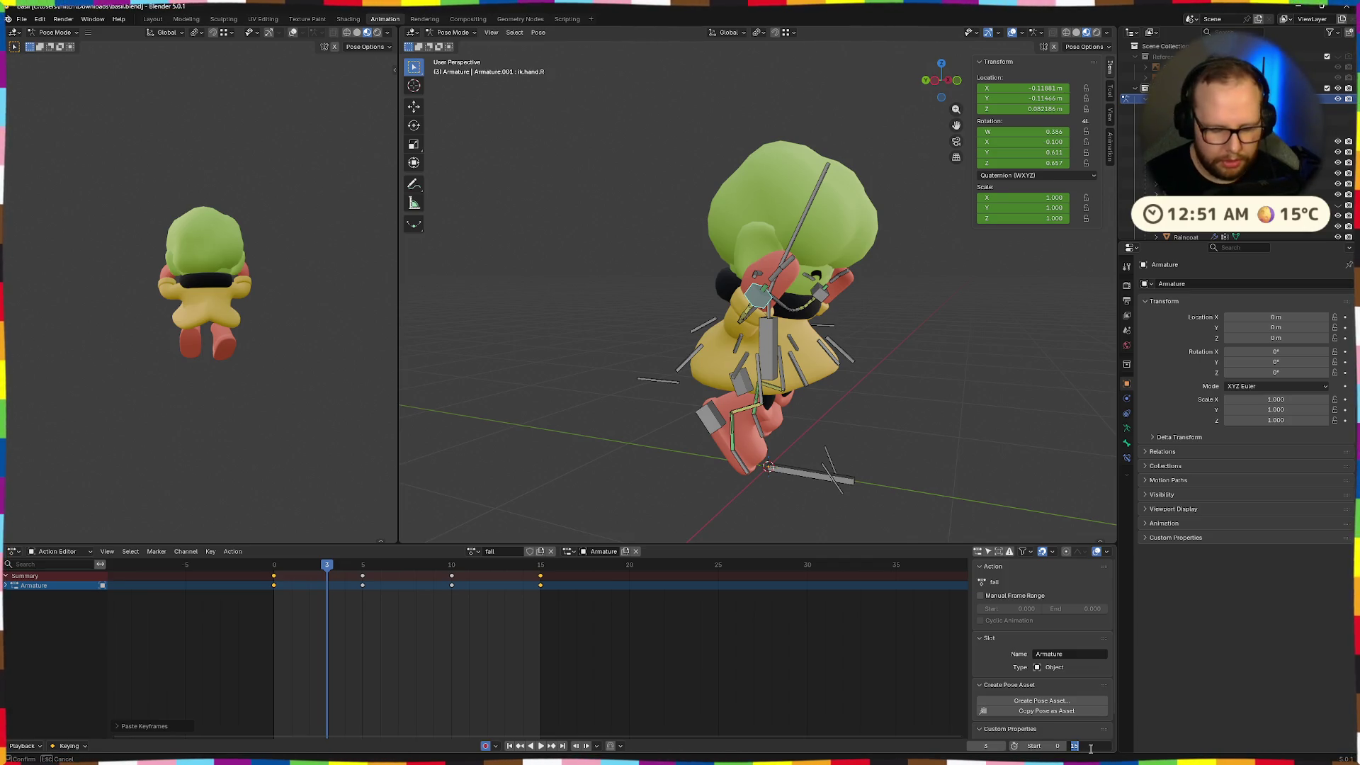
{"action": "key", "text": "Return"}
{"action": "scroll", "coordinate": [613, 683], "scroll_direction": "down", "scroll_amount": 2}
{"action": "mouse_move", "coordinate": [601, 621]}
{"action": "left_mouse_down"}
{"action": "mouse_move", "coordinate": [335, 578]}
{"action": "mouse_move", "coordinate": [342, 564]}
{"action": "left_mouse_up"}
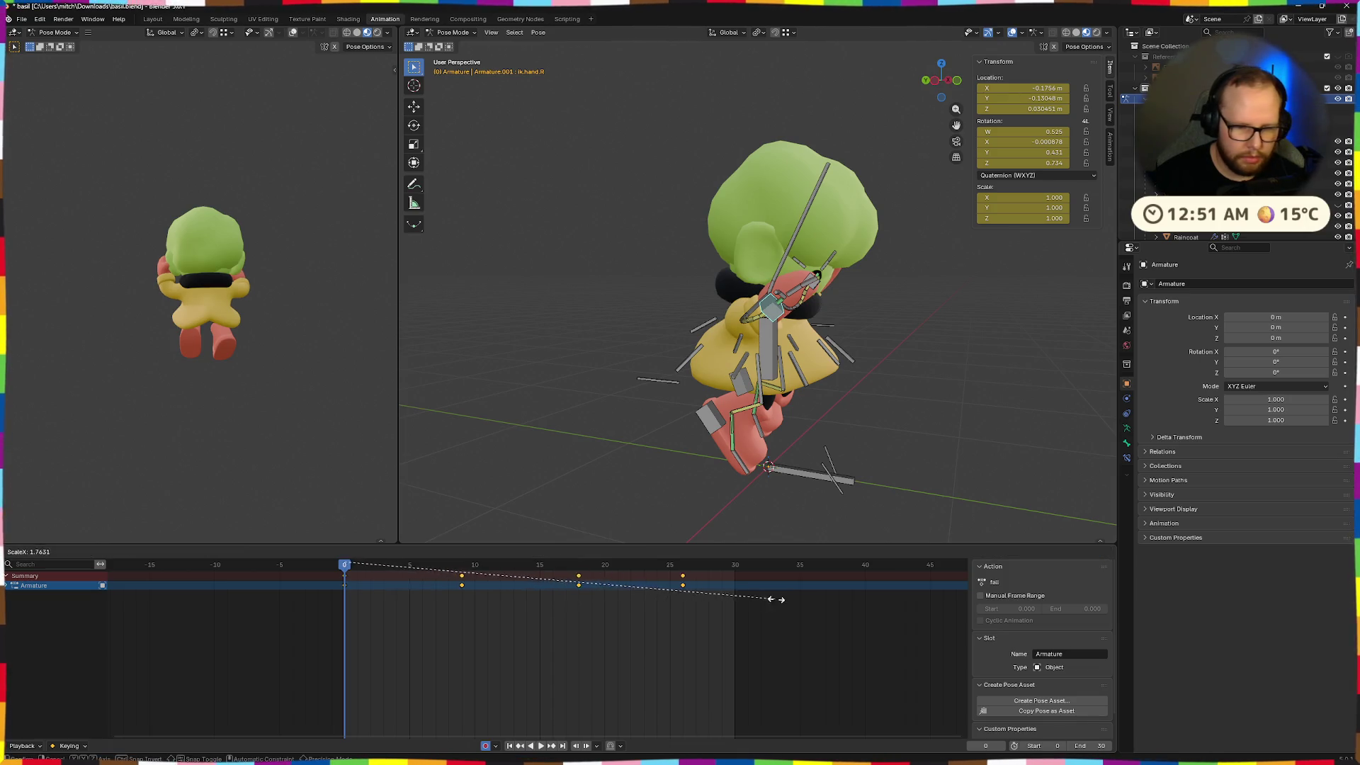
{"action": "left_click", "coordinate": [832, 601]}
{"action": "key", "text": "space"}
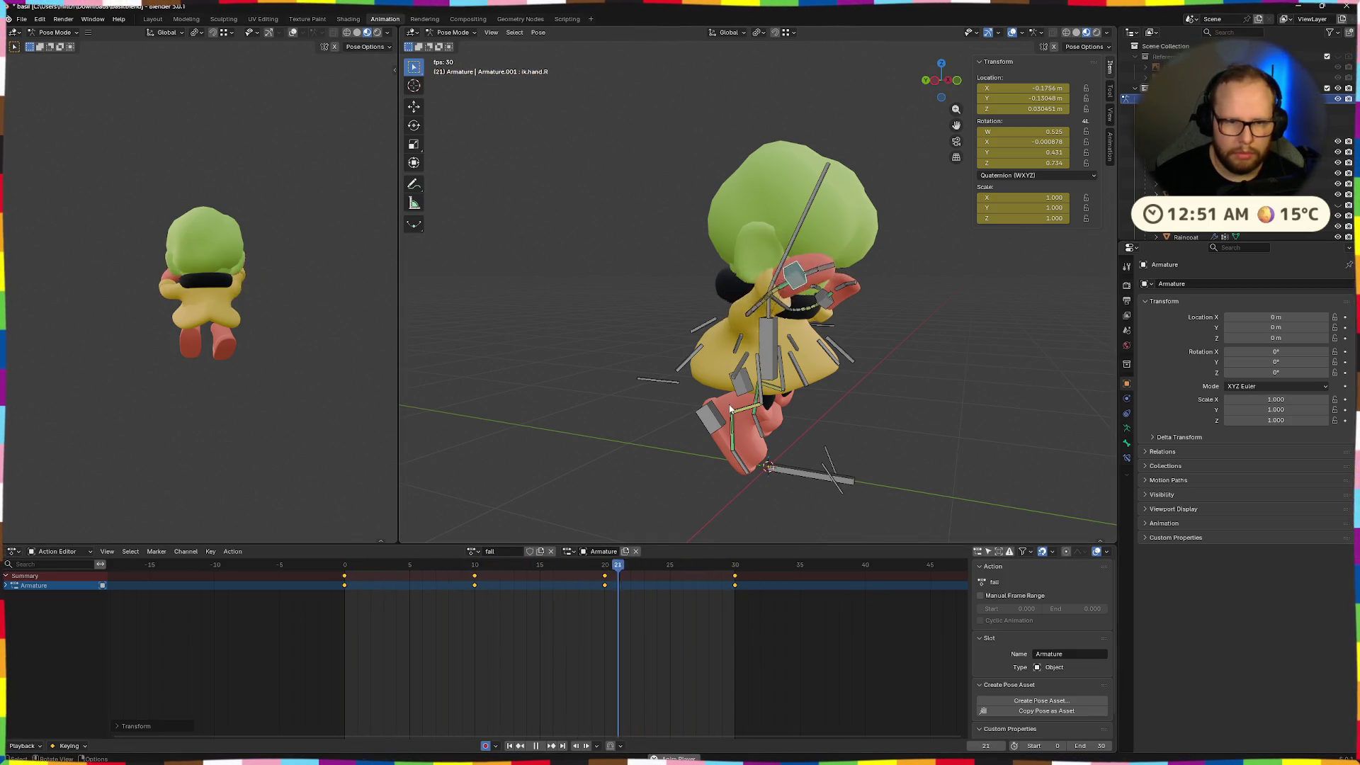
{"action": "key", "text": "Escape"}
{"action": "key", "text": "ctrl+z"}
{"action": "key", "text": "space"}
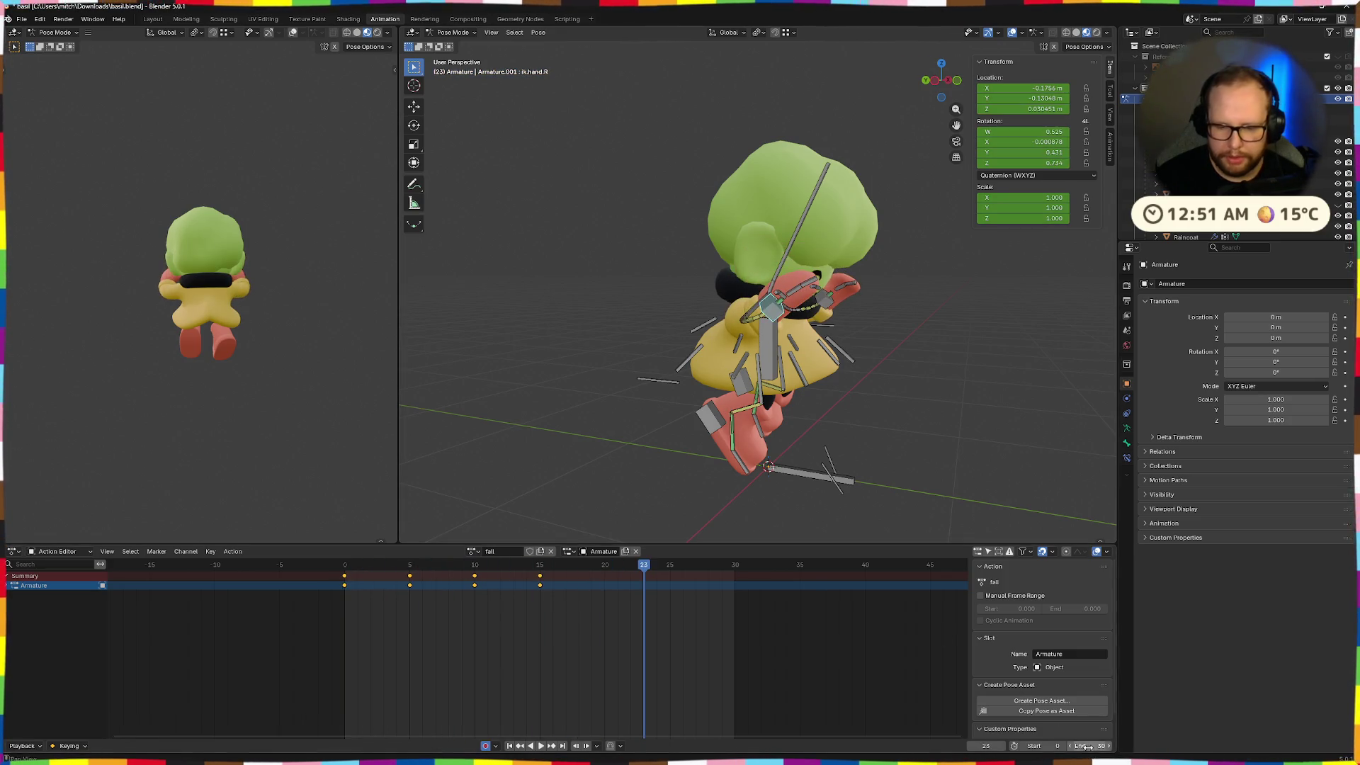
{"action": "type", "text": "15"}
{"action": "key", "text": "Return"}
{"action": "key", "text": "space"}
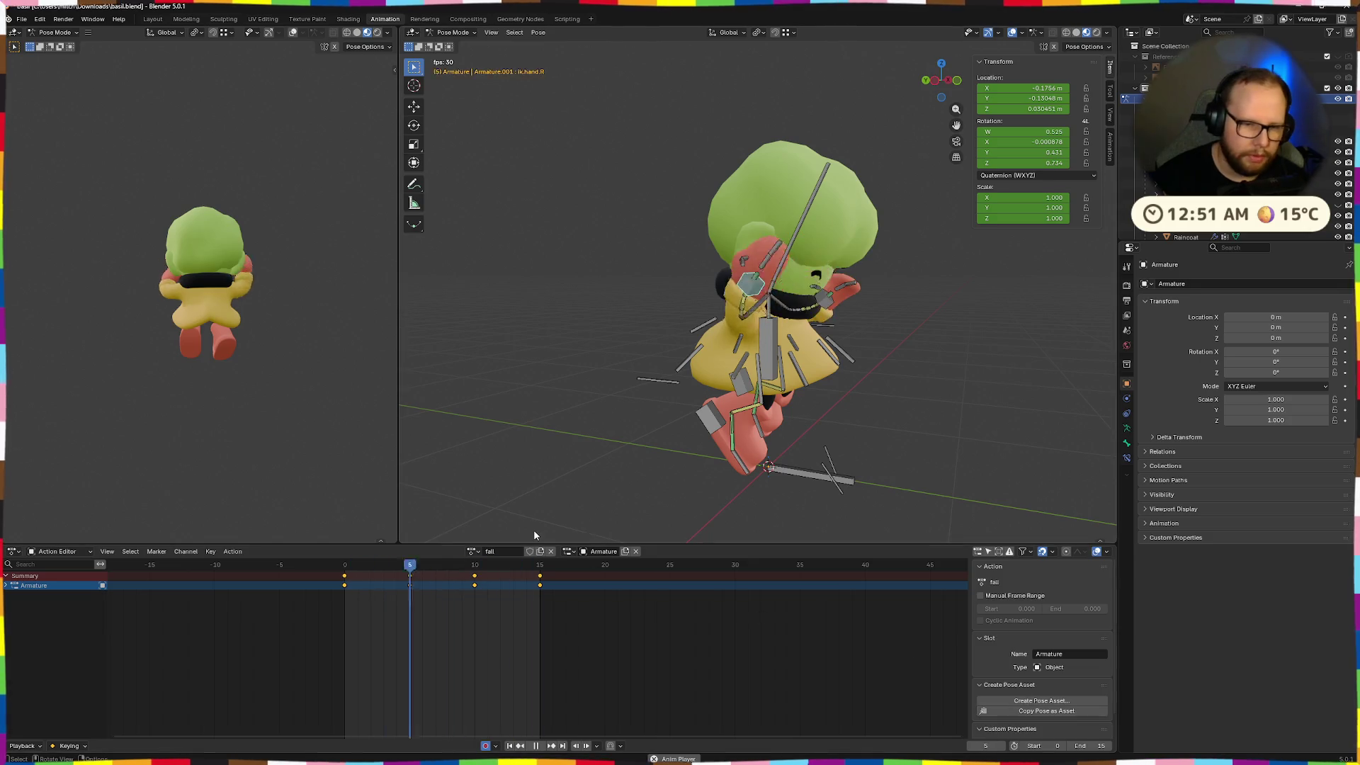
{"action": "middle_click_drag", "start_coordinate": [640, 427], "coordinate": [824, 365]}
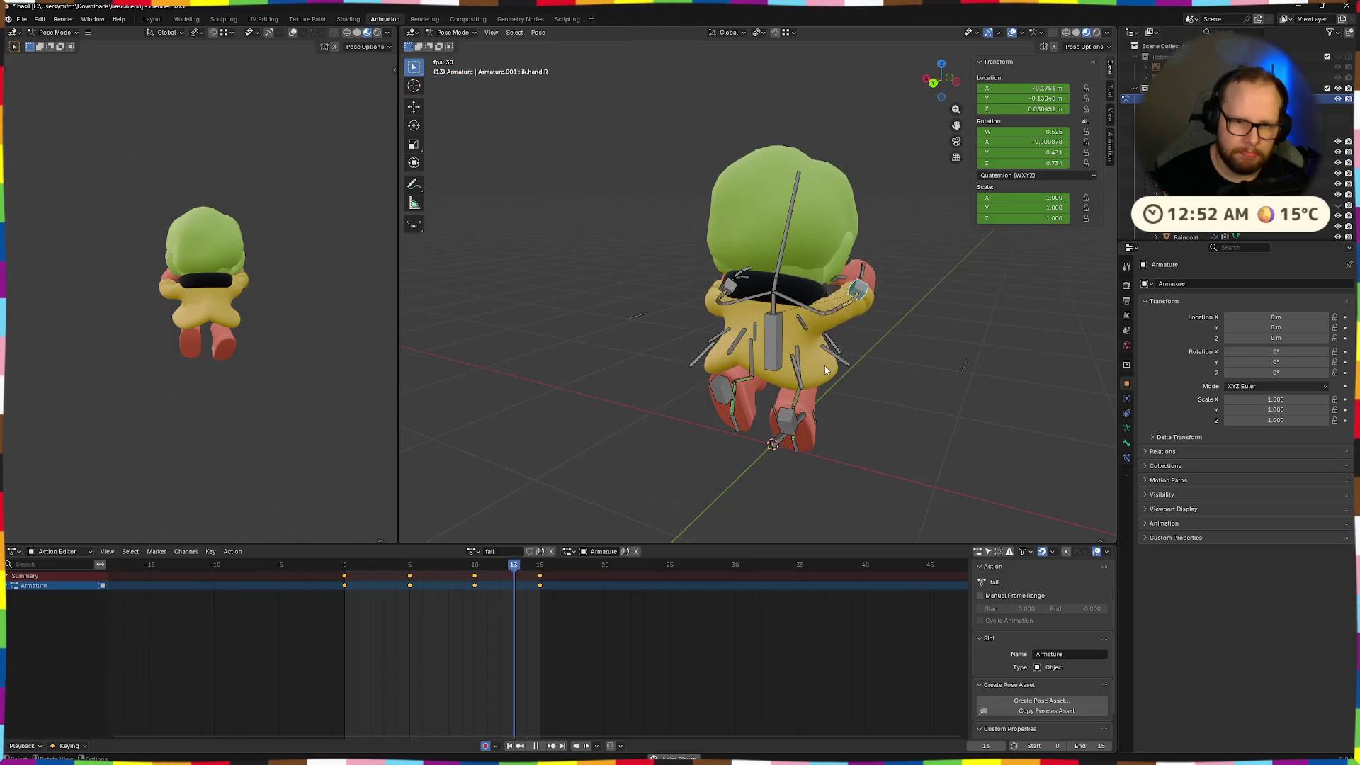
{"action": "middle_click_drag", "start_coordinate": [824, 365], "coordinate": [745, 370]}
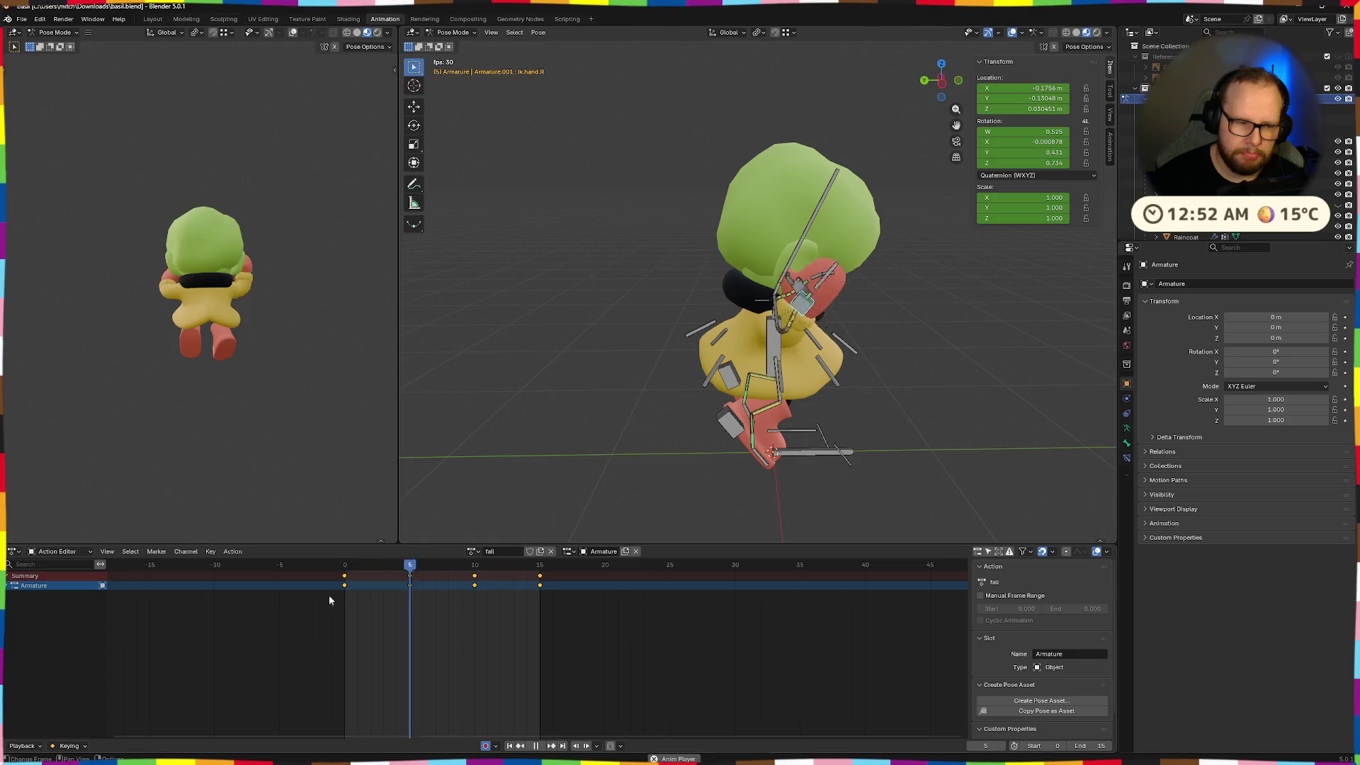
Stop playback and switch the Action Editor to the Graph Editor to show the fall action's curves
{"action": "key", "text": "space"}
{"action": "left_click", "coordinate": [5, 587]}
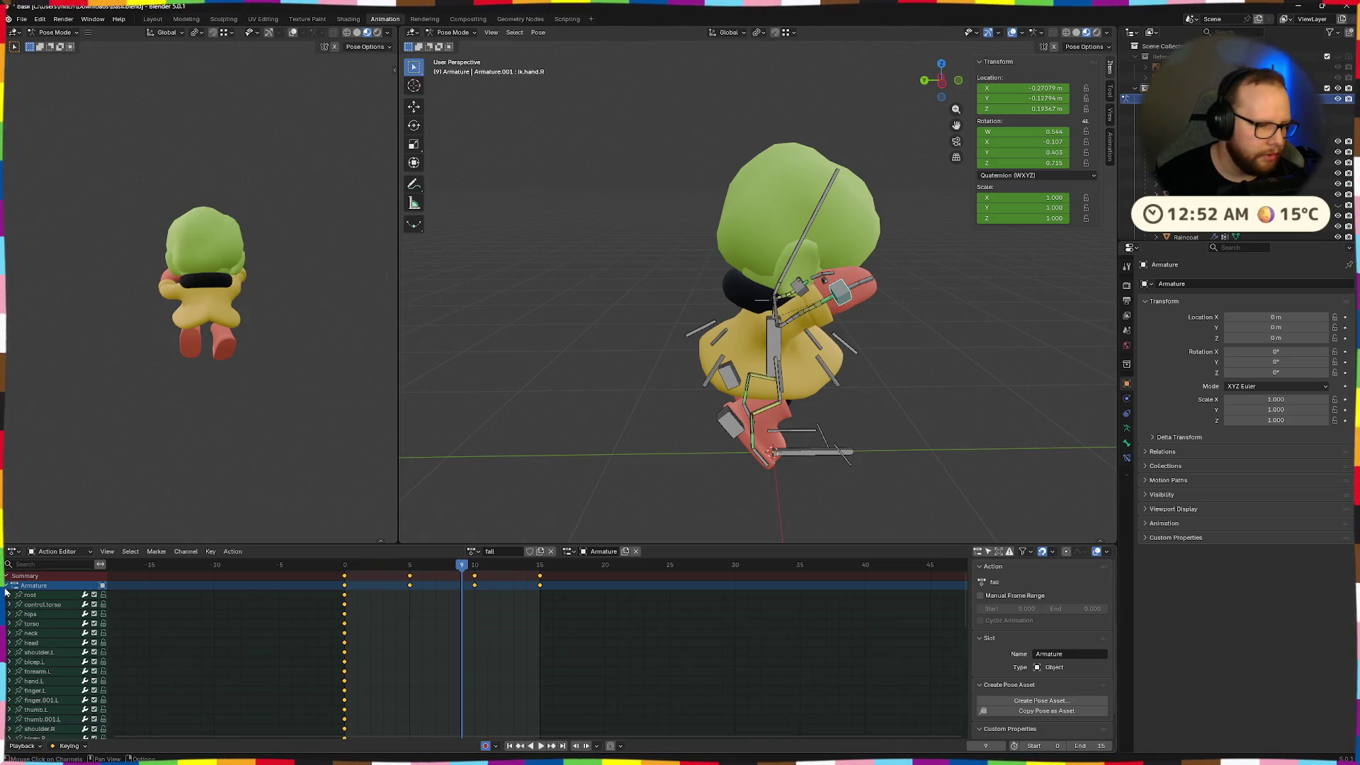
{"action": "left_click", "coordinate": [5, 586]}
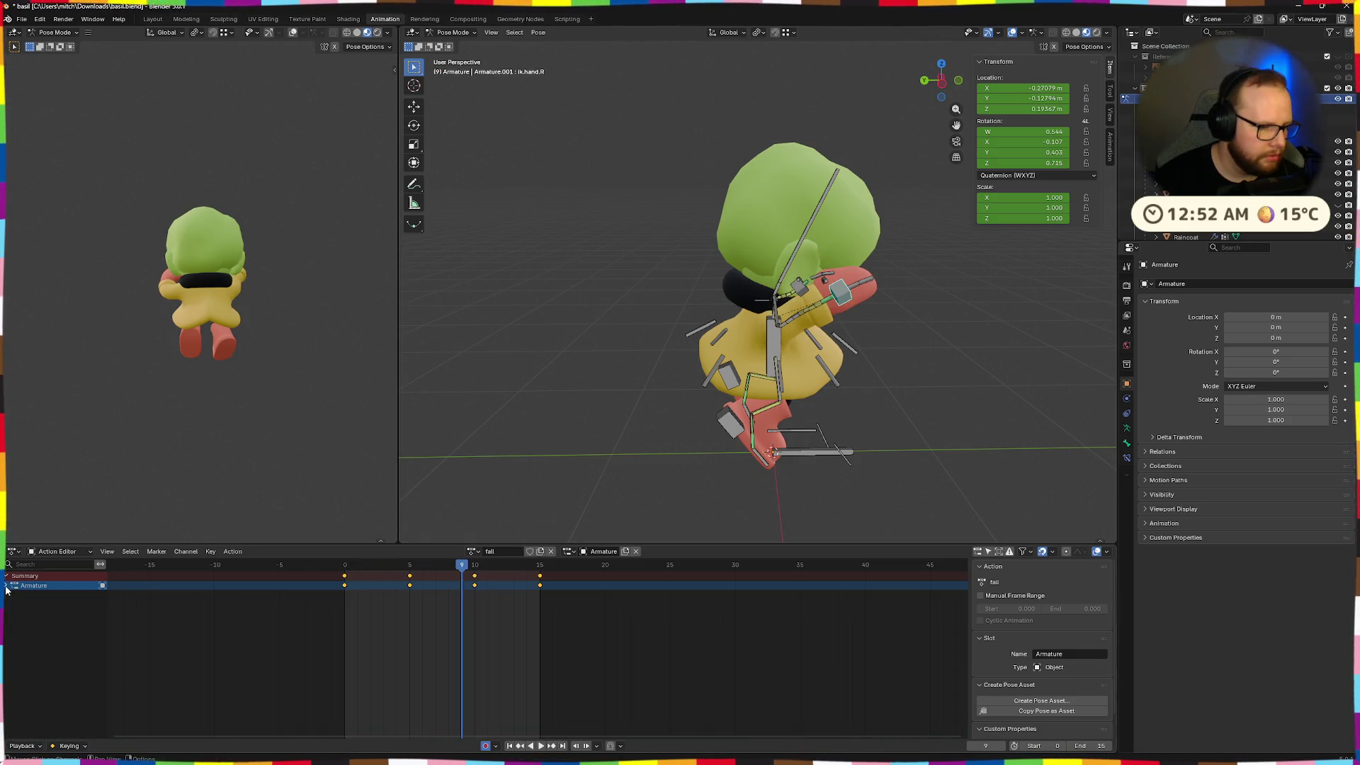
{"action": "left_click", "coordinate": [51, 553]}
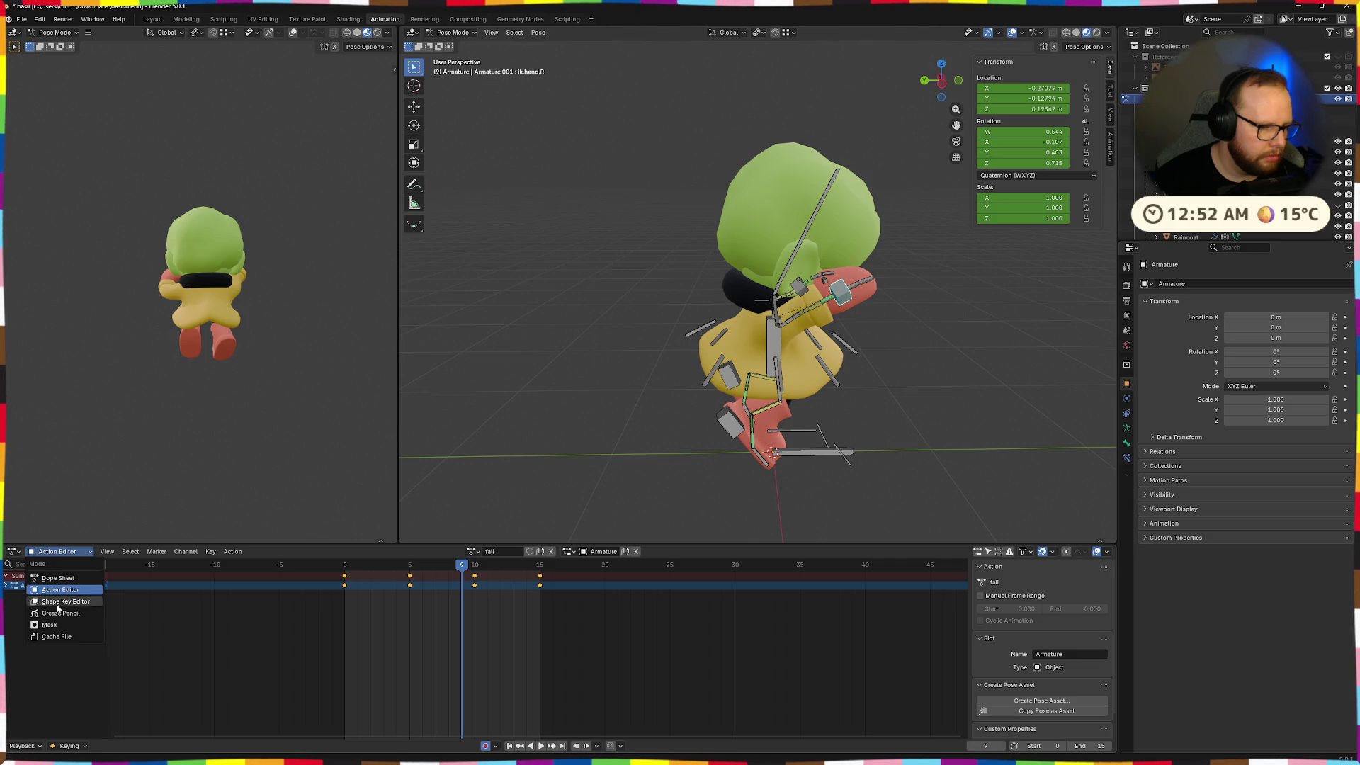
{"action": "left_click", "coordinate": [13, 550]}
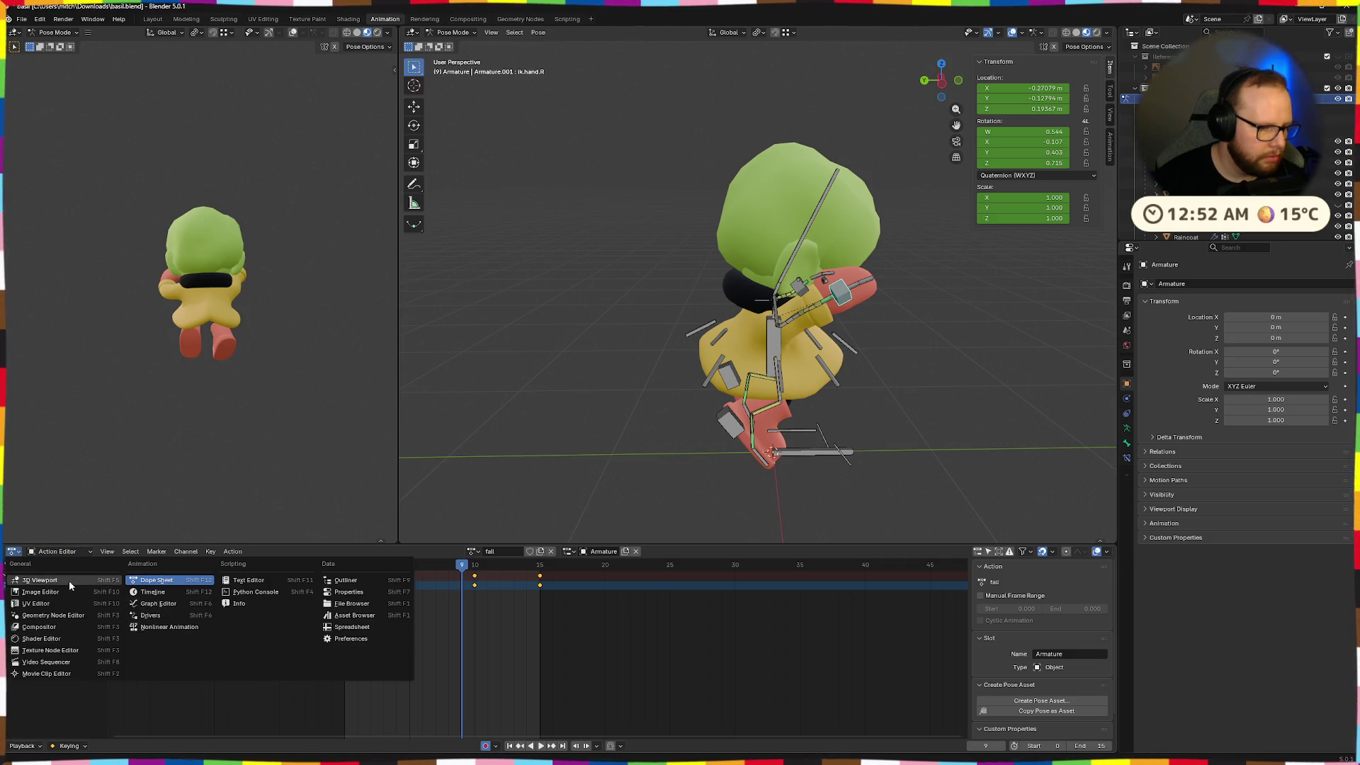
{"action": "left_click", "coordinate": [177, 604]}
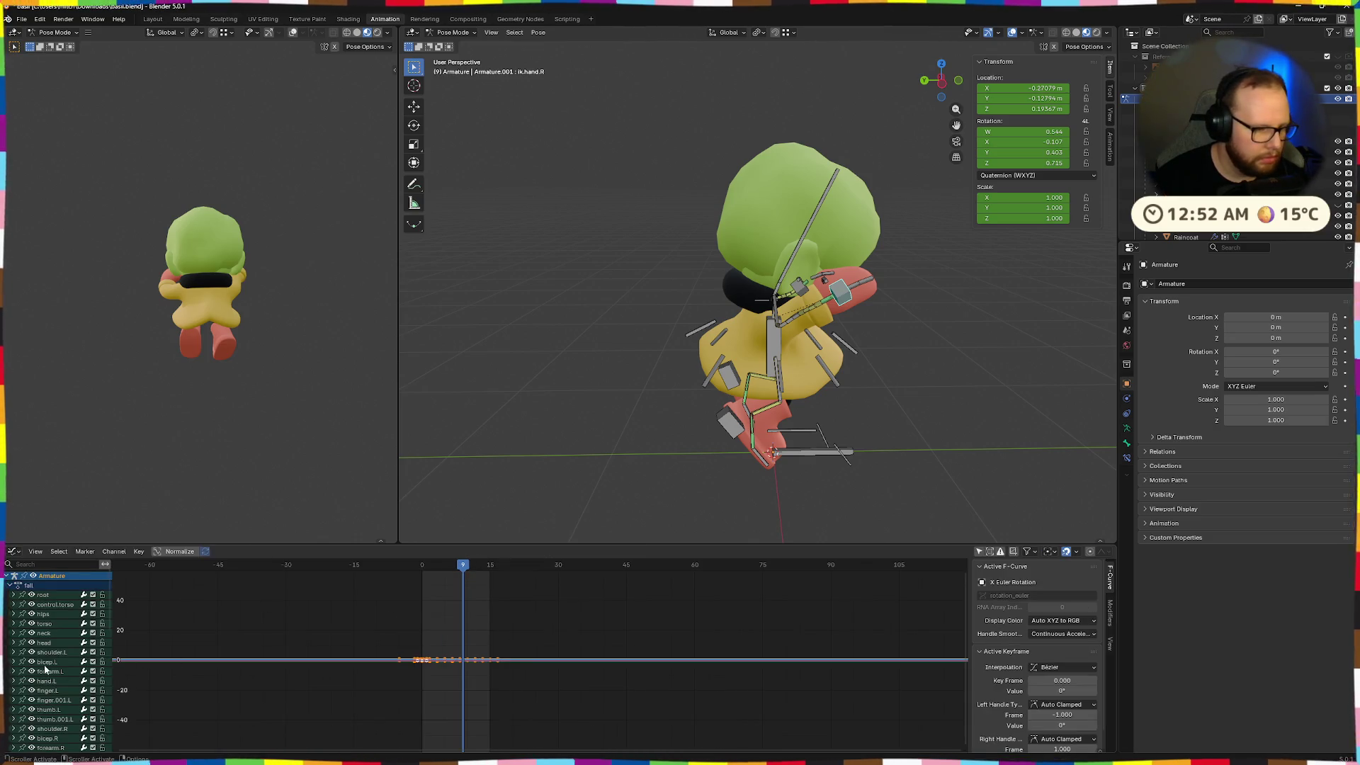
Make ik.hand.R active, isolate its curves with Shift+H, and try raising its keys before undoing
{"action": "left_click", "coordinate": [842, 295]}
{"action": "left_click", "coordinate": [839, 297]}
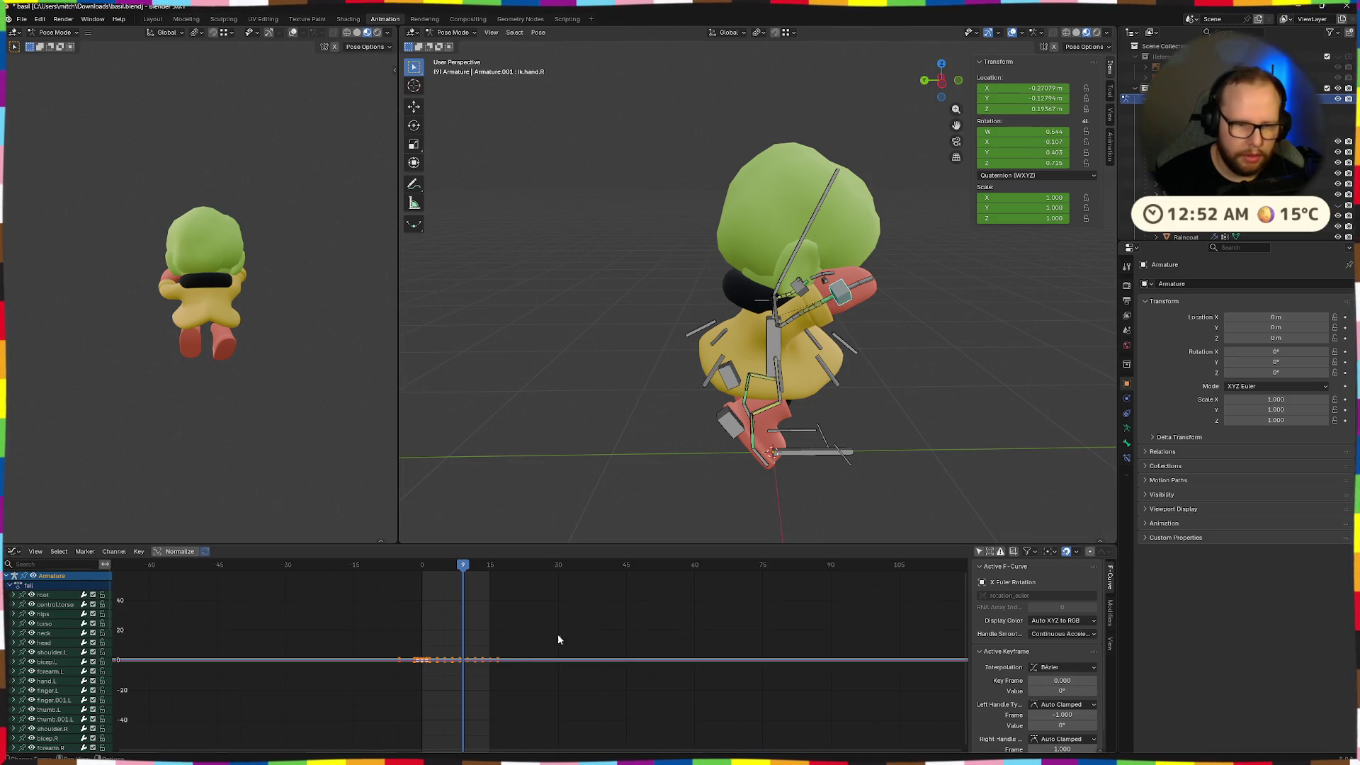
{"action": "scroll", "coordinate": [425, 659], "scroll_direction": "up", "scroll_amount": 5}
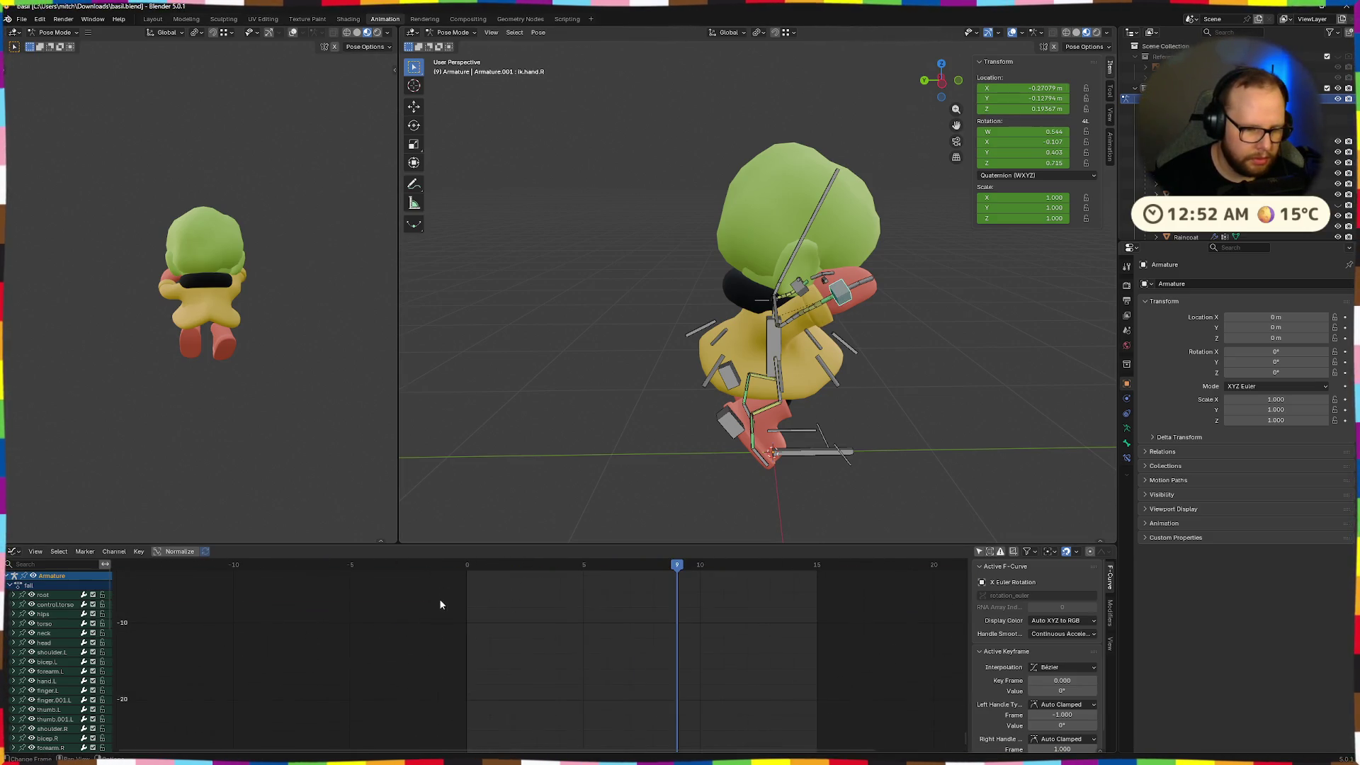
{"action": "scroll", "coordinate": [571, 639], "scroll_direction": "up", "scroll_amount": 3}
{"action": "scroll", "coordinate": [571, 639], "scroll_direction": "up", "scroll_amount": 3}
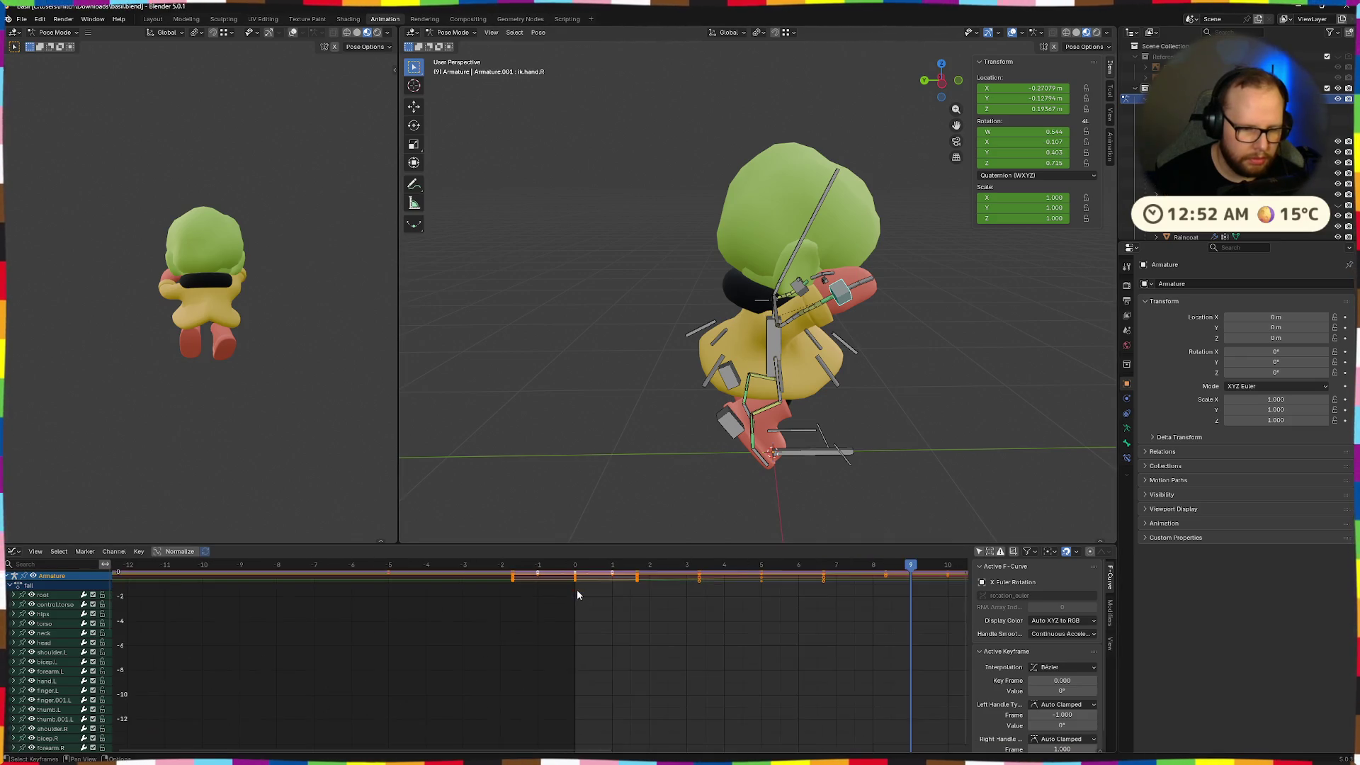
{"action": "key", "text": "shift+h"}
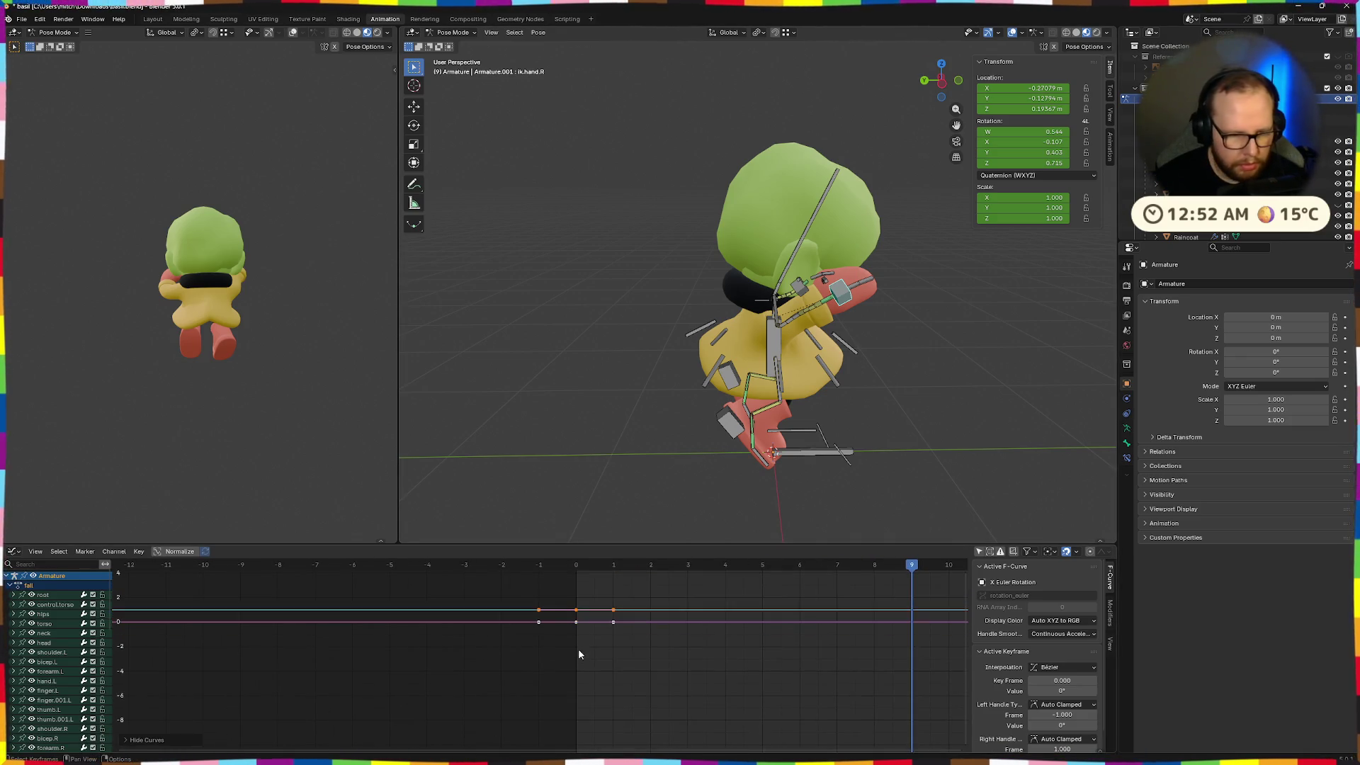
{"action": "scroll", "coordinate": [579, 639], "scroll_direction": "up", "scroll_amount": 3}
{"action": "middle_click_drag", "start_coordinate": [633, 659], "coordinate": [667, 659]}
{"action": "left_click_drag", "start_coordinate": [656, 633], "coordinate": [662, 611]}
{"action": "mouse_move", "coordinate": [861, 432]}
{"action": "middle_mouse_down"}
{"action": "mouse_move", "coordinate": [727, 440]}
{"action": "mouse_move", "coordinate": [737, 430]}
{"action": "mouse_move", "coordinate": [721, 477]}
{"action": "middle_mouse_up"}
{"action": "key", "text": "ctrl+z"}
Select the ik.hand.R channel and turn its curve visibility back on
{"action": "scroll", "coordinate": [703, 687], "scroll_direction": "up", "scroll_amount": 2}
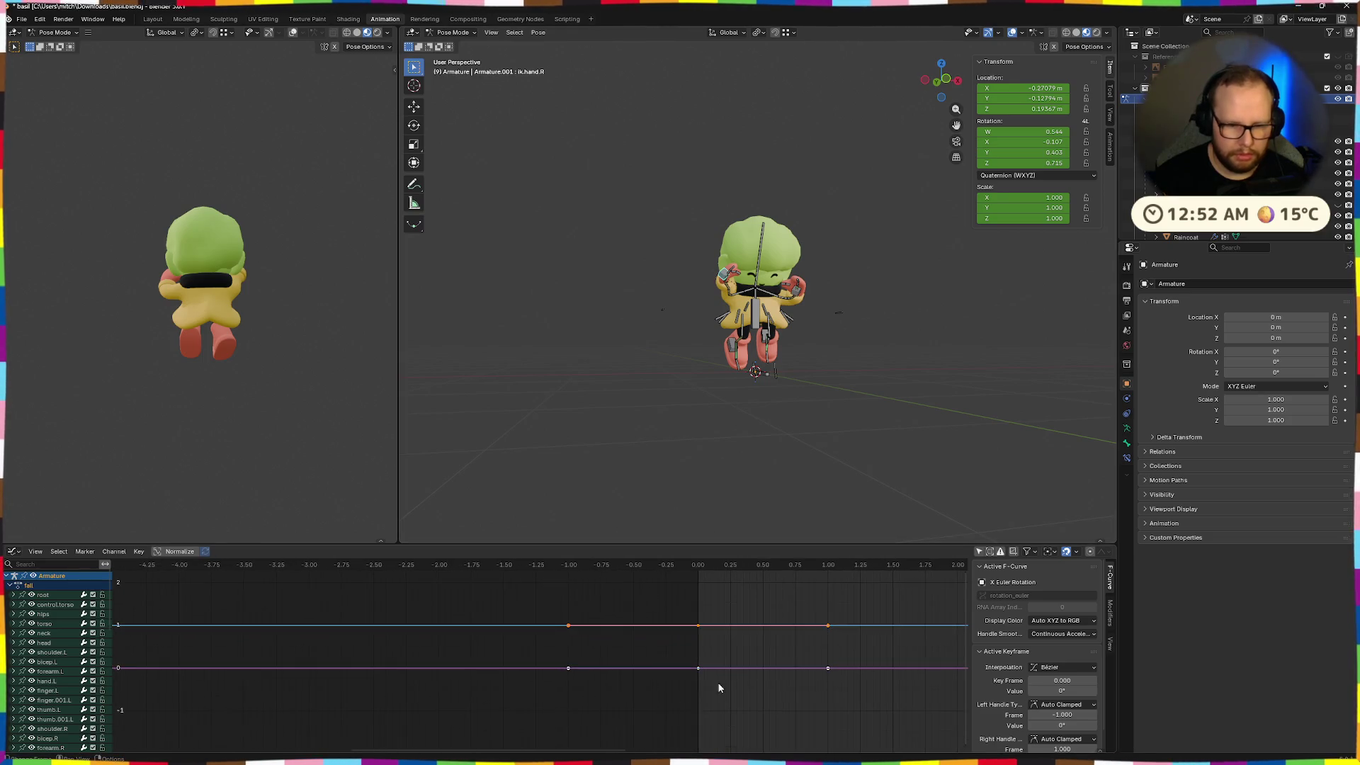
{"action": "scroll", "coordinate": [822, 660], "scroll_direction": "down", "scroll_amount": 2}
{"action": "scroll", "coordinate": [71, 654], "scroll_direction": "down", "scroll_amount": 10}
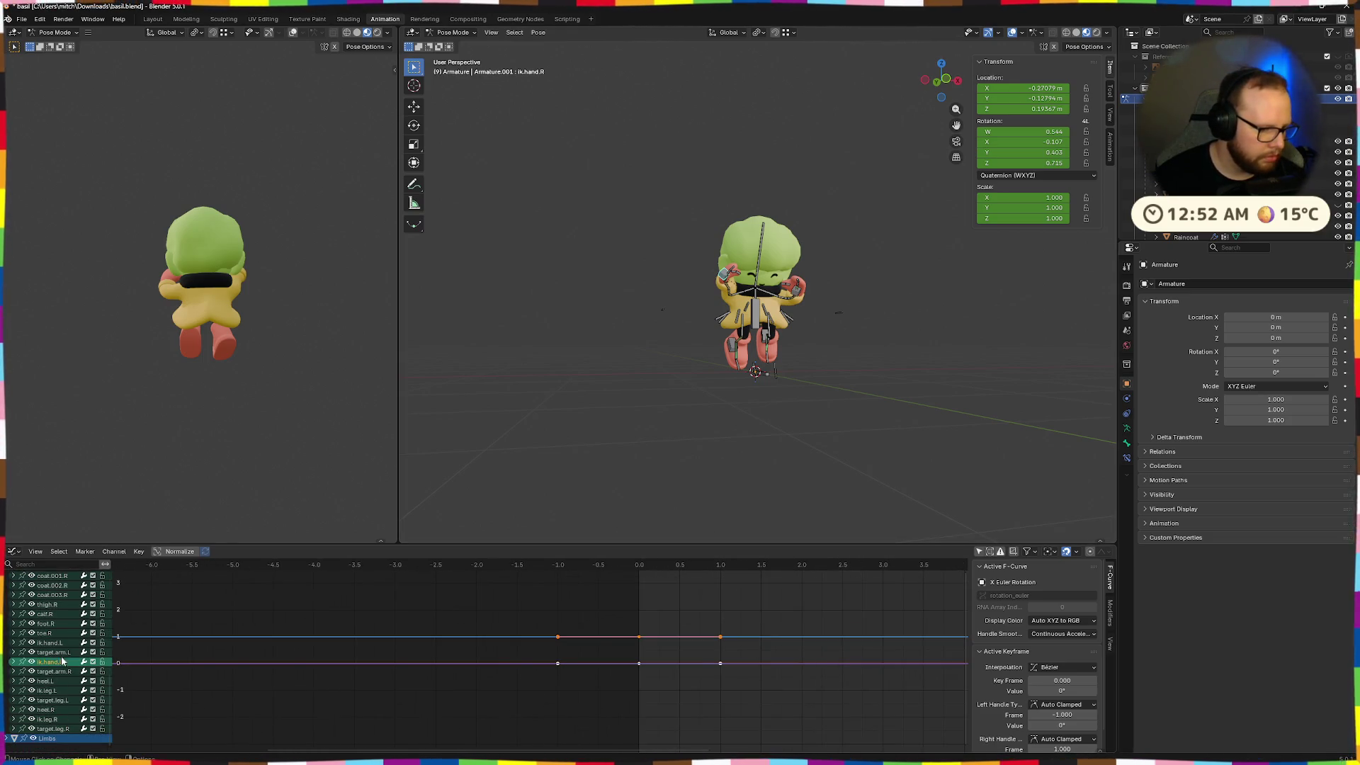
{"action": "left_click", "coordinate": [53, 662]}
{"action": "left_click", "coordinate": [31, 662]}
{"action": "left_click", "coordinate": [31, 663]}
{"action": "left_click", "coordinate": [31, 662]}
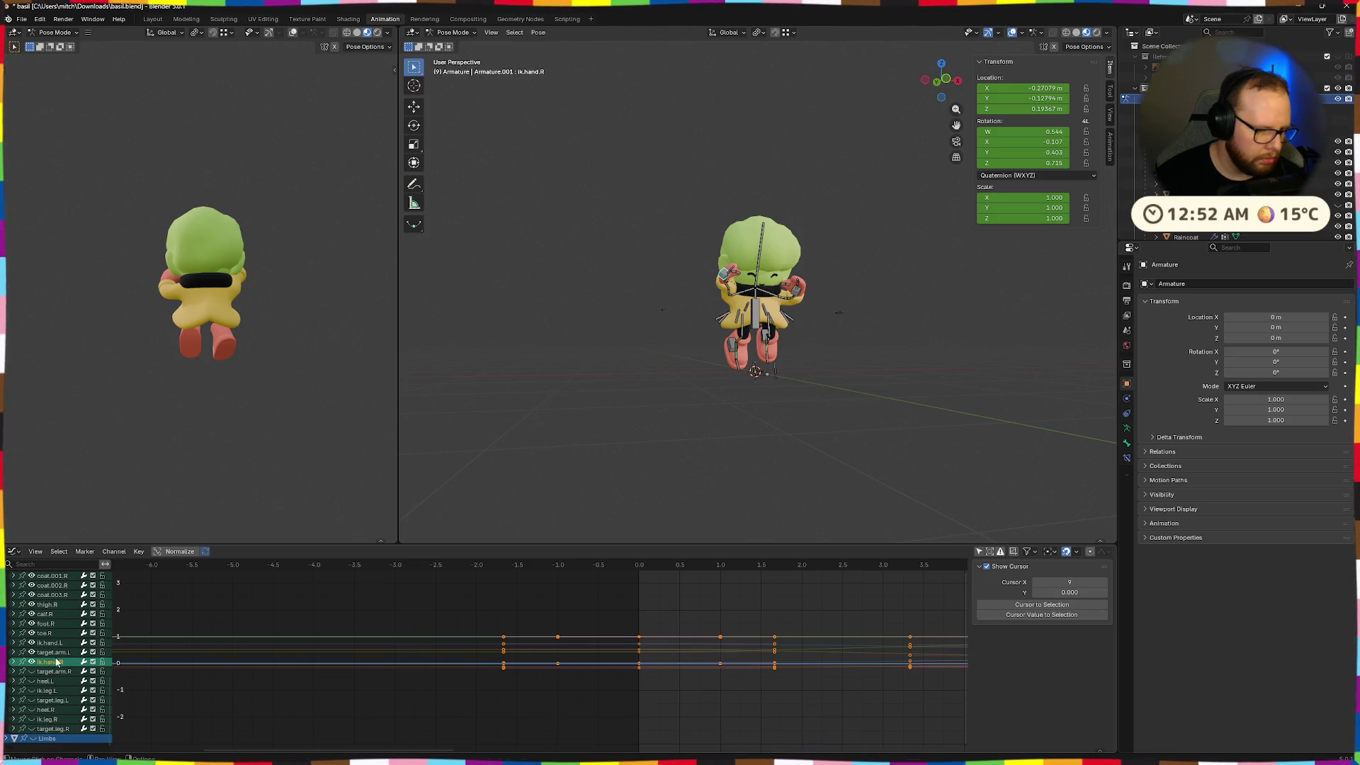
Hide the finger.R to foot.L curves and expand ik.hand.R's location, rotation and scale channels
{"action": "scroll", "coordinate": [43, 673], "scroll_direction": "up", "scroll_amount": 3}
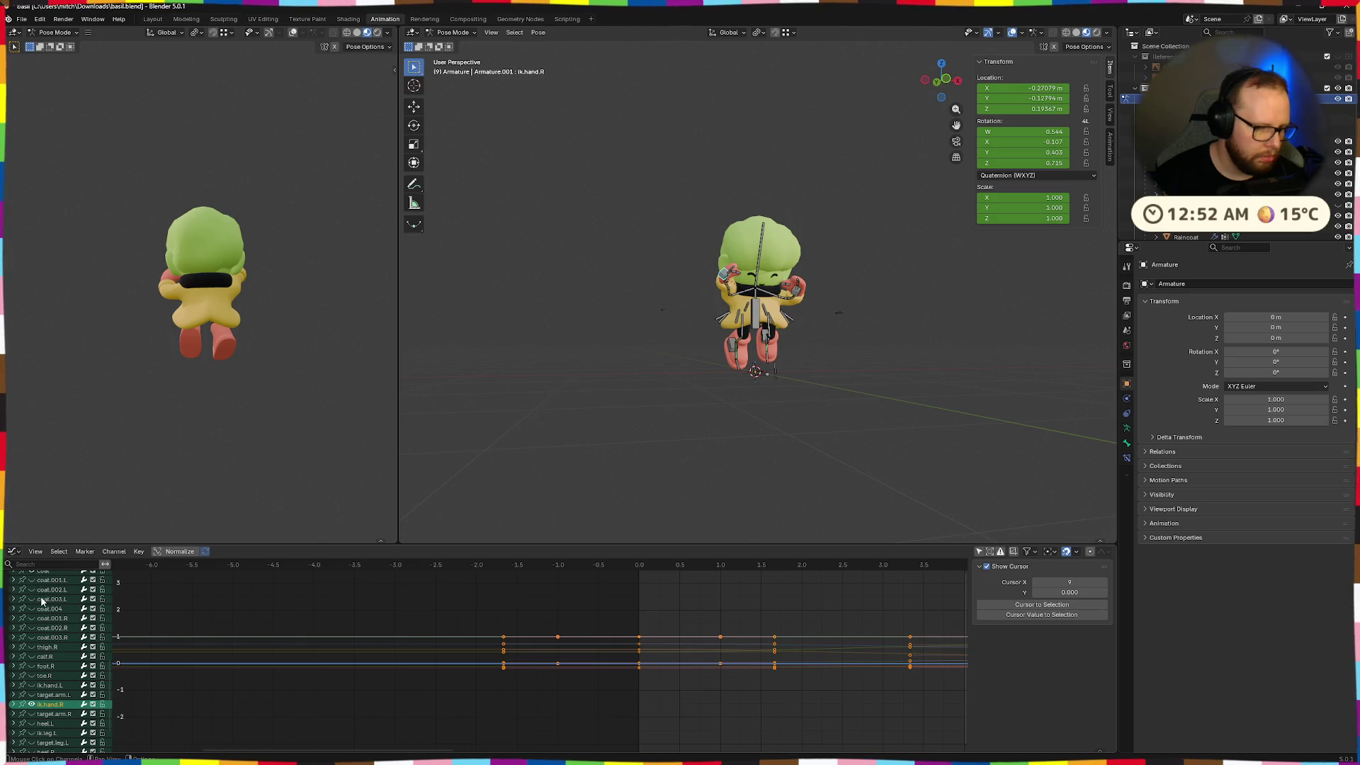
{"action": "scroll", "coordinate": [40, 594], "scroll_direction": "up", "scroll_amount": 4}
{"action": "left_click_drag", "start_coordinate": [31, 636], "coordinate": [31, 578]}
{"action": "scroll", "coordinate": [31, 609], "scroll_direction": "up", "scroll_amount": 3}
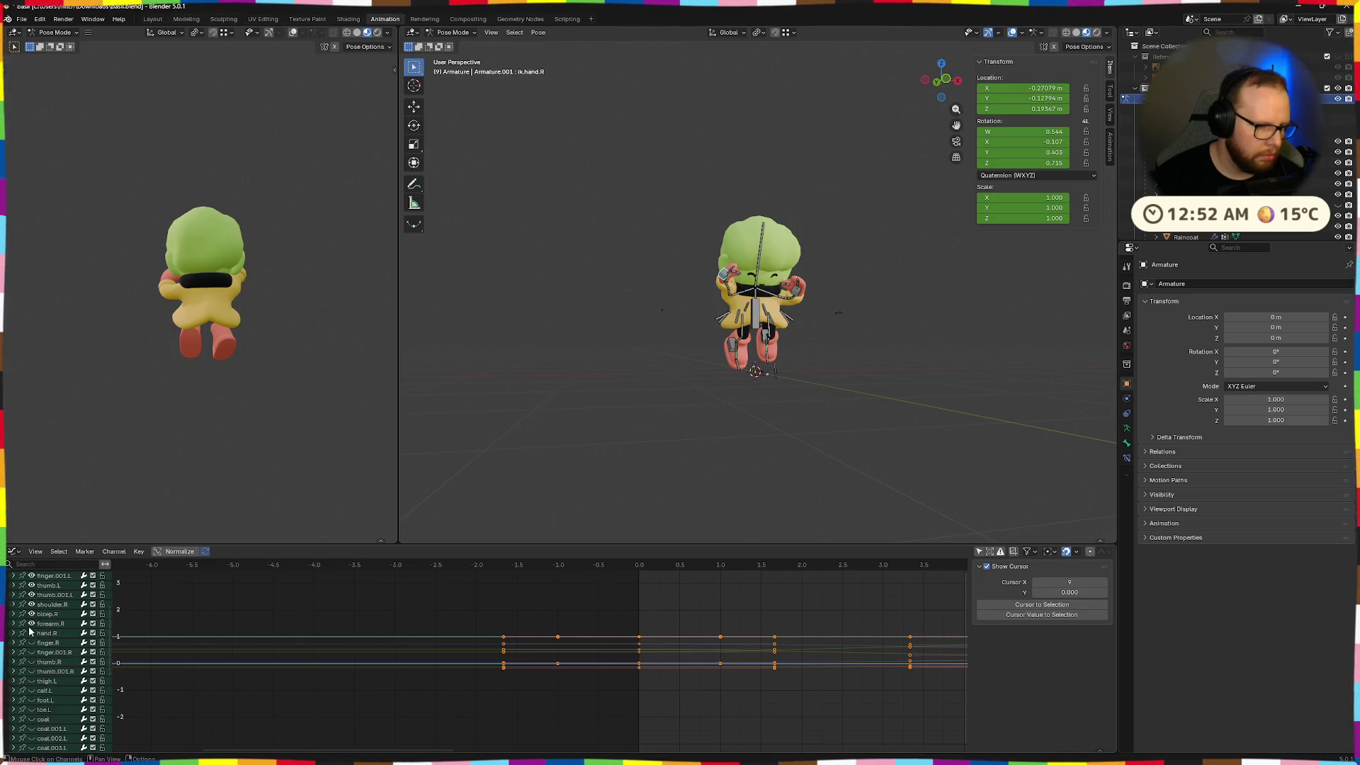
{"action": "scroll", "coordinate": [32, 588], "scroll_direction": "up", "scroll_amount": 6}
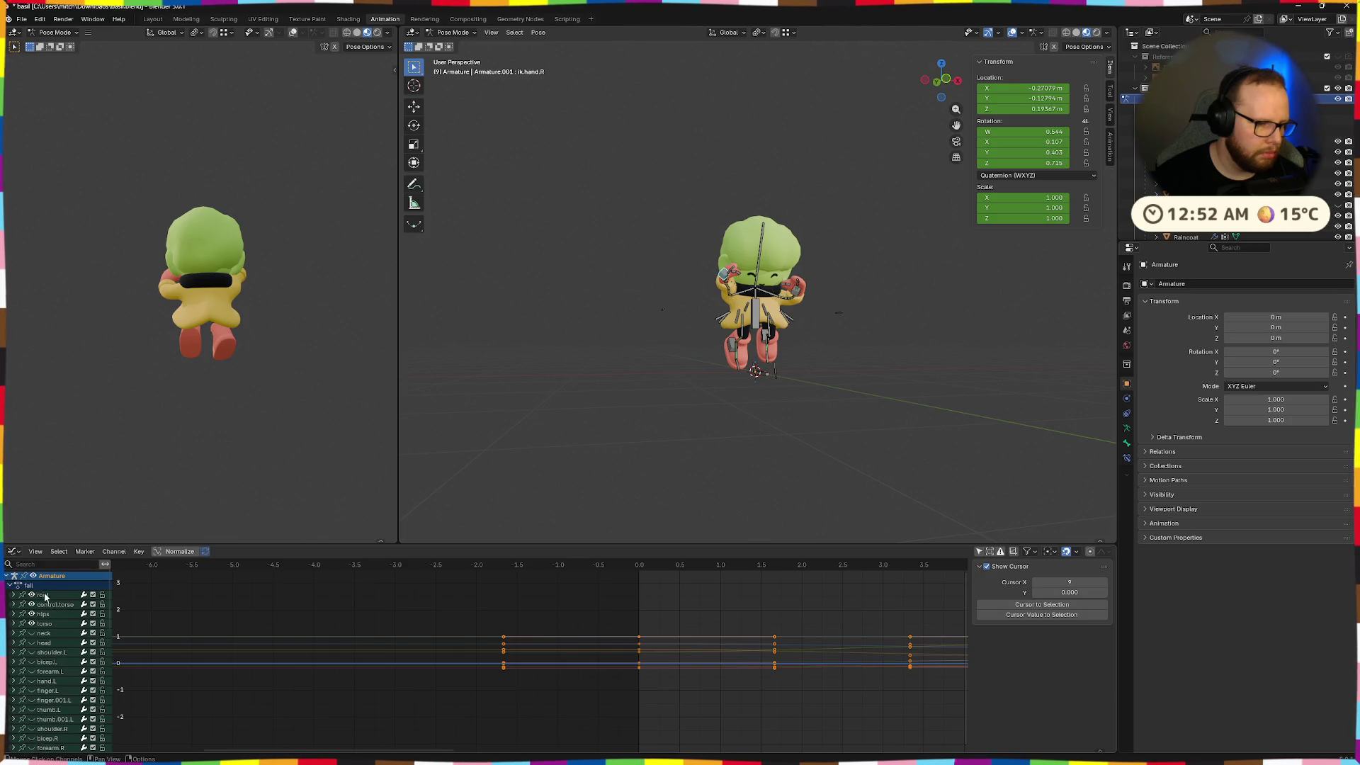
{"action": "scroll", "coordinate": [558, 690], "scroll_direction": "down", "scroll_amount": 2}
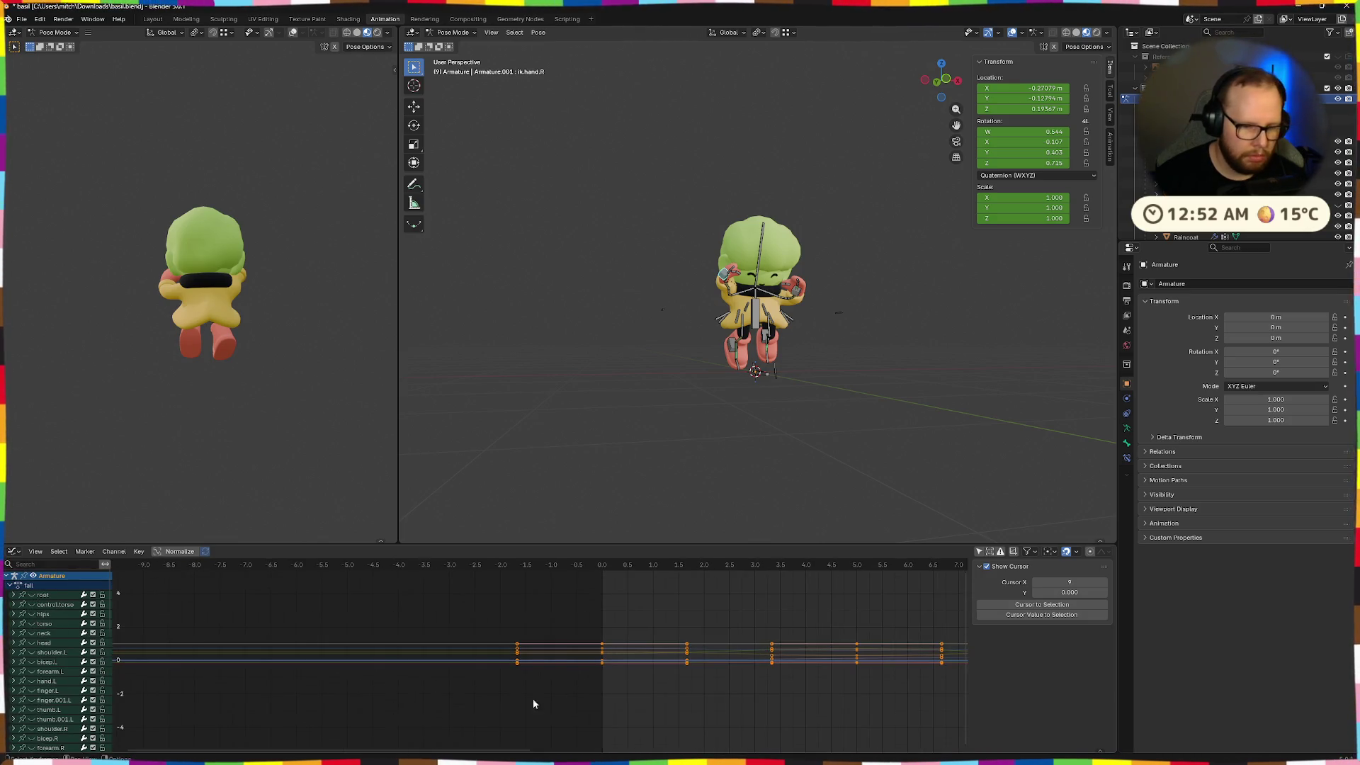
{"action": "scroll", "coordinate": [42, 659], "scroll_direction": "down", "scroll_amount": 8}
{"action": "left_click", "coordinate": [14, 662]}
{"action": "scroll", "coordinate": [42, 659], "scroll_direction": "down", "scroll_amount": 5}
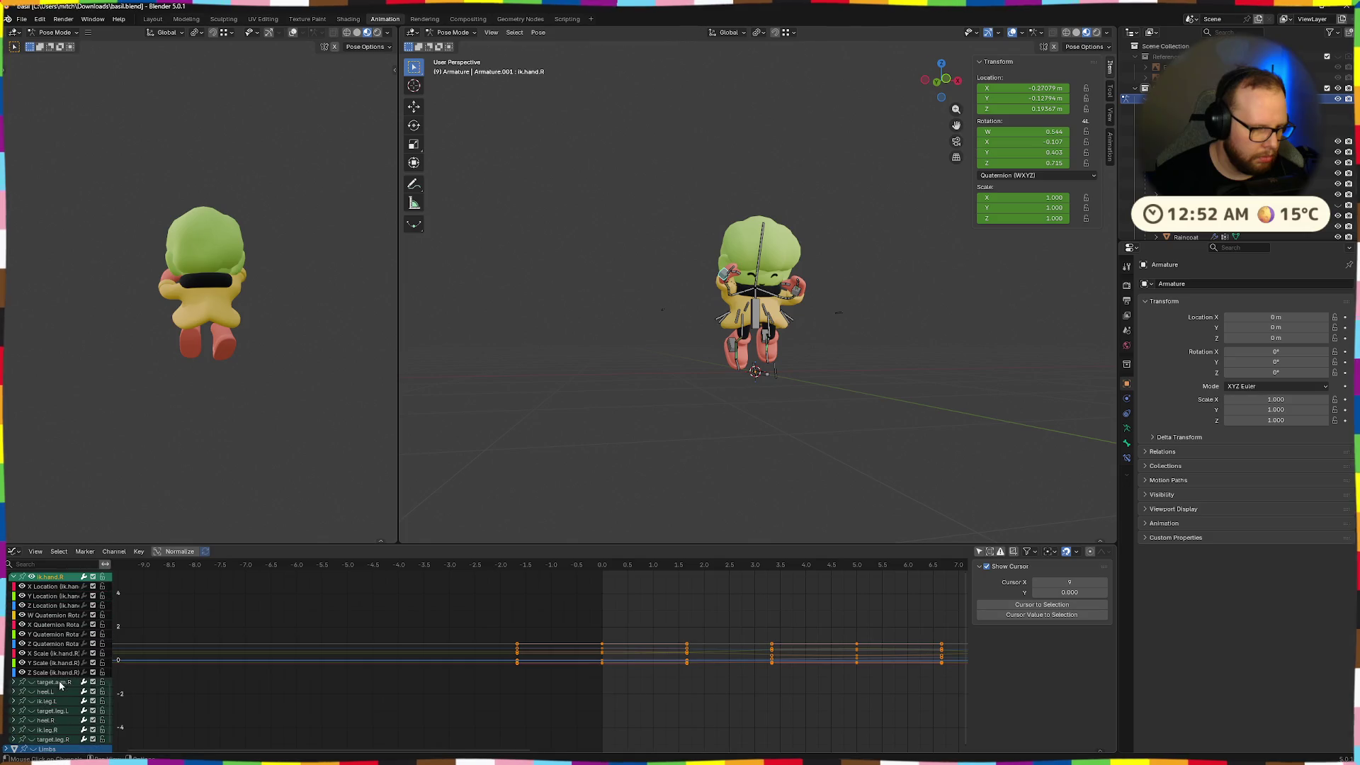
{"action": "scroll", "coordinate": [508, 677], "scroll_direction": "up", "scroll_amount": 3}
{"action": "scroll", "coordinate": [583, 702], "scroll_direction": "up", "scroll_amount": 1}
{"action": "scroll", "coordinate": [373, 623], "scroll_direction": "down", "scroll_amount": 2, "text": "shift"}
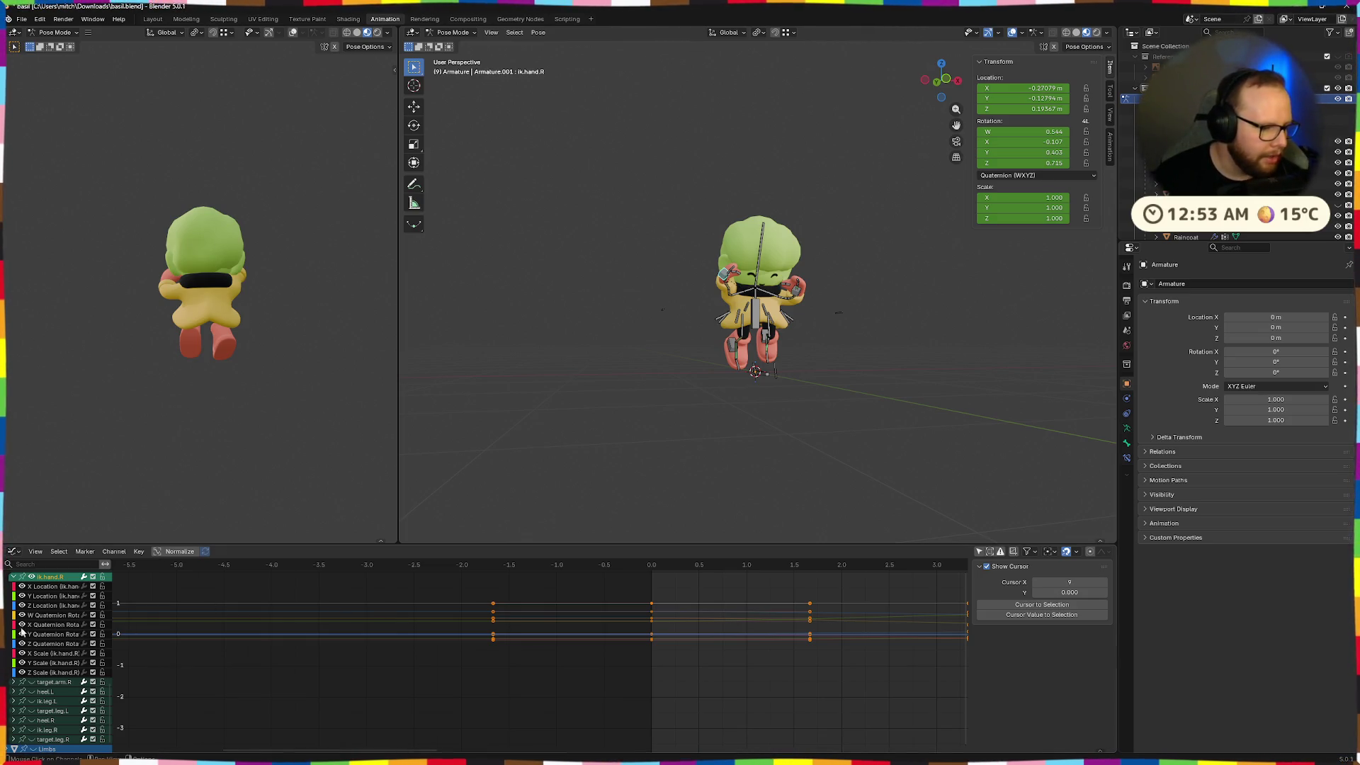
{"action": "scroll", "coordinate": [456, 650], "scroll_direction": "up", "scroll_amount": 3, "text": "ctrl"}
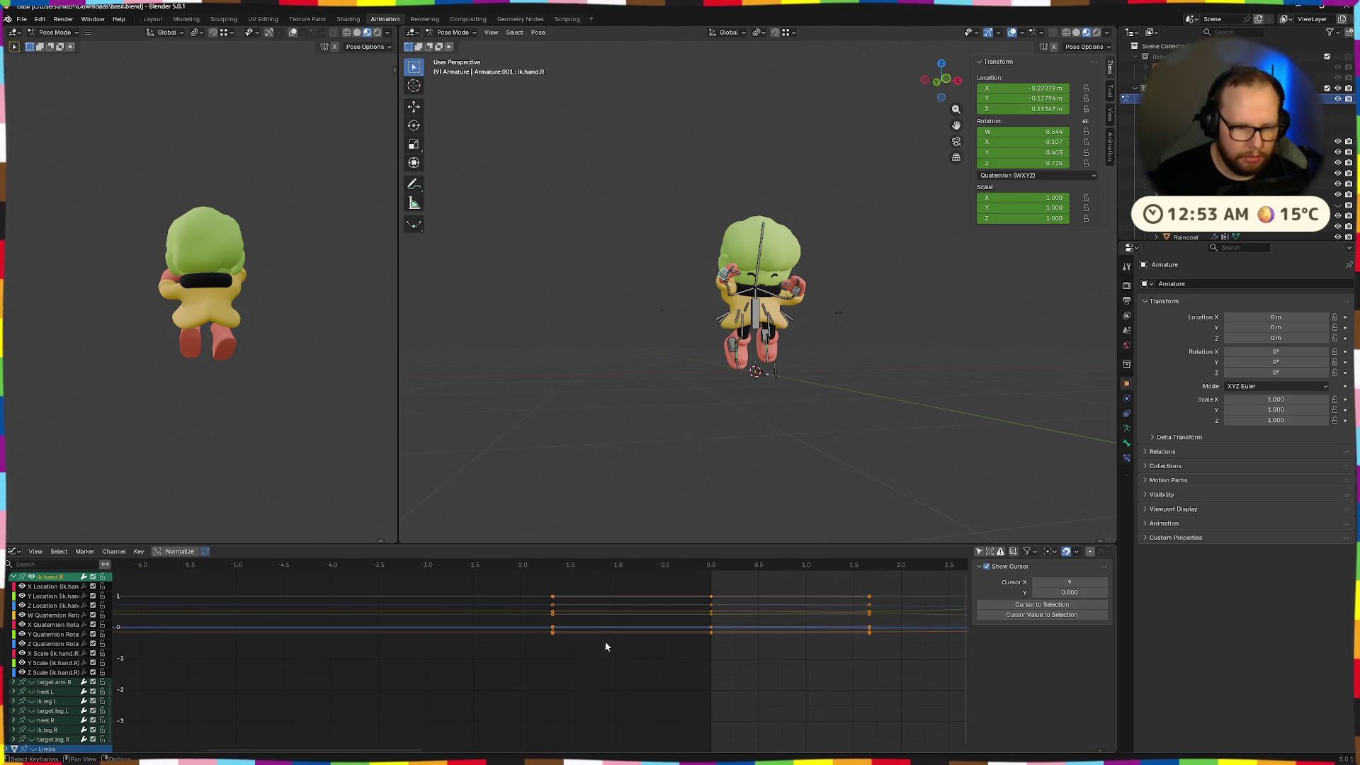
Make X Location the active curve, frame the keyframes, and scrub to frame 7 to check the pose
{"action": "left_click", "coordinate": [46, 597]}
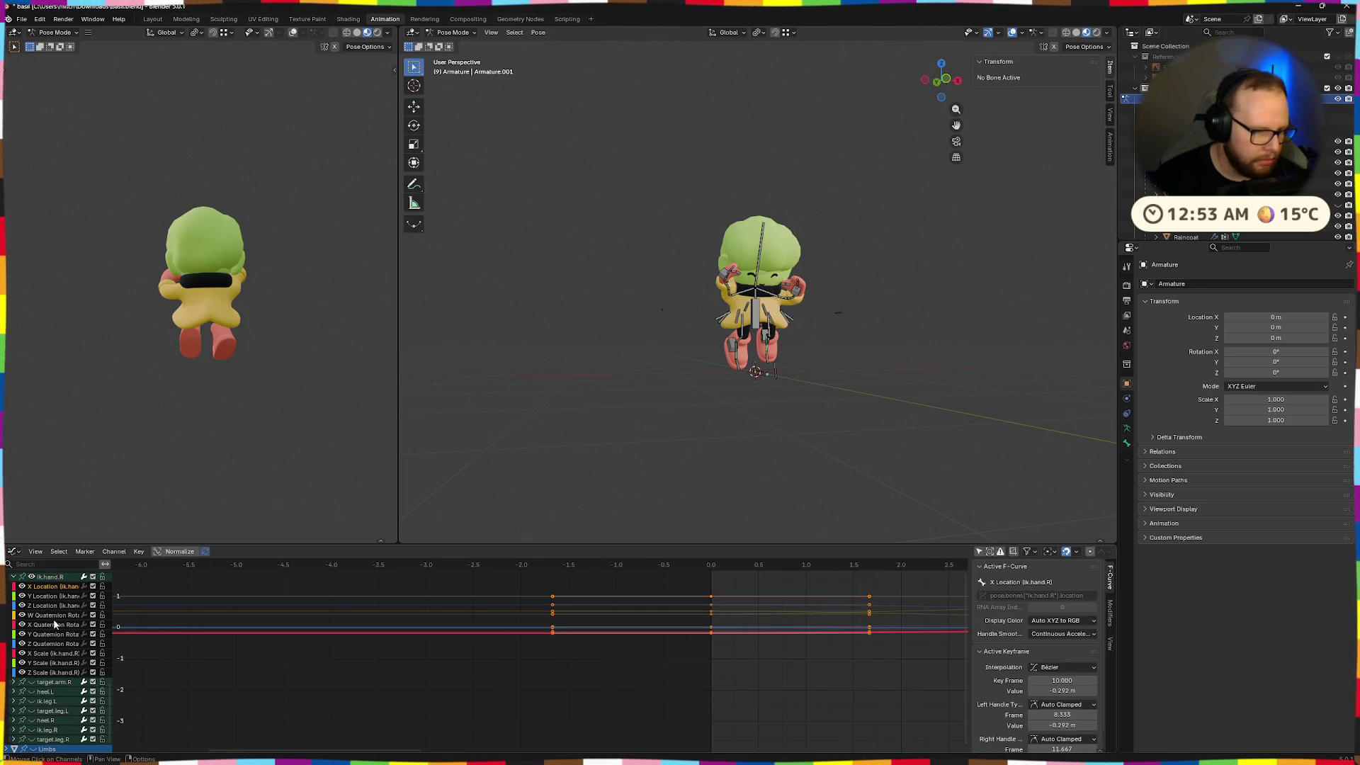
{"action": "scroll", "coordinate": [689, 637], "scroll_direction": "up", "scroll_amount": 3, "text": "ctrl"}
{"action": "mouse_move", "coordinate": [745, 632]}
{"action": "middle_mouse_down"}
{"action": "mouse_move", "coordinate": [652, 617]}
{"action": "mouse_move", "coordinate": [433, 622]}
{"action": "mouse_move", "coordinate": [507, 626]}
{"action": "middle_mouse_up"}
{"action": "scroll", "coordinate": [507, 626], "scroll_direction": "down", "scroll_amount": 5}
{"action": "middle_click_drag", "start_coordinate": [620, 686], "coordinate": [589, 713]}
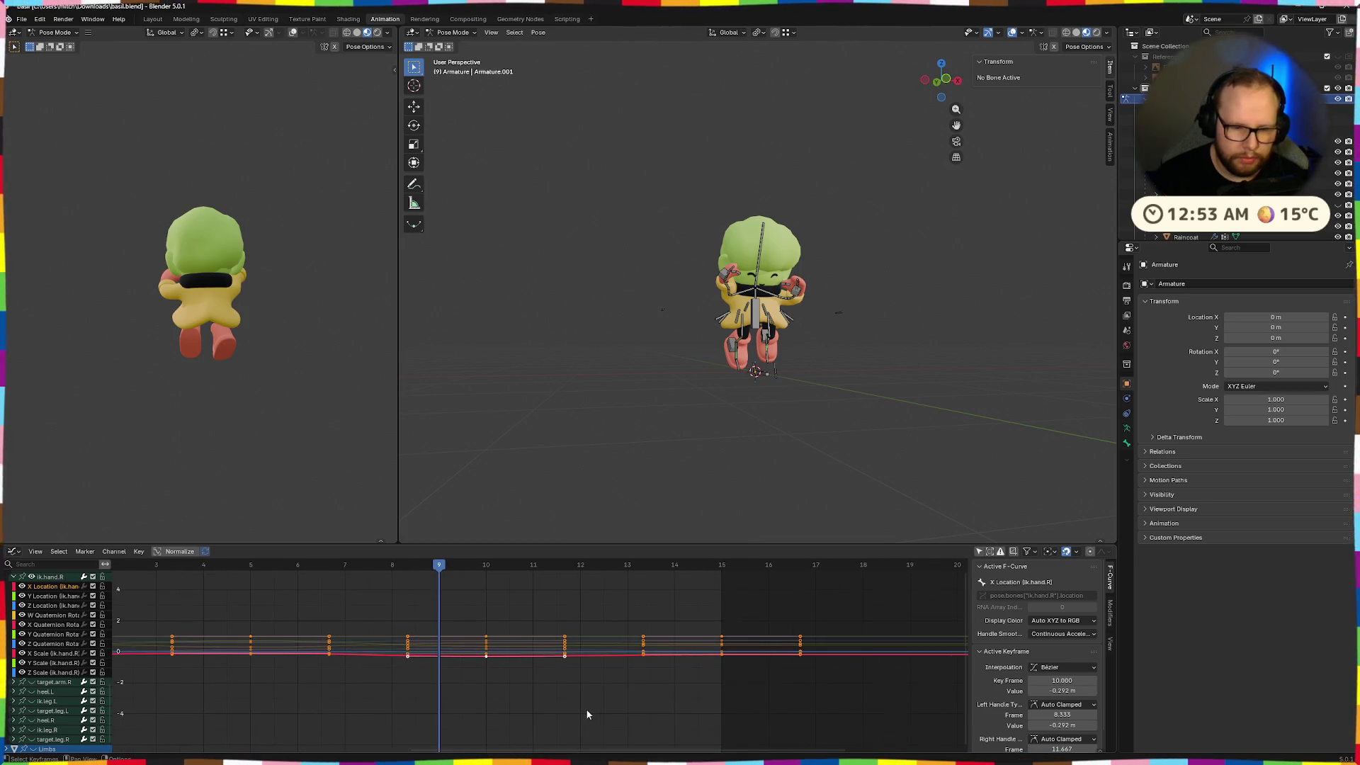
{"action": "mouse_move", "coordinate": [435, 583]}
{"action": "left_mouse_down"}
{"action": "mouse_move", "coordinate": [265, 575]}
{"action": "mouse_move", "coordinate": [771, 589]}
{"action": "mouse_move", "coordinate": [344, 591]}
{"action": "left_mouse_up"}
{"action": "middle_click_drag", "start_coordinate": [505, 524], "coordinate": [890, 489]}
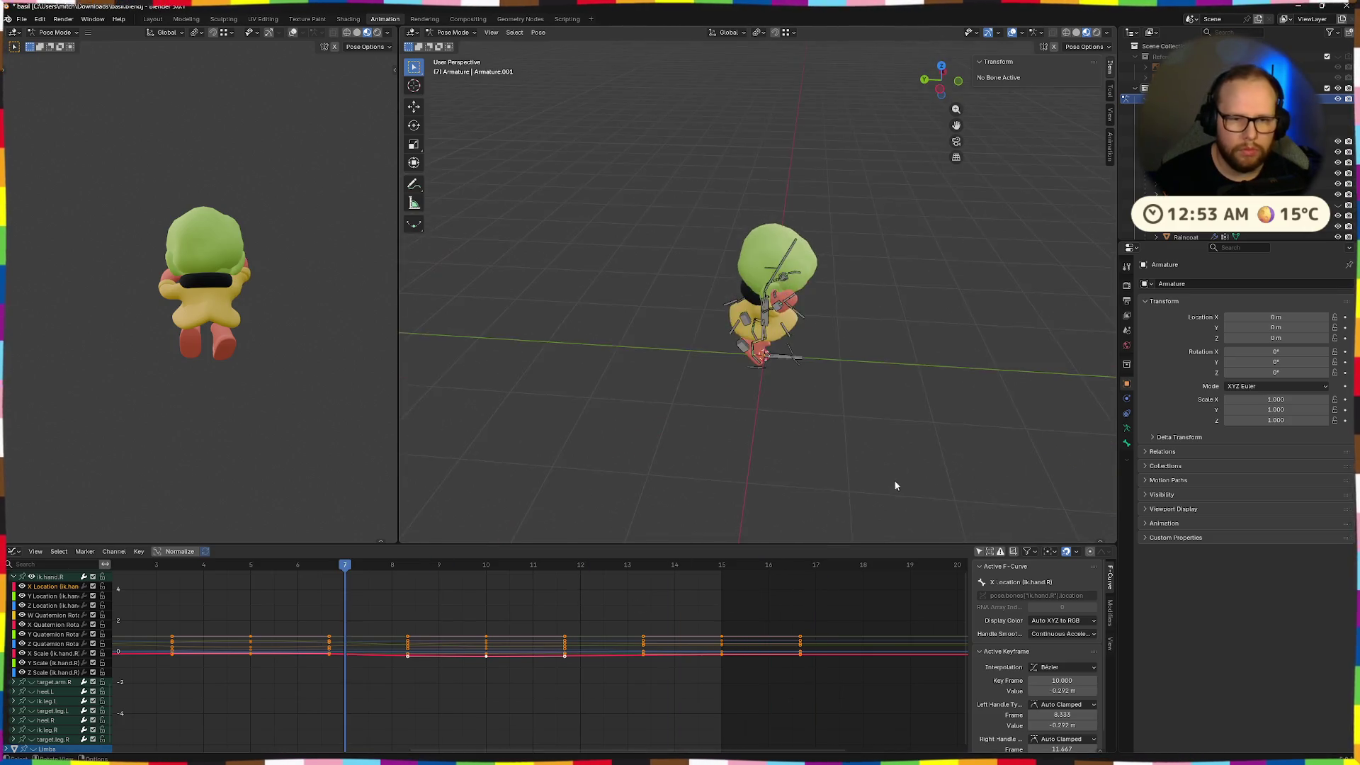
{"action": "scroll", "coordinate": [871, 415], "scroll_direction": "up", "scroll_amount": 5}
{"action": "left_click", "coordinate": [14, 551]}
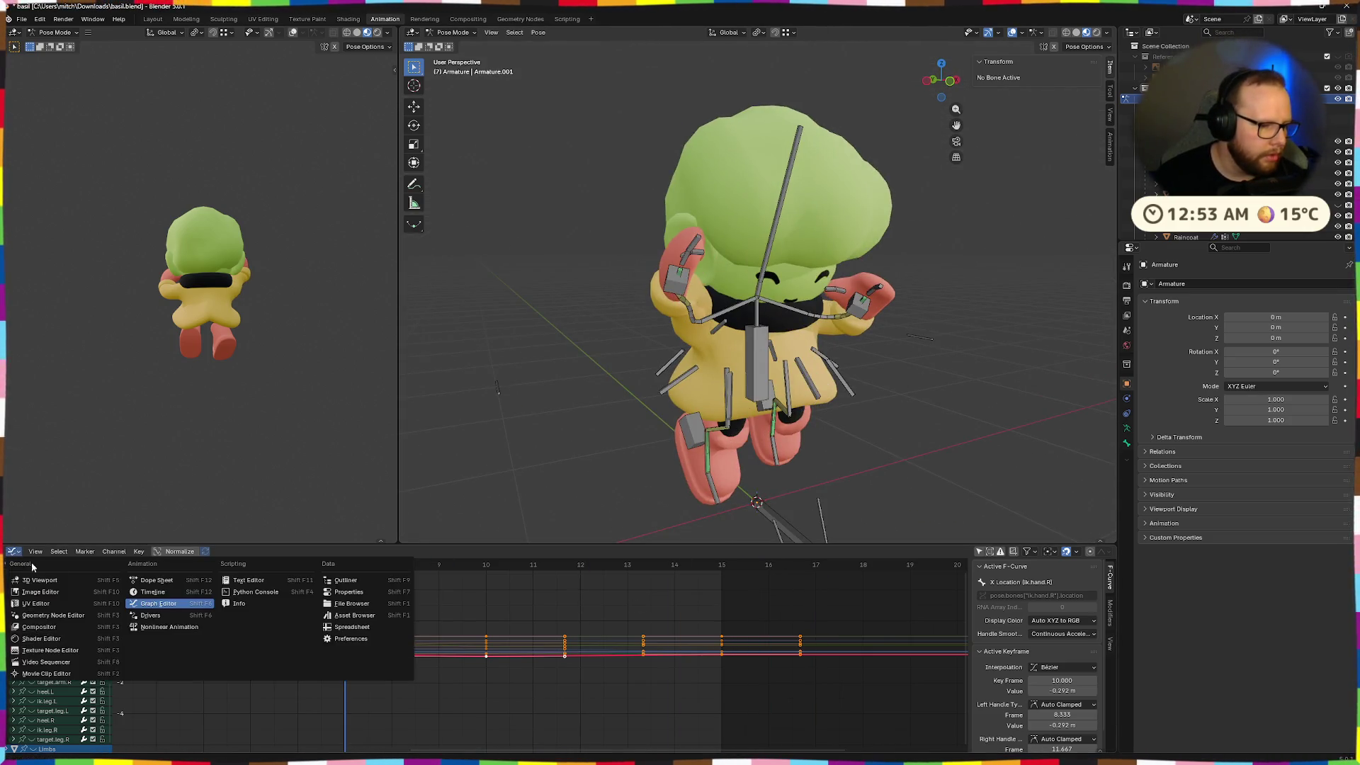
Return to the action's keyframe summary and play the fall animation from frame 0
{"action": "left_click", "coordinate": [167, 580]}
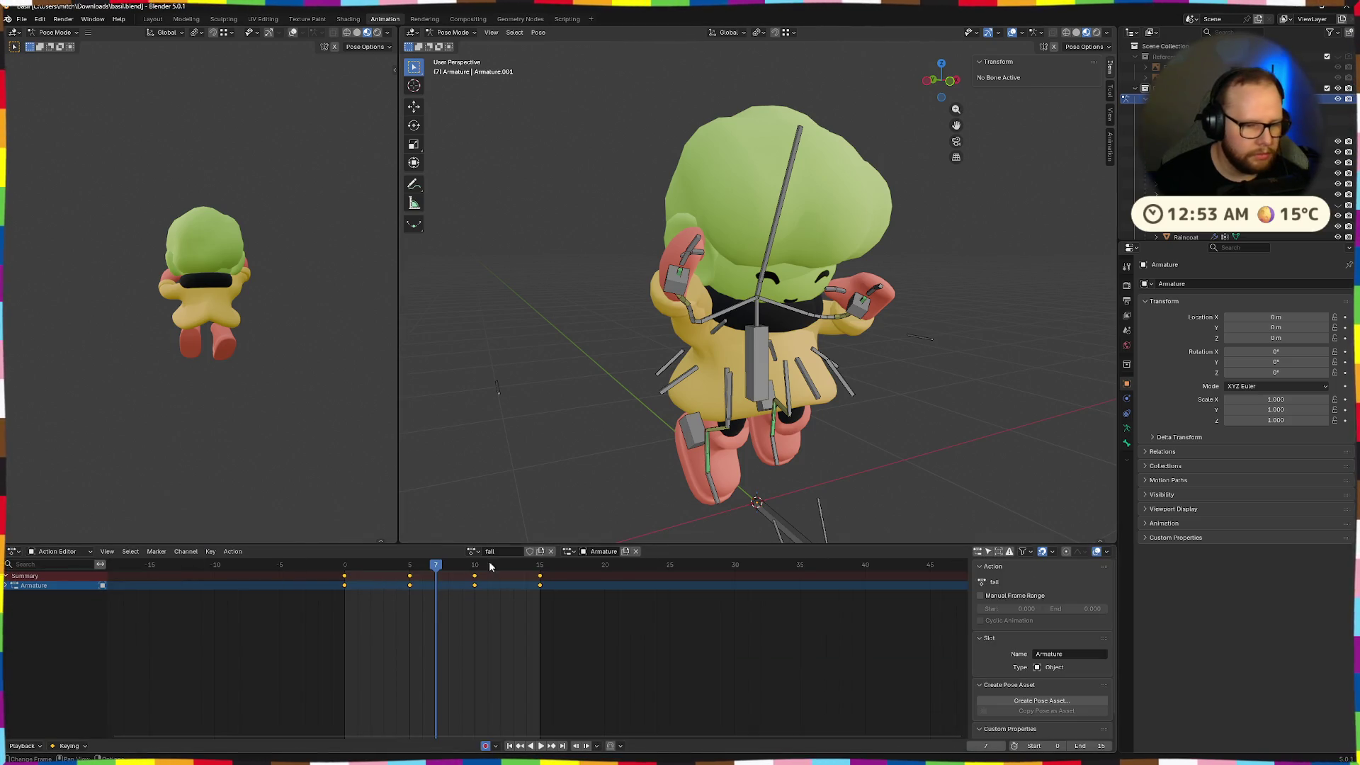
{"action": "key", "text": "space"}
{"action": "mouse_move", "coordinate": [423, 571]}
{"action": "left_mouse_down"}
{"action": "mouse_move", "coordinate": [345, 572]}
{"action": "mouse_move", "coordinate": [476, 567]}
{"action": "left_mouse_up"}
Move the ik.hand.L bone down and scrub frames to check the new arm pose
{"action": "middle_click_drag", "start_coordinate": [618, 515], "coordinate": [539, 527]}
{"action": "mouse_move", "coordinate": [772, 381]}
{"action": "middle_mouse_down"}
{"action": "mouse_move", "coordinate": [579, 401]}
{"action": "mouse_move", "coordinate": [729, 331]}
{"action": "middle_mouse_up"}
{"action": "left_click_drag", "start_coordinate": [691, 324], "coordinate": [704, 360]}
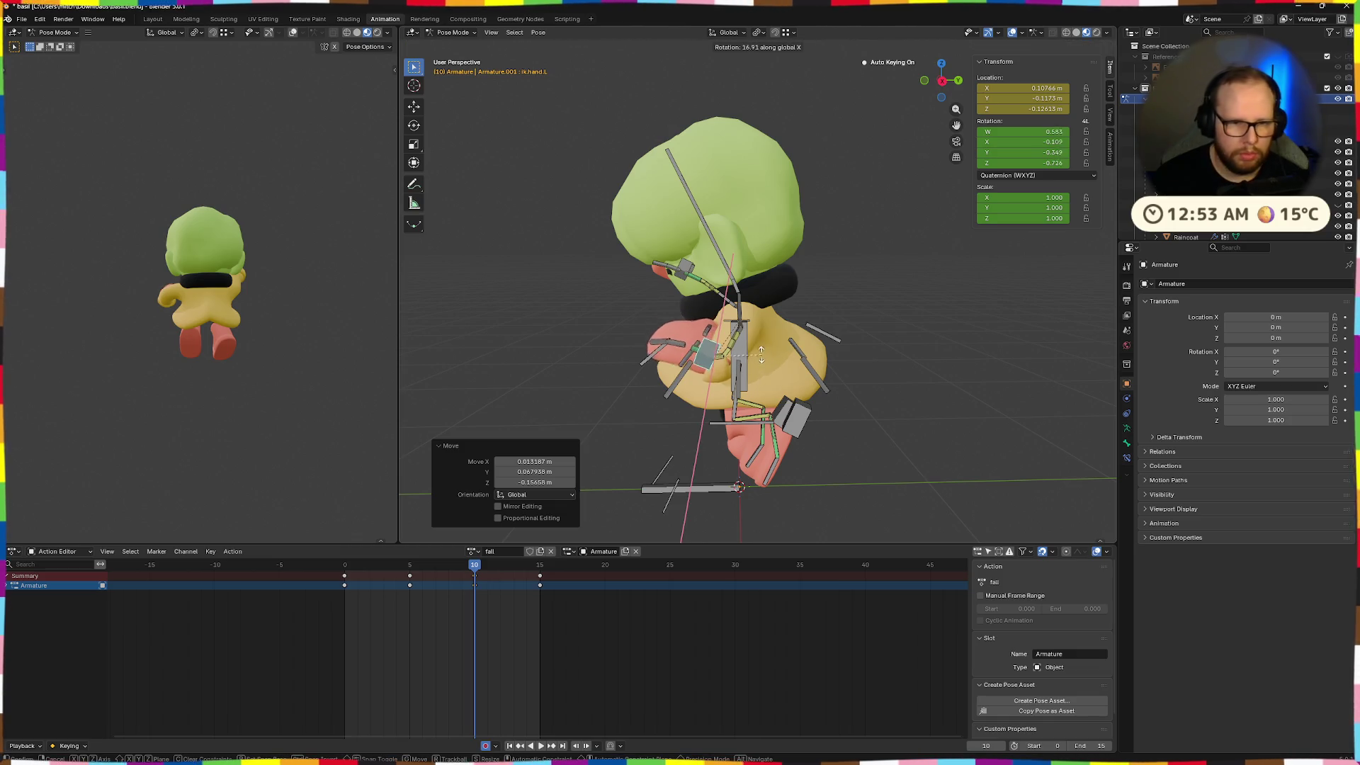
{"action": "left_click", "coordinate": [507, 544]}
{"action": "mouse_move", "coordinate": [474, 567]}
{"action": "left_mouse_down"}
{"action": "mouse_move", "coordinate": [342, 567]}
{"action": "mouse_move", "coordinate": [528, 568]}
{"action": "mouse_move", "coordinate": [332, 581]}
{"action": "left_mouse_up"}
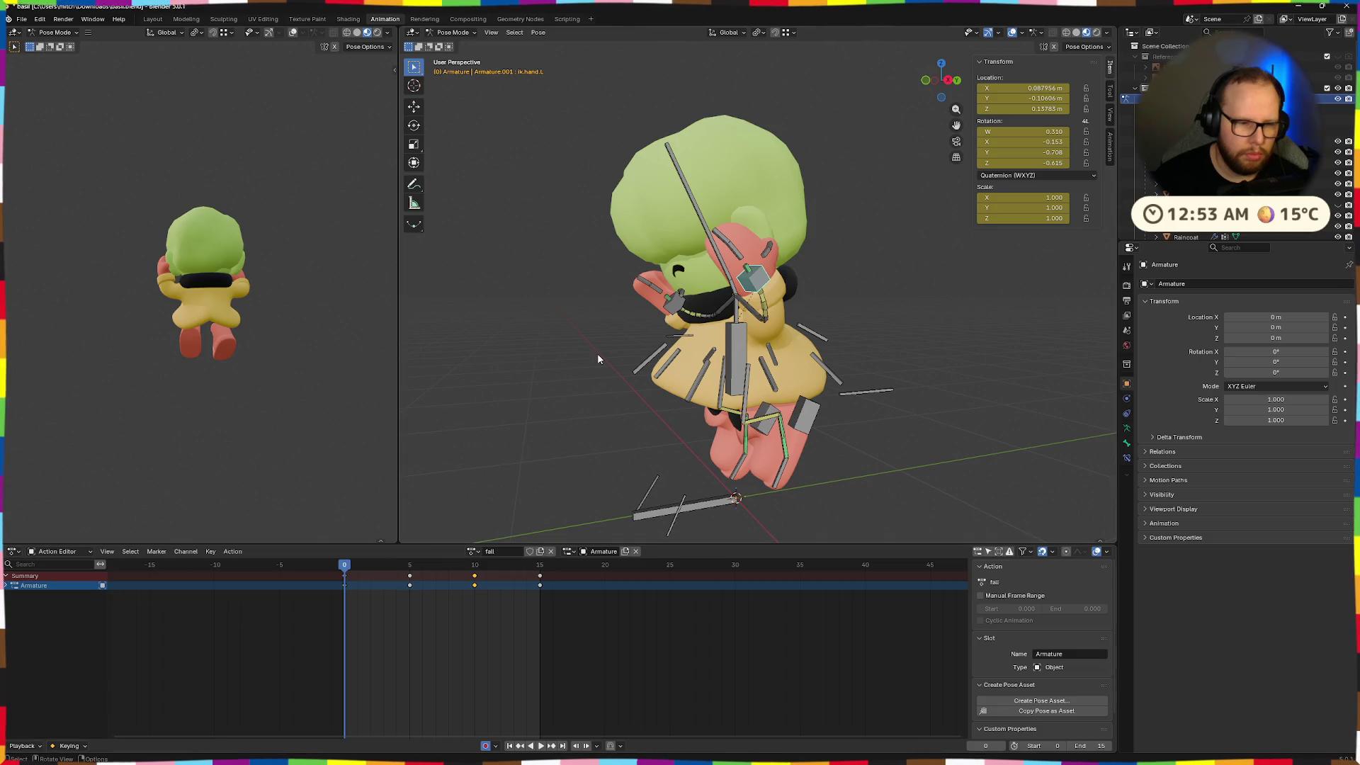
Paste the copied pose at the last frame, 15, and review the animation
{"action": "key", "text": "shift+Right"}
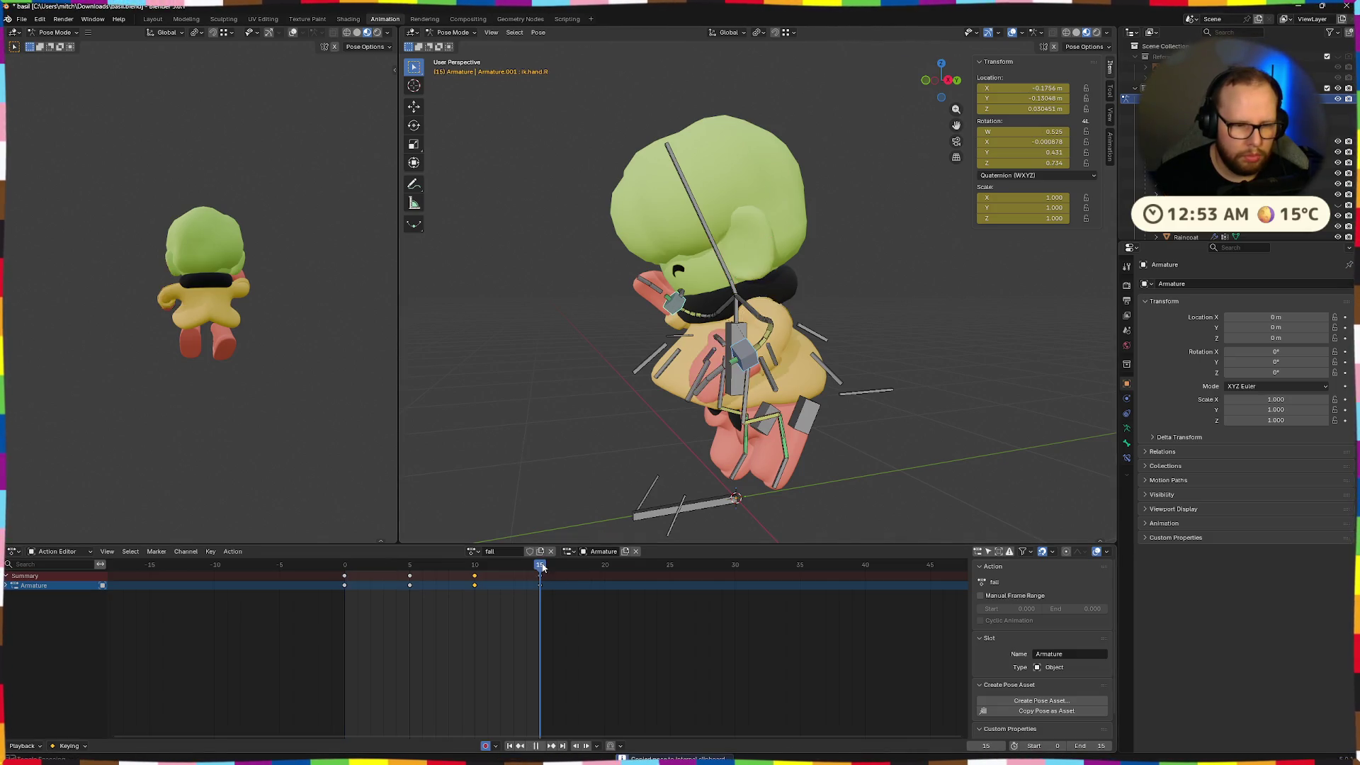
{"action": "key", "text": "ctrl+v"}
{"action": "key", "text": "space"}
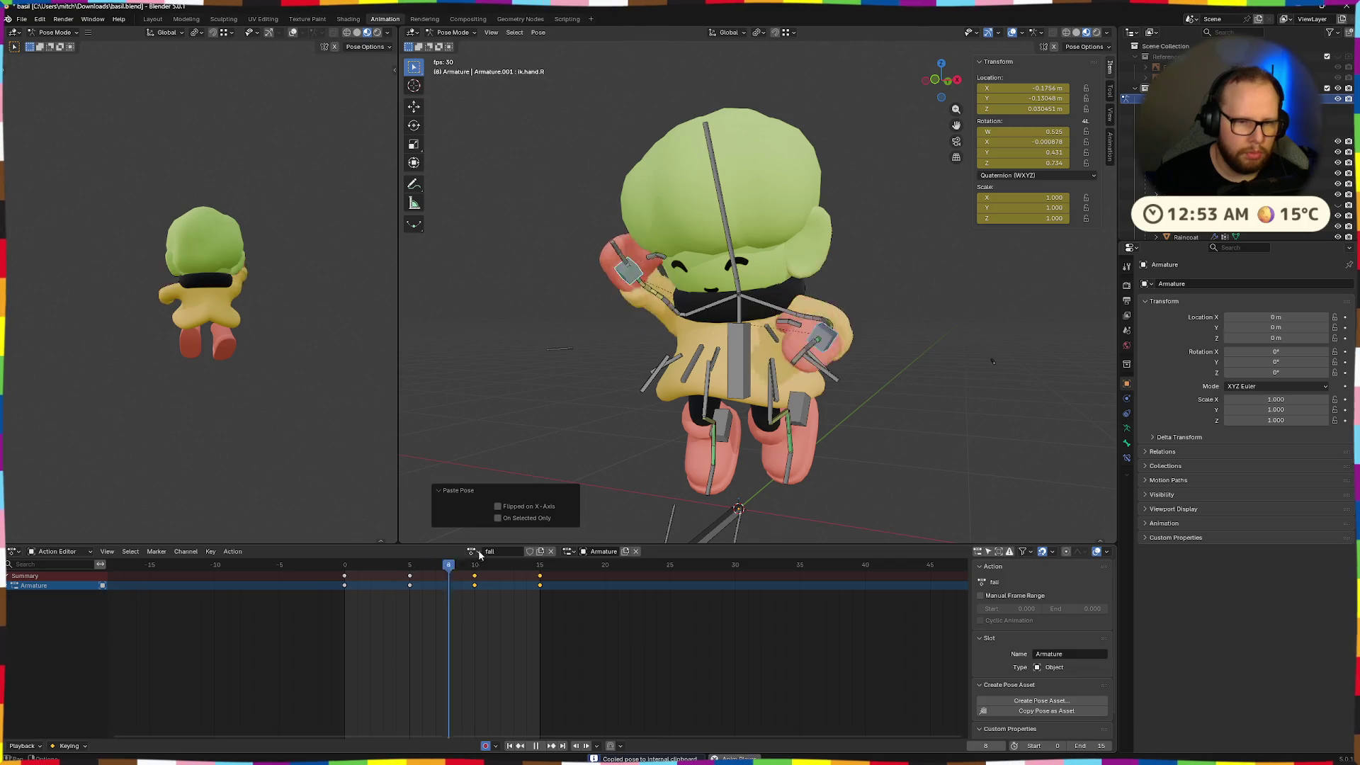
{"action": "key", "text": "space"}
At frame 10, reposition the IK hand bone and key its new rotation
{"action": "middle_click_drag", "start_coordinate": [885, 394], "coordinate": [793, 418]}
{"action": "left_click_drag", "start_coordinate": [391, 565], "coordinate": [475, 563]}
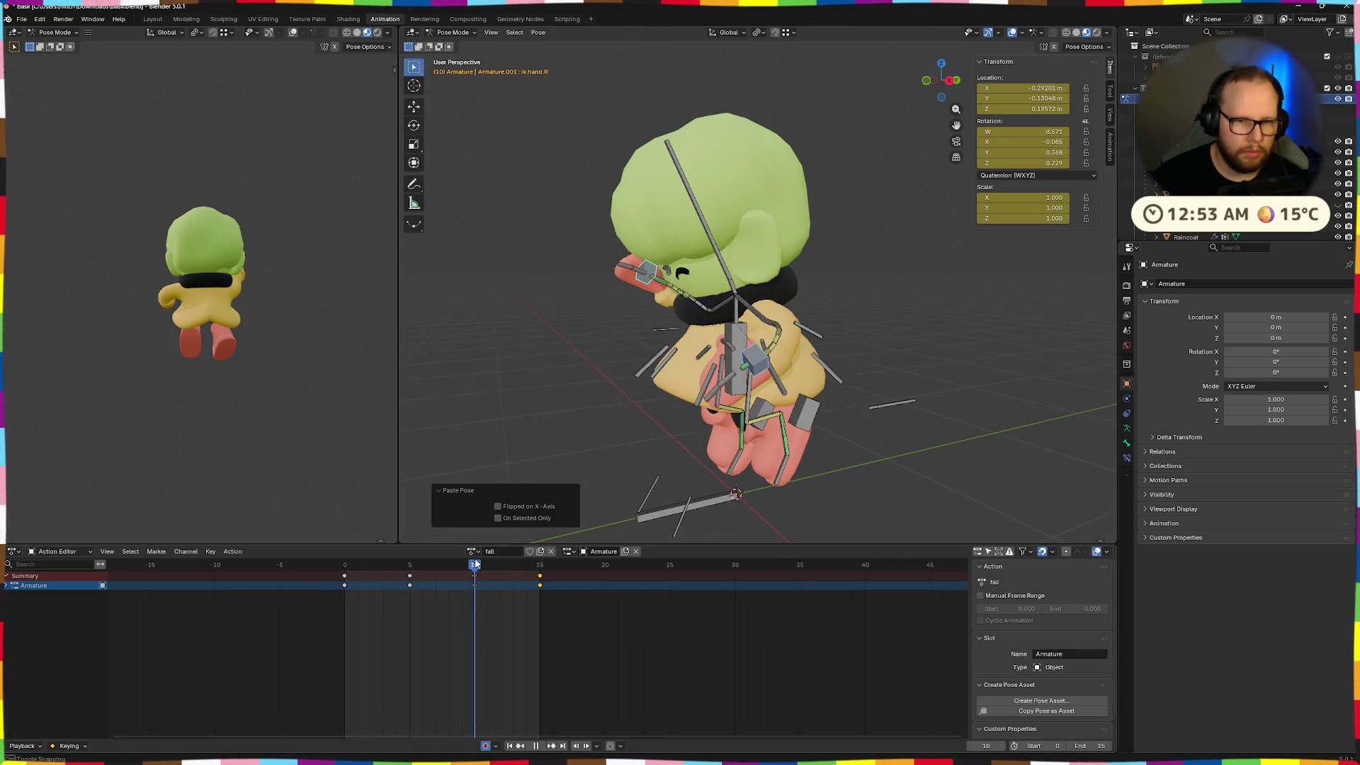
{"action": "middle_click_drag", "start_coordinate": [715, 495], "coordinate": [738, 478]}
{"action": "key", "text": "g"}
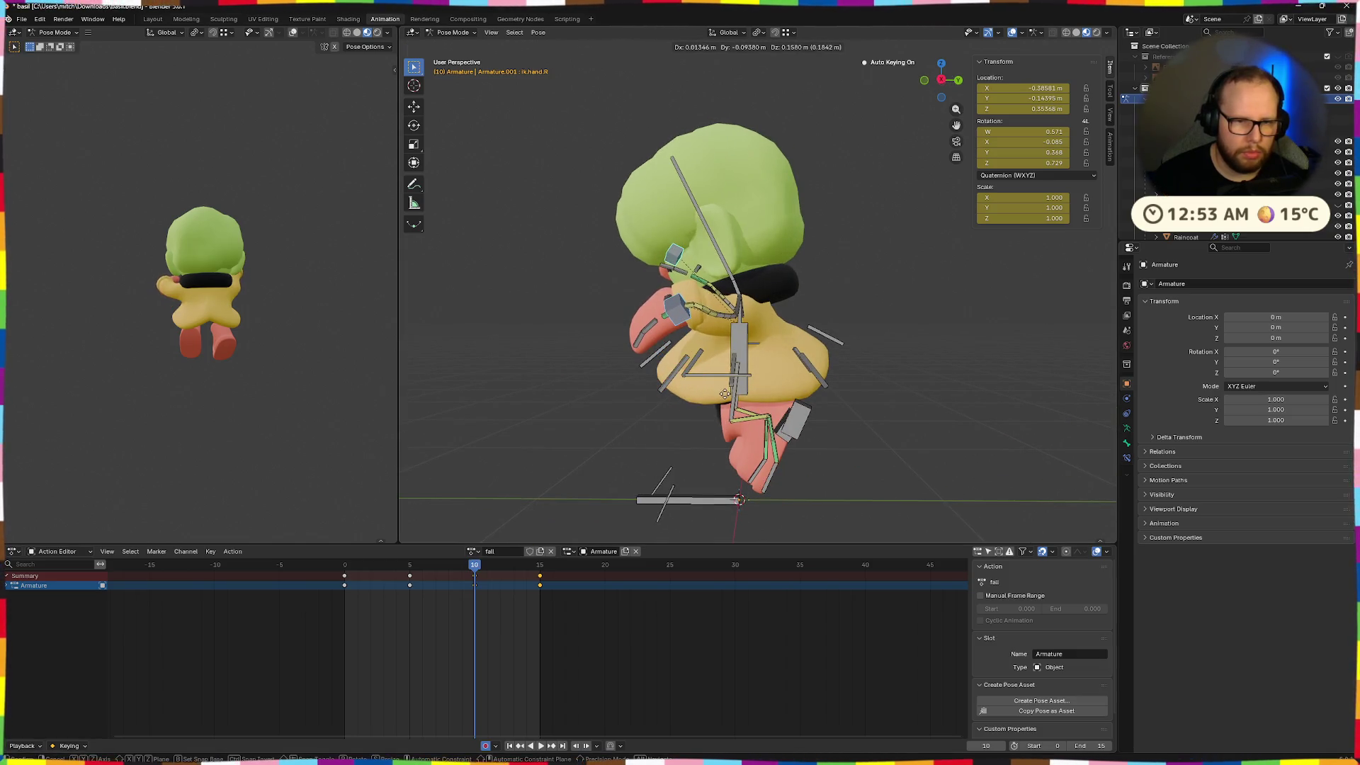
{"action": "left_click", "coordinate": [726, 399]}
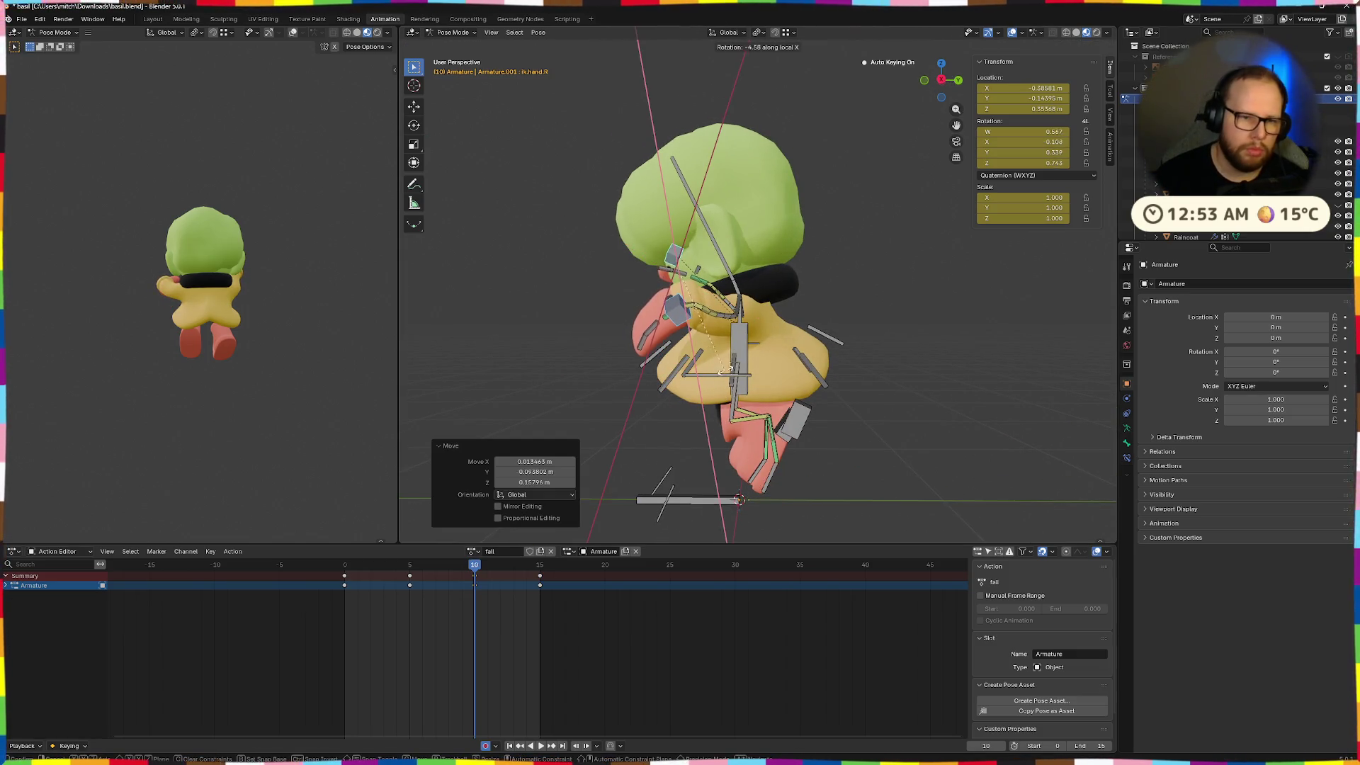
{"action": "left_click", "coordinate": [602, 417]}
{"action": "key", "text": "space"}
Stop playback, return to frame 10 and set the right hand's position
{"action": "middle_click_drag", "start_coordinate": [653, 397], "coordinate": [874, 325]}
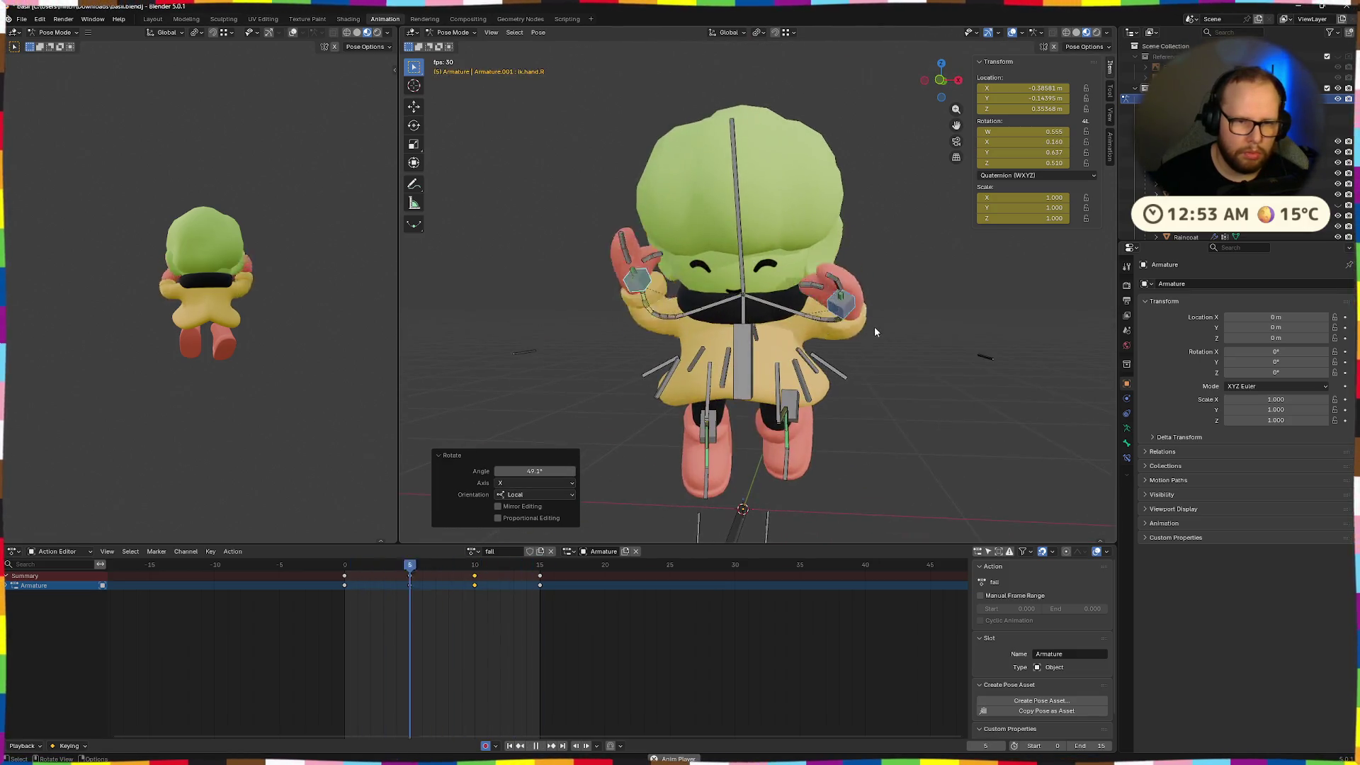
{"action": "middle_click_drag", "start_coordinate": [771, 273], "coordinate": [809, 262]}
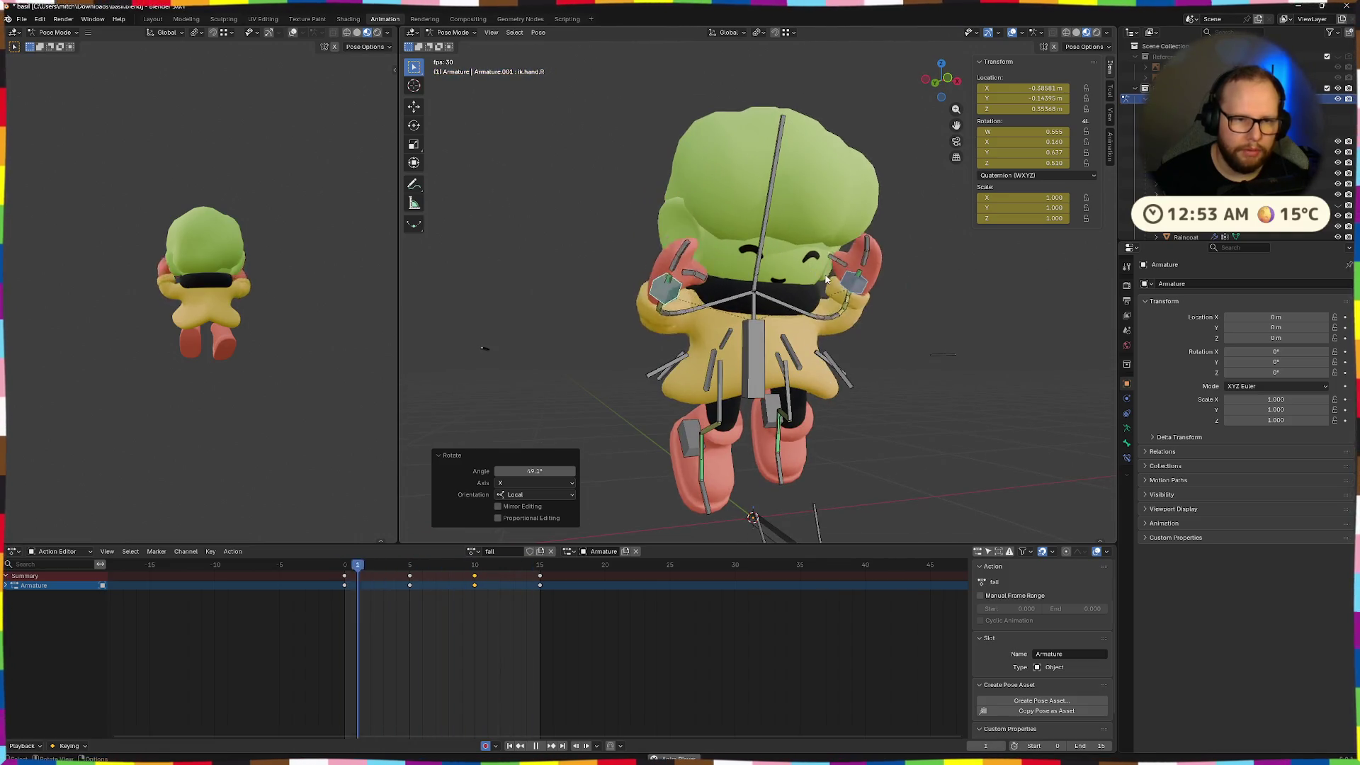
{"action": "key", "text": "space"}
{"action": "key", "text": "space"}
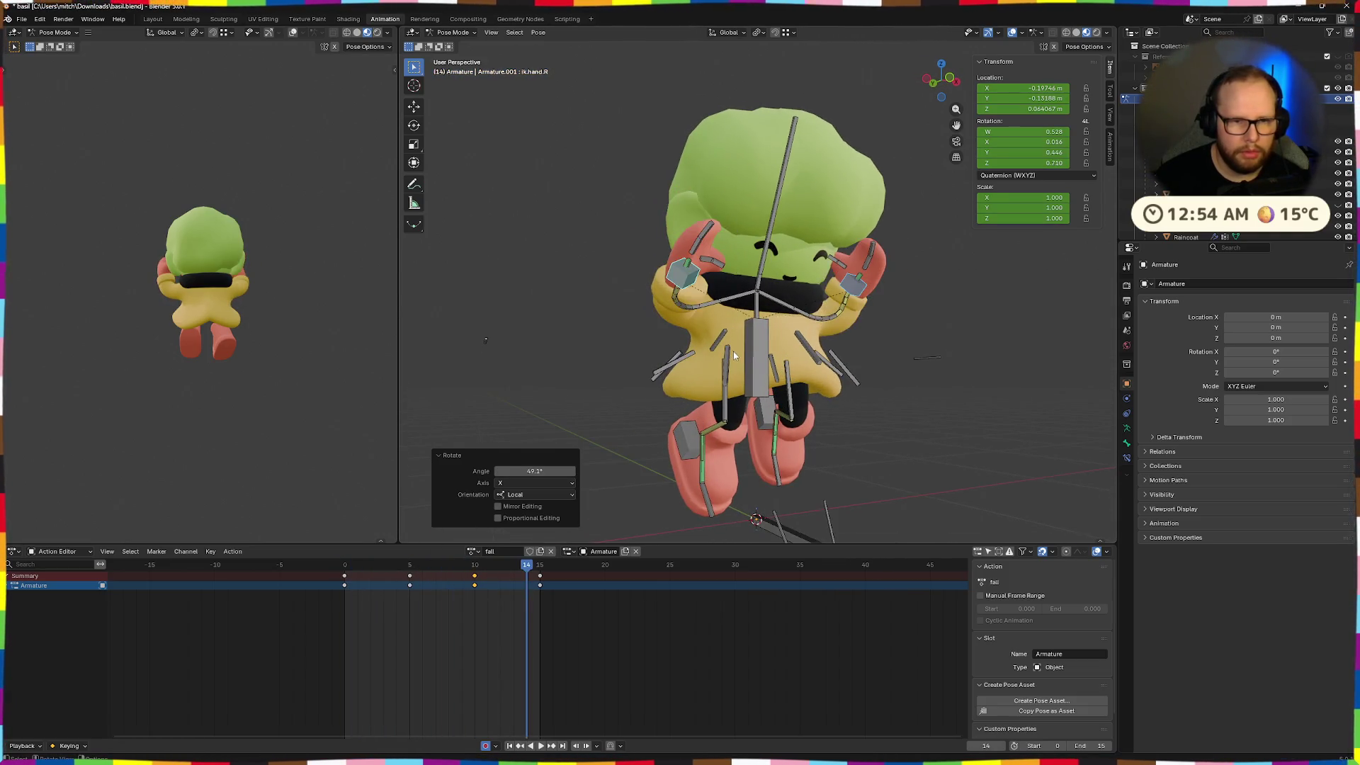
{"action": "left_click_drag", "start_coordinate": [528, 578], "coordinate": [474, 577]}
{"action": "middle_click_drag", "start_coordinate": [772, 333], "coordinate": [810, 328]}
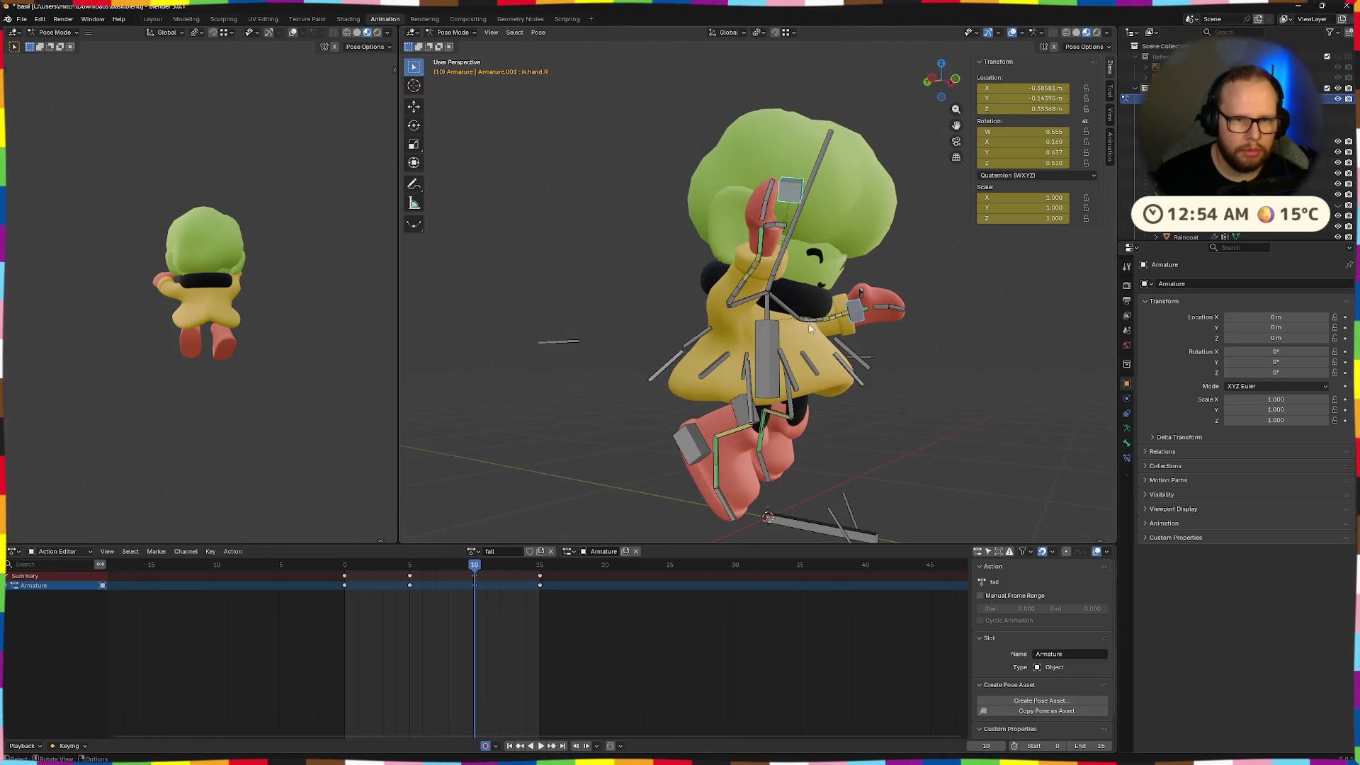
{"action": "left_click", "coordinate": [855, 260]}
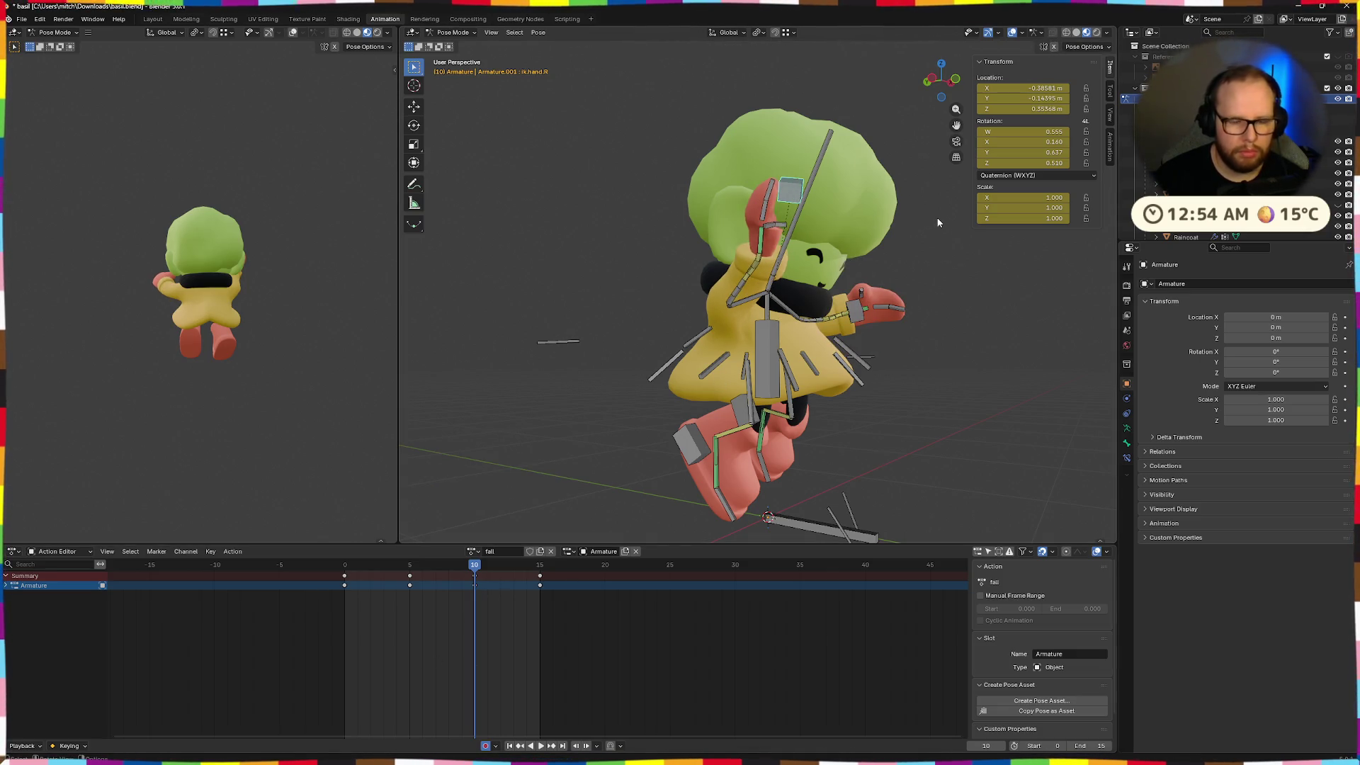
Lower ik.hand.R and rotate it about 35° on the X axis
{"action": "key", "text": "g"}
{"action": "left_click", "coordinate": [924, 249]}
{"action": "key", "text": "r"}
{"action": "key", "text": "x"}
{"action": "key", "text": "g"}
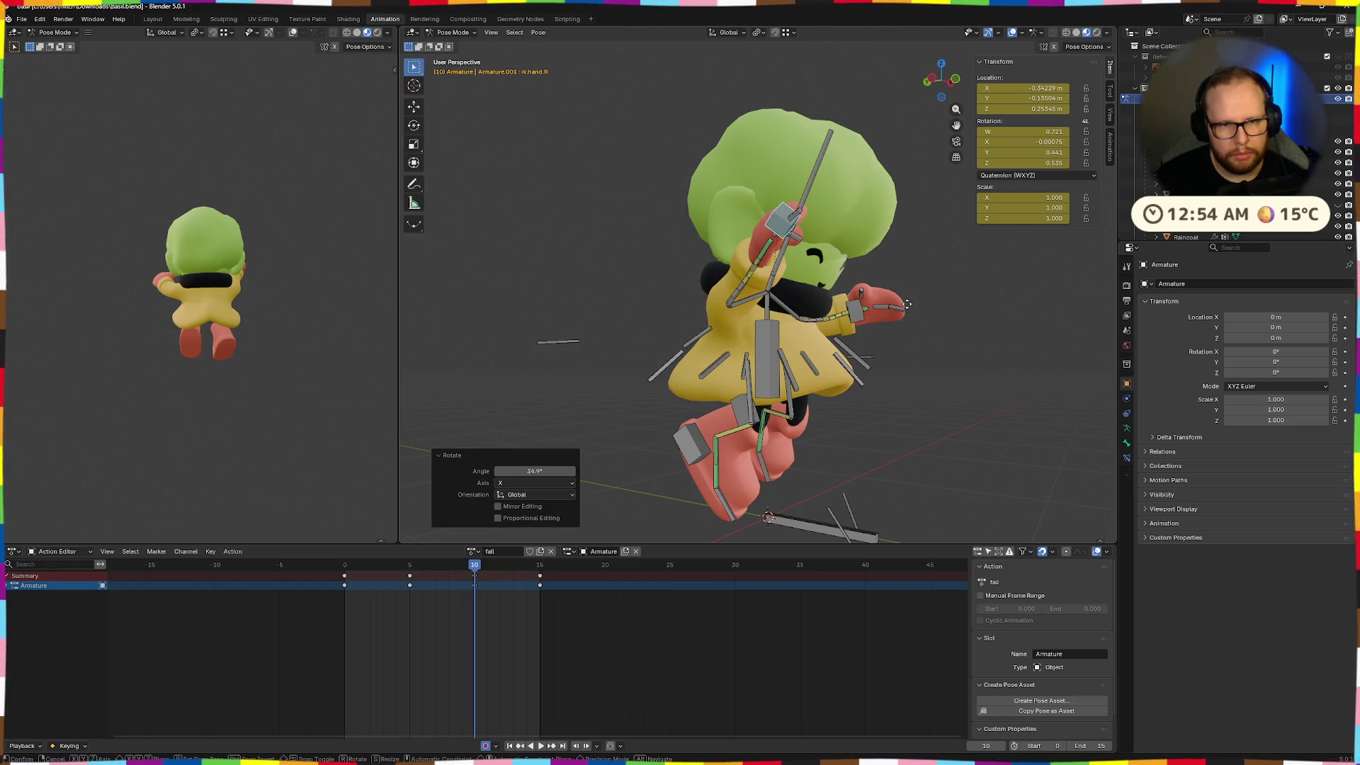
{"action": "left_click", "coordinate": [902, 324]}
Select the target.arm.R bone and start moving the right arm target
{"action": "mouse_move", "coordinate": [900, 319]}
{"action": "middle_mouse_down"}
{"action": "mouse_move", "coordinate": [930, 323]}
{"action": "mouse_move", "coordinate": [1001, 399]}
{"action": "middle_mouse_up"}
{"action": "left_click", "coordinate": [1001, 399]}
{"action": "key", "text": "g"}
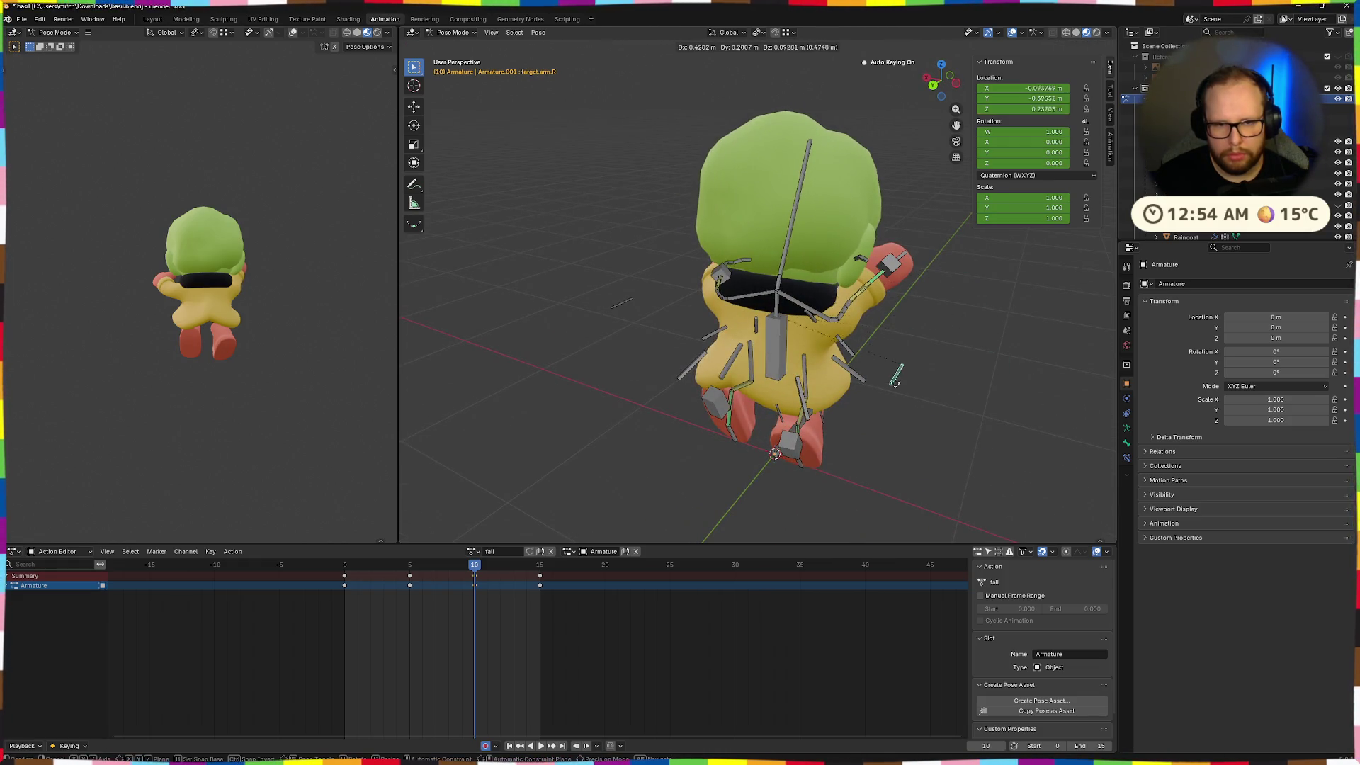
Place target.arm.R and move ik.hand.R to its new position
{"action": "left_click", "coordinate": [900, 294]}
{"action": "mouse_move", "coordinate": [929, 313]}
{"action": "middle_mouse_down"}
{"action": "mouse_move", "coordinate": [818, 310]}
{"action": "mouse_move", "coordinate": [858, 322]}
{"action": "mouse_move", "coordinate": [715, 359]}
{"action": "mouse_move", "coordinate": [840, 333]}
{"action": "middle_mouse_up"}
{"action": "left_click", "coordinate": [858, 322]}
{"action": "key", "text": "g"}
{"action": "left_click", "coordinate": [814, 354]}
Adjust ik.hand.R and rotate it 17.2° about X at frame 10
{"action": "key", "text": "g"}
{"action": "left_click", "coordinate": [843, 320]}
{"action": "key", "text": "r"}
{"action": "key", "text": "x"}
{"action": "left_click", "coordinate": [899, 276]}
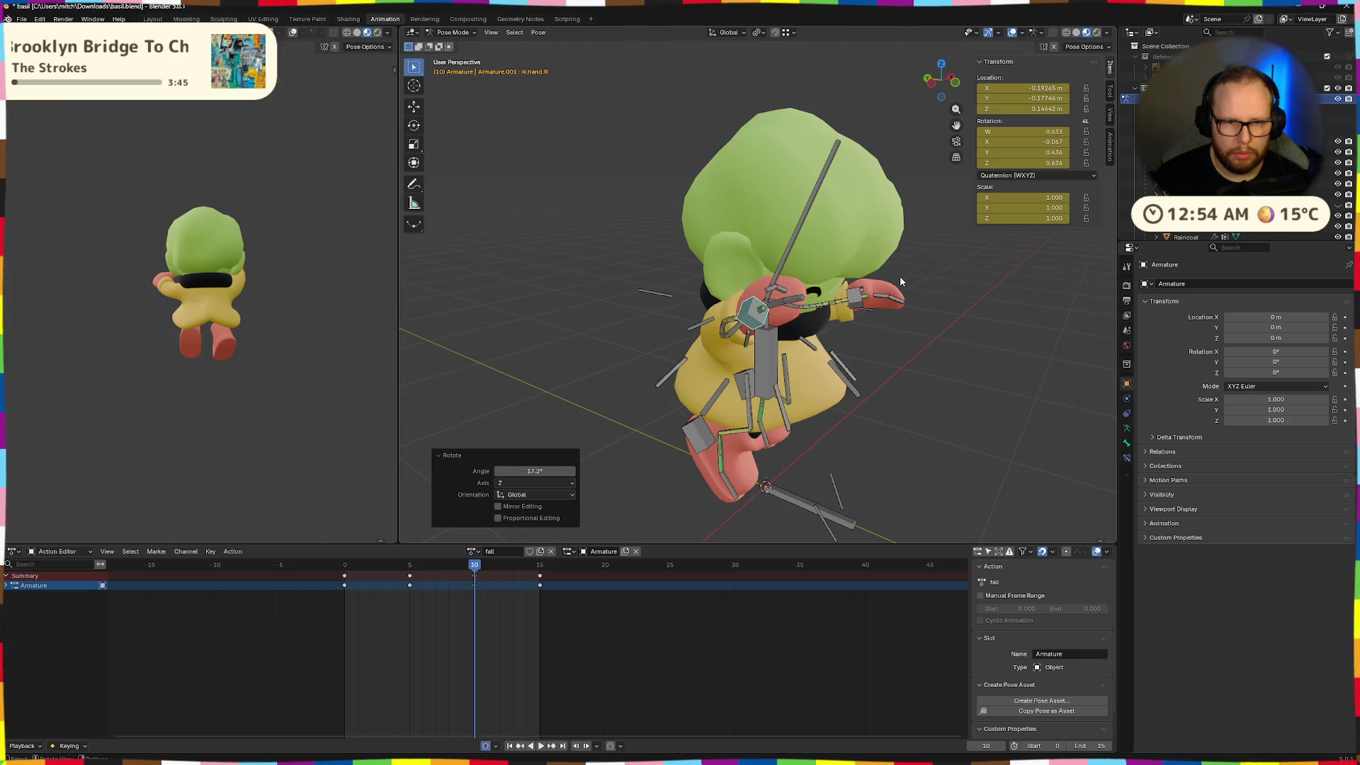
{"action": "middle_click_drag", "start_coordinate": [899, 276], "coordinate": [833, 291]}
Play back, stop on frame 5 and clear the arm target's location
{"action": "key", "text": "space"}
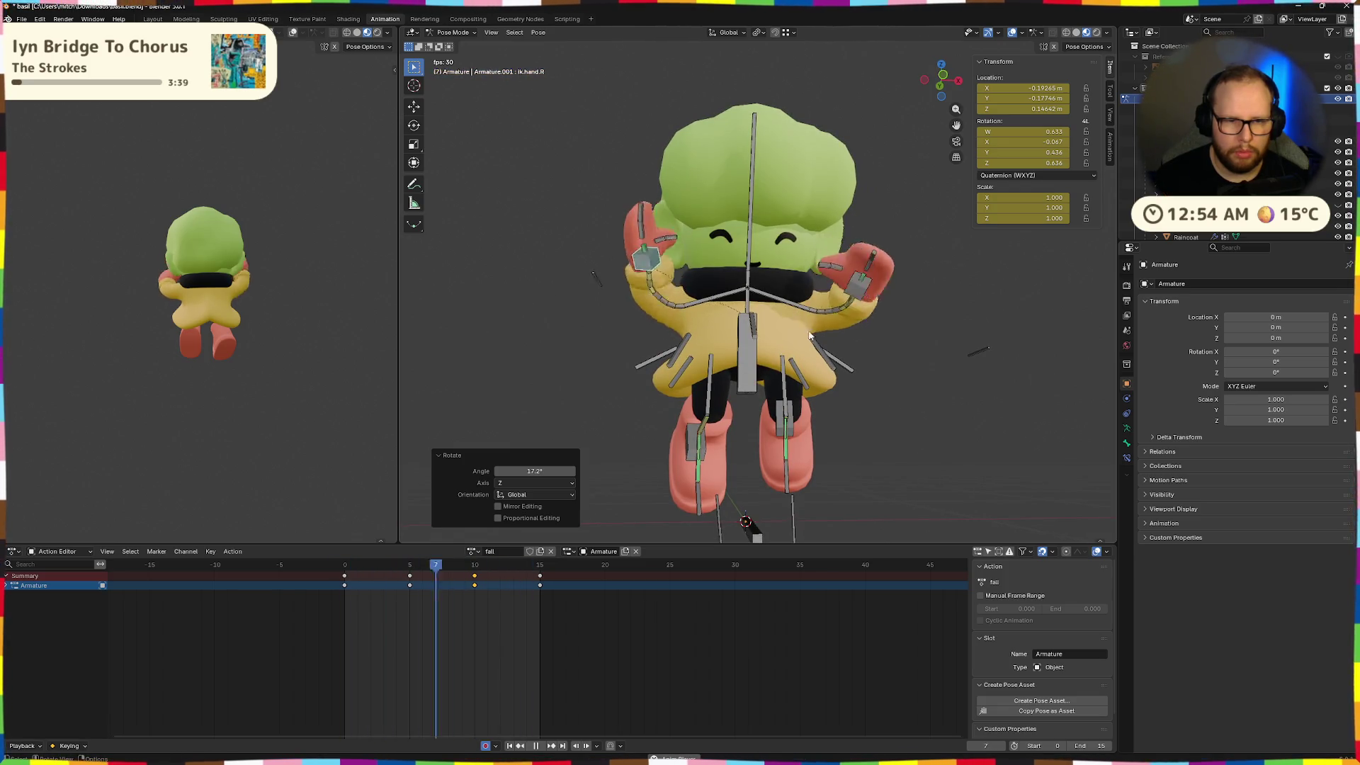
{"action": "key", "text": "space"}
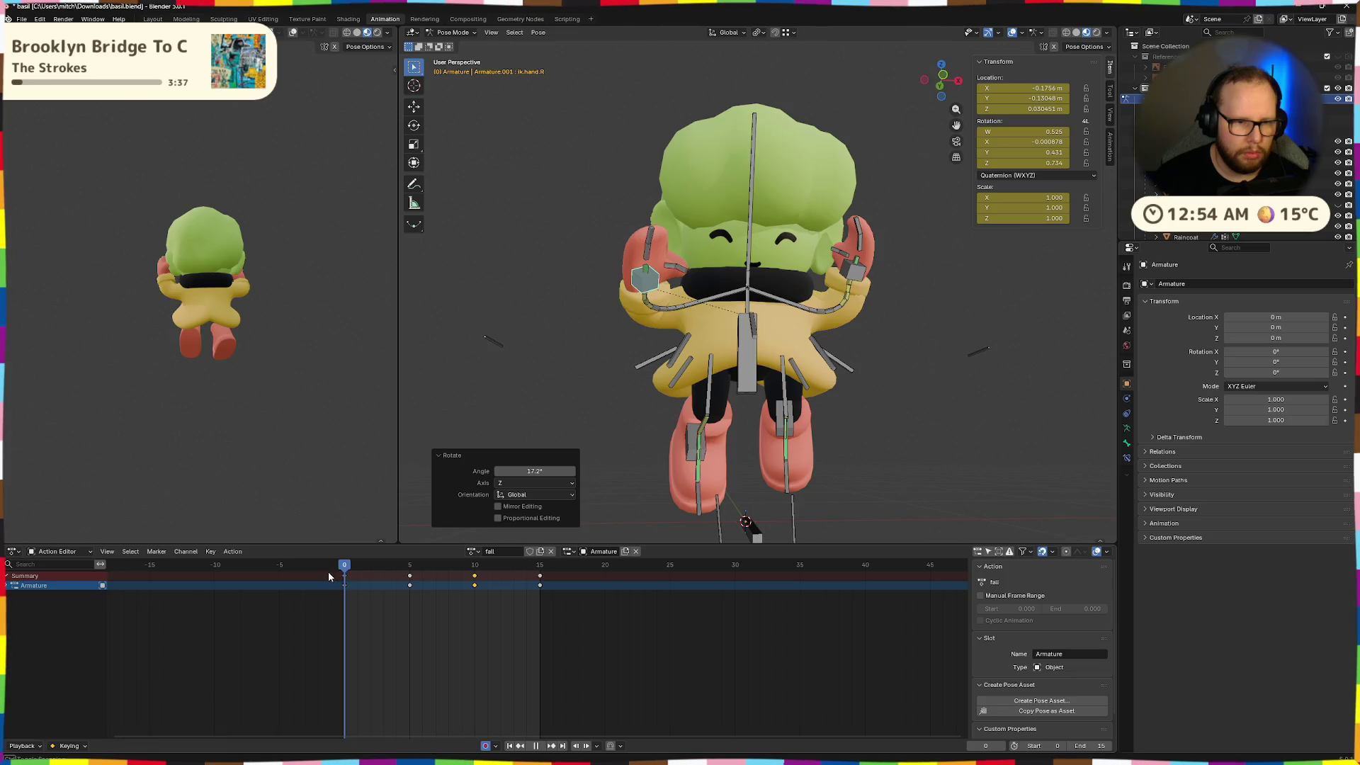
{"action": "key", "text": "space"}
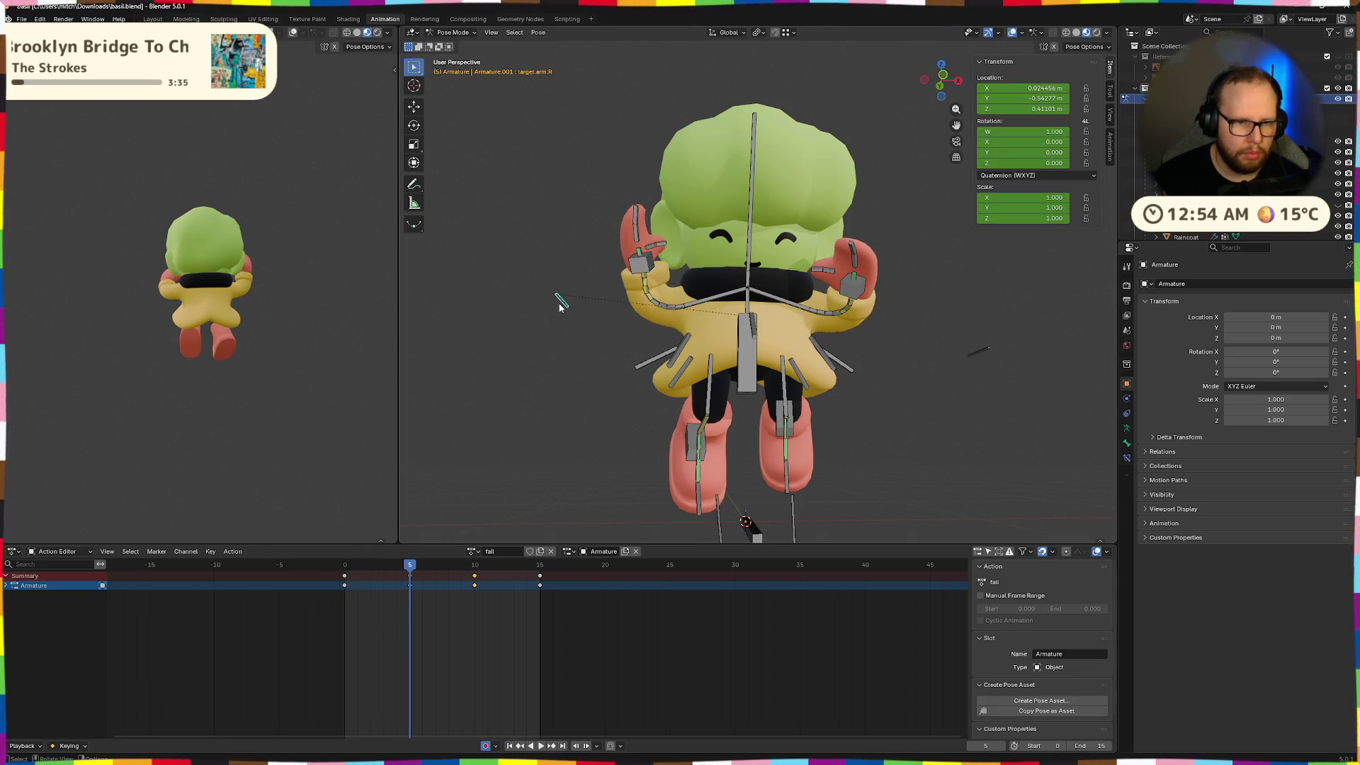
{"action": "key", "text": "alt+g"}
Paste the copied pose, then paste it flipped on X
{"action": "middle_click_drag", "start_coordinate": [602, 345], "coordinate": [983, 471]}
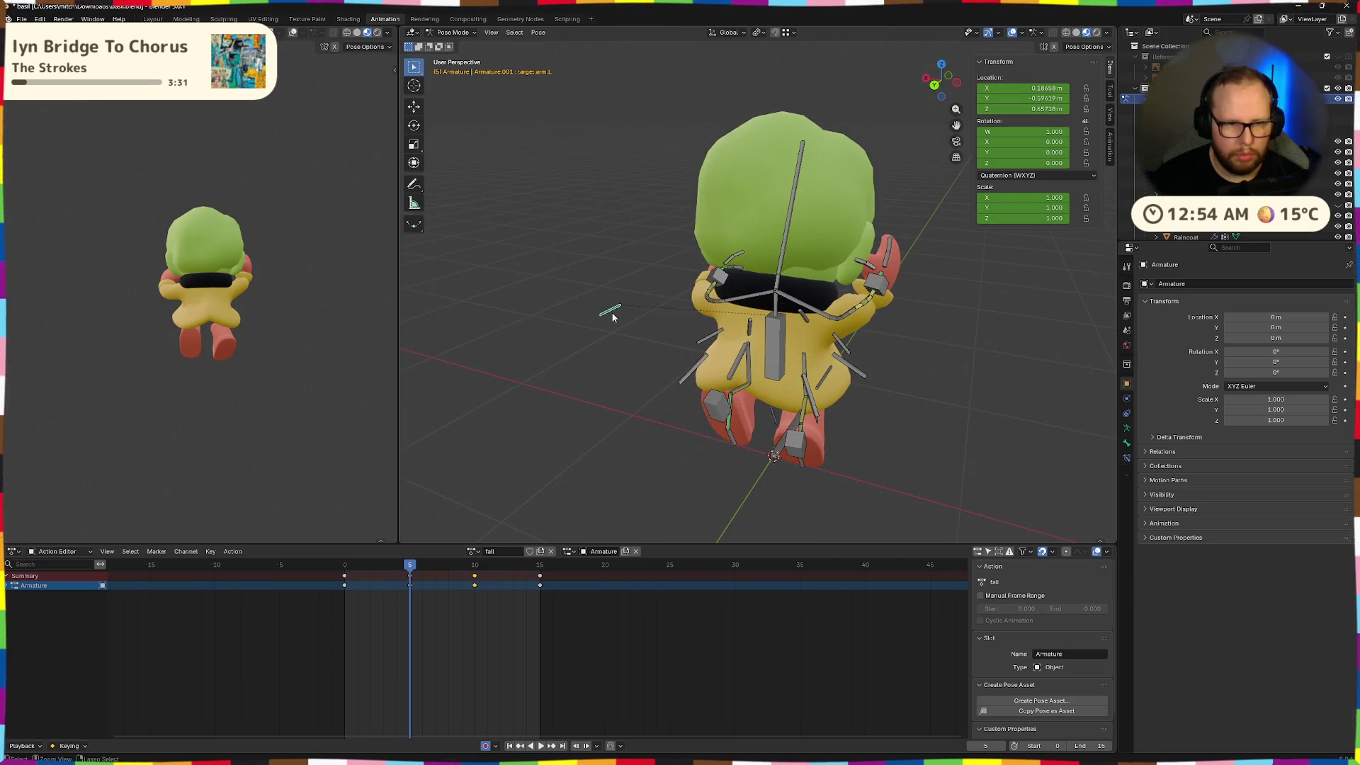
{"action": "key", "text": "ctrl+v"}
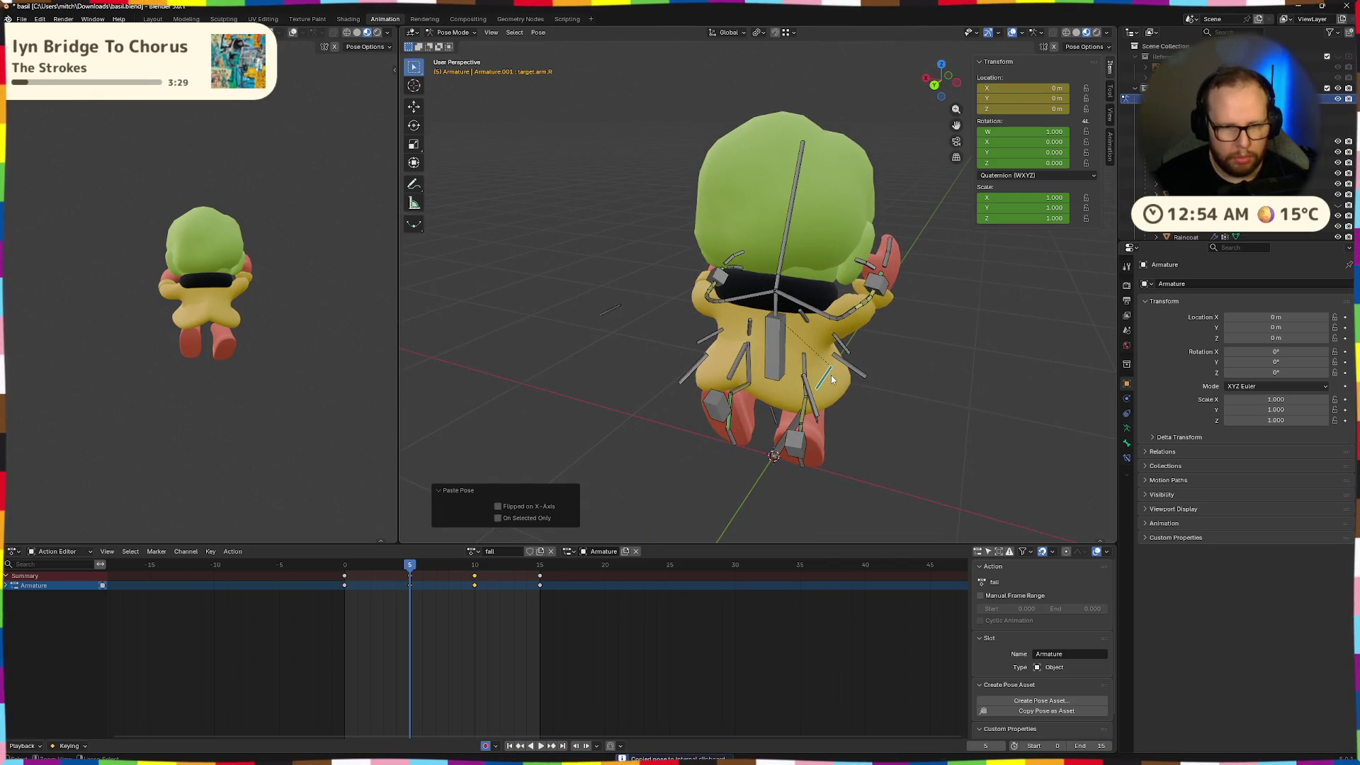
{"action": "key", "text": "ctrl+shift+v"}
{"action": "middle_click_drag", "start_coordinate": [873, 449], "coordinate": [743, 467]}
Go to frame 10 and play the fall animation to review the mirrored pose
{"action": "left_click_drag", "start_coordinate": [407, 566], "coordinate": [539, 566]}
{"action": "key", "text": "space"}
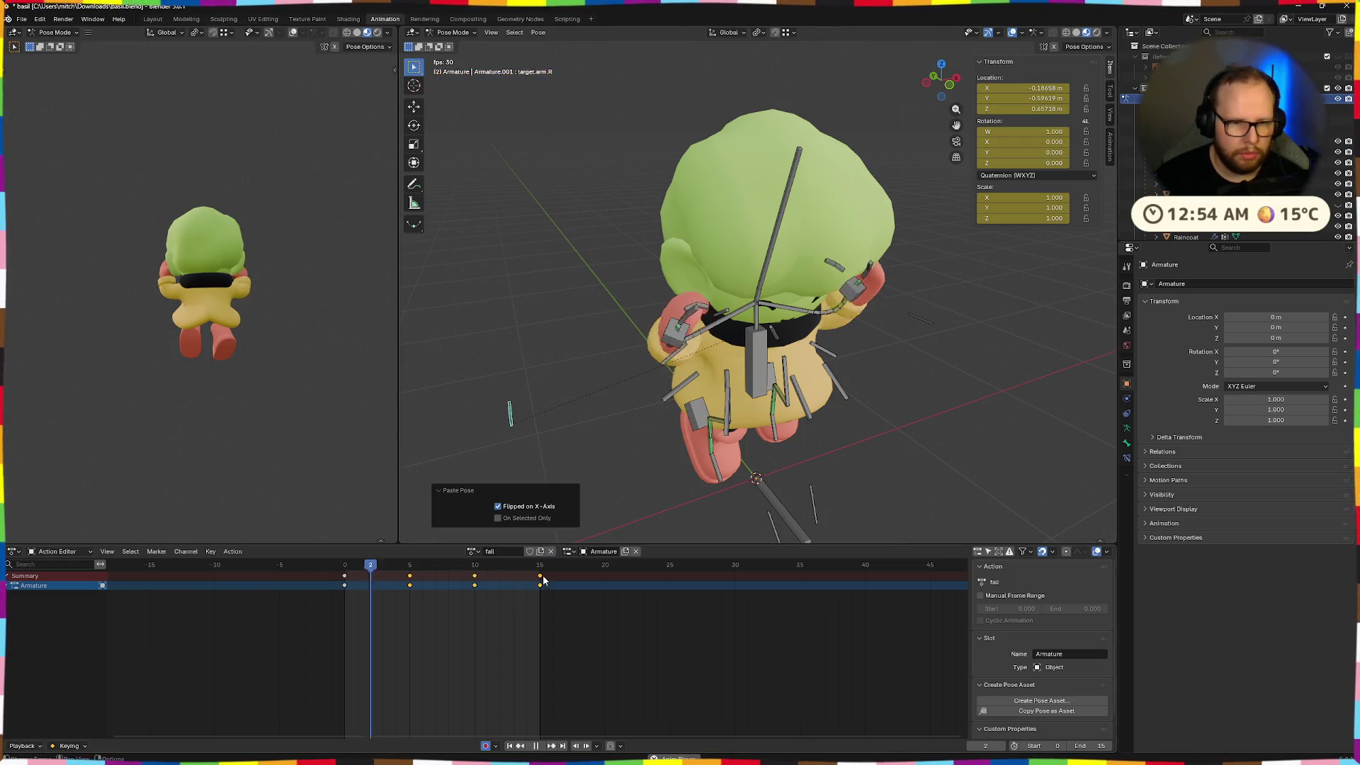
{"action": "mouse_move", "coordinate": [846, 480]}
{"action": "middle_mouse_down"}
{"action": "mouse_move", "coordinate": [806, 414]}
{"action": "mouse_move", "coordinate": [874, 389]}
{"action": "mouse_move", "coordinate": [949, 429]}
{"action": "middle_mouse_up"}
{"action": "mouse_move", "coordinate": [334, 349]}
{"action": "middle_mouse_down"}
{"action": "mouse_move", "coordinate": [200, 358]}
{"action": "mouse_move", "coordinate": [219, 365]}
{"action": "mouse_move", "coordinate": [273, 301]}
{"action": "mouse_move", "coordinate": [237, 291]}
{"action": "middle_mouse_up"}
{"action": "key", "text": "space"}
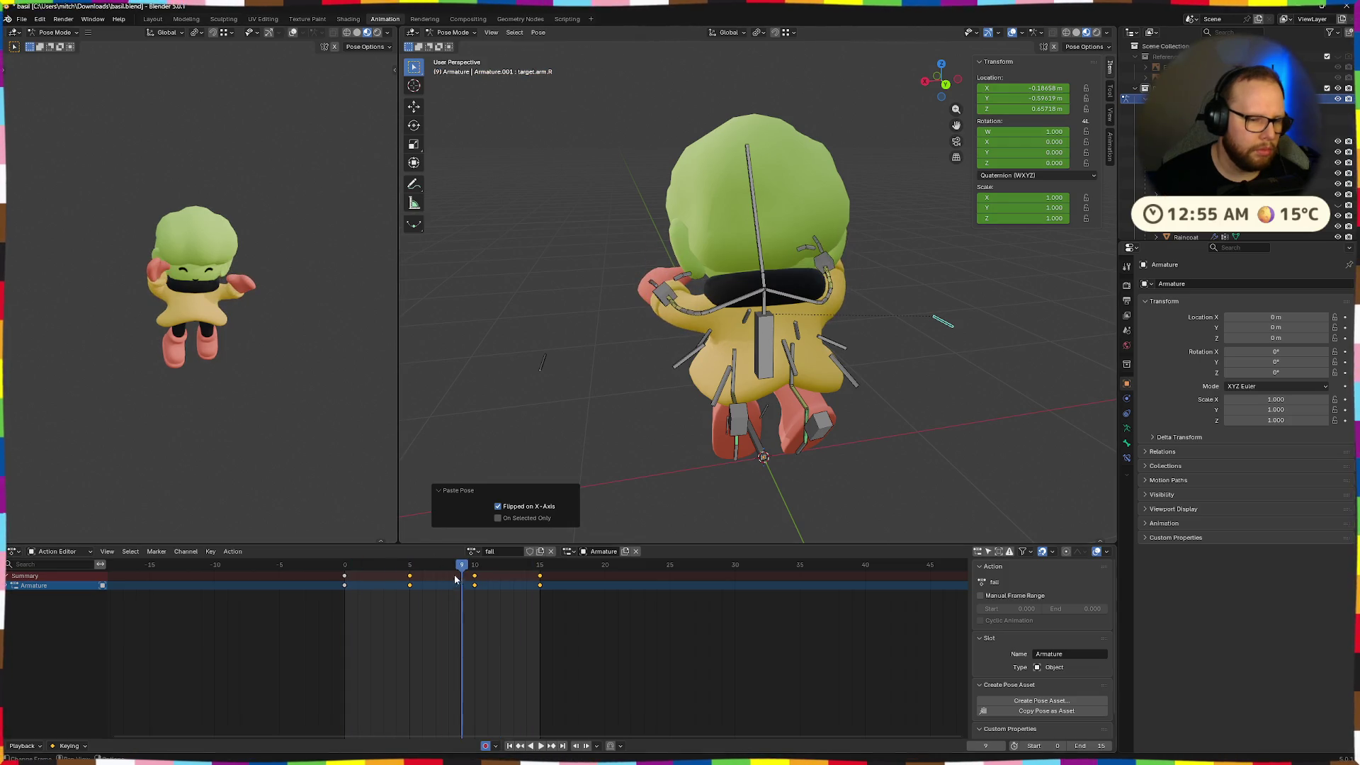
Play and scrub the fall action, stopping on frame 10
{"action": "key", "text": "space"}
{"action": "mouse_move", "coordinate": [409, 561]}
{"action": "left_mouse_down"}
{"action": "mouse_move", "coordinate": [543, 556]}
{"action": "mouse_move", "coordinate": [407, 556]}
{"action": "mouse_move", "coordinate": [473, 554]}
{"action": "left_mouse_up"}
{"action": "middle_click_drag", "start_coordinate": [607, 461], "coordinate": [691, 440]}
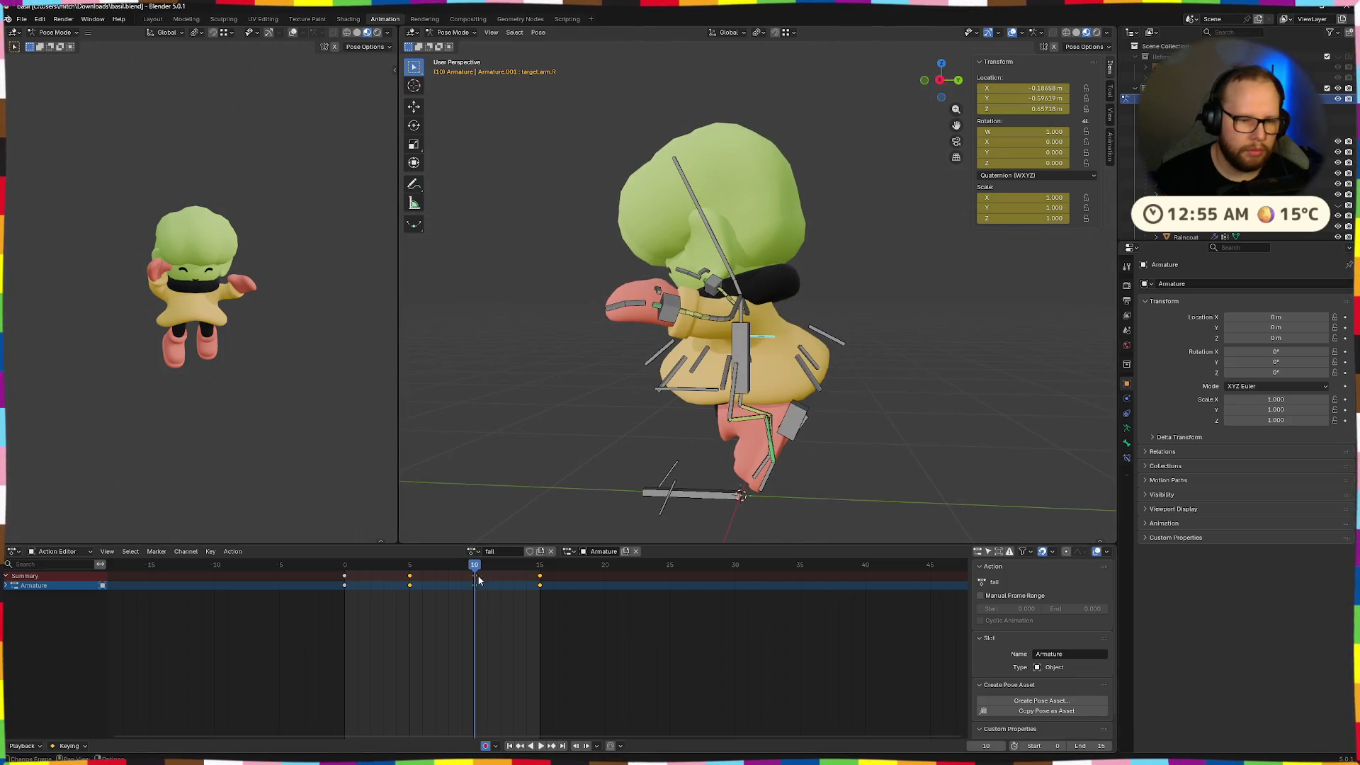
{"action": "key", "text": "space"}
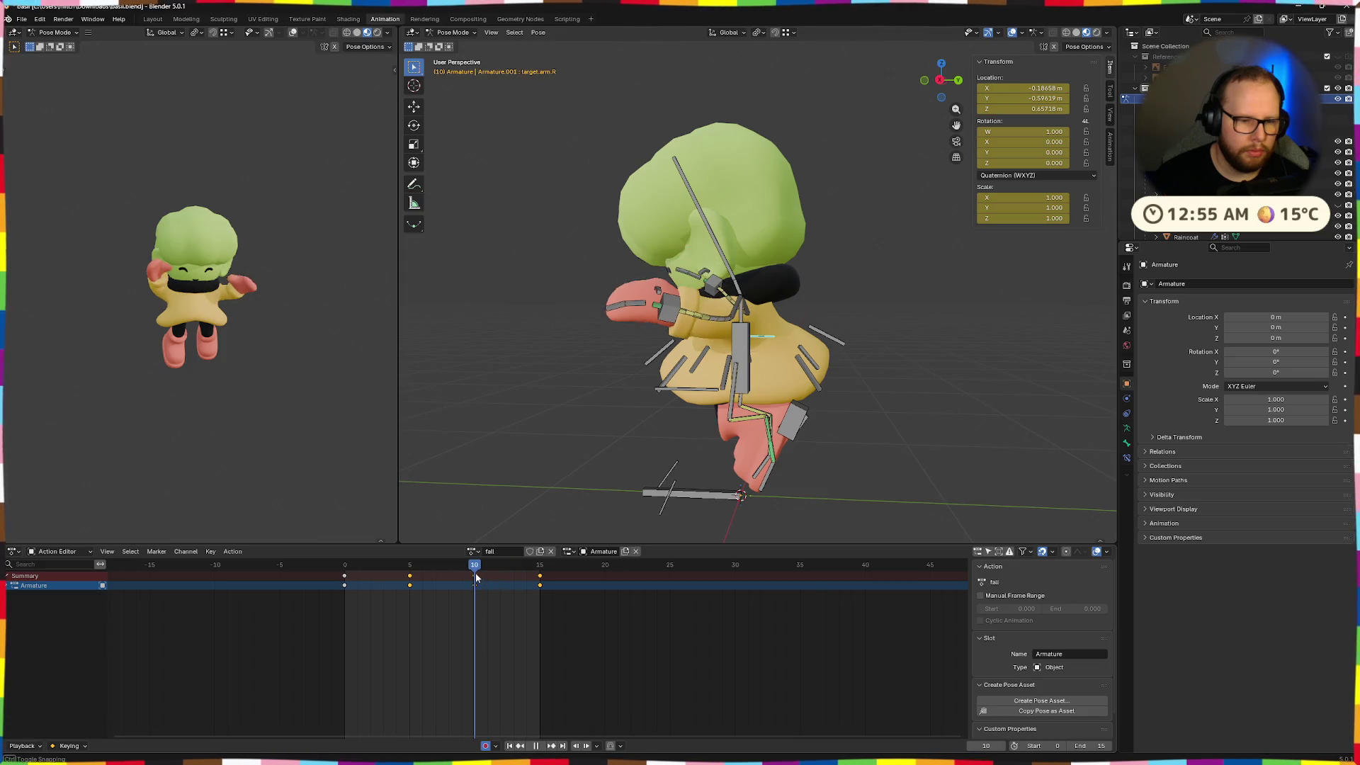
{"action": "key", "text": "space"}
Raise ik.hand.L and rotate it -41.1° about its local X axis
{"action": "left_click_drag", "start_coordinate": [672, 324], "coordinate": [686, 299]}
{"action": "key", "text": "r"}
{"action": "key", "text": "x"}
{"action": "key", "text": "x"}
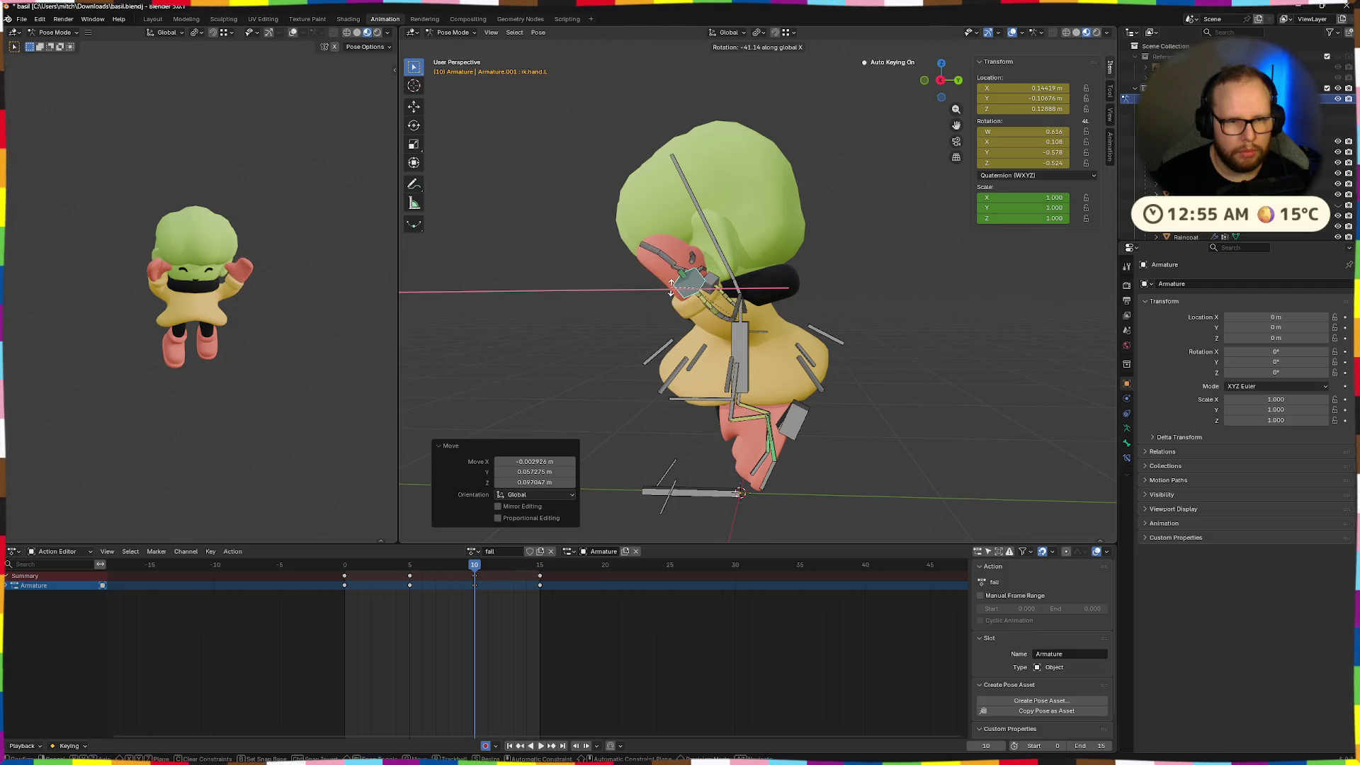
{"action": "left_click", "coordinate": [672, 291]}
{"action": "key", "text": "space"}
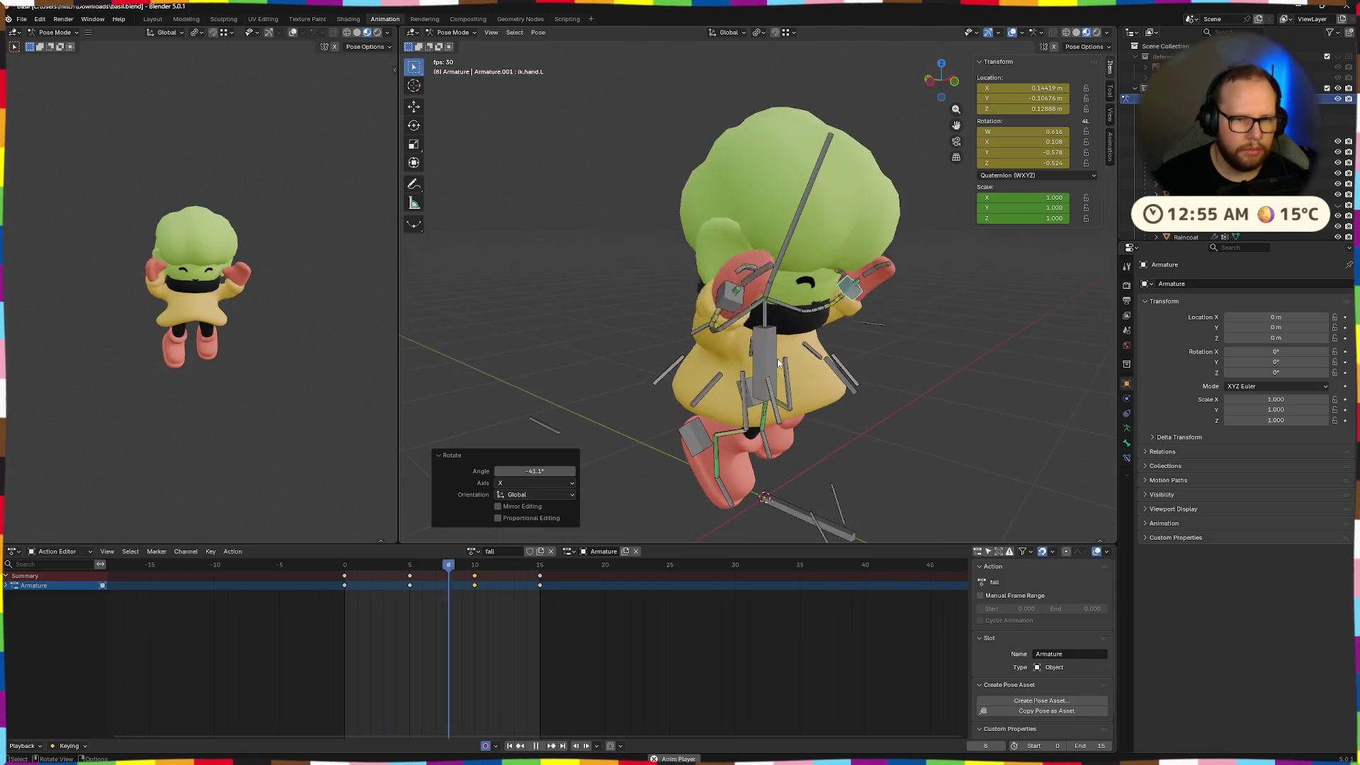
{"action": "key", "text": "space"}
Scrub back through frame 0 and settle on frame 5
{"action": "left_click", "coordinate": [423, 568]}
{"action": "left_click_drag", "start_coordinate": [423, 568], "coordinate": [345, 568]}
{"action": "middle_click_drag", "start_coordinate": [565, 450], "coordinate": [818, 424]}
{"action": "left_click_drag", "start_coordinate": [351, 565], "coordinate": [410, 564]}
{"action": "mouse_move", "coordinate": [673, 453]}
{"action": "middle_mouse_down"}
{"action": "mouse_move", "coordinate": [775, 446]}
{"action": "mouse_move", "coordinate": [840, 403]}
{"action": "middle_mouse_up"}
Zoom in and reposition the coat.004 flap bone
{"action": "scroll", "coordinate": [786, 400], "scroll_direction": "up", "scroll_amount": 3}
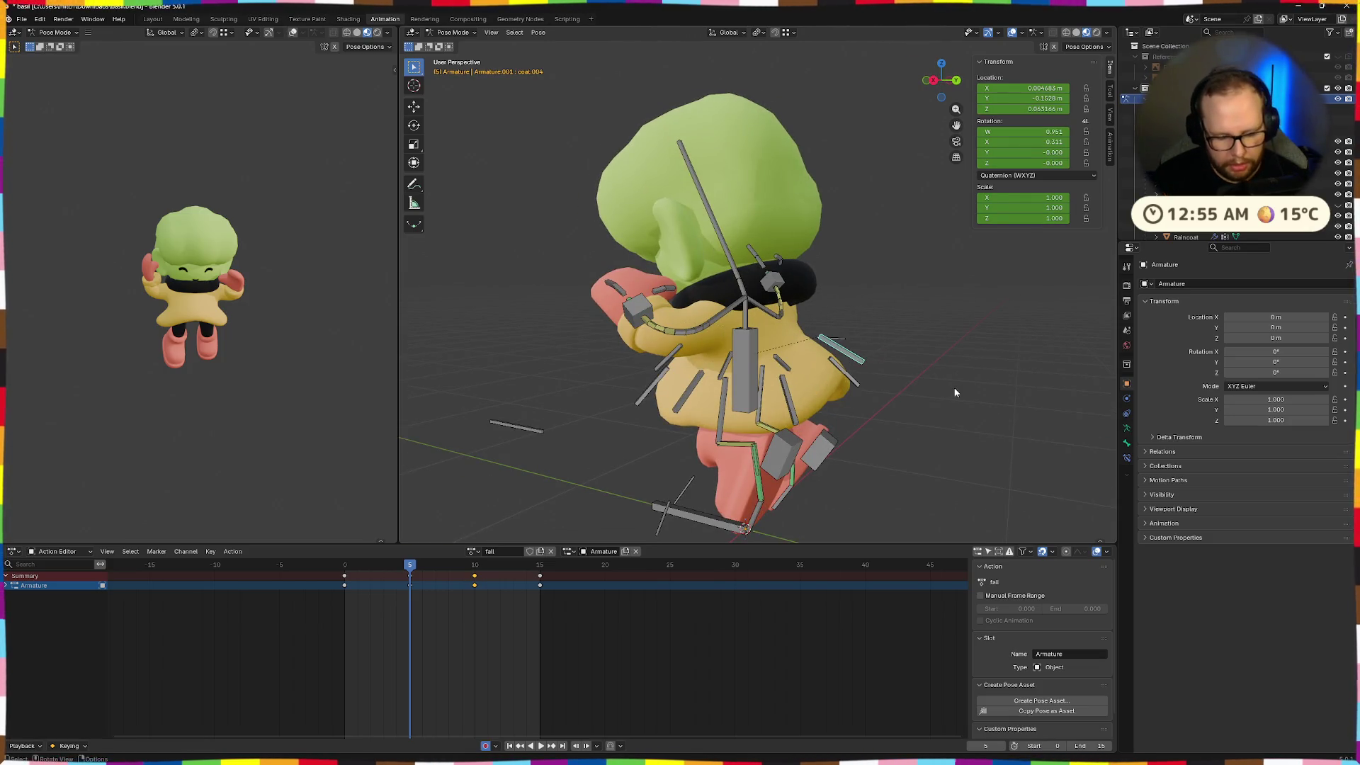
{"action": "key", "text": "g"}
{"action": "left_click", "coordinate": [951, 411]}
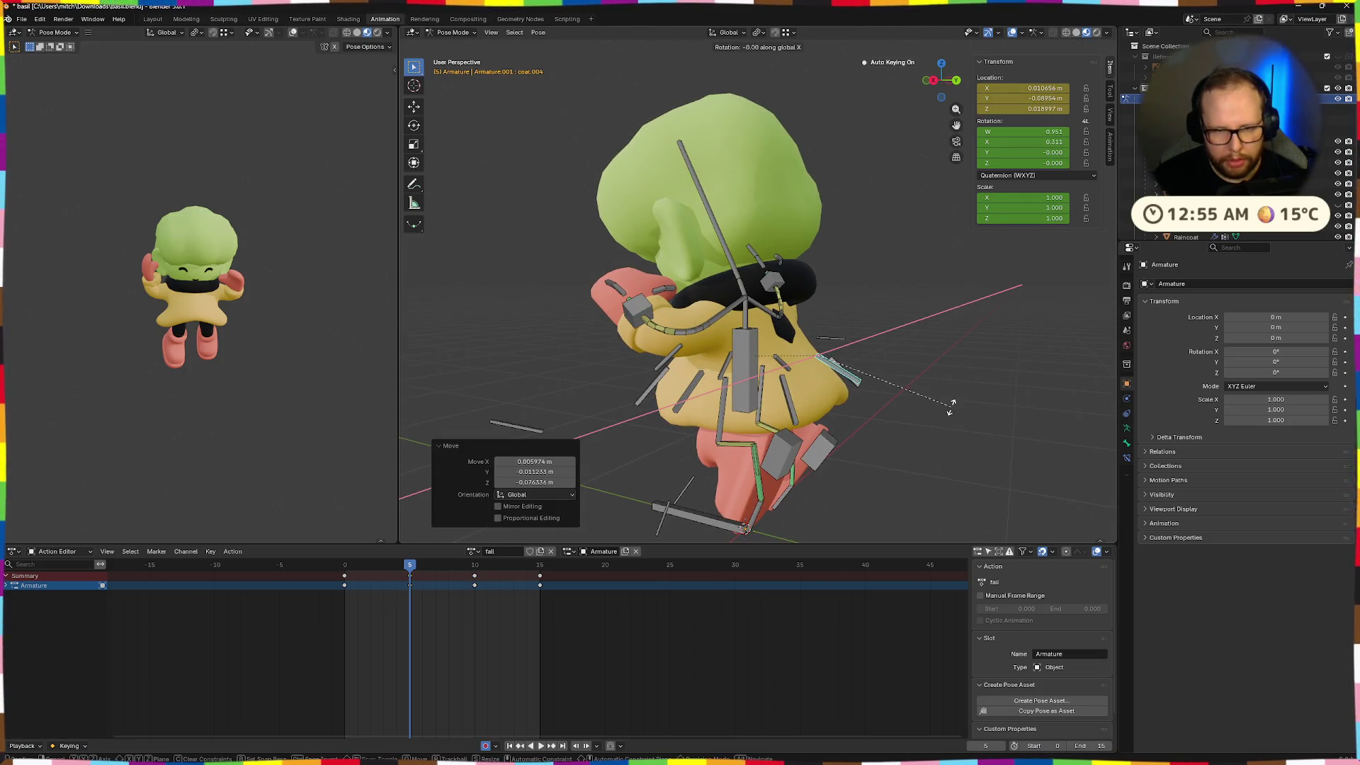
{"action": "left_click", "coordinate": [912, 432]}
{"action": "mouse_move", "coordinate": [912, 432]}
{"action": "middle_mouse_down"}
{"action": "mouse_move", "coordinate": [836, 400]}
{"action": "mouse_move", "coordinate": [1001, 434]}
{"action": "middle_mouse_up"}
Rotate coat.003.L 21.4° on X and shift it outward
{"action": "left_click", "coordinate": [729, 386]}
{"action": "key", "text": "r"}
{"action": "key", "text": "x"}
{"action": "left_click", "coordinate": [996, 358]}
{"action": "key", "text": "g"}
{"action": "left_click", "coordinate": [980, 355]}
{"action": "mouse_move", "coordinate": [978, 358]}
{"action": "middle_mouse_down"}
{"action": "mouse_move", "coordinate": [904, 347]}
{"action": "mouse_move", "coordinate": [1006, 355]}
{"action": "mouse_move", "coordinate": [835, 393]}
{"action": "mouse_move", "coordinate": [846, 382]}
{"action": "middle_mouse_up"}
Select coat.002.L, cancel a trial rotation, and paste the pose flipped
{"action": "left_click", "coordinate": [847, 382]}
{"action": "key", "text": "r"}
{"action": "key", "text": "x"}
{"action": "key", "text": "Escape"}
{"action": "key", "text": "Escape"}
{"action": "key", "text": "ctrl+shift+v"}
{"action": "left_click", "coordinate": [613, 432]}
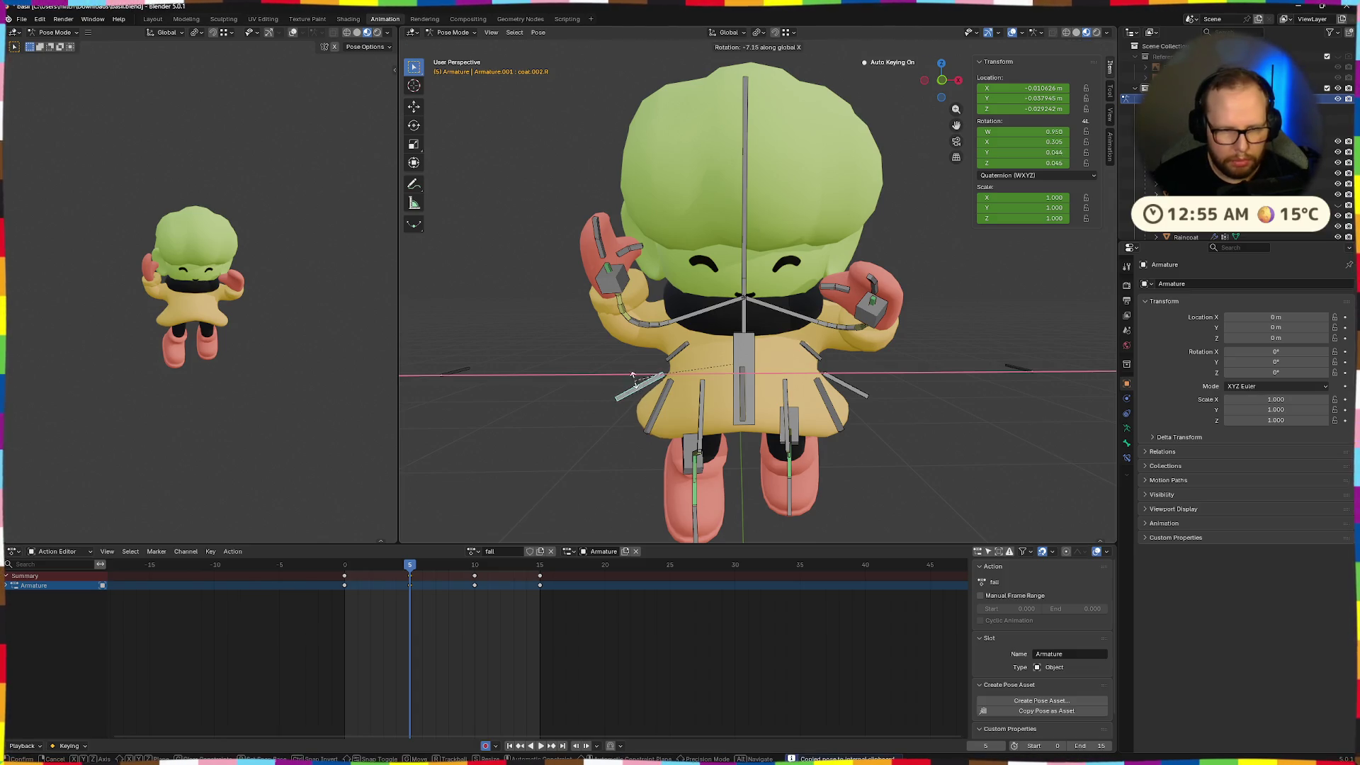
{"action": "key", "text": "Escape"}
Rotate coat.002.R about its own X axis and move it outward
{"action": "middle_click_drag", "start_coordinate": [634, 373], "coordinate": [711, 422]}
{"action": "key", "text": "r"}
{"action": "key", "text": "x"}
{"action": "key", "text": "x"}
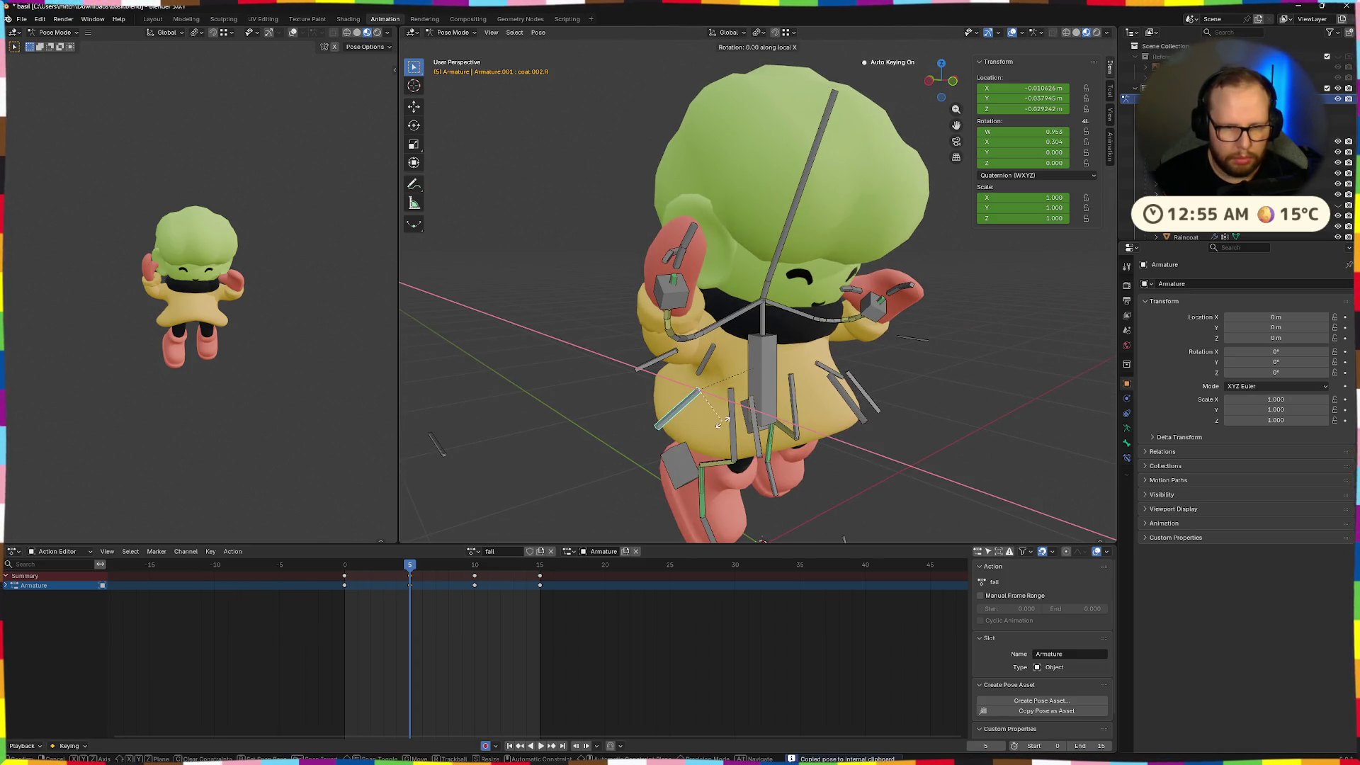
{"action": "left_click", "coordinate": [697, 418]}
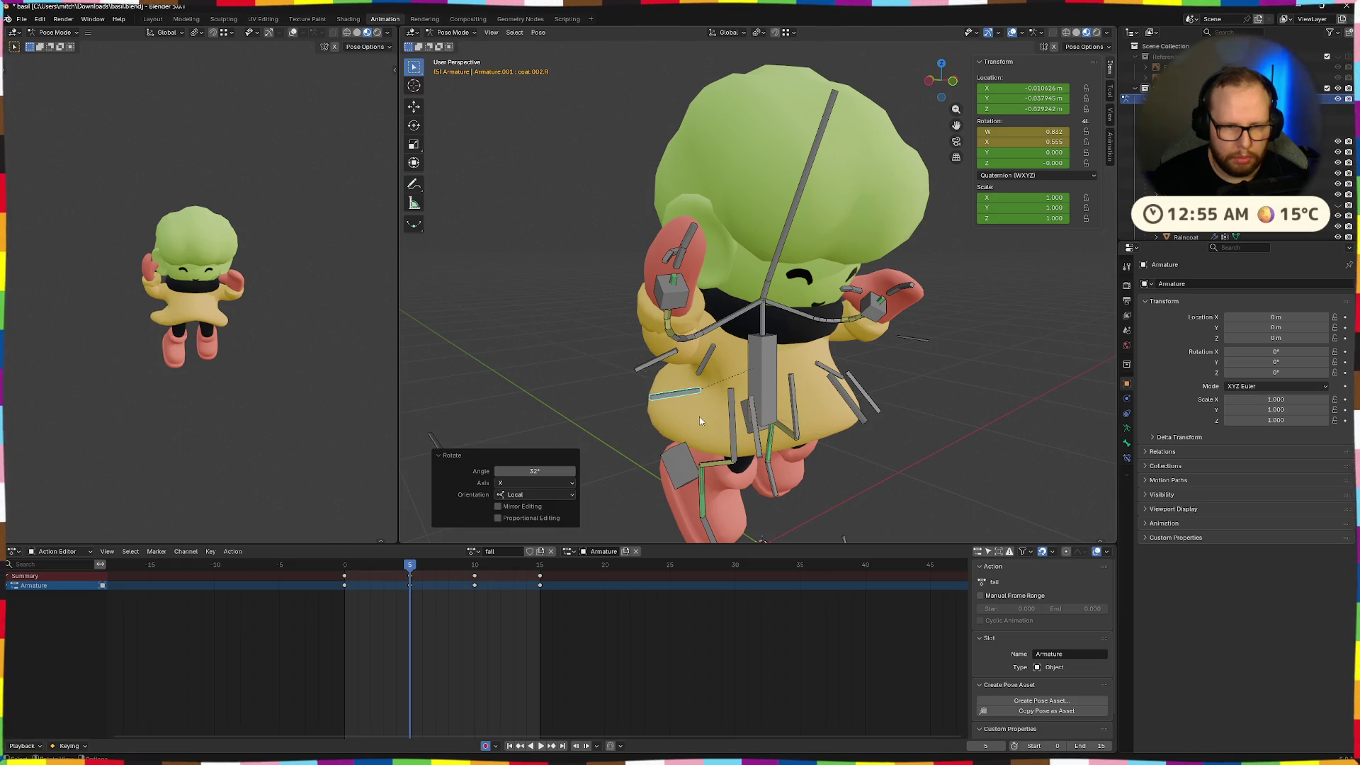
{"action": "key", "text": "g"}
{"action": "left_click", "coordinate": [679, 410]}
{"action": "middle_click_drag", "start_coordinate": [680, 410], "coordinate": [753, 382]}
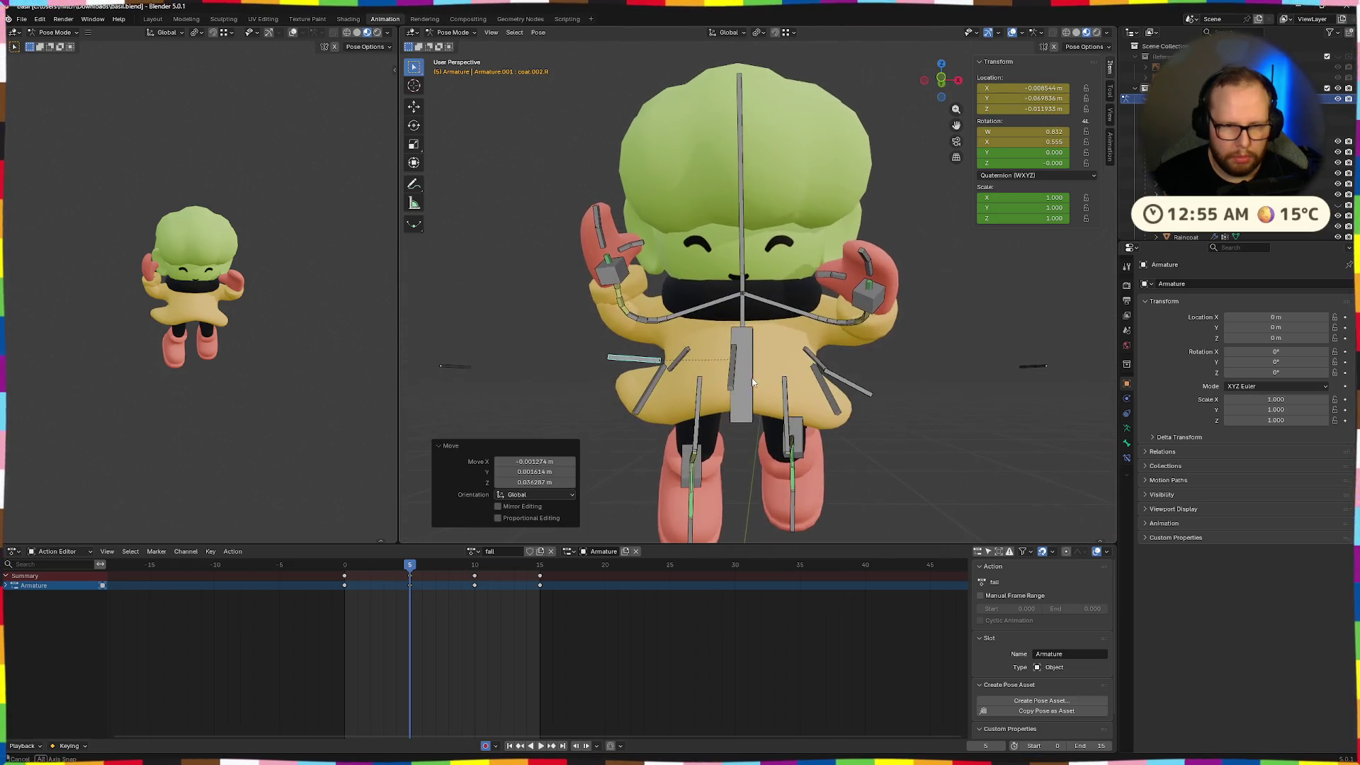
Reposition coat.002.L and move the main coat bone
{"action": "left_click", "coordinate": [865, 395]}
{"action": "left_click", "coordinate": [867, 386]}
{"action": "mouse_move", "coordinate": [867, 386]}
{"action": "middle_mouse_down"}
{"action": "mouse_move", "coordinate": [953, 401]}
{"action": "mouse_move", "coordinate": [937, 369]}
{"action": "mouse_move", "coordinate": [917, 385]}
{"action": "mouse_move", "coordinate": [817, 390]}
{"action": "mouse_move", "coordinate": [845, 415]}
{"action": "mouse_move", "coordinate": [939, 389]}
{"action": "mouse_move", "coordinate": [914, 386]}
{"action": "mouse_move", "coordinate": [885, 393]}
{"action": "mouse_move", "coordinate": [940, 402]}
{"action": "middle_mouse_up"}
{"action": "left_click", "coordinate": [903, 385]}
{"action": "key", "text": "g"}
{"action": "left_click", "coordinate": [849, 390]}
Move coat.001.R and turn it -10.3°
{"action": "left_click", "coordinate": [817, 390]}
{"action": "key", "text": "g"}
{"action": "left_click", "coordinate": [878, 400]}
{"action": "key", "text": "g"}
{"action": "left_click", "coordinate": [945, 372]}
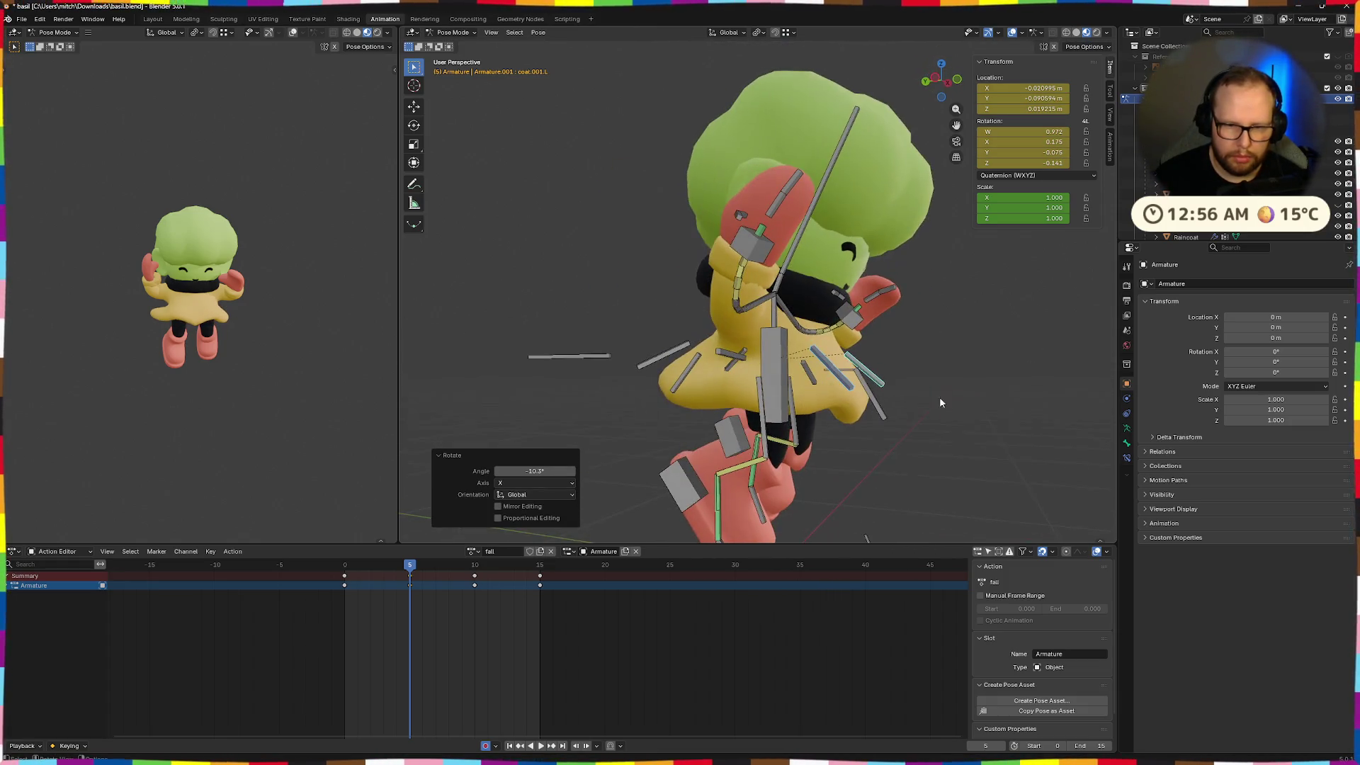
Rotate the main coat bone on X and redo its move after an undo
{"action": "left_click", "coordinate": [875, 410]}
{"action": "key", "text": "r"}
{"action": "key", "text": "x"}
{"action": "left_click", "coordinate": [883, 398]}
{"action": "key", "text": "g"}
{"action": "key", "text": "Escape"}
{"action": "key", "text": "ctrl+z"}
{"action": "mouse_move", "coordinate": [881, 381]}
{"action": "middle_mouse_down"}
{"action": "mouse_move", "coordinate": [913, 415]}
{"action": "mouse_move", "coordinate": [877, 410]}
{"action": "mouse_move", "coordinate": [836, 464]}
{"action": "middle_mouse_up"}
{"action": "key", "text": "g"}
{"action": "left_click", "coordinate": [885, 409]}
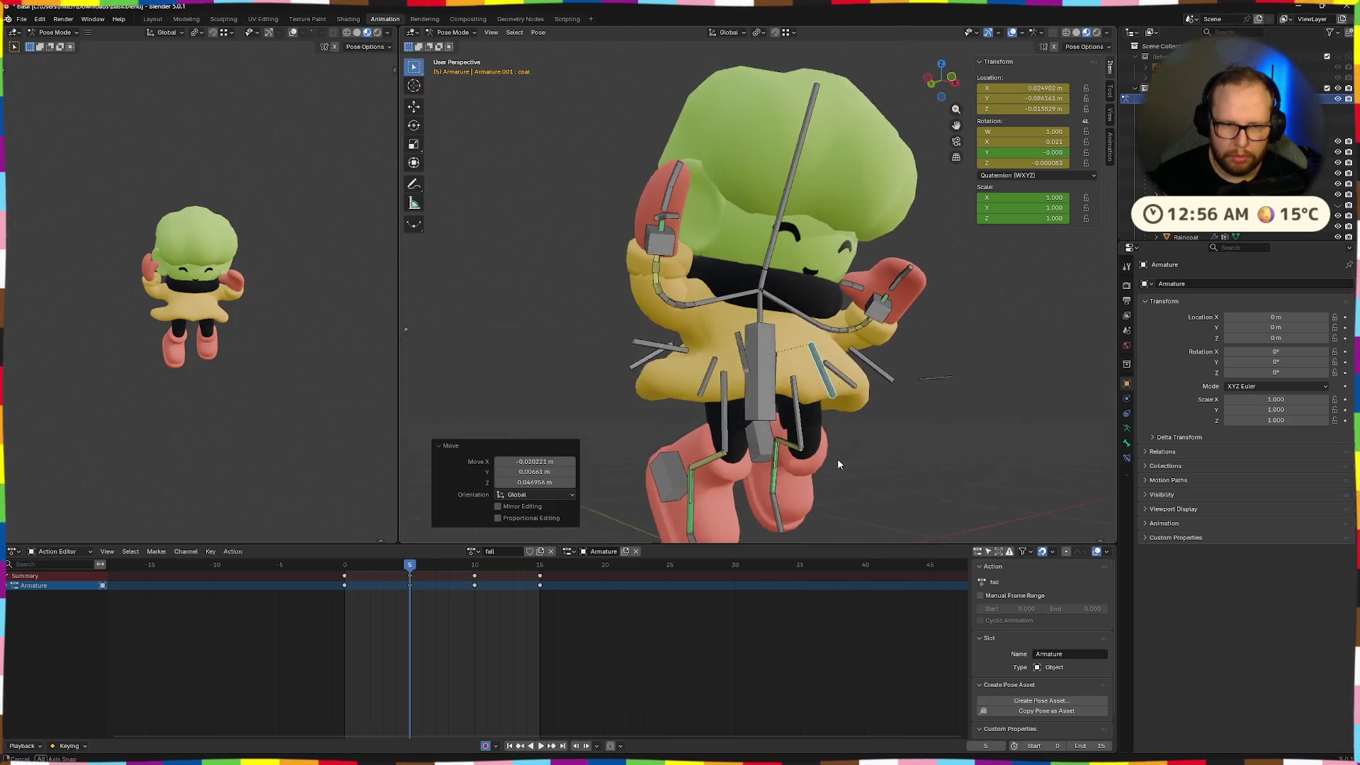
Insert keyframes for the coat pose at frame 5 and play the result
{"action": "left_click", "coordinate": [878, 414]}
{"action": "middle_click_drag", "start_coordinate": [878, 413], "coordinate": [907, 447]}
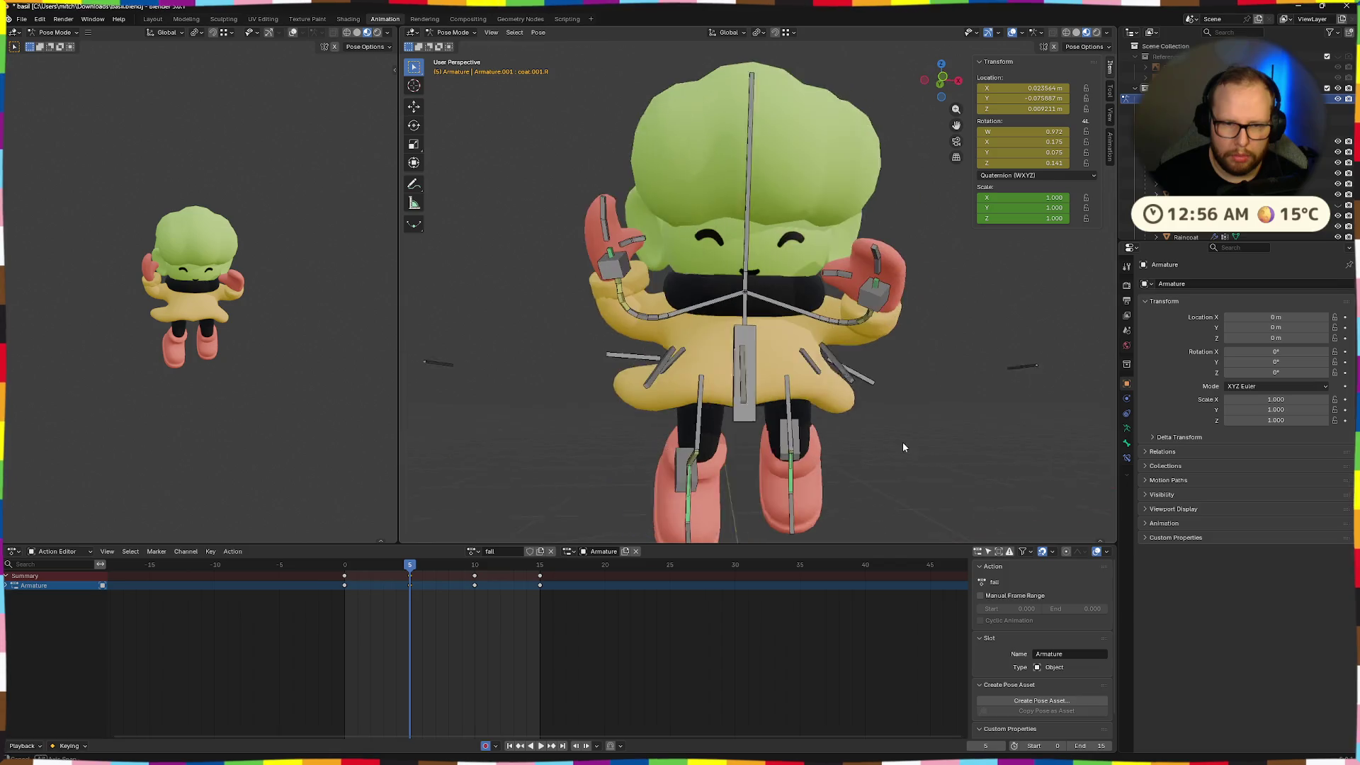
{"action": "key", "text": "i"}
{"action": "key", "text": "space"}
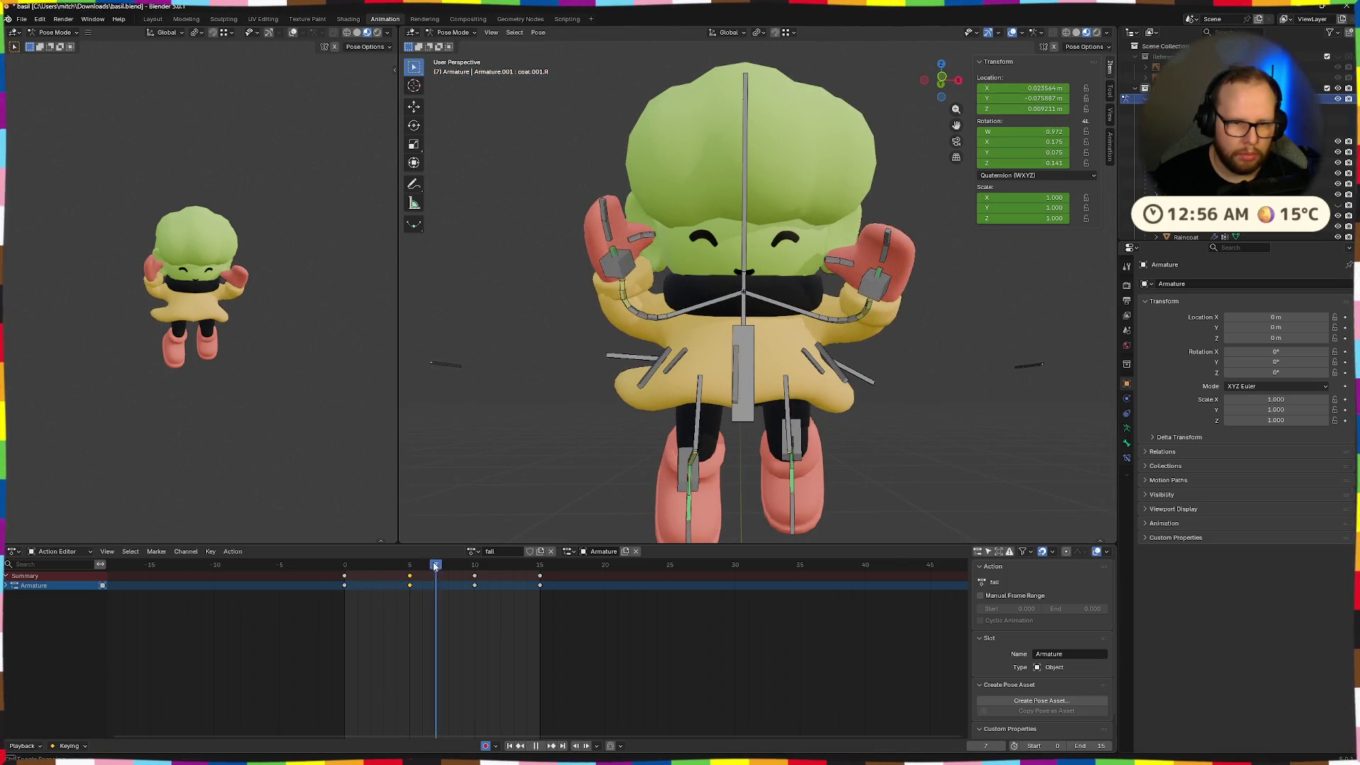
{"action": "left_click", "coordinate": [344, 566]}
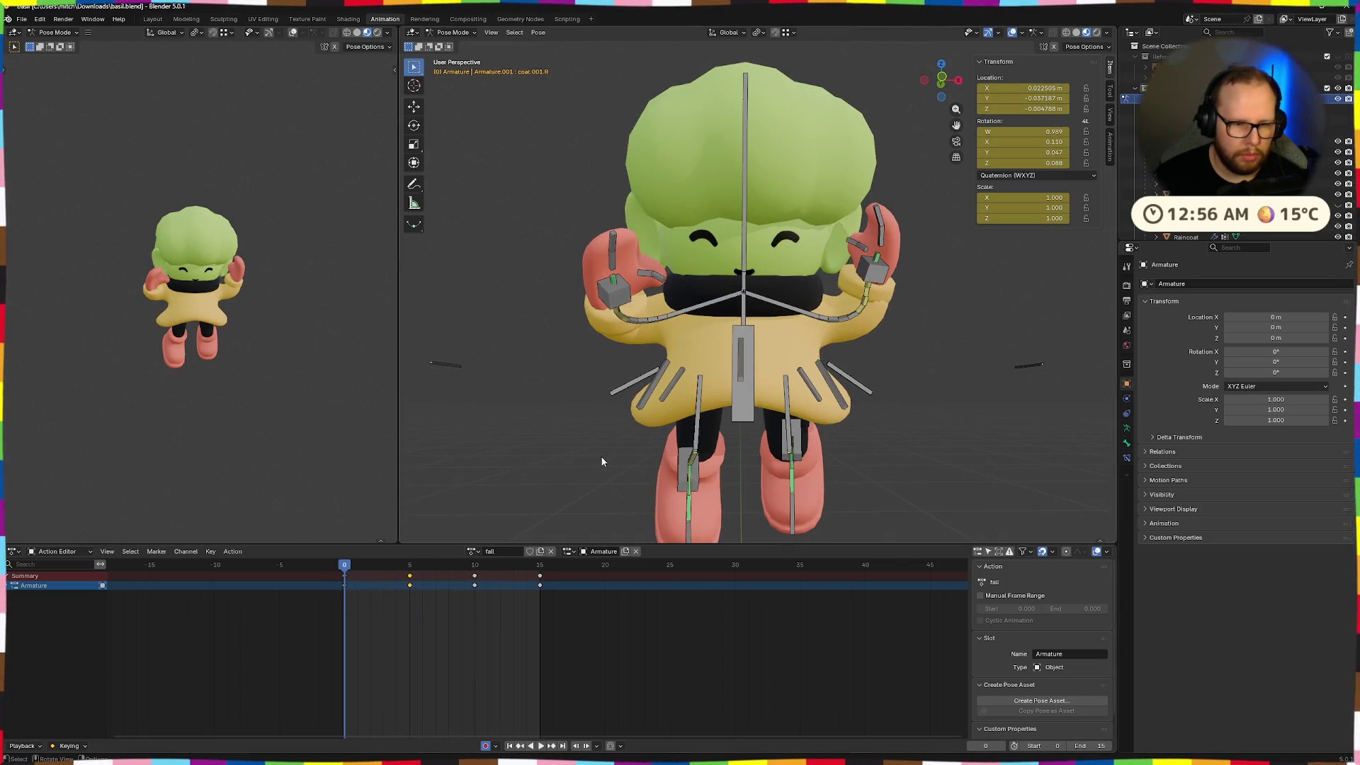
Paste the copied frame-5 pose at frame 10 and insert keyframes there
{"action": "mouse_move", "coordinate": [730, 408]}
{"action": "middle_mouse_down"}
{"action": "mouse_move", "coordinate": [750, 448]}
{"action": "mouse_move", "coordinate": [640, 389]}
{"action": "mouse_move", "coordinate": [696, 405]}
{"action": "middle_mouse_up"}
{"action": "left_click", "coordinate": [475, 565]}
{"action": "key", "text": "ctrl+v"}
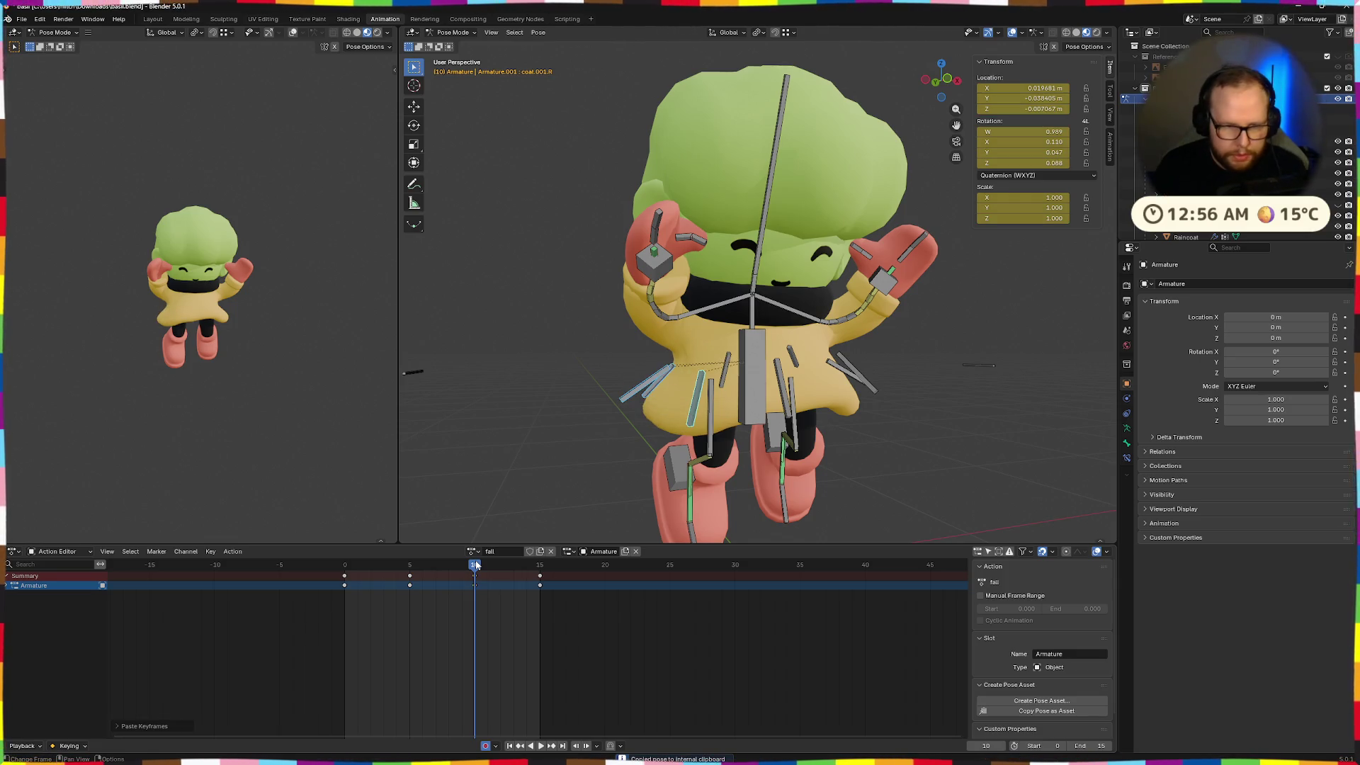
{"action": "key", "text": "ctrl+z"}
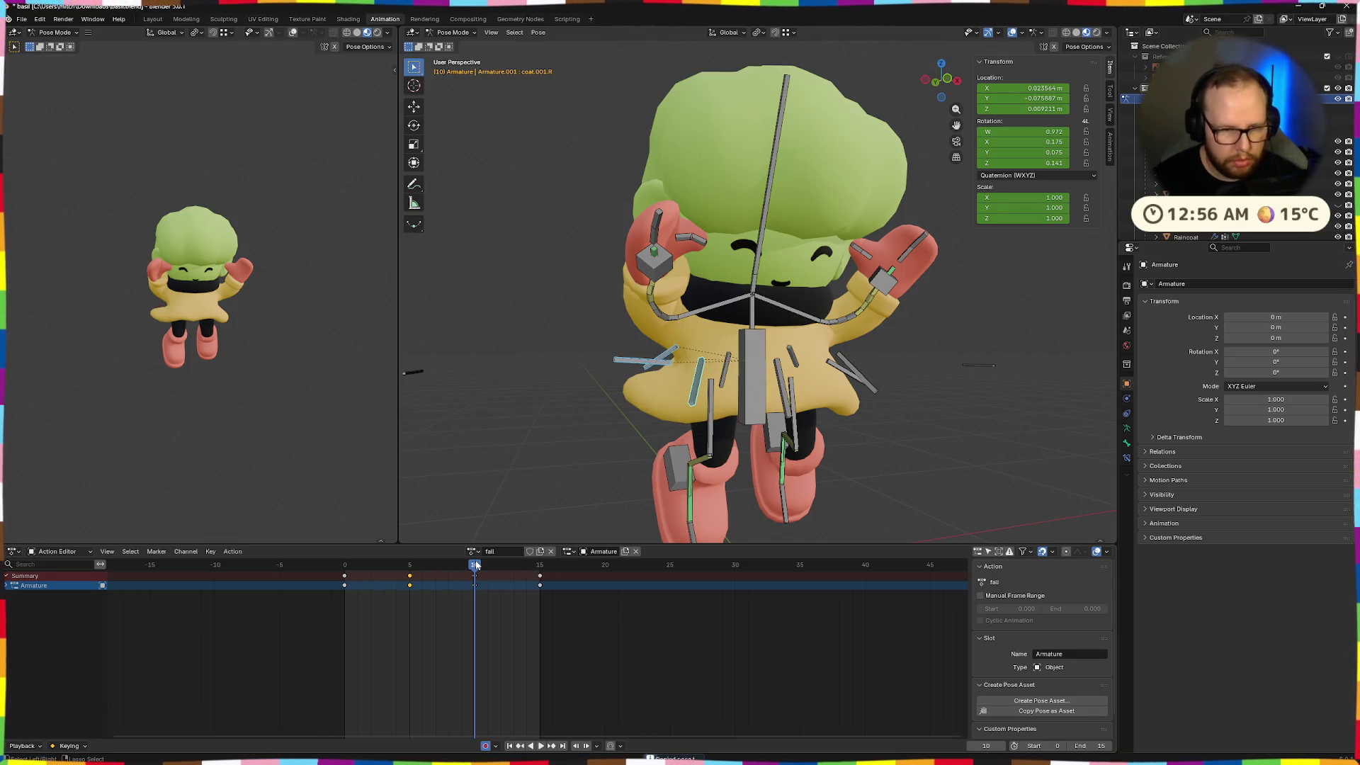
{"action": "key", "text": "ctrl+v"}
{"action": "key", "text": "i"}
{"action": "key", "text": "space"}
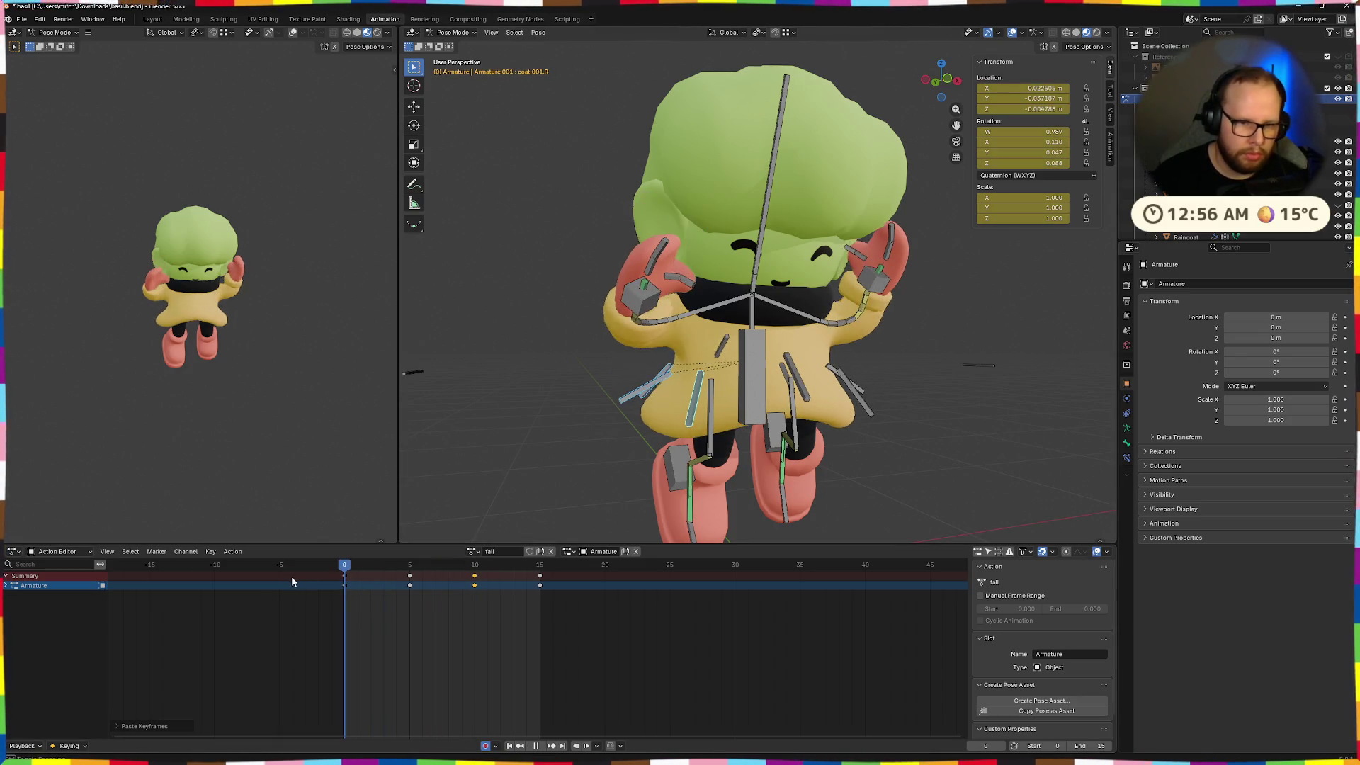
{"action": "key", "text": "Escape"}
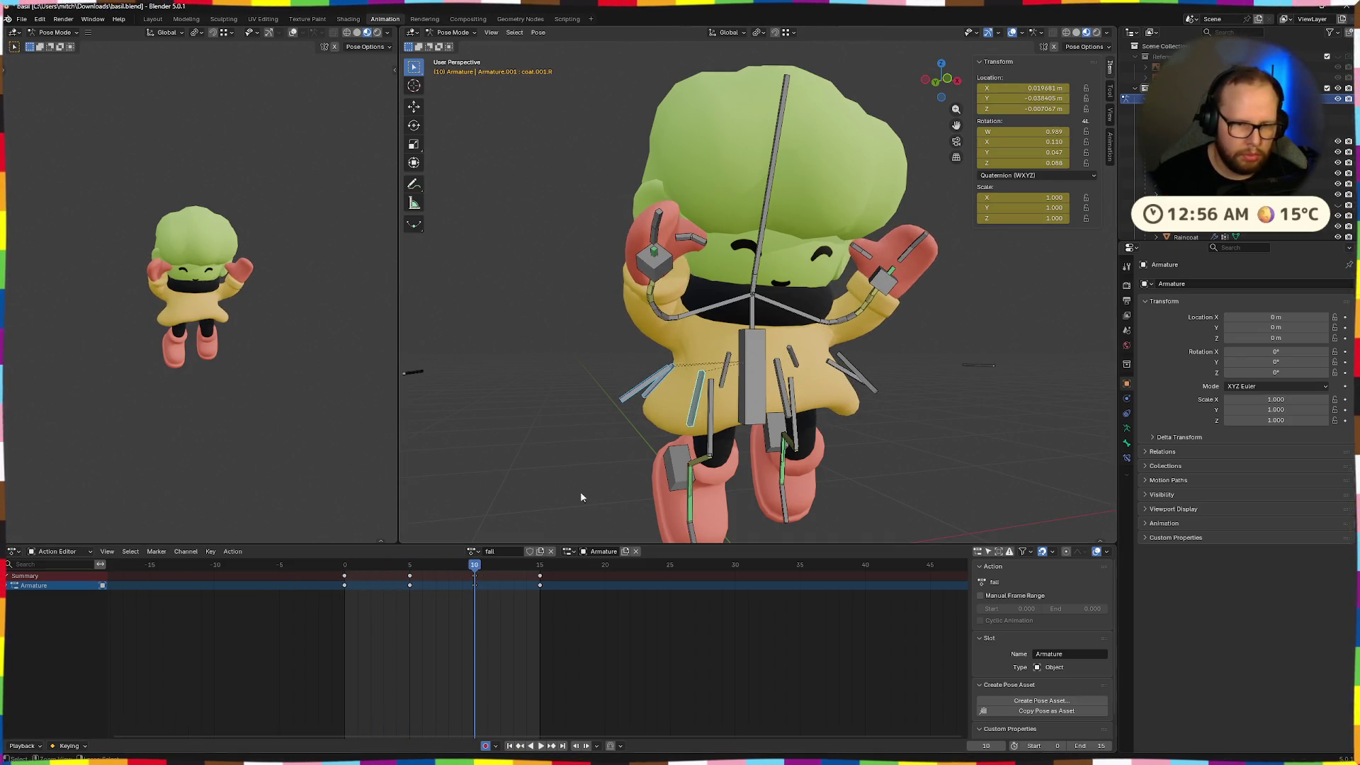
Re-paste the copied pose at frame 10 and replay the fall from frame 0
{"action": "key", "text": "ctrl+v"}
{"action": "middle_click_drag", "start_coordinate": [627, 485], "coordinate": [664, 511]}
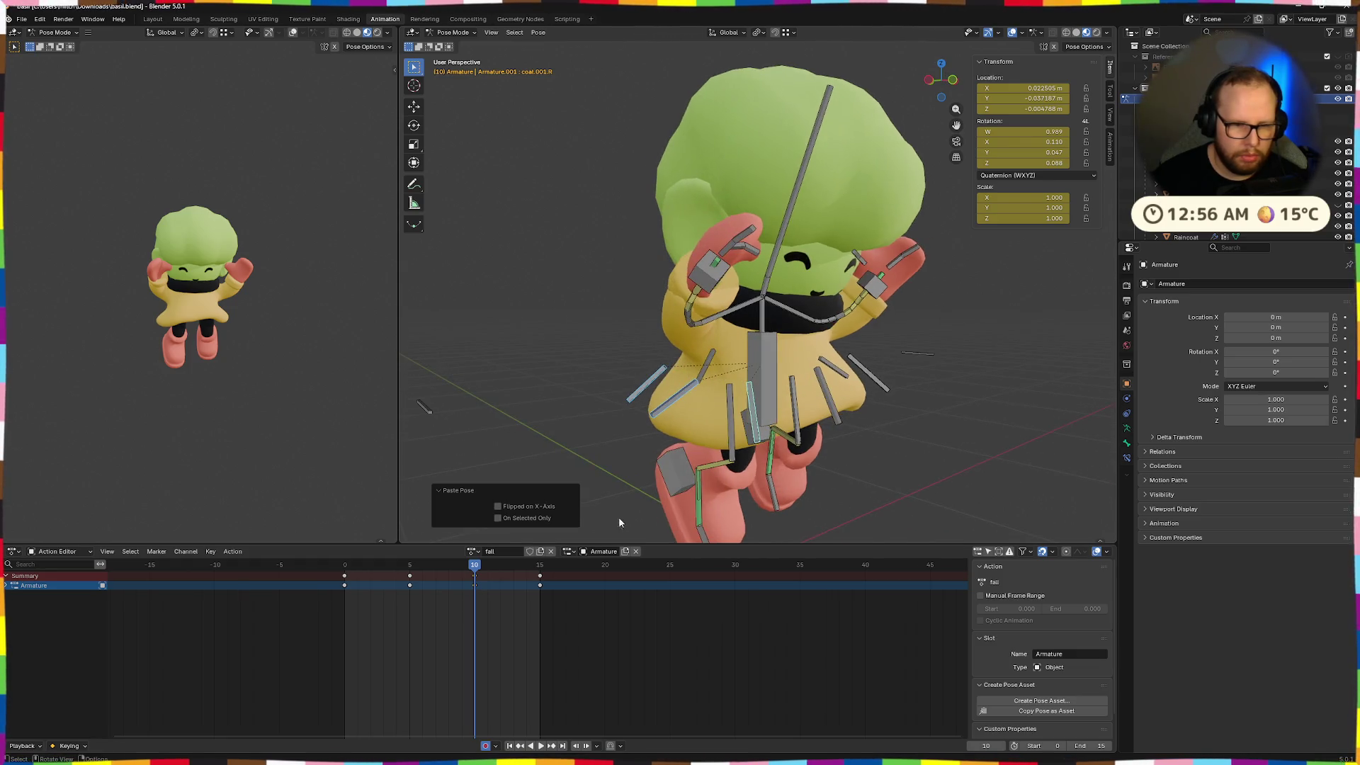
{"action": "key", "text": "ctrl+v"}
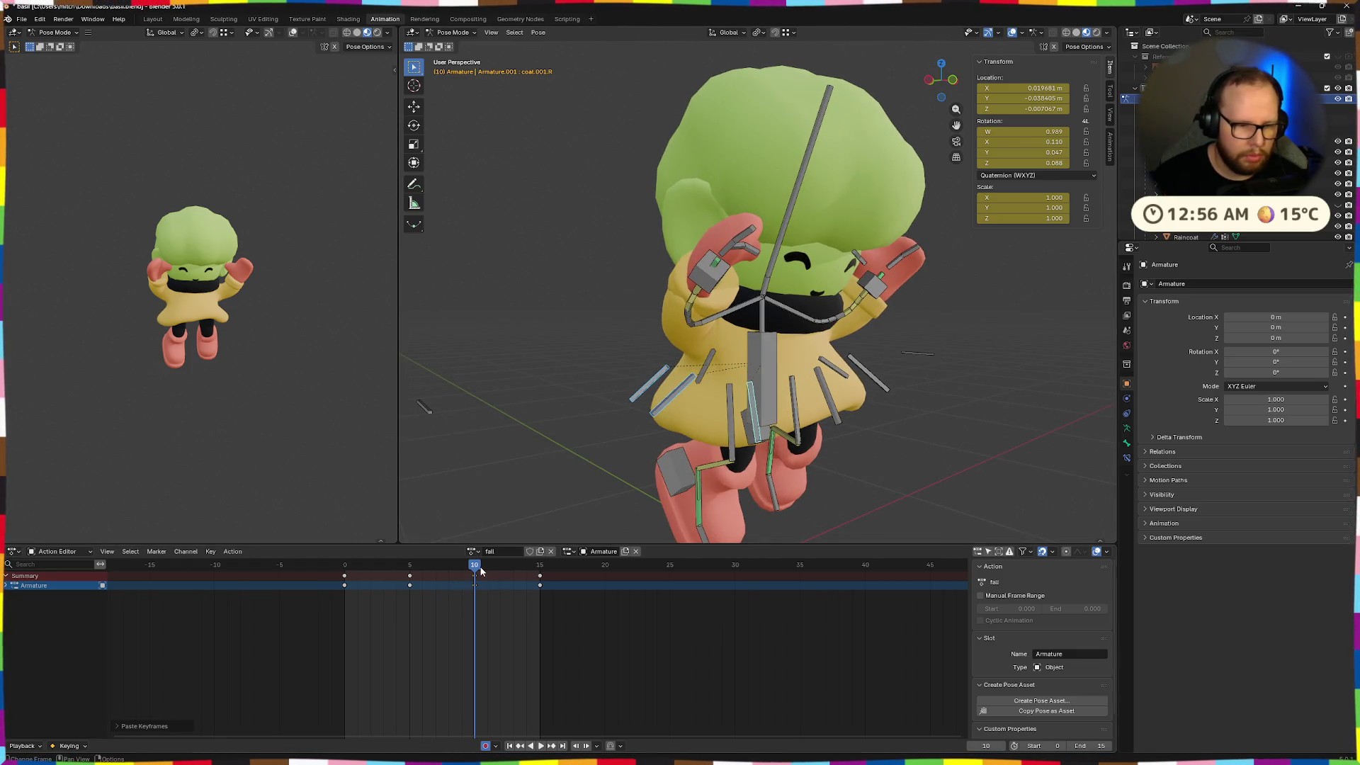
{"action": "middle_click_drag", "start_coordinate": [750, 487], "coordinate": [774, 430]}
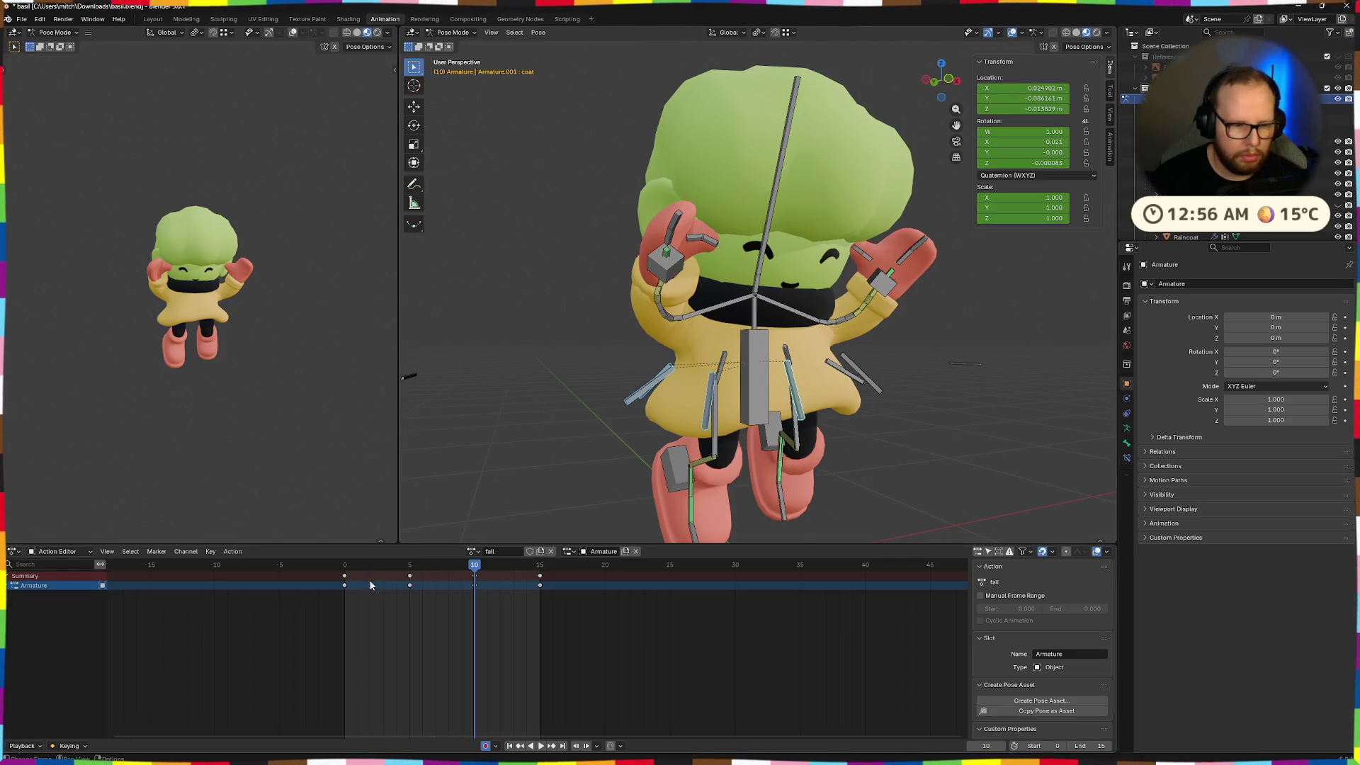
{"action": "left_click", "coordinate": [344, 564]}
{"action": "key", "text": "space"}
Select coat.003.L and paste the coat pose mirrored at frame 10, then play it
{"action": "left_click", "coordinate": [707, 401]}
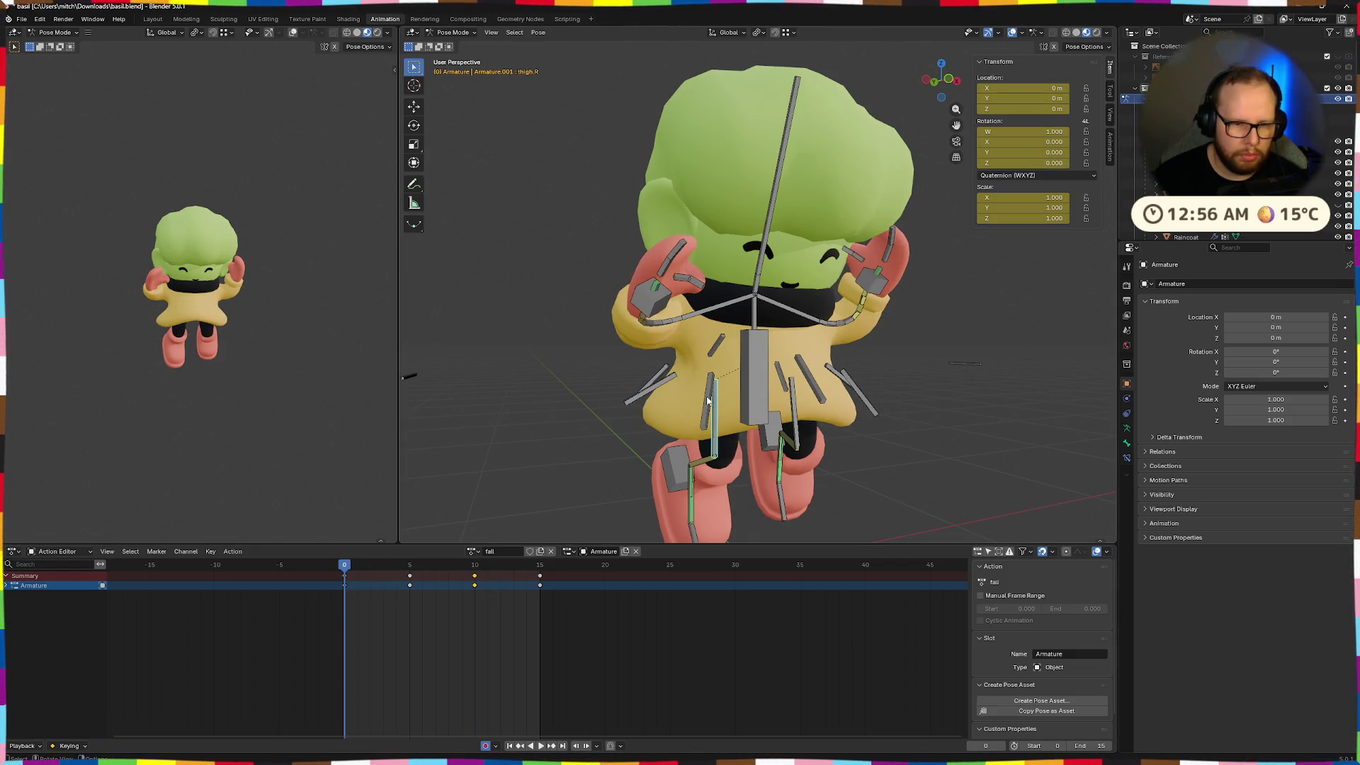
{"action": "left_click", "coordinate": [703, 401]}
{"action": "middle_click_drag", "start_coordinate": [703, 402], "coordinate": [741, 405]}
{"action": "mouse_move", "coordinate": [659, 390]}
{"action": "middle_mouse_down"}
{"action": "mouse_move", "coordinate": [683, 371]}
{"action": "mouse_move", "coordinate": [698, 397]}
{"action": "mouse_move", "coordinate": [733, 402]}
{"action": "mouse_move", "coordinate": [683, 389]}
{"action": "mouse_move", "coordinate": [661, 400]}
{"action": "middle_mouse_up"}
{"action": "left_click", "coordinate": [697, 397]}
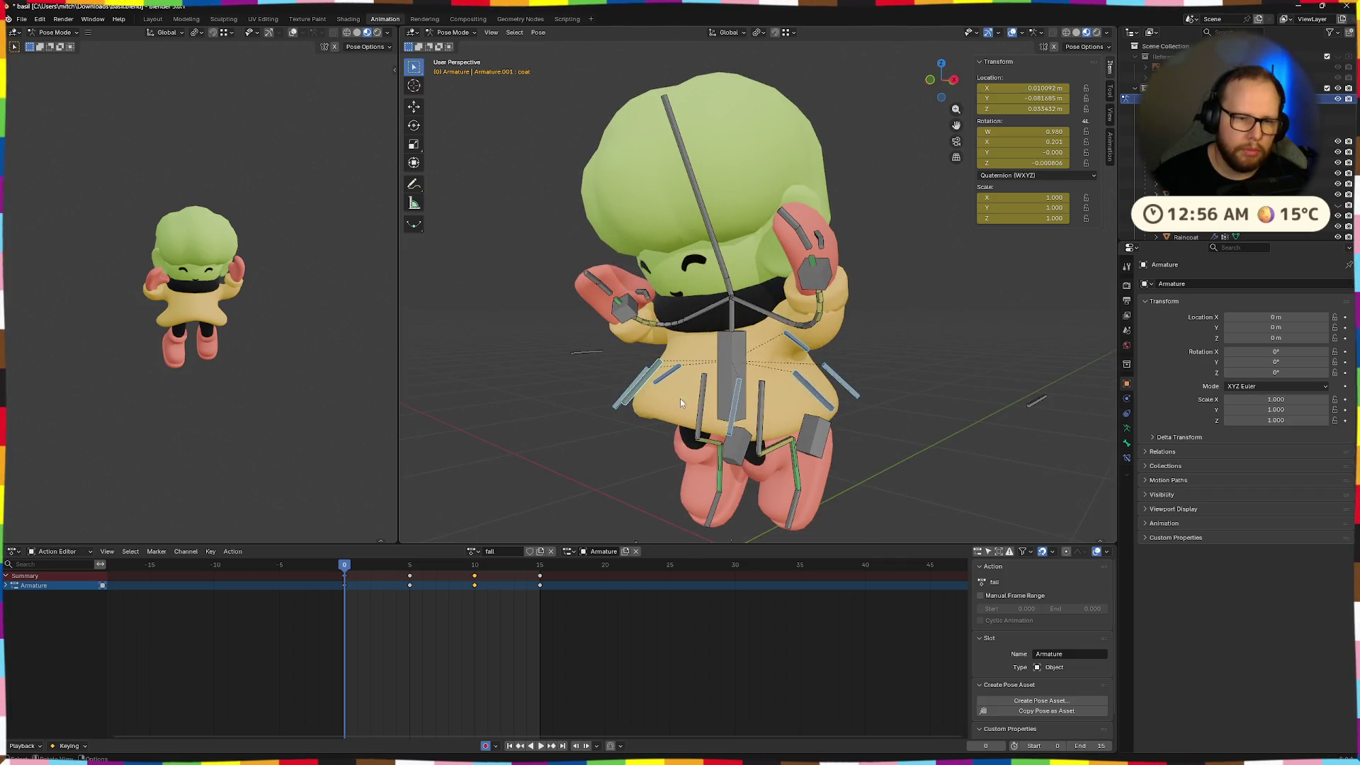
{"action": "left_click", "coordinate": [473, 565]}
{"action": "key", "text": "ctrl+shift+v"}
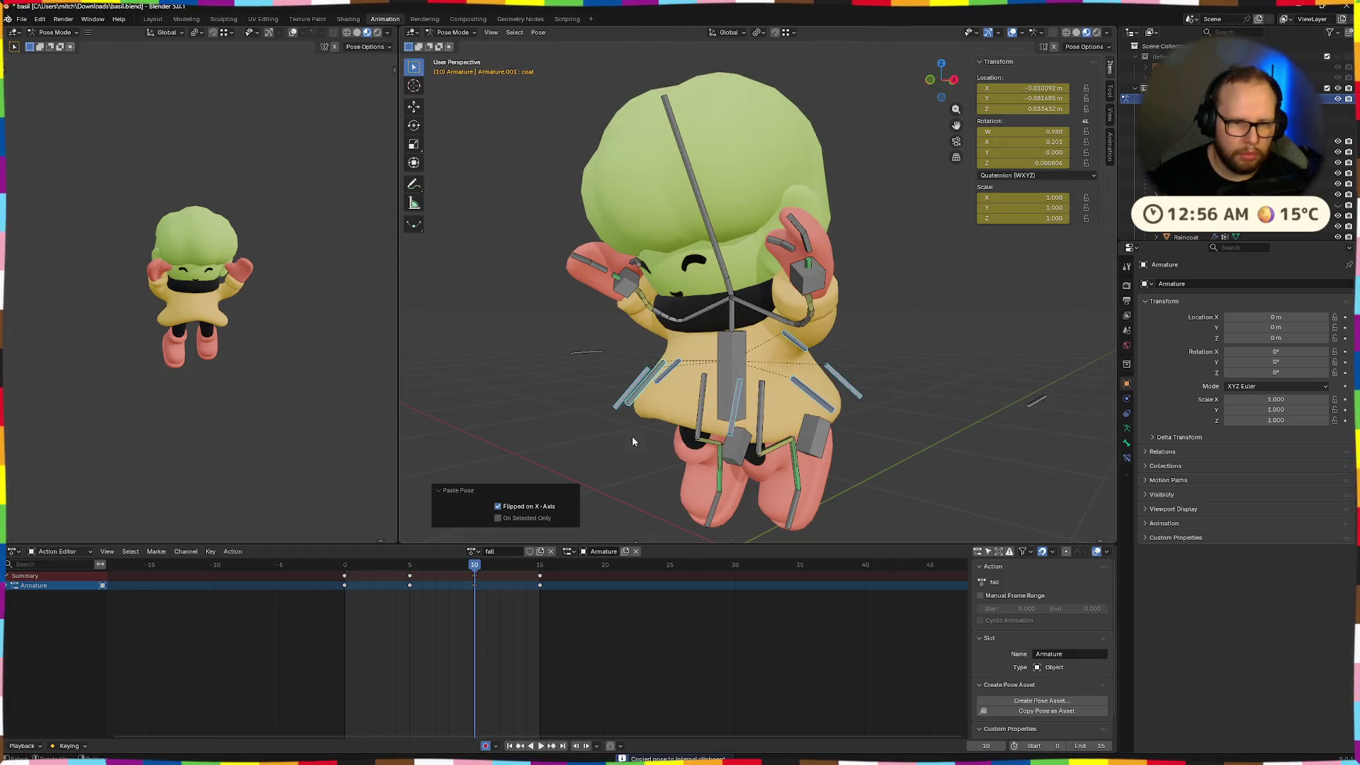
{"action": "middle_click_drag", "start_coordinate": [632, 436], "coordinate": [712, 434]}
{"action": "key", "text": "space"}
Scrub between frames 2, 10 and 5 to inspect coat.001.L's pose
{"action": "mouse_move", "coordinate": [540, 567]}
{"action": "left_mouse_down"}
{"action": "mouse_move", "coordinate": [370, 575]}
{"action": "mouse_move", "coordinate": [541, 567]}
{"action": "mouse_move", "coordinate": [475, 570]}
{"action": "left_mouse_up"}
{"action": "middle_click_drag", "start_coordinate": [734, 470], "coordinate": [835, 487]}
{"action": "mouse_move", "coordinate": [853, 410]}
{"action": "middle_mouse_down"}
{"action": "mouse_move", "coordinate": [881, 409]}
{"action": "mouse_move", "coordinate": [821, 388]}
{"action": "mouse_move", "coordinate": [918, 414]}
{"action": "middle_mouse_up"}
{"action": "left_click", "coordinate": [878, 406]}
{"action": "mouse_move", "coordinate": [466, 586]}
{"action": "left_mouse_down"}
{"action": "mouse_move", "coordinate": [337, 576]}
{"action": "mouse_move", "coordinate": [411, 577]}
{"action": "left_mouse_up"}
{"action": "mouse_move", "coordinate": [829, 435]}
{"action": "middle_mouse_down"}
{"action": "mouse_move", "coordinate": [861, 387]}
{"action": "mouse_move", "coordinate": [799, 424]}
{"action": "middle_mouse_up"}
Paste the copied pose onto coat.001.R at frame 10
{"action": "left_click", "coordinate": [813, 390], "text": "shift"}
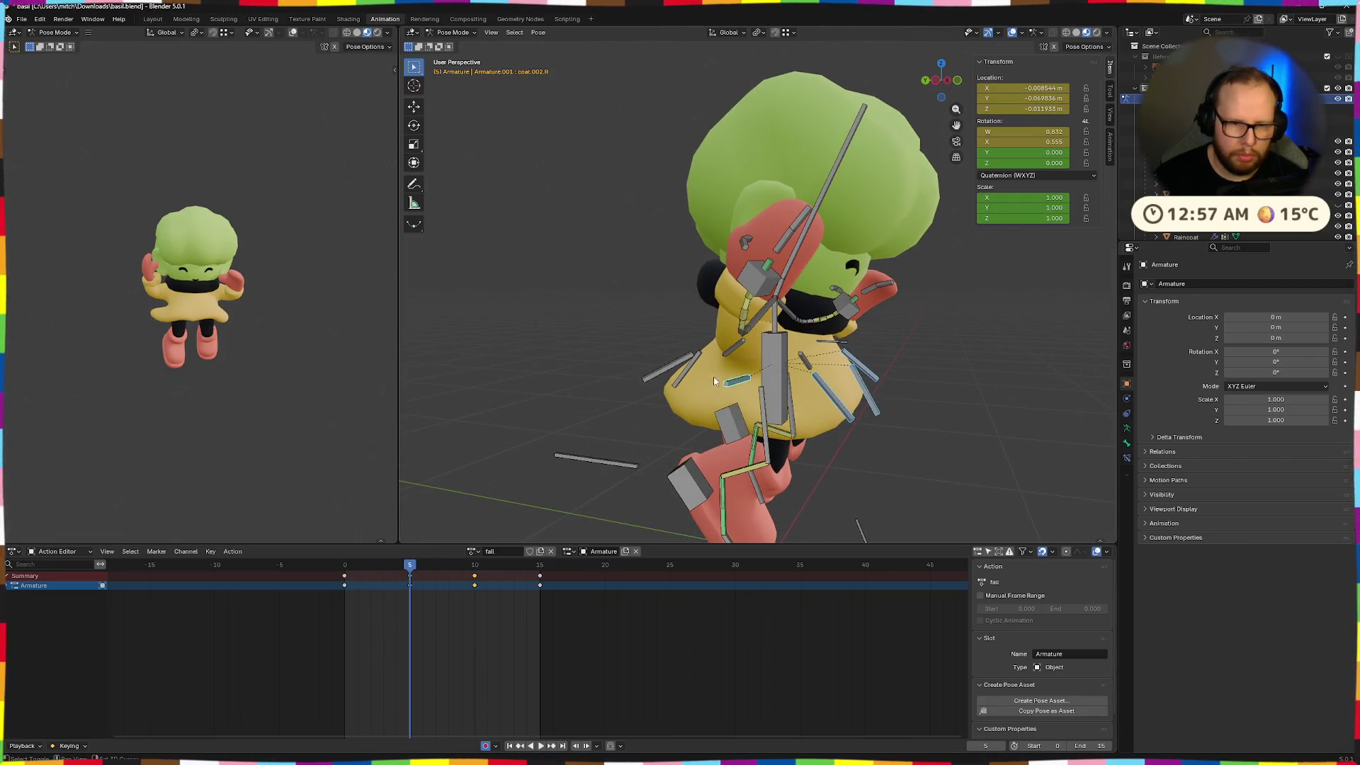
{"action": "middle_click_drag", "start_coordinate": [673, 379], "coordinate": [764, 385]}
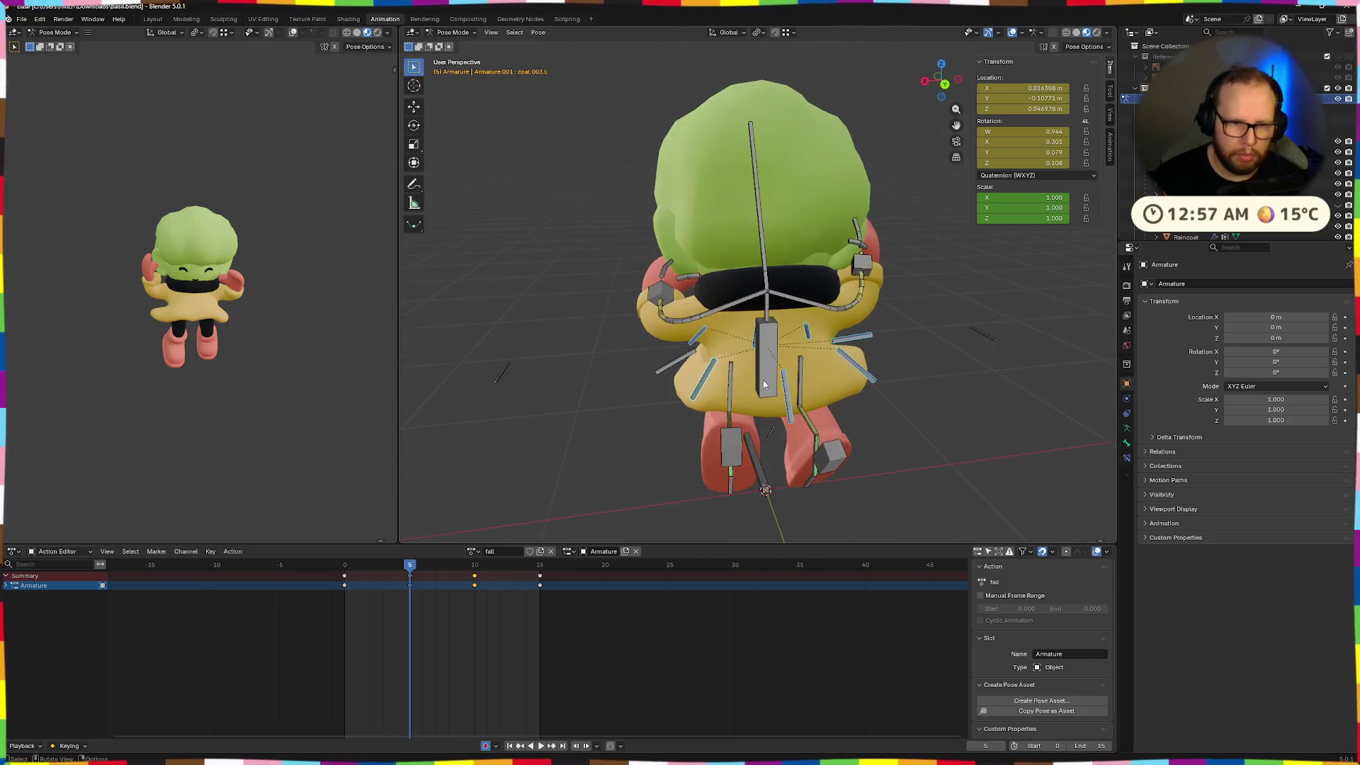
{"action": "left_click", "coordinate": [473, 565]}
{"action": "key", "text": "space"}
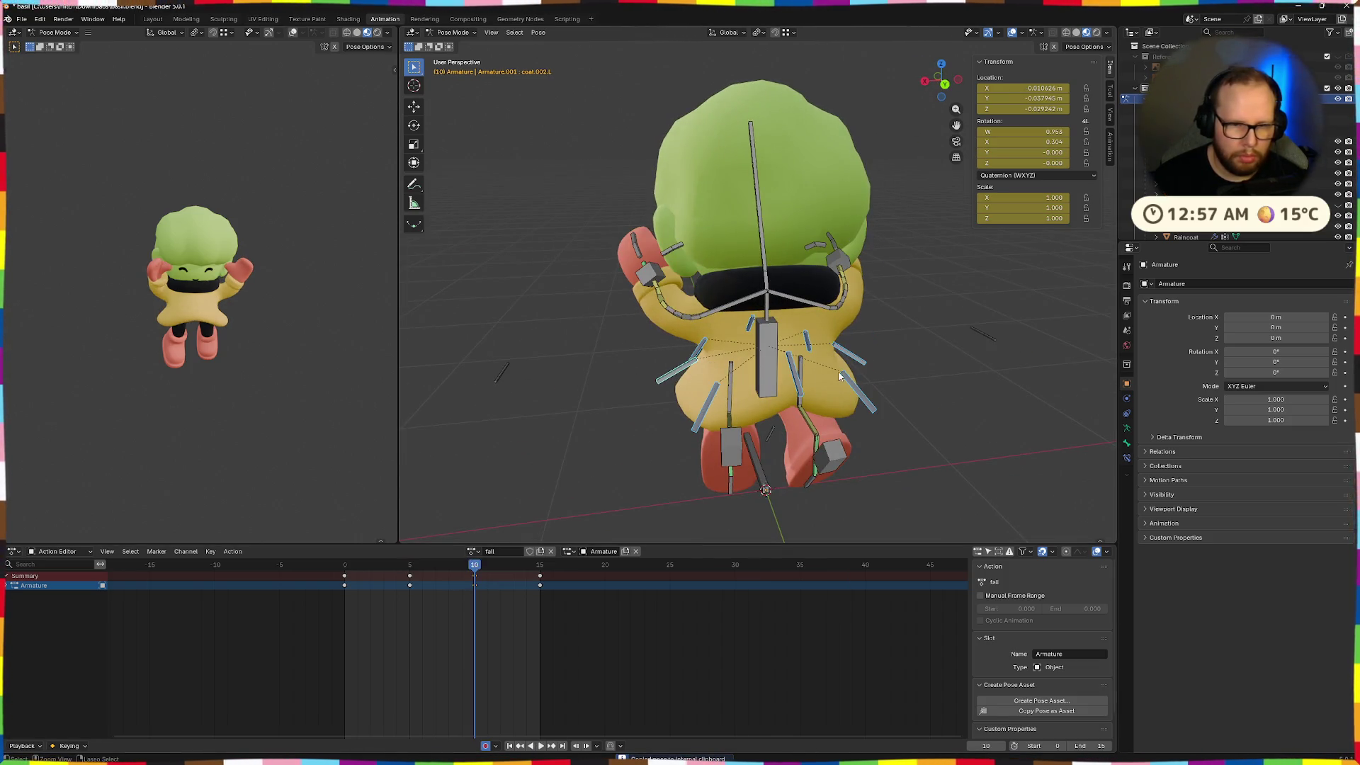
{"action": "key", "text": "ctrl+v"}
{"action": "mouse_move", "coordinate": [813, 376]}
{"action": "middle_mouse_down"}
{"action": "mouse_move", "coordinate": [864, 335]}
{"action": "mouse_move", "coordinate": [907, 348]}
{"action": "mouse_move", "coordinate": [953, 308]}
{"action": "mouse_move", "coordinate": [871, 340]}
{"action": "middle_mouse_up"}
Rotate coat.003.L twice on local X and nudge it into place
{"action": "left_click", "coordinate": [842, 363]}
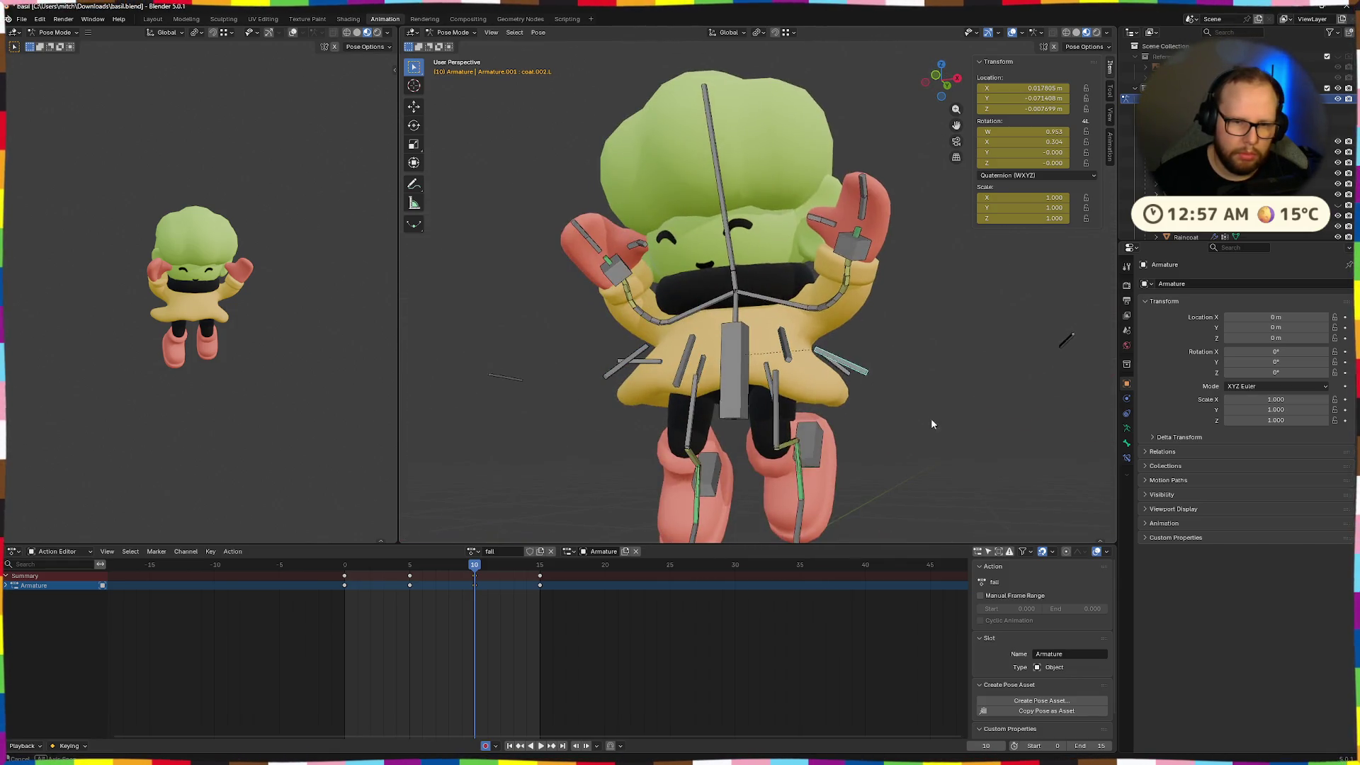
{"action": "middle_click_drag", "start_coordinate": [931, 423], "coordinate": [948, 426]}
{"action": "key", "text": "r"}
{"action": "key", "text": "x"}
{"action": "left_click", "coordinate": [953, 394]}
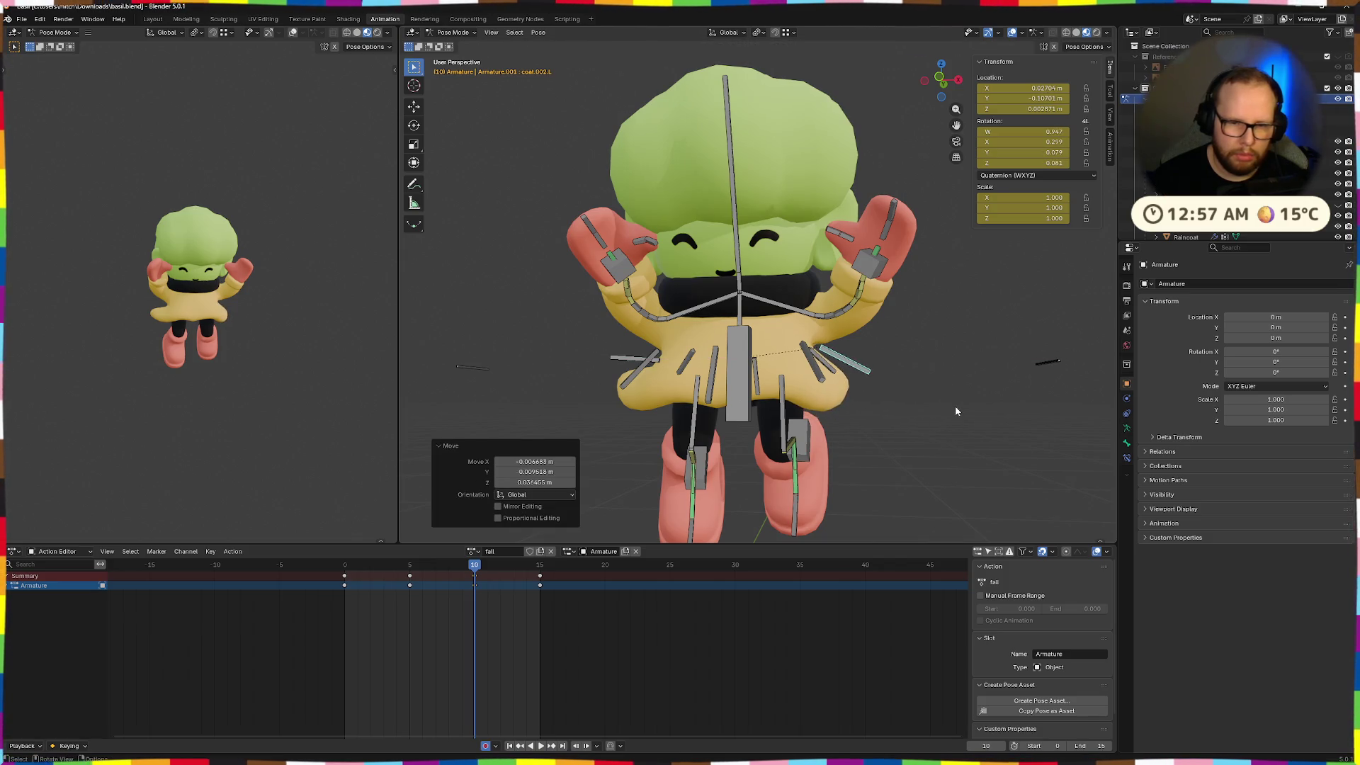
{"action": "scroll", "coordinate": [954, 405], "scroll_direction": "up", "scroll_amount": 2}
{"action": "middle_click_drag", "start_coordinate": [953, 424], "coordinate": [941, 432]}
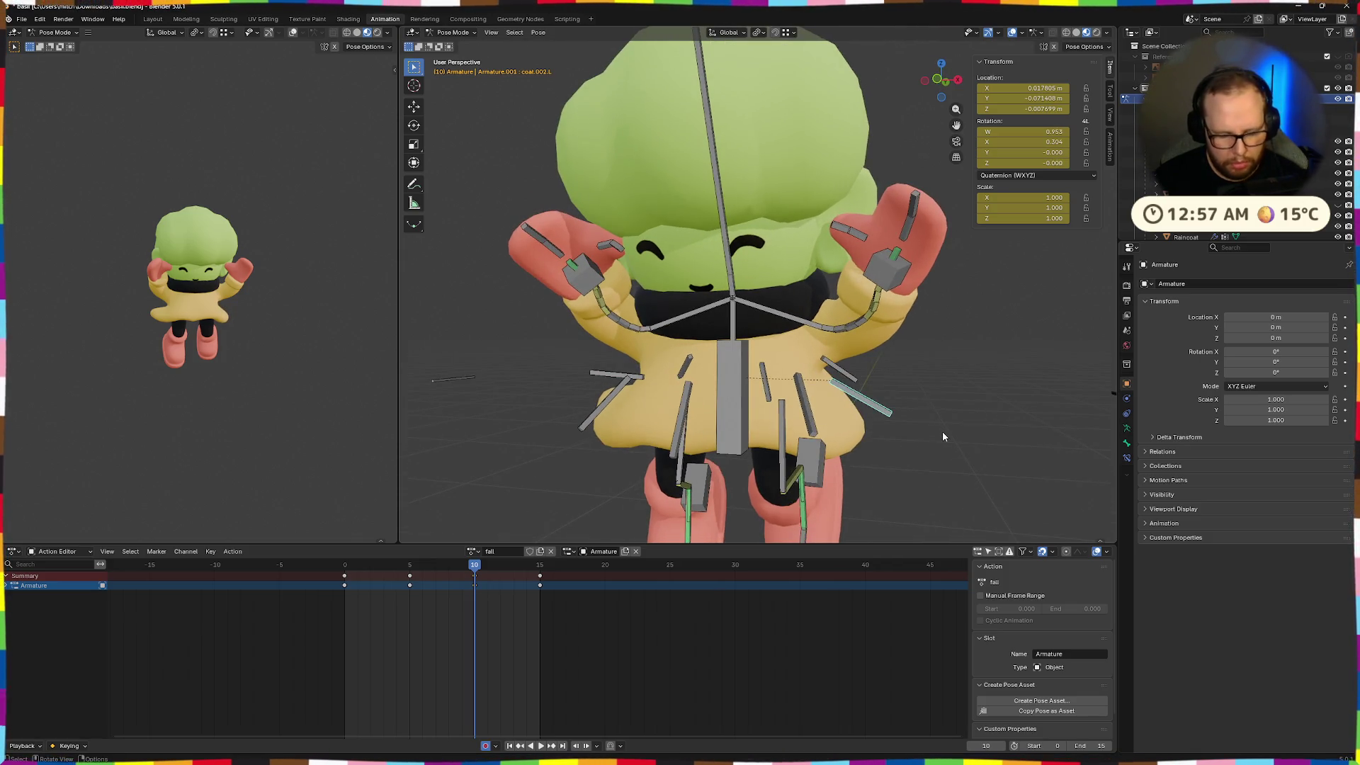
{"action": "key", "text": "r"}
{"action": "key", "text": "x"}
{"action": "key", "text": "x"}
{"action": "left_click", "coordinate": [947, 408]}
{"action": "key", "text": "g"}
{"action": "left_click", "coordinate": [944, 389]}
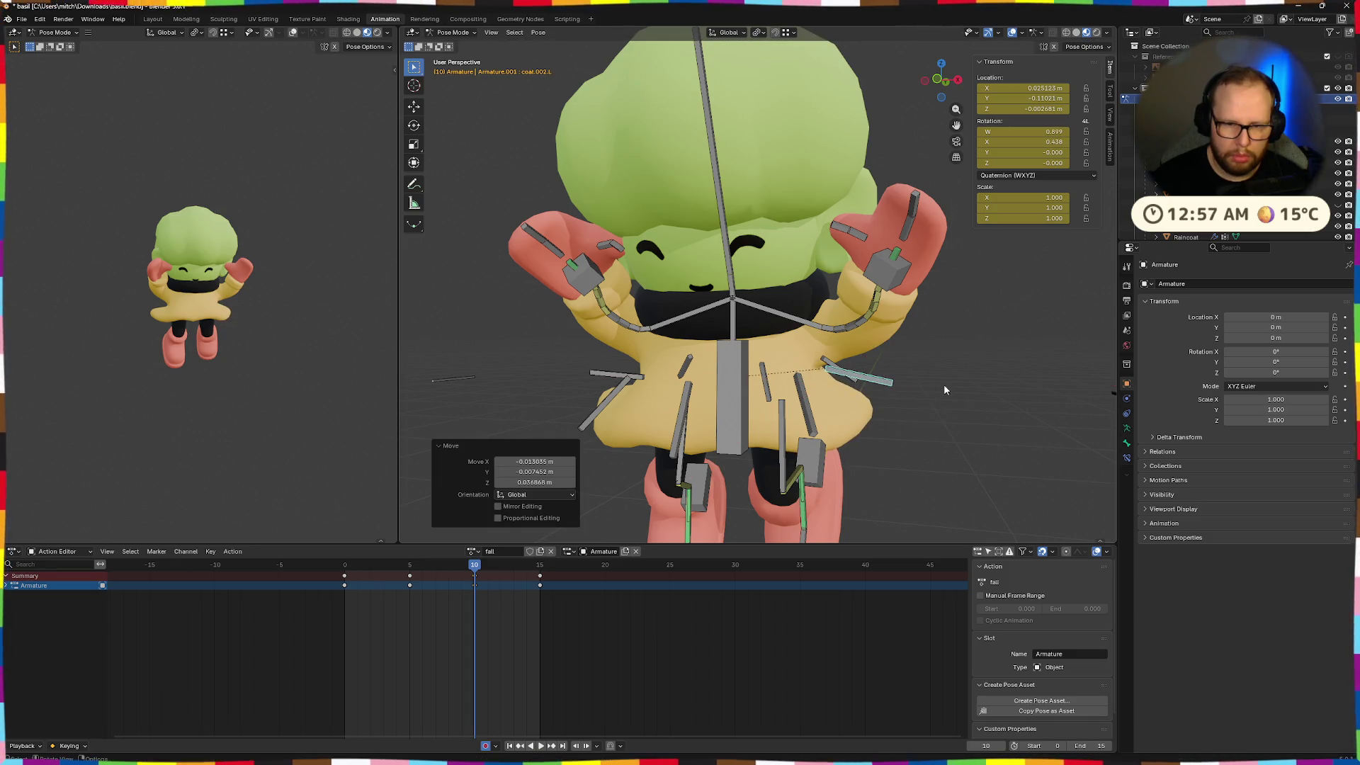
Tilt coat.002.R 6.99° on local X, replacing an unwanted -53.2° rotation
{"action": "middle_click_drag", "start_coordinate": [806, 425], "coordinate": [751, 425]}
{"action": "left_click", "coordinate": [617, 409]}
{"action": "key", "text": "r"}
{"action": "key", "text": "x"}
{"action": "key", "text": "x"}
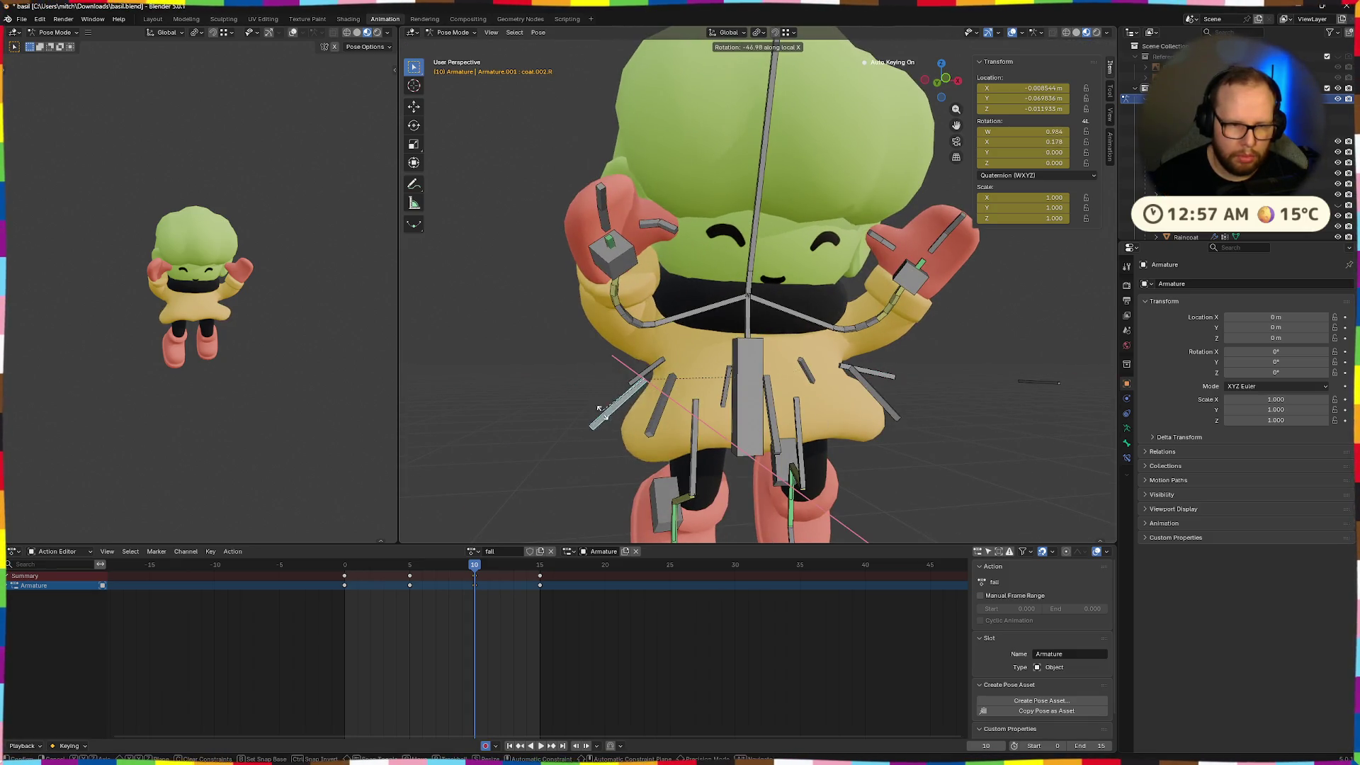
{"action": "left_click", "coordinate": [607, 421]}
{"action": "middle_click_drag", "start_coordinate": [607, 421], "coordinate": [715, 406]}
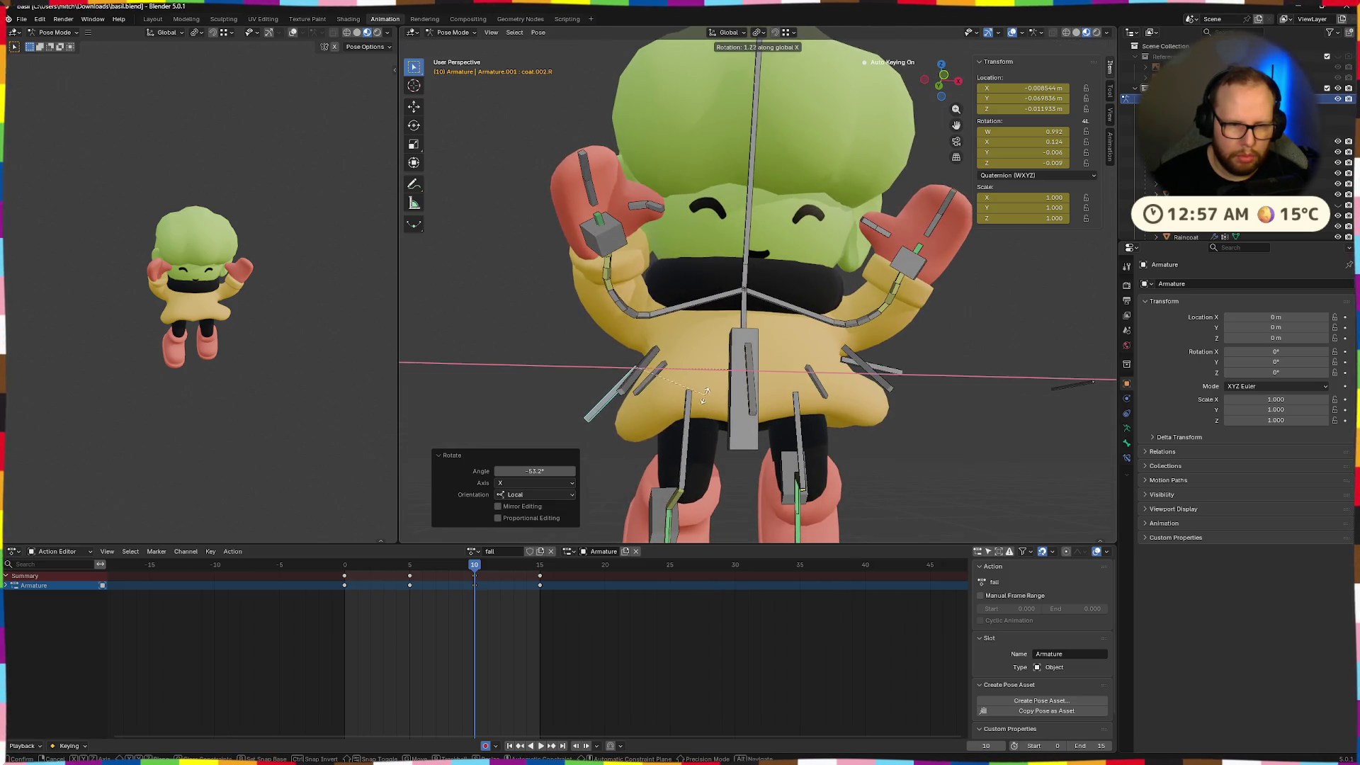
{"action": "right_click", "coordinate": [686, 391]}
{"action": "key", "text": "r"}
{"action": "key", "text": "x"}
{"action": "key", "text": "x"}
{"action": "left_click", "coordinate": [661, 383]}
Rotate another coat flap bone on local X and reposition it
{"action": "middle_click_drag", "start_coordinate": [661, 384], "coordinate": [850, 415]}
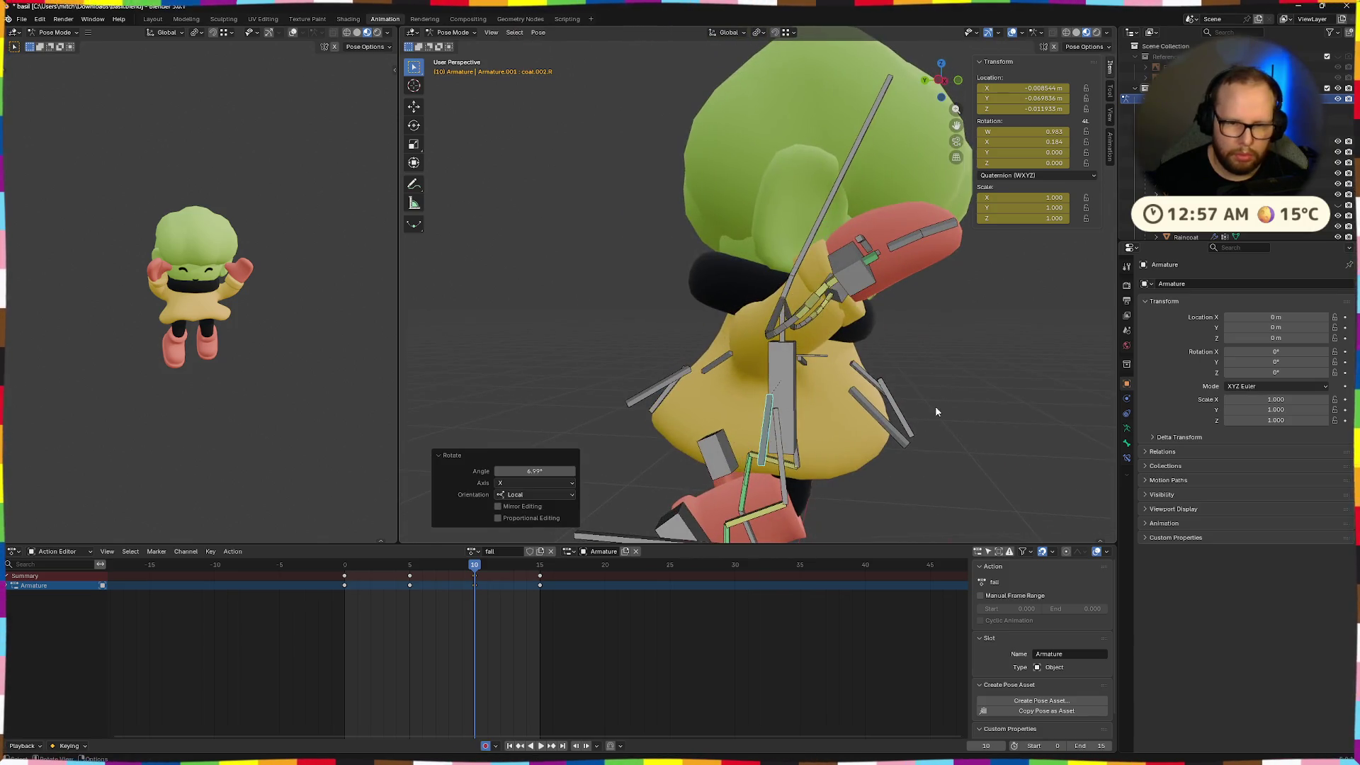
{"action": "left_click", "coordinate": [889, 421]}
{"action": "middle_click_drag", "start_coordinate": [972, 418], "coordinate": [949, 400]}
{"action": "key", "text": "r"}
{"action": "key", "text": "x"}
{"action": "key", "text": "x"}
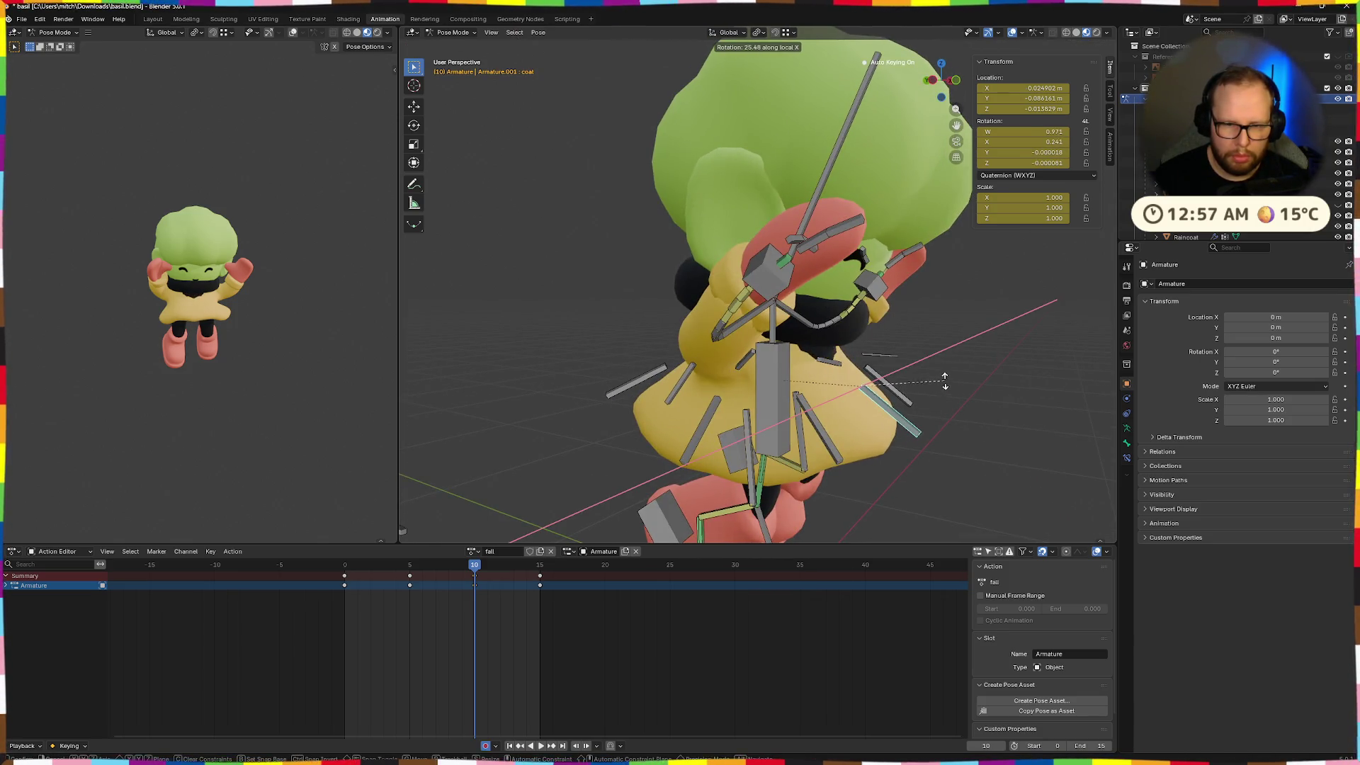
{"action": "left_click", "coordinate": [949, 386]}
{"action": "key", "text": "g"}
{"action": "left_click", "coordinate": [940, 361]}
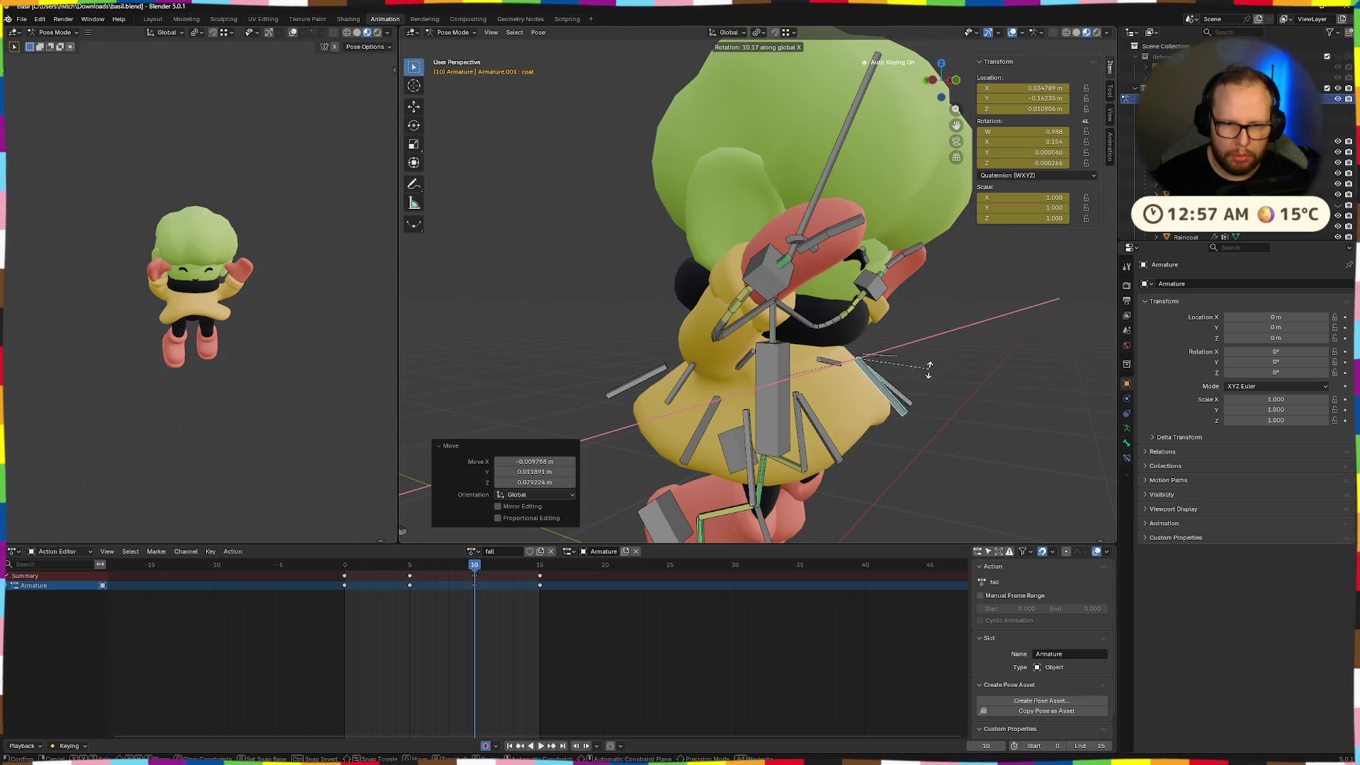
{"action": "left_click", "coordinate": [930, 368]}
{"action": "left_click", "coordinate": [829, 435]}
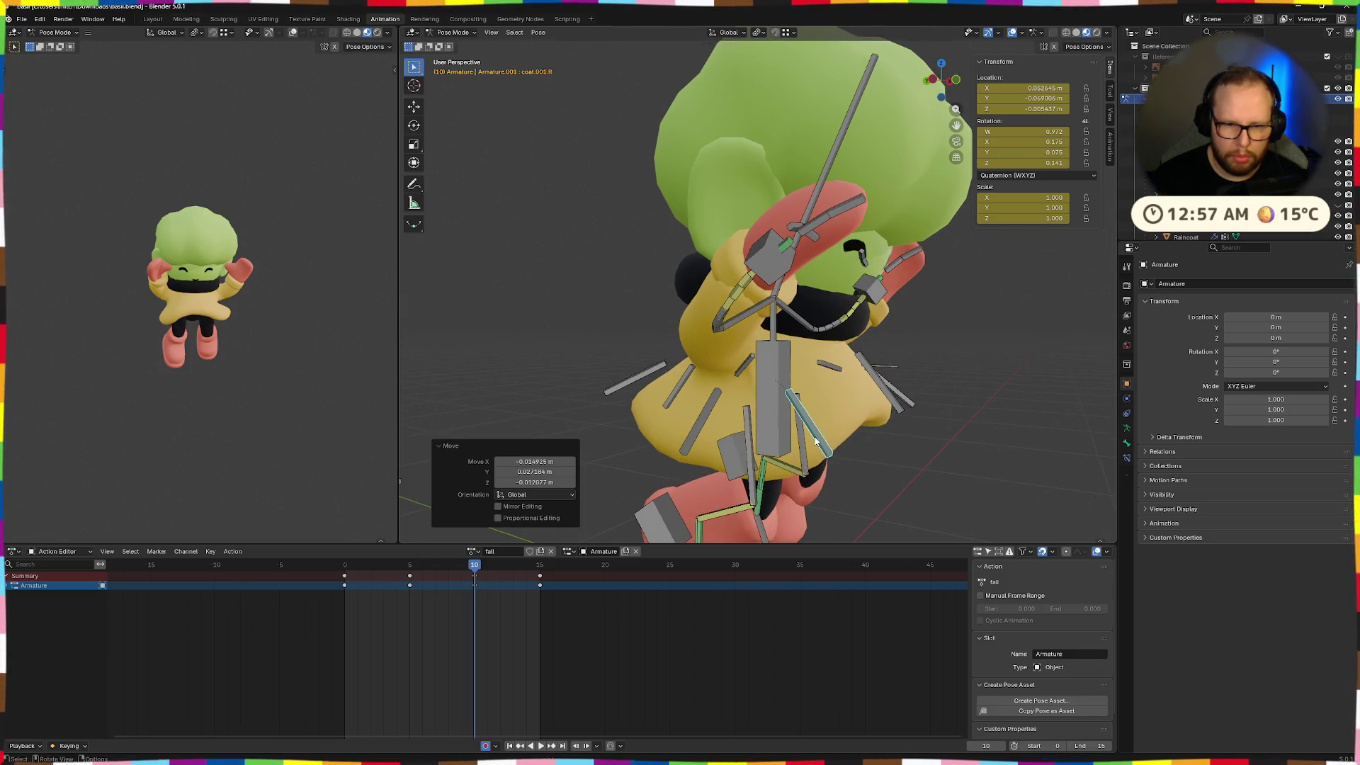
{"action": "left_click", "coordinate": [814, 439]}
Move coat.001.L and rotate it -25.5° on X, then move coat.001.R
{"action": "middle_click_drag", "start_coordinate": [814, 439], "coordinate": [852, 410]}
{"action": "left_click", "coordinate": [917, 402]}
{"action": "key", "text": "g"}
{"action": "left_click", "coordinate": [948, 436]}
{"action": "middle_click_drag", "start_coordinate": [948, 435], "coordinate": [924, 411]}
{"action": "key", "text": "r"}
{"action": "key", "text": "x"}
{"action": "left_click", "coordinate": [961, 405]}
{"action": "left_click", "coordinate": [928, 404]}
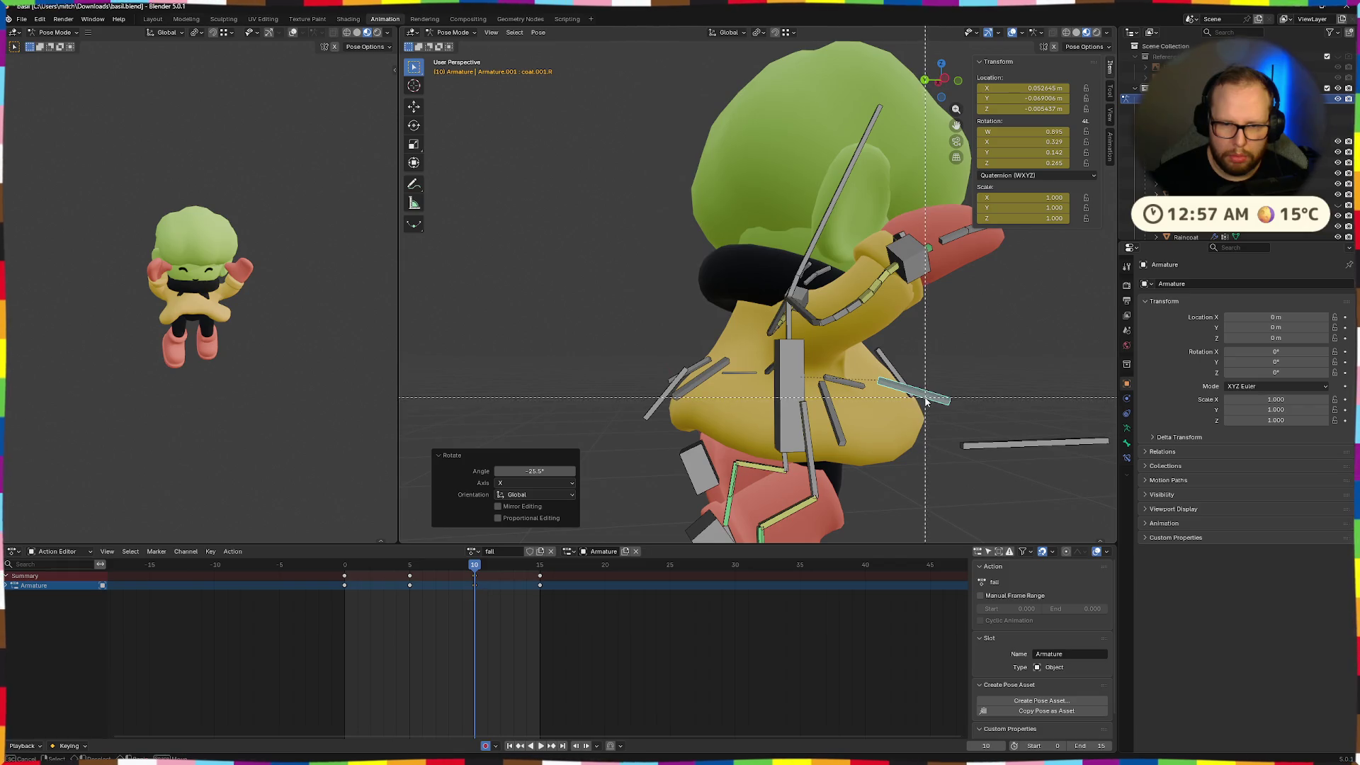
{"action": "key", "text": "g"}
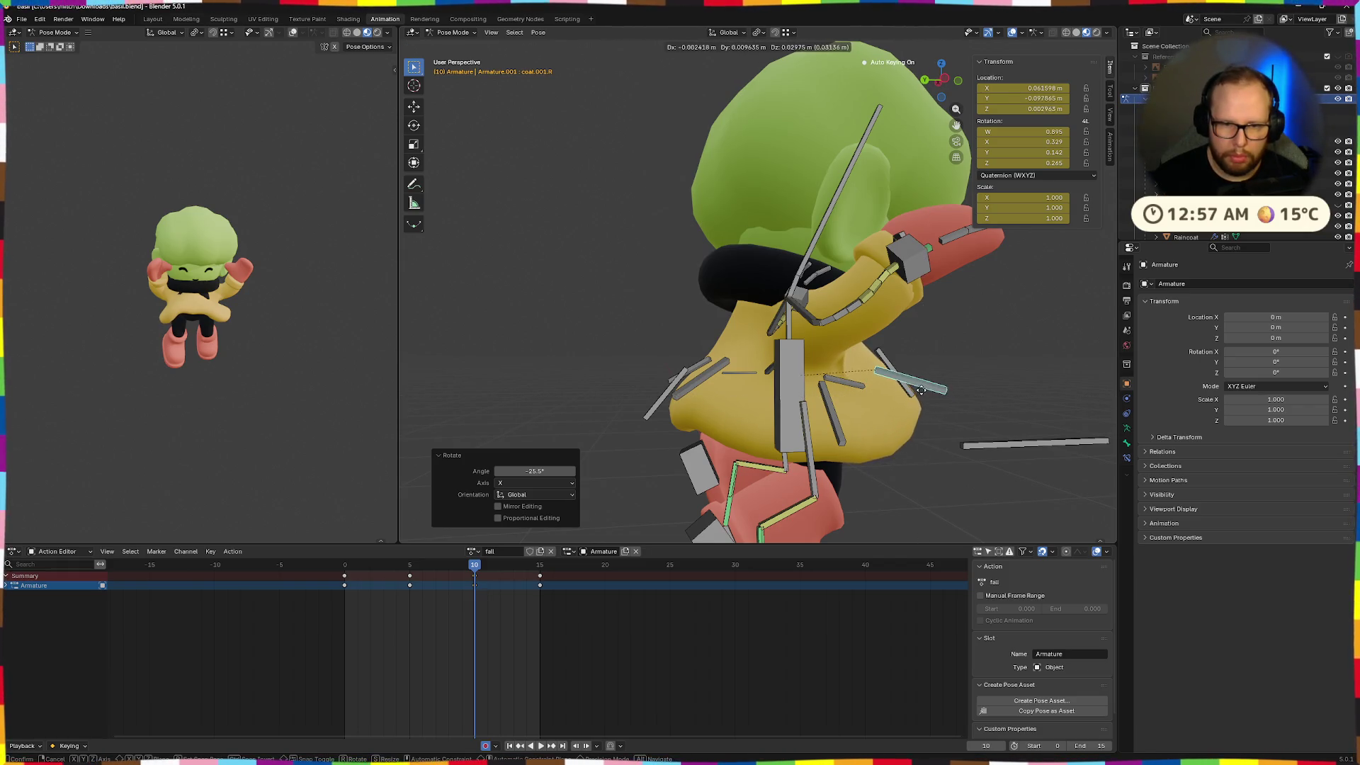
{"action": "left_click", "coordinate": [927, 394]}
{"action": "mouse_move", "coordinate": [927, 393]}
{"action": "middle_mouse_down"}
{"action": "mouse_move", "coordinate": [977, 396]}
{"action": "mouse_move", "coordinate": [863, 411]}
{"action": "middle_mouse_up"}
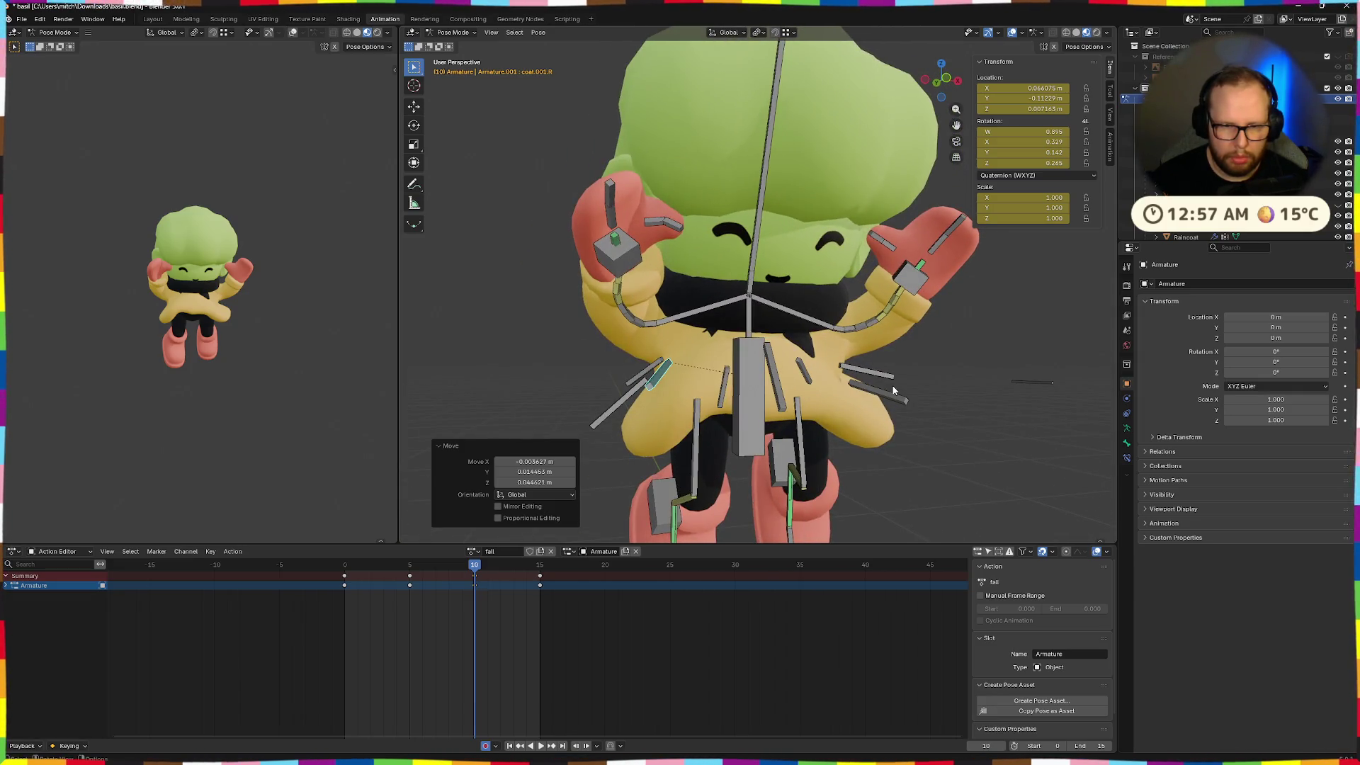
Rotate coat.001.L -26.5° on local X and shift its position
{"action": "left_click", "coordinate": [893, 390]}
{"action": "key", "text": "r"}
{"action": "key", "text": "x"}
{"action": "key", "text": "x"}
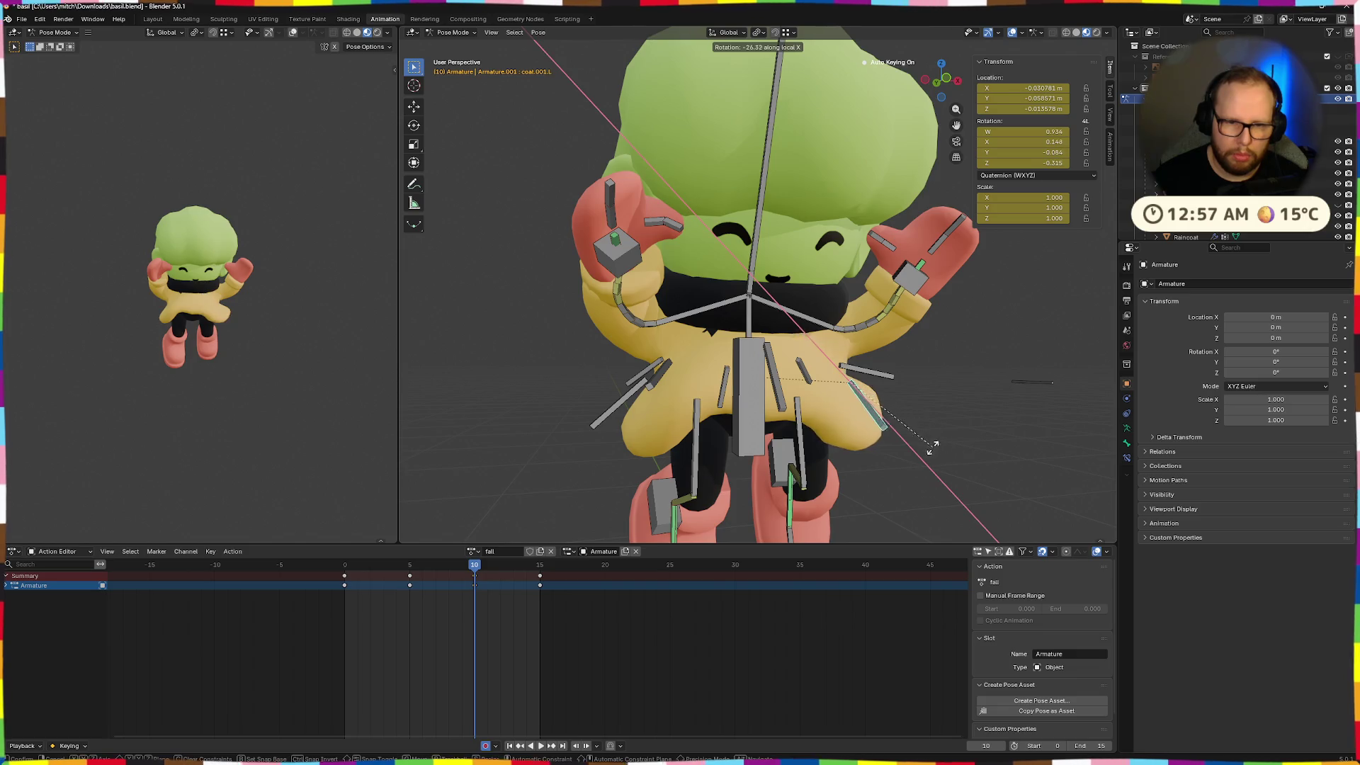
{"action": "left_click", "coordinate": [932, 446]}
{"action": "key", "text": "g"}
{"action": "mouse_move", "coordinate": [936, 444]}
{"action": "middle_mouse_down"}
{"action": "mouse_move", "coordinate": [893, 393]}
{"action": "mouse_move", "coordinate": [949, 441]}
{"action": "mouse_move", "coordinate": [932, 433]}
{"action": "middle_mouse_up"}
Reset coat.001.R's rotation, then tilt it 24.5° on local X and nudge it
{"action": "left_click", "coordinate": [863, 369]}
{"action": "middle_click_drag", "start_coordinate": [864, 369], "coordinate": [880, 407]}
{"action": "key", "text": "q"}
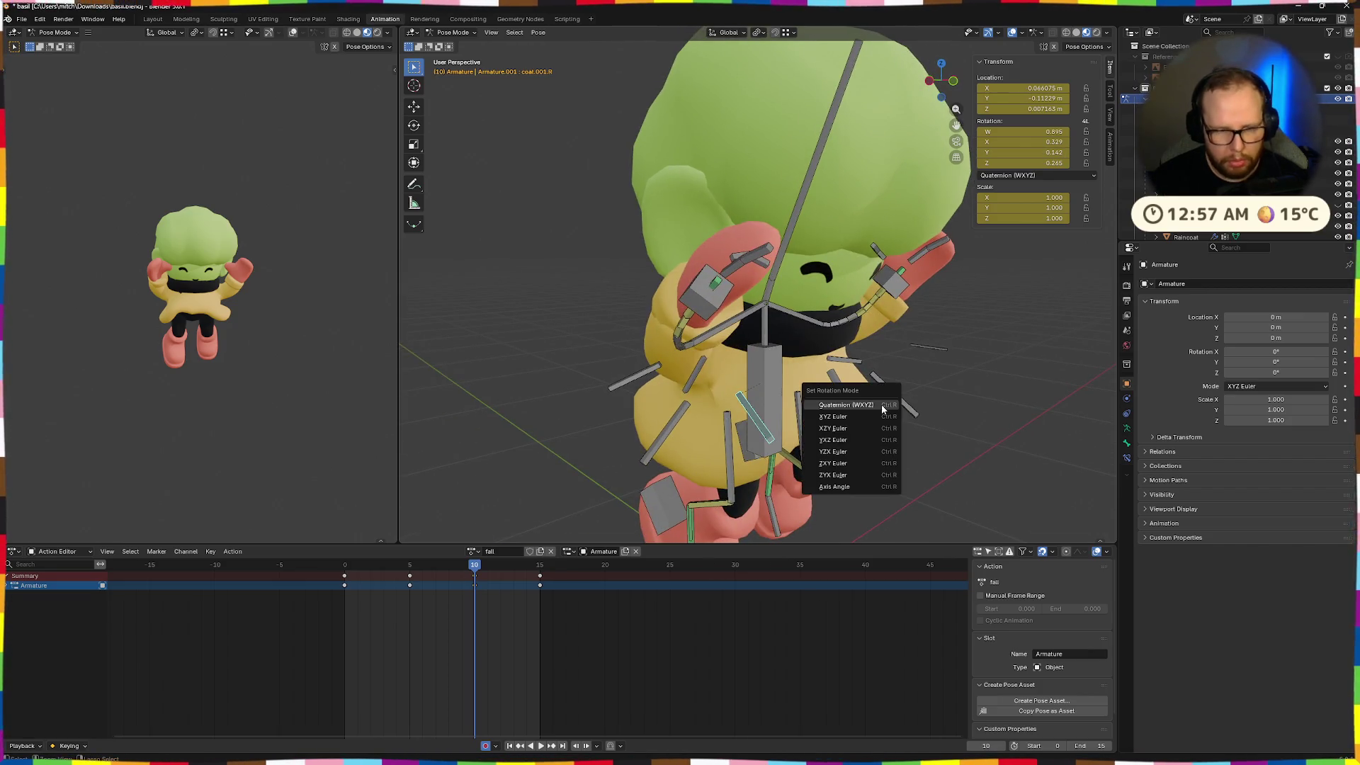
{"action": "left_click", "coordinate": [882, 414]}
{"action": "key", "text": "r"}
{"action": "key", "text": "x"}
{"action": "key", "text": "x"}
{"action": "left_click", "coordinate": [865, 466]}
{"action": "mouse_move", "coordinate": [865, 465]}
{"action": "middle_mouse_down"}
{"action": "mouse_move", "coordinate": [950, 437]}
{"action": "mouse_move", "coordinate": [824, 396]}
{"action": "mouse_move", "coordinate": [782, 420]}
{"action": "middle_mouse_up"}
{"action": "key", "text": "g"}
{"action": "left_click", "coordinate": [920, 433]}
Nudge the main coat bone slightly and play the fall animation
{"action": "left_click", "coordinate": [815, 396]}
{"action": "key", "text": "g"}
{"action": "left_click", "coordinate": [790, 414]}
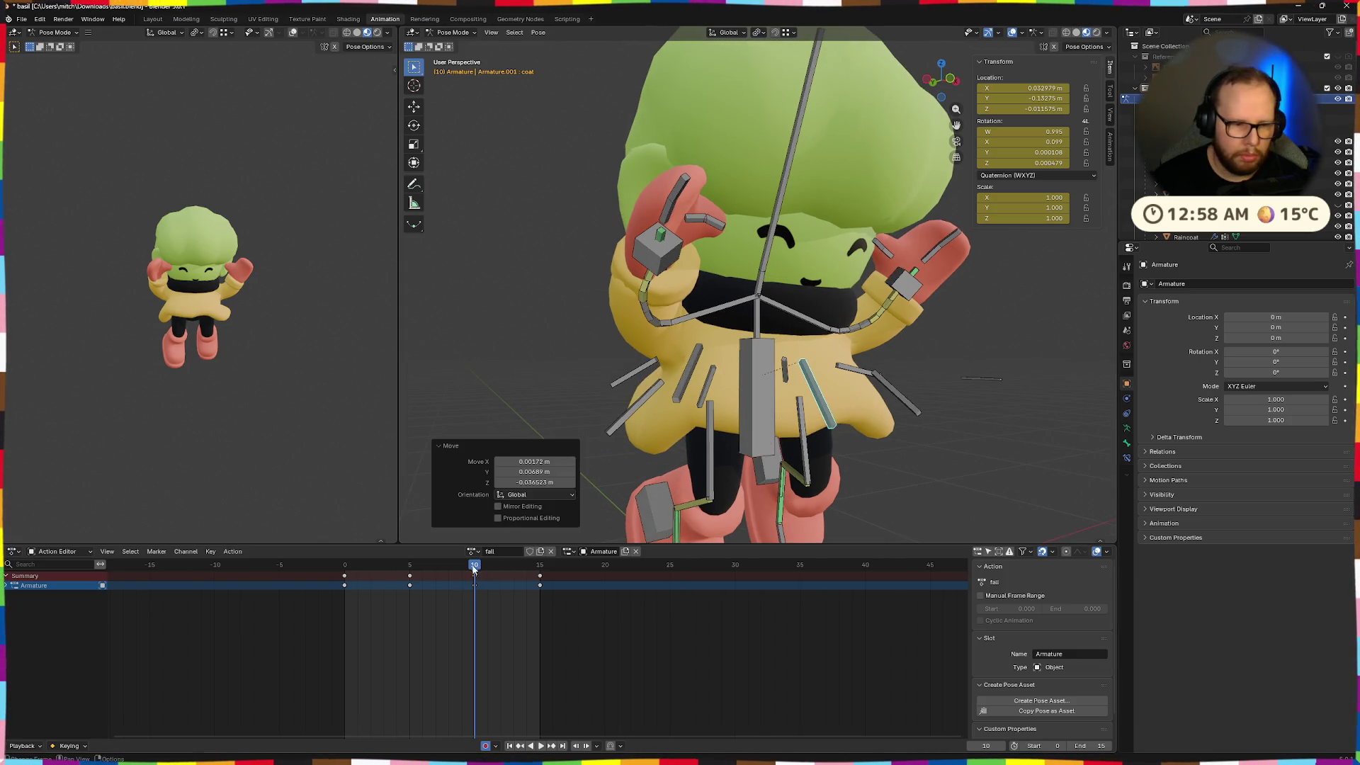
{"action": "key", "text": "space"}
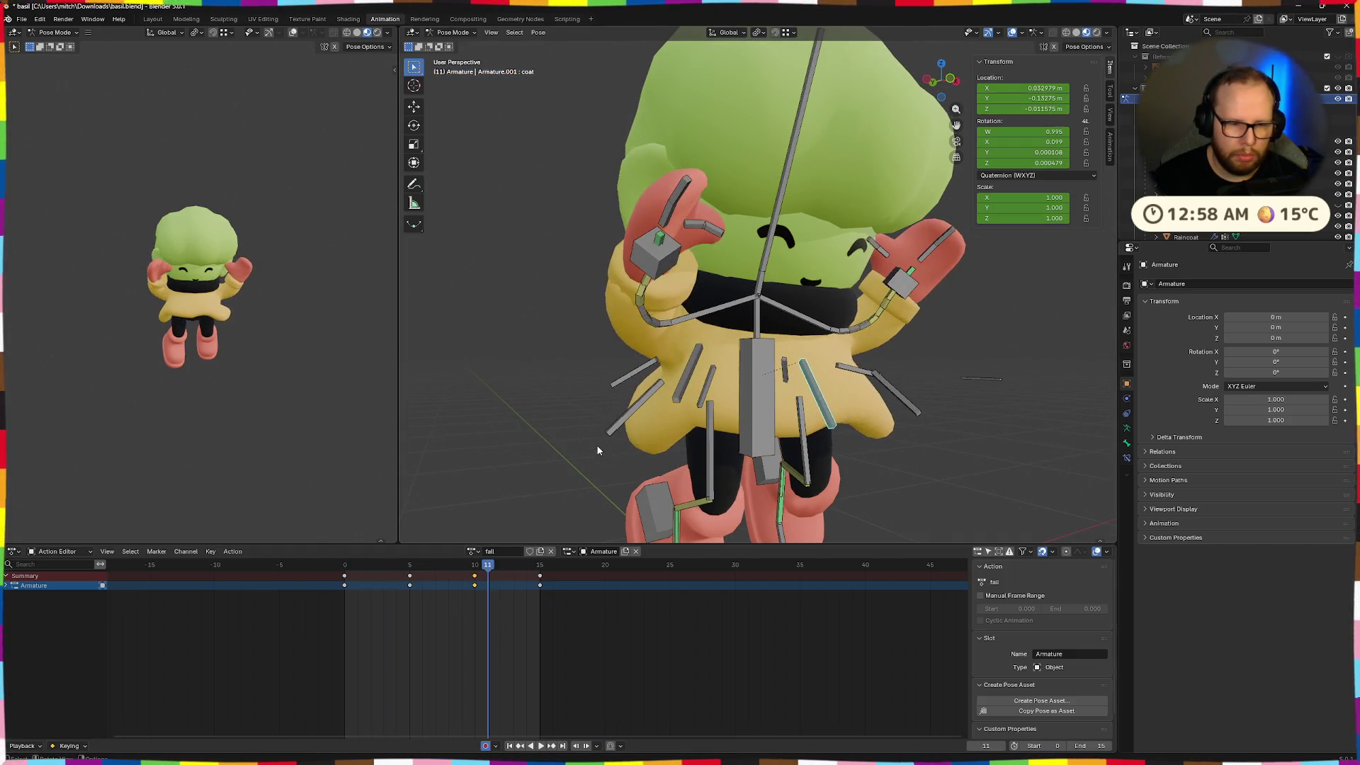
Paste the frame-0 keyframes at frame 15 and play the fall
{"action": "left_click", "coordinate": [491, 588]}
{"action": "key", "text": "Escape"}
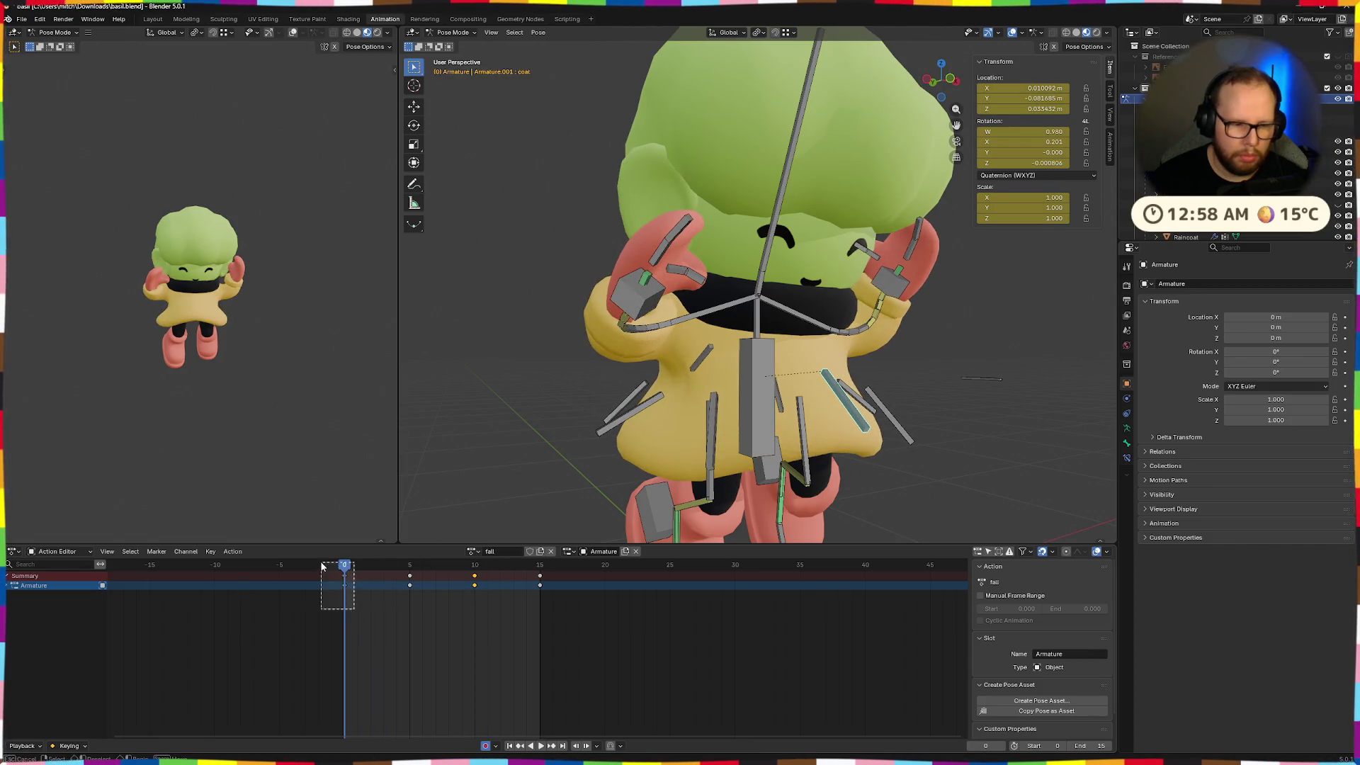
{"action": "left_click", "coordinate": [541, 565]}
{"action": "key", "text": "ctrl+v"}
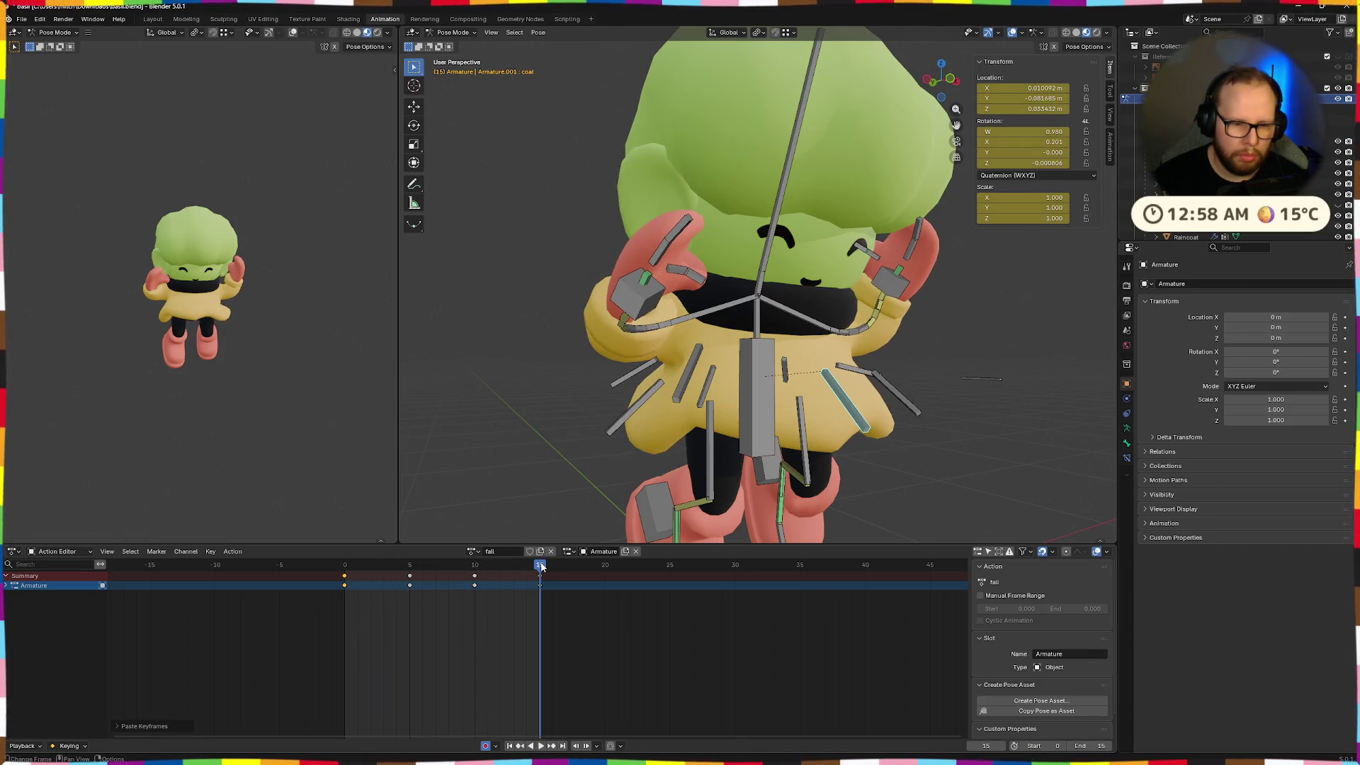
{"action": "key", "text": "space"}
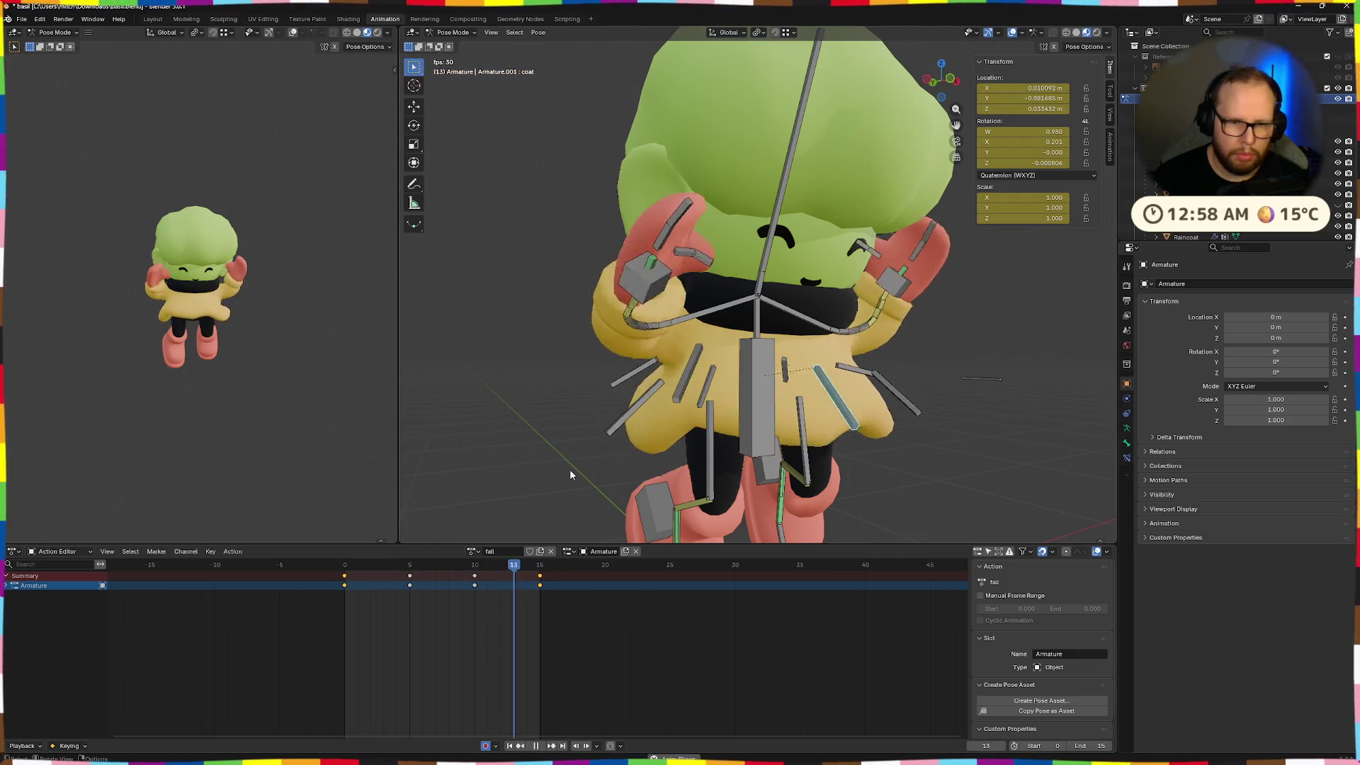
{"action": "mouse_move", "coordinate": [856, 377]}
{"action": "middle_mouse_down"}
{"action": "mouse_move", "coordinate": [935, 385]}
{"action": "mouse_move", "coordinate": [902, 347]}
{"action": "middle_mouse_up"}
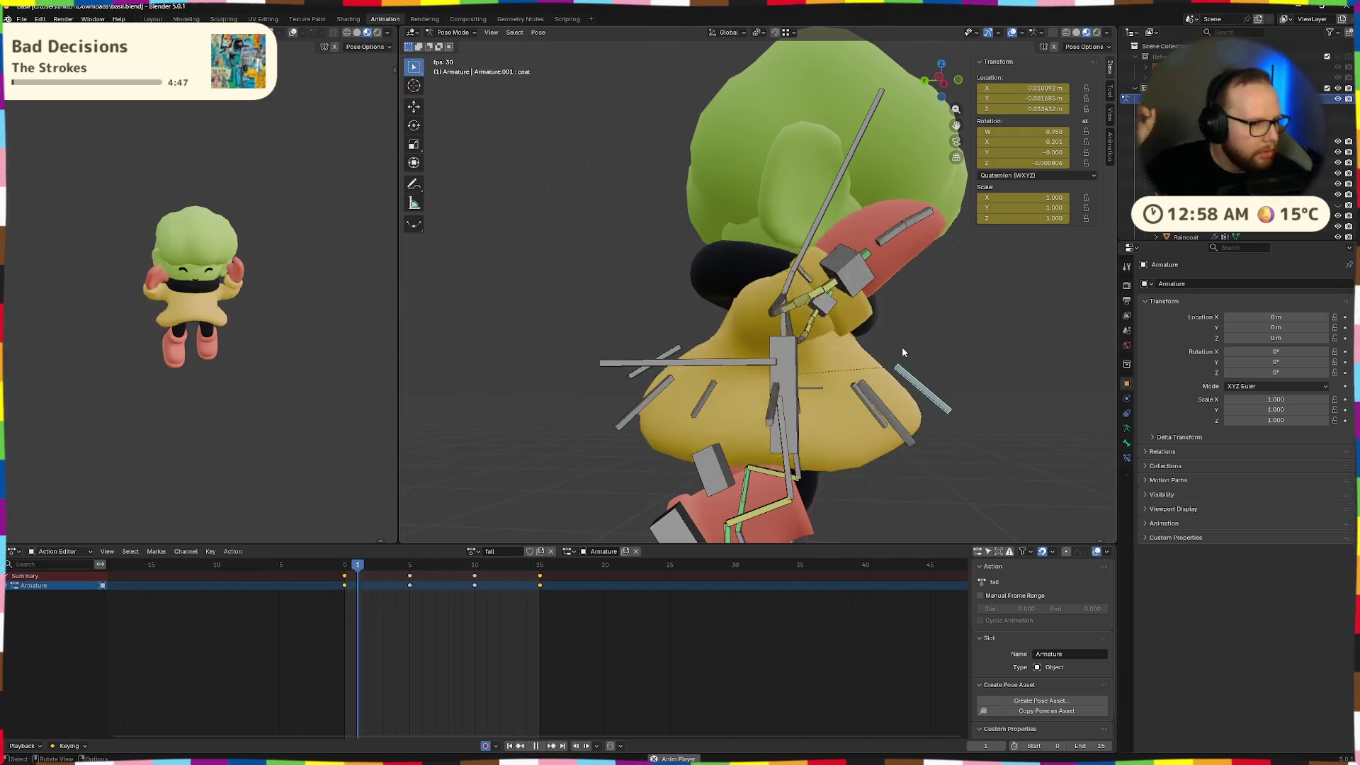
{"action": "key", "text": "space"}
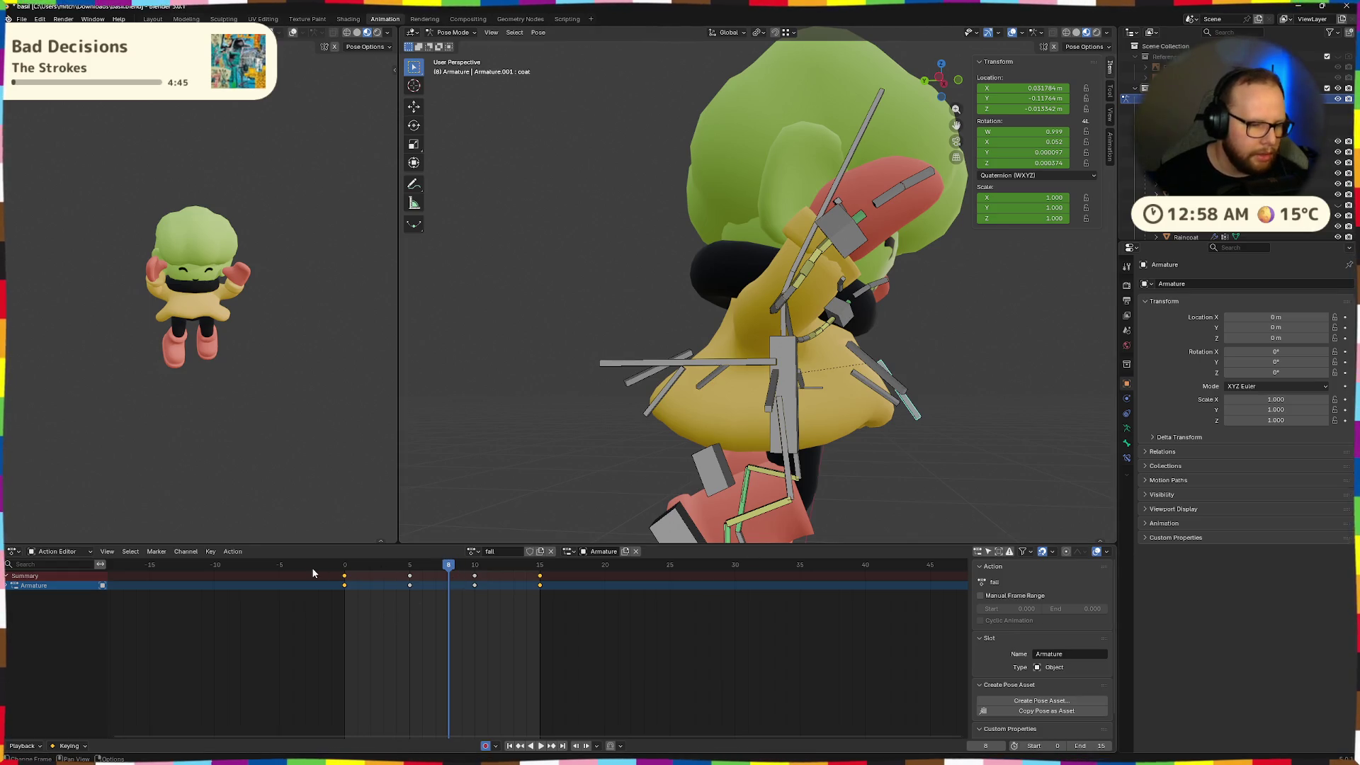
Key the final pose at frame 15 and review the fall around frame 10
{"action": "mouse_move", "coordinate": [447, 571]}
{"action": "left_mouse_down"}
{"action": "mouse_move", "coordinate": [343, 575]}
{"action": "mouse_move", "coordinate": [540, 581]}
{"action": "left_mouse_up"}
{"action": "middle_click_drag", "start_coordinate": [1050, 431], "coordinate": [928, 419]}
{"action": "key", "text": "i"}
{"action": "key", "text": "space"}
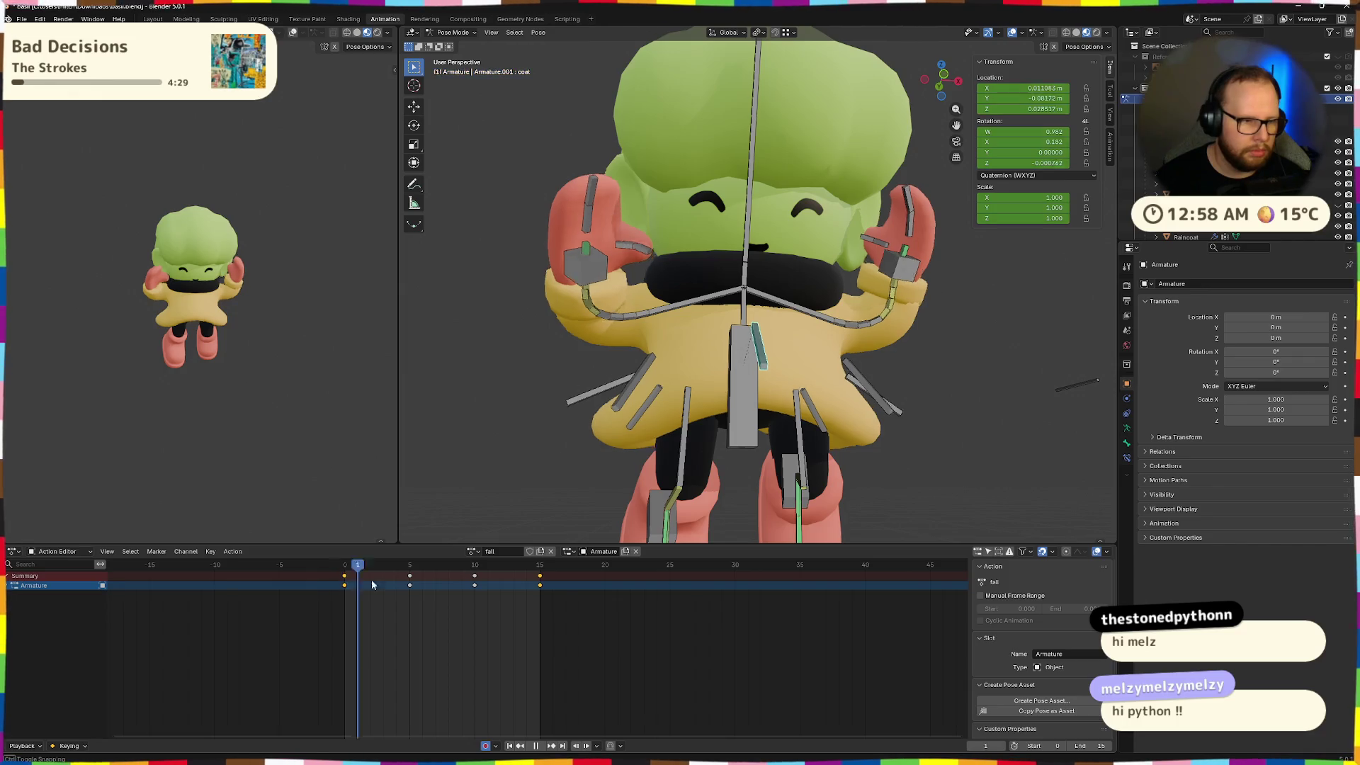
{"action": "mouse_move", "coordinate": [435, 584]}
{"action": "left_mouse_down"}
{"action": "mouse_move", "coordinate": [412, 585]}
{"action": "mouse_move", "coordinate": [534, 586]}
{"action": "left_mouse_up"}
{"action": "mouse_move", "coordinate": [552, 510]}
{"action": "middle_mouse_down"}
{"action": "mouse_move", "coordinate": [957, 491]}
{"action": "mouse_move", "coordinate": [842, 446]}
{"action": "middle_mouse_up"}
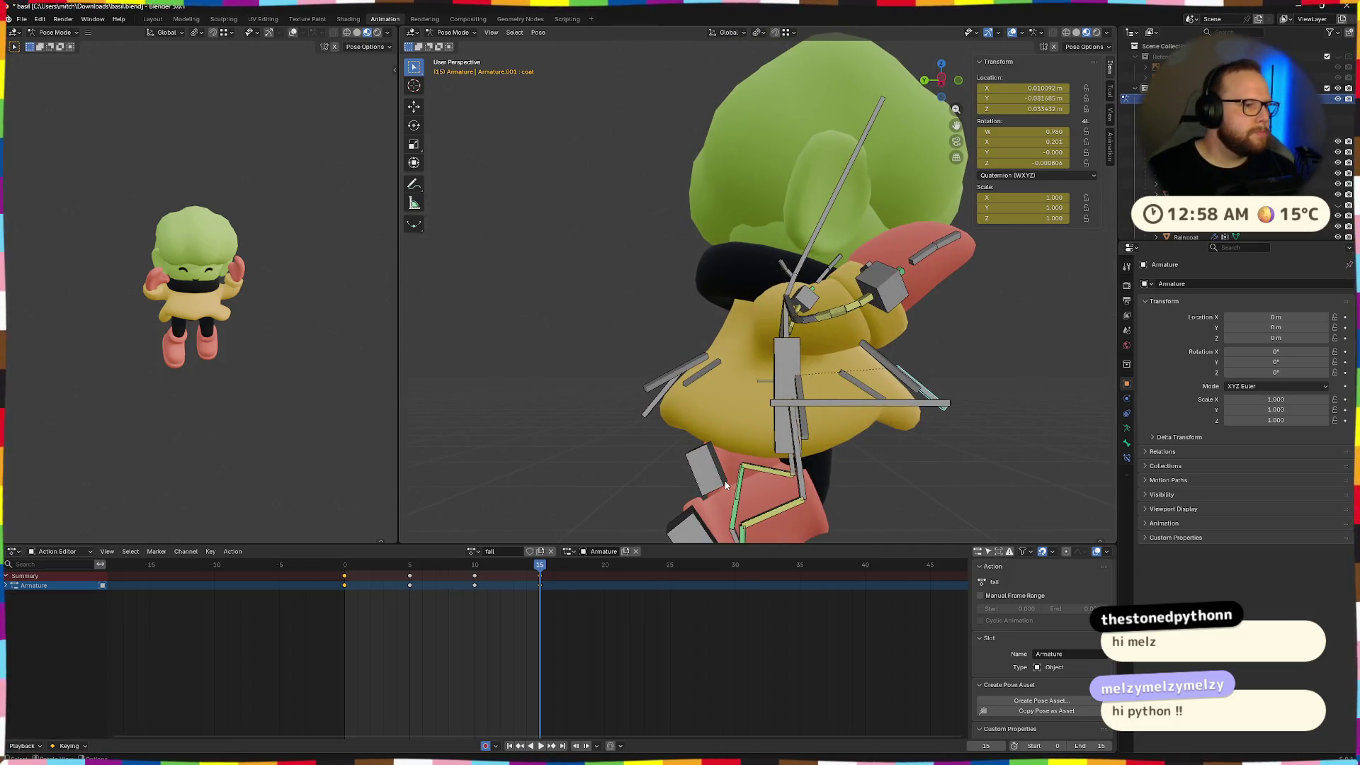
{"action": "mouse_move", "coordinate": [725, 485]}
{"action": "middle_mouse_down"}
{"action": "mouse_move", "coordinate": [750, 484]}
{"action": "mouse_move", "coordinate": [781, 452]}
{"action": "middle_mouse_up"}
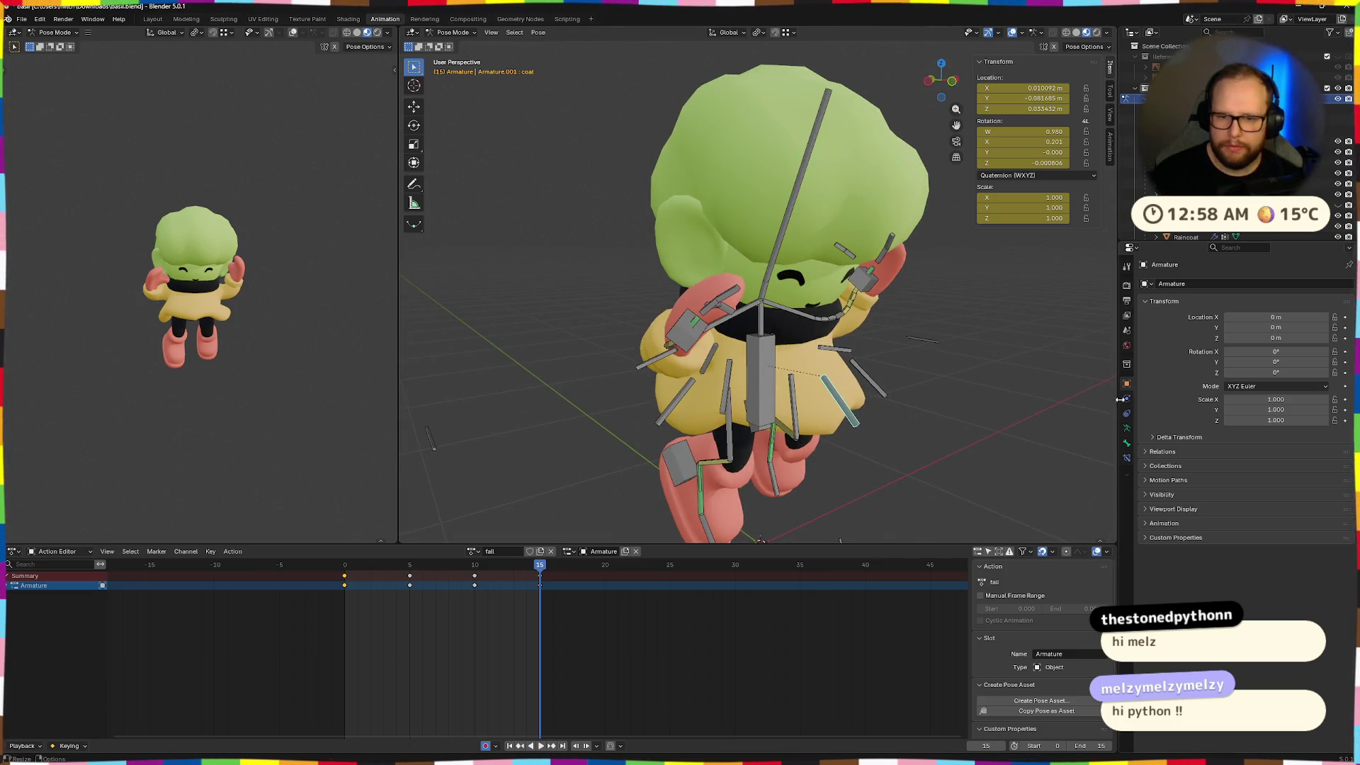
Activate the Bones collection and clear coat.002.L's location to zero with Alt+G
{"action": "left_click", "coordinate": [1127, 428]}
{"action": "left_click", "coordinate": [1203, 354]}
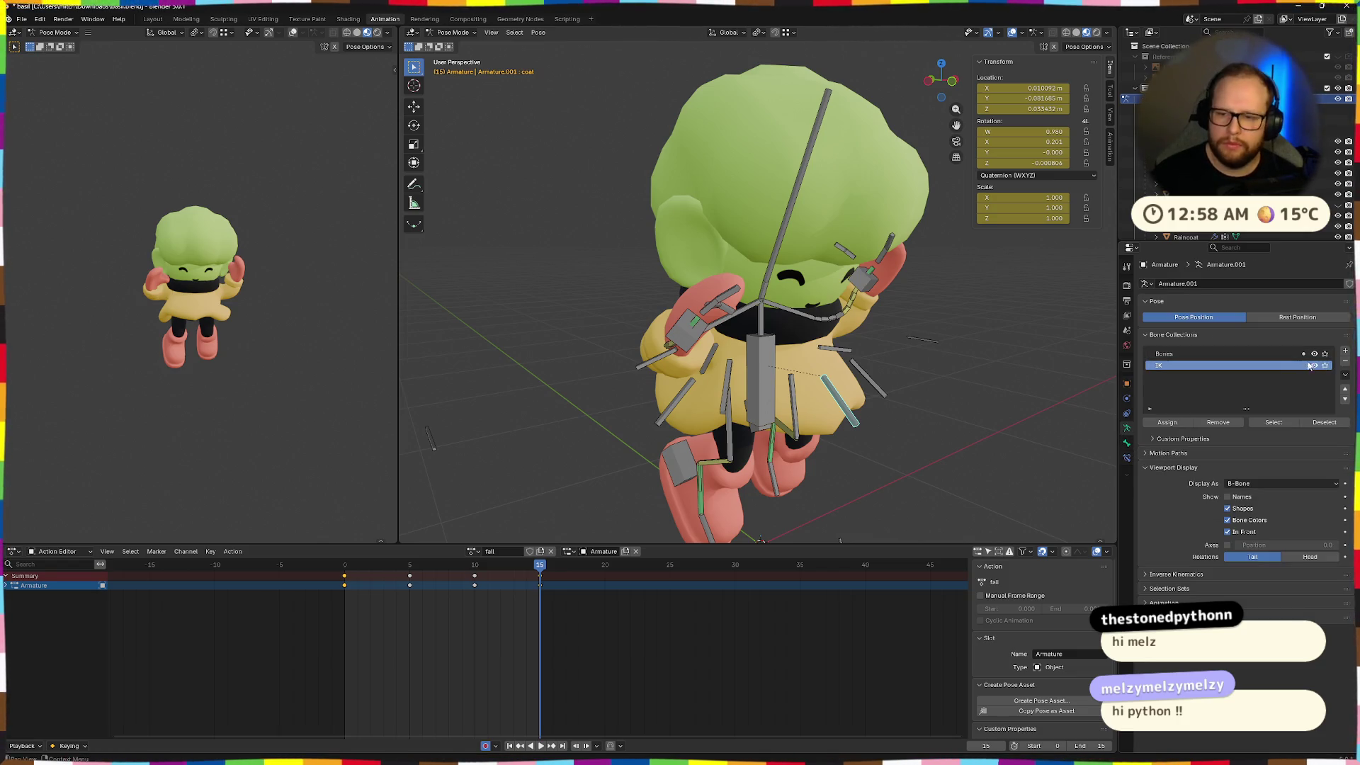
{"action": "mouse_move", "coordinate": [928, 457]}
{"action": "middle_mouse_down"}
{"action": "mouse_move", "coordinate": [948, 471]}
{"action": "mouse_move", "coordinate": [876, 384]}
{"action": "middle_mouse_up"}
{"action": "left_click", "coordinate": [677, 410]}
{"action": "mouse_move", "coordinate": [676, 409]}
{"action": "middle_mouse_down"}
{"action": "mouse_move", "coordinate": [715, 382]}
{"action": "mouse_move", "coordinate": [703, 369]}
{"action": "mouse_move", "coordinate": [791, 366]}
{"action": "mouse_move", "coordinate": [623, 477]}
{"action": "middle_mouse_up"}
{"action": "left_click", "coordinate": [705, 342]}
{"action": "key", "text": "alt+g"}
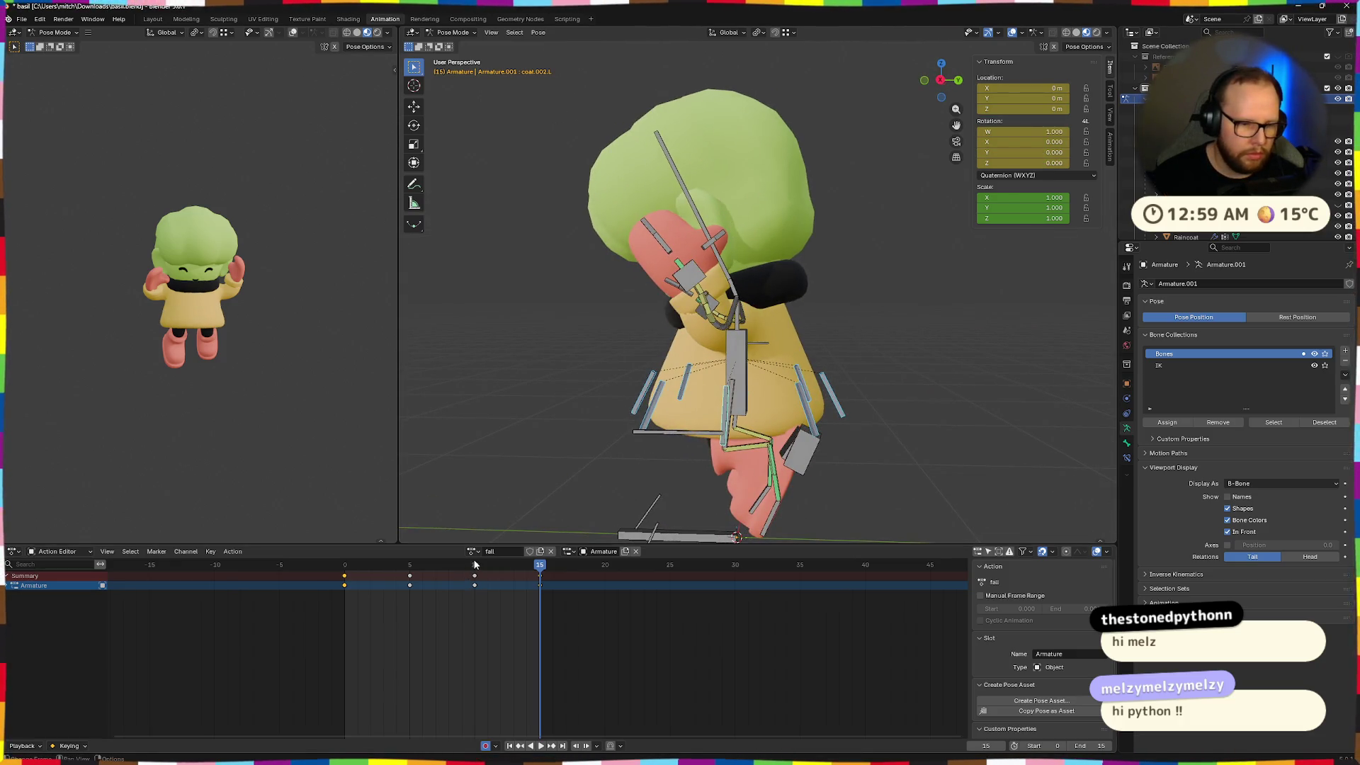
Step through frames 10, 5 and 0 and play back the fall
{"action": "left_click", "coordinate": [474, 564]}
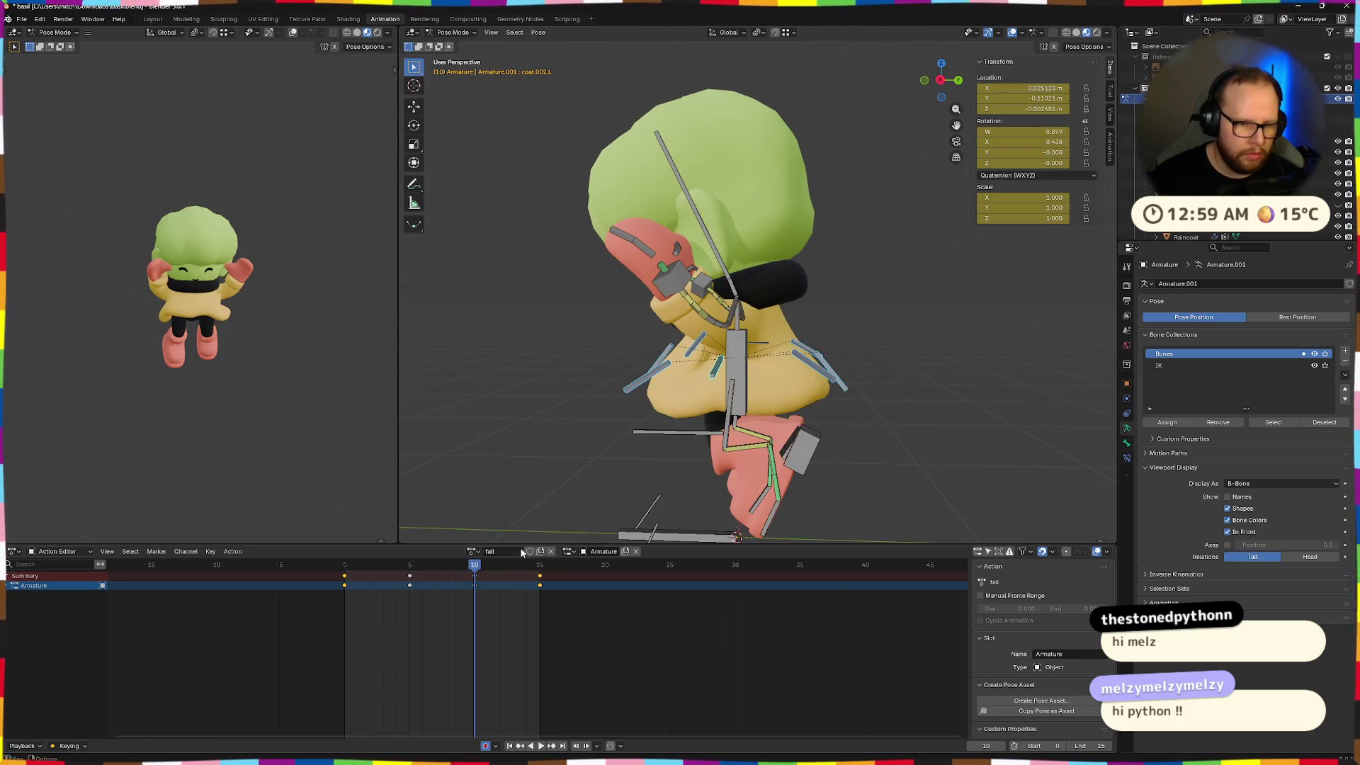
{"action": "left_click", "coordinate": [410, 565]}
{"action": "left_click", "coordinate": [342, 566]}
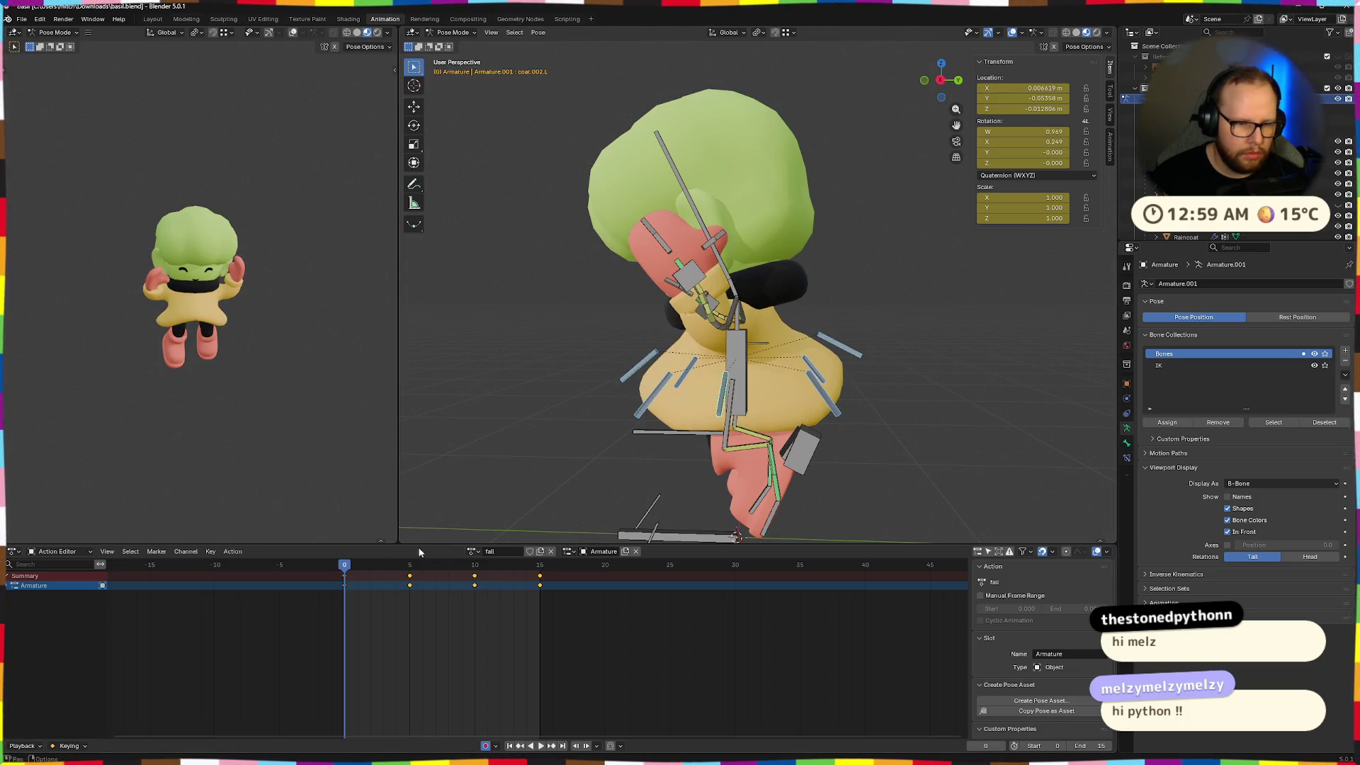
{"action": "key", "text": "space"}
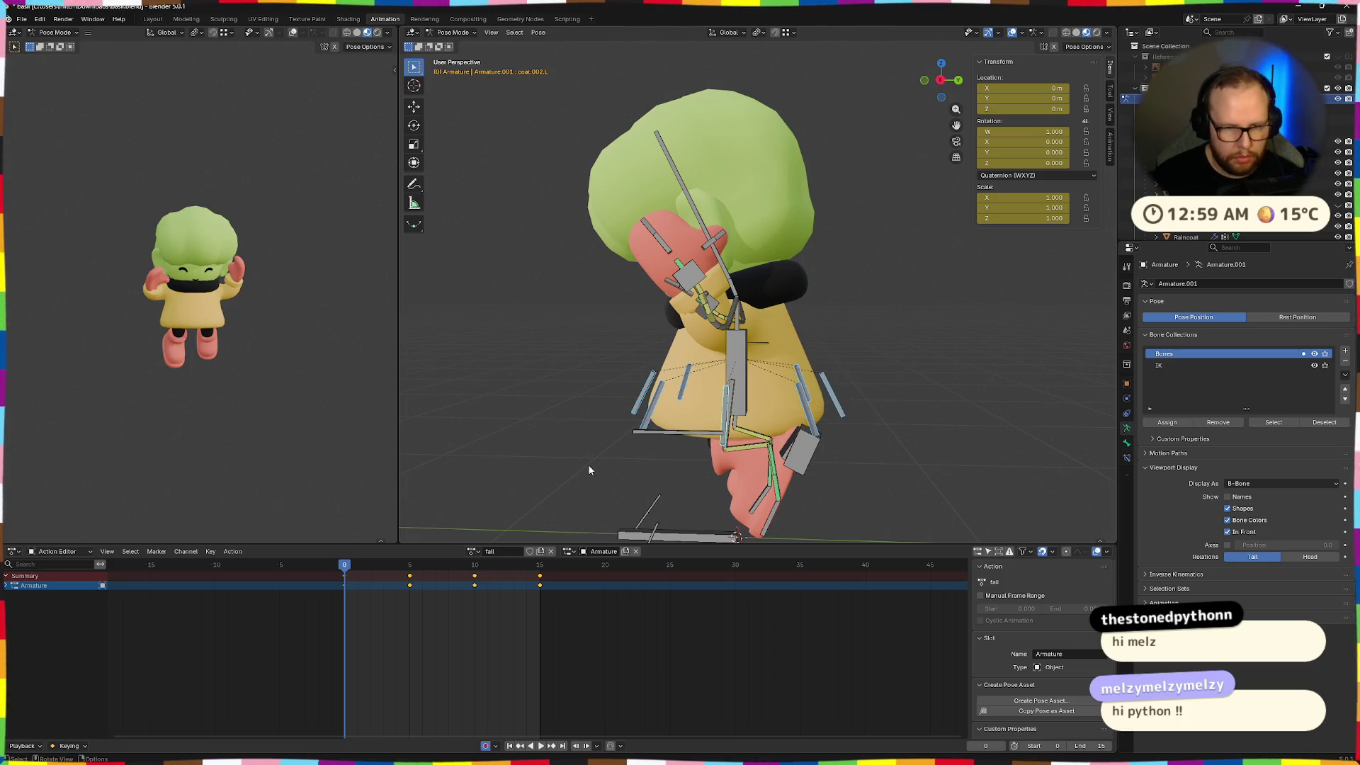
{"action": "key", "text": "space"}
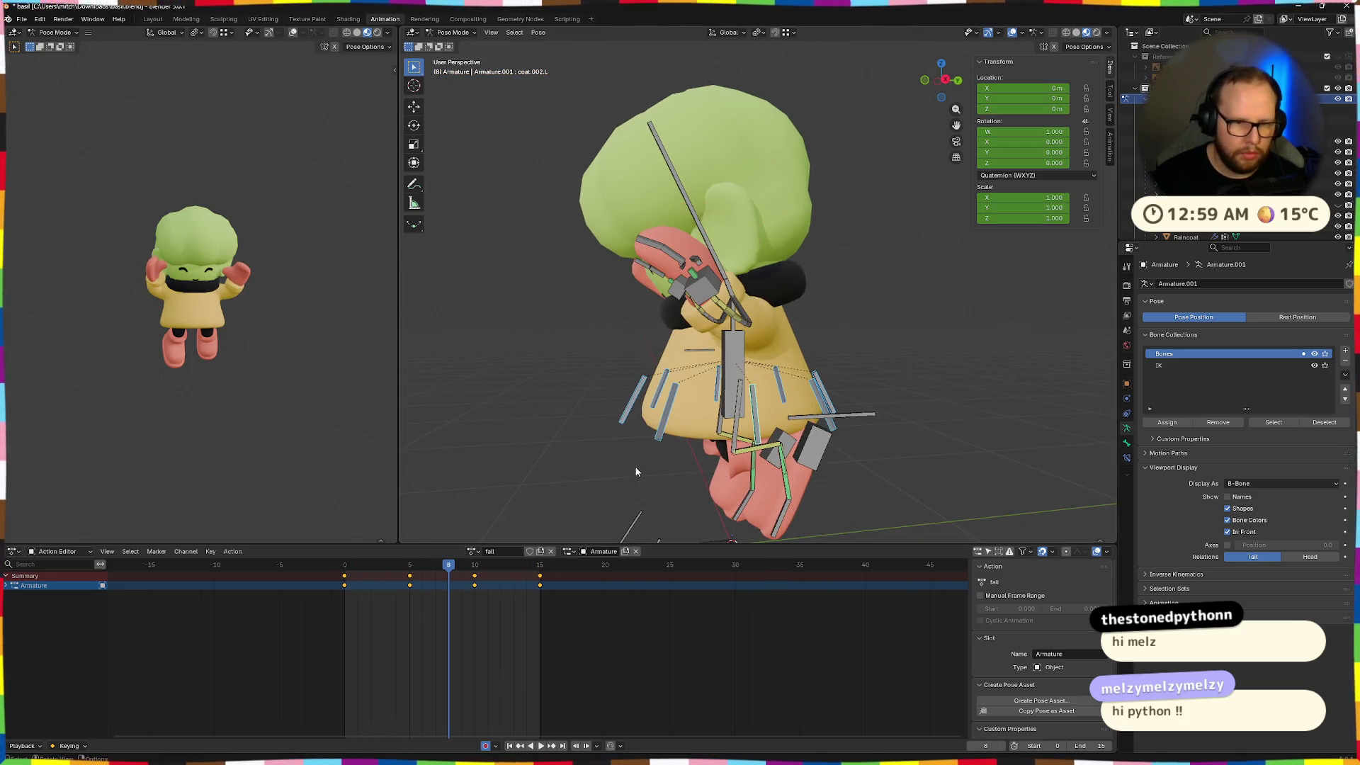
{"action": "left_click_drag", "start_coordinate": [448, 565], "coordinate": [334, 570]}
Select the main coat bone and begin rotating it
{"action": "mouse_move", "coordinate": [594, 519]}
{"action": "middle_mouse_down"}
{"action": "mouse_move", "coordinate": [517, 521]}
{"action": "mouse_move", "coordinate": [785, 468]}
{"action": "mouse_move", "coordinate": [871, 469]}
{"action": "mouse_move", "coordinate": [903, 504]}
{"action": "middle_mouse_up"}
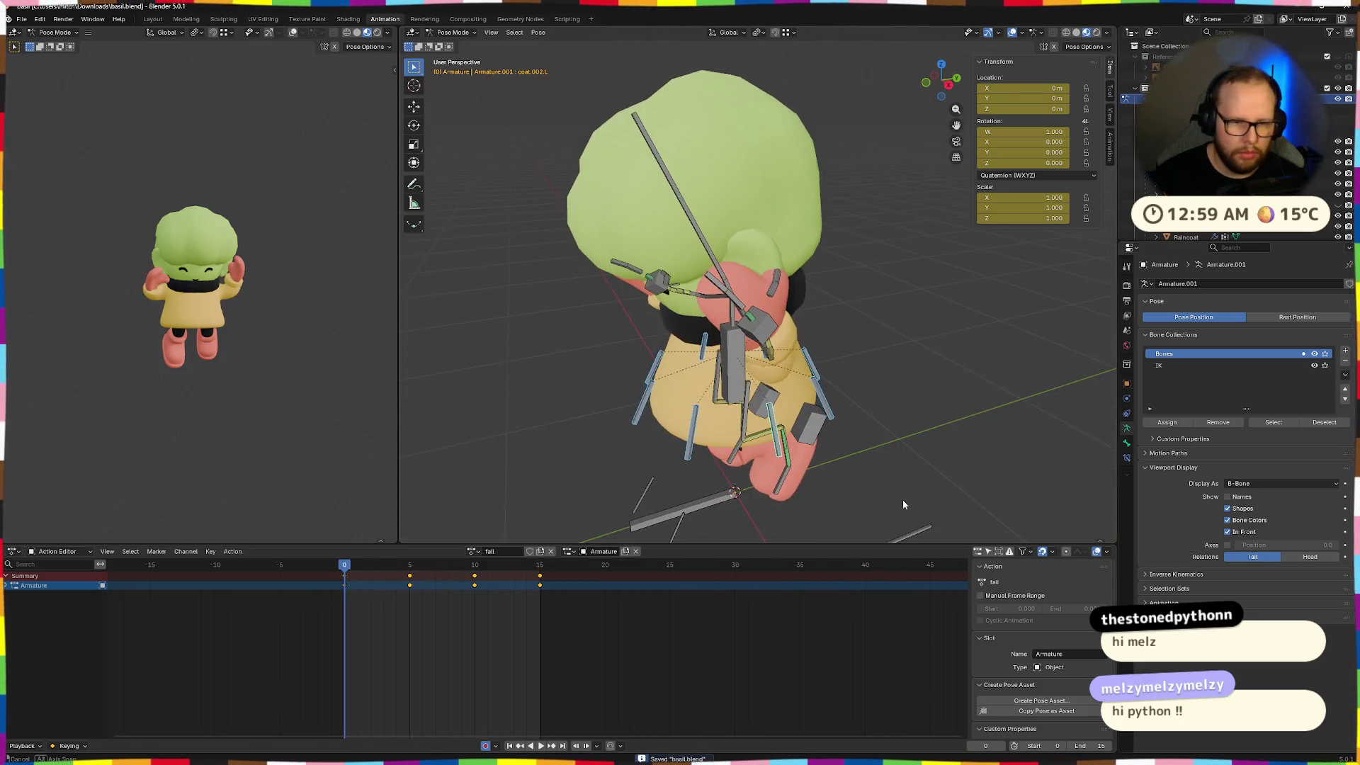
{"action": "left_click", "coordinate": [625, 408]}
{"action": "middle_click_drag", "start_coordinate": [625, 408], "coordinate": [837, 399]}
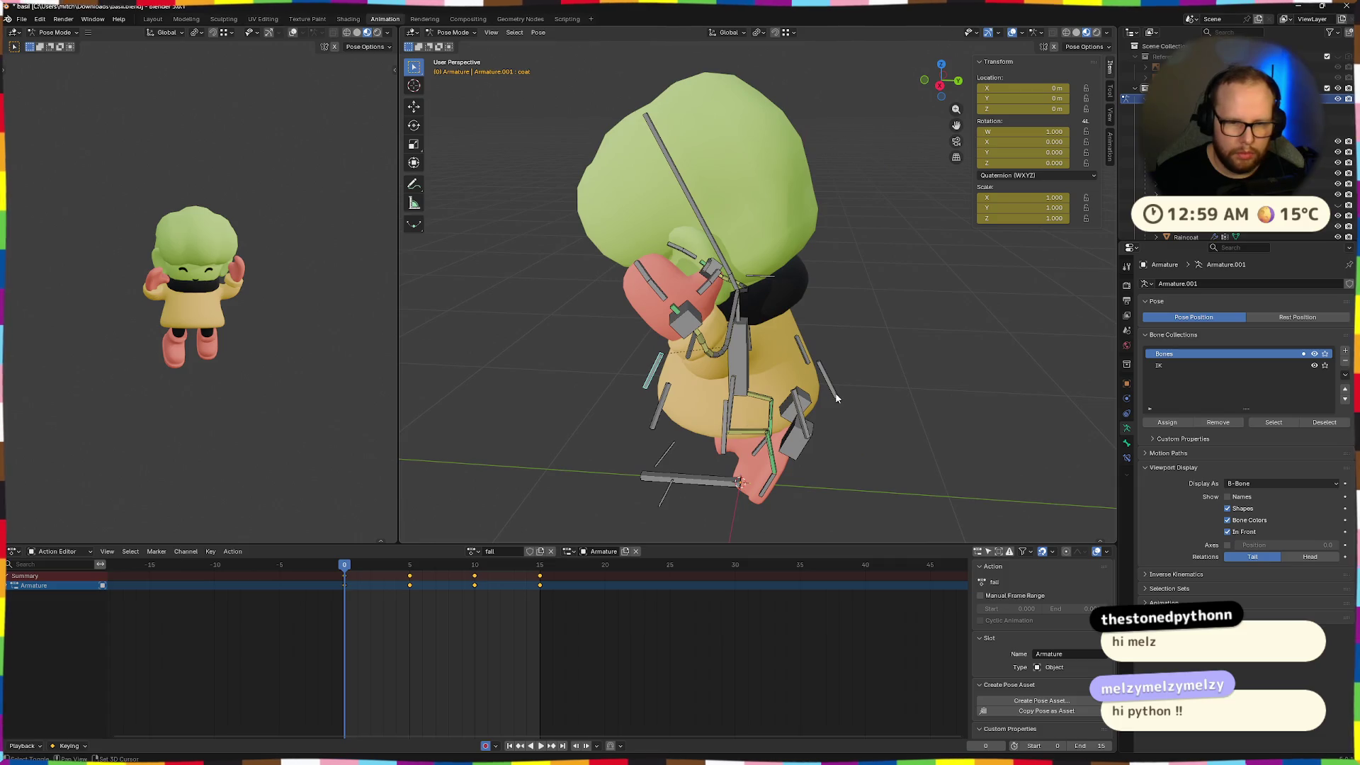
{"action": "right_click", "coordinate": [878, 429]}
{"action": "key", "text": "Escape"}
{"action": "key", "text": "r"}
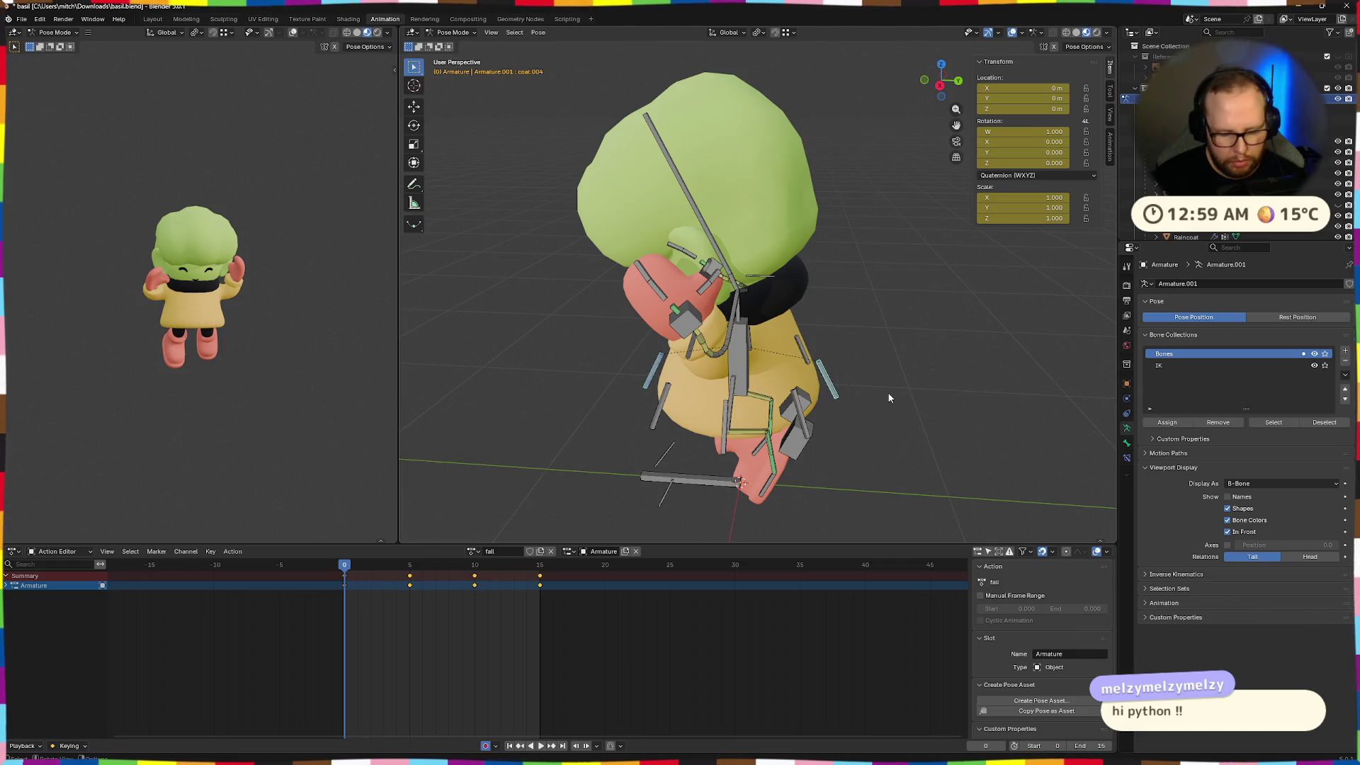
Rotate the first coat bone on its local X axis and nudge its position at frame 0
{"action": "key", "text": "x"}
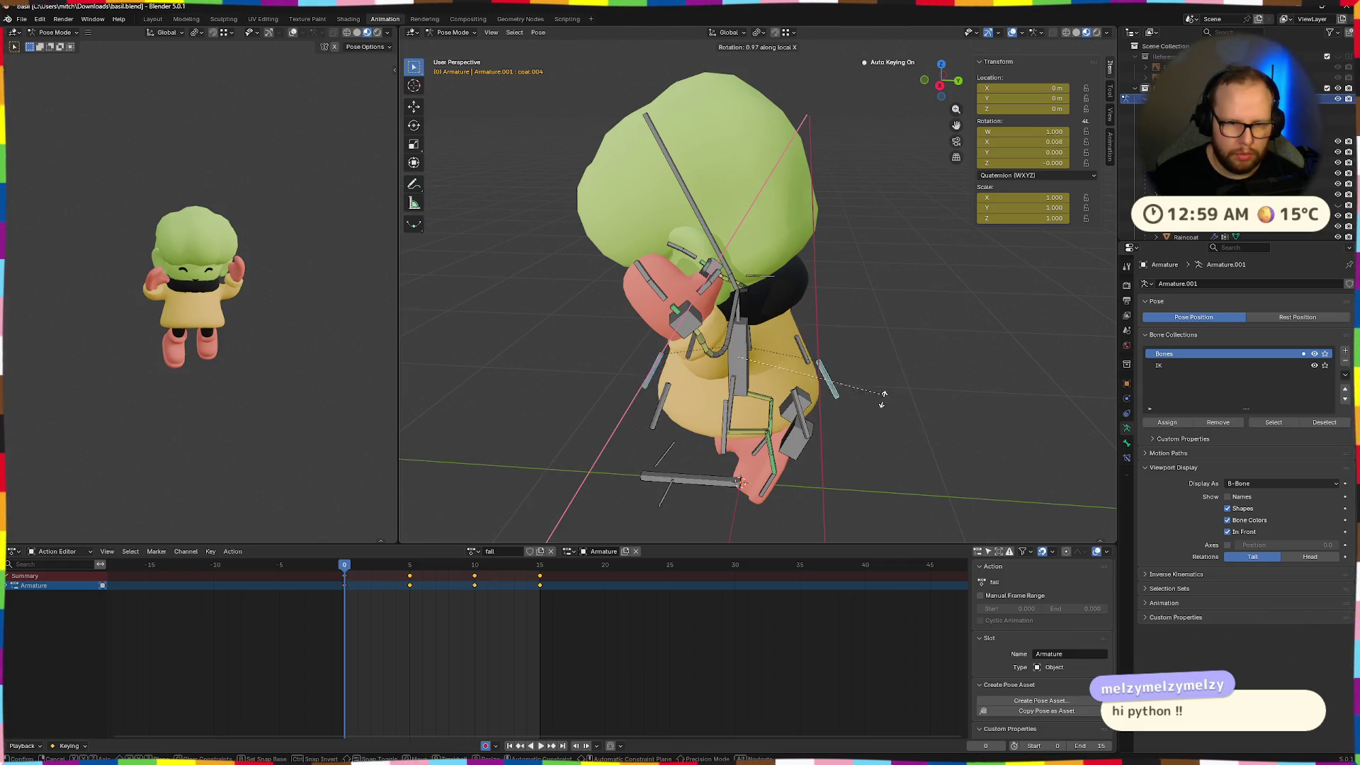
{"action": "left_click", "coordinate": [857, 430]}
{"action": "key", "text": "g"}
{"action": "left_click", "coordinate": [857, 411]}
{"action": "mouse_move", "coordinate": [857, 411]}
{"action": "middle_mouse_down"}
{"action": "mouse_move", "coordinate": [905, 356]}
{"action": "mouse_move", "coordinate": [936, 376]}
{"action": "mouse_move", "coordinate": [842, 420]}
{"action": "mouse_move", "coordinate": [893, 425]}
{"action": "middle_mouse_up"}
Rotate another coat bone about 13.8° and shift it slightly
{"action": "left_click", "coordinate": [842, 419]}
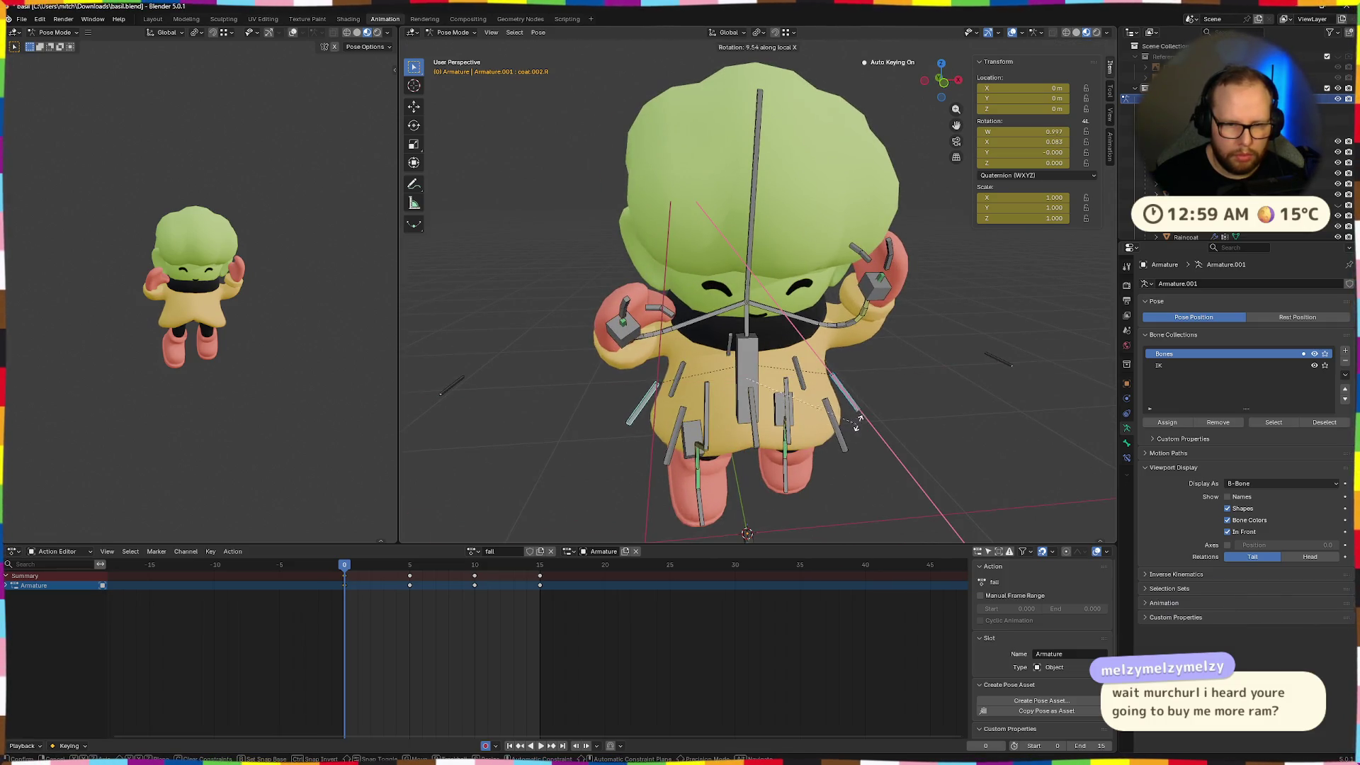
{"action": "left_click", "coordinate": [860, 413]}
{"action": "key", "text": "g"}
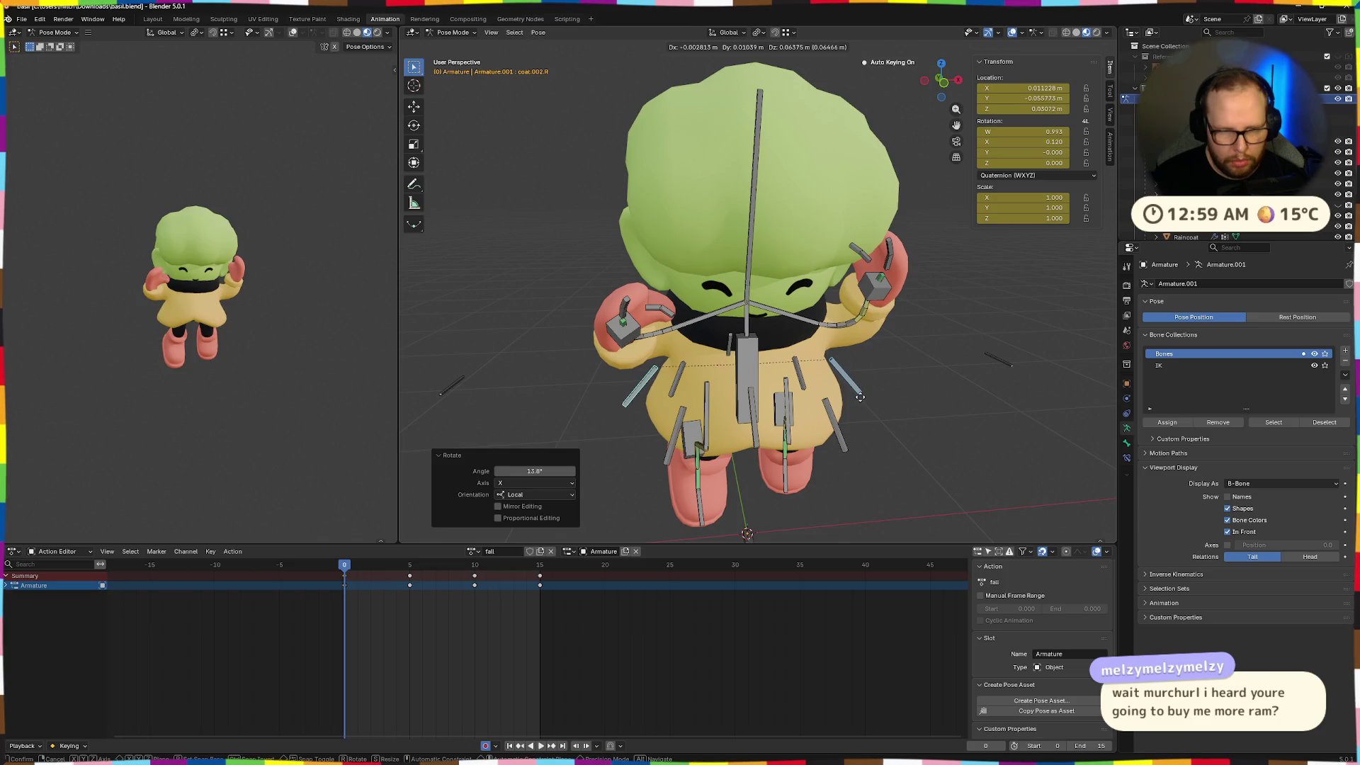
{"action": "left_click", "coordinate": [860, 397]}
{"action": "mouse_move", "coordinate": [860, 398]}
{"action": "middle_mouse_down"}
{"action": "mouse_move", "coordinate": [864, 379]}
{"action": "mouse_move", "coordinate": [805, 423]}
{"action": "mouse_move", "coordinate": [659, 376]}
{"action": "middle_mouse_up"}
Rotate coat.003.R about -9.7° on local X and move it into place
{"action": "left_click", "coordinate": [805, 422]}
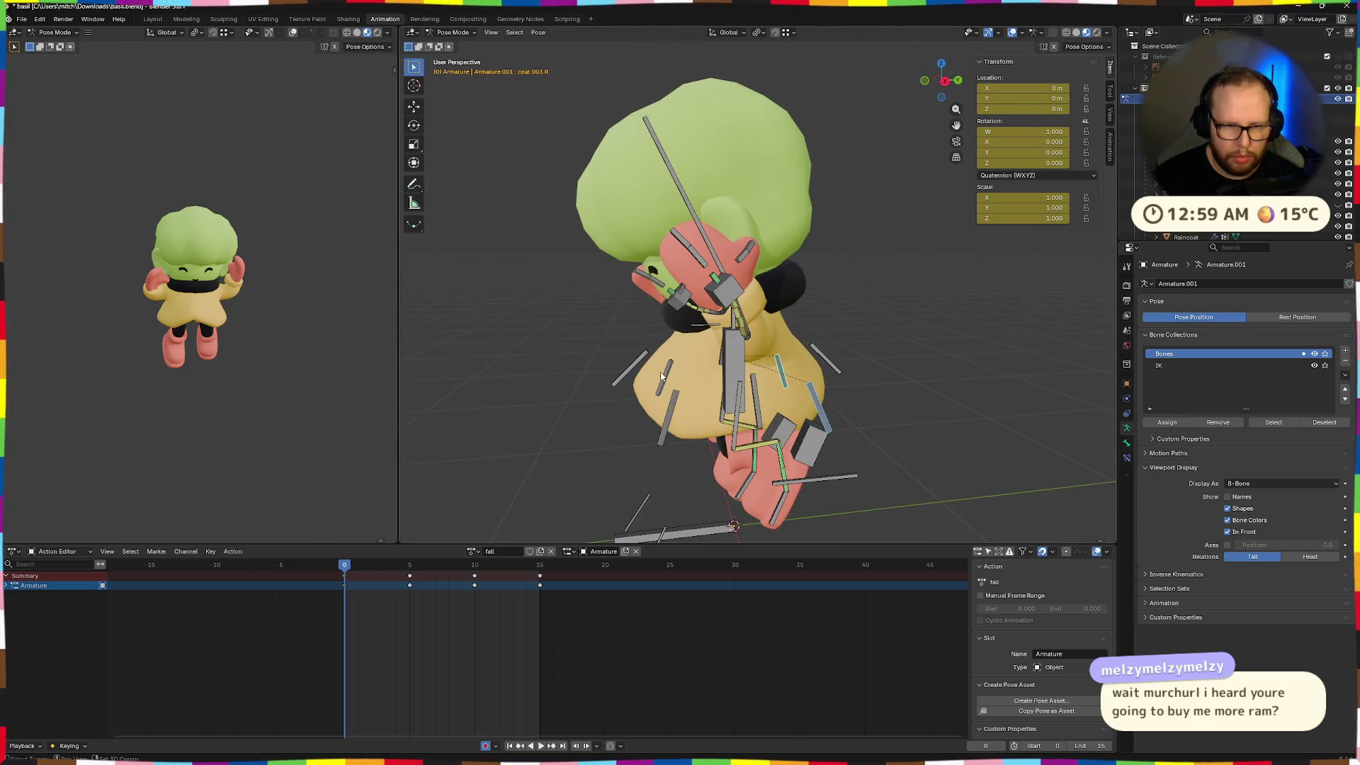
{"action": "key", "text": "x"}
{"action": "key", "text": "x"}
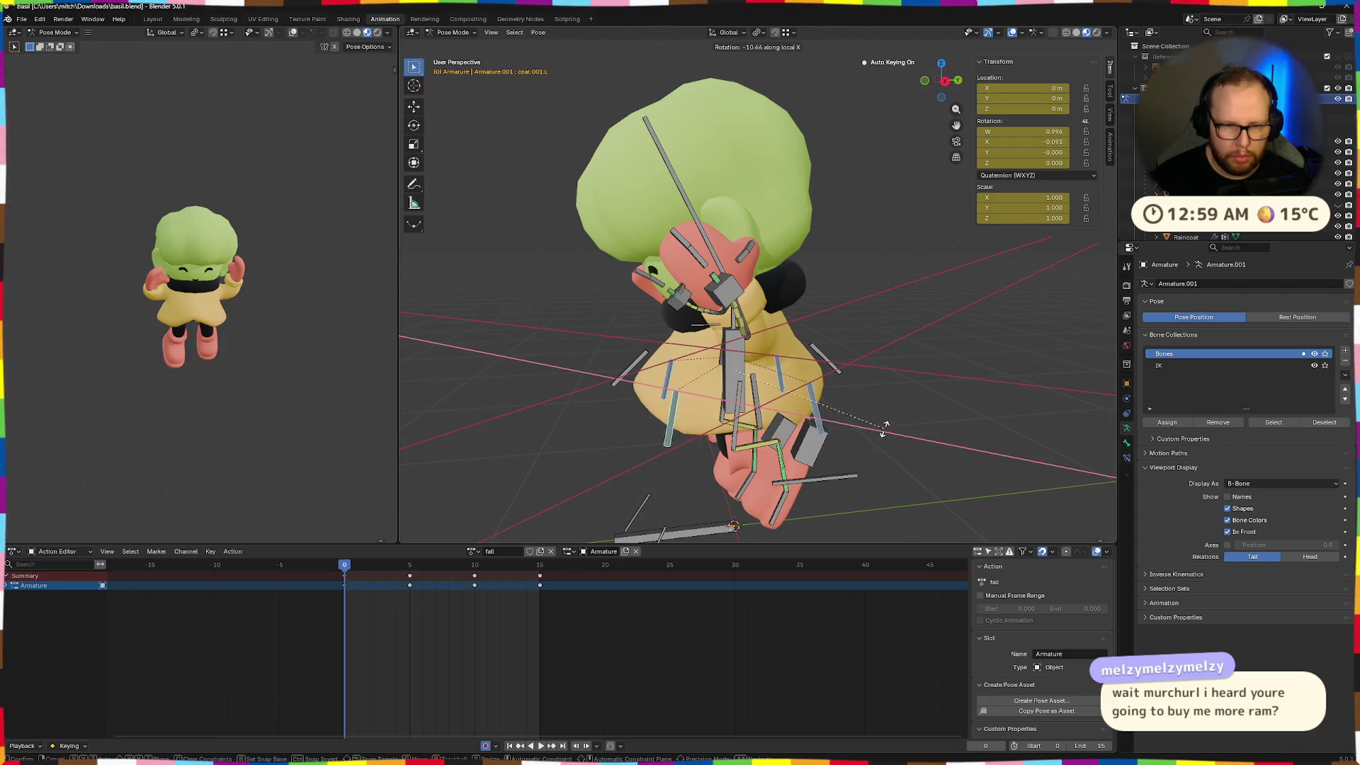
{"action": "left_click", "coordinate": [875, 425]}
{"action": "key", "text": "g"}
{"action": "left_click", "coordinate": [868, 408]}
{"action": "mouse_move", "coordinate": [868, 408]}
{"action": "middle_mouse_down"}
{"action": "mouse_move", "coordinate": [890, 375]}
{"action": "mouse_move", "coordinate": [938, 364]}
{"action": "mouse_move", "coordinate": [914, 402]}
{"action": "middle_mouse_up"}
Rotate the next coat bone 37.9° on local X, reposition it, and save basil.blend
{"action": "key", "text": "r"}
{"action": "key", "text": "x"}
{"action": "key", "text": "x"}
{"action": "left_click", "coordinate": [838, 427]}
{"action": "middle_click_drag", "start_coordinate": [838, 430], "coordinate": [755, 432]}
{"action": "key", "text": "g"}
{"action": "left_click", "coordinate": [793, 425]}
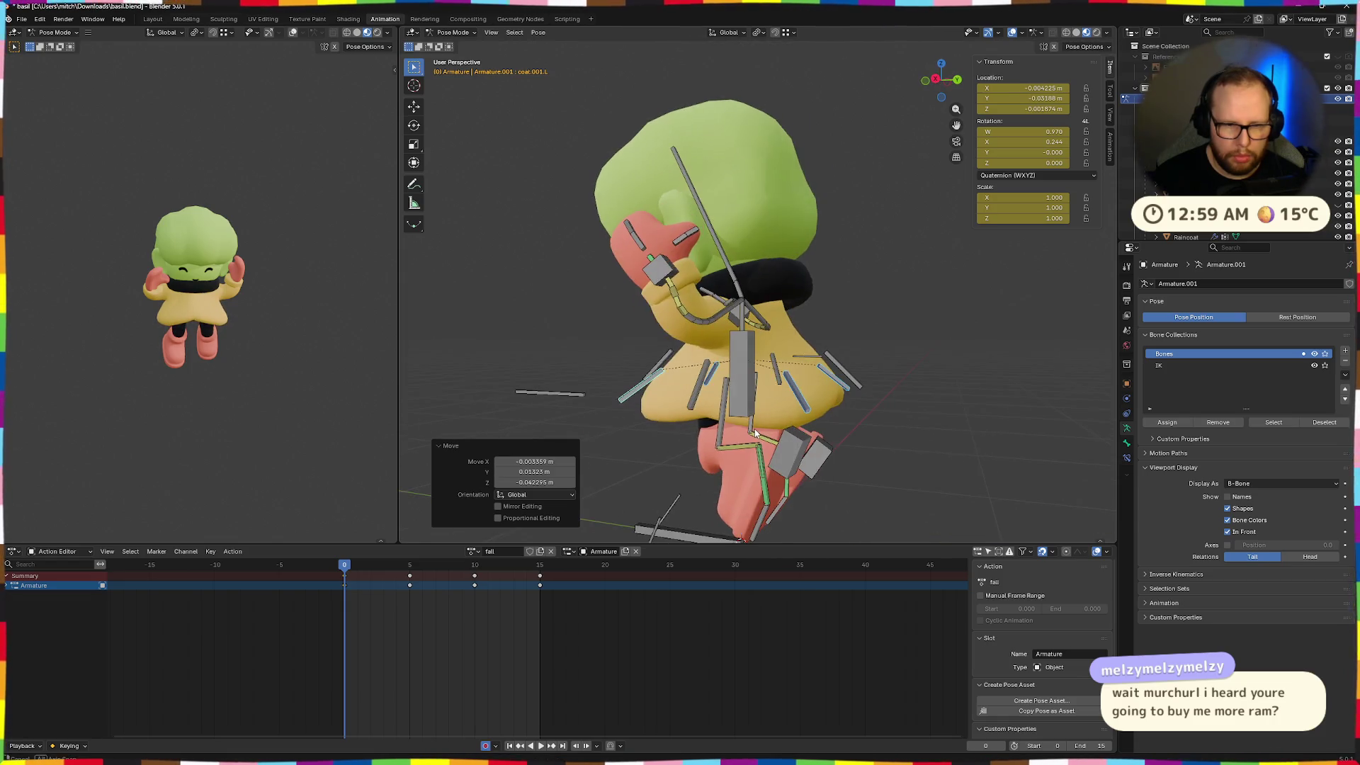
{"action": "key", "text": "ctrl+s"}
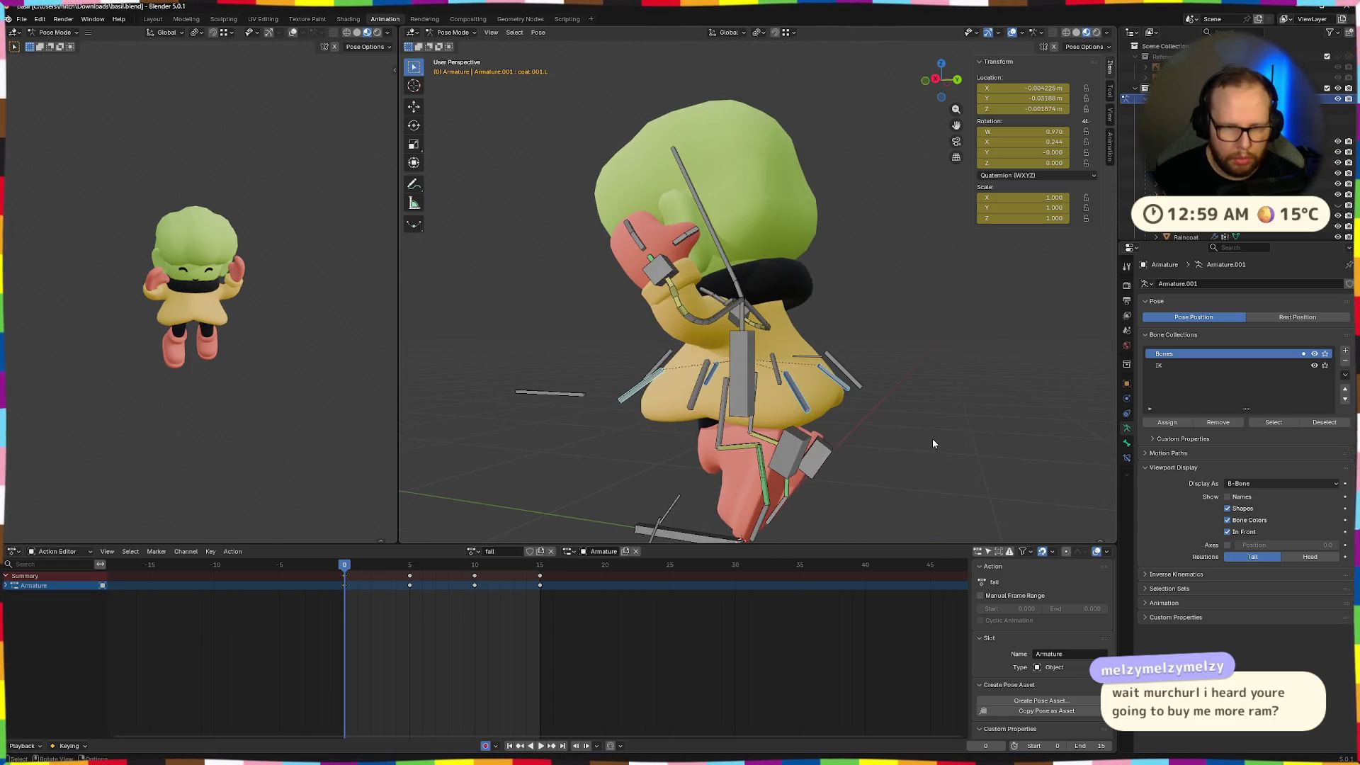
Try scaling a coat bone down to about 0.646, undo it, and save the file
{"action": "key", "text": "s"}
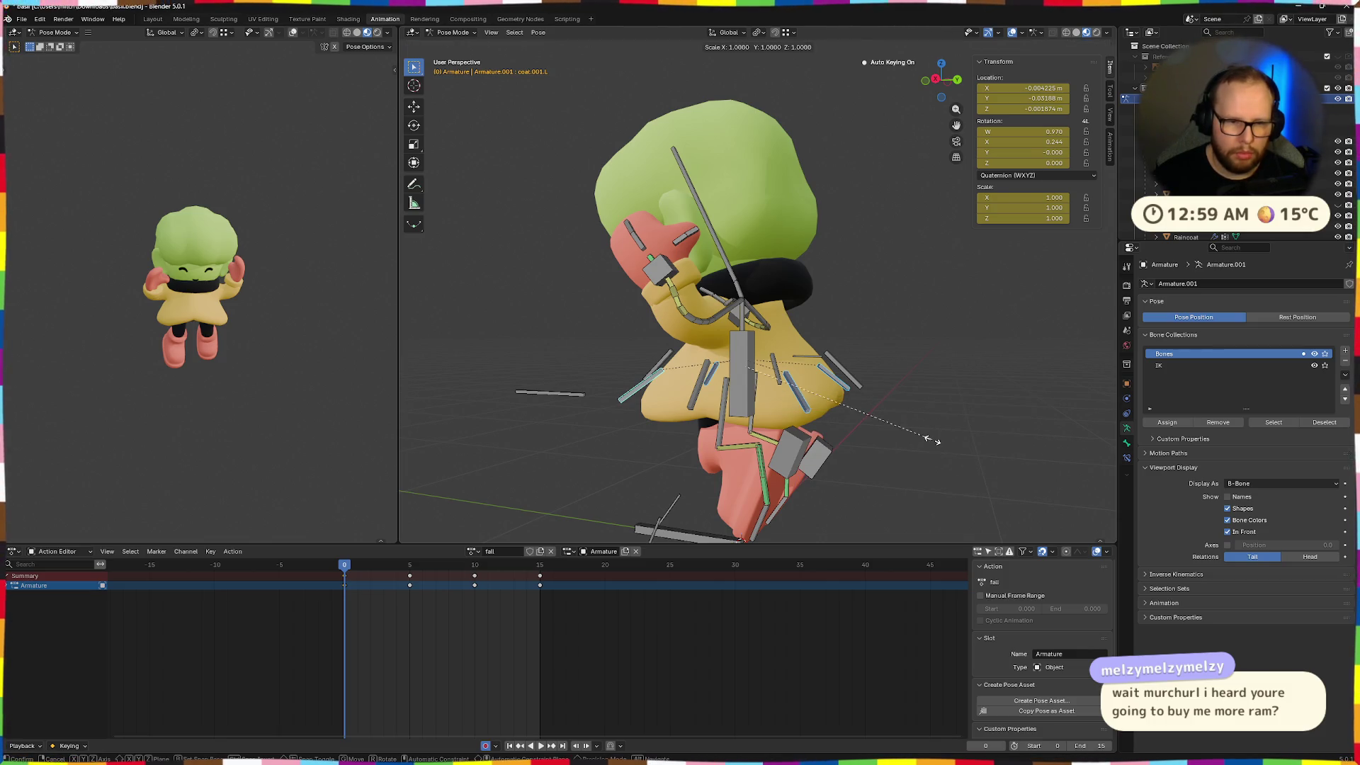
{"action": "left_click", "coordinate": [881, 419]}
{"action": "key", "text": "ctrl+z"}
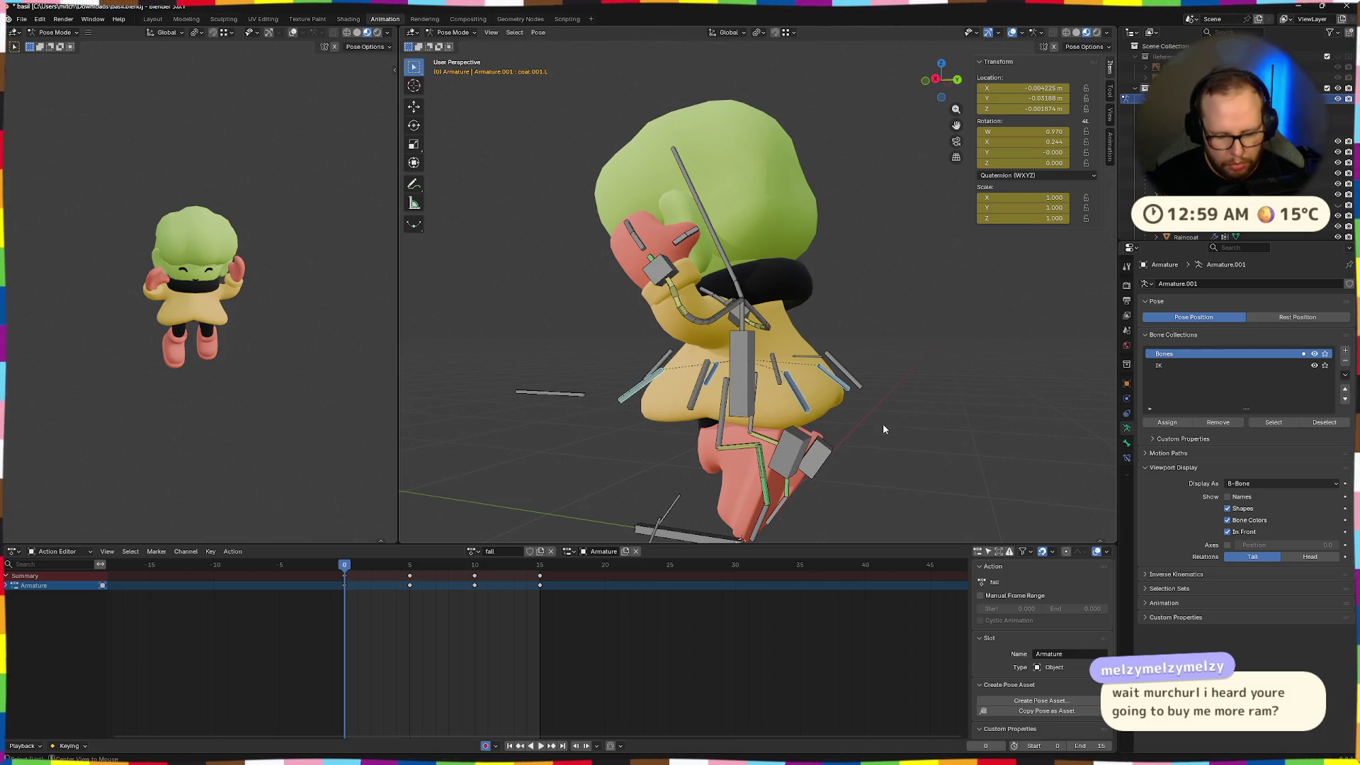
{"action": "key", "text": "ctrl+s"}
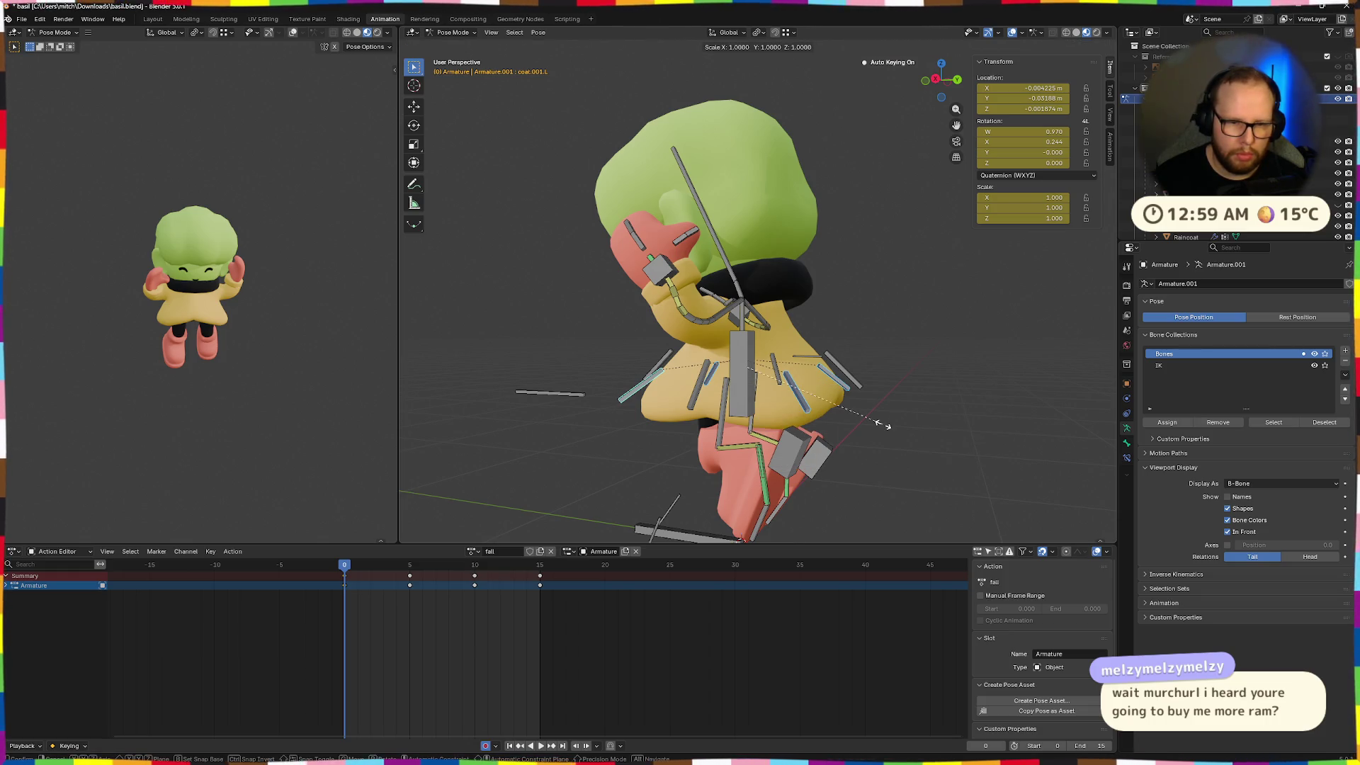
{"action": "left_click", "coordinate": [835, 408]}
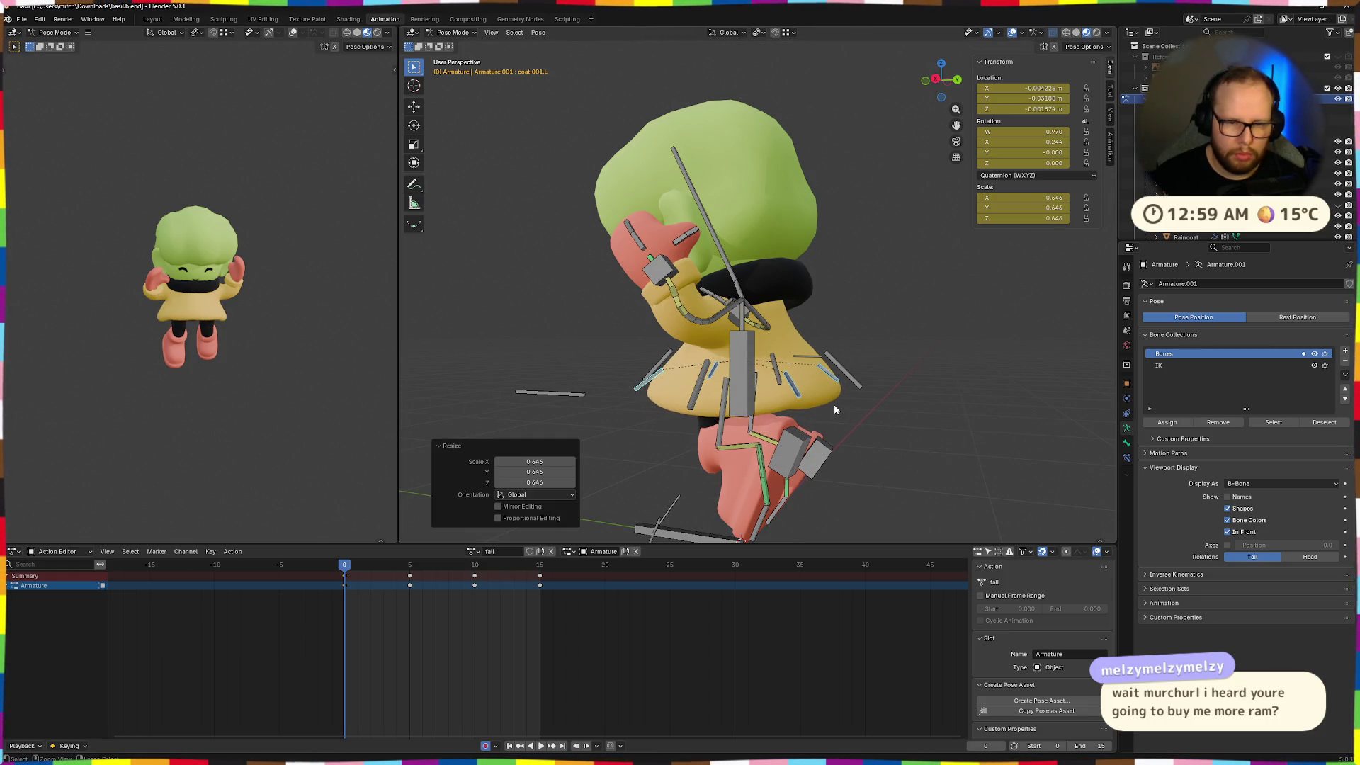
{"action": "key", "text": "ctrl+z"}
{"action": "middle_click_drag", "start_coordinate": [784, 394], "coordinate": [402, 568]}
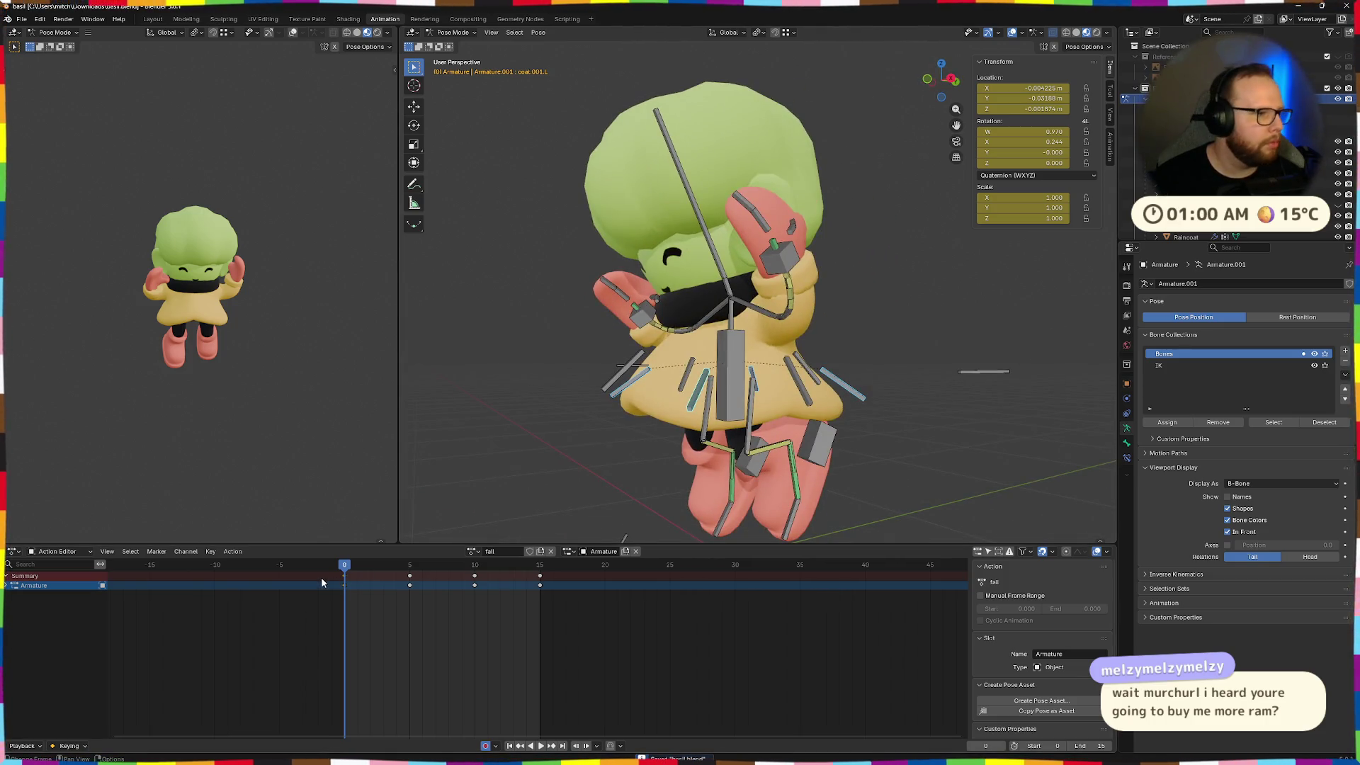
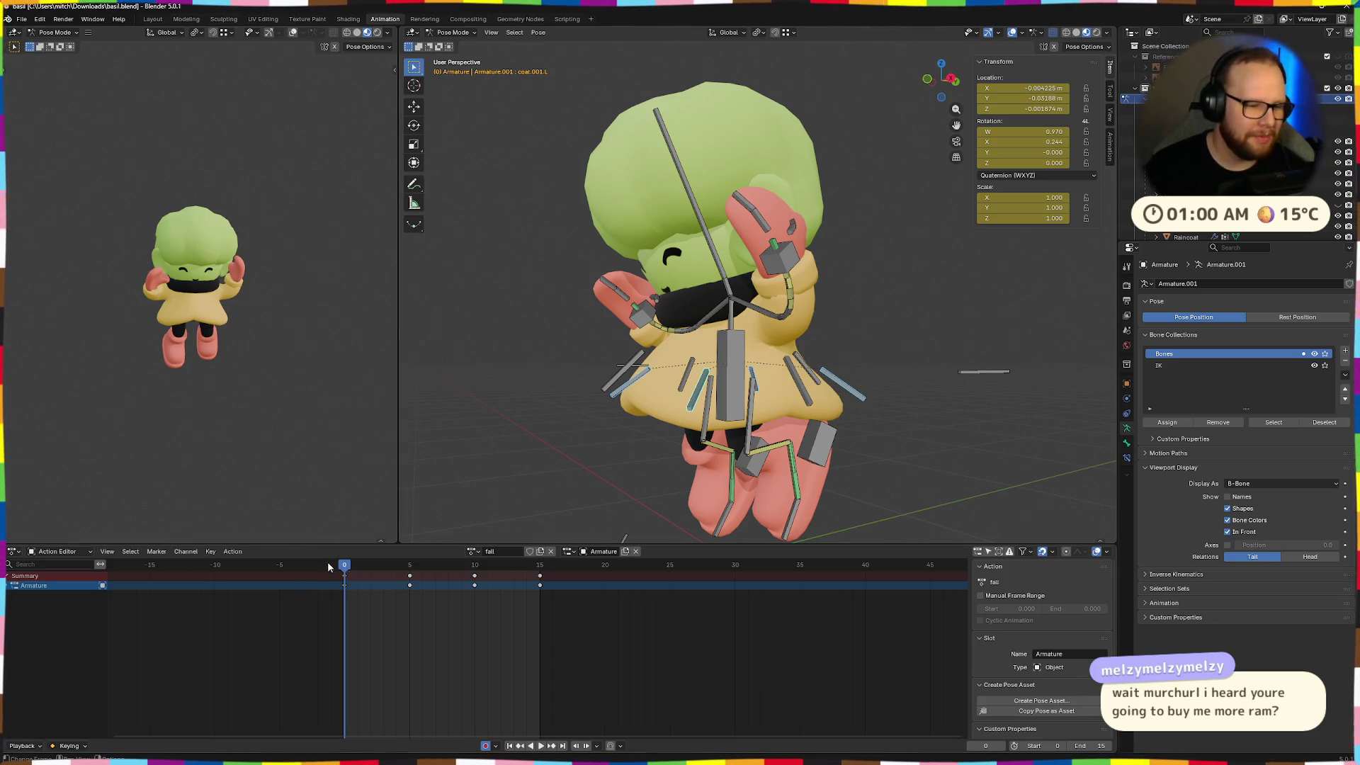
Play the fall animation, then return to the first frame
{"action": "key", "text": "space"}
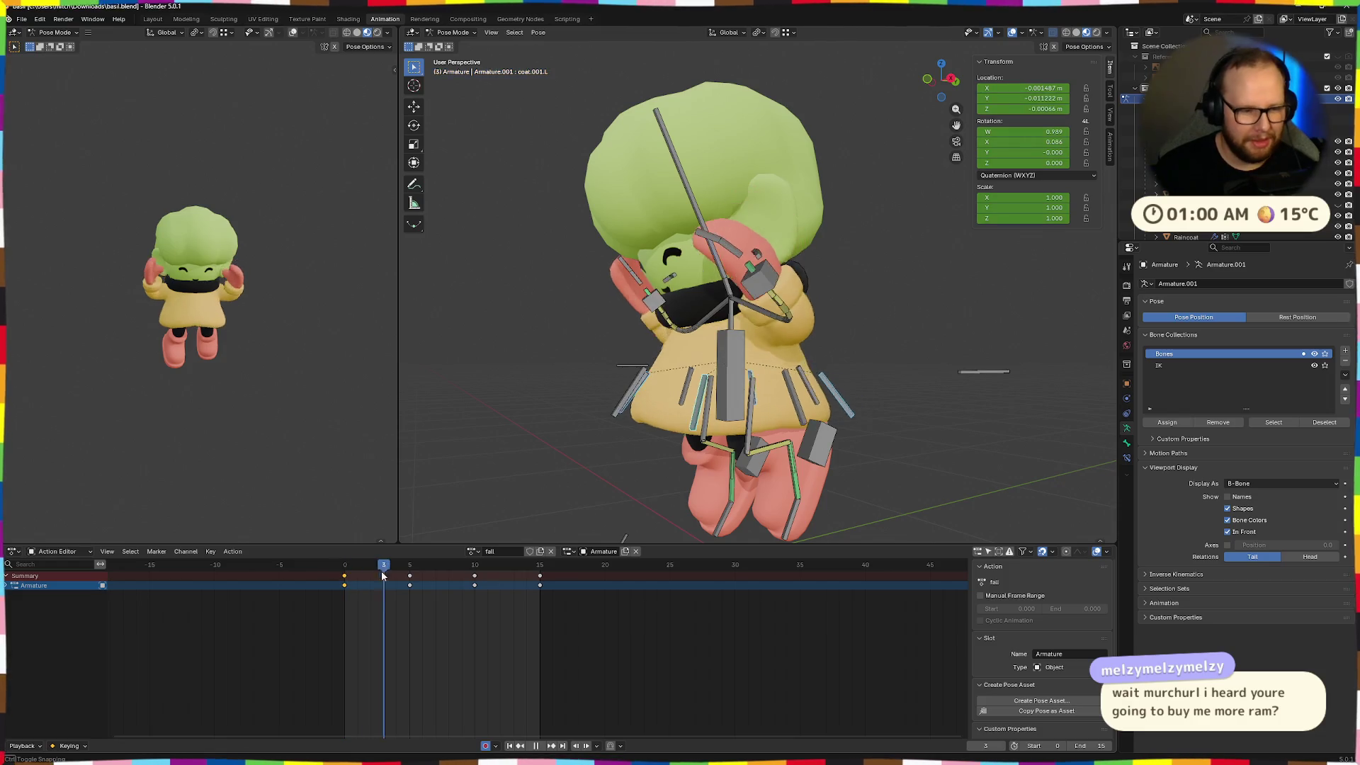
{"action": "middle_click_drag", "start_coordinate": [733, 495], "coordinate": [637, 496]}
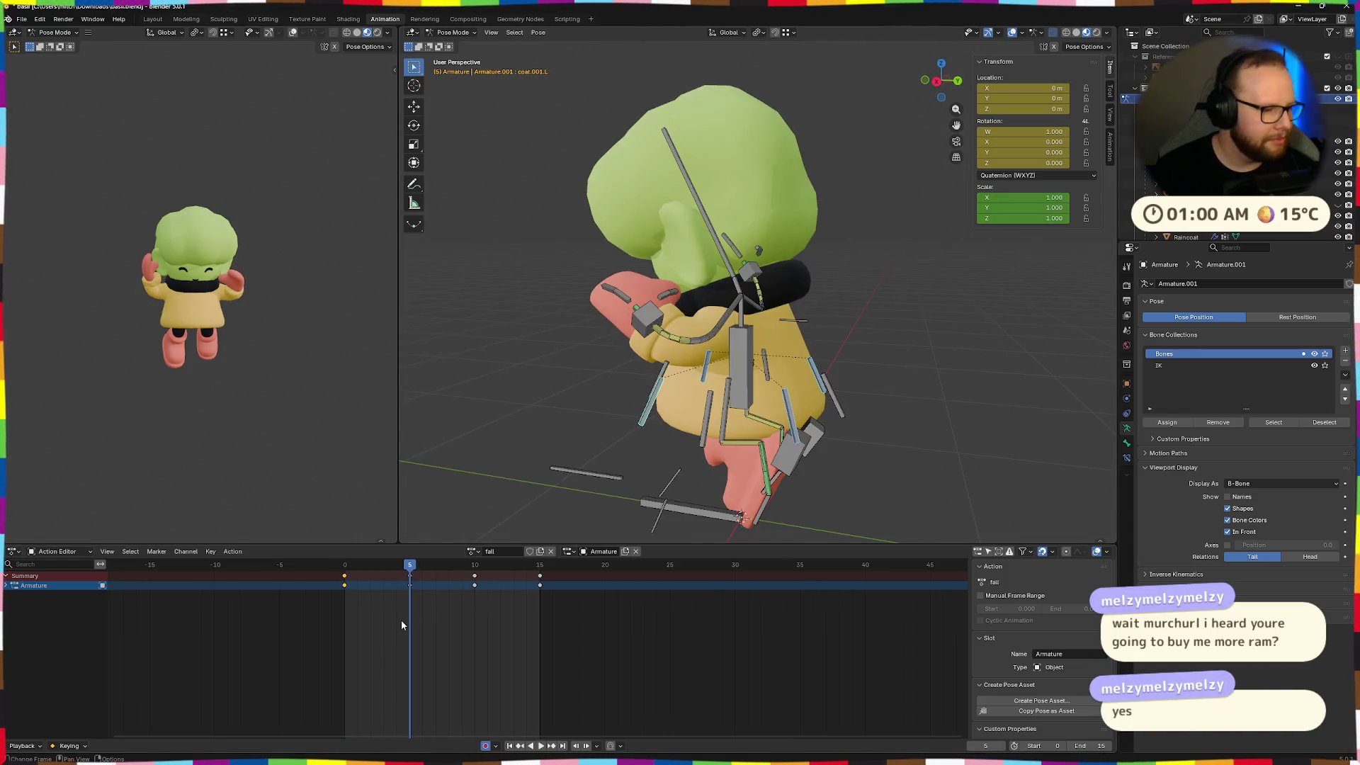
{"action": "key", "text": "Left"}
{"action": "key", "text": "Left"}
{"action": "key", "text": "Left"}
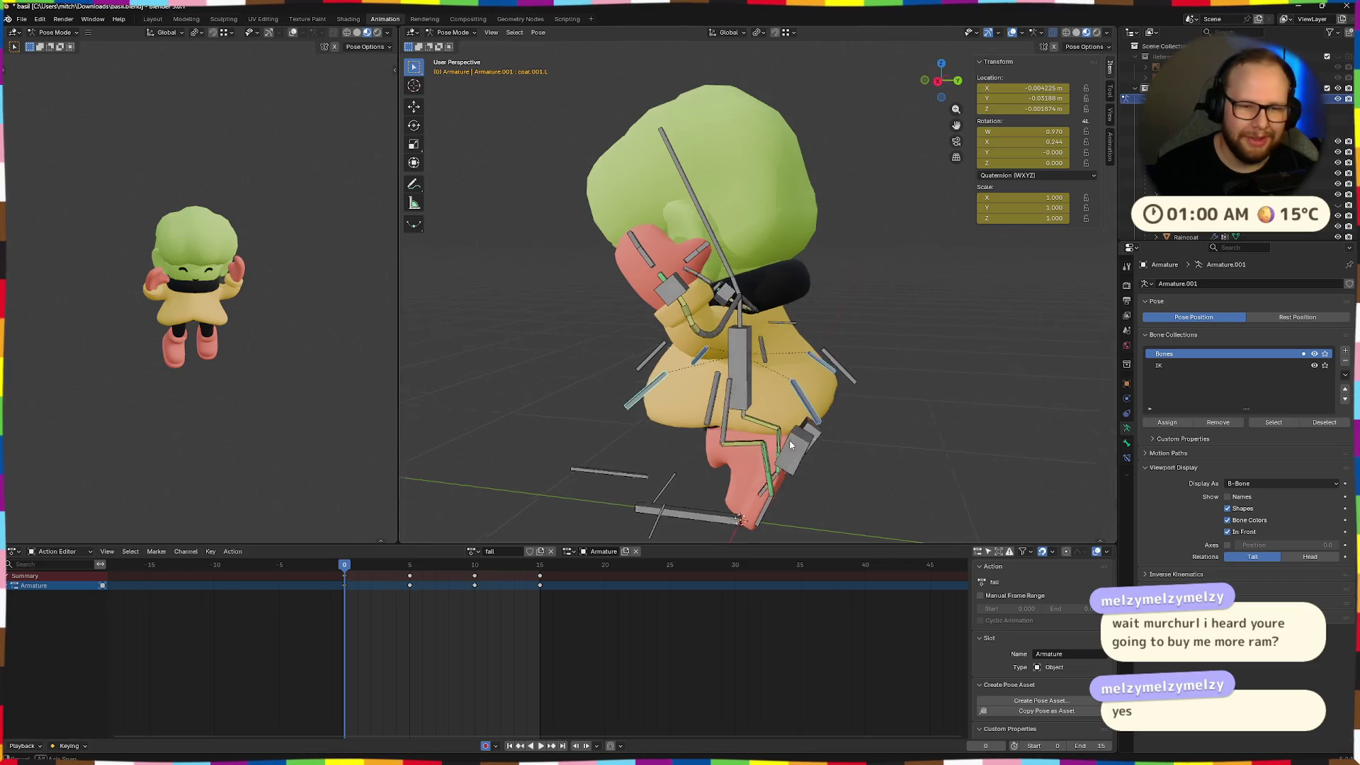
{"action": "middle_click_drag", "start_coordinate": [623, 386], "coordinate": [599, 386]}
At frame 5, rotate the central coat bone about local X and move it outward
{"action": "left_click", "coordinate": [841, 366]}
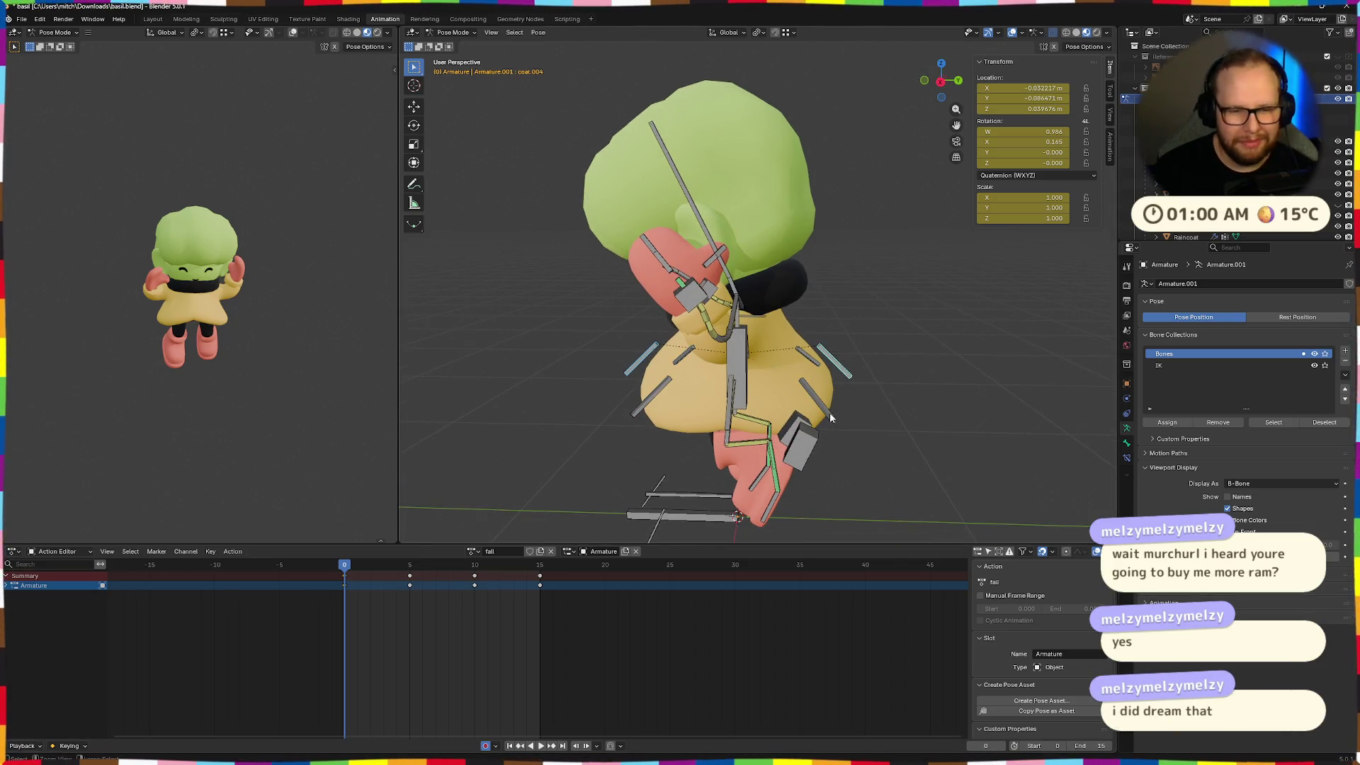
{"action": "key", "text": "Right"}
{"action": "key", "text": "Right"}
{"action": "key", "text": "Right"}
{"action": "mouse_move", "coordinate": [750, 481]}
{"action": "middle_mouse_down"}
{"action": "mouse_move", "coordinate": [732, 465]}
{"action": "mouse_move", "coordinate": [755, 465]}
{"action": "middle_mouse_up"}
{"action": "key", "text": "r"}
{"action": "key", "text": "x"}
{"action": "key", "text": "x"}
{"action": "left_click", "coordinate": [820, 486]}
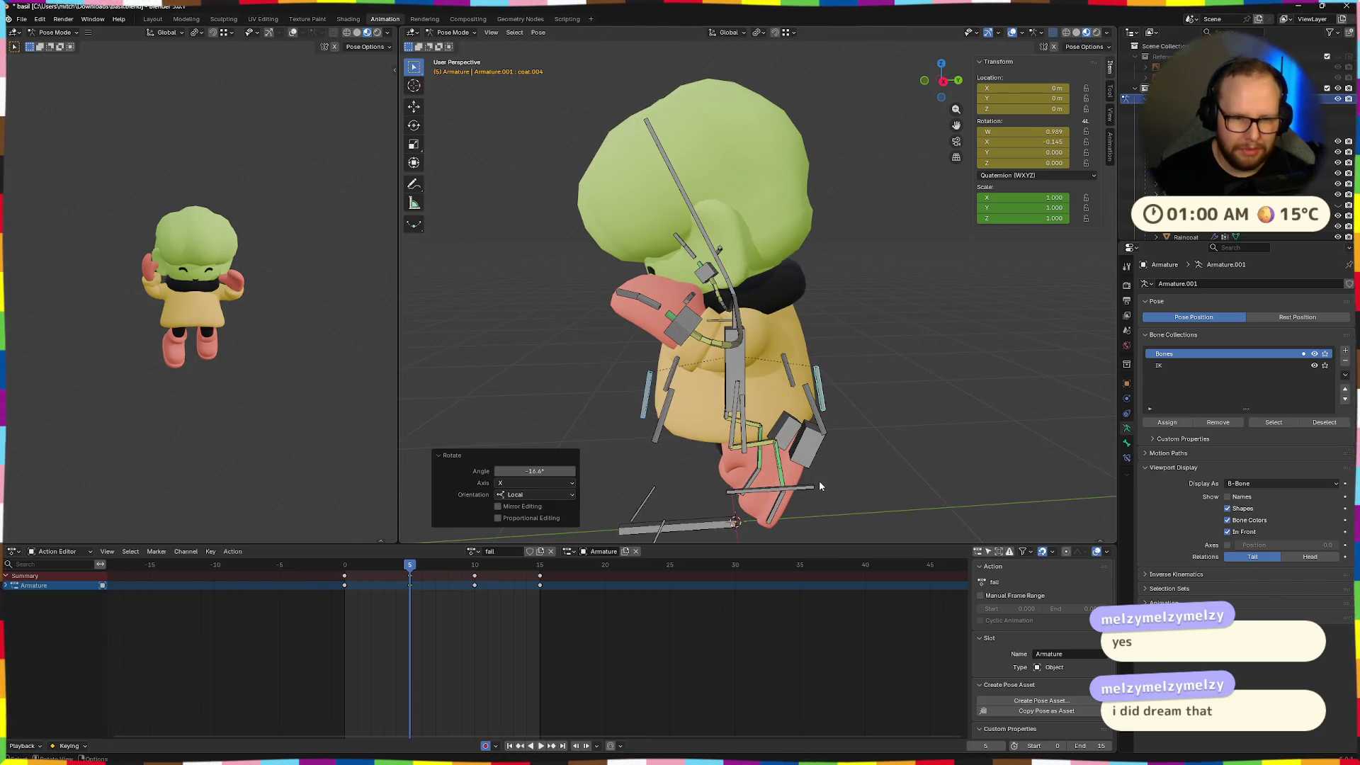
{"action": "left_click", "coordinate": [820, 465]}
{"action": "mouse_move", "coordinate": [820, 465]}
{"action": "middle_mouse_down"}
{"action": "mouse_move", "coordinate": [869, 420]}
{"action": "mouse_move", "coordinate": [885, 430]}
{"action": "mouse_move", "coordinate": [881, 449]}
{"action": "mouse_move", "coordinate": [823, 414]}
{"action": "mouse_move", "coordinate": [885, 415]}
{"action": "middle_mouse_up"}
Rotate the coat.002.R bone outward about its local X axis
{"action": "left_click", "coordinate": [824, 415]}
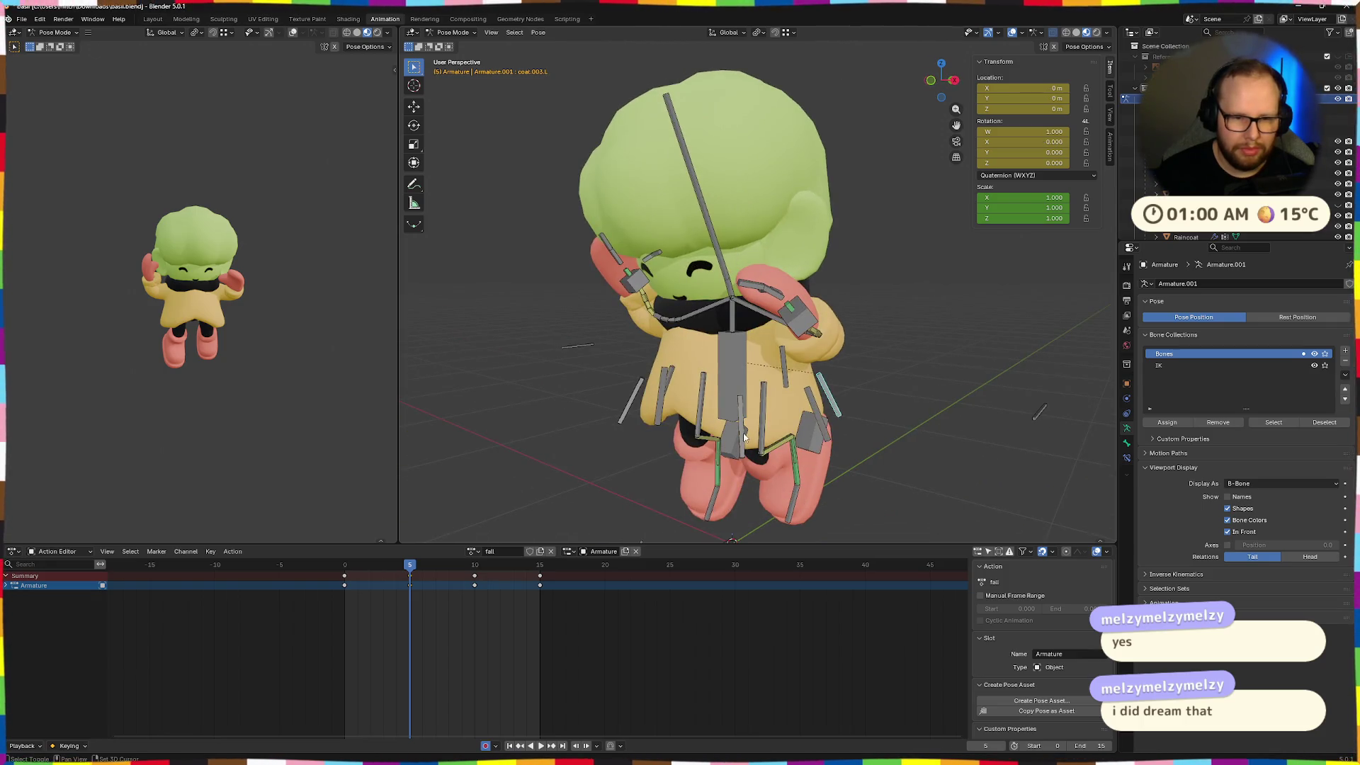
{"action": "left_click", "coordinate": [744, 437], "text": "shift"}
{"action": "middle_click_drag", "start_coordinate": [744, 437], "coordinate": [808, 436]}
{"action": "left_click", "coordinate": [646, 409]}
{"action": "middle_click_drag", "start_coordinate": [645, 409], "coordinate": [836, 419]}
{"action": "mouse_move", "coordinate": [951, 448]}
{"action": "middle_mouse_down"}
{"action": "mouse_move", "coordinate": [892, 450]}
{"action": "mouse_move", "coordinate": [964, 439]}
{"action": "middle_mouse_up"}
{"action": "key", "text": "r"}
{"action": "key", "text": "x"}
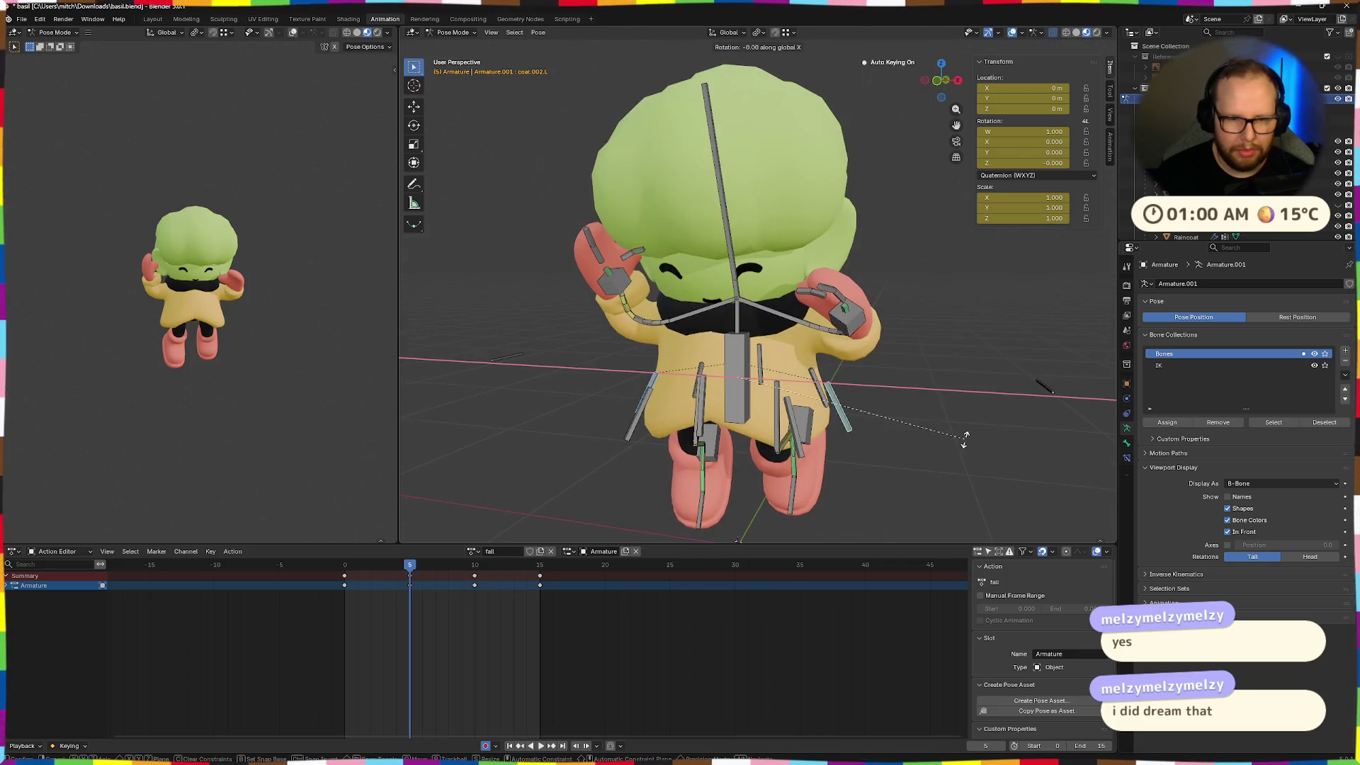
{"action": "key", "text": "x"}
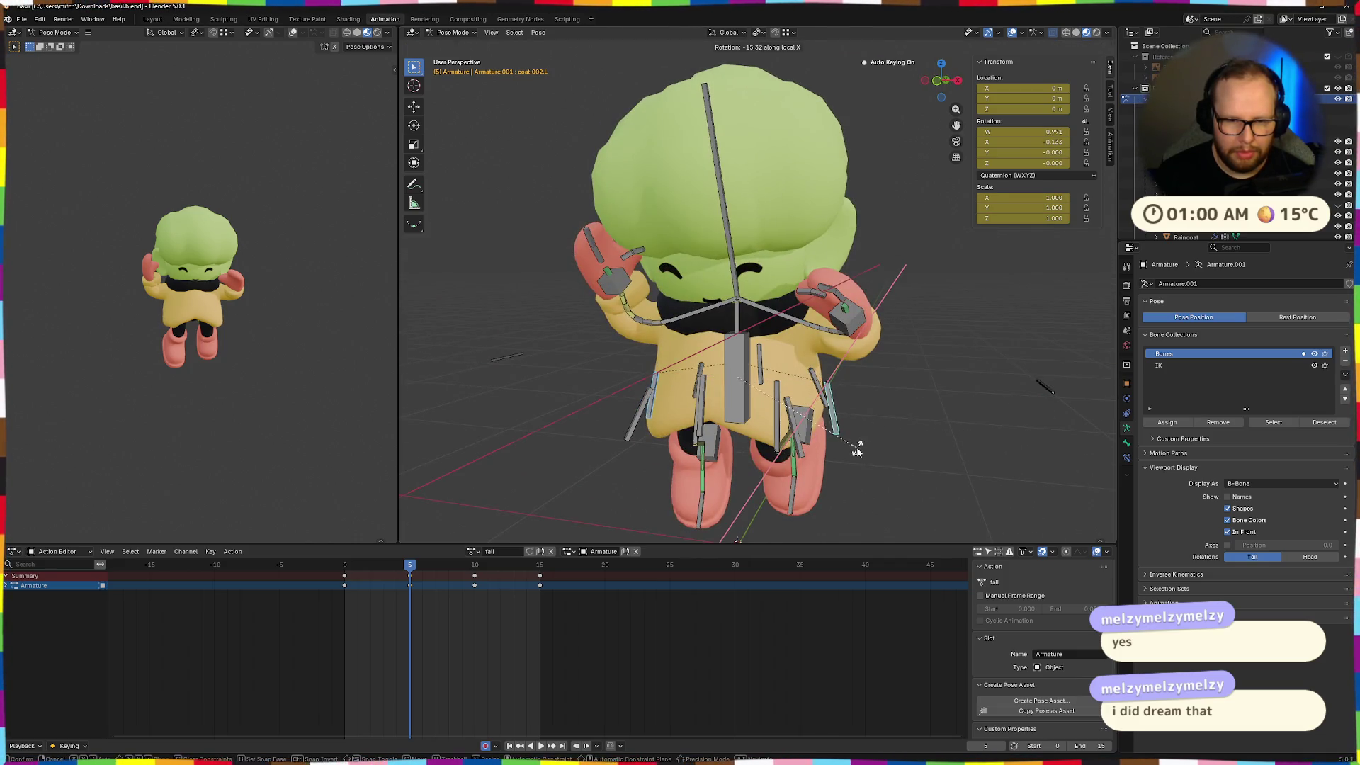
{"action": "left_click", "coordinate": [857, 450]}
Move coat.002.R outward into its flared position
{"action": "mouse_move", "coordinate": [856, 435]}
{"action": "middle_mouse_down"}
{"action": "mouse_move", "coordinate": [857, 403]}
{"action": "mouse_move", "coordinate": [754, 457]}
{"action": "mouse_move", "coordinate": [850, 449]}
{"action": "mouse_move", "coordinate": [823, 458]}
{"action": "mouse_move", "coordinate": [814, 425]}
{"action": "middle_mouse_up"}
{"action": "key", "text": "g"}
{"action": "left_click", "coordinate": [860, 412]}
{"action": "key", "text": "g"}
{"action": "left_click", "coordinate": [857, 418]}
Rotate coat.003.R 25.2° about local X and move it outward
{"action": "left_click", "coordinate": [811, 415]}
{"action": "mouse_move", "coordinate": [580, 440]}
{"action": "middle_mouse_down"}
{"action": "mouse_move", "coordinate": [664, 423]}
{"action": "mouse_move", "coordinate": [850, 424]}
{"action": "middle_mouse_up"}
{"action": "left_click", "coordinate": [720, 429]}
{"action": "key", "text": "r"}
{"action": "key", "text": "x"}
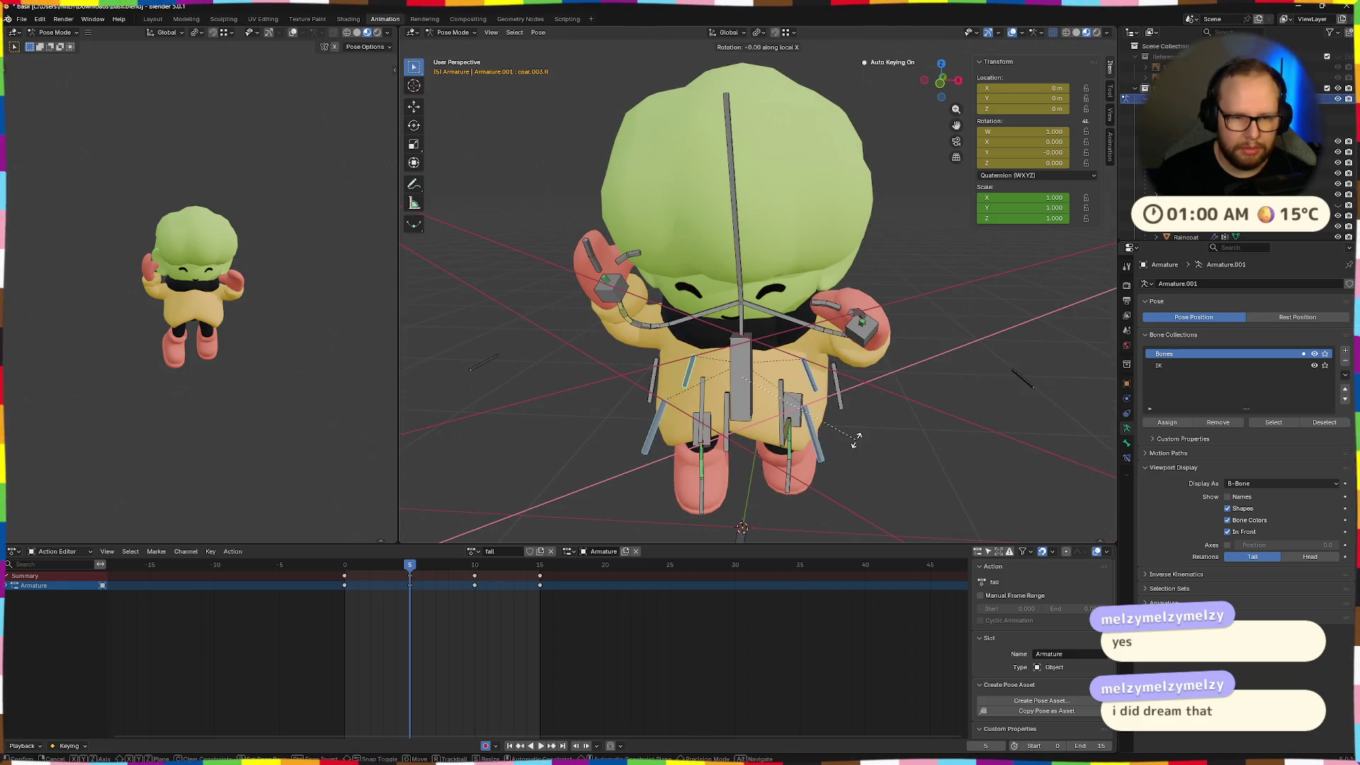
{"action": "left_click", "coordinate": [921, 393]}
{"action": "mouse_move", "coordinate": [920, 387]}
{"action": "middle_mouse_down"}
{"action": "mouse_move", "coordinate": [986, 395]}
{"action": "mouse_move", "coordinate": [990, 368]}
{"action": "mouse_move", "coordinate": [962, 324]}
{"action": "mouse_move", "coordinate": [876, 375]}
{"action": "mouse_move", "coordinate": [867, 402]}
{"action": "mouse_move", "coordinate": [796, 385]}
{"action": "mouse_move", "coordinate": [801, 368]}
{"action": "middle_mouse_up"}
{"action": "key", "text": "g"}
{"action": "left_click", "coordinate": [988, 382]}
Nudge coat.001.L, coat.003.L, coat.003.R and coat.001.R outward
{"action": "left_click", "coordinate": [850, 366]}
{"action": "key", "text": "g"}
{"action": "left_click", "coordinate": [853, 367]}
{"action": "left_click", "coordinate": [811, 375]}
{"action": "key", "text": "g"}
{"action": "left_click", "coordinate": [808, 378]}
{"action": "left_click", "coordinate": [871, 386]}
{"action": "key", "text": "g"}
{"action": "left_click", "coordinate": [865, 391]}
{"action": "left_click", "coordinate": [893, 364]}
{"action": "key", "text": "g"}
{"action": "left_click", "coordinate": [889, 359]}
Insert a keyframe for the flared coat pose and play back the fall animation
{"action": "key", "text": "i"}
{"action": "mouse_move", "coordinate": [889, 360]}
{"action": "middle_mouse_down"}
{"action": "mouse_move", "coordinate": [732, 460]}
{"action": "mouse_move", "coordinate": [819, 422]}
{"action": "middle_mouse_up"}
{"action": "key", "text": "space"}
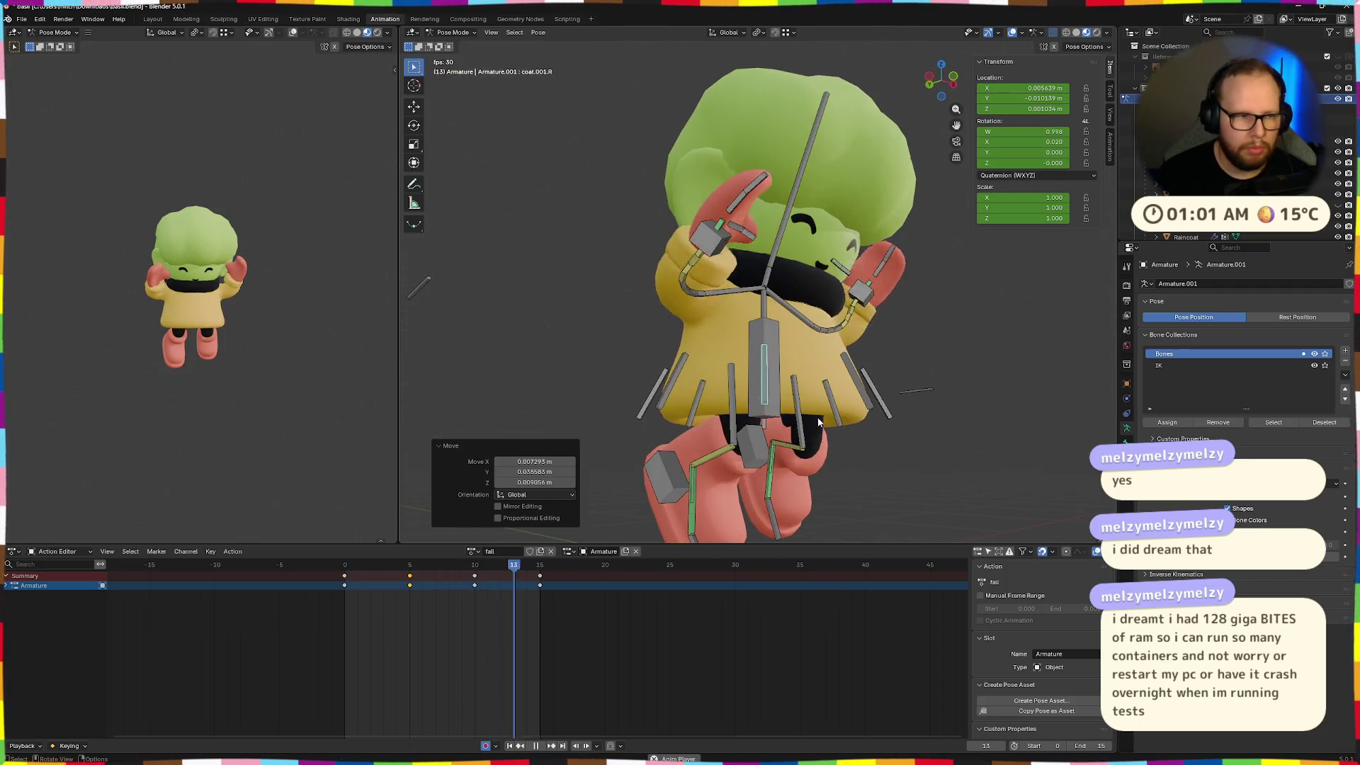
At frame 5, reposition the selected coat bone outward
{"action": "key", "text": "Escape"}
{"action": "left_click_drag", "start_coordinate": [340, 567], "coordinate": [410, 570]}
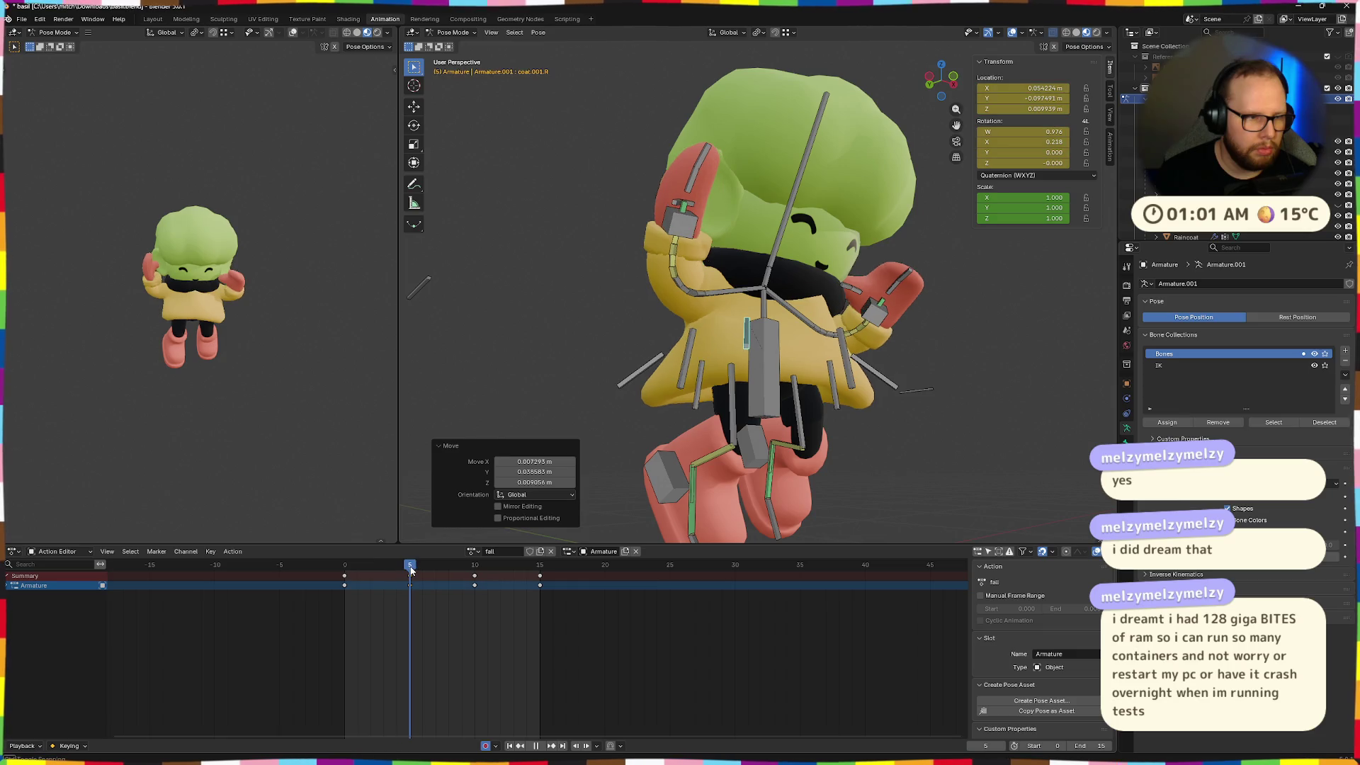
{"action": "key", "text": "g"}
{"action": "left_click", "coordinate": [852, 367]}
{"action": "key", "text": "g"}
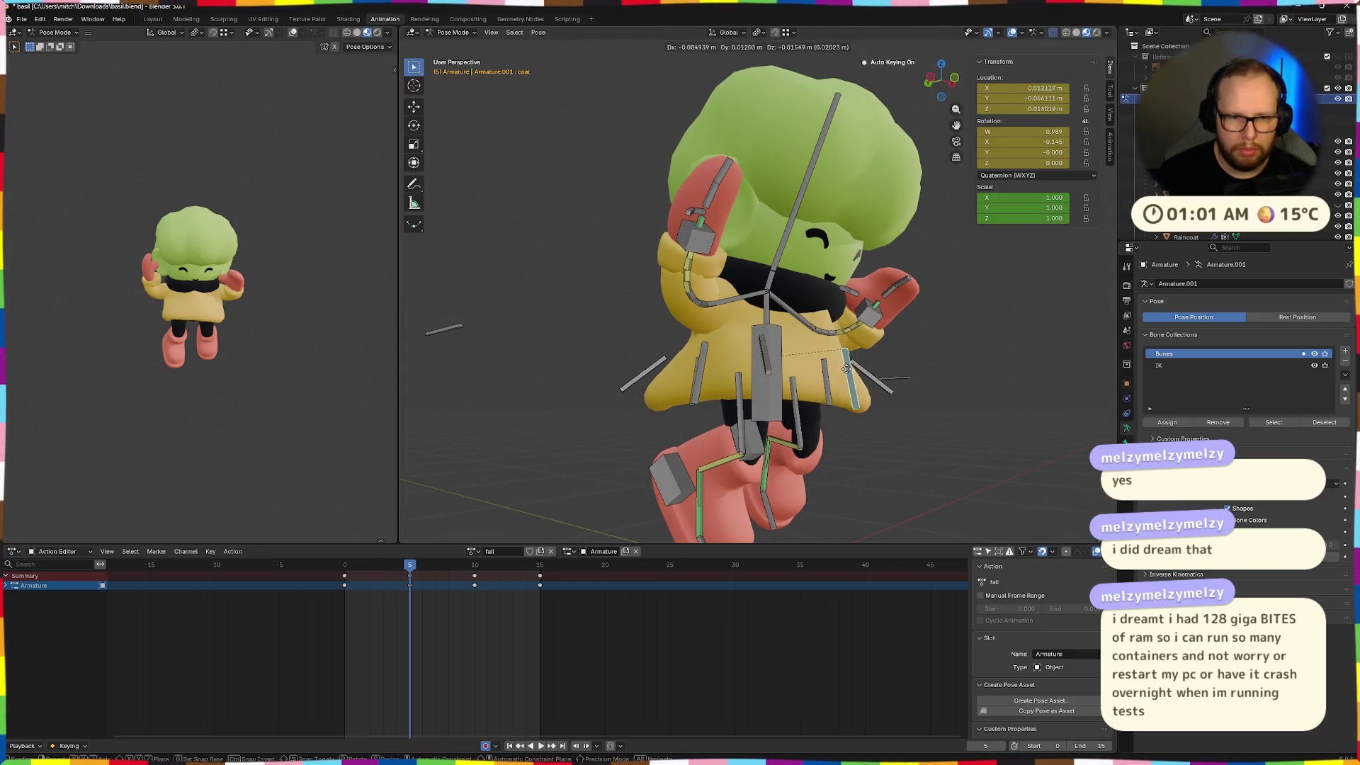
{"action": "left_click", "coordinate": [867, 416]}
Play back the fall animation and scrub frames 8–12 to inspect the motion
{"action": "middle_click_drag", "start_coordinate": [868, 417], "coordinate": [958, 432]}
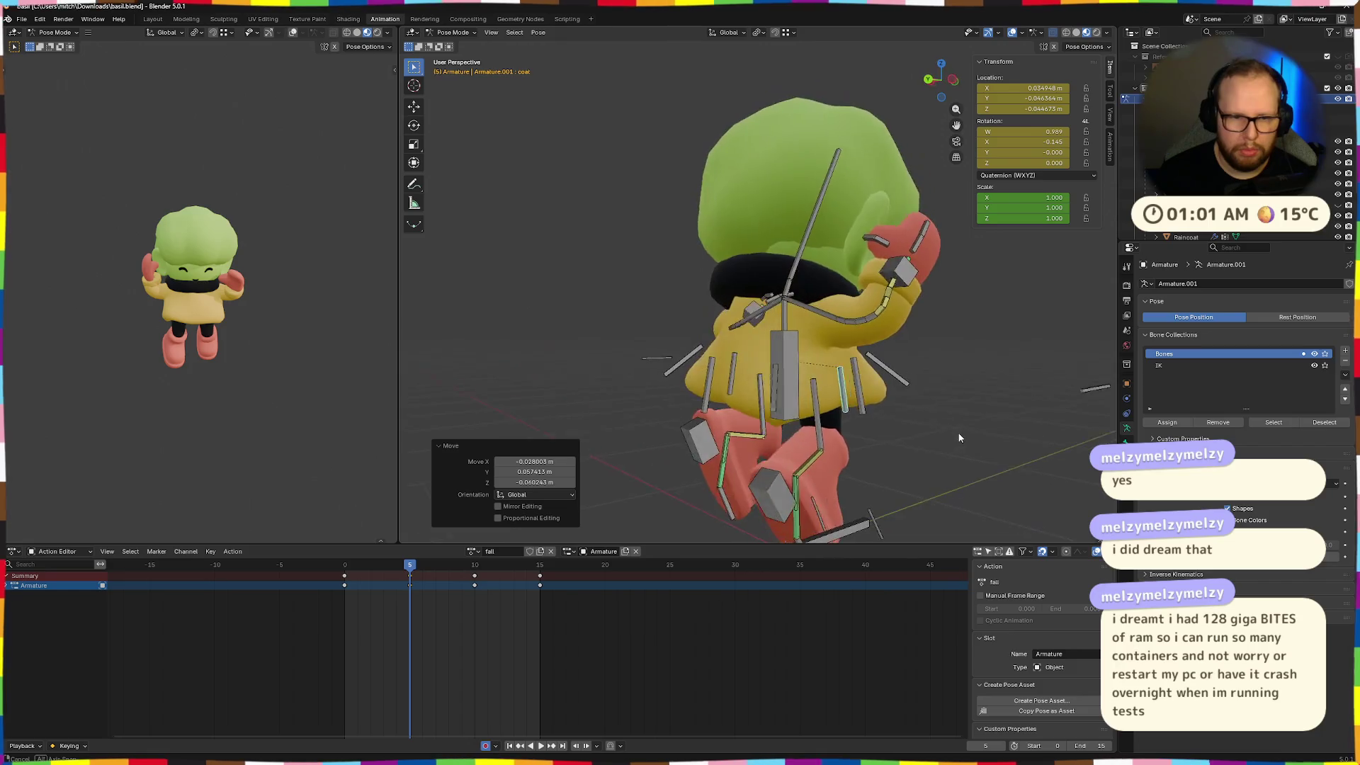
{"action": "key", "text": "space"}
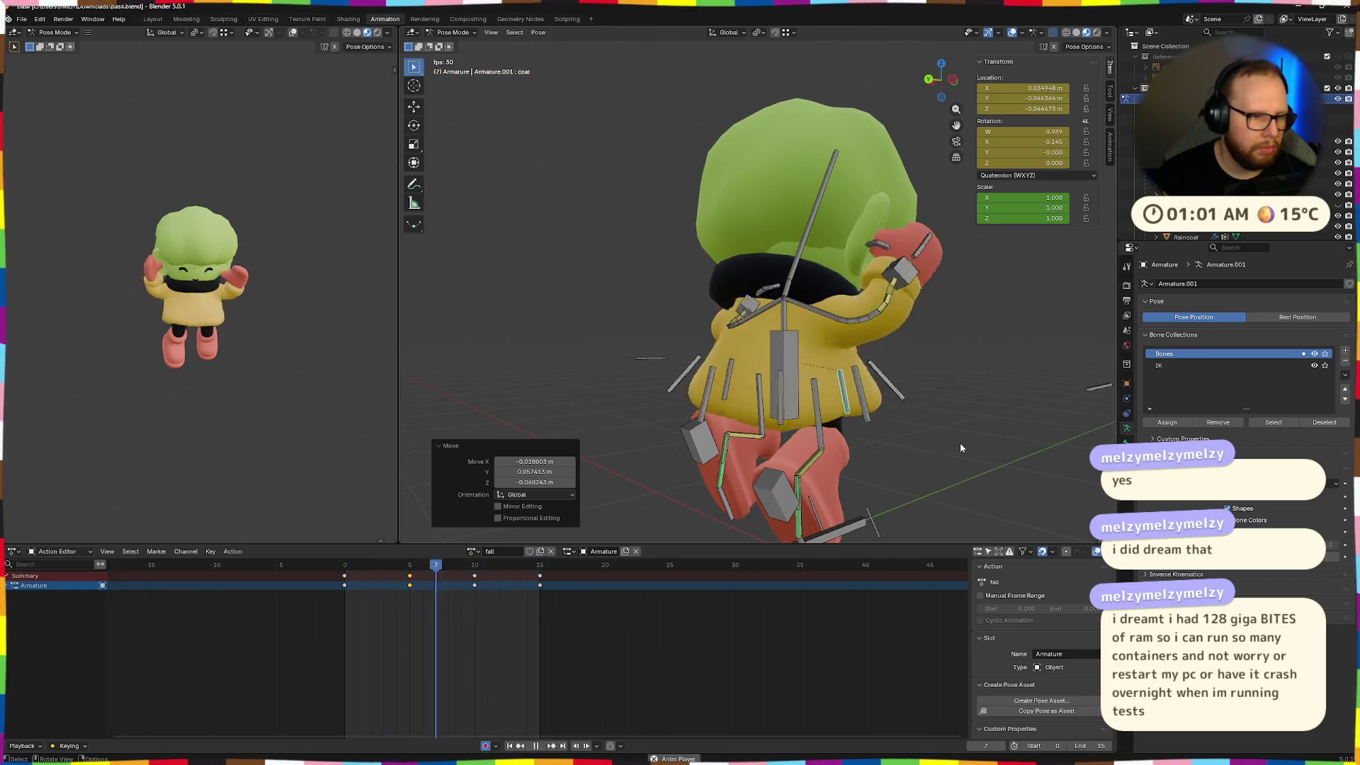
{"action": "middle_click_drag", "start_coordinate": [904, 427], "coordinate": [719, 450]}
{"action": "key", "text": "space"}
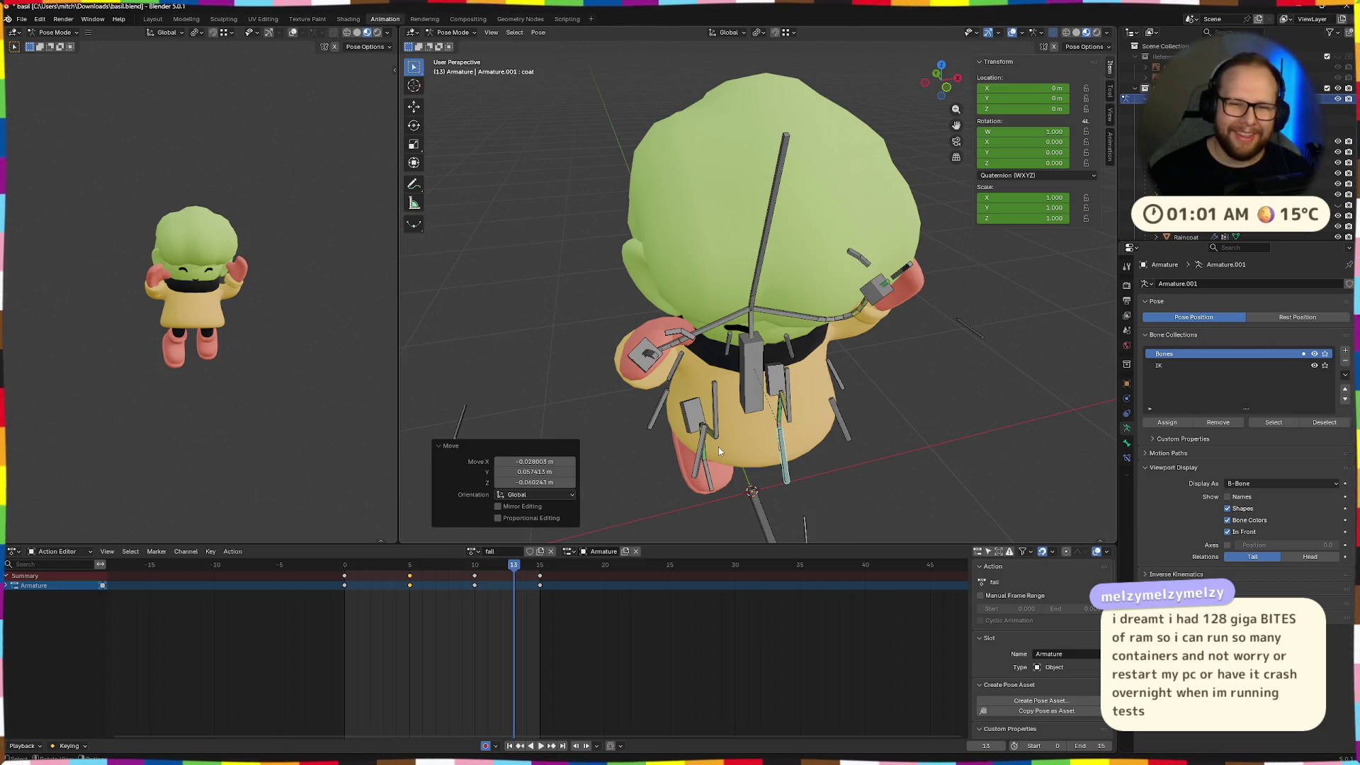
{"action": "mouse_move", "coordinate": [622, 431]}
{"action": "middle_mouse_down"}
{"action": "mouse_move", "coordinate": [611, 371]}
{"action": "mouse_move", "coordinate": [838, 380]}
{"action": "middle_mouse_up"}
{"action": "key", "text": "space"}
{"action": "middle_click_drag", "start_coordinate": [1014, 371], "coordinate": [855, 385]}
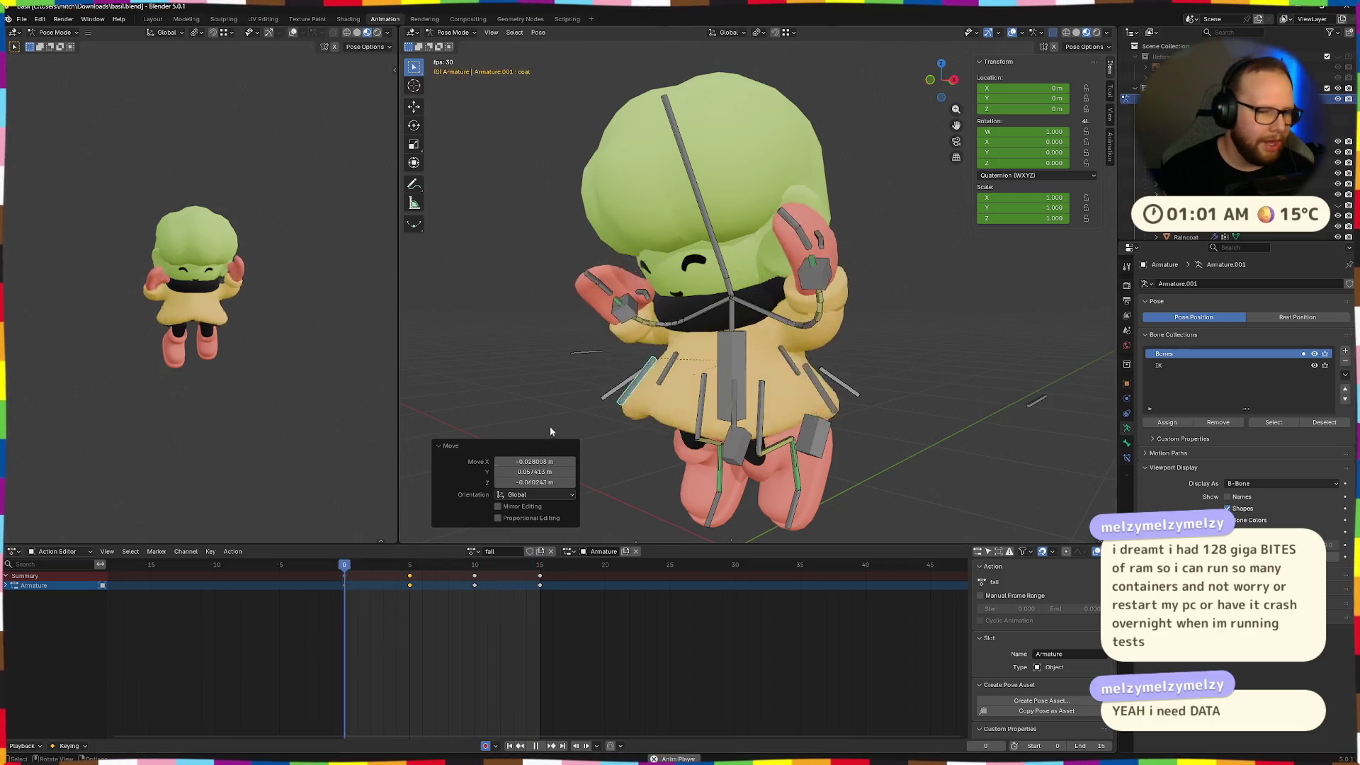
{"action": "left_click", "coordinate": [536, 745]}
{"action": "mouse_move", "coordinate": [500, 571]}
{"action": "left_mouse_down"}
{"action": "mouse_move", "coordinate": [354, 596]}
{"action": "mouse_move", "coordinate": [545, 577]}
{"action": "mouse_move", "coordinate": [347, 594]}
{"action": "left_mouse_up"}
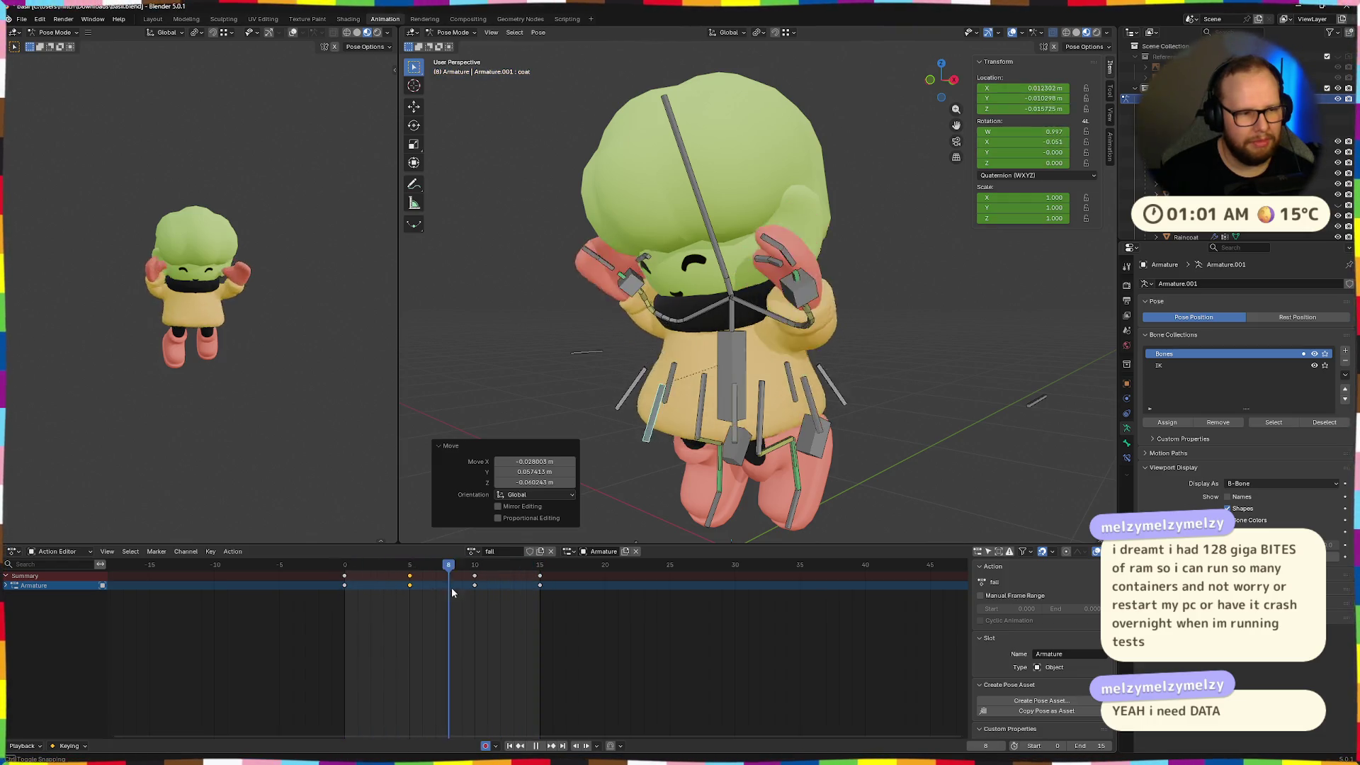
{"action": "key", "text": "space"}
At frame 0, clear location and rotation of coat.002.L, coat.003.L, coat.003.R and coat.001.R
{"action": "mouse_move", "coordinate": [736, 443]}
{"action": "middle_mouse_down"}
{"action": "mouse_move", "coordinate": [802, 410]}
{"action": "mouse_move", "coordinate": [670, 417]}
{"action": "mouse_move", "coordinate": [682, 397]}
{"action": "mouse_move", "coordinate": [736, 420]}
{"action": "mouse_move", "coordinate": [714, 407]}
{"action": "mouse_move", "coordinate": [699, 417]}
{"action": "mouse_move", "coordinate": [730, 420]}
{"action": "middle_mouse_up"}
{"action": "left_click", "coordinate": [669, 417]}
{"action": "left_click", "coordinate": [699, 392]}
{"action": "left_click", "coordinate": [699, 418]}
{"action": "left_click", "coordinate": [825, 430]}
{"action": "key", "text": "alt+g"}
{"action": "key", "text": "alt+r"}
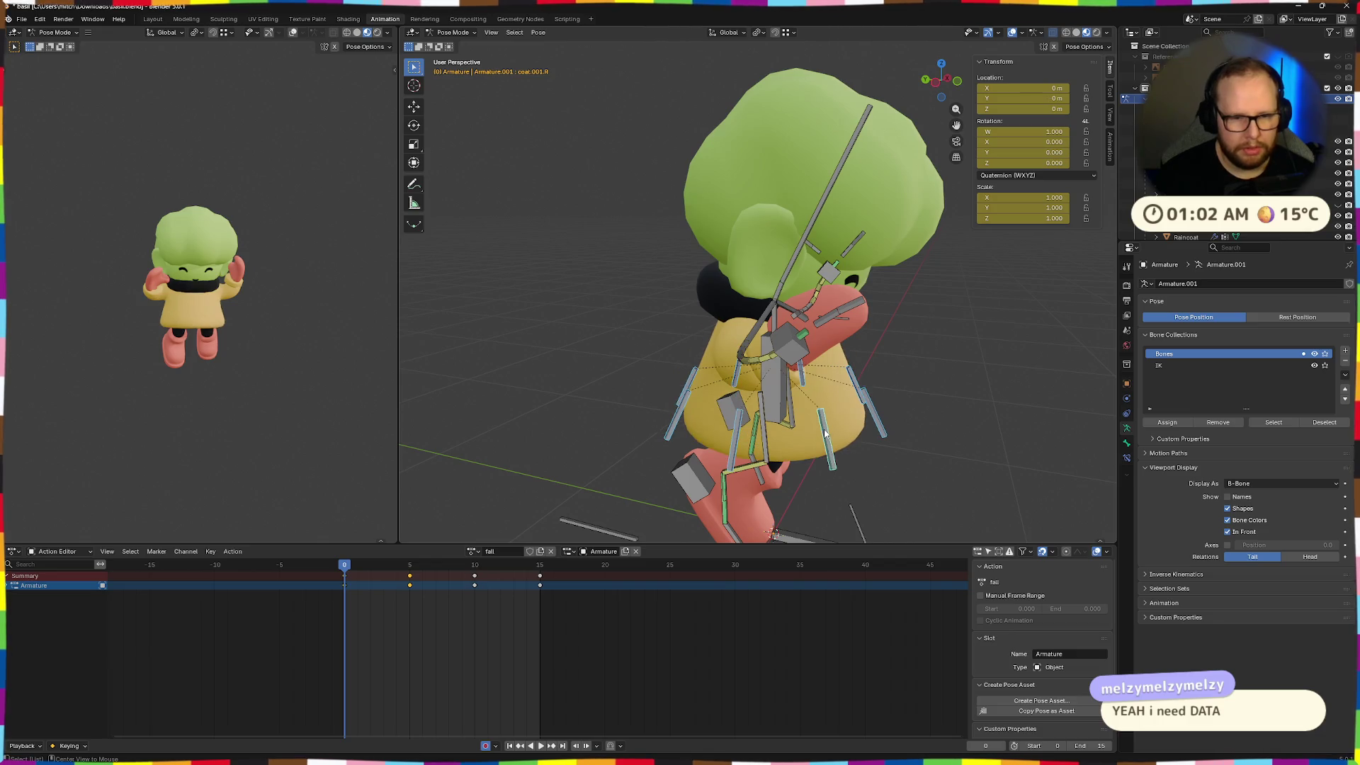
Review frames 5, 10 and 15, paste a new pose at frame 15, and return to frame 0
{"action": "left_click", "coordinate": [410, 564]}
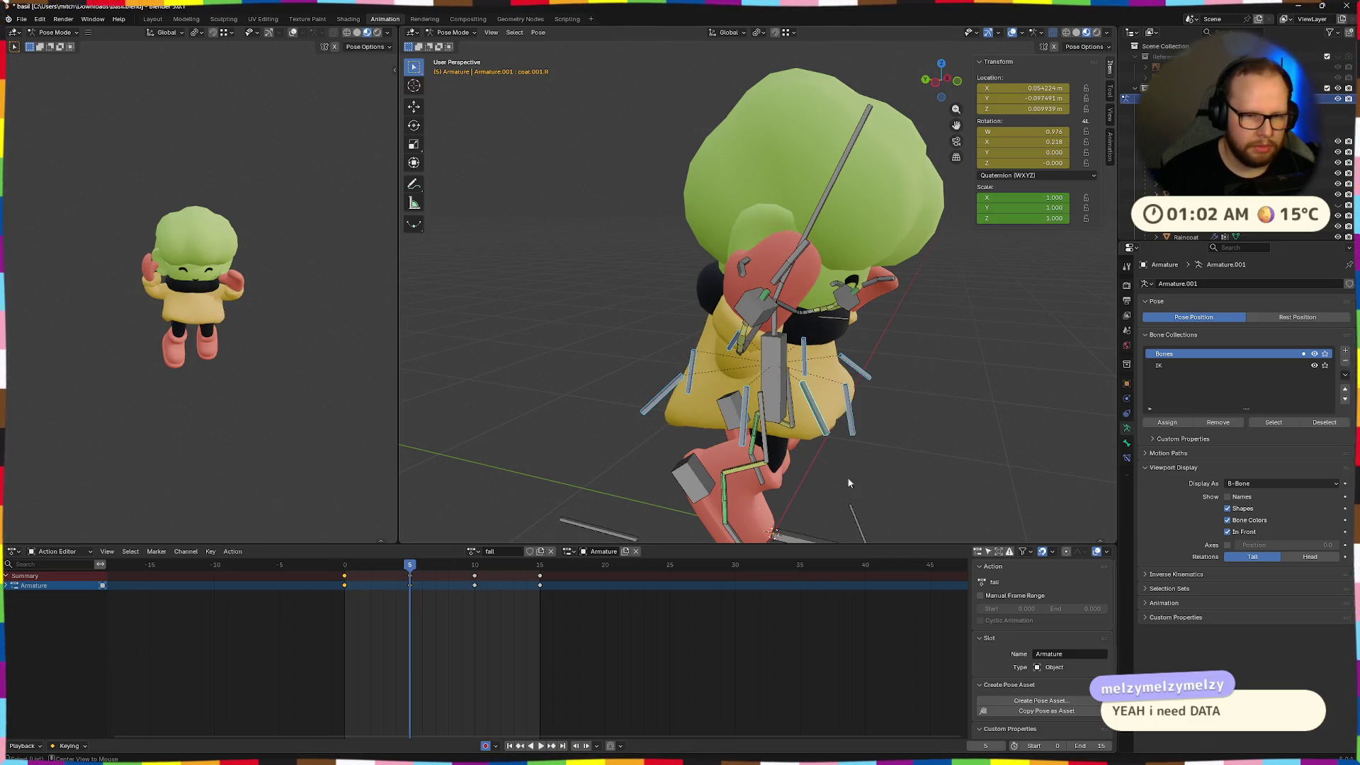
{"action": "left_click", "coordinate": [475, 564]}
{"action": "left_click", "coordinate": [540, 564]}
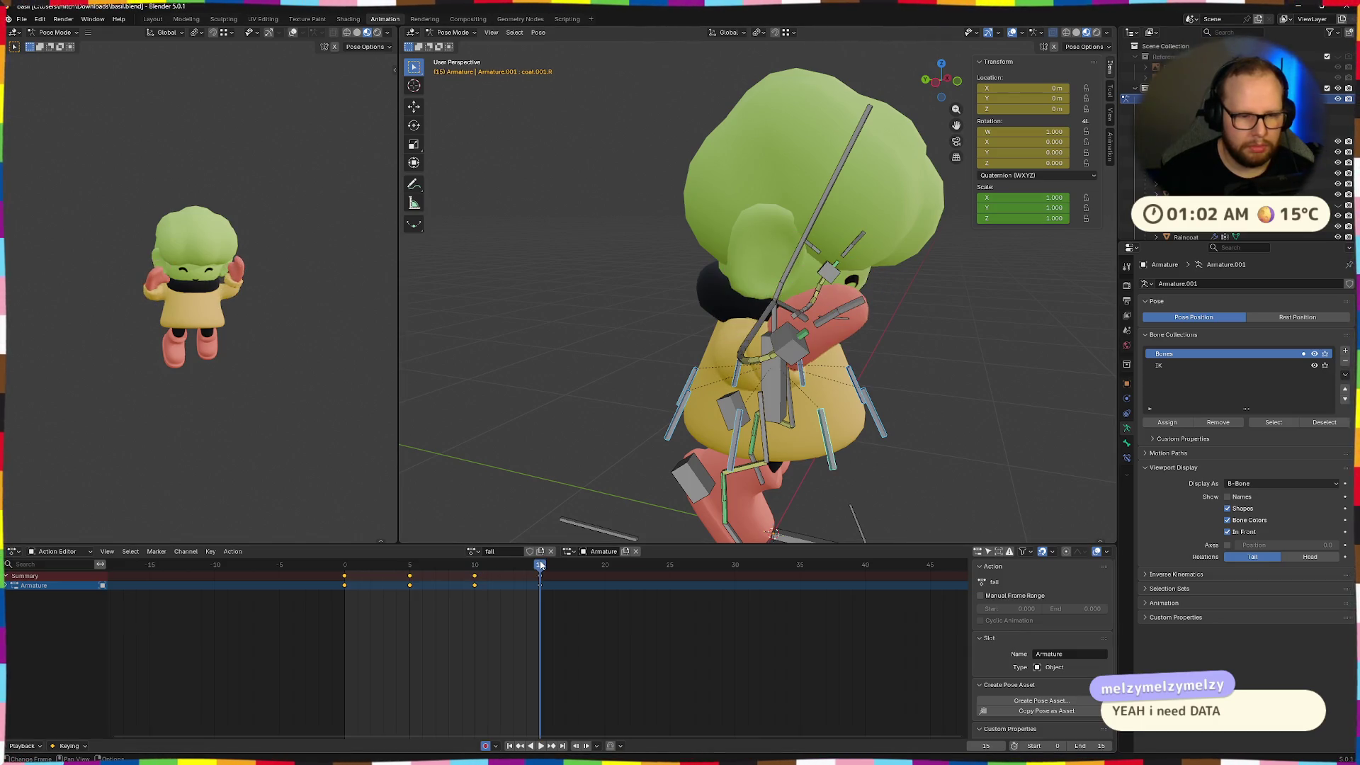
{"action": "middle_click_drag", "start_coordinate": [1030, 462], "coordinate": [960, 458]}
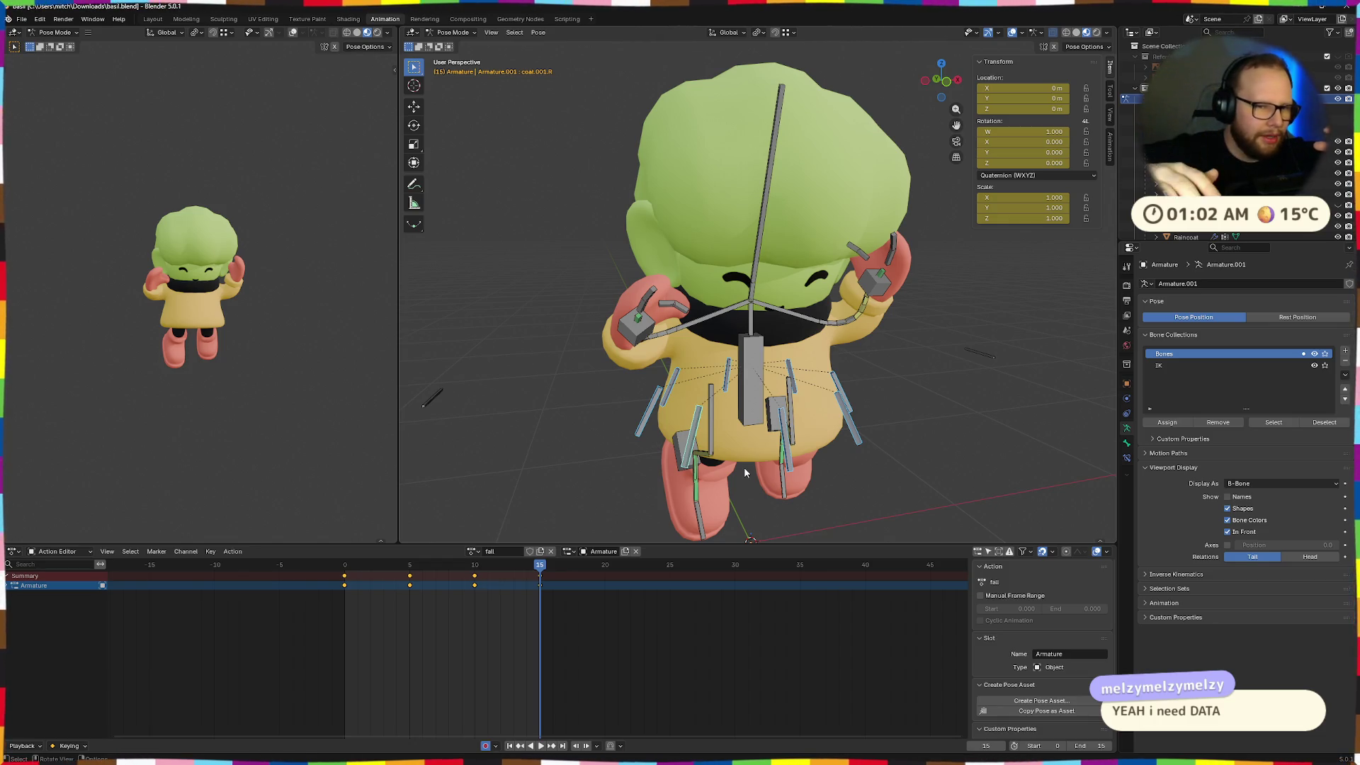
{"action": "mouse_move", "coordinate": [744, 466]}
{"action": "middle_mouse_down"}
{"action": "mouse_move", "coordinate": [715, 354]}
{"action": "mouse_move", "coordinate": [742, 407]}
{"action": "middle_mouse_up"}
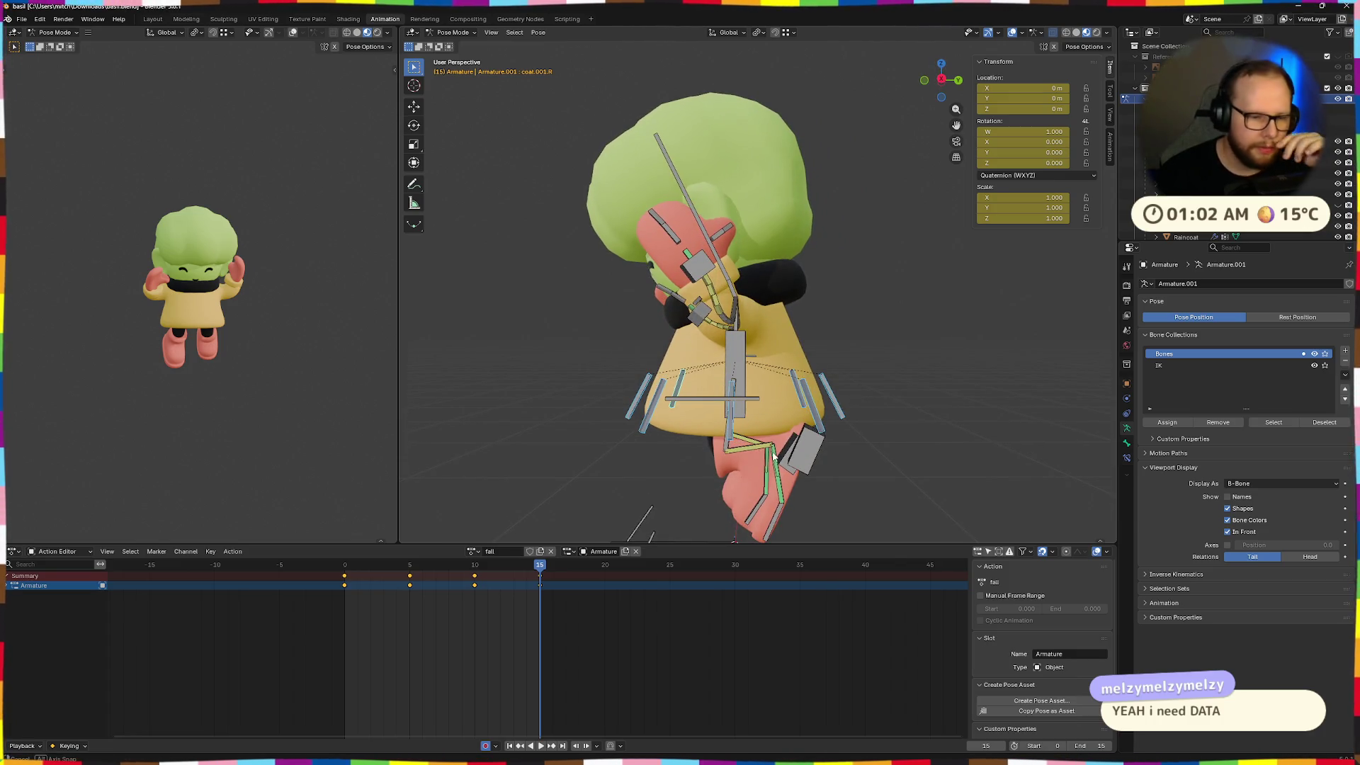
{"action": "key", "text": "ctrl+v"}
{"action": "left_click_drag", "start_coordinate": [524, 561], "coordinate": [344, 564]}
Move the heel.L bone and rotate toe.L about the X axis
{"action": "middle_click_drag", "start_coordinate": [770, 469], "coordinate": [820, 540]}
{"action": "middle_click_drag", "start_coordinate": [783, 468], "coordinate": [793, 459]}
{"action": "left_click", "coordinate": [793, 459]}
{"action": "key", "text": "g"}
{"action": "left_click", "coordinate": [796, 458]}
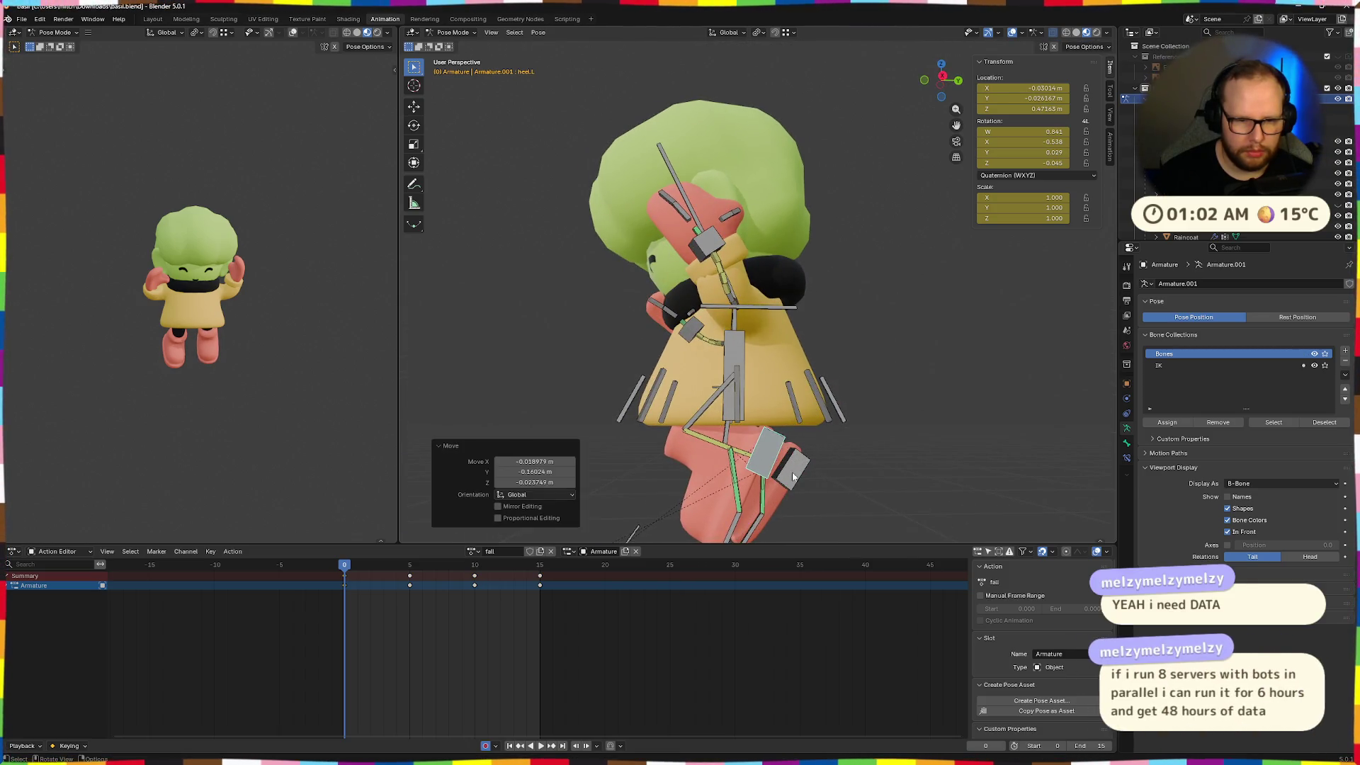
{"action": "left_click", "coordinate": [733, 523]}
{"action": "key", "text": "r"}
{"action": "key", "text": "x"}
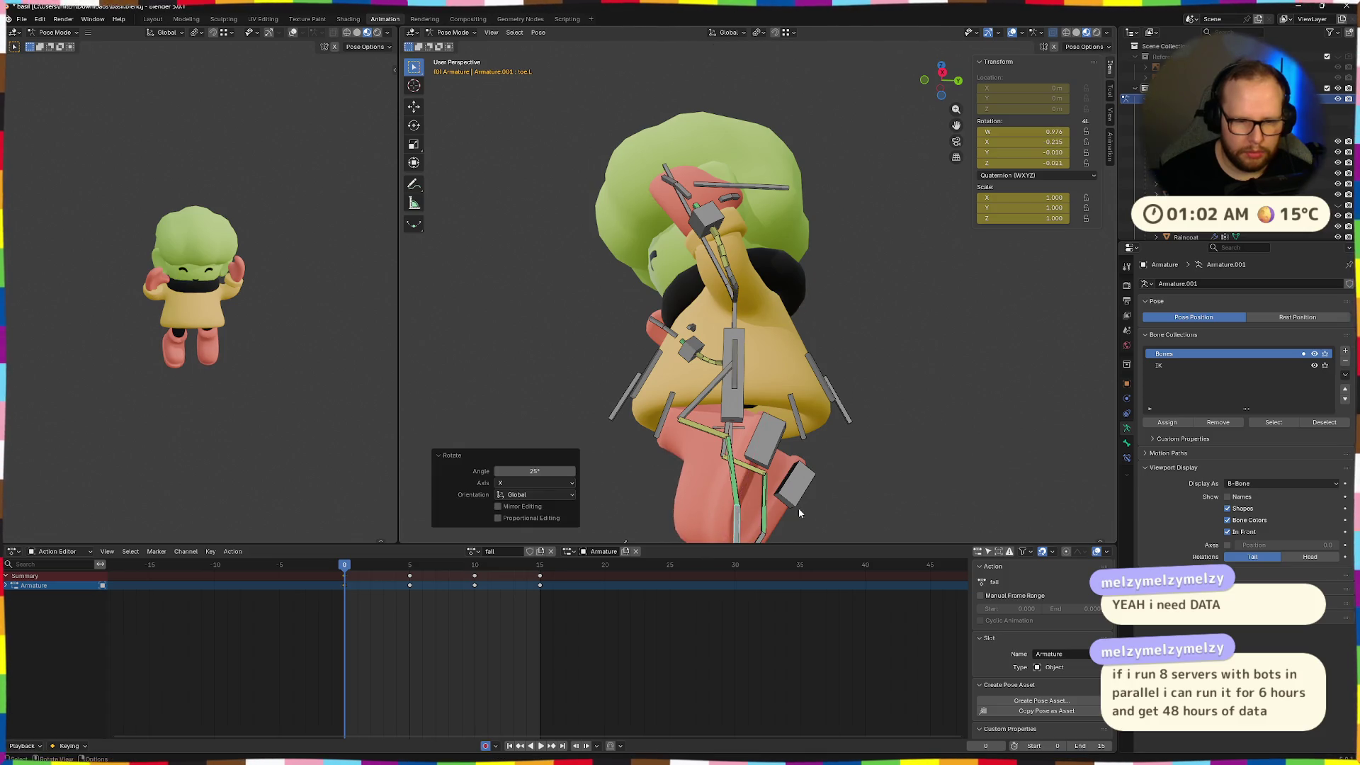
{"action": "left_click", "coordinate": [788, 509]}
{"action": "left_click", "coordinate": [773, 447]}
{"action": "key", "text": "r"}
{"action": "key", "text": "x"}
{"action": "right_click", "coordinate": [777, 451]}
Reposition the target.leg.L bone, resetting its location and moving it again
{"action": "mouse_move", "coordinate": [776, 450]}
{"action": "middle_mouse_down"}
{"action": "mouse_move", "coordinate": [924, 424]}
{"action": "mouse_move", "coordinate": [946, 445]}
{"action": "mouse_move", "coordinate": [899, 448]}
{"action": "mouse_move", "coordinate": [720, 522]}
{"action": "mouse_move", "coordinate": [780, 493]}
{"action": "mouse_move", "coordinate": [806, 503]}
{"action": "mouse_move", "coordinate": [781, 502]}
{"action": "mouse_move", "coordinate": [815, 474]}
{"action": "mouse_move", "coordinate": [803, 500]}
{"action": "mouse_move", "coordinate": [736, 488]}
{"action": "middle_mouse_up"}
{"action": "left_click", "coordinate": [780, 502]}
{"action": "key", "text": "g"}
{"action": "left_click", "coordinate": [896, 475]}
{"action": "key", "text": "g"}
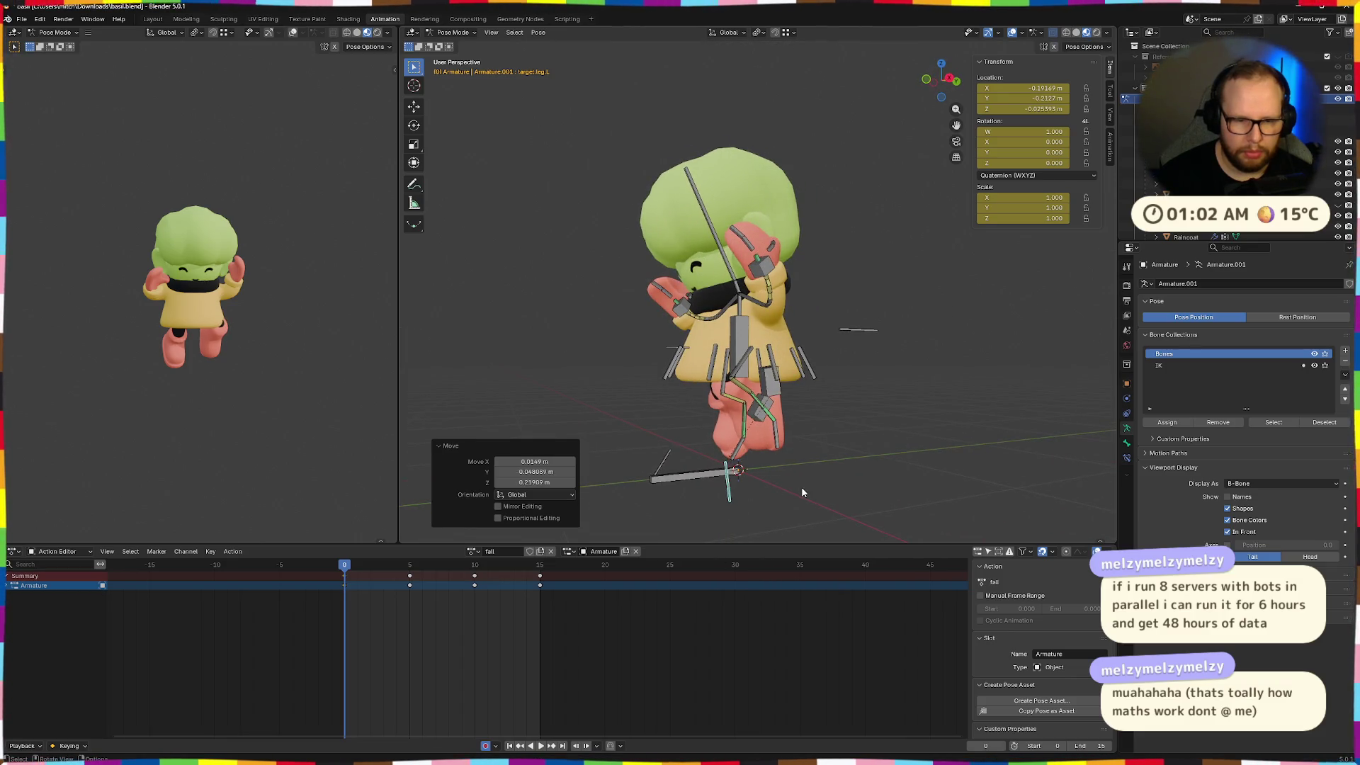
{"action": "key", "text": "alt+g"}
{"action": "middle_click_drag", "start_coordinate": [797, 490], "coordinate": [874, 471]}
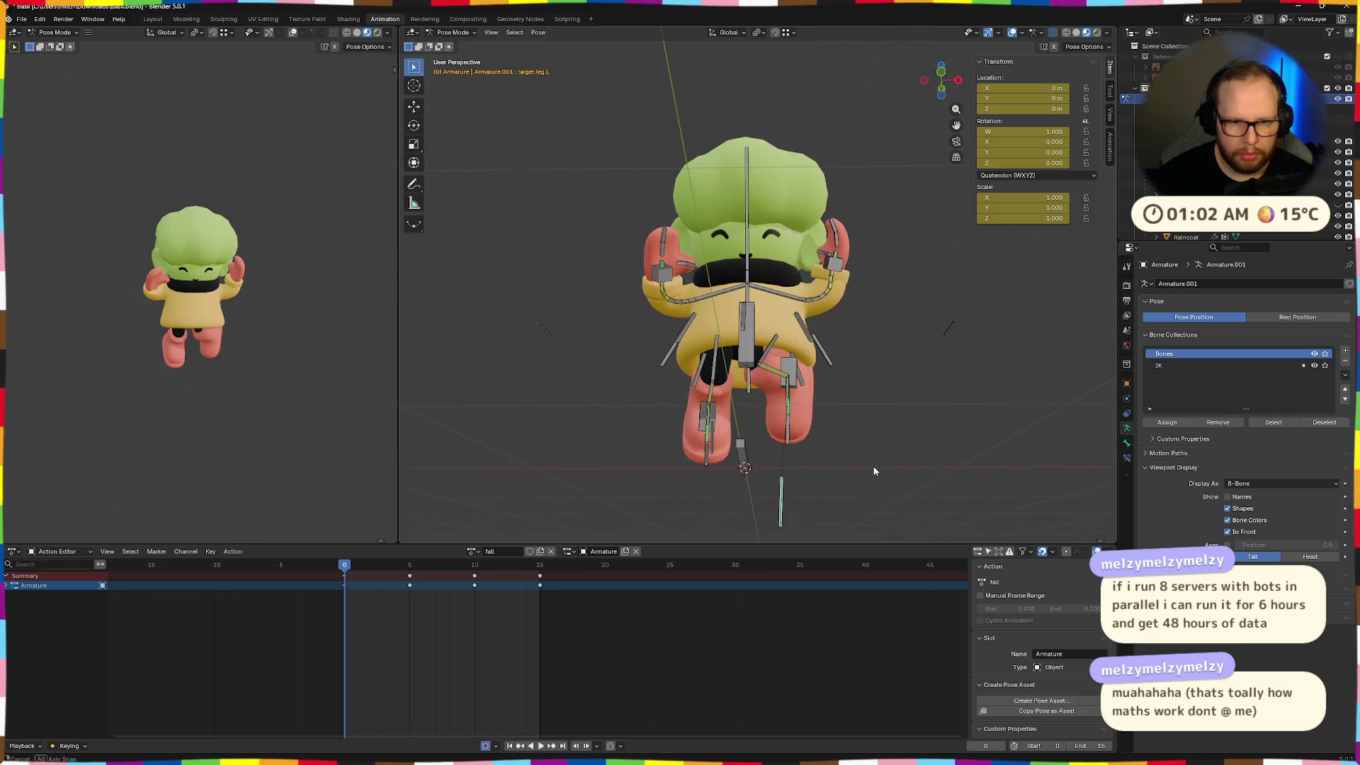
{"action": "mouse_move", "coordinate": [795, 505]}
{"action": "middle_mouse_down"}
{"action": "mouse_move", "coordinate": [763, 485]}
{"action": "mouse_move", "coordinate": [746, 443]}
{"action": "middle_mouse_up"}
{"action": "key", "text": "g"}
{"action": "left_click", "coordinate": [842, 492]}
{"action": "scroll", "coordinate": [764, 485], "scroll_direction": "up", "scroll_amount": 3}
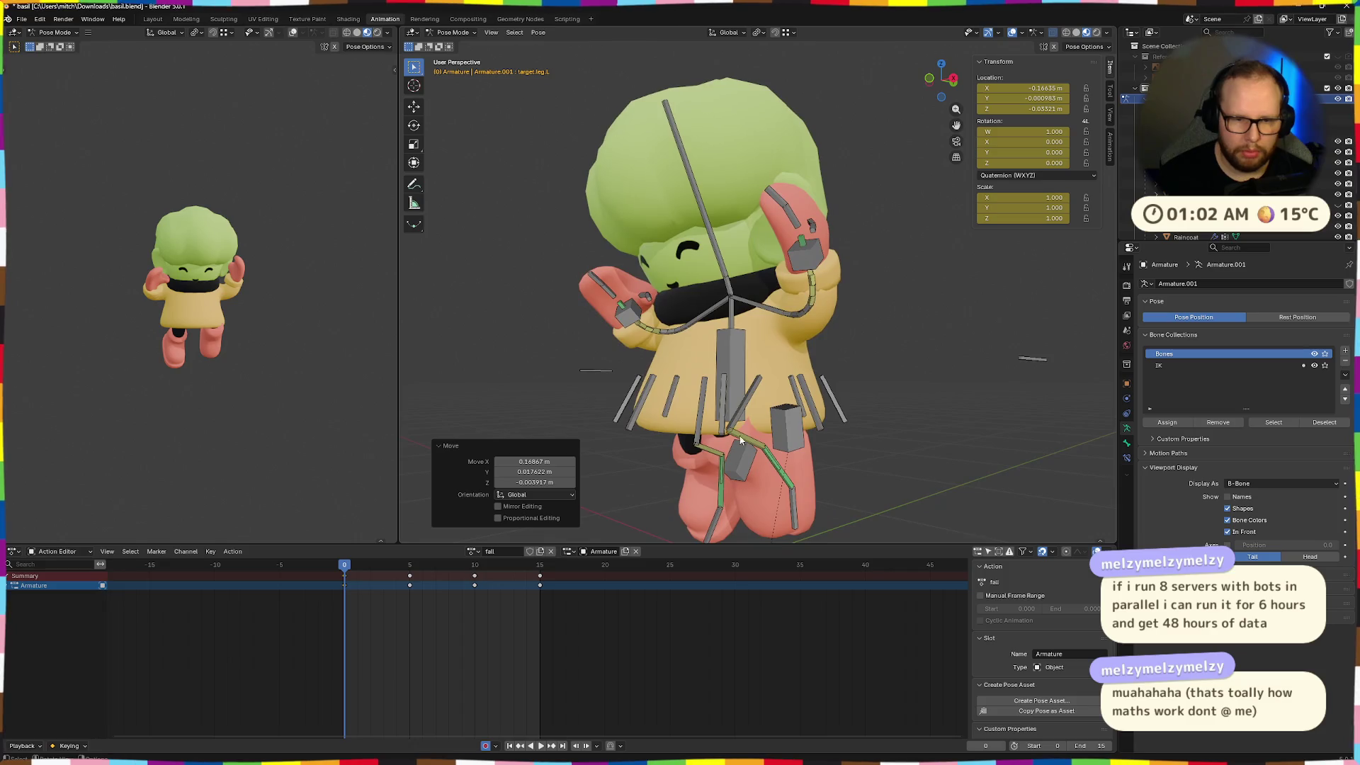
Rotate coat.001.L about global X and move it outward
{"action": "left_click", "coordinate": [747, 442]}
{"action": "key", "text": "r"}
{"action": "key", "text": "x"}
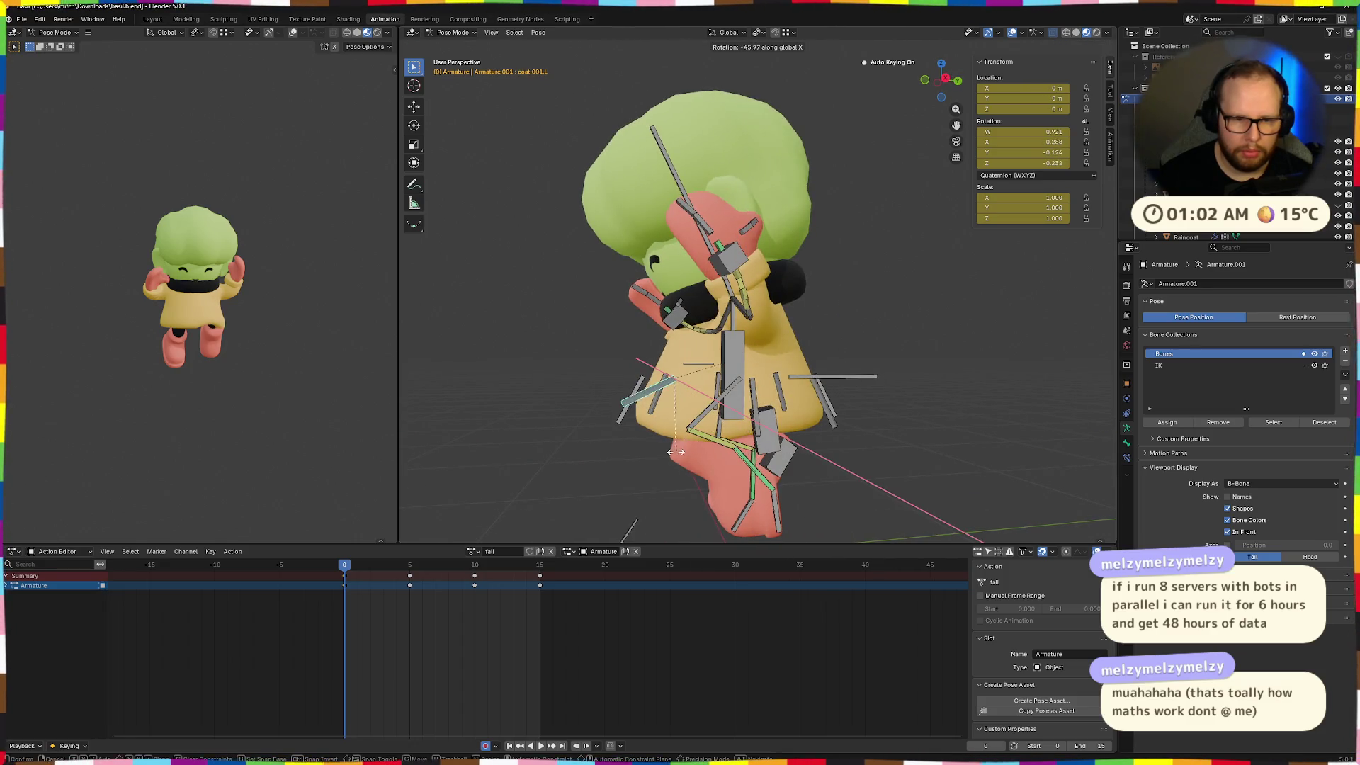
{"action": "left_click", "coordinate": [764, 443]}
{"action": "mouse_move", "coordinate": [764, 442]}
{"action": "middle_mouse_down"}
{"action": "mouse_move", "coordinate": [888, 425]}
{"action": "mouse_move", "coordinate": [821, 460]}
{"action": "mouse_move", "coordinate": [732, 468]}
{"action": "mouse_move", "coordinate": [660, 528]}
{"action": "middle_mouse_up"}
{"action": "key", "text": "g"}
{"action": "left_click", "coordinate": [822, 437]}
{"action": "key", "text": "g"}
{"action": "left_click", "coordinate": [803, 470]}
Try further local and global X rotations on coat.001.L, then clear its transforms
{"action": "key", "text": "r"}
{"action": "key", "text": "x"}
{"action": "left_click", "coordinate": [722, 473]}
{"action": "middle_click_drag", "start_coordinate": [722, 473], "coordinate": [915, 387]}
{"action": "key", "text": "r"}
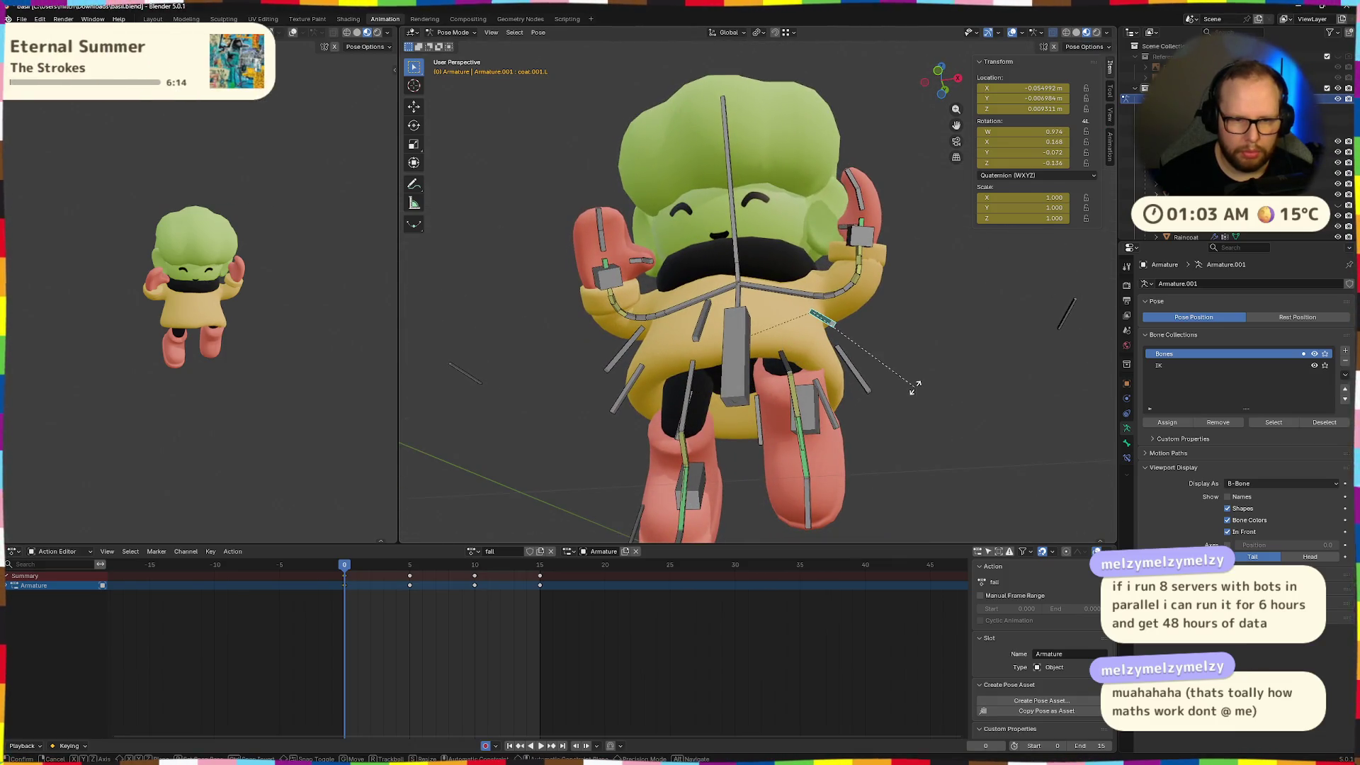
{"action": "key", "text": "x"}
{"action": "key", "text": "x"}
{"action": "left_click", "coordinate": [885, 409]}
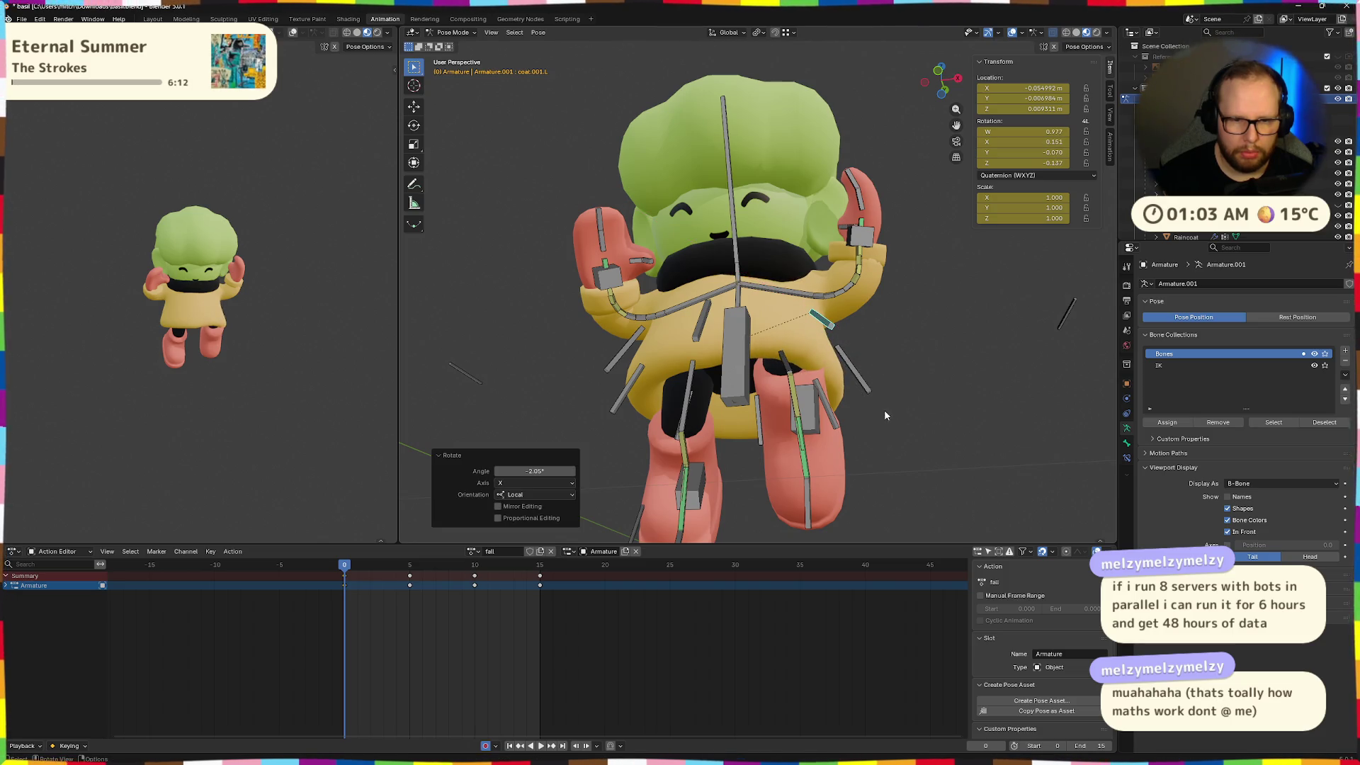
{"action": "key", "text": "r"}
{"action": "key", "text": "x"}
{"action": "left_click", "coordinate": [859, 424]}
{"action": "mouse_move", "coordinate": [859, 427]}
{"action": "middle_mouse_down"}
{"action": "mouse_move", "coordinate": [819, 481]}
{"action": "mouse_move", "coordinate": [865, 446]}
{"action": "middle_mouse_up"}
{"action": "key", "text": "alt+r"}
{"action": "key", "text": "alt+g"}
Rotate coat.001.L 24.1° about local X and move it outward
{"action": "key", "text": "r"}
{"action": "key", "text": "x"}
{"action": "key", "text": "x"}
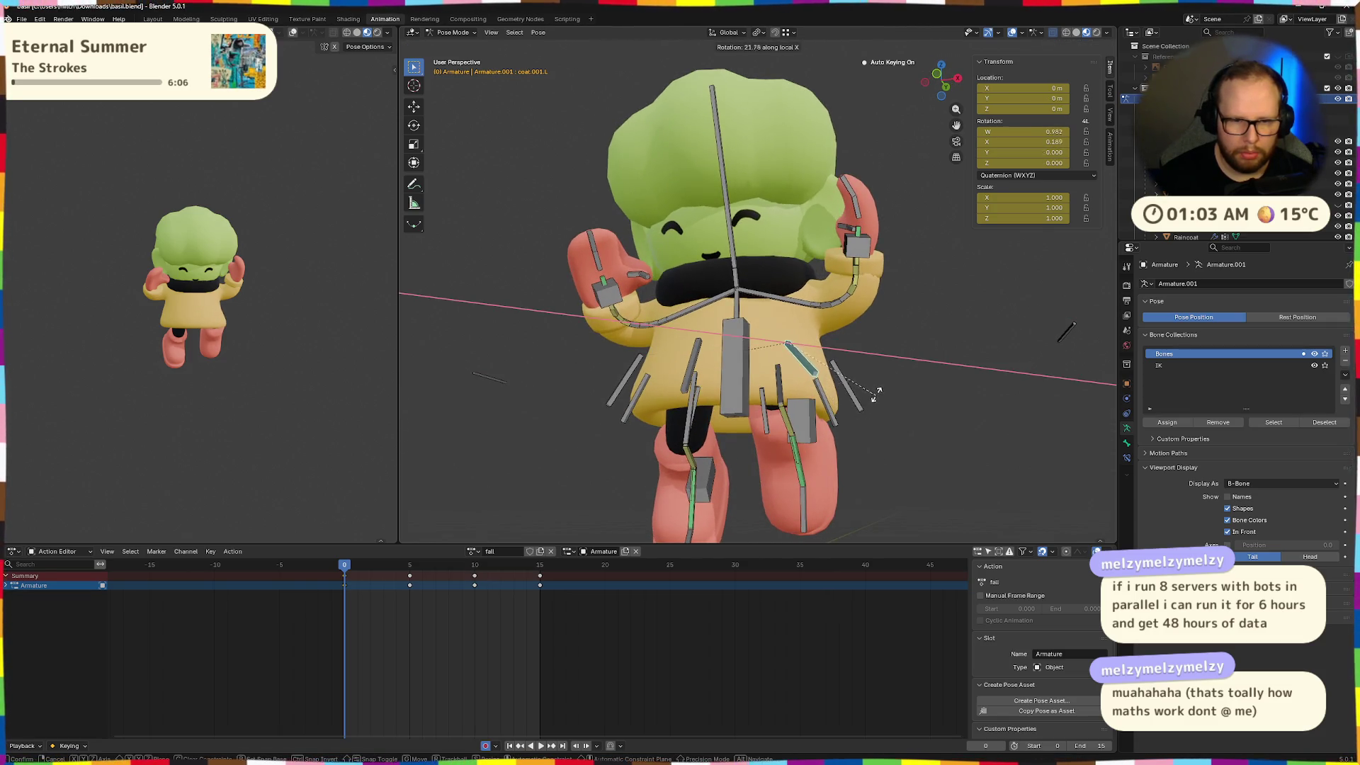
{"action": "left_click", "coordinate": [876, 391]}
{"action": "key", "text": "g"}
{"action": "left_click", "coordinate": [881, 384]}
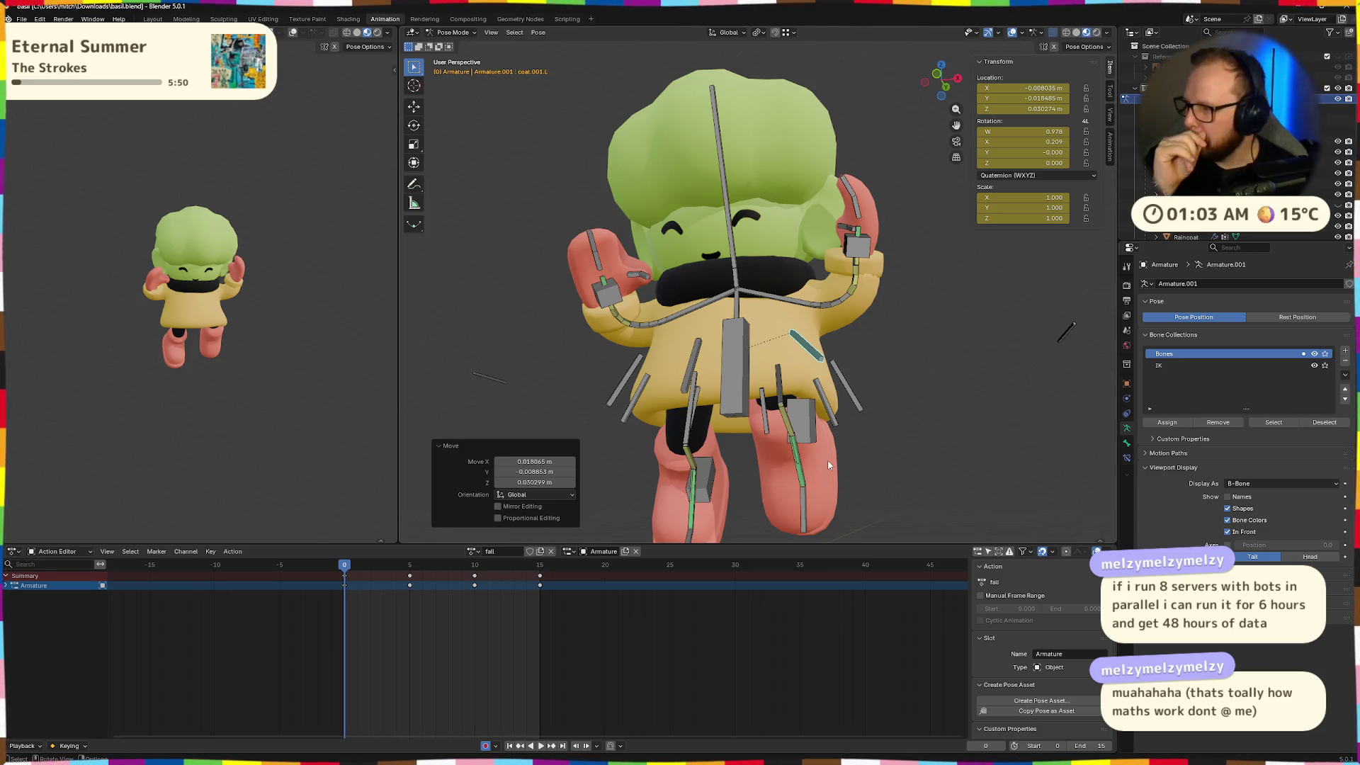
{"action": "mouse_move", "coordinate": [828, 461]}
{"action": "middle_mouse_down"}
{"action": "mouse_move", "coordinate": [784, 377]}
{"action": "mouse_move", "coordinate": [859, 465]}
{"action": "mouse_move", "coordinate": [912, 446]}
{"action": "mouse_move", "coordinate": [776, 508]}
{"action": "mouse_move", "coordinate": [750, 487]}
{"action": "mouse_move", "coordinate": [779, 453]}
{"action": "middle_mouse_up"}
{"action": "left_click", "coordinate": [765, 433]}
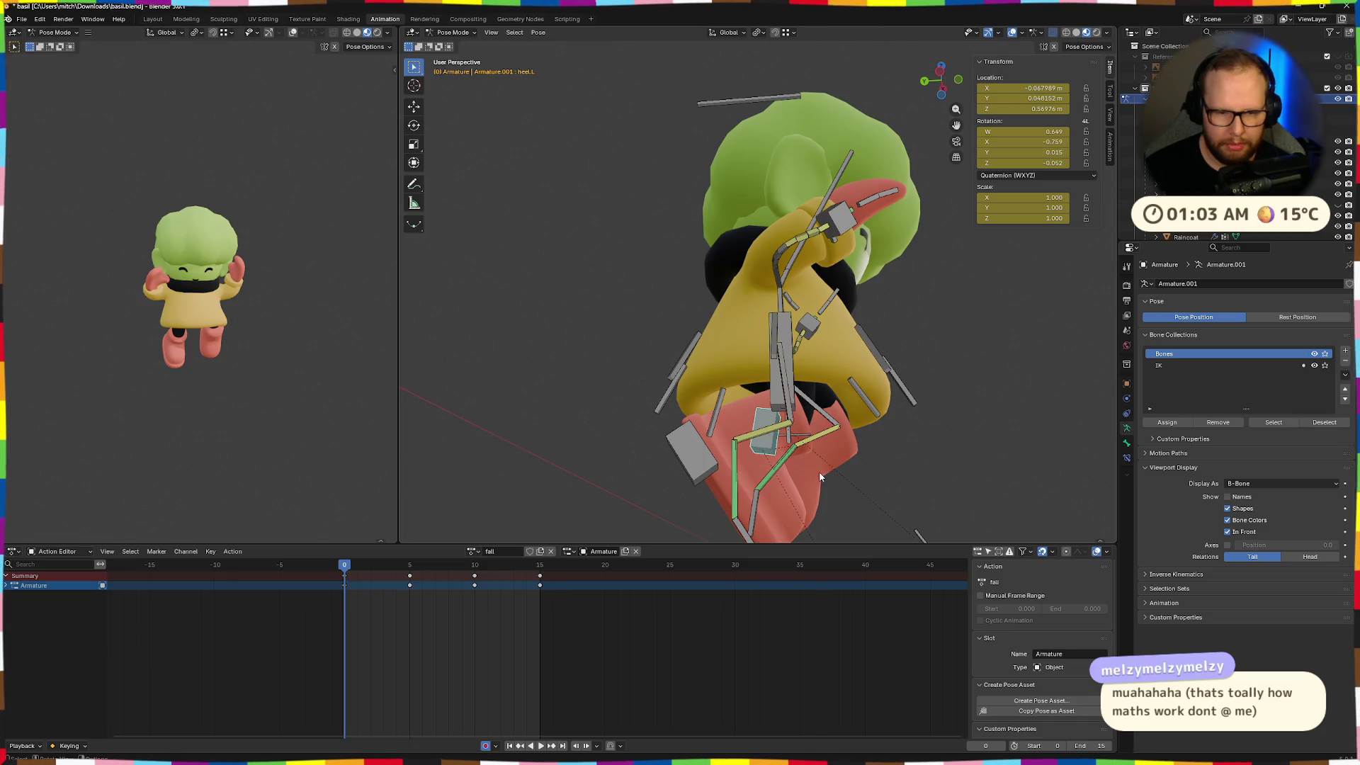
Move the left heel and left leg target bones, then undo the leg adjustment
{"action": "key", "text": "g"}
{"action": "left_click", "coordinate": [814, 489]}
{"action": "mouse_move", "coordinate": [815, 489]}
{"action": "middle_mouse_down"}
{"action": "mouse_move", "coordinate": [745, 499]}
{"action": "mouse_move", "coordinate": [820, 476]}
{"action": "mouse_move", "coordinate": [772, 481]}
{"action": "mouse_move", "coordinate": [784, 469]}
{"action": "middle_mouse_up"}
{"action": "left_click", "coordinate": [800, 474]}
{"action": "key", "text": "g"}
{"action": "left_click", "coordinate": [804, 450]}
{"action": "left_click", "coordinate": [783, 469]}
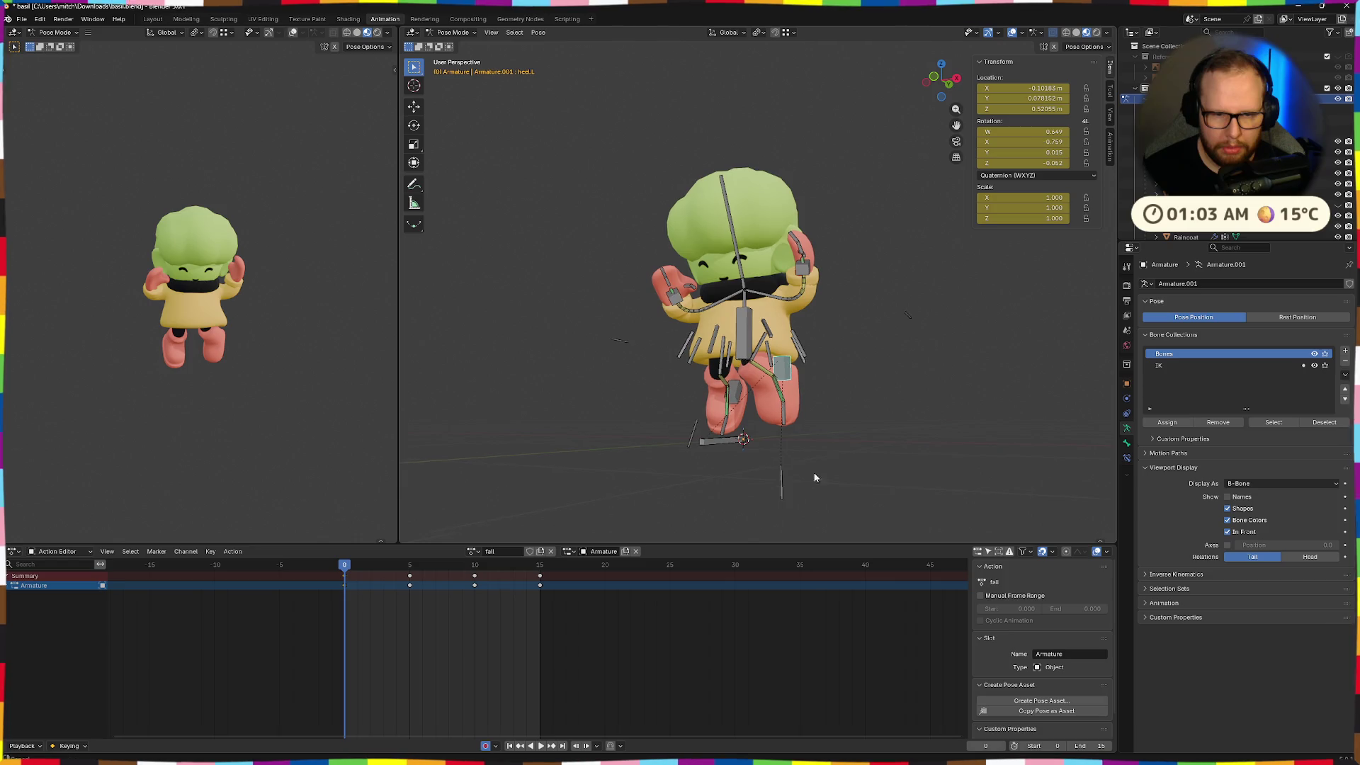
{"action": "key", "text": "ctrl+z"}
{"action": "key", "text": "ctrl+z"}
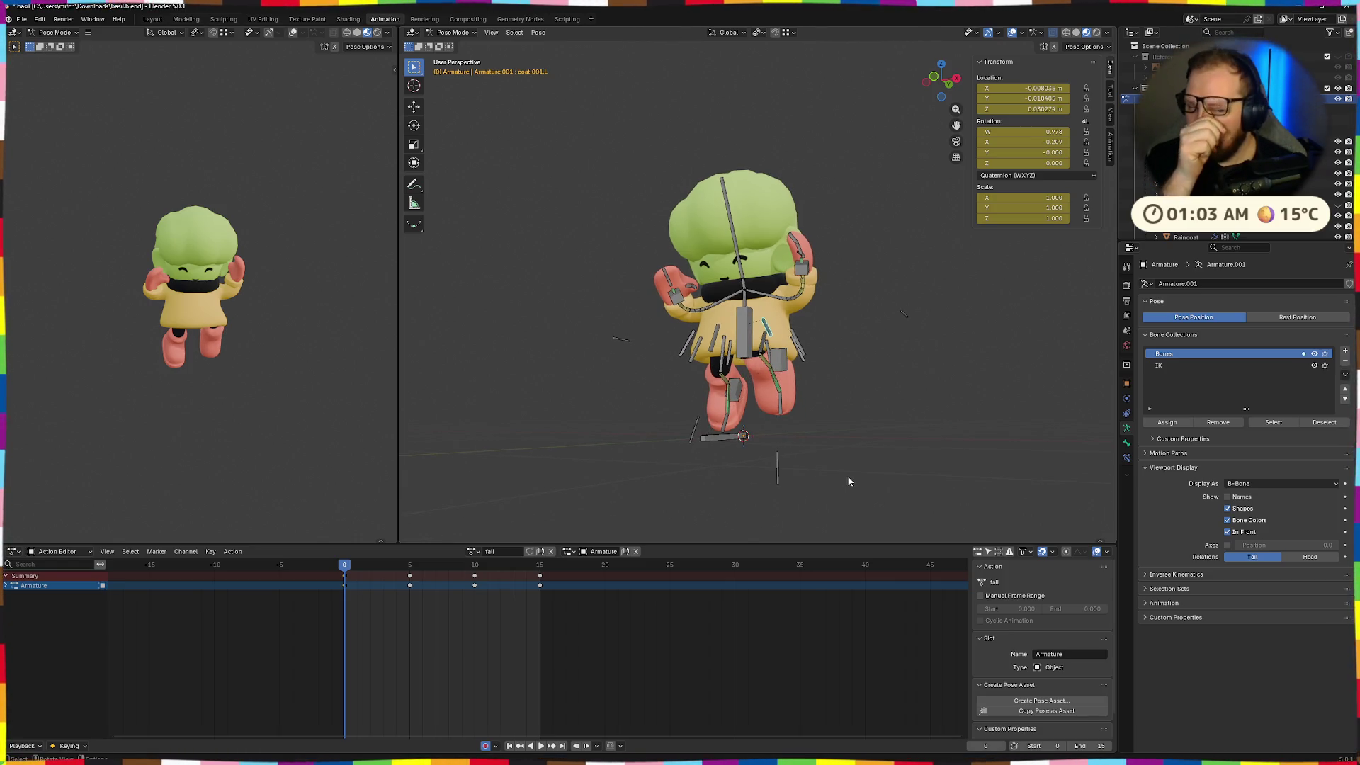
Clear the left heel's position and rotation, and reset the torso control's position offset
{"action": "scroll", "coordinate": [847, 475], "scroll_direction": "up", "scroll_amount": 3}
{"action": "mouse_move", "coordinate": [860, 420]}
{"action": "middle_mouse_down"}
{"action": "mouse_move", "coordinate": [871, 453]}
{"action": "mouse_move", "coordinate": [890, 357]}
{"action": "middle_mouse_up"}
{"action": "left_click", "coordinate": [890, 358]}
{"action": "key", "text": "alt+g"}
{"action": "key", "text": "alt+r"}
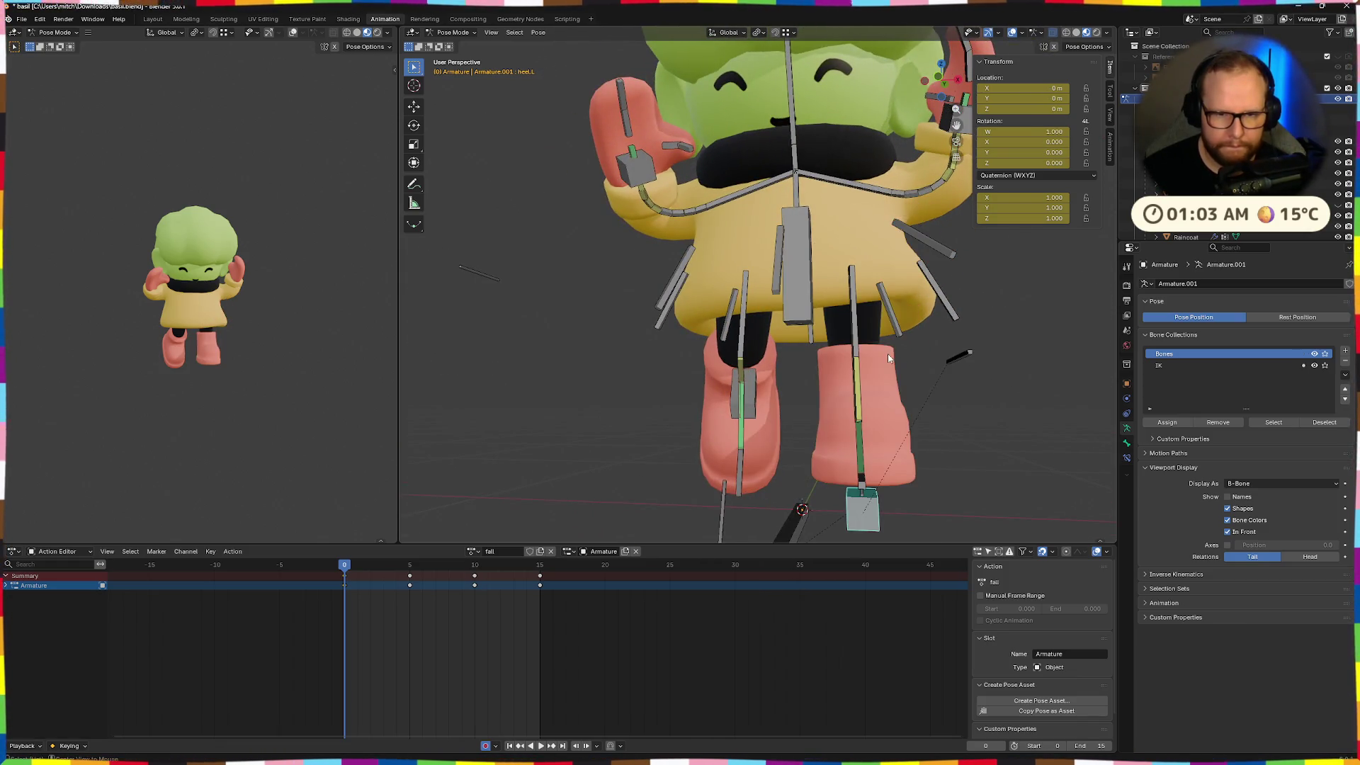
{"action": "left_click", "coordinate": [745, 414]}
{"action": "scroll", "coordinate": [914, 418], "scroll_direction": "down", "scroll_amount": 3}
{"action": "mouse_move", "coordinate": [914, 418]}
{"action": "middle_mouse_down"}
{"action": "mouse_move", "coordinate": [810, 431]}
{"action": "mouse_move", "coordinate": [756, 458]}
{"action": "mouse_move", "coordinate": [673, 460]}
{"action": "mouse_move", "coordinate": [706, 443]}
{"action": "mouse_move", "coordinate": [695, 483]}
{"action": "middle_mouse_up"}
{"action": "scroll", "coordinate": [757, 459], "scroll_direction": "up", "scroll_amount": 3}
{"action": "scroll", "coordinate": [695, 483], "scroll_direction": "down", "scroll_amount": 2}
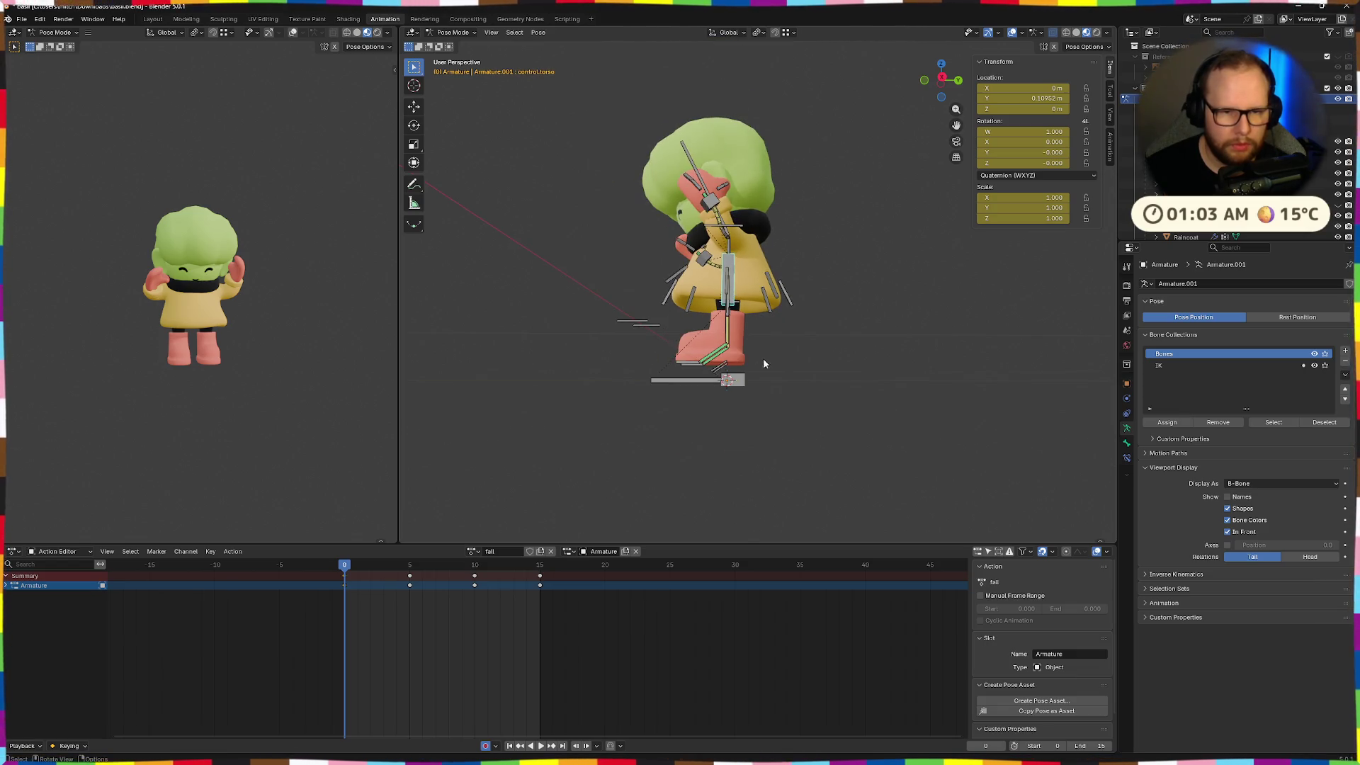
{"action": "key", "text": "alt+g"}
{"action": "mouse_move", "coordinate": [763, 360]}
{"action": "middle_mouse_down"}
{"action": "mouse_move", "coordinate": [780, 410]}
{"action": "mouse_move", "coordinate": [730, 391]}
{"action": "mouse_move", "coordinate": [765, 435]}
{"action": "middle_mouse_up"}
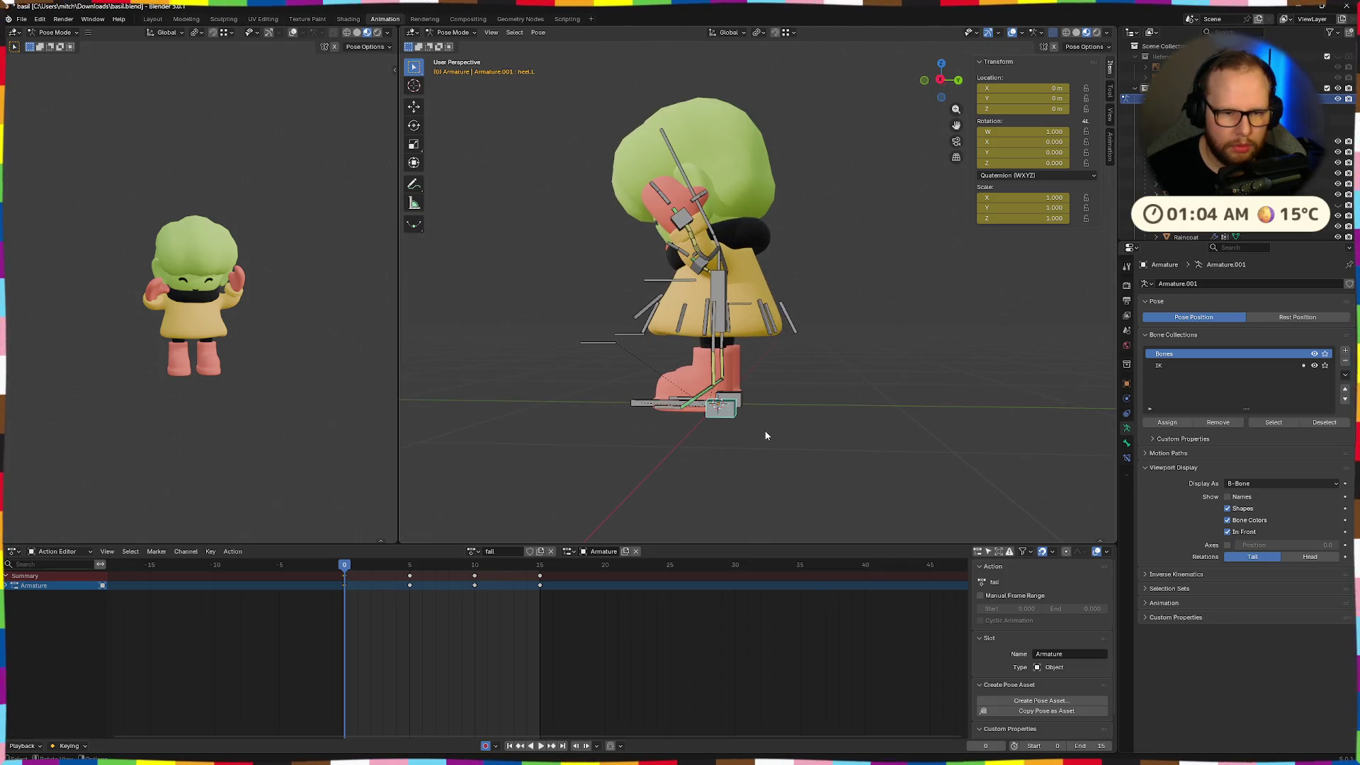
Rotate and reposition the left heel, tilting it 20.4° on X
{"action": "key", "text": "r"}
{"action": "left_click", "coordinate": [765, 397]}
{"action": "key", "text": "g"}
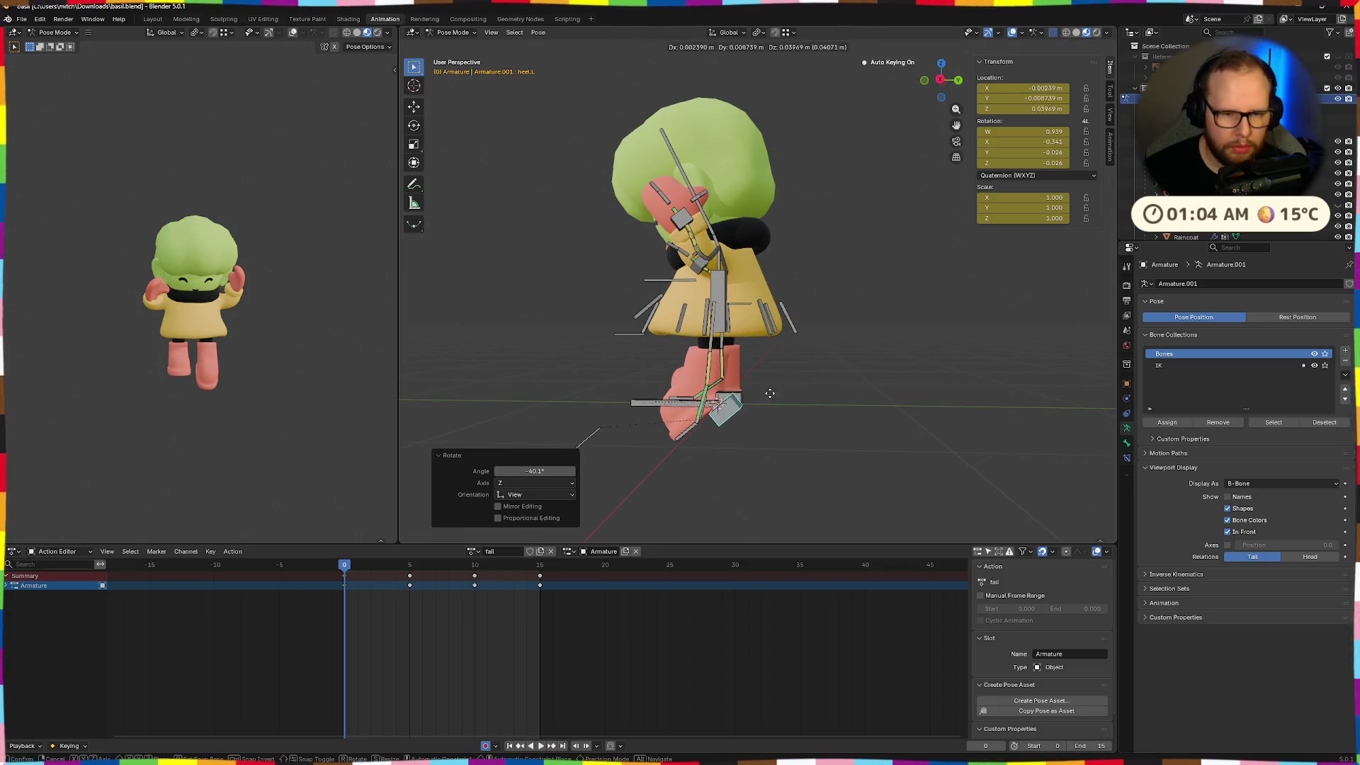
{"action": "left_click", "coordinate": [773, 369]}
{"action": "key", "text": "g"}
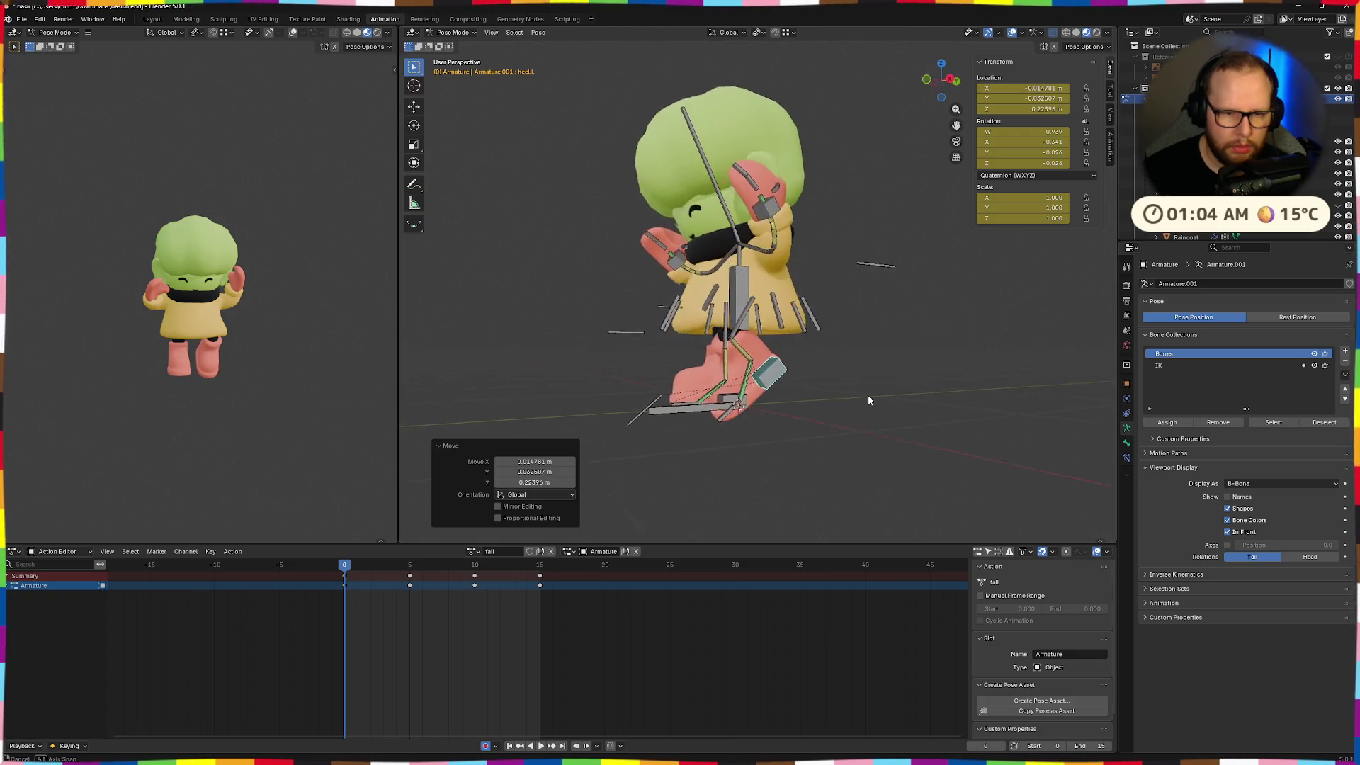
{"action": "left_click", "coordinate": [807, 395]}
{"action": "key", "text": "r"}
{"action": "key", "text": "x"}
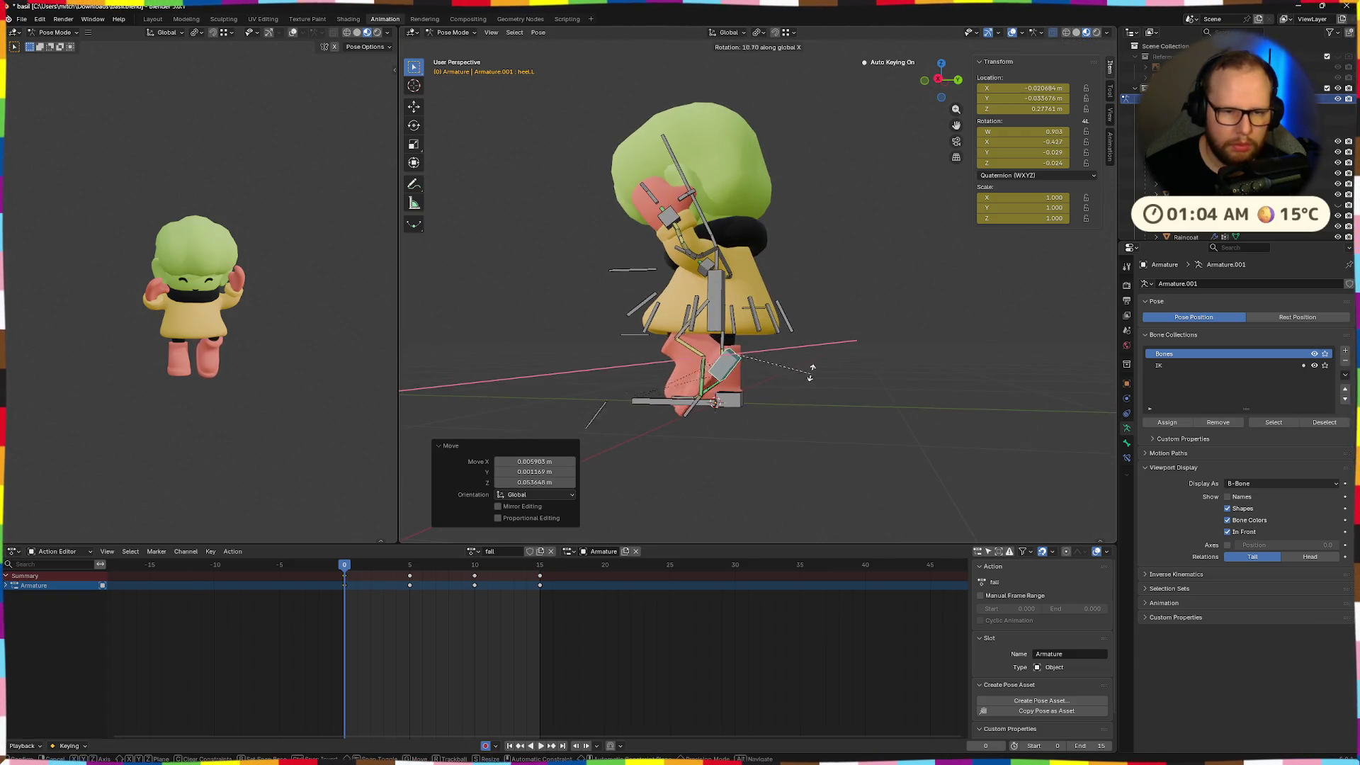
{"action": "left_click", "coordinate": [805, 367]}
{"action": "mouse_move", "coordinate": [805, 367]}
{"action": "middle_mouse_down"}
{"action": "mouse_move", "coordinate": [842, 343]}
{"action": "mouse_move", "coordinate": [899, 379]}
{"action": "middle_mouse_up"}
Tilt the right heel 42.8° on X, move it, then re-tilt it 18.2°
{"action": "left_click", "coordinate": [747, 400]}
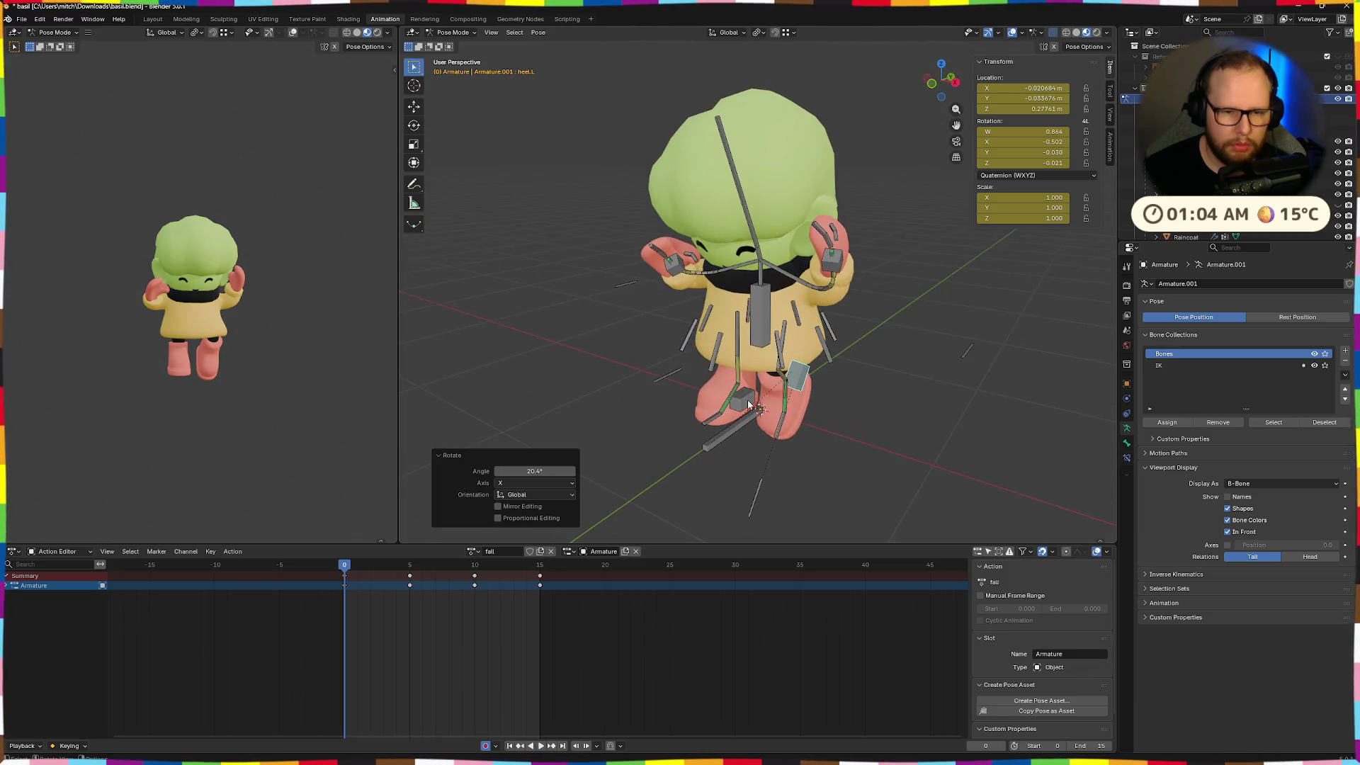
{"action": "key", "text": "r"}
{"action": "key", "text": "x"}
{"action": "left_click", "coordinate": [803, 397]}
{"action": "mouse_move", "coordinate": [803, 397]}
{"action": "middle_mouse_down"}
{"action": "mouse_move", "coordinate": [912, 409]}
{"action": "mouse_move", "coordinate": [899, 418]}
{"action": "middle_mouse_up"}
{"action": "key", "text": "g"}
{"action": "left_click", "coordinate": [895, 425]}
{"action": "key", "text": "g"}
{"action": "left_click", "coordinate": [896, 418]}
{"action": "key", "text": "r"}
{"action": "key", "text": "x"}
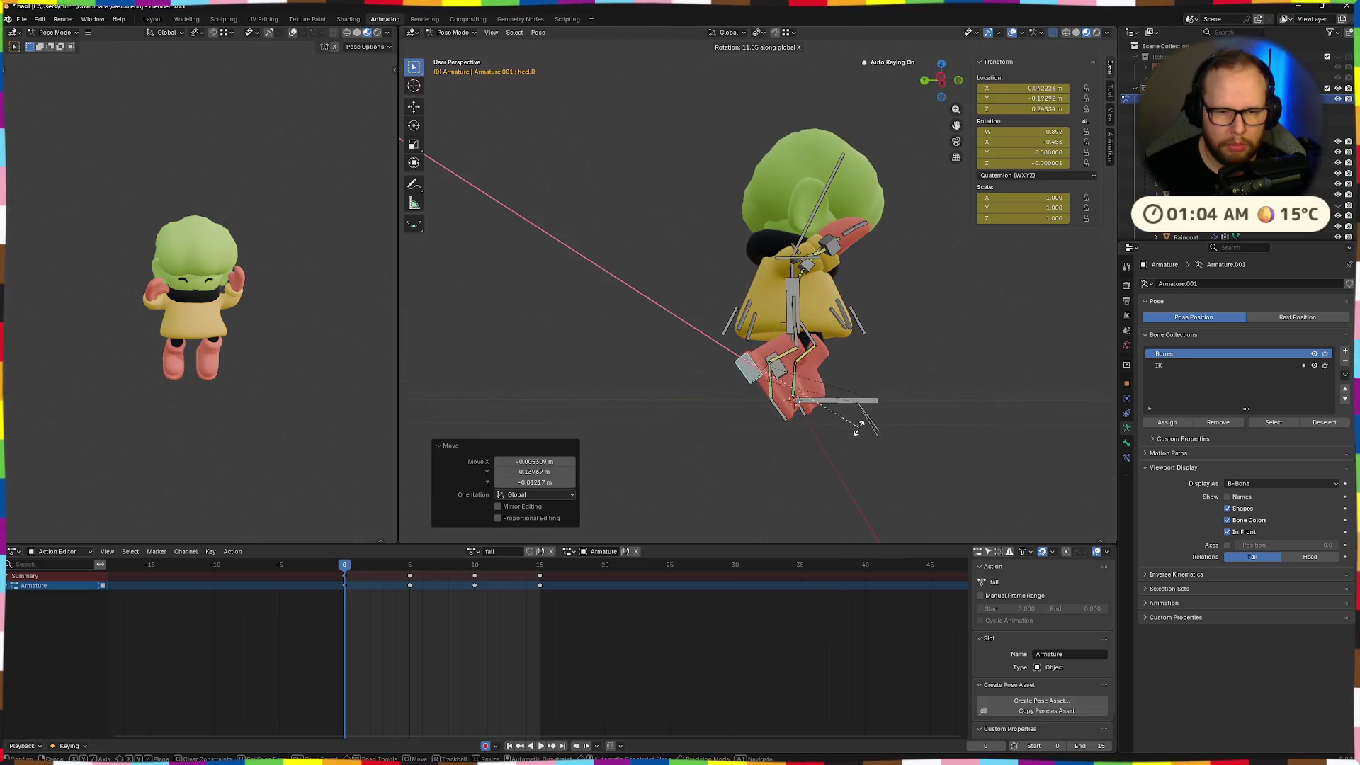
{"action": "left_click", "coordinate": [839, 435]}
{"action": "mouse_move", "coordinate": [840, 434]}
{"action": "middle_mouse_down"}
{"action": "mouse_move", "coordinate": [765, 481]}
{"action": "mouse_move", "coordinate": [711, 479]}
{"action": "mouse_move", "coordinate": [707, 466]}
{"action": "mouse_move", "coordinate": [747, 444]}
{"action": "mouse_move", "coordinate": [798, 441]}
{"action": "mouse_move", "coordinate": [765, 383]}
{"action": "middle_mouse_up"}
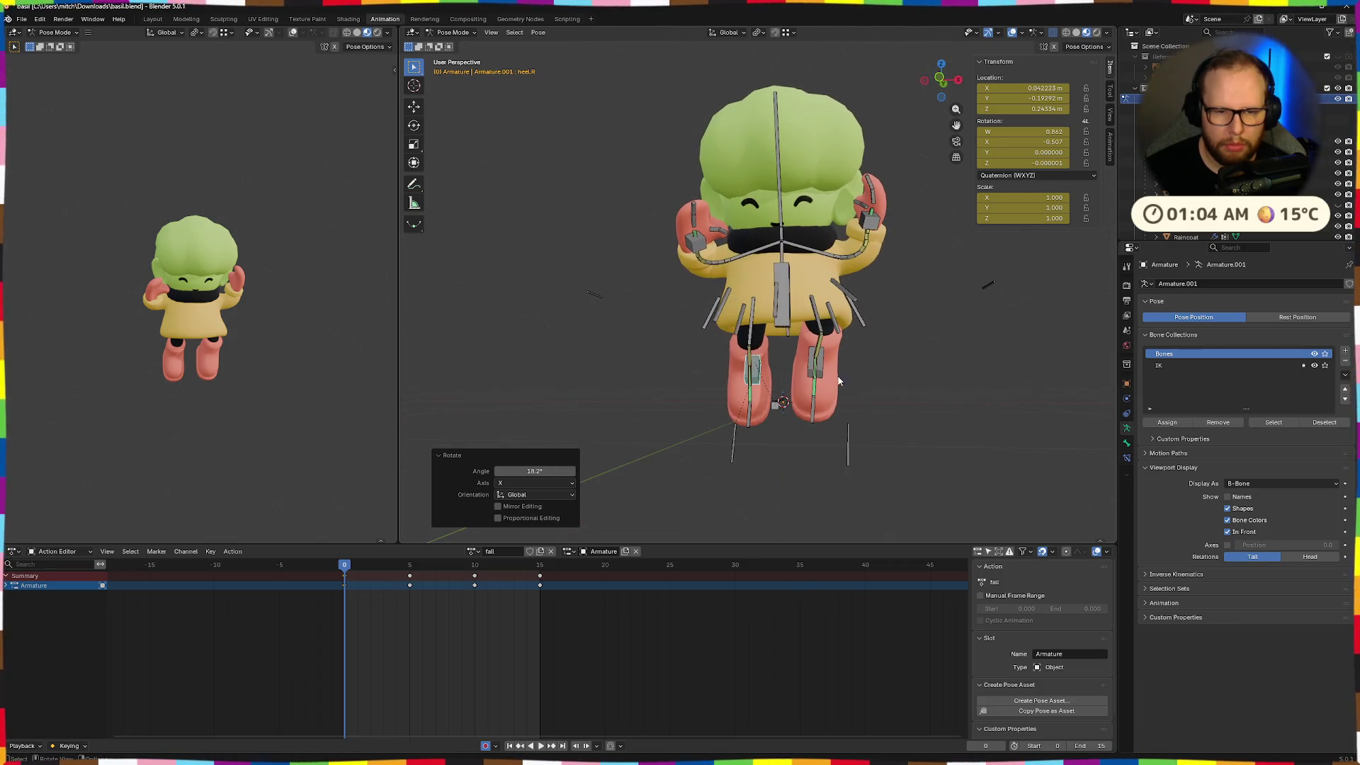
Try tilting the left heel 62° and lowering it, then undo that attempt
{"action": "left_click", "coordinate": [755, 367]}
{"action": "left_click", "coordinate": [820, 396]}
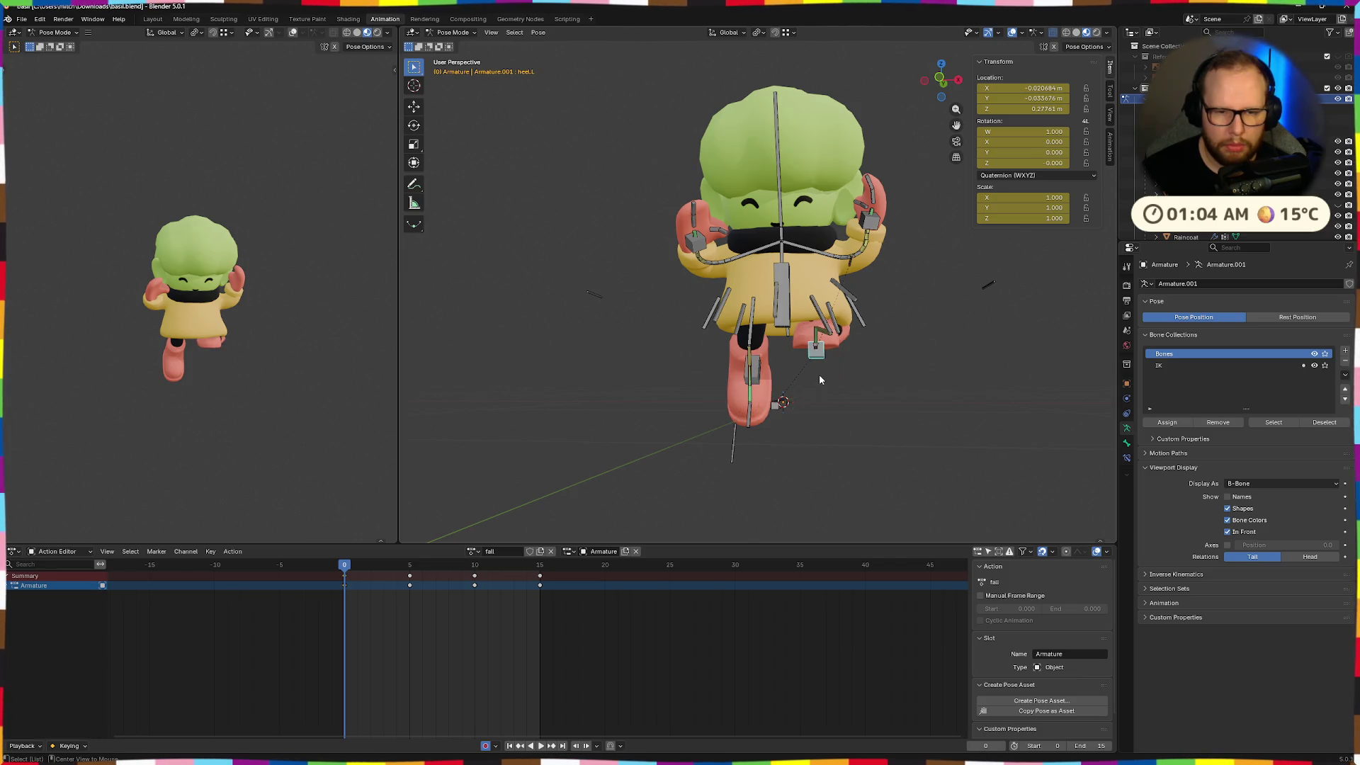
{"action": "middle_click_drag", "start_coordinate": [878, 380], "coordinate": [786, 419]}
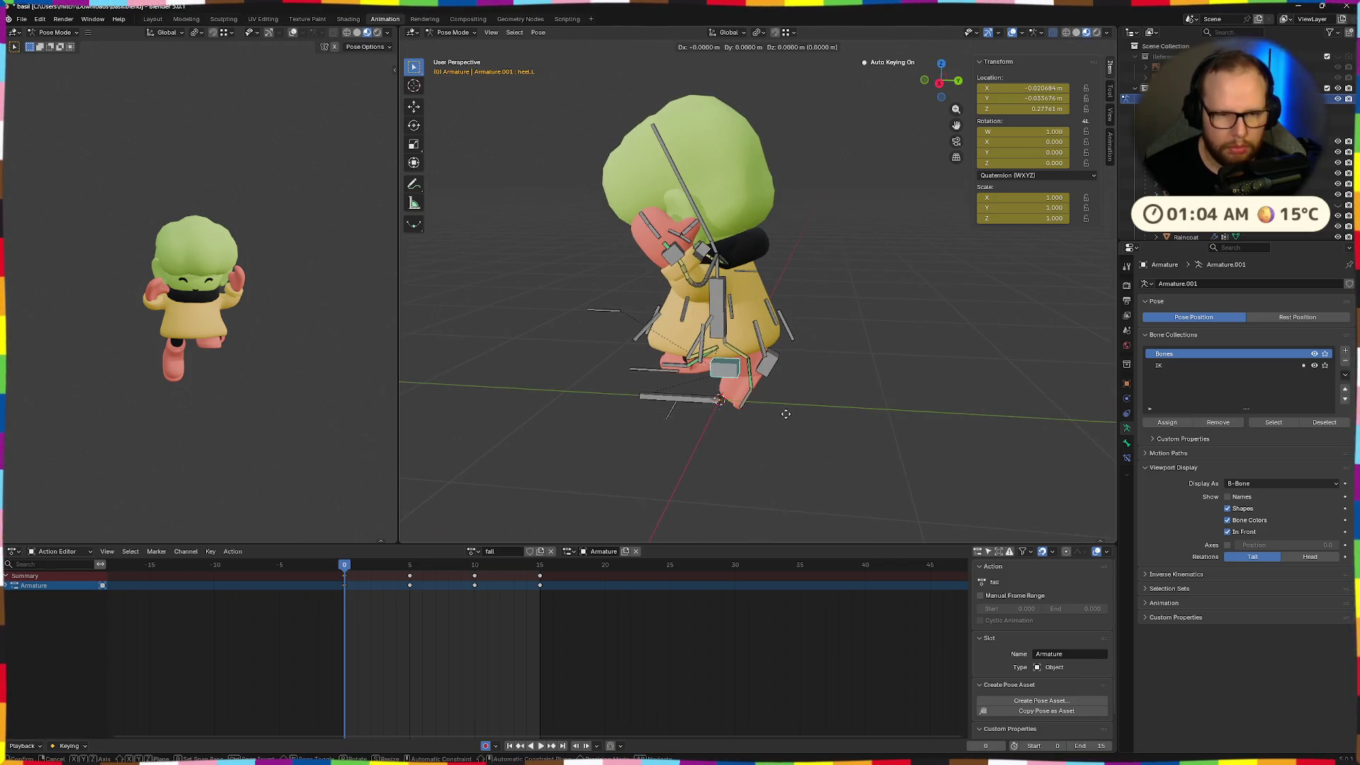
{"action": "left_click", "coordinate": [787, 351]}
{"action": "mouse_move", "coordinate": [788, 351]}
{"action": "middle_mouse_down"}
{"action": "mouse_move", "coordinate": [898, 312]}
{"action": "mouse_move", "coordinate": [917, 335]}
{"action": "middle_mouse_up"}
{"action": "key", "text": "g"}
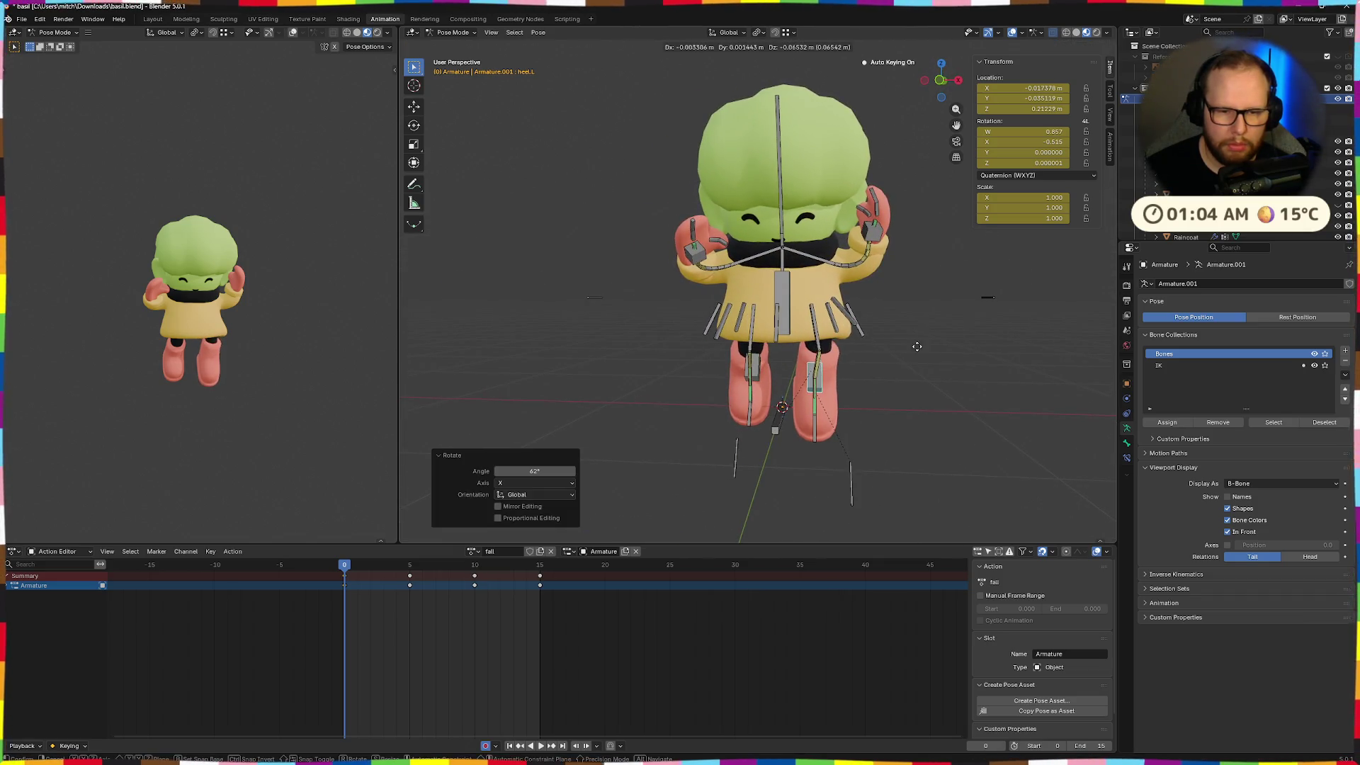
{"action": "left_click", "coordinate": [911, 410]}
{"action": "key", "text": "ctrl+z"}
{"action": "key", "text": "ctrl+z"}
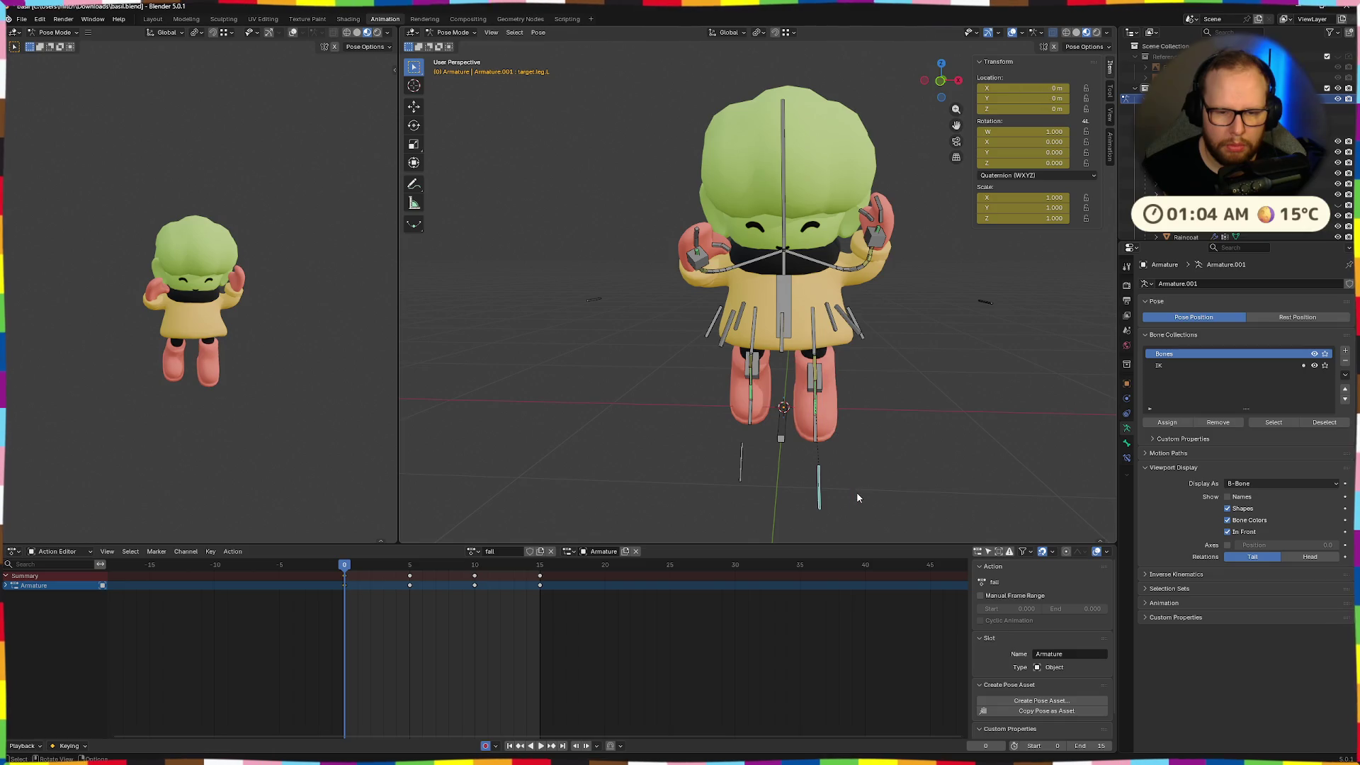
Reposition the right leg target and tilt the right heel 16.4°, undoing its last move
{"action": "left_click", "coordinate": [745, 461]}
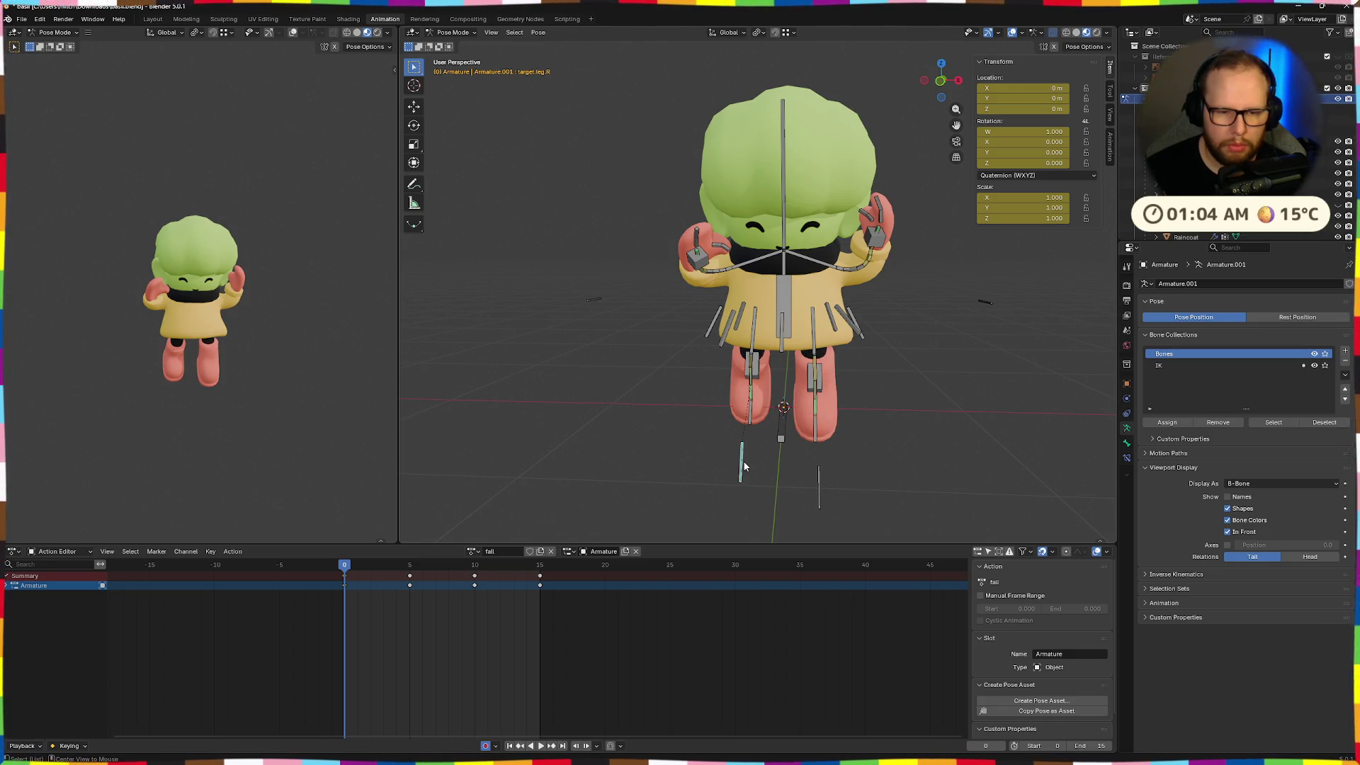
{"action": "mouse_move", "coordinate": [830, 461]}
{"action": "middle_mouse_down"}
{"action": "mouse_move", "coordinate": [885, 443]}
{"action": "mouse_move", "coordinate": [780, 425]}
{"action": "mouse_move", "coordinate": [734, 439]}
{"action": "mouse_move", "coordinate": [759, 435]}
{"action": "middle_mouse_up"}
{"action": "mouse_move", "coordinate": [745, 385]}
{"action": "left_mouse_down"}
{"action": "mouse_move", "coordinate": [727, 373]}
{"action": "mouse_move", "coordinate": [841, 355]}
{"action": "left_mouse_up"}
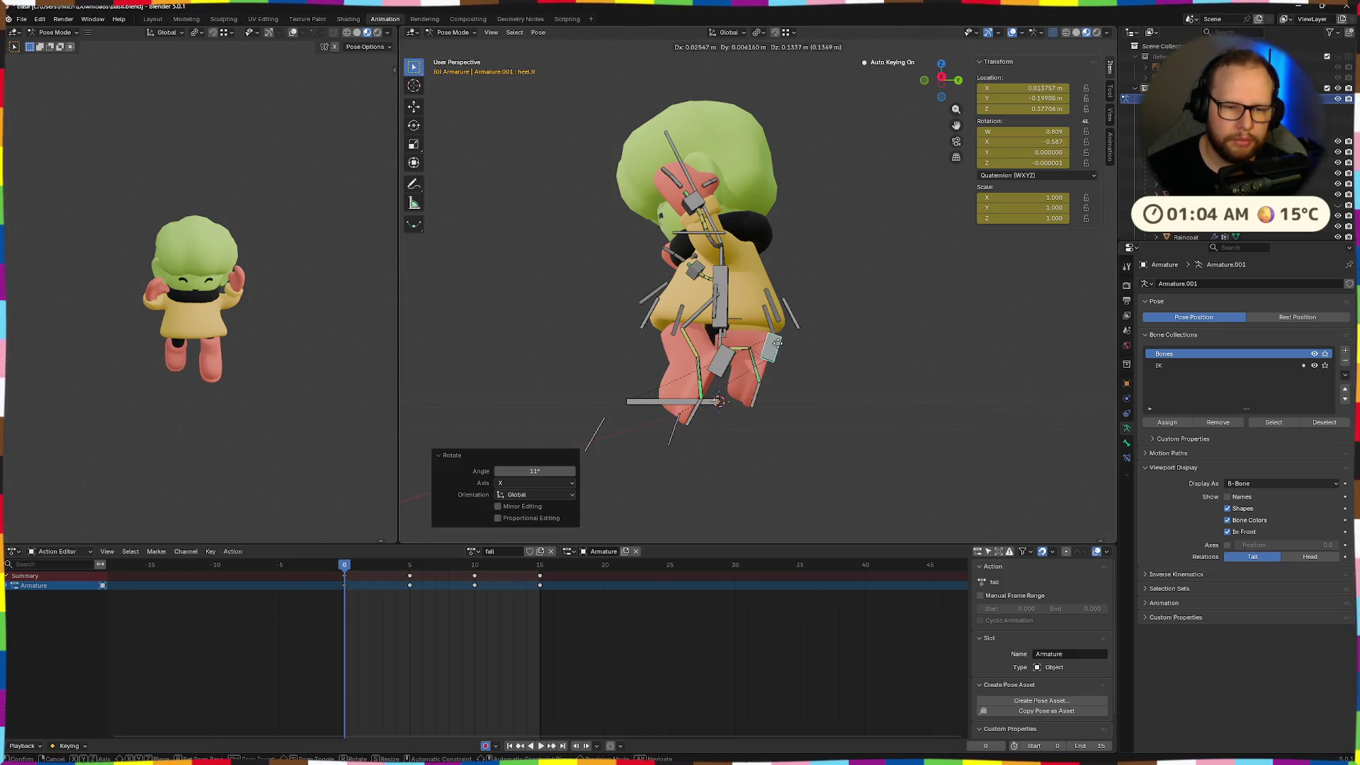
{"action": "key", "text": "g"}
{"action": "left_click", "coordinate": [865, 360]}
{"action": "left_click", "coordinate": [859, 328]}
{"action": "middle_click_drag", "start_coordinate": [860, 327], "coordinate": [701, 413]}
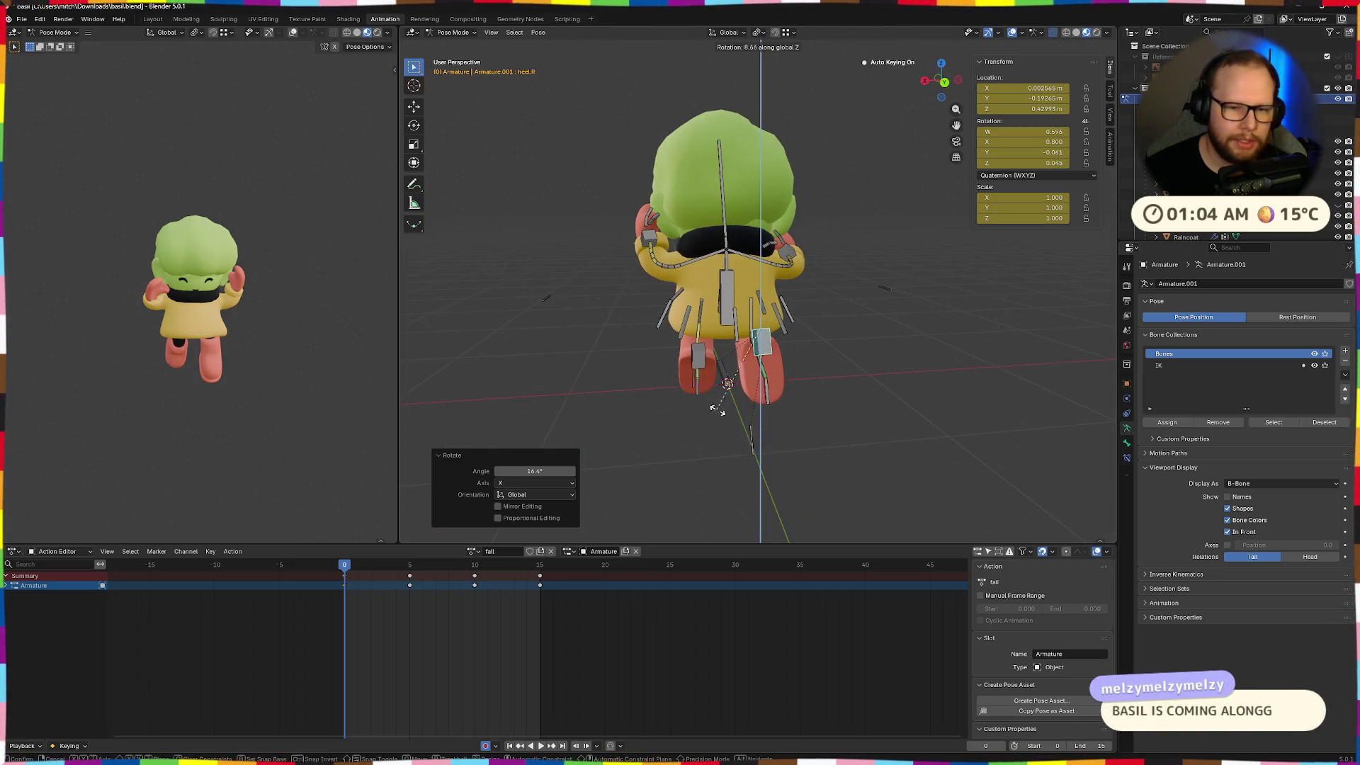
{"action": "key", "text": "g"}
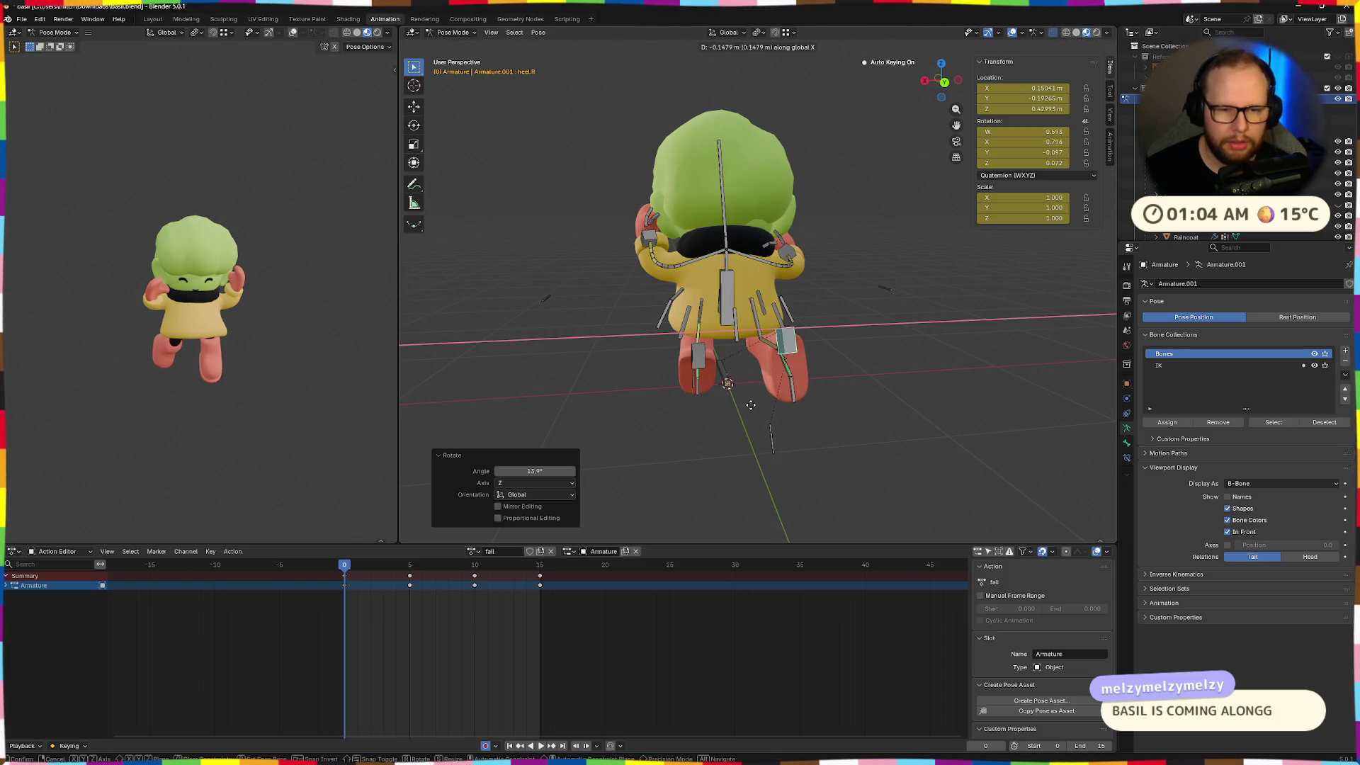
{"action": "left_click", "coordinate": [744, 404]}
{"action": "mouse_move", "coordinate": [747, 403]}
{"action": "middle_mouse_down"}
{"action": "mouse_move", "coordinate": [872, 383]}
{"action": "mouse_move", "coordinate": [956, 387]}
{"action": "mouse_move", "coordinate": [843, 411]}
{"action": "middle_mouse_up"}
{"action": "left_click", "coordinate": [863, 378]}
{"action": "key", "text": "ctrl+z"}
{"action": "key", "text": "ctrl+z"}
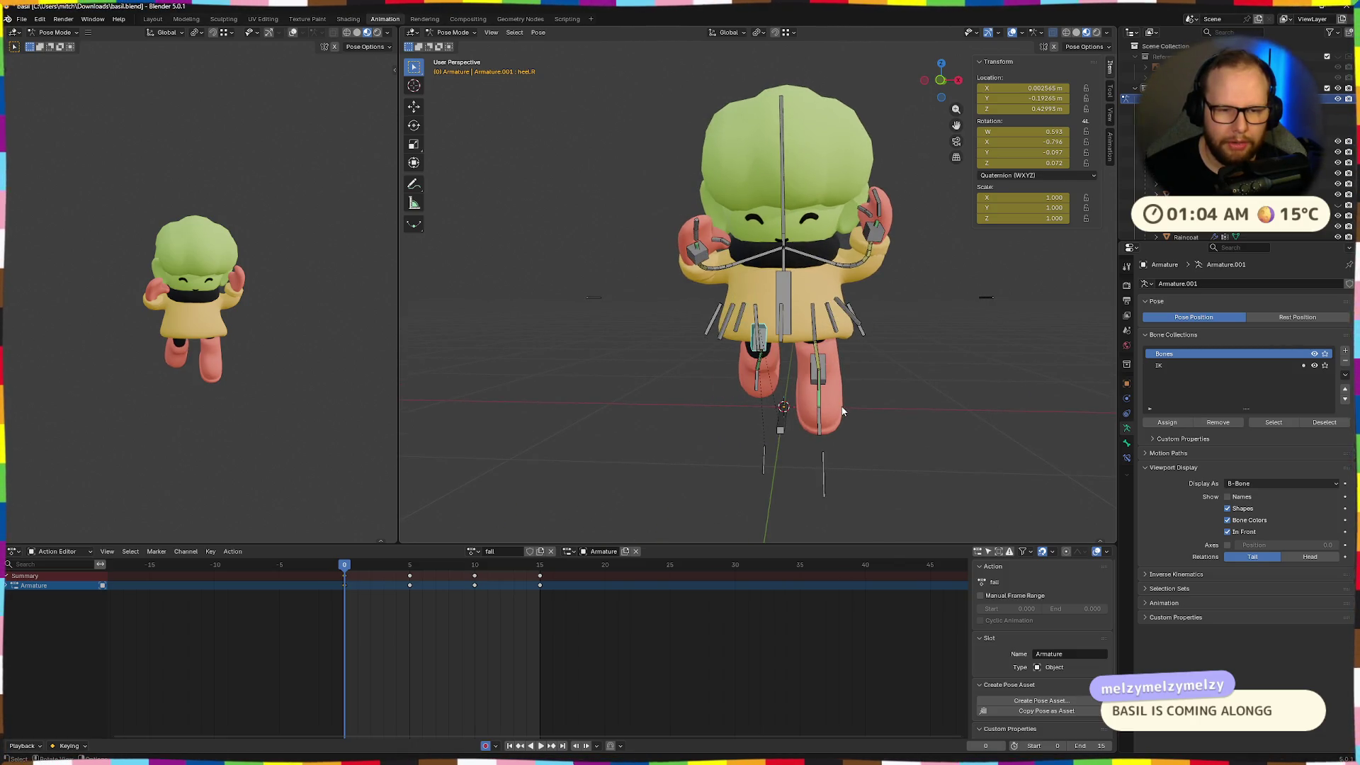
Give the left heel a small -4.74° local Z rotation and move it into place
{"action": "left_click", "coordinate": [889, 397]}
{"action": "mouse_move", "coordinate": [887, 397]}
{"action": "middle_mouse_down"}
{"action": "mouse_move", "coordinate": [906, 372]}
{"action": "mouse_move", "coordinate": [991, 428]}
{"action": "mouse_move", "coordinate": [1037, 430]}
{"action": "middle_mouse_up"}
{"action": "mouse_move", "coordinate": [720, 402]}
{"action": "middle_mouse_down"}
{"action": "mouse_move", "coordinate": [944, 405]}
{"action": "mouse_move", "coordinate": [895, 385]}
{"action": "mouse_move", "coordinate": [907, 380]}
{"action": "middle_mouse_up"}
{"action": "left_click", "coordinate": [734, 377]}
{"action": "key", "text": "g"}
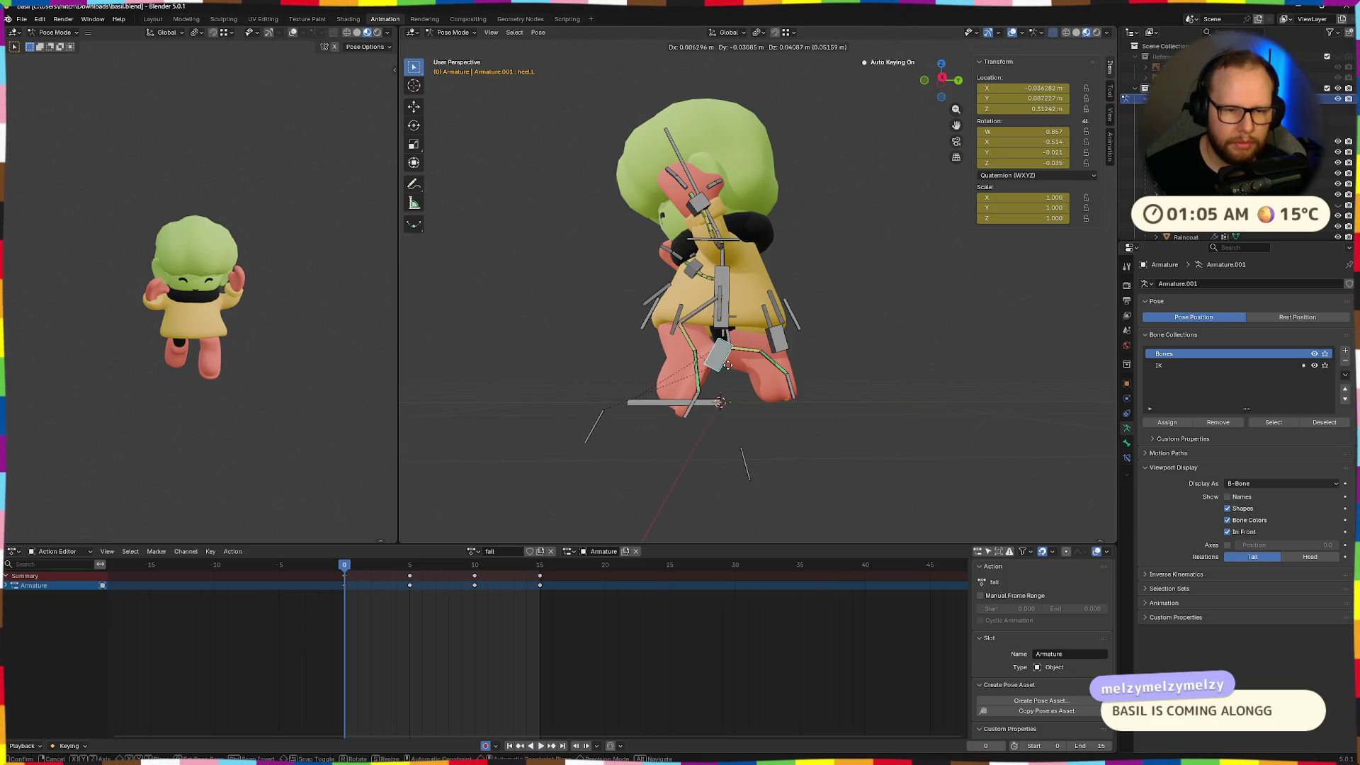
{"action": "left_click", "coordinate": [727, 364]}
{"action": "mouse_move", "coordinate": [727, 364]}
{"action": "middle_mouse_down"}
{"action": "mouse_move", "coordinate": [950, 411]}
{"action": "mouse_move", "coordinate": [556, 422]}
{"action": "middle_mouse_up"}
{"action": "mouse_move", "coordinate": [319, 411]}
{"action": "middle_mouse_down"}
{"action": "mouse_move", "coordinate": [183, 402]}
{"action": "mouse_move", "coordinate": [104, 422]}
{"action": "mouse_move", "coordinate": [287, 411]}
{"action": "mouse_move", "coordinate": [286, 398]}
{"action": "middle_mouse_up"}
Drag the right and left foot bones to new positions
{"action": "scroll", "coordinate": [790, 379], "scroll_direction": "up", "scroll_amount": 5}
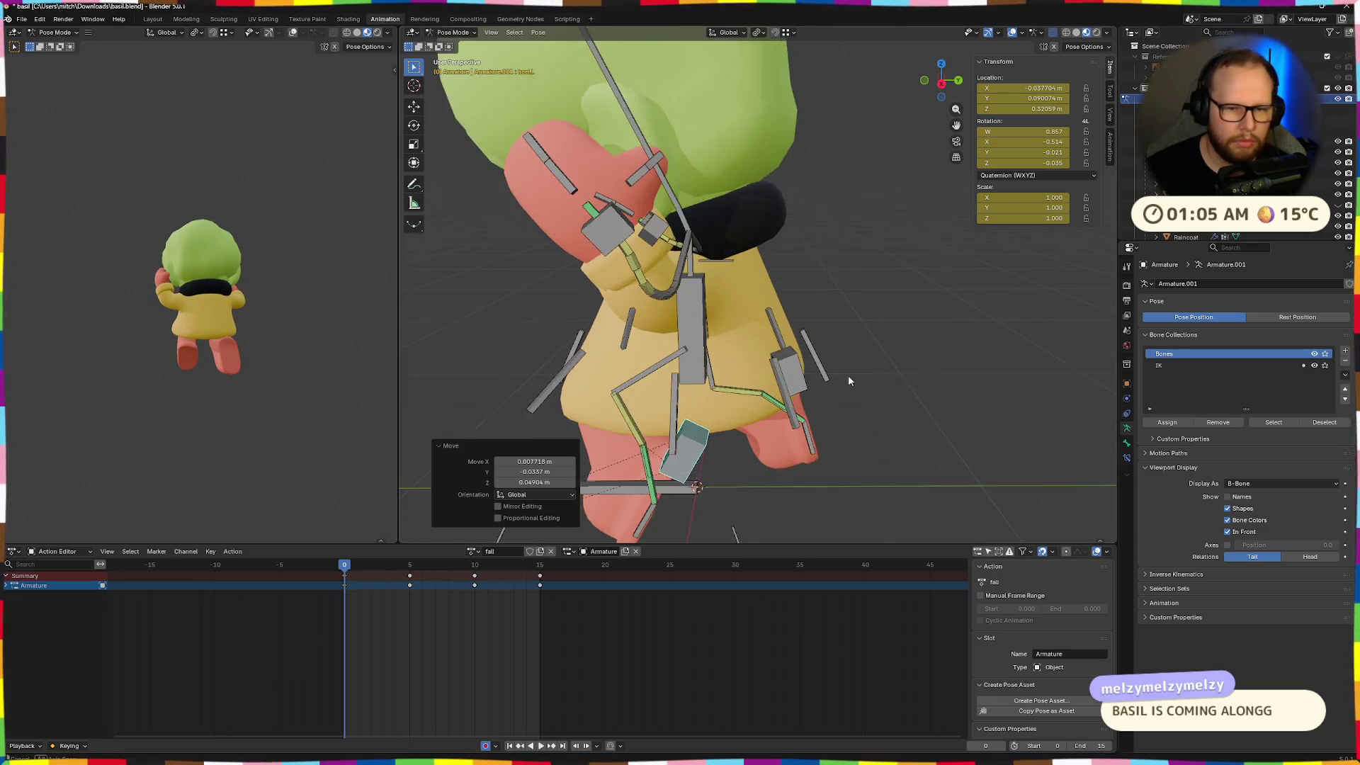
{"action": "left_click_drag", "start_coordinate": [790, 379], "coordinate": [792, 388]}
{"action": "mouse_move", "coordinate": [631, 411]}
{"action": "left_mouse_down"}
{"action": "mouse_move", "coordinate": [637, 456]}
{"action": "mouse_move", "coordinate": [648, 413]}
{"action": "left_mouse_up"}
{"action": "left_click_drag", "start_coordinate": [784, 391], "coordinate": [864, 406]}
{"action": "mouse_move", "coordinate": [865, 405]}
{"action": "middle_mouse_down"}
{"action": "mouse_move", "coordinate": [792, 423]}
{"action": "mouse_move", "coordinate": [928, 414]}
{"action": "mouse_move", "coordinate": [851, 415]}
{"action": "mouse_move", "coordinate": [803, 379]}
{"action": "mouse_move", "coordinate": [853, 321]}
{"action": "mouse_move", "coordinate": [878, 312]}
{"action": "mouse_move", "coordinate": [913, 333]}
{"action": "mouse_move", "coordinate": [862, 357]}
{"action": "middle_mouse_up"}
Swing a right-side coat bone outward and flare the back coat bone 34.4° on local X
{"action": "left_click", "coordinate": [805, 363]}
{"action": "left_click", "coordinate": [820, 338]}
{"action": "left_click", "coordinate": [848, 300]}
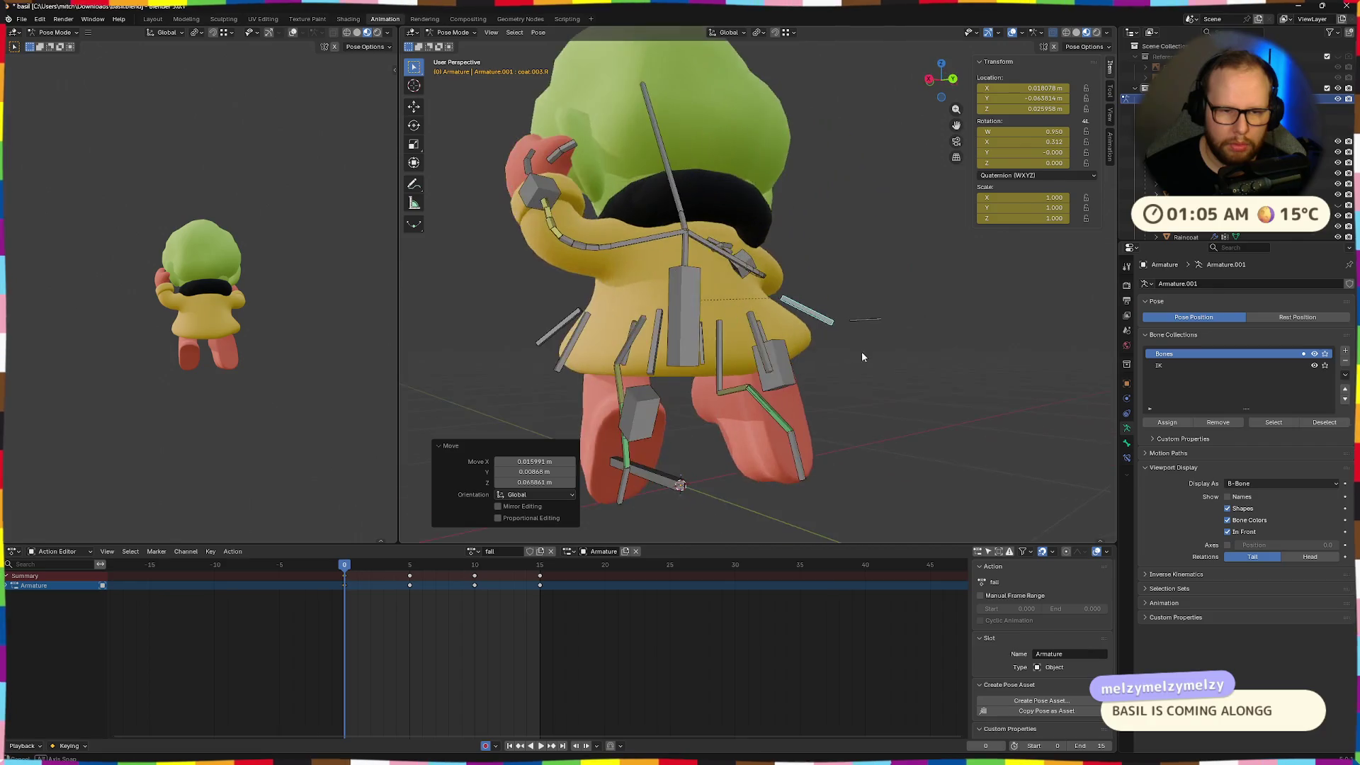
{"action": "left_click", "coordinate": [755, 346]}
{"action": "key", "text": "r"}
{"action": "key", "text": "x"}
{"action": "key", "text": "x"}
{"action": "left_click", "coordinate": [762, 325]}
{"action": "key", "text": "g"}
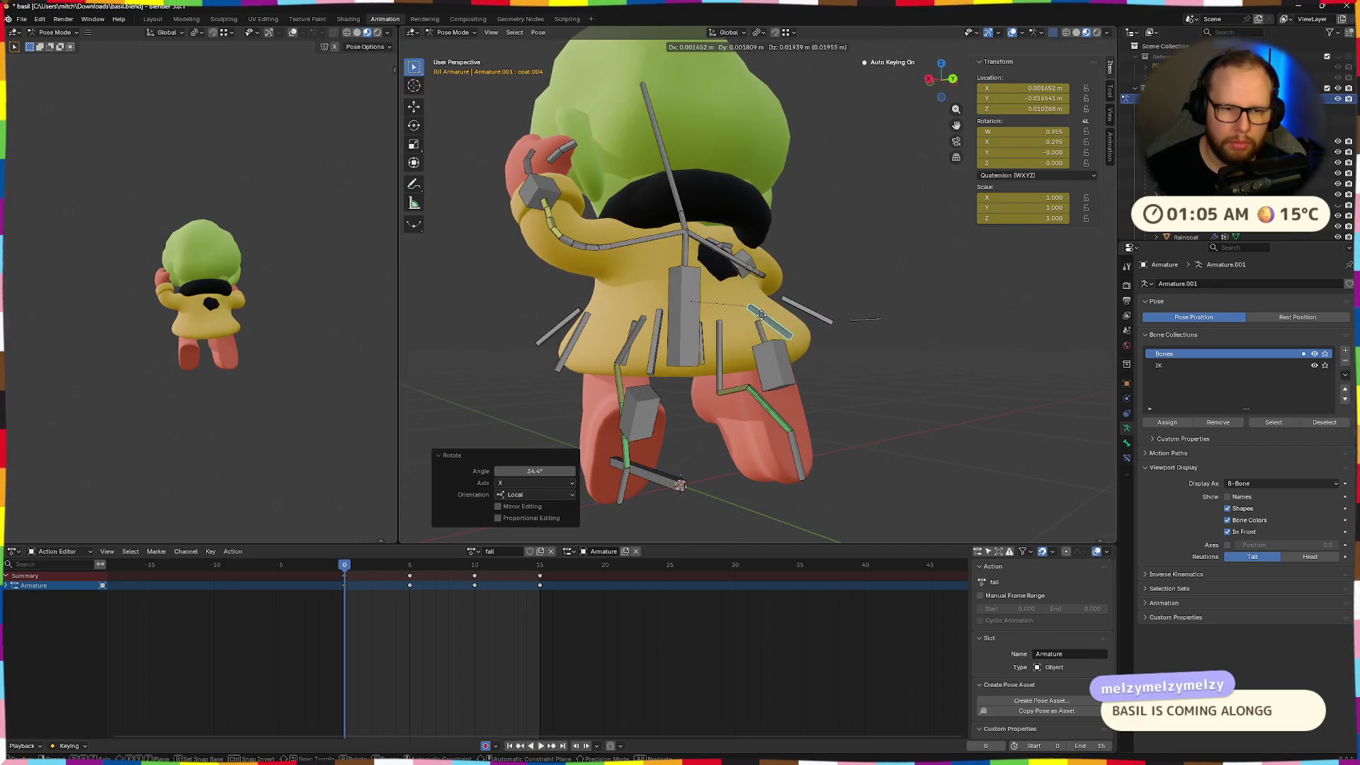
{"action": "left_click", "coordinate": [768, 297]}
{"action": "mouse_move", "coordinate": [768, 297]}
{"action": "middle_mouse_down"}
{"action": "mouse_move", "coordinate": [576, 335]}
{"action": "mouse_move", "coordinate": [524, 330]}
{"action": "mouse_move", "coordinate": [848, 411]}
{"action": "mouse_move", "coordinate": [704, 439]}
{"action": "mouse_move", "coordinate": [734, 395]}
{"action": "middle_mouse_up"}
Nudge the right-side coat bone along its local Z axis in several small moves
{"action": "middle_click_drag", "start_coordinate": [623, 389], "coordinate": [777, 326]}
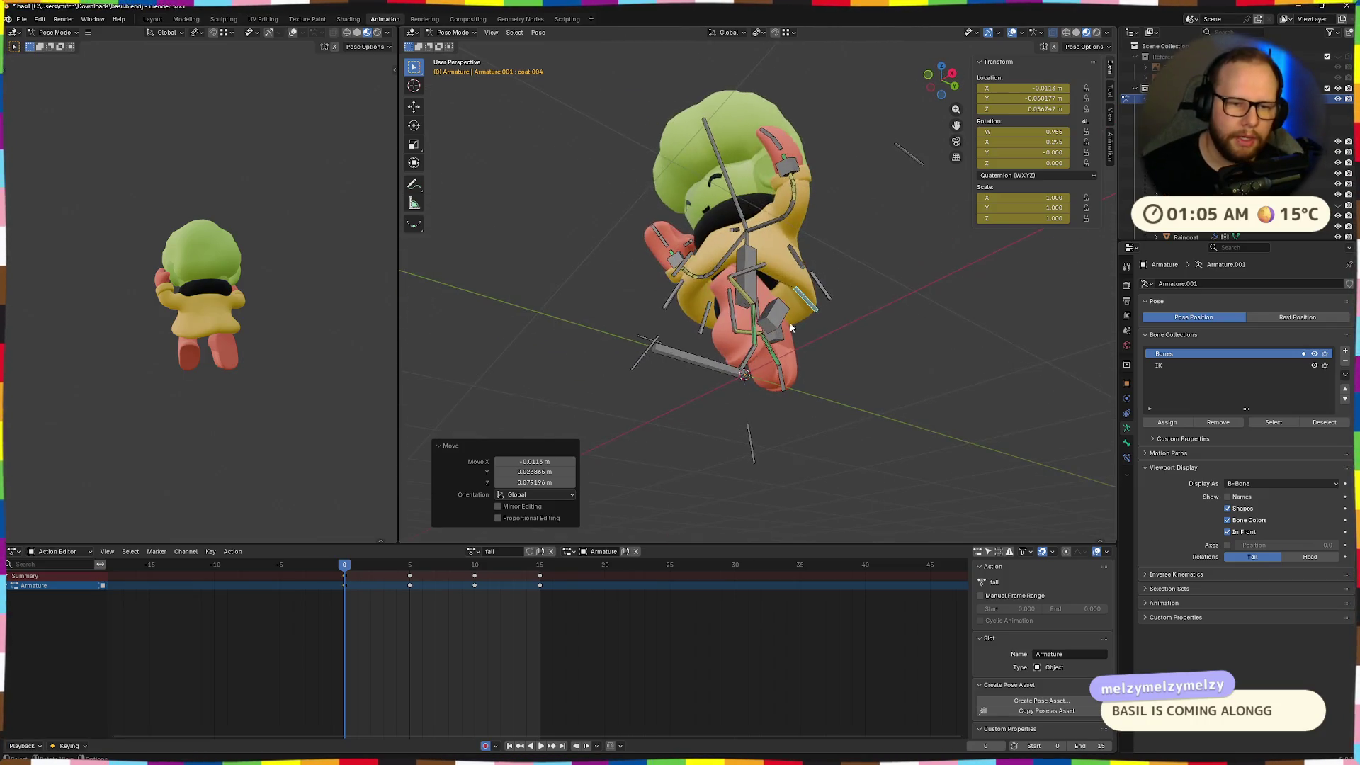
{"action": "scroll", "coordinate": [716, 372], "scroll_direction": "up", "scroll_amount": 8}
{"action": "mouse_move", "coordinate": [717, 372]}
{"action": "middle_mouse_down"}
{"action": "mouse_move", "coordinate": [837, 398]}
{"action": "mouse_move", "coordinate": [816, 415]}
{"action": "mouse_move", "coordinate": [732, 386]}
{"action": "middle_mouse_up"}
{"action": "scroll", "coordinate": [715, 364], "scroll_direction": "down", "scroll_amount": 8}
{"action": "scroll", "coordinate": [668, 308], "scroll_direction": "up", "scroll_amount": 5}
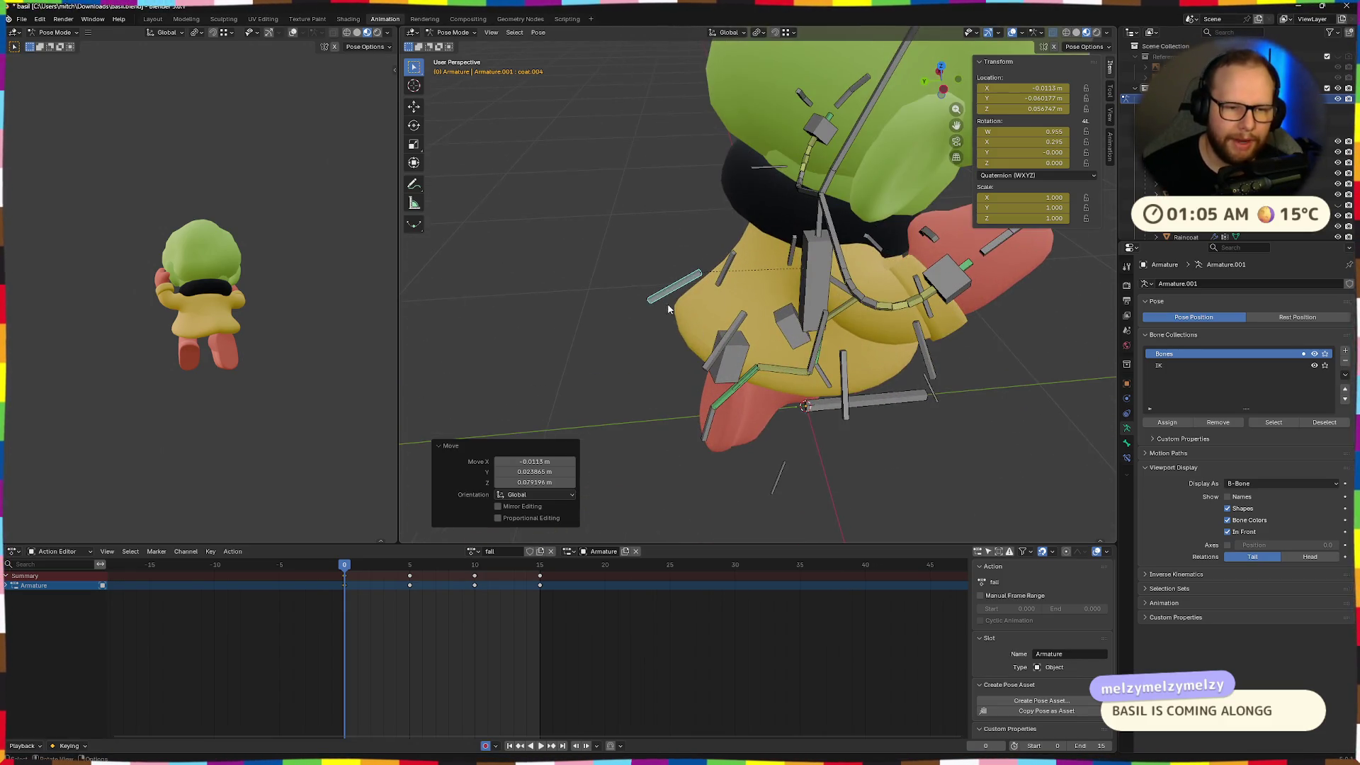
{"action": "left_click", "coordinate": [722, 355]}
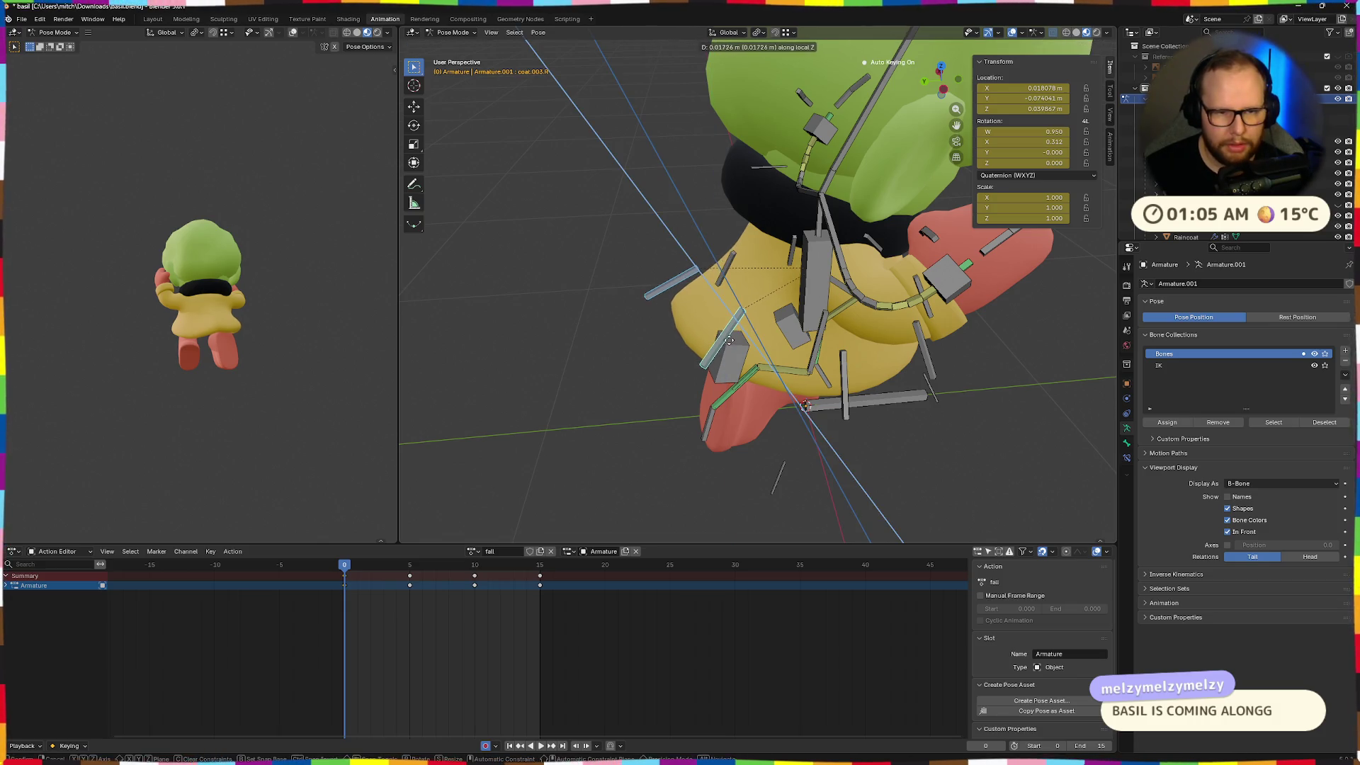
{"action": "left_click", "coordinate": [730, 343]}
{"action": "left_click", "coordinate": [731, 345]}
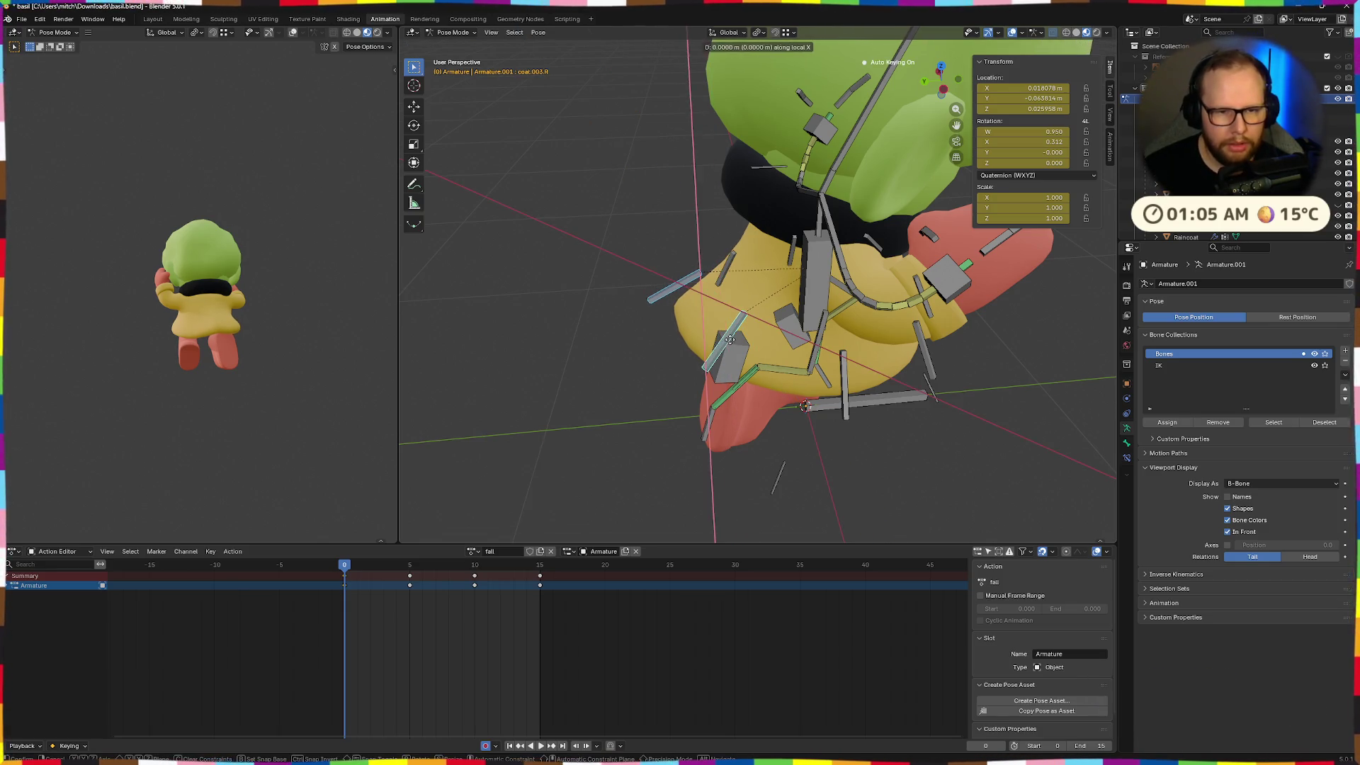
{"action": "left_click", "coordinate": [737, 338]}
{"action": "left_click", "coordinate": [741, 336]}
Shift the right-side coat bone along local Y, raise it on Z, and preview the first frames
{"action": "key", "text": "y"}
{"action": "left_click", "coordinate": [746, 324]}
{"action": "key", "text": "g"}
{"action": "key", "text": "z"}
{"action": "left_click", "coordinate": [742, 312]}
{"action": "mouse_move", "coordinate": [741, 311]}
{"action": "middle_mouse_down"}
{"action": "mouse_move", "coordinate": [903, 253]}
{"action": "mouse_move", "coordinate": [923, 364]}
{"action": "mouse_move", "coordinate": [819, 443]}
{"action": "mouse_move", "coordinate": [743, 471]}
{"action": "middle_mouse_up"}
{"action": "mouse_move", "coordinate": [345, 565]}
{"action": "left_mouse_down"}
{"action": "mouse_move", "coordinate": [409, 570]}
{"action": "mouse_move", "coordinate": [343, 575]}
{"action": "mouse_move", "coordinate": [412, 582]}
{"action": "left_mouse_up"}
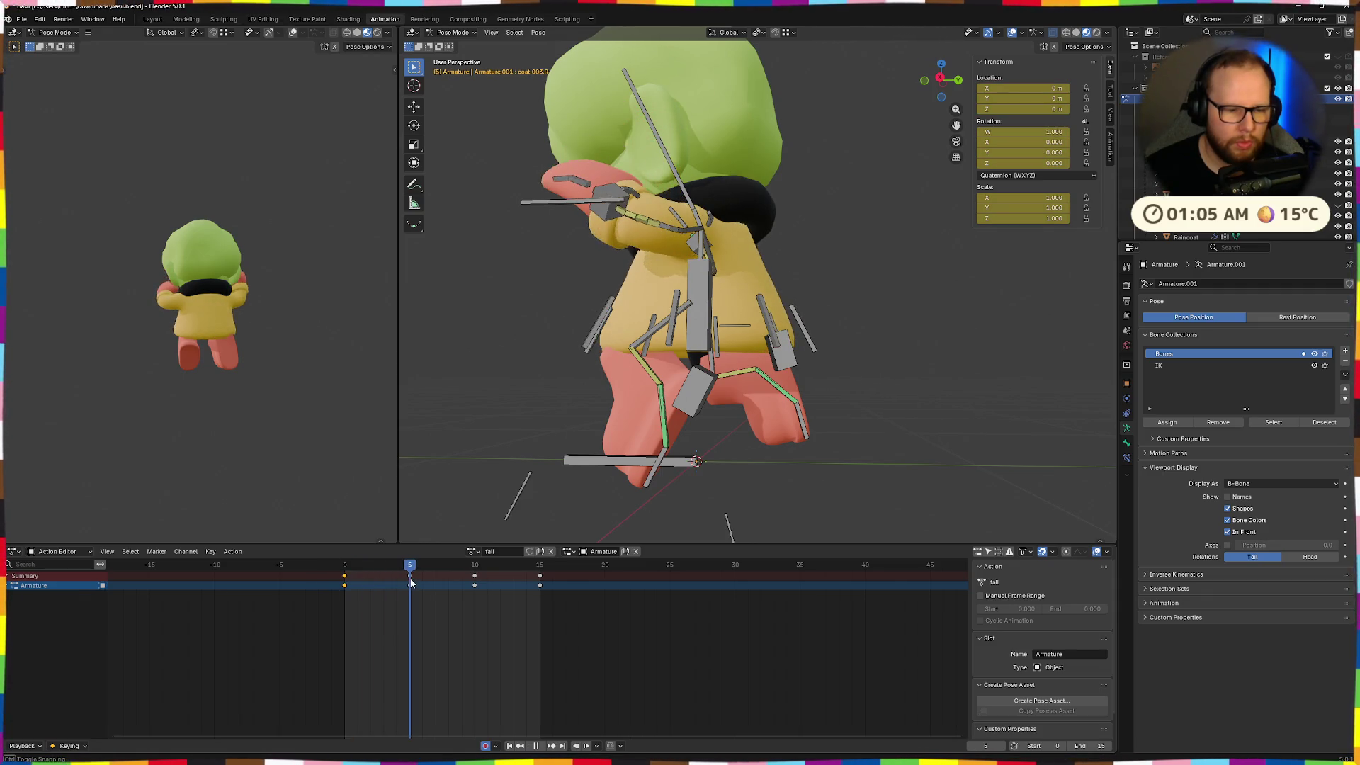
Lower the foot bone, rotate it on local X, and settle a 10.6° rotation
{"action": "middle_click_drag", "start_coordinate": [771, 443], "coordinate": [813, 440]}
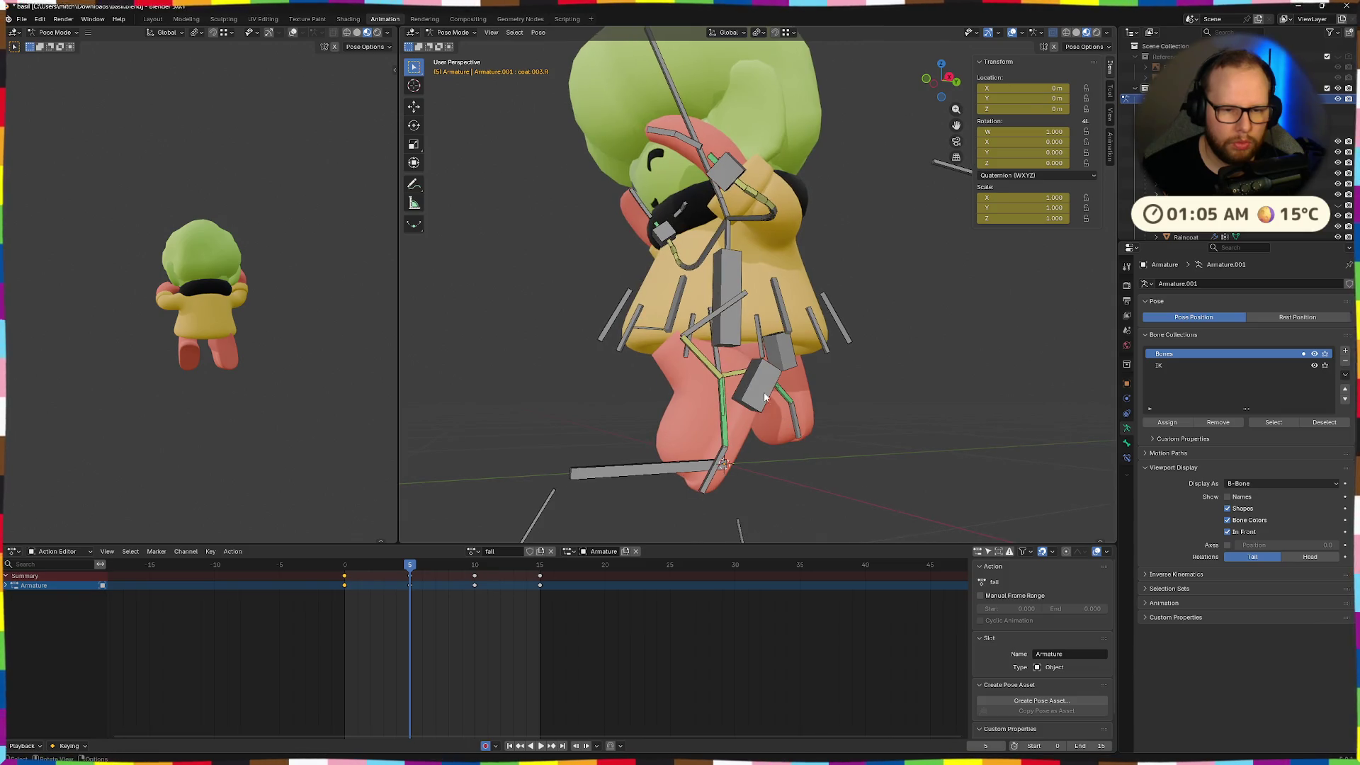
{"action": "left_click", "coordinate": [800, 447]}
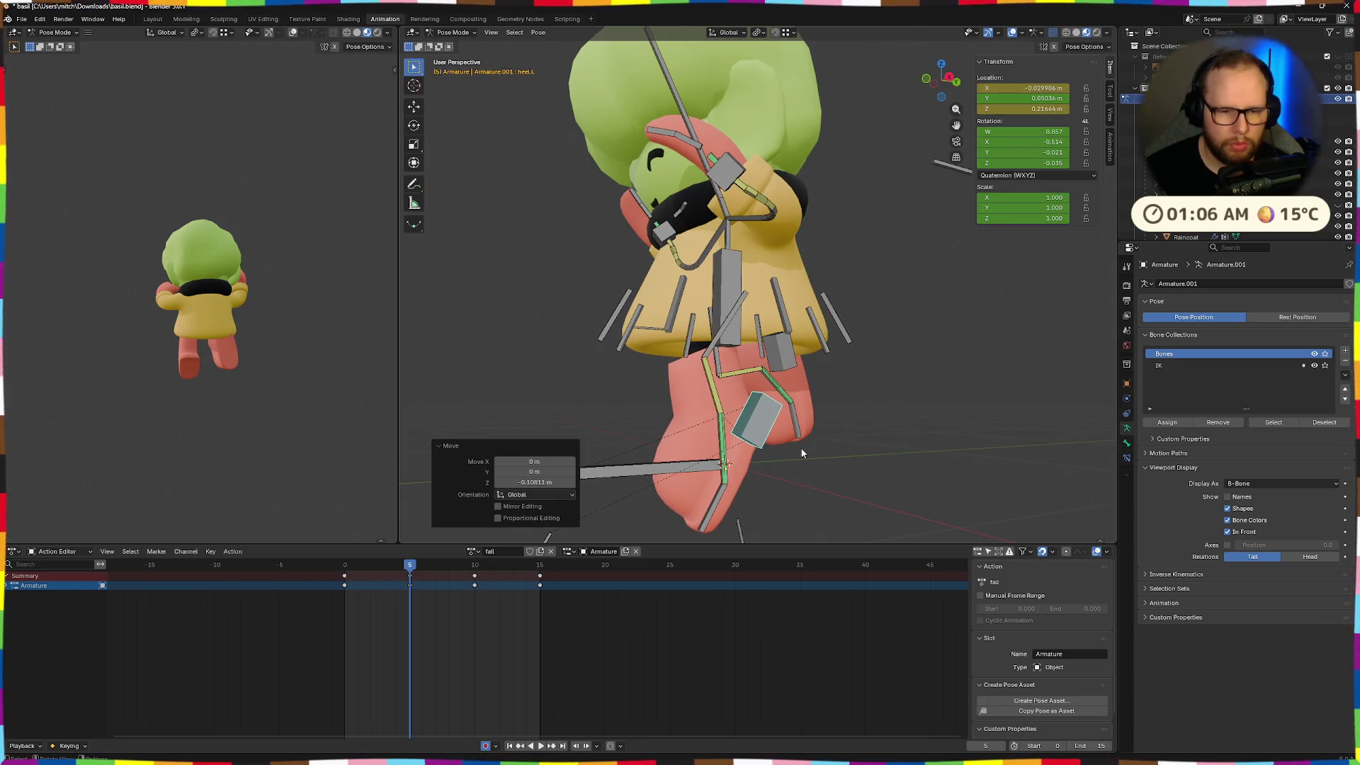
{"action": "key", "text": "r"}
{"action": "key", "text": "x"}
{"action": "key", "text": "x"}
{"action": "left_click", "coordinate": [793, 449]}
{"action": "key", "text": "g"}
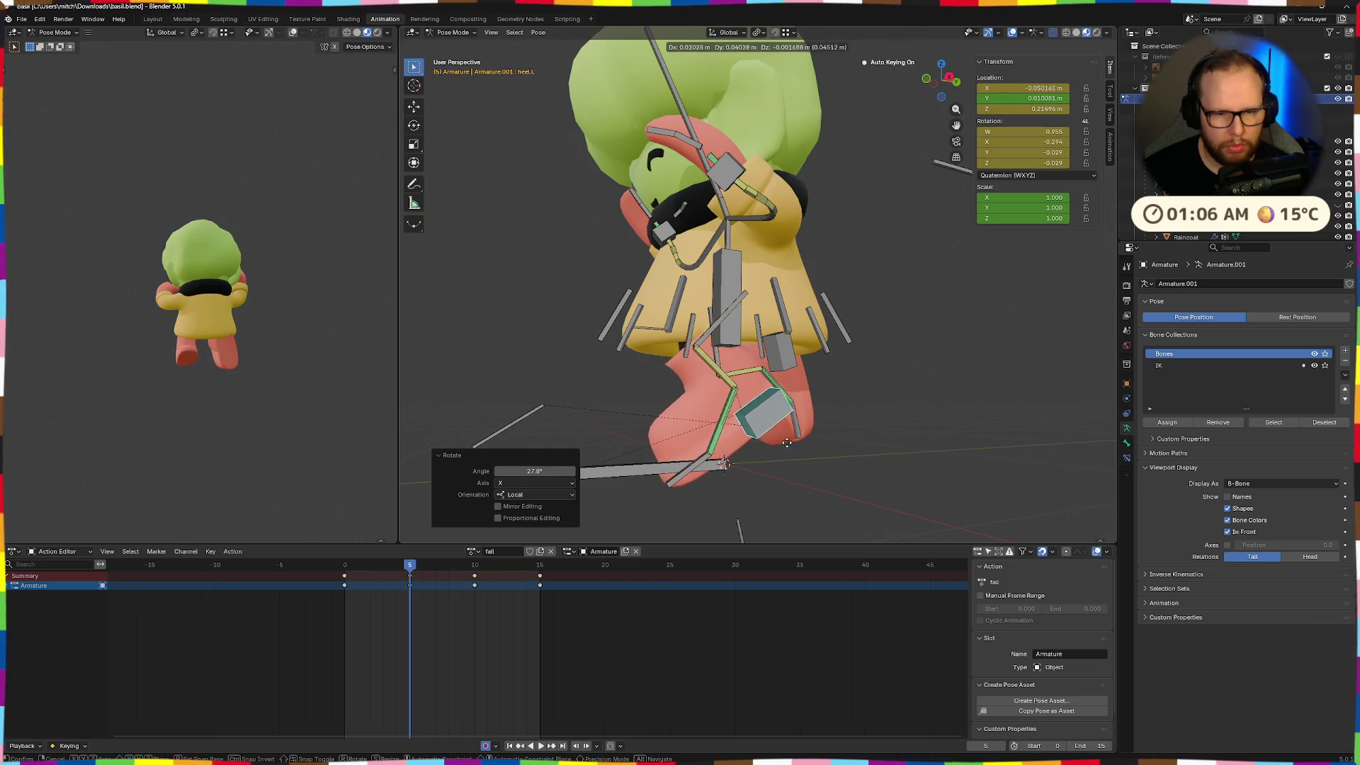
{"action": "left_click", "coordinate": [835, 454]}
{"action": "middle_click_drag", "start_coordinate": [836, 453], "coordinate": [873, 450]}
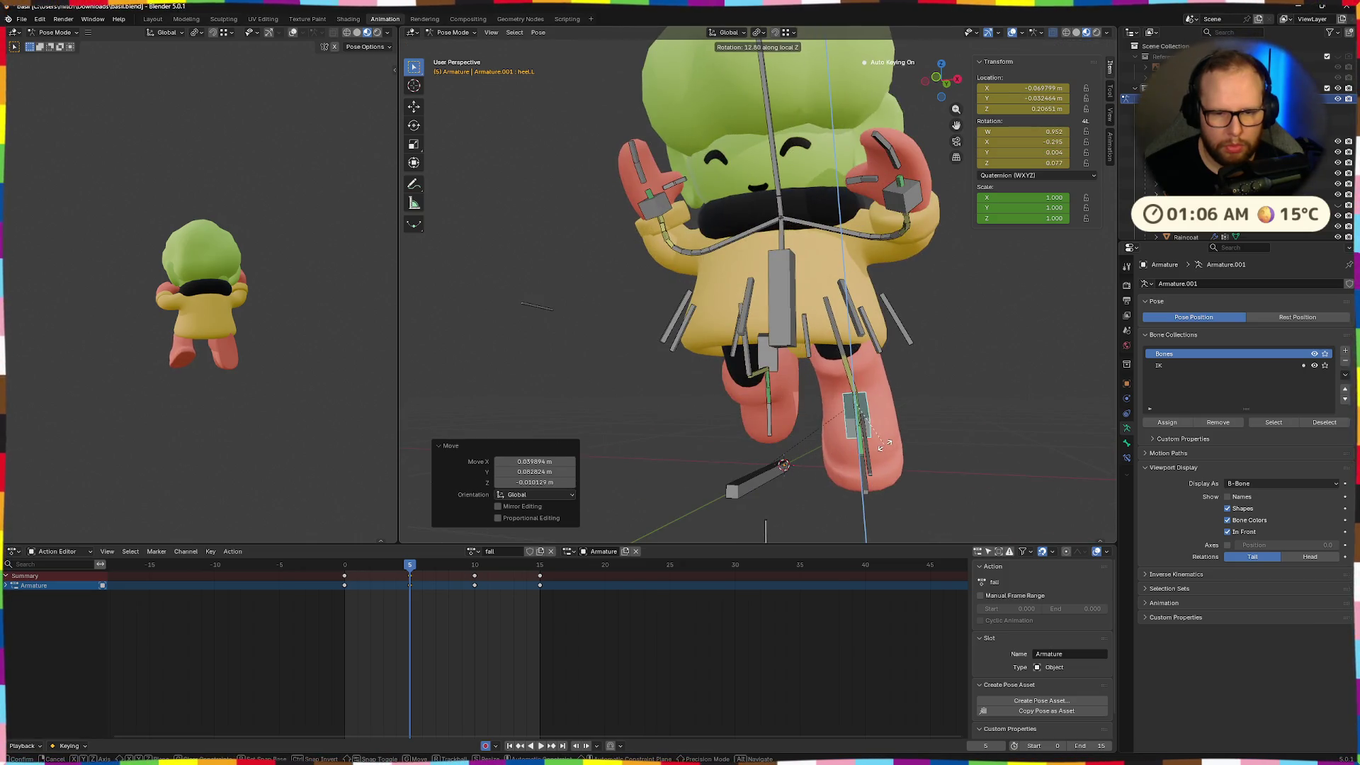
{"action": "left_click", "coordinate": [881, 443]}
{"action": "mouse_move", "coordinate": [882, 442]}
{"action": "middle_mouse_down"}
{"action": "mouse_move", "coordinate": [831, 439]}
{"action": "mouse_move", "coordinate": [818, 470]}
{"action": "mouse_move", "coordinate": [852, 479]}
{"action": "mouse_move", "coordinate": [793, 425]}
{"action": "middle_mouse_up"}
Reposition the foot, rotate it 40.8° on local X, then reduce that to 14.5°
{"action": "key", "text": "g"}
{"action": "left_click", "coordinate": [798, 456]}
{"action": "key", "text": "g"}
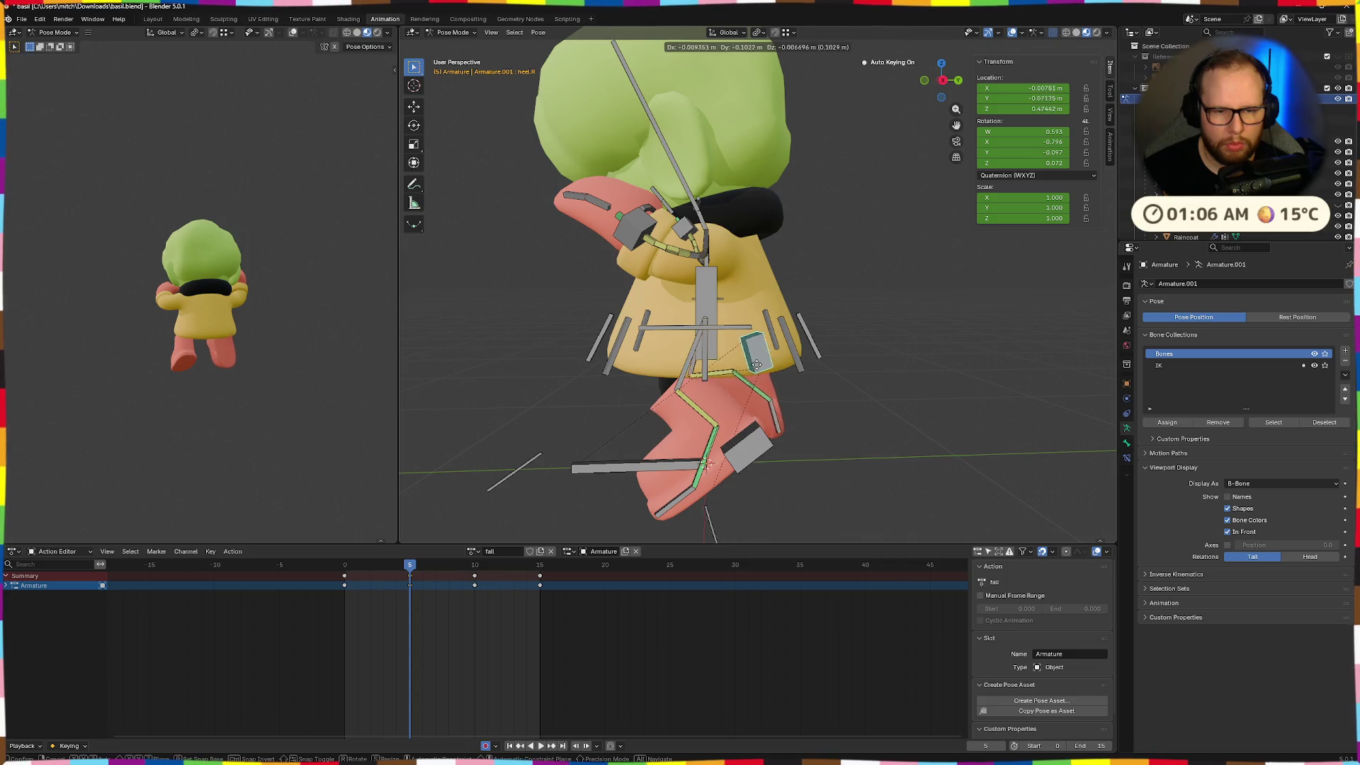
{"action": "left_click", "coordinate": [751, 368]}
{"action": "key", "text": "r"}
{"action": "key", "text": "x"}
{"action": "left_click", "coordinate": [705, 390]}
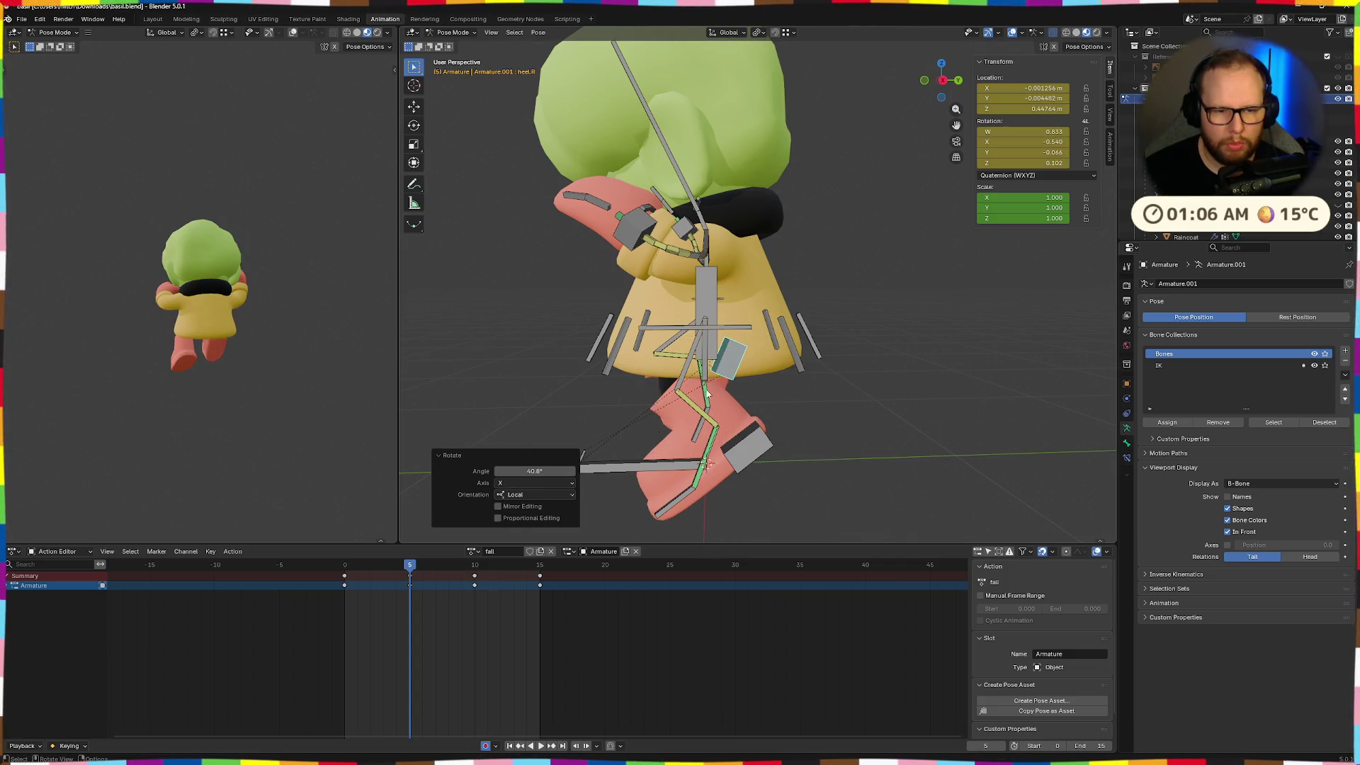
{"action": "key", "text": "r"}
{"action": "key", "text": "x"}
{"action": "middle_click_drag", "start_coordinate": [756, 456], "coordinate": [819, 453]}
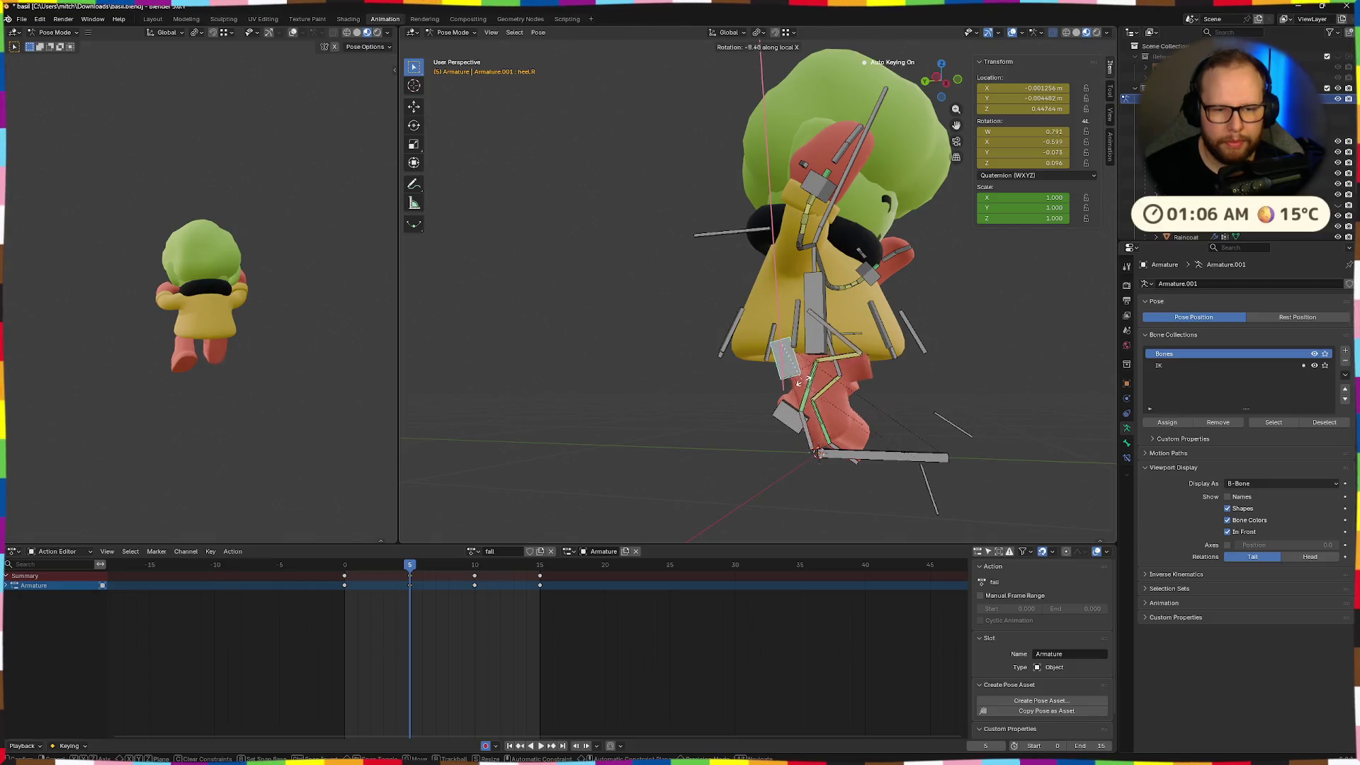
{"action": "left_click", "coordinate": [819, 453]}
{"action": "key", "text": "g"}
{"action": "left_click", "coordinate": [925, 434]}
{"action": "mouse_move", "coordinate": [925, 435]}
{"action": "middle_mouse_down"}
{"action": "mouse_move", "coordinate": [936, 411]}
{"action": "mouse_move", "coordinate": [820, 439]}
{"action": "mouse_move", "coordinate": [808, 408]}
{"action": "mouse_move", "coordinate": [802, 436]}
{"action": "middle_mouse_up"}
Twist the heels on local Z (right -14.6°, left 9.3°) and play the fall animation
{"action": "key", "text": "r"}
{"action": "key", "text": "z"}
{"action": "key", "text": "z"}
{"action": "left_click", "coordinate": [822, 426]}
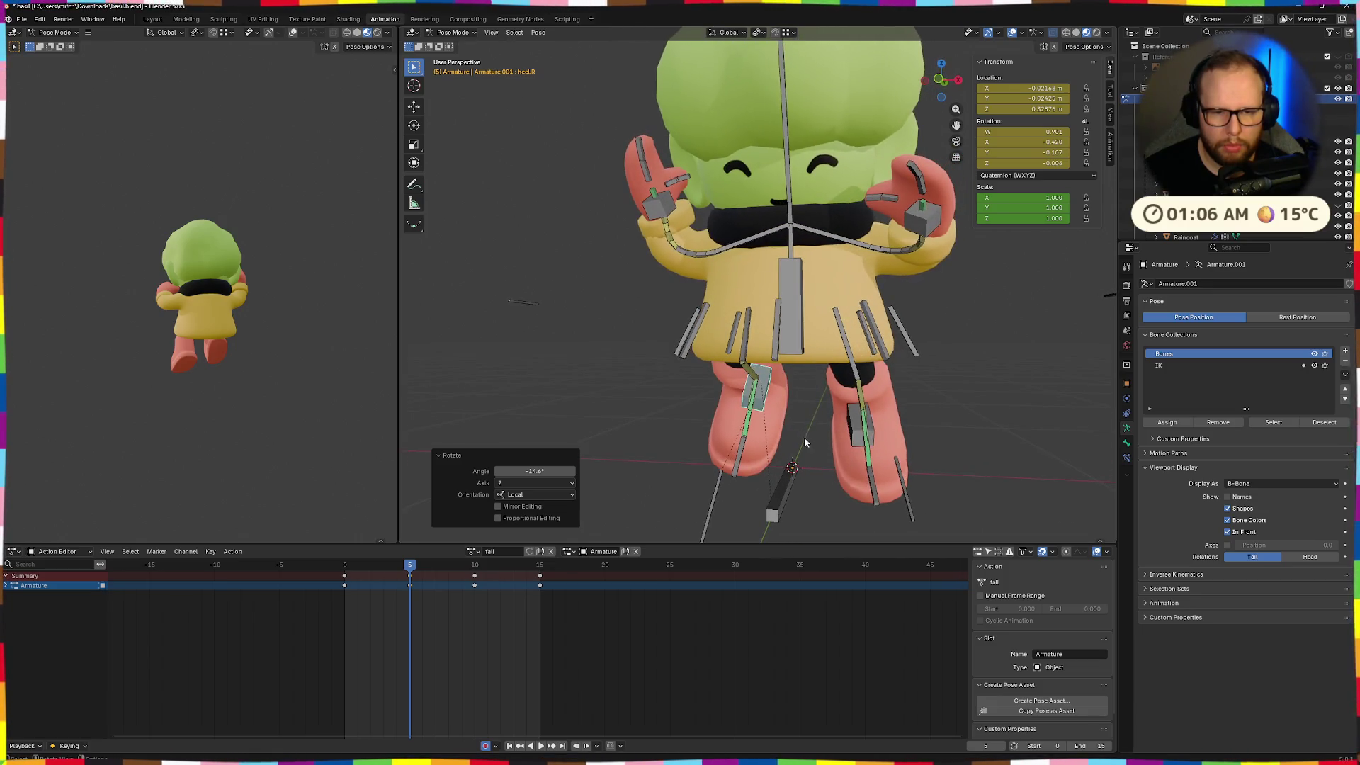
{"action": "left_click", "coordinate": [850, 435]}
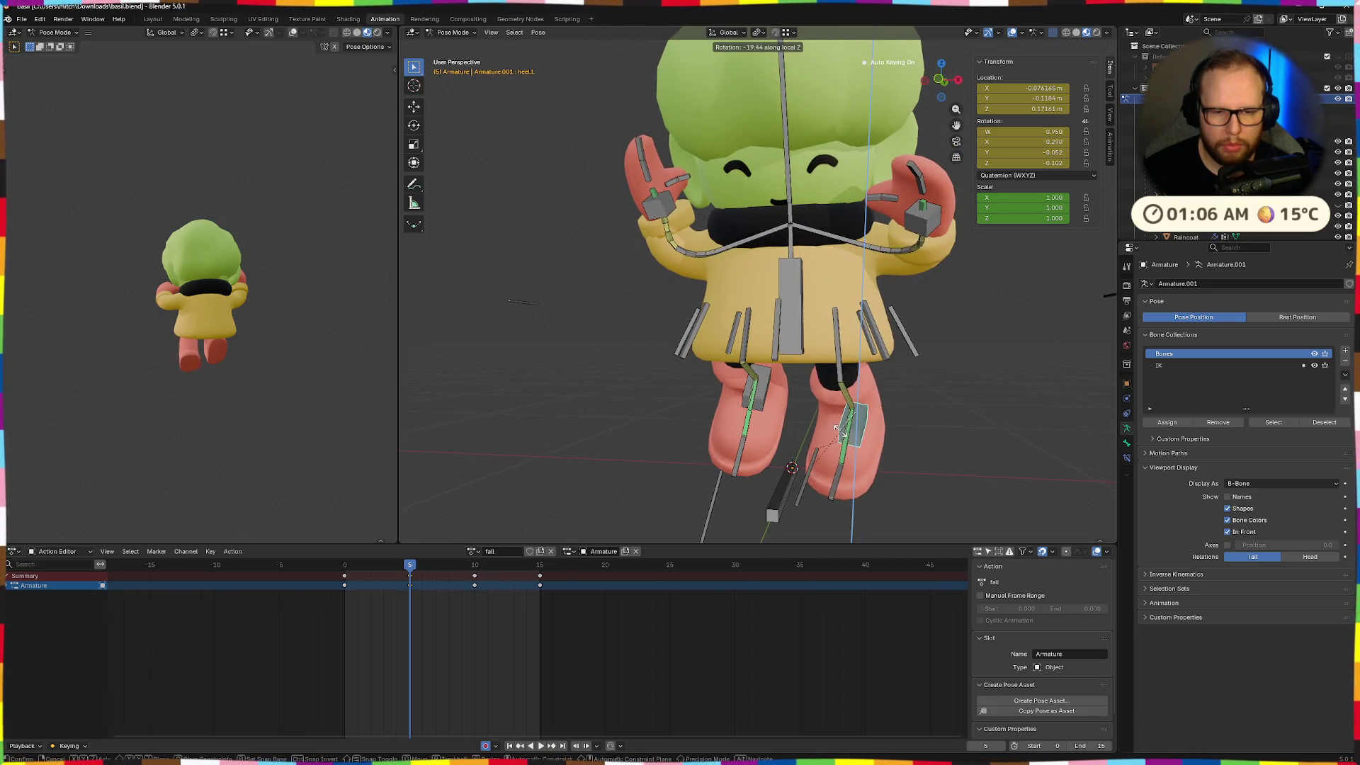
{"action": "left_click", "coordinate": [894, 456]}
{"action": "mouse_move", "coordinate": [895, 458]}
{"action": "middle_mouse_down"}
{"action": "mouse_move", "coordinate": [942, 415]}
{"action": "mouse_move", "coordinate": [1009, 465]}
{"action": "mouse_move", "coordinate": [859, 443]}
{"action": "mouse_move", "coordinate": [863, 384]}
{"action": "middle_mouse_up"}
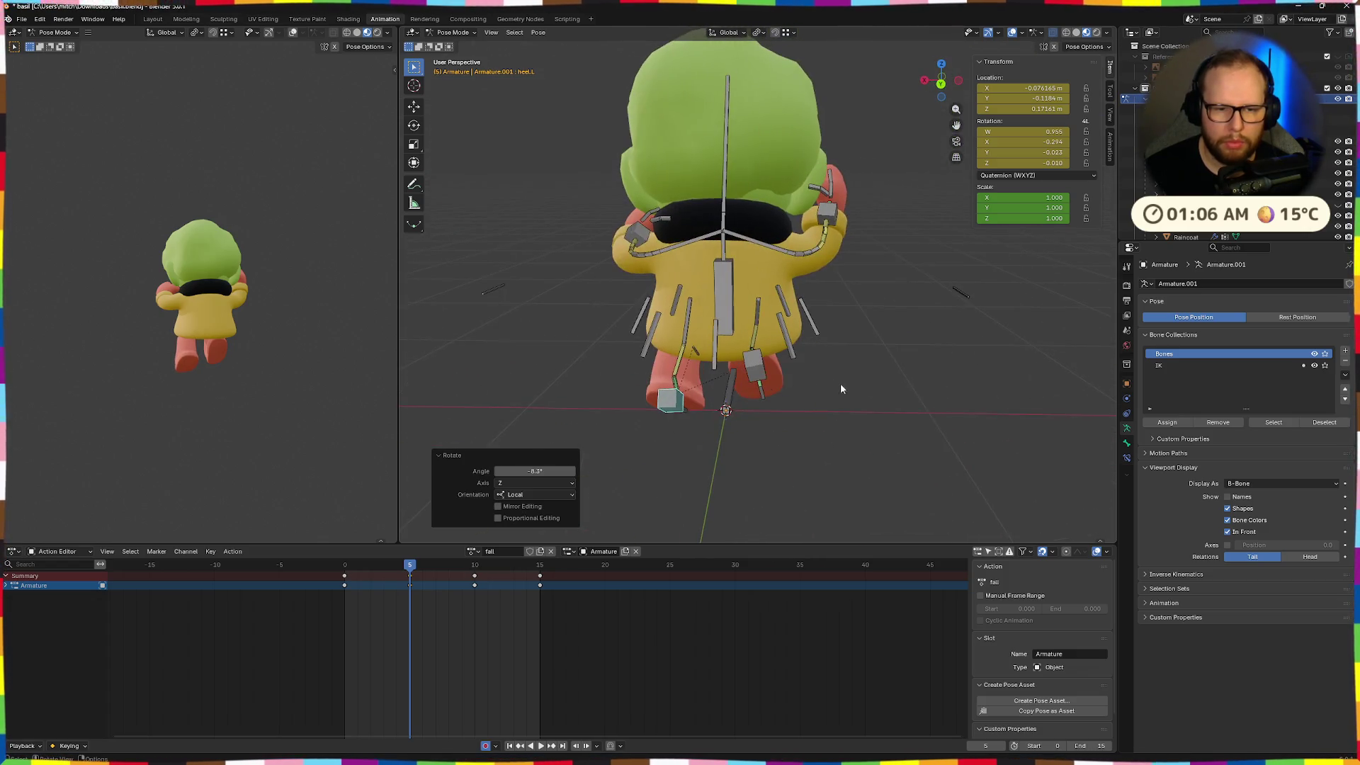
{"action": "left_click", "coordinate": [754, 369]}
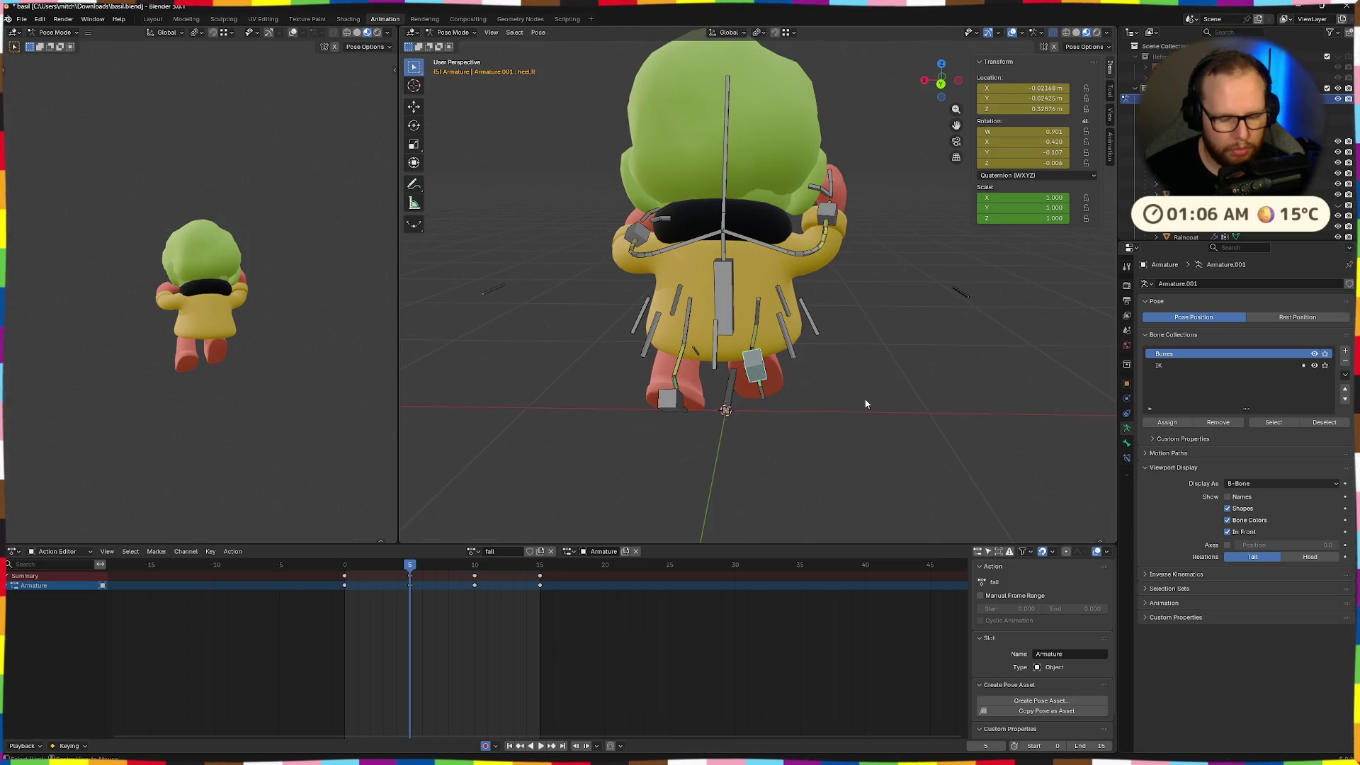
{"action": "middle_click_drag", "start_coordinate": [688, 409], "coordinate": [798, 388]}
{"action": "key", "text": "space"}
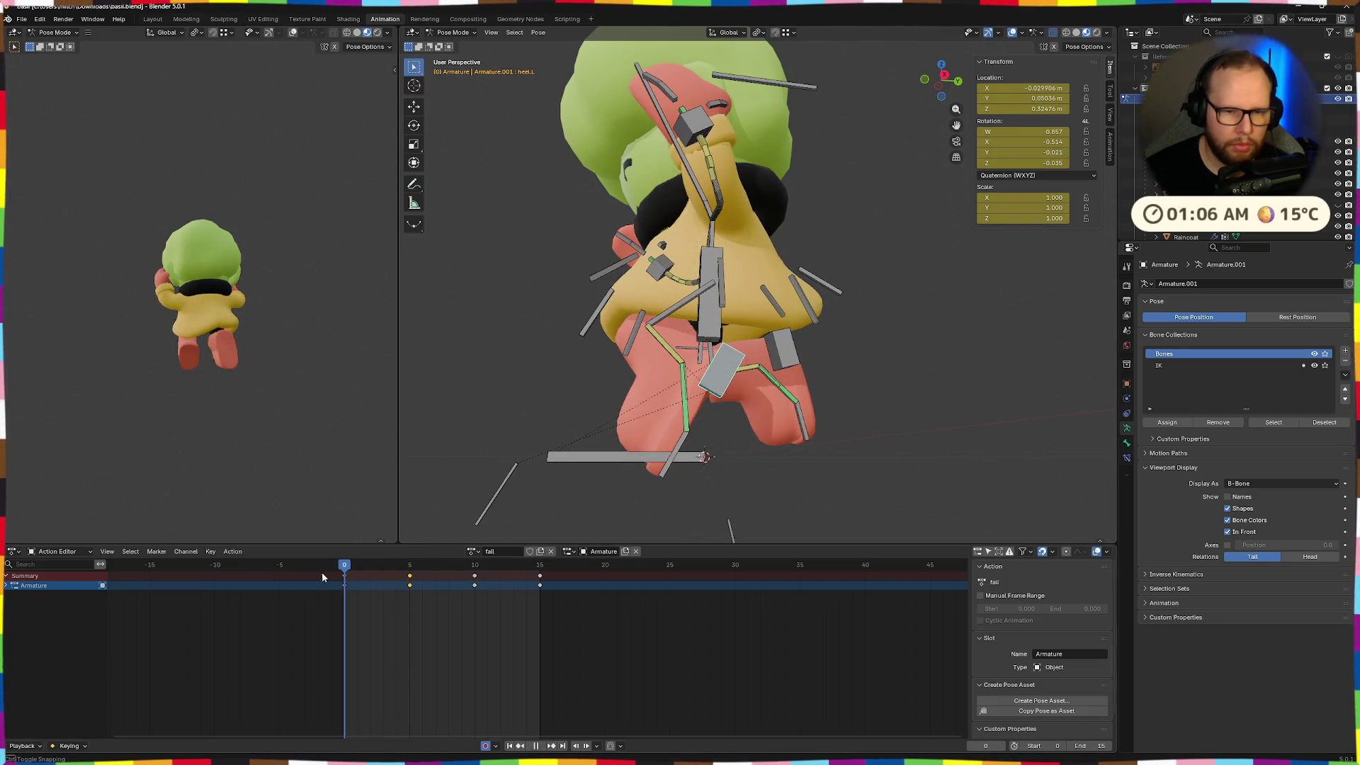
Scrub and play back the fall action from frame 0 to review the current pose from the side
{"action": "left_click_drag", "start_coordinate": [349, 580], "coordinate": [407, 571]}
{"action": "key", "text": "space"}
{"action": "mouse_move", "coordinate": [697, 500]}
{"action": "middle_mouse_down"}
{"action": "mouse_move", "coordinate": [683, 536]}
{"action": "mouse_move", "coordinate": [758, 421]}
{"action": "mouse_move", "coordinate": [538, 453]}
{"action": "middle_mouse_up"}
{"action": "left_click", "coordinate": [333, 566]}
{"action": "key", "text": "space"}
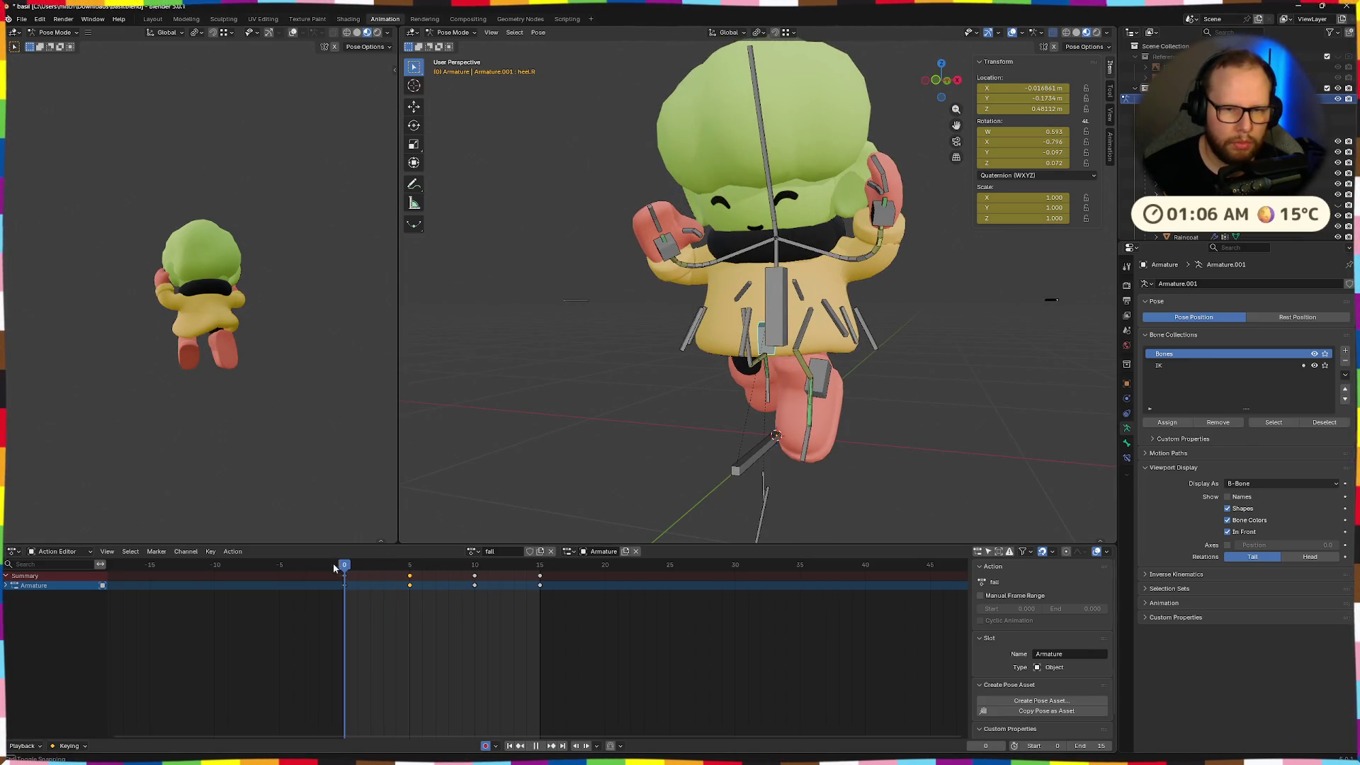
{"action": "key", "text": "space"}
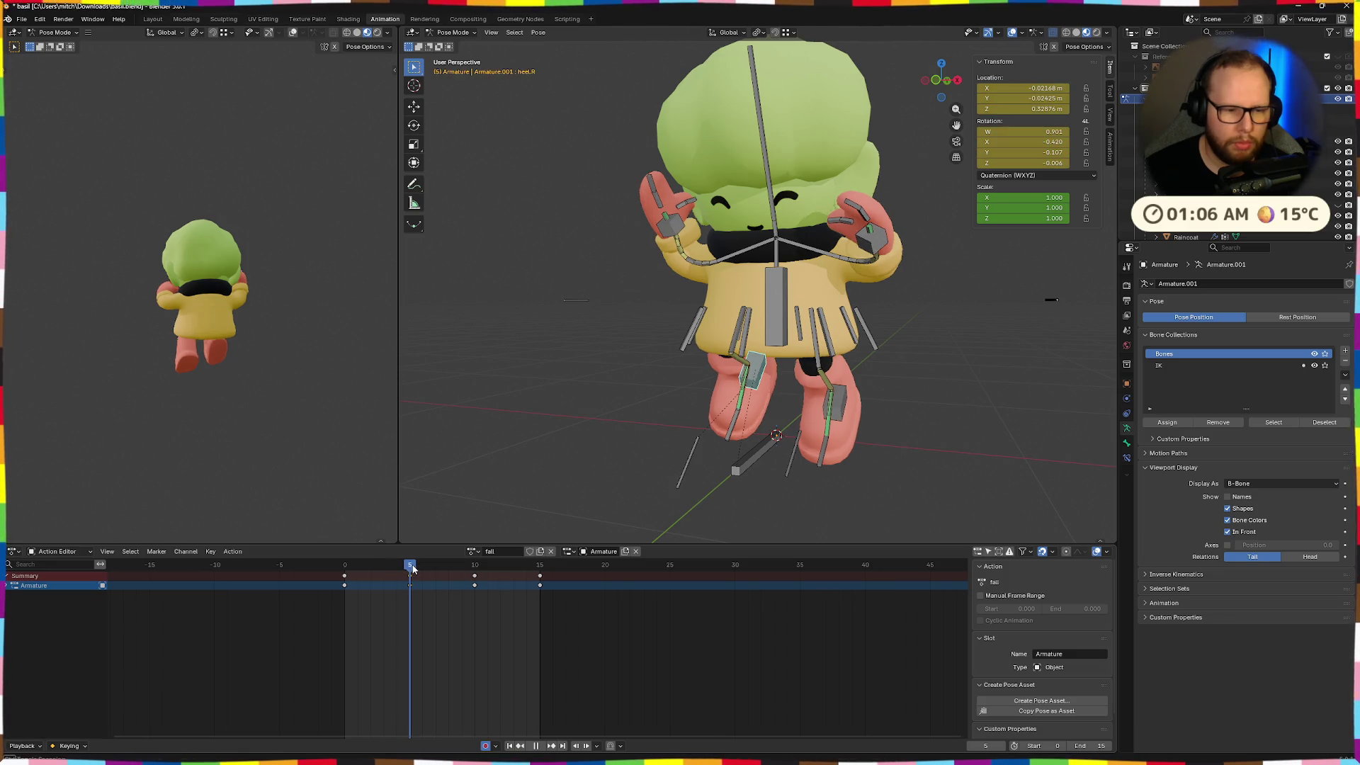
{"action": "mouse_move", "coordinate": [415, 568]}
{"action": "left_mouse_down"}
{"action": "mouse_move", "coordinate": [511, 576]}
{"action": "mouse_move", "coordinate": [261, 573]}
{"action": "mouse_move", "coordinate": [477, 579]}
{"action": "mouse_move", "coordinate": [311, 577]}
{"action": "left_mouse_up"}
{"action": "middle_click_drag", "start_coordinate": [657, 327], "coordinate": [782, 219]}
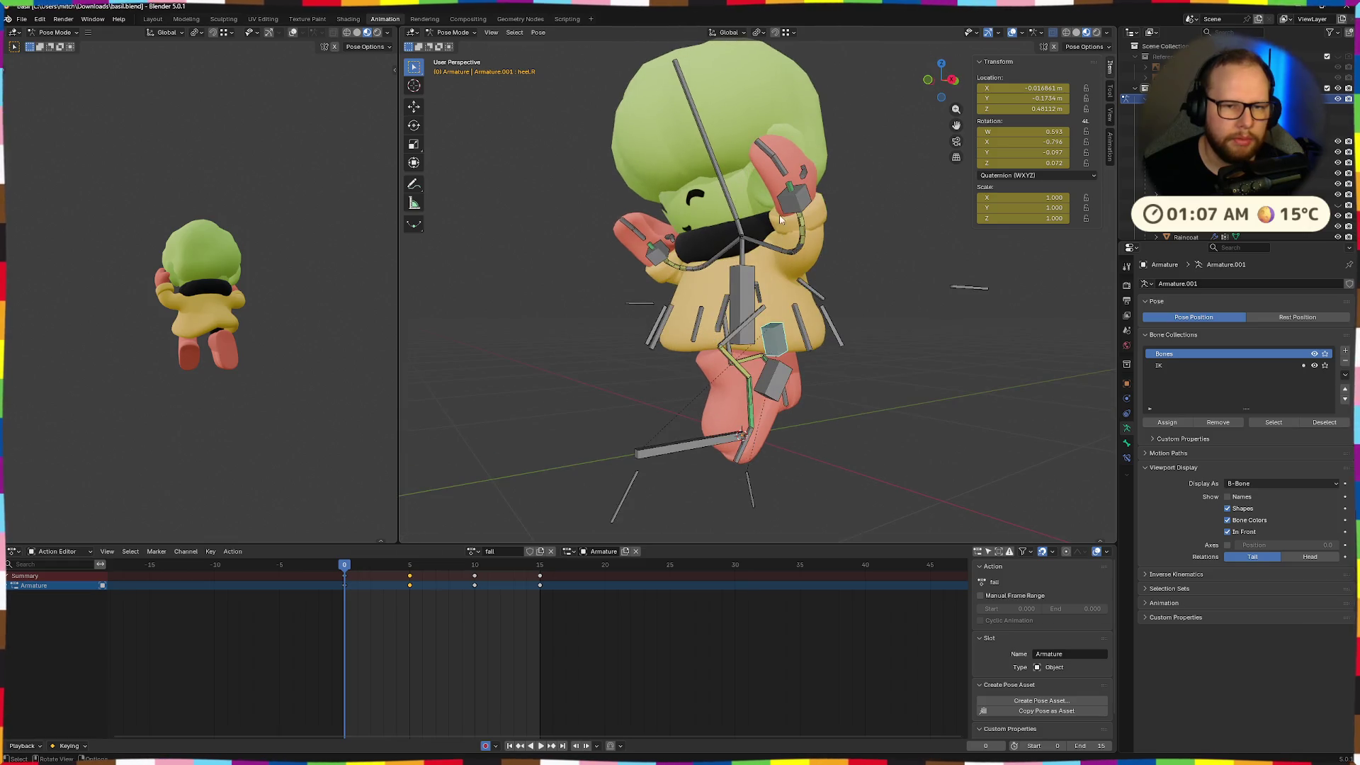
Paste the copied pose flipped on X at frame 10 and play it back to check
{"action": "left_click", "coordinate": [475, 567]}
{"action": "middle_click_drag", "start_coordinate": [820, 484], "coordinate": [757, 482]}
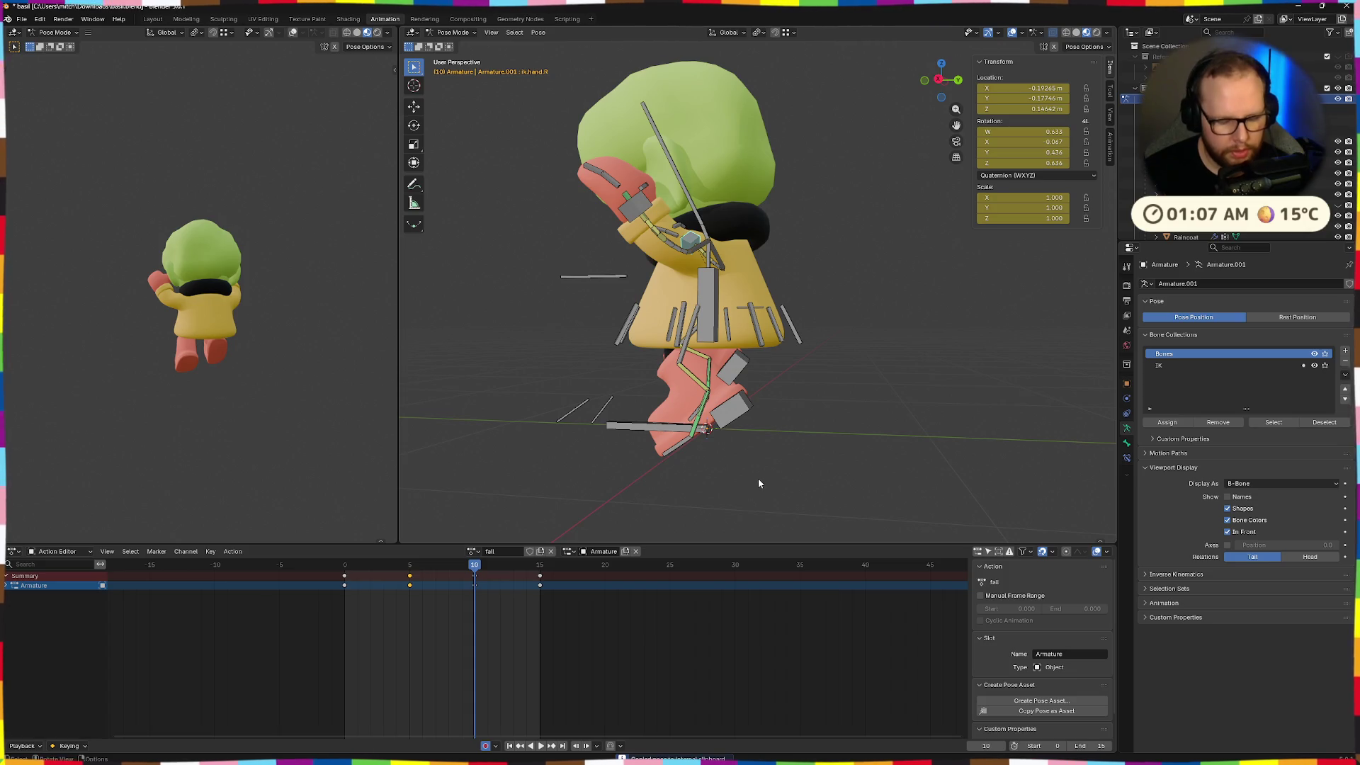
{"action": "key", "text": "ctrl+shift+v"}
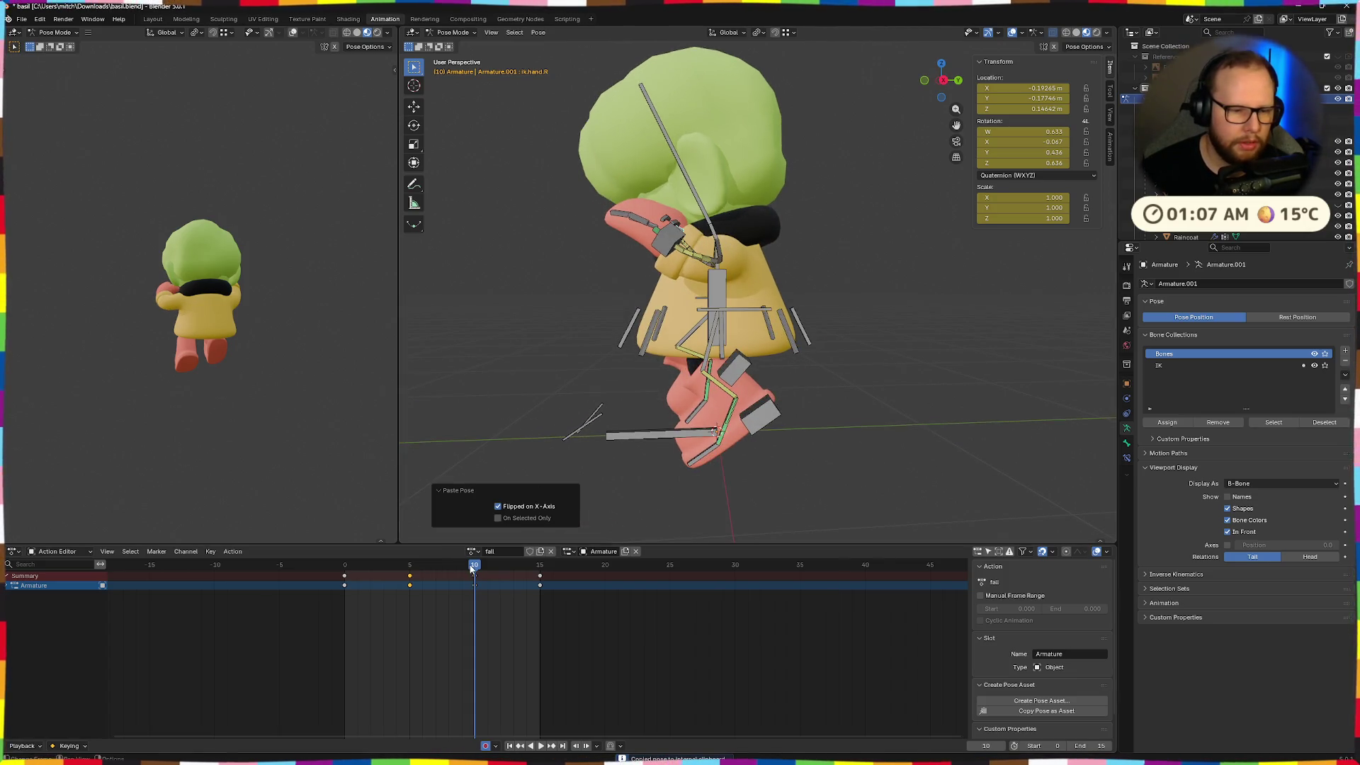
{"action": "key", "text": "space"}
{"action": "key", "text": "Escape"}
Re-paste the mirrored pose at frame 10, then play and scrub back to frame 0
{"action": "middle_click_drag", "start_coordinate": [583, 351], "coordinate": [632, 248]}
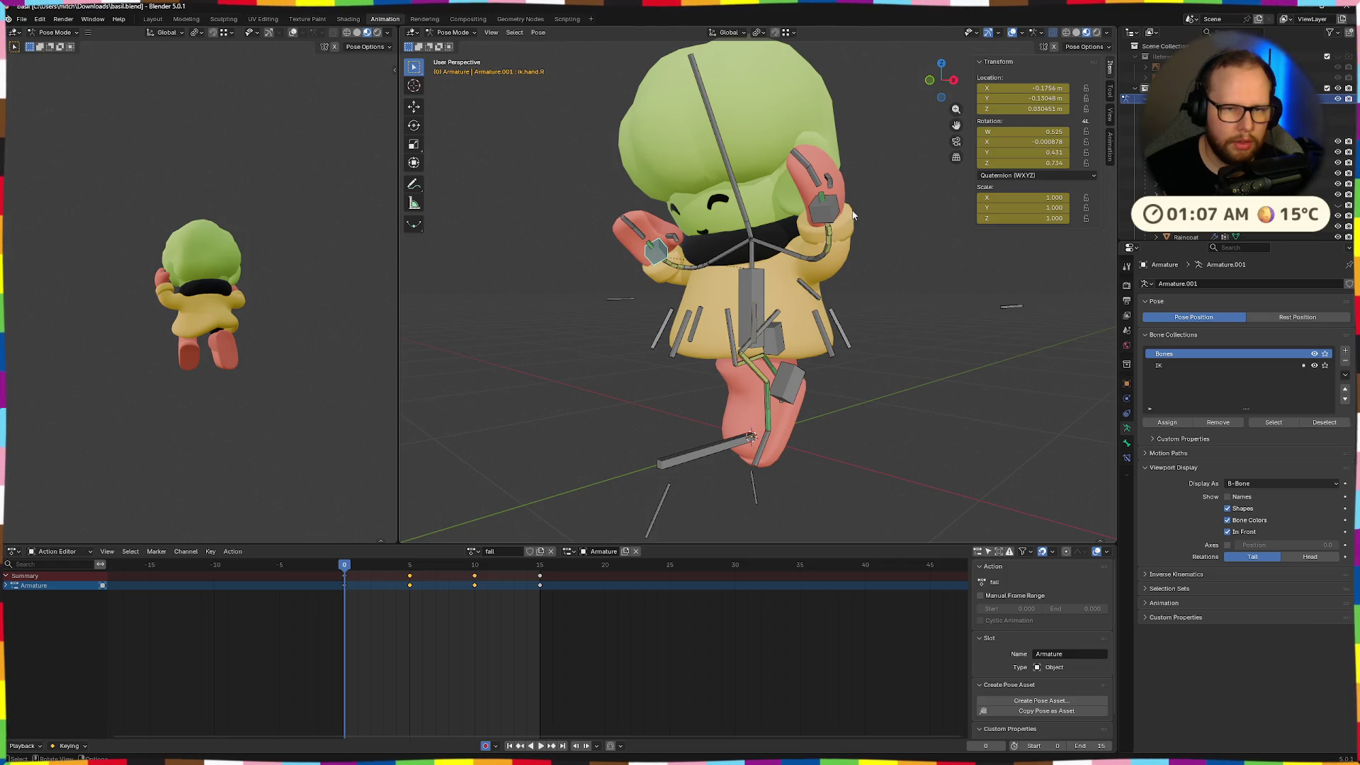
{"action": "left_click", "coordinate": [474, 566]}
{"action": "key", "text": "ctrl+shift+v"}
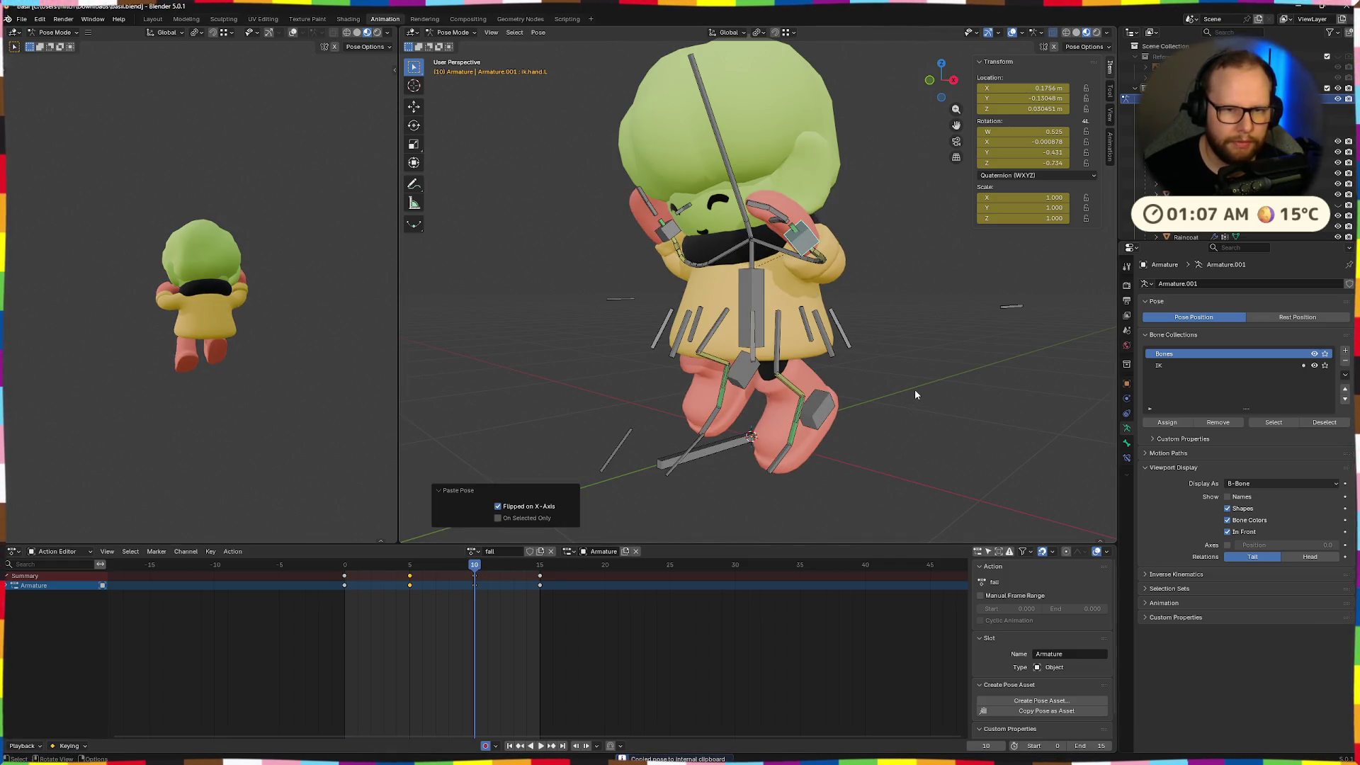
{"action": "middle_click_drag", "start_coordinate": [915, 388], "coordinate": [847, 400]}
{"action": "key", "text": "space"}
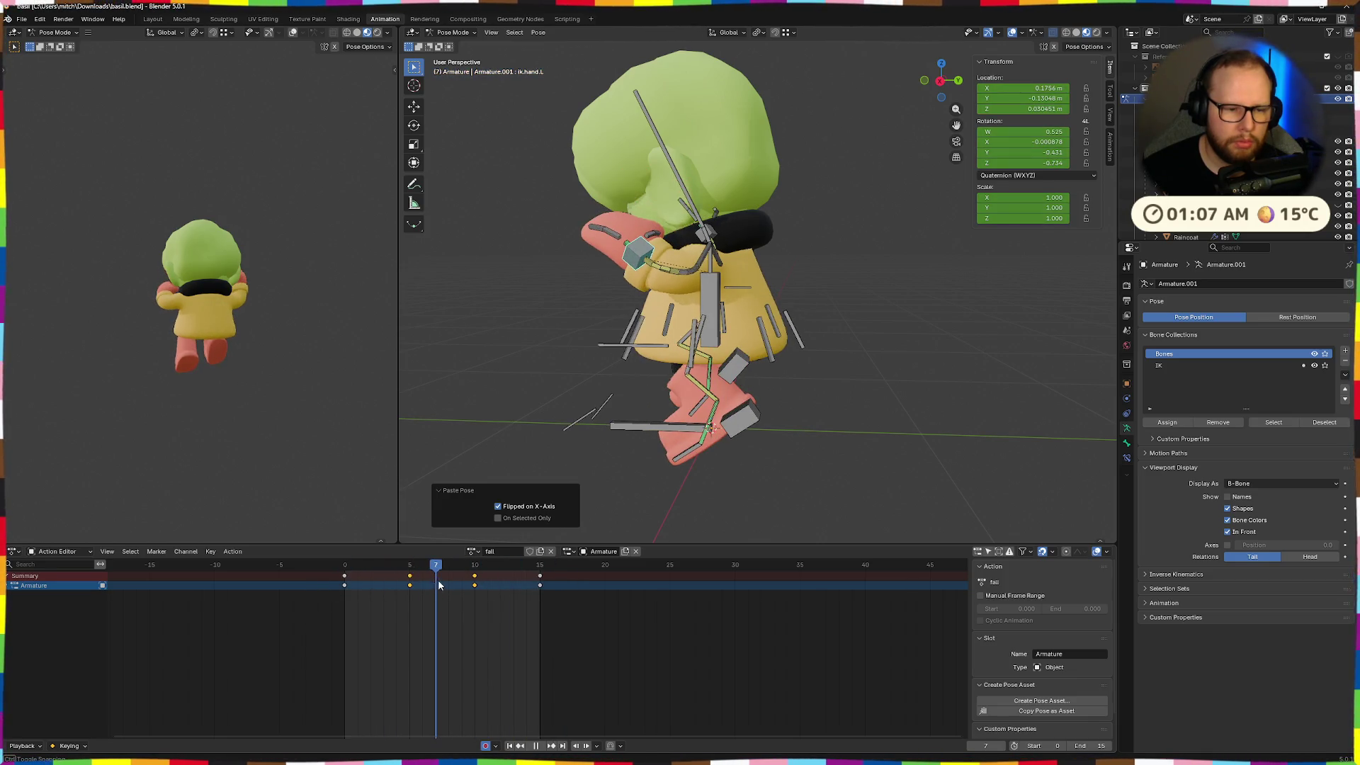
{"action": "mouse_move", "coordinate": [473, 578]}
{"action": "left_mouse_down"}
{"action": "mouse_move", "coordinate": [587, 578]}
{"action": "mouse_move", "coordinate": [309, 582]}
{"action": "mouse_move", "coordinate": [448, 579]}
{"action": "mouse_move", "coordinate": [345, 584]}
{"action": "mouse_move", "coordinate": [409, 593]}
{"action": "mouse_move", "coordinate": [470, 590]}
{"action": "mouse_move", "coordinate": [302, 577]}
{"action": "left_mouse_up"}
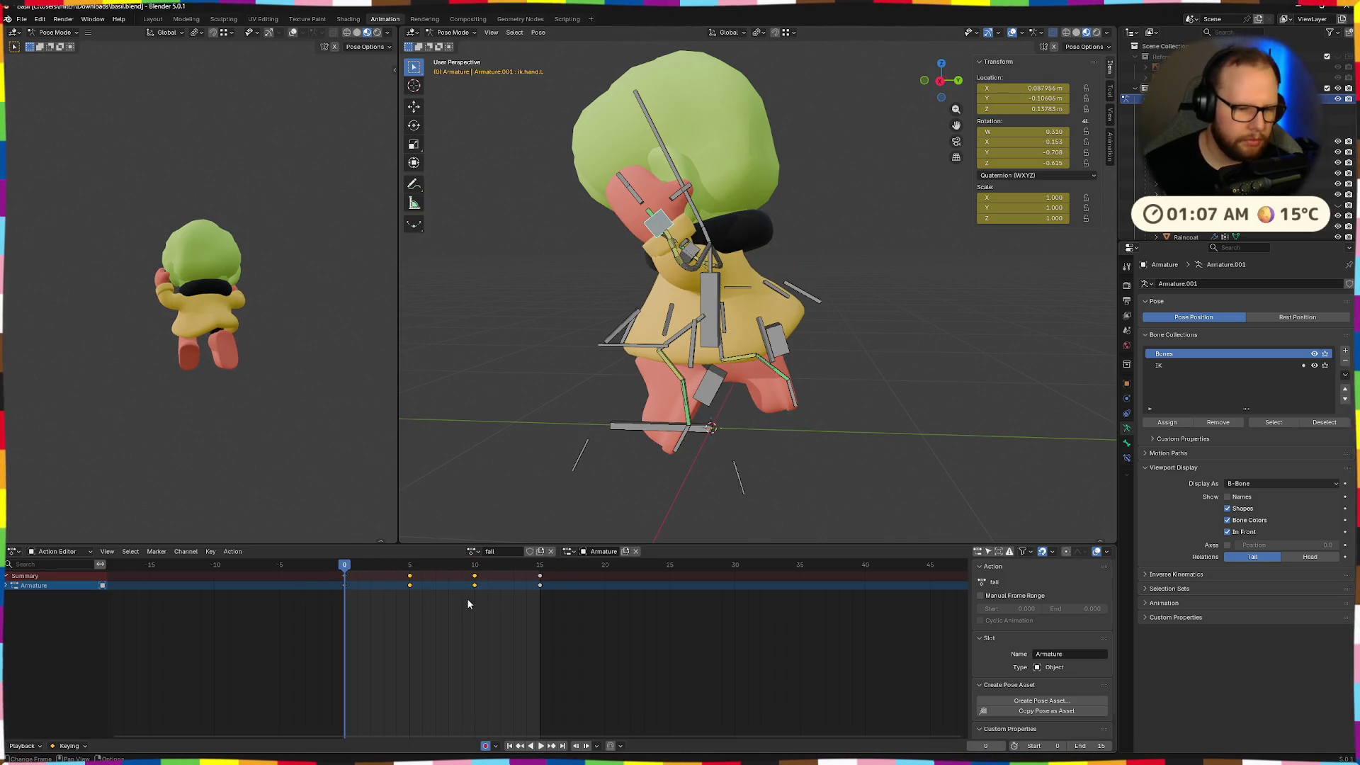
{"action": "scroll", "coordinate": [476, 595], "scroll_direction": "left", "scroll_amount": 2, "text": "ctrl"}
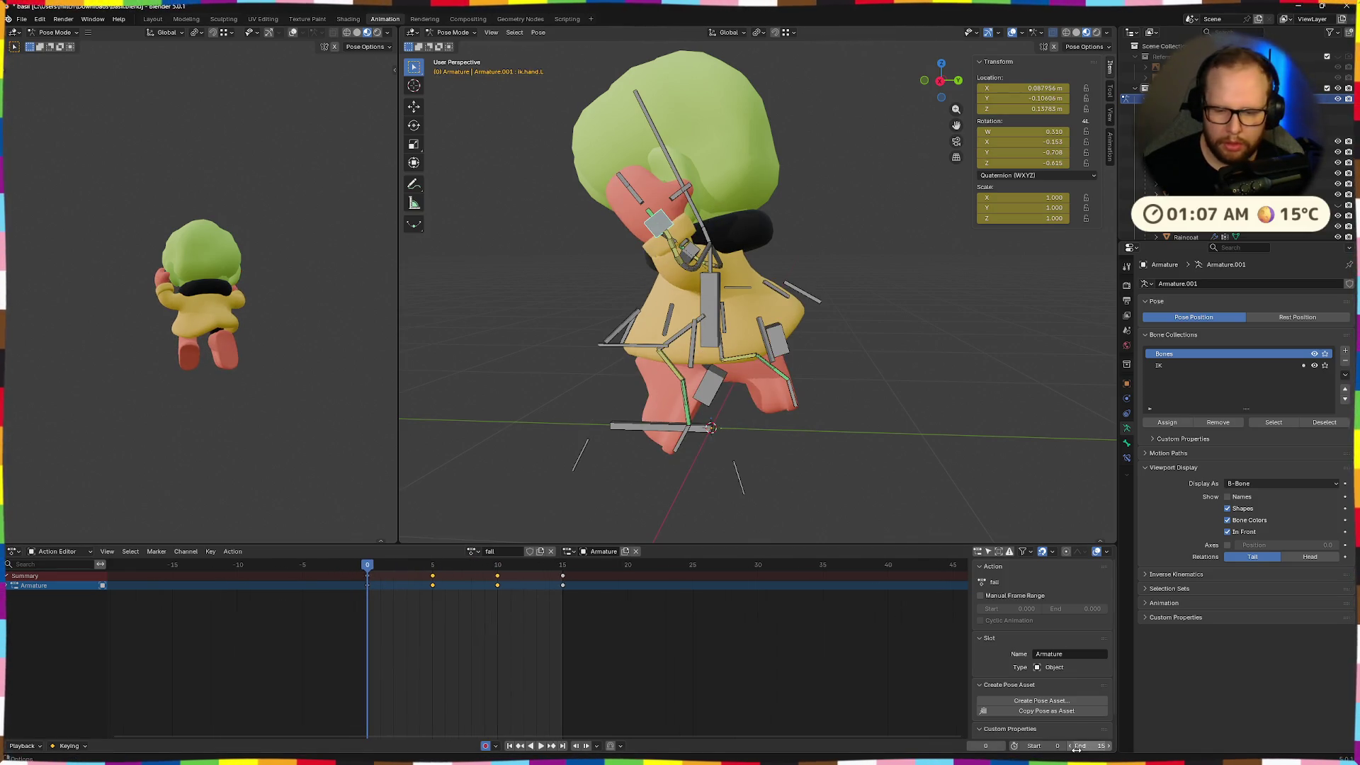
{"action": "left_click", "coordinate": [1086, 745]}
{"action": "type", "text": "20"}
Extend the fall action to end at frame 20, moving its final keyframes from 15 to 20
{"action": "key", "text": "Return"}
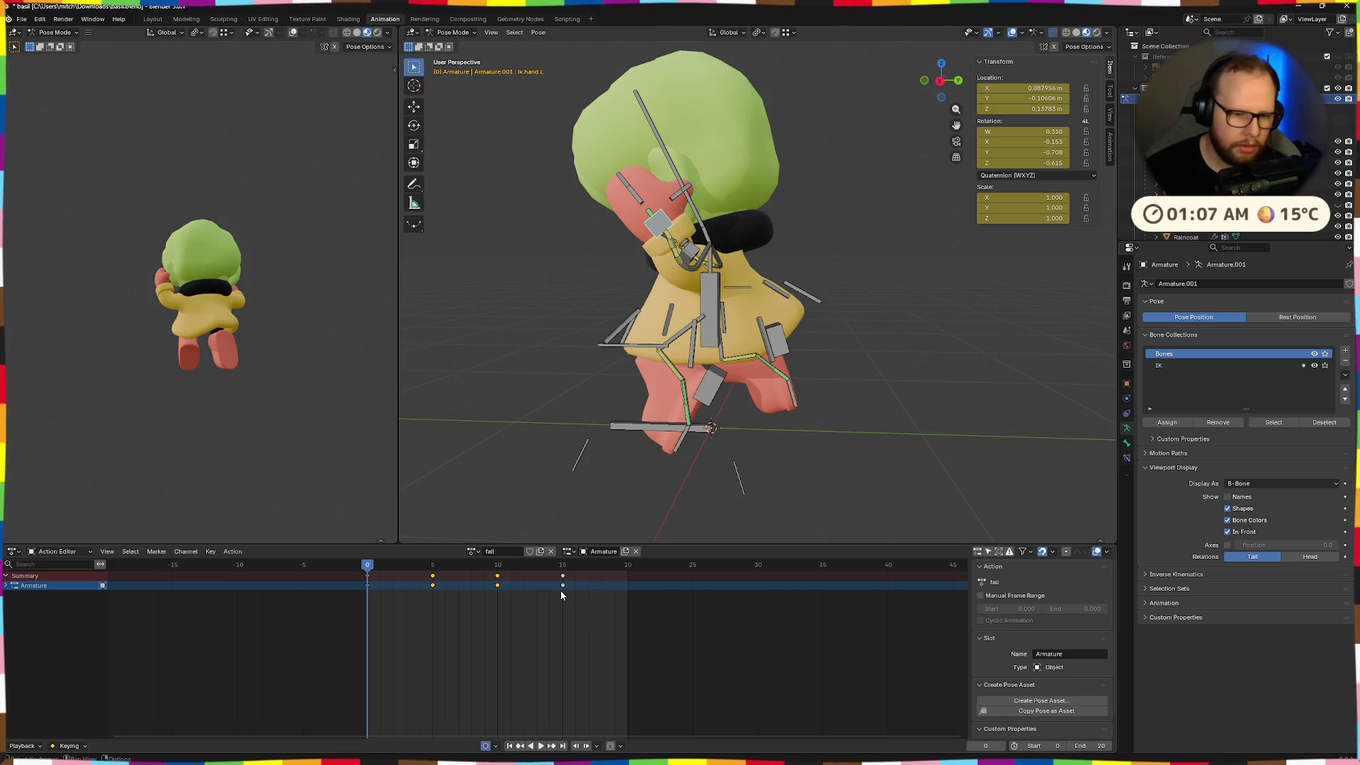
{"action": "key", "text": "g"}
{"action": "left_click", "coordinate": [634, 592]}
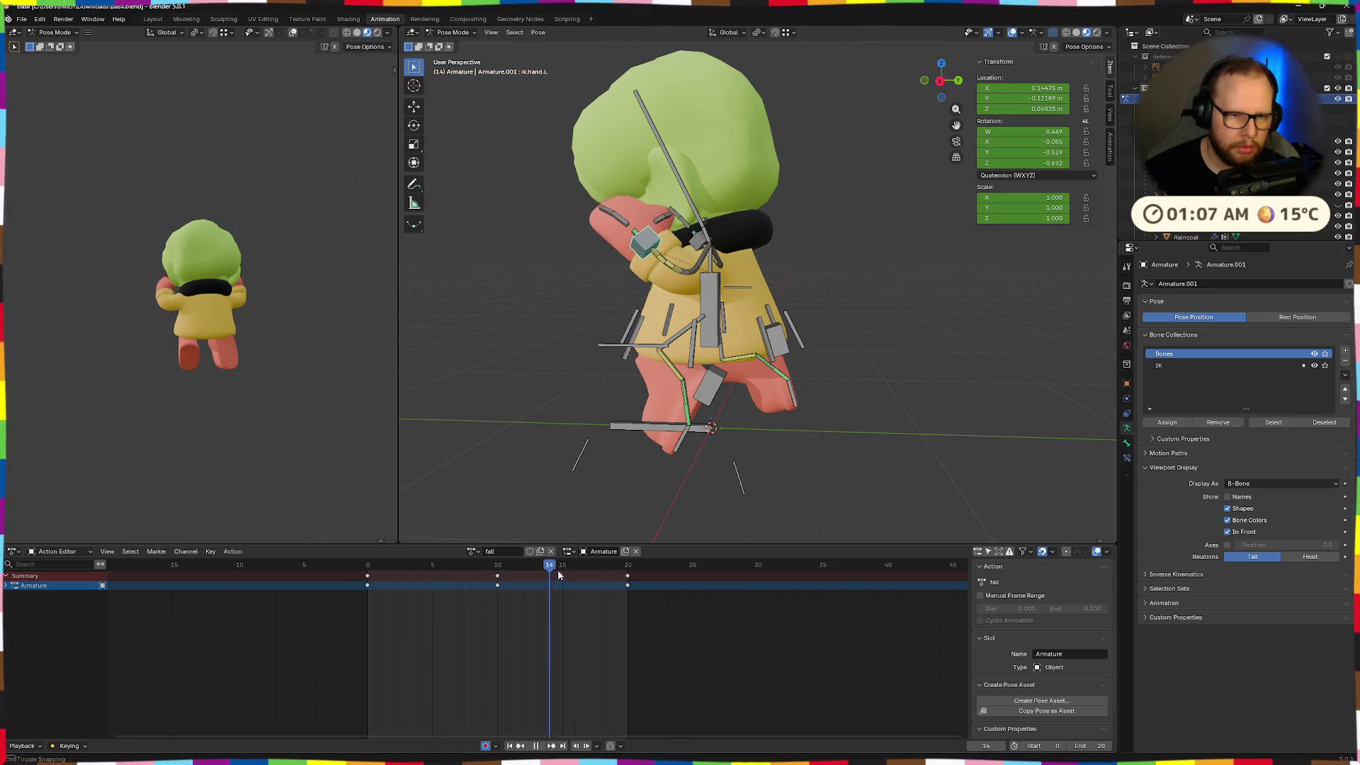
{"action": "key", "text": "Escape"}
Play and scrub the lengthened fall action from the front, stopping at frame 8
{"action": "key", "text": "space"}
{"action": "middle_click_drag", "start_coordinate": [711, 421], "coordinate": [802, 452]}
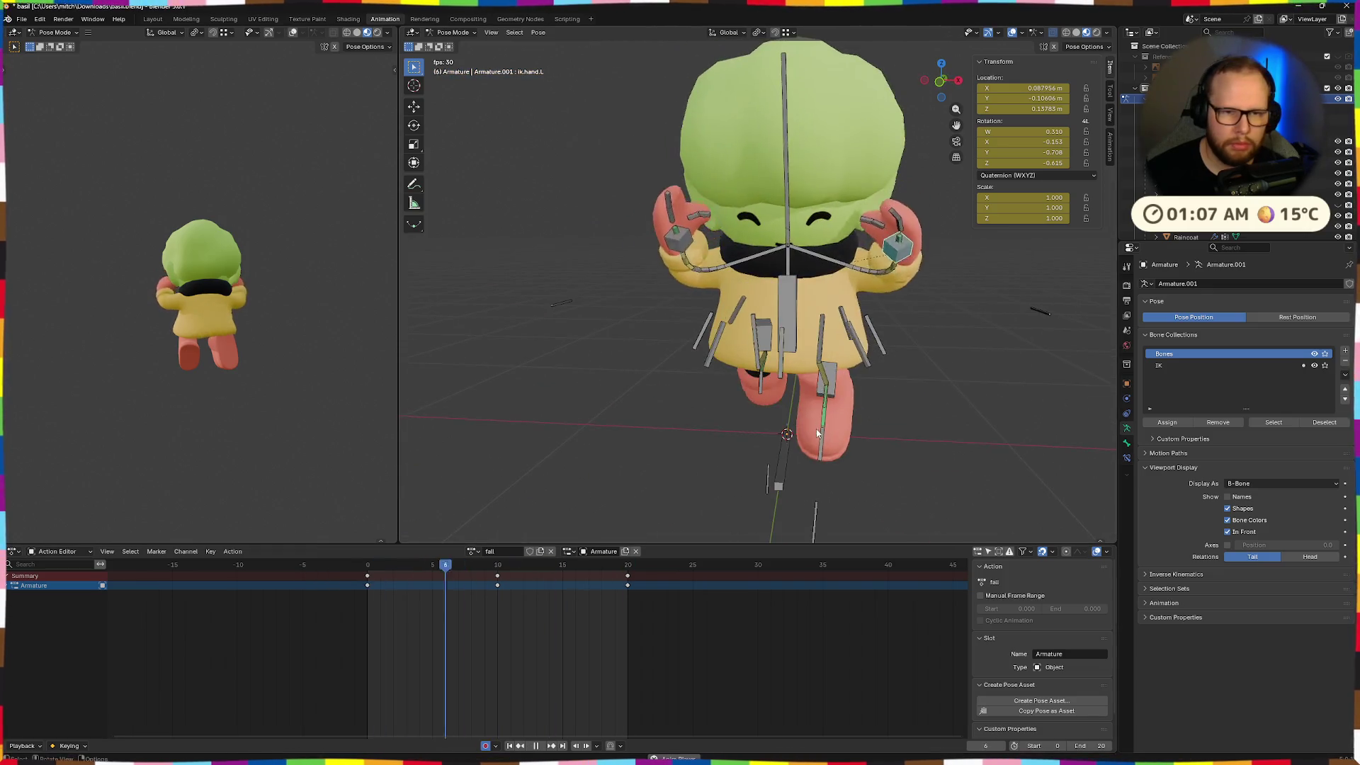
{"action": "key", "text": "space"}
{"action": "key", "text": "space"}
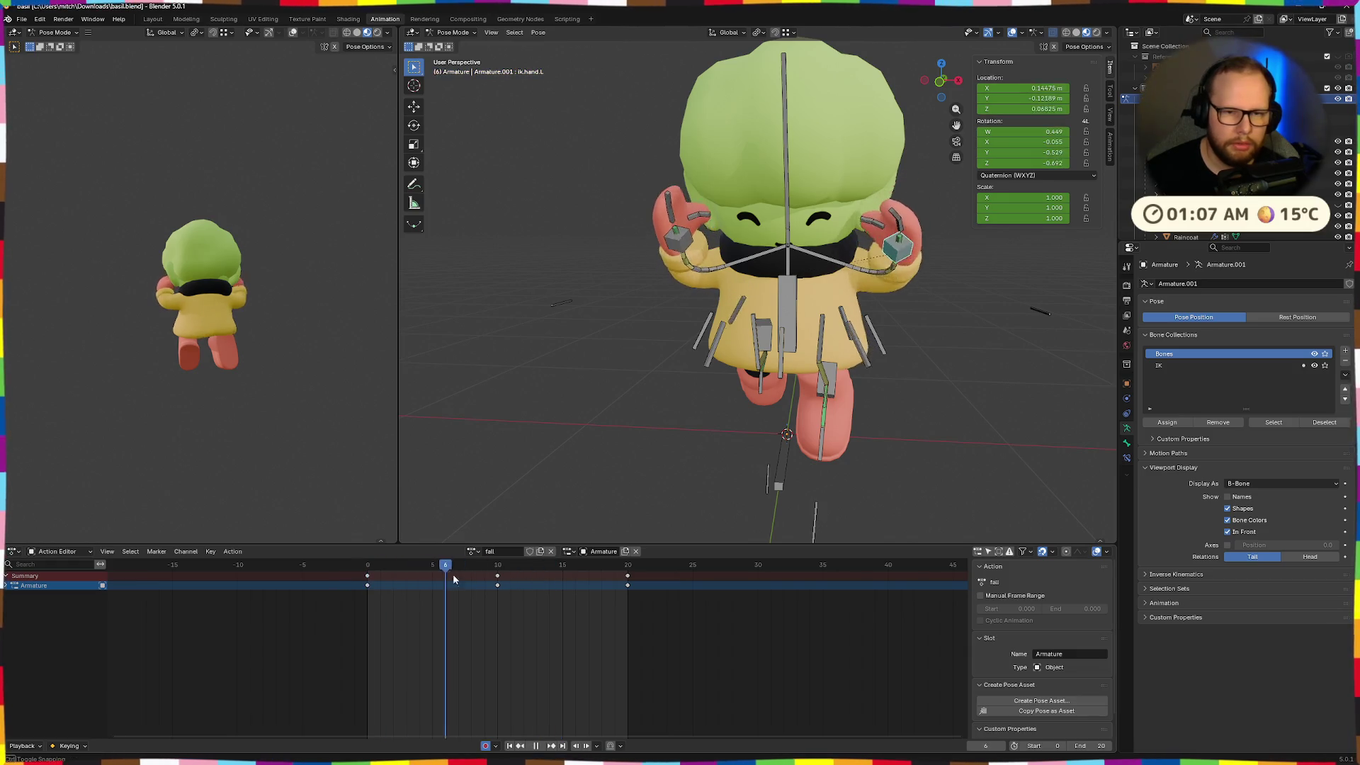
{"action": "mouse_move", "coordinate": [499, 574]}
{"action": "left_mouse_down"}
{"action": "mouse_move", "coordinate": [639, 577]}
{"action": "mouse_move", "coordinate": [431, 568]}
{"action": "left_mouse_up"}
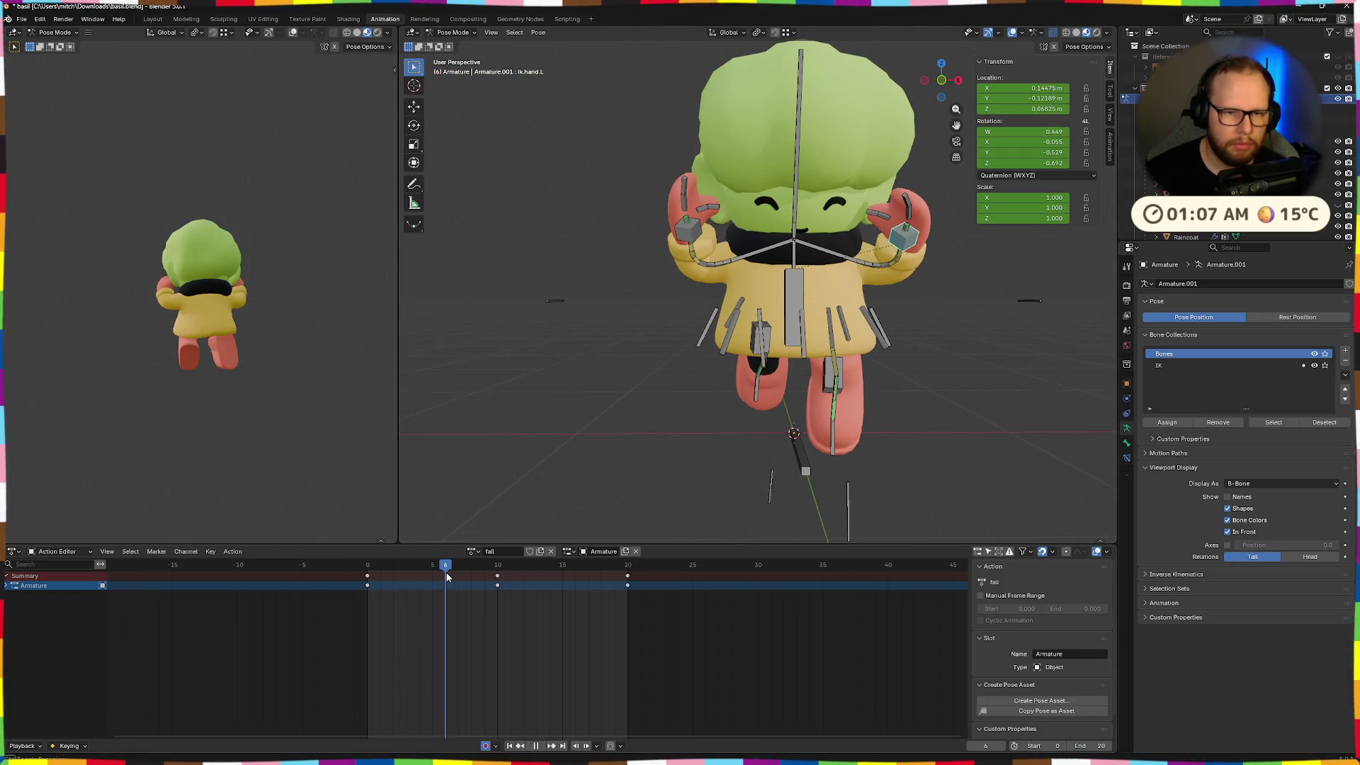
{"action": "left_click_drag", "start_coordinate": [434, 573], "coordinate": [502, 575]}
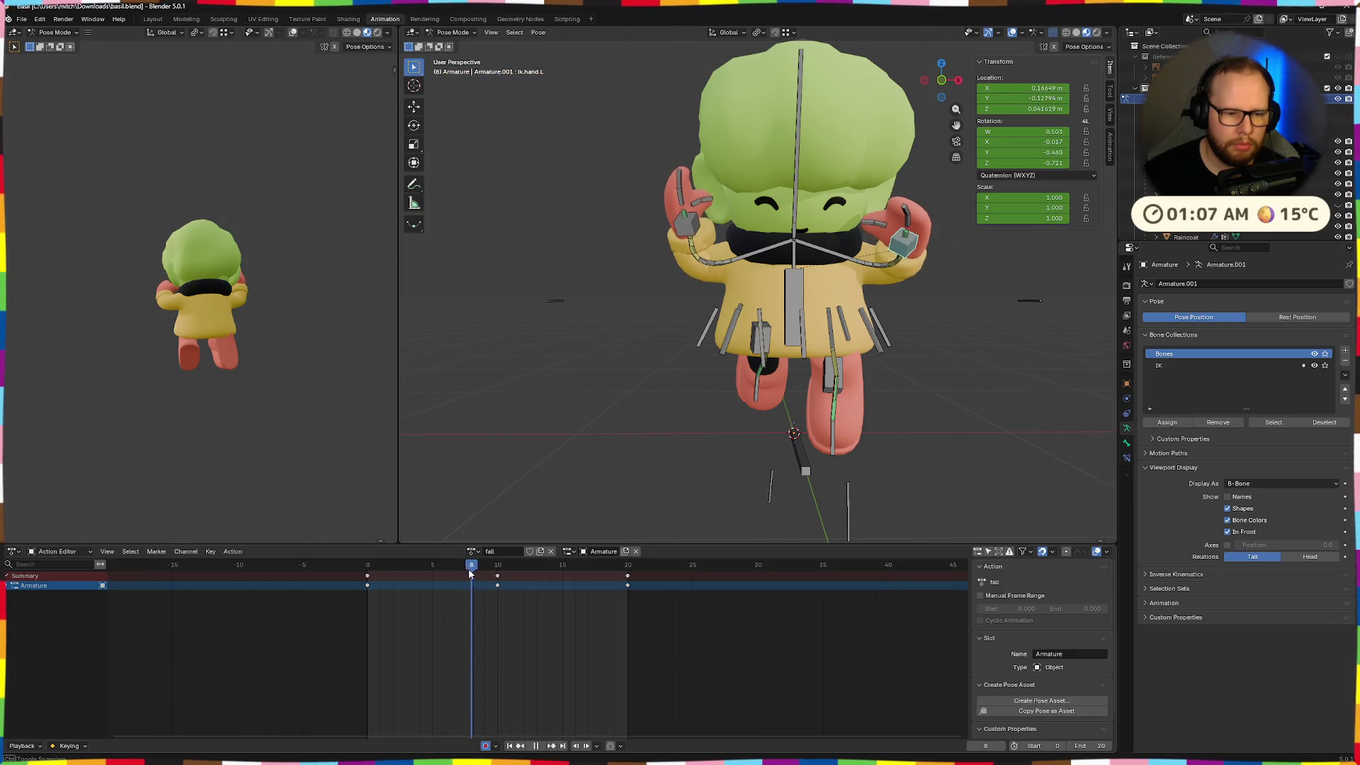
{"action": "left_click_drag", "start_coordinate": [482, 575], "coordinate": [468, 575]}
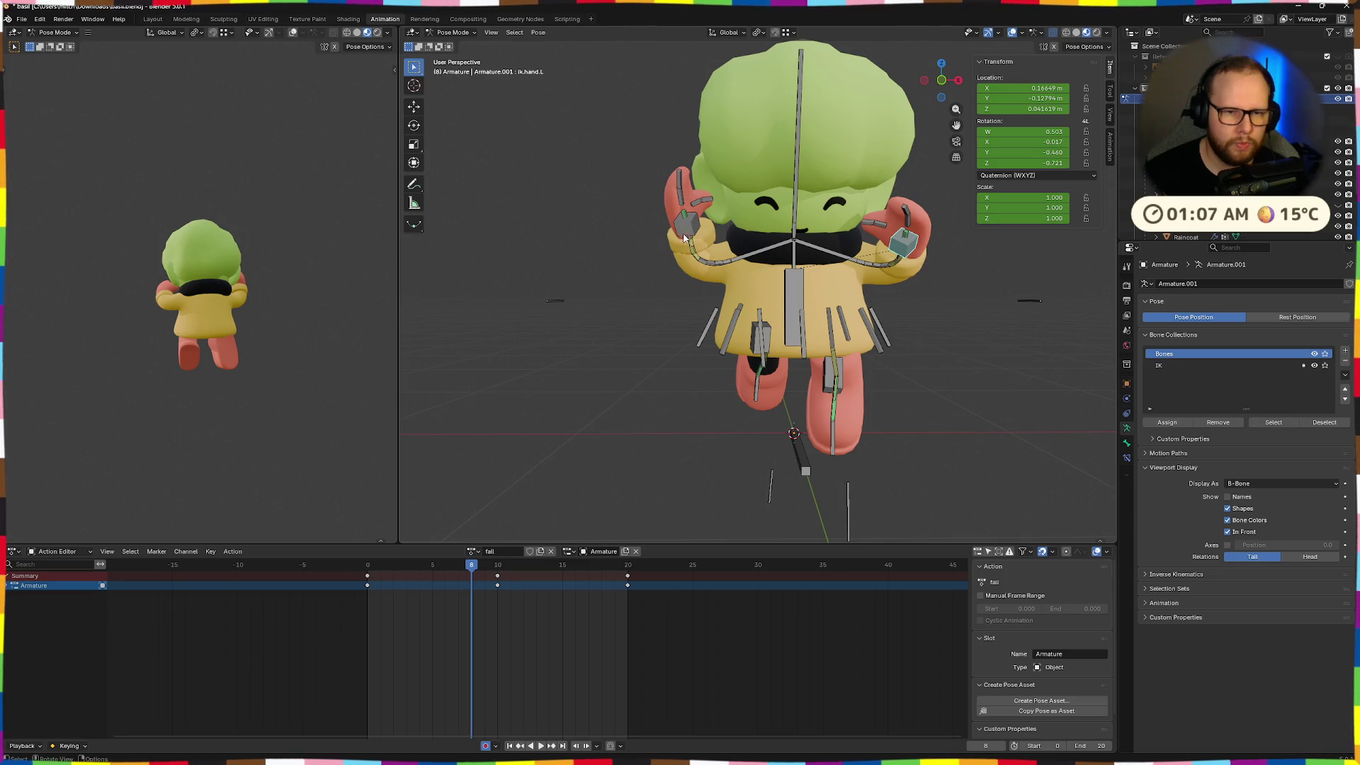
Adjust the left hand IK bone, rotating it 8.17° around its local Z axis
{"action": "left_click_drag", "start_coordinate": [684, 233], "coordinate": [680, 225]}
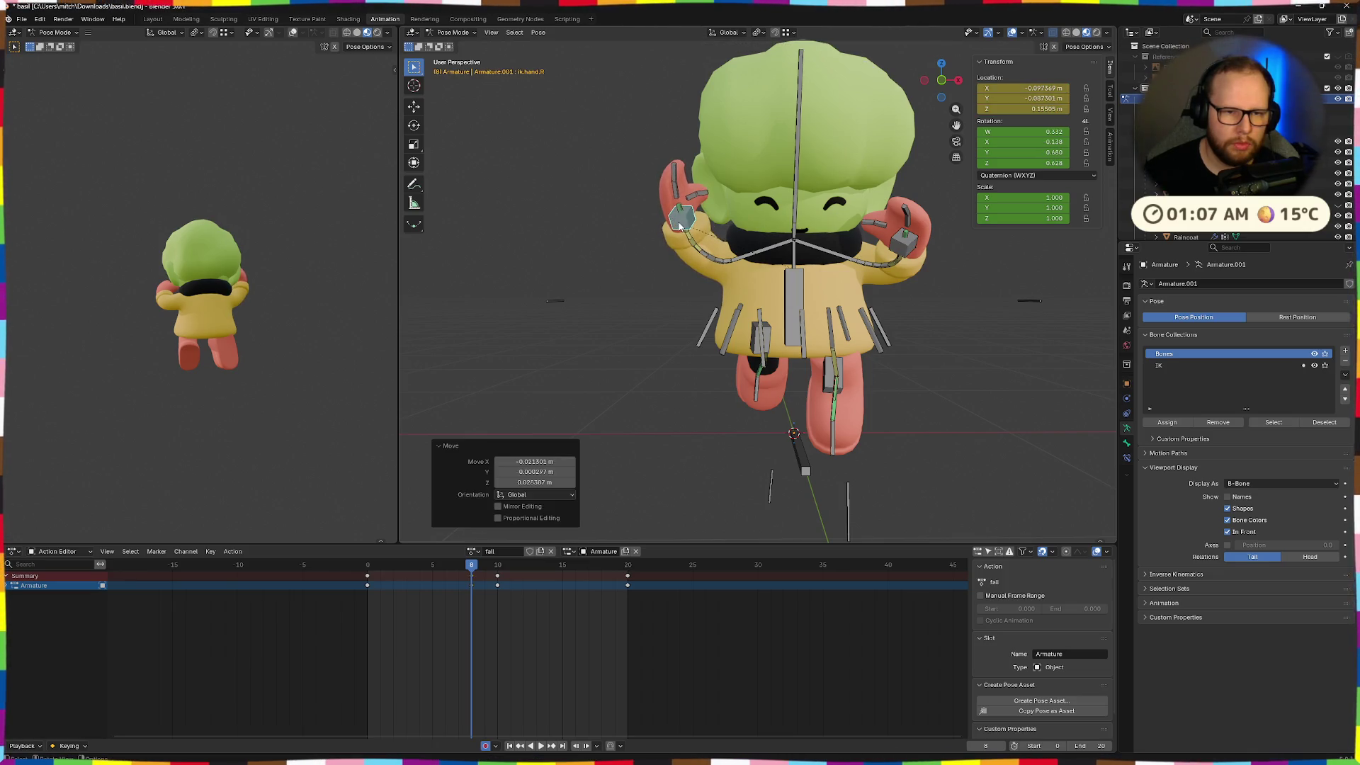
{"action": "left_click", "coordinate": [715, 421]}
{"action": "left_click_drag", "start_coordinate": [910, 248], "coordinate": [916, 257]}
{"action": "key", "text": "z"}
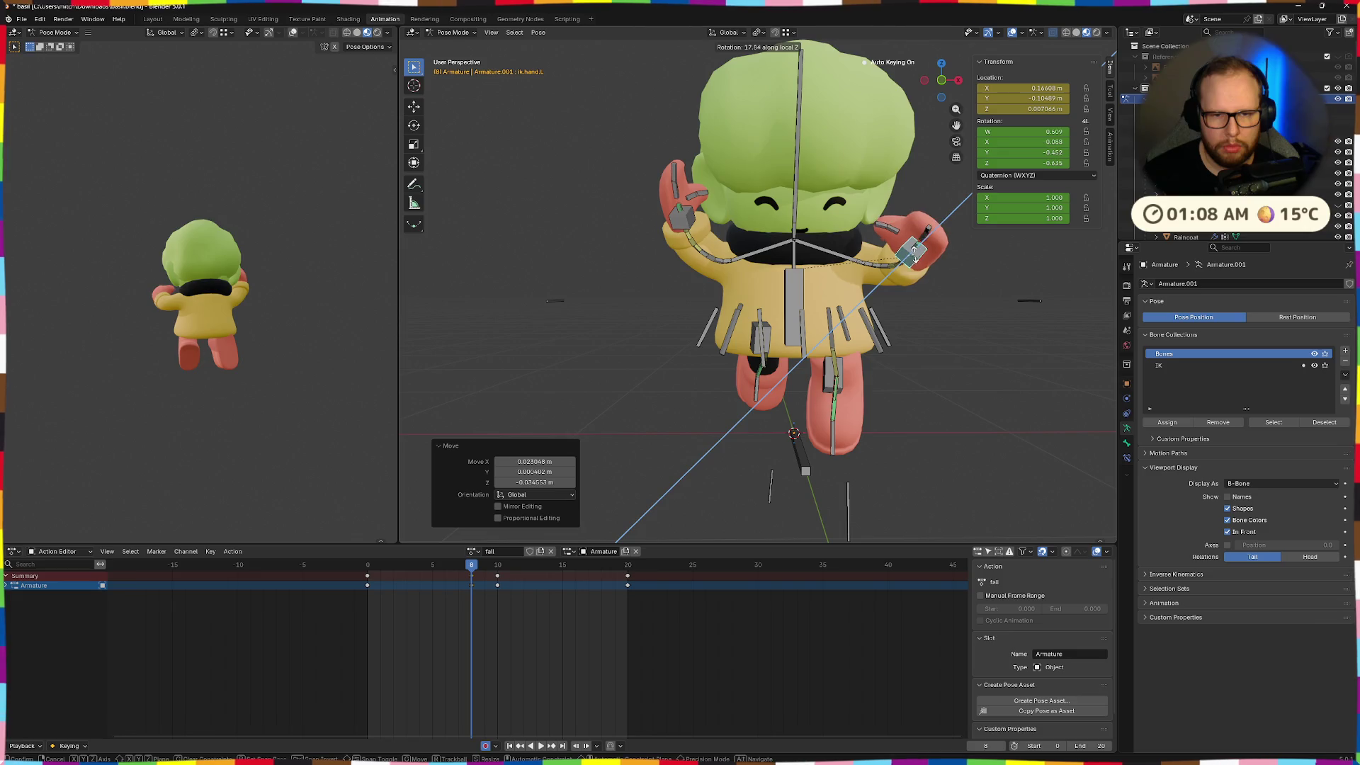
{"action": "left_click", "coordinate": [914, 251]}
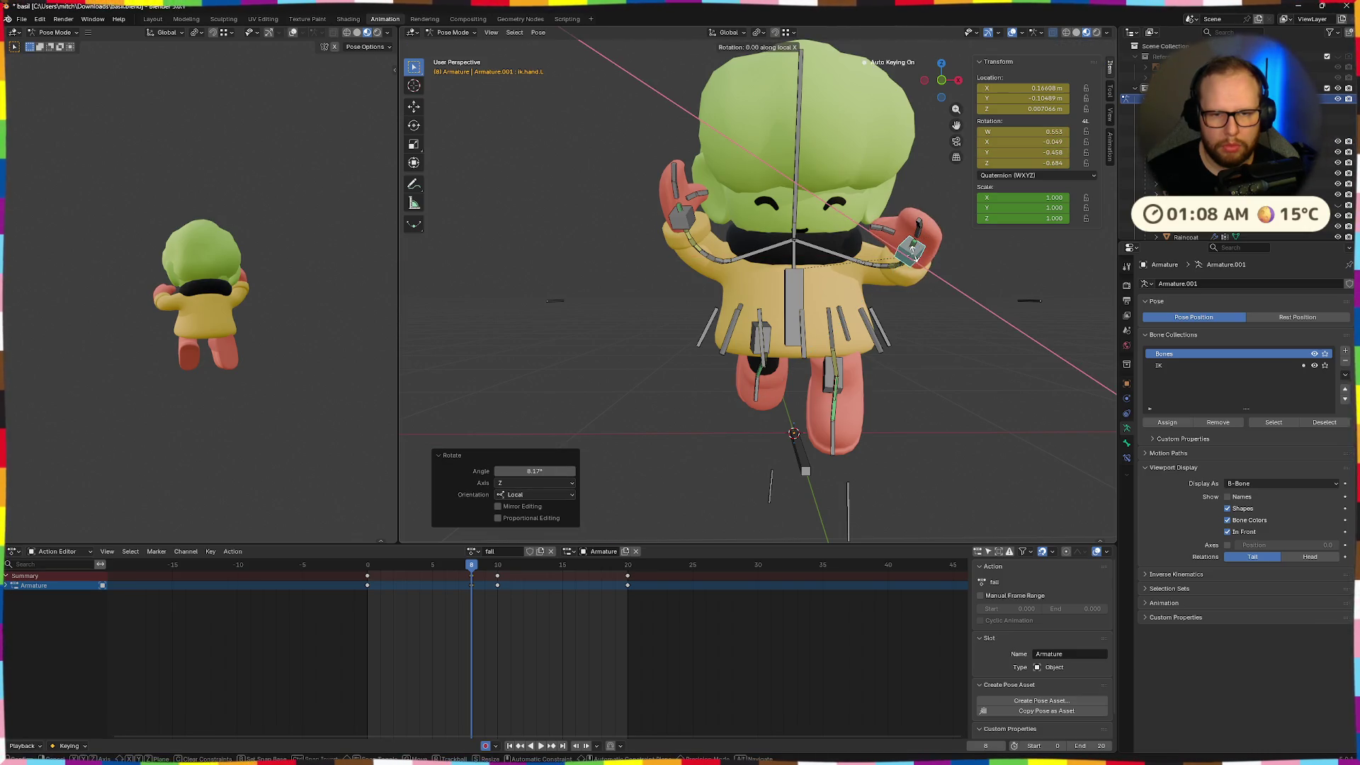
{"action": "mouse_move", "coordinate": [921, 253]}
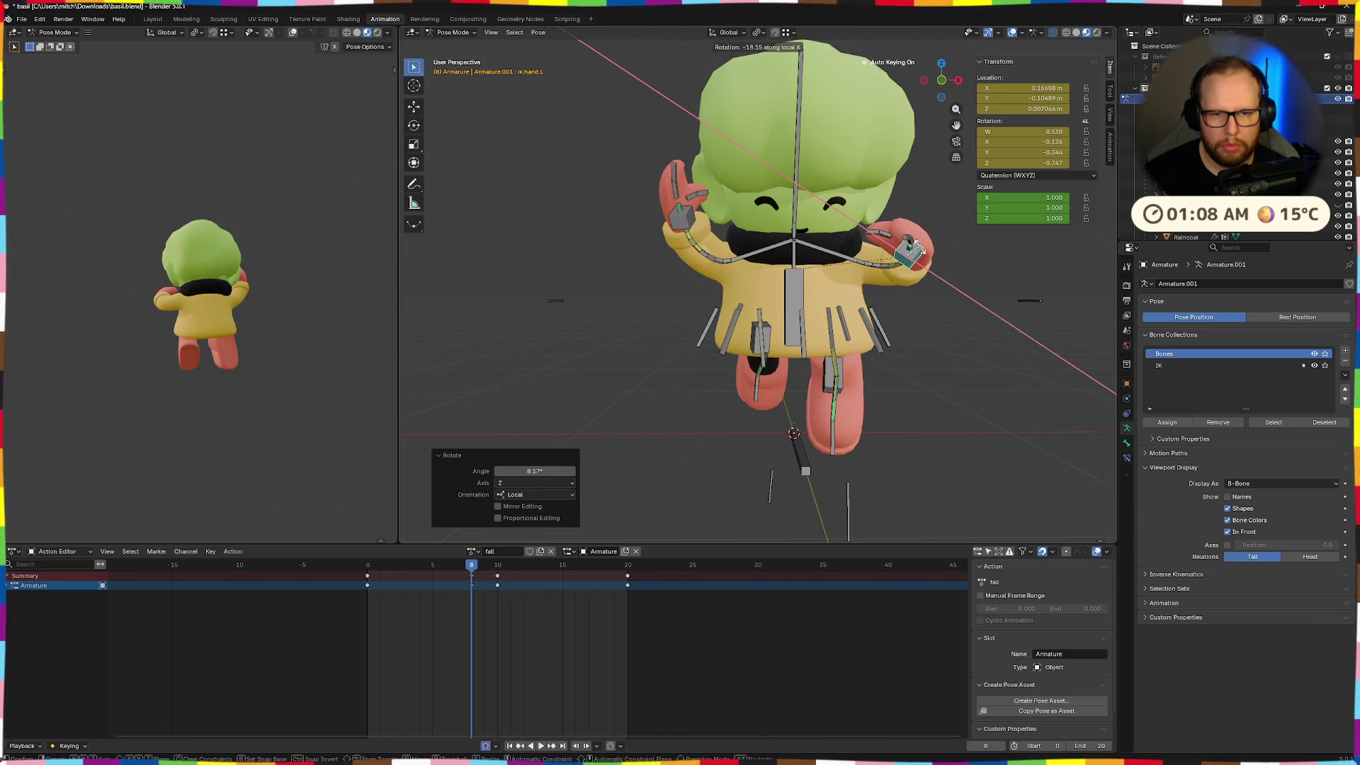
Undo the last hand tweak, play the fall action, and return to frame 0
{"action": "key", "text": "ctrl+z"}
{"action": "key", "text": "ctrl+z"}
{"action": "key", "text": "ctrl+z"}
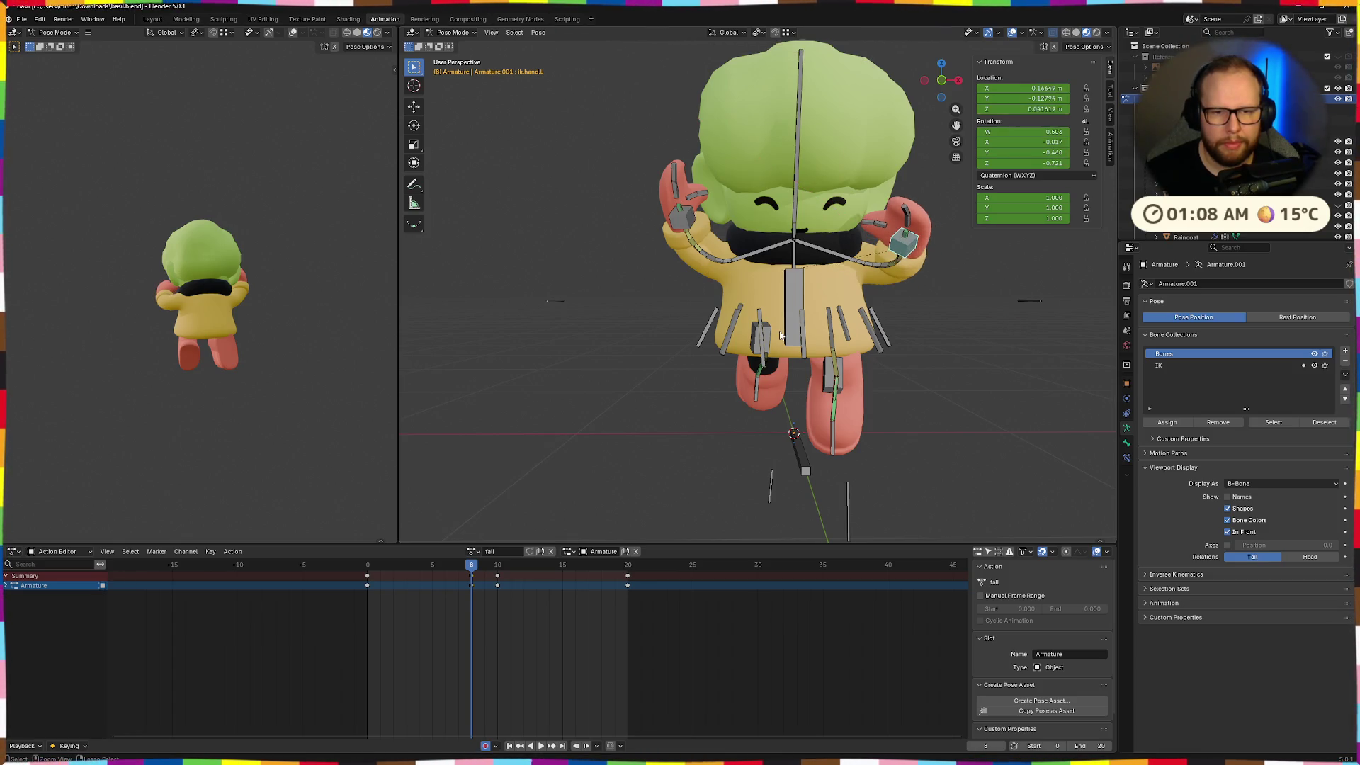
{"action": "key", "text": "ctrl+z"}
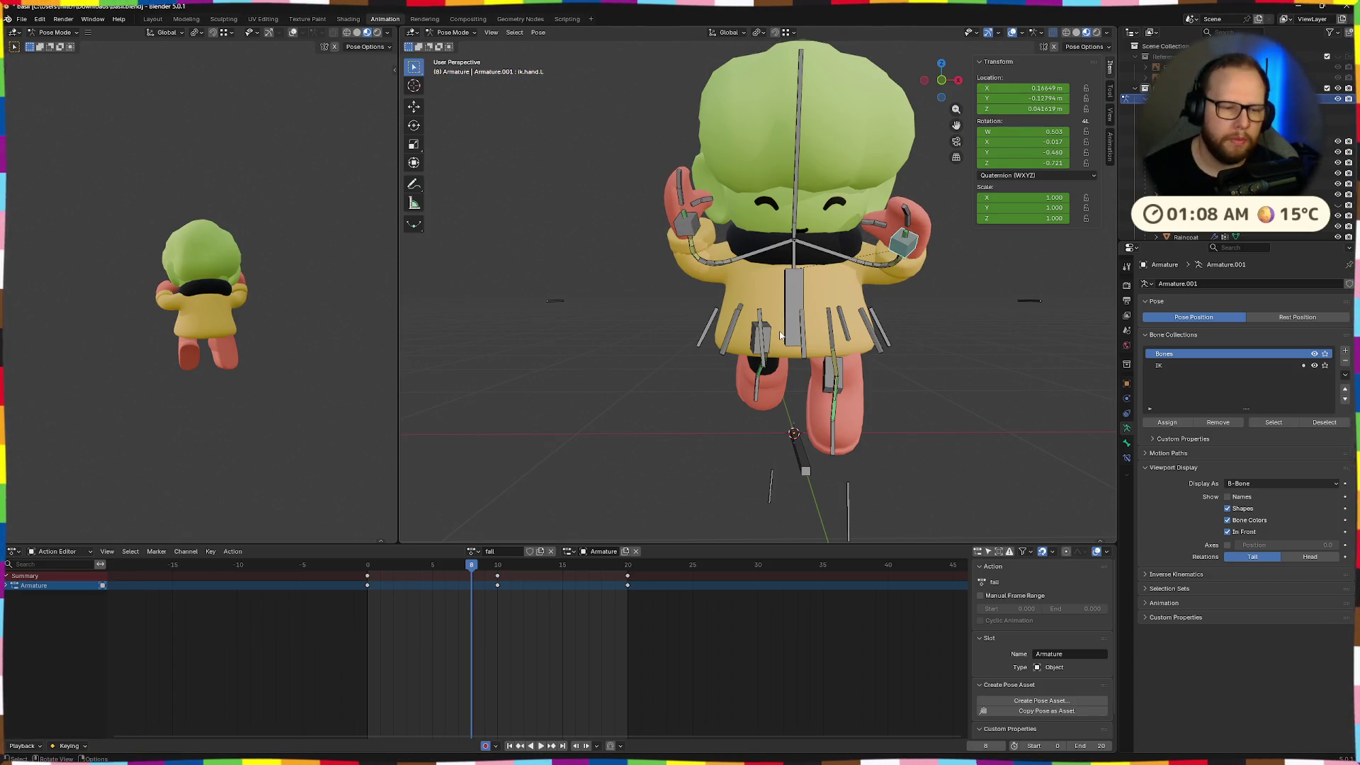
{"action": "key", "text": "space"}
{"action": "middle_click_drag", "start_coordinate": [677, 330], "coordinate": [826, 204]}
{"action": "key", "text": "space"}
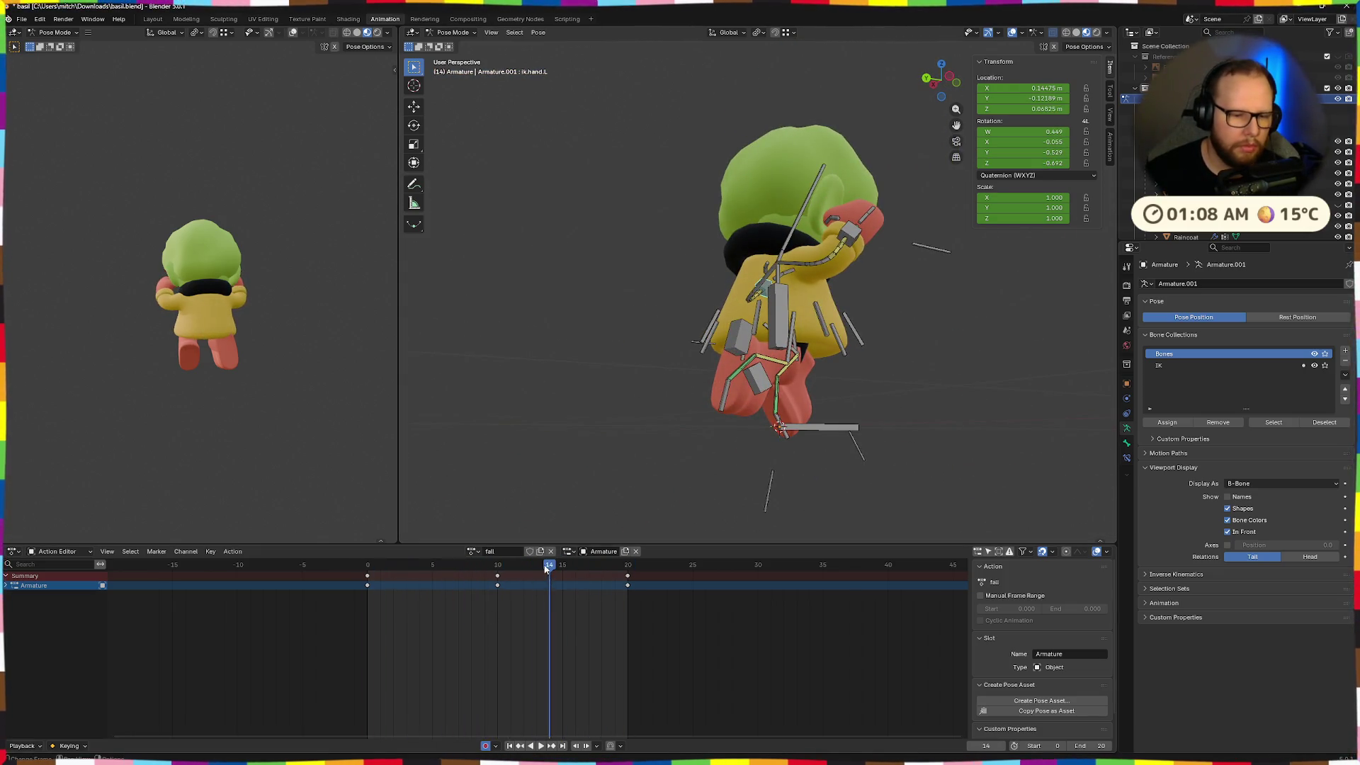
{"action": "key", "text": "shift+Left"}
{"action": "mouse_move", "coordinate": [609, 499]}
{"action": "middle_mouse_down"}
{"action": "mouse_move", "coordinate": [644, 491]}
{"action": "mouse_move", "coordinate": [631, 490]}
{"action": "mouse_move", "coordinate": [719, 365]}
{"action": "mouse_move", "coordinate": [751, 358]}
{"action": "mouse_move", "coordinate": [762, 382]}
{"action": "middle_mouse_up"}
Reposition the right heel at frame 0, moving it along Y and Z and rotating it about X
{"action": "left_click", "coordinate": [736, 330]}
{"action": "key", "text": "y"}
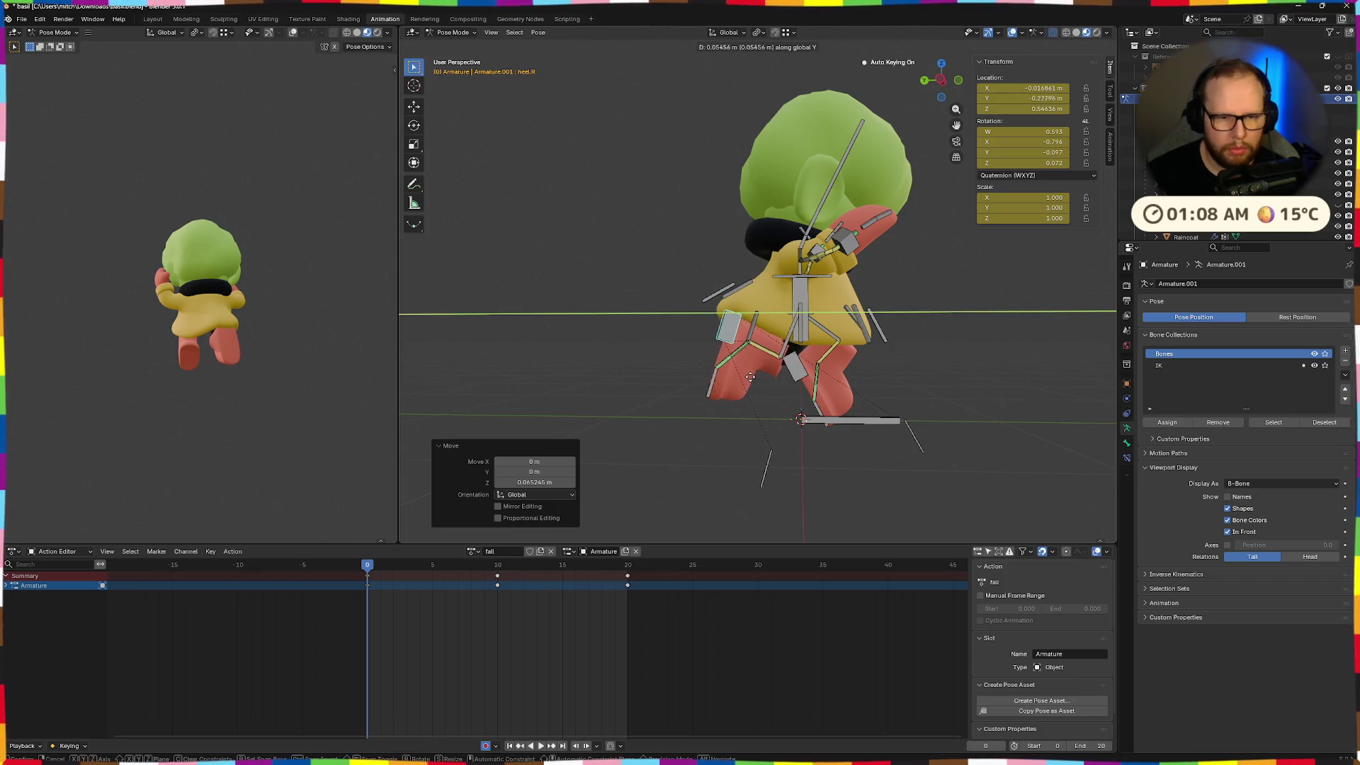
{"action": "left_click", "coordinate": [743, 381]}
{"action": "left_click", "coordinate": [737, 383]}
{"action": "key", "text": "r"}
{"action": "key", "text": "x"}
{"action": "left_click", "coordinate": [731, 370]}
{"action": "key", "text": "g"}
{"action": "left_click", "coordinate": [734, 366]}
{"action": "mouse_move", "coordinate": [734, 366]}
{"action": "middle_mouse_down"}
{"action": "mouse_move", "coordinate": [780, 383]}
{"action": "mouse_move", "coordinate": [768, 384]}
{"action": "middle_mouse_up"}
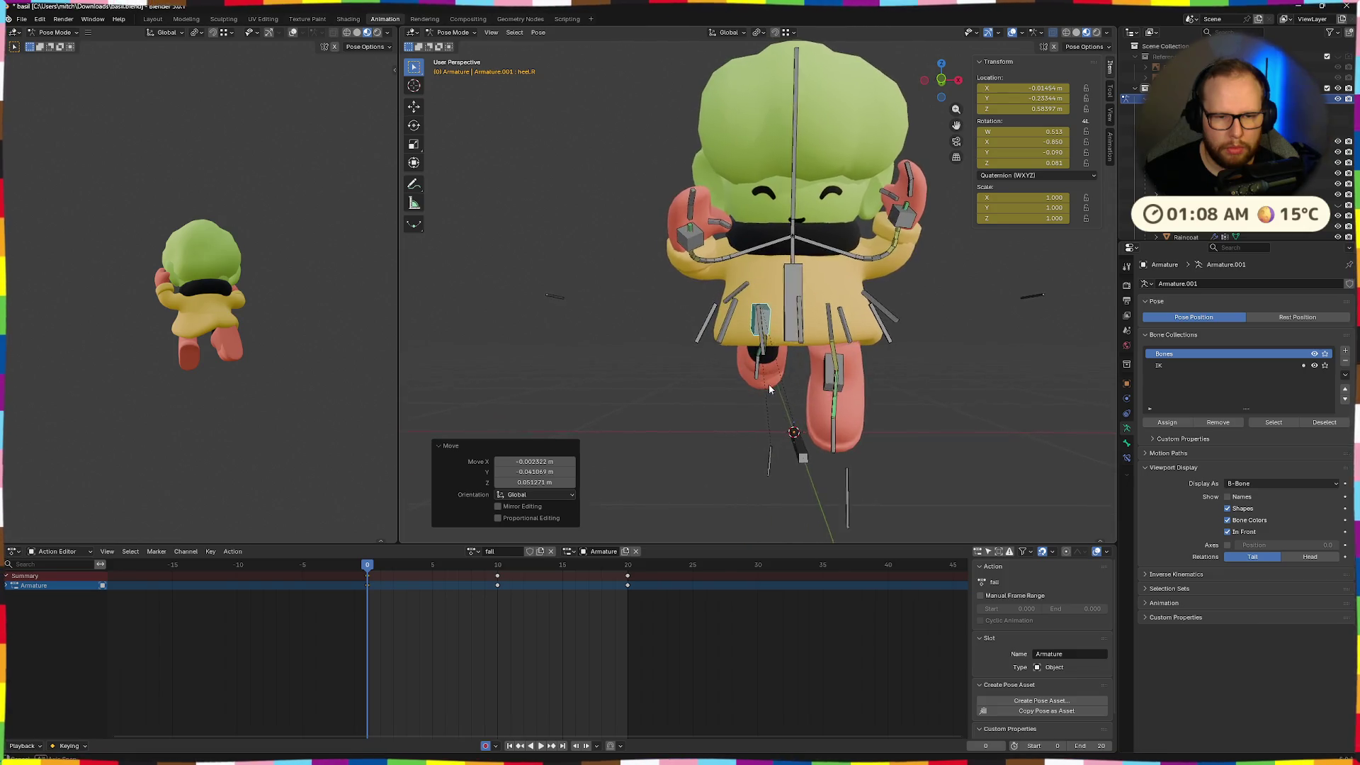
Reset the right leg IK target and shift the left leg target about 0.082, 0.053, 0.006 m
{"action": "left_click", "coordinate": [774, 464]}
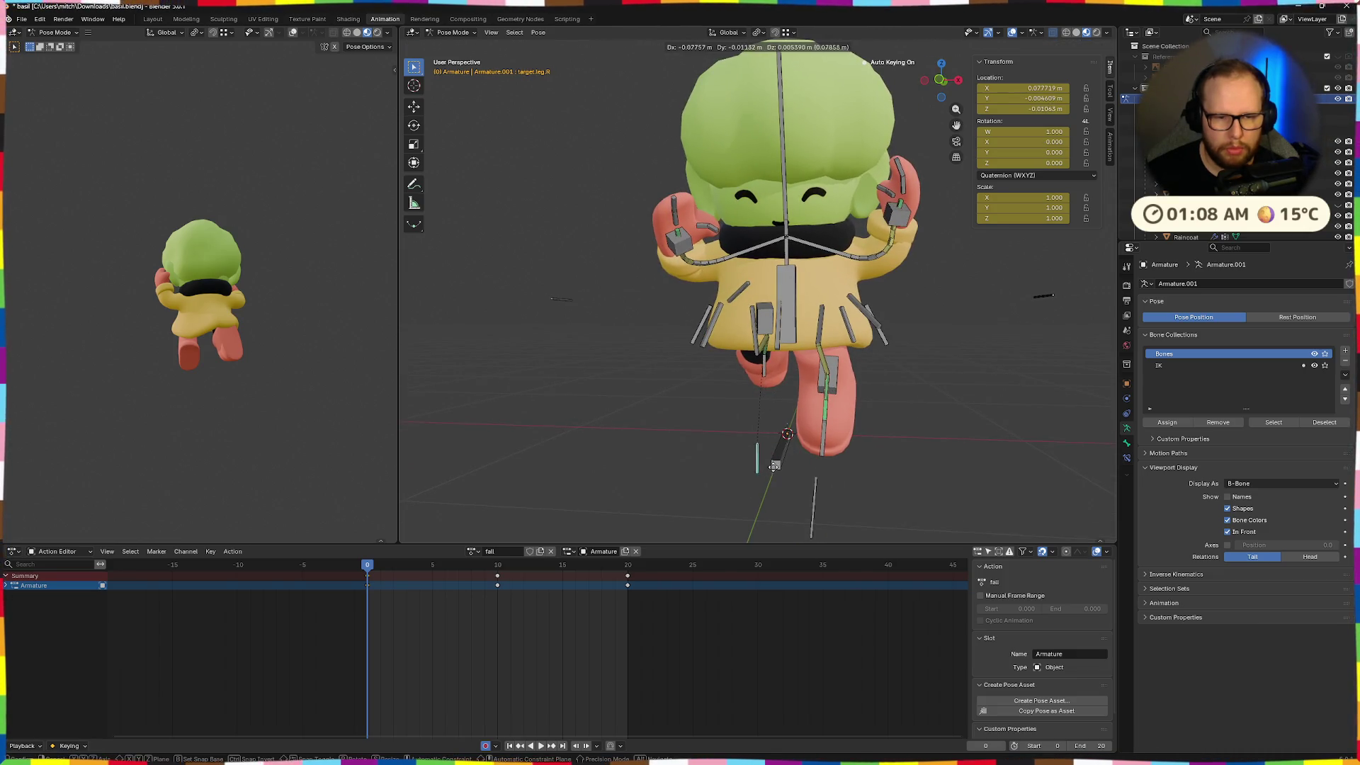
{"action": "left_click", "coordinate": [774, 464]}
{"action": "middle_click_drag", "start_coordinate": [774, 465], "coordinate": [846, 479]}
{"action": "key", "text": "ctrl+z"}
{"action": "key", "text": "g"}
{"action": "left_click", "coordinate": [864, 485]}
{"action": "mouse_move", "coordinate": [871, 478]}
{"action": "middle_mouse_down"}
{"action": "mouse_move", "coordinate": [864, 443]}
{"action": "mouse_move", "coordinate": [899, 448]}
{"action": "mouse_move", "coordinate": [871, 490]}
{"action": "mouse_move", "coordinate": [823, 486]}
{"action": "mouse_move", "coordinate": [554, 544]}
{"action": "middle_mouse_up"}
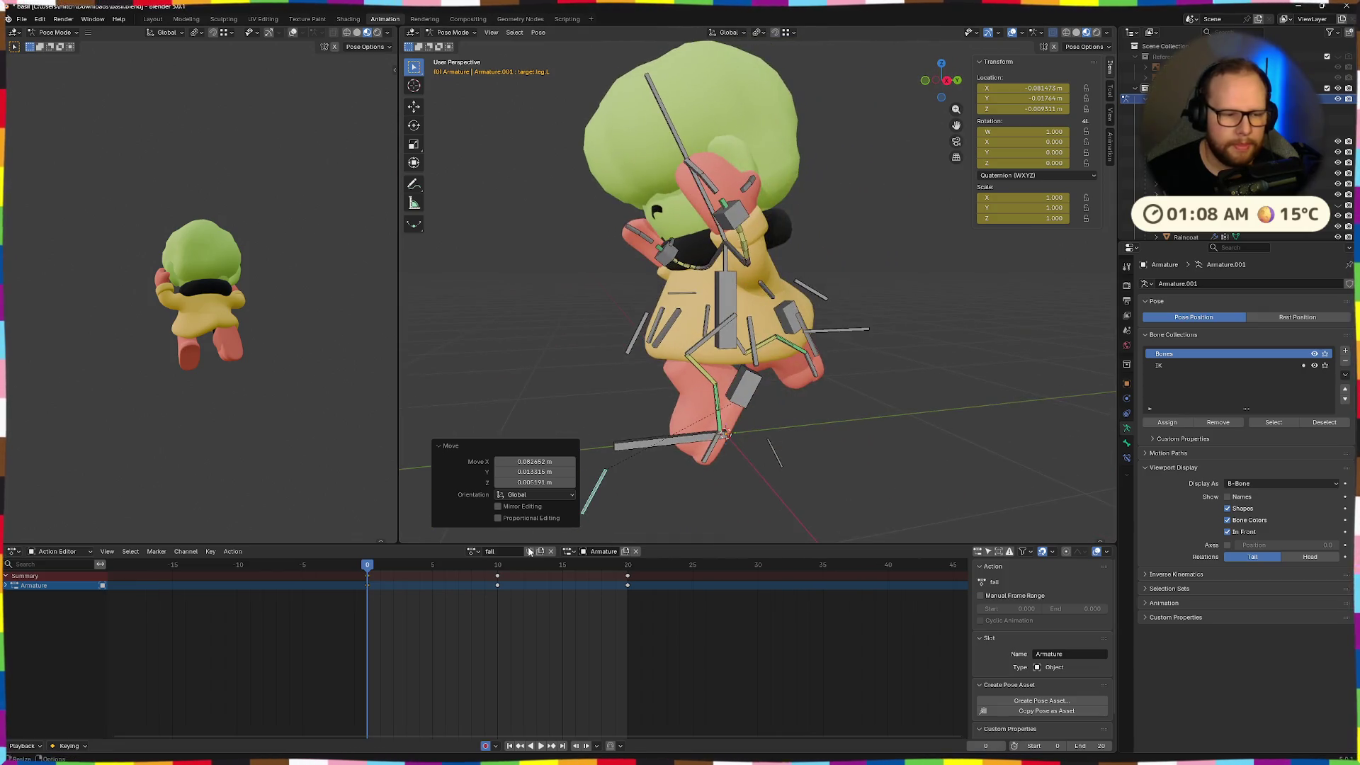
Compare the frame-0 pose against frame 10 by scrubbing and orbiting around the character
{"action": "left_click_drag", "start_coordinate": [367, 567], "coordinate": [497, 567]}
{"action": "mouse_move", "coordinate": [601, 540]}
{"action": "middle_mouse_down"}
{"action": "mouse_move", "coordinate": [630, 496]}
{"action": "mouse_move", "coordinate": [695, 463]}
{"action": "middle_mouse_up"}
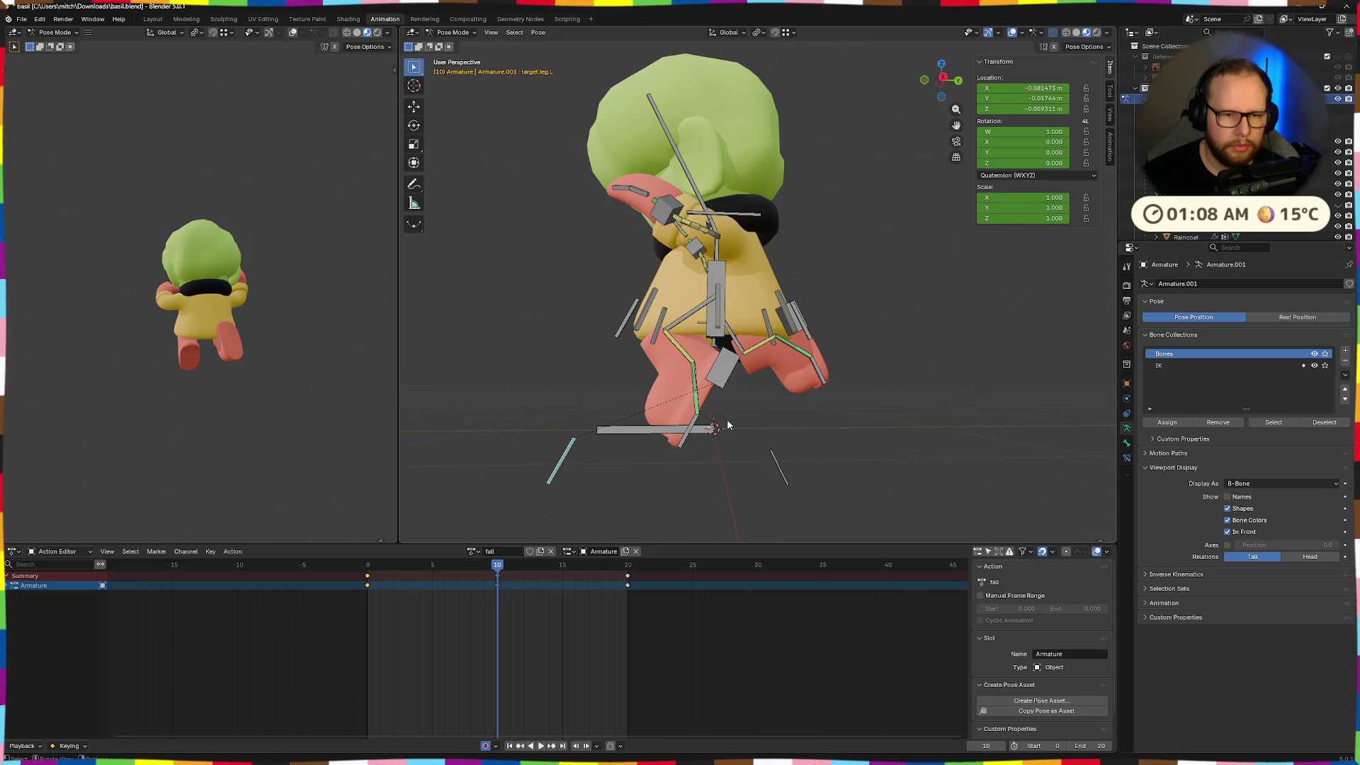
{"action": "middle_click_drag", "start_coordinate": [671, 408], "coordinate": [822, 426]}
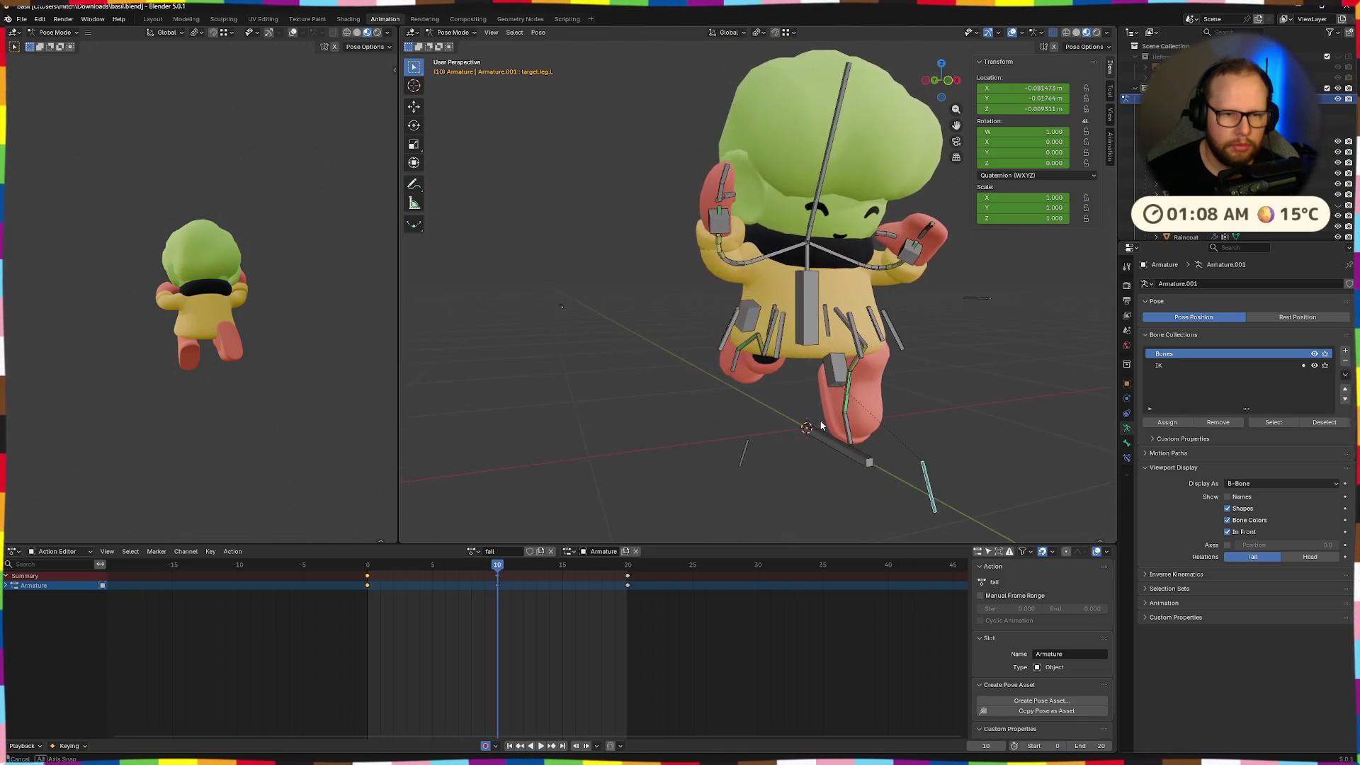
{"action": "mouse_move", "coordinate": [483, 560]}
{"action": "left_mouse_down"}
{"action": "mouse_move", "coordinate": [366, 567]}
{"action": "mouse_move", "coordinate": [497, 566]}
{"action": "left_mouse_up"}
{"action": "middle_click_drag", "start_coordinate": [657, 504], "coordinate": [755, 436]}
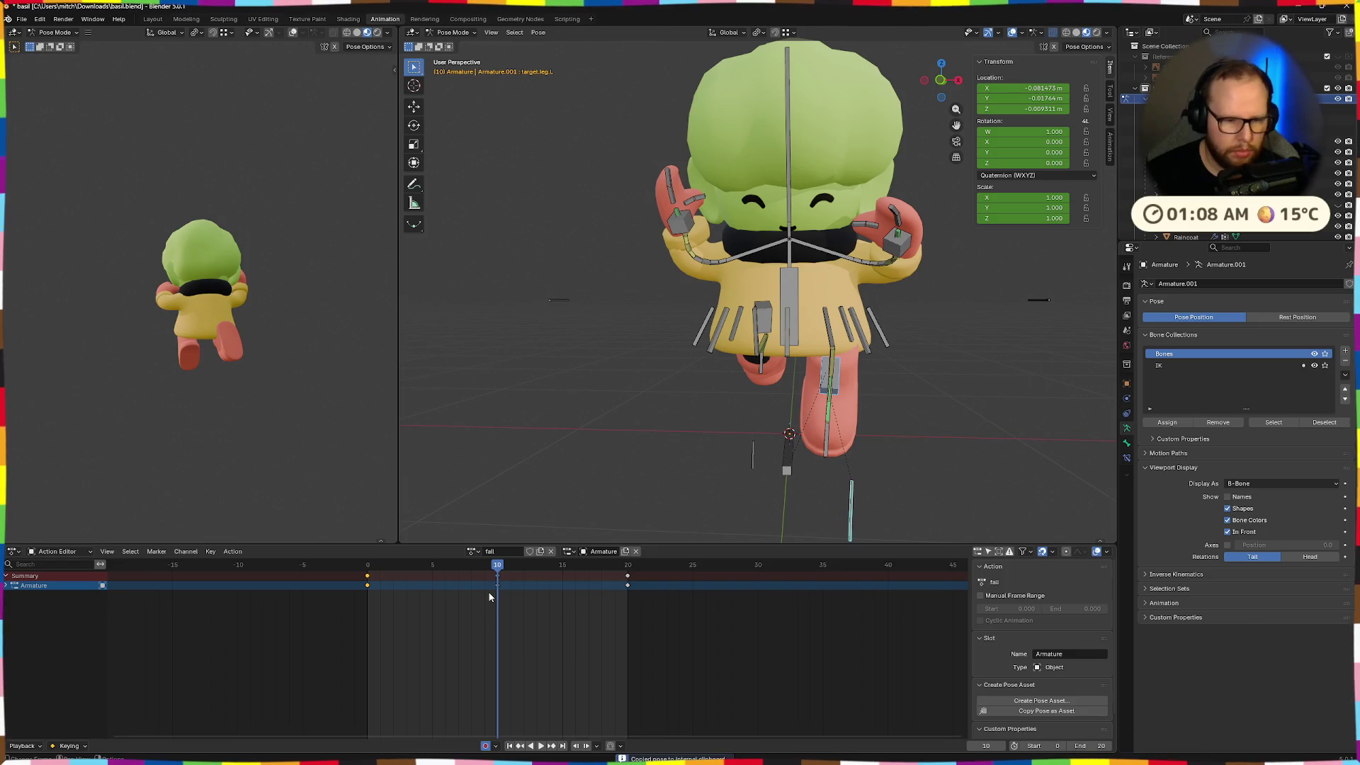
Paste the copied leg pose mirrored at frame 10 and keyframe it
{"action": "left_click", "coordinate": [369, 567]}
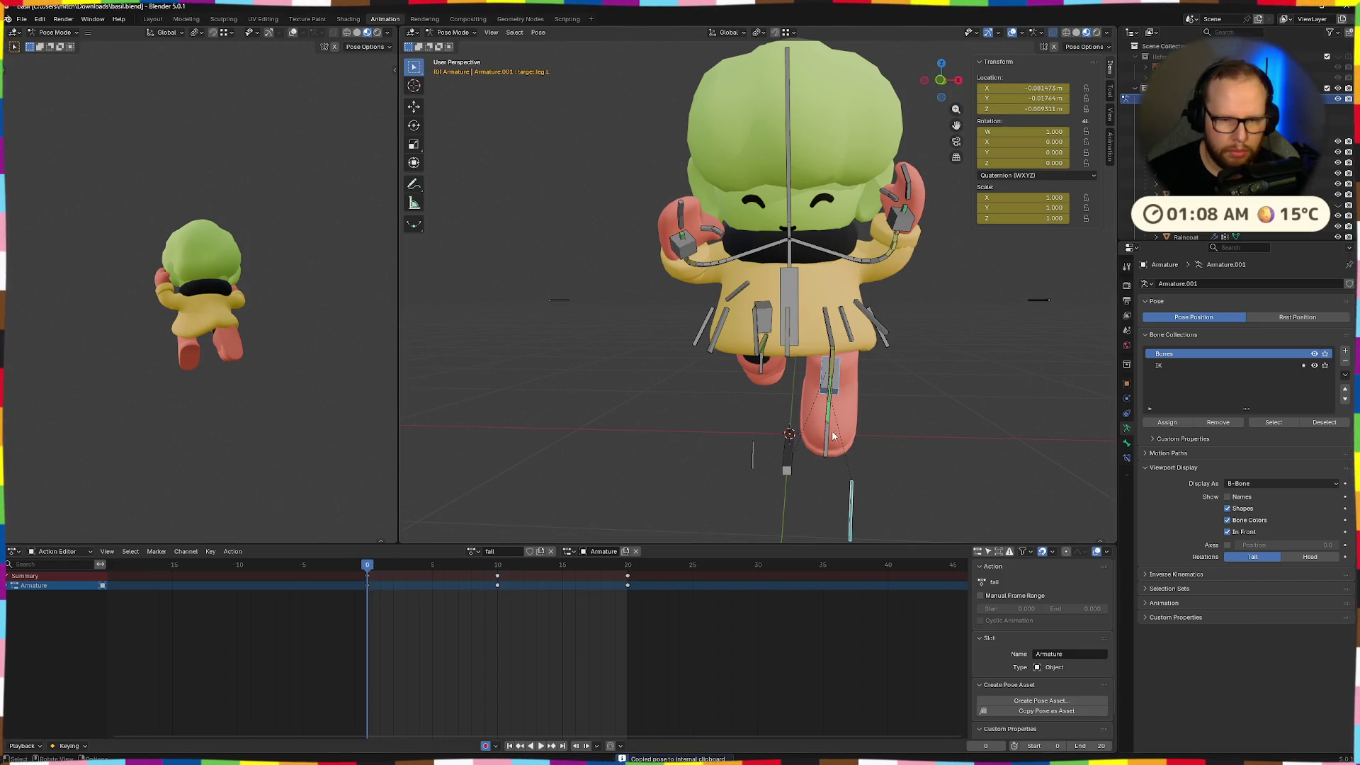
{"action": "left_click", "coordinate": [500, 568]}
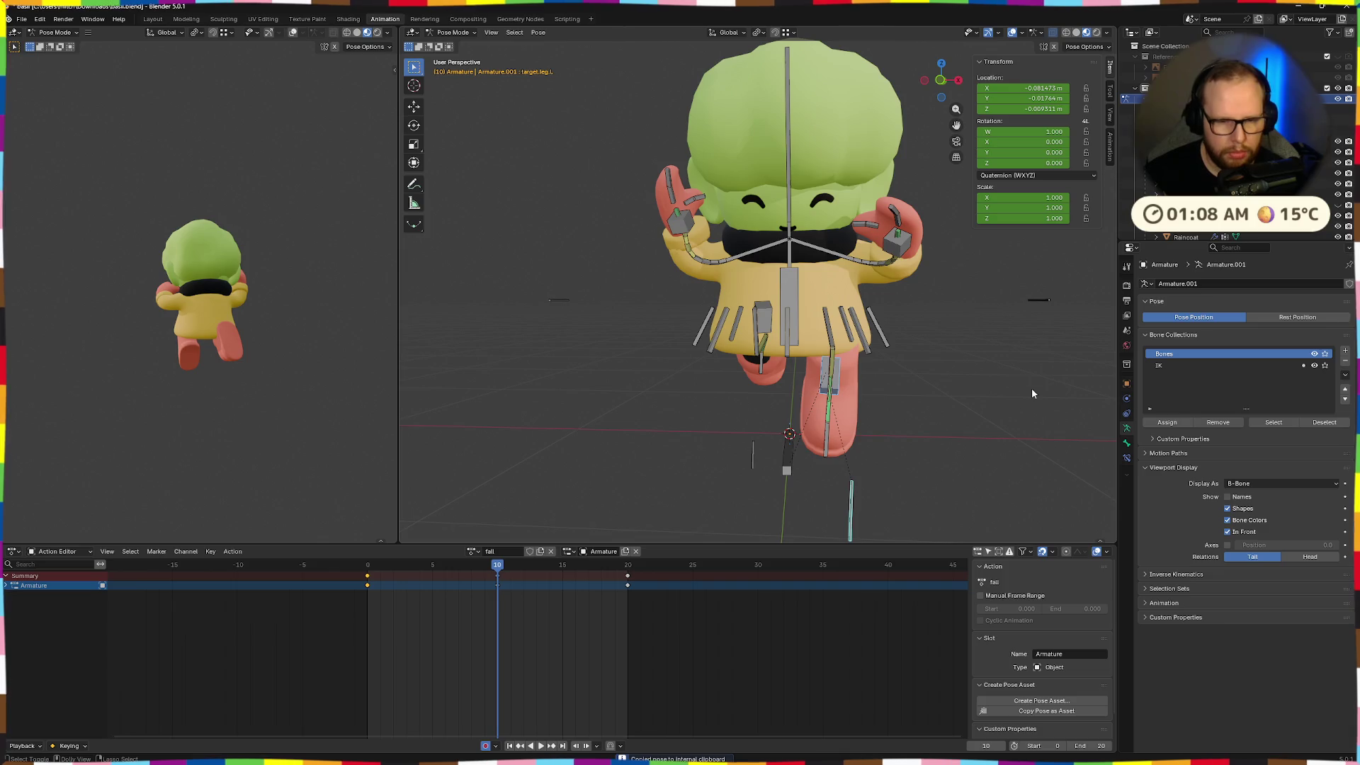
{"action": "key", "text": "ctrl+shift+v"}
{"action": "key", "text": "i"}
Paste the mirrored pose onto frame 0 and play back the result
{"action": "key", "text": "shift+Left"}
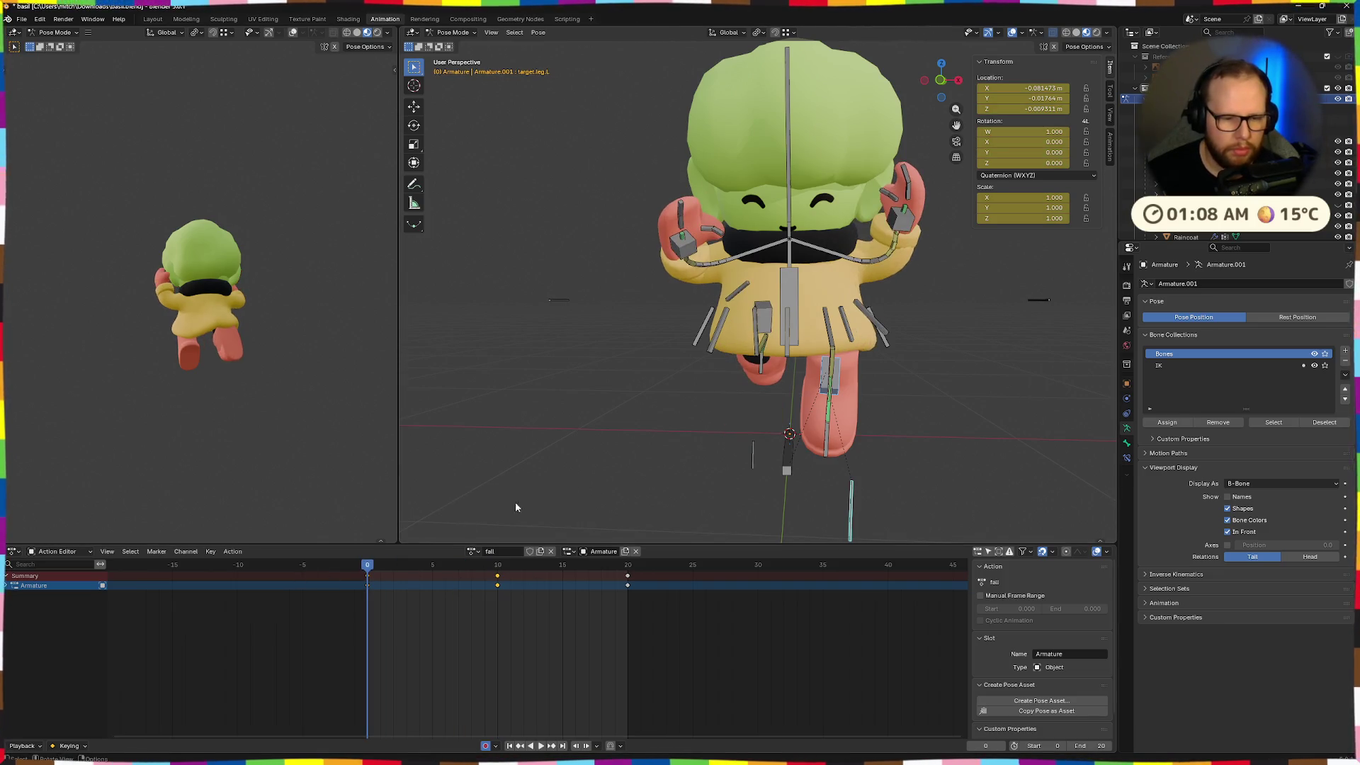
{"action": "middle_click_drag", "start_coordinate": [766, 449], "coordinate": [745, 374]}
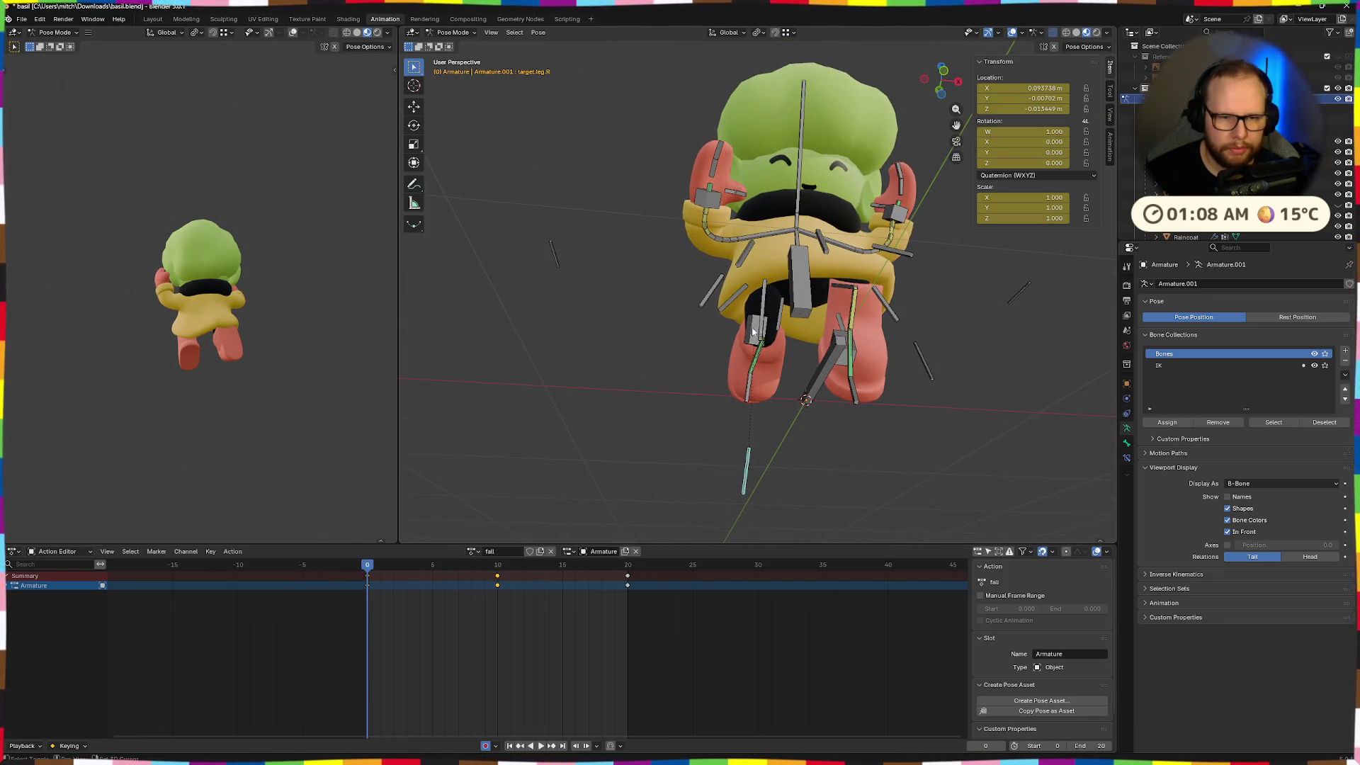
{"action": "key", "text": "ctrl+shift+v"}
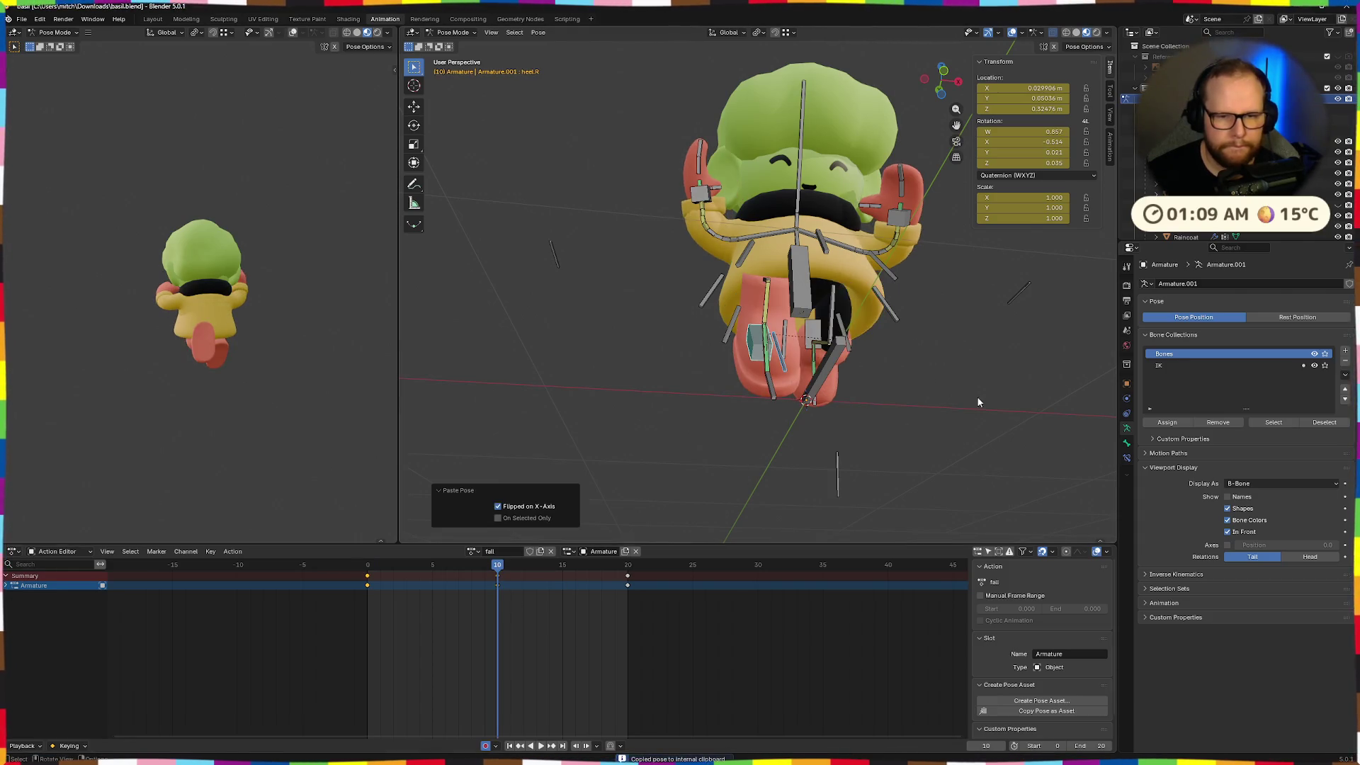
{"action": "middle_click_drag", "start_coordinate": [976, 397], "coordinate": [648, 558]}
{"action": "key", "text": "space"}
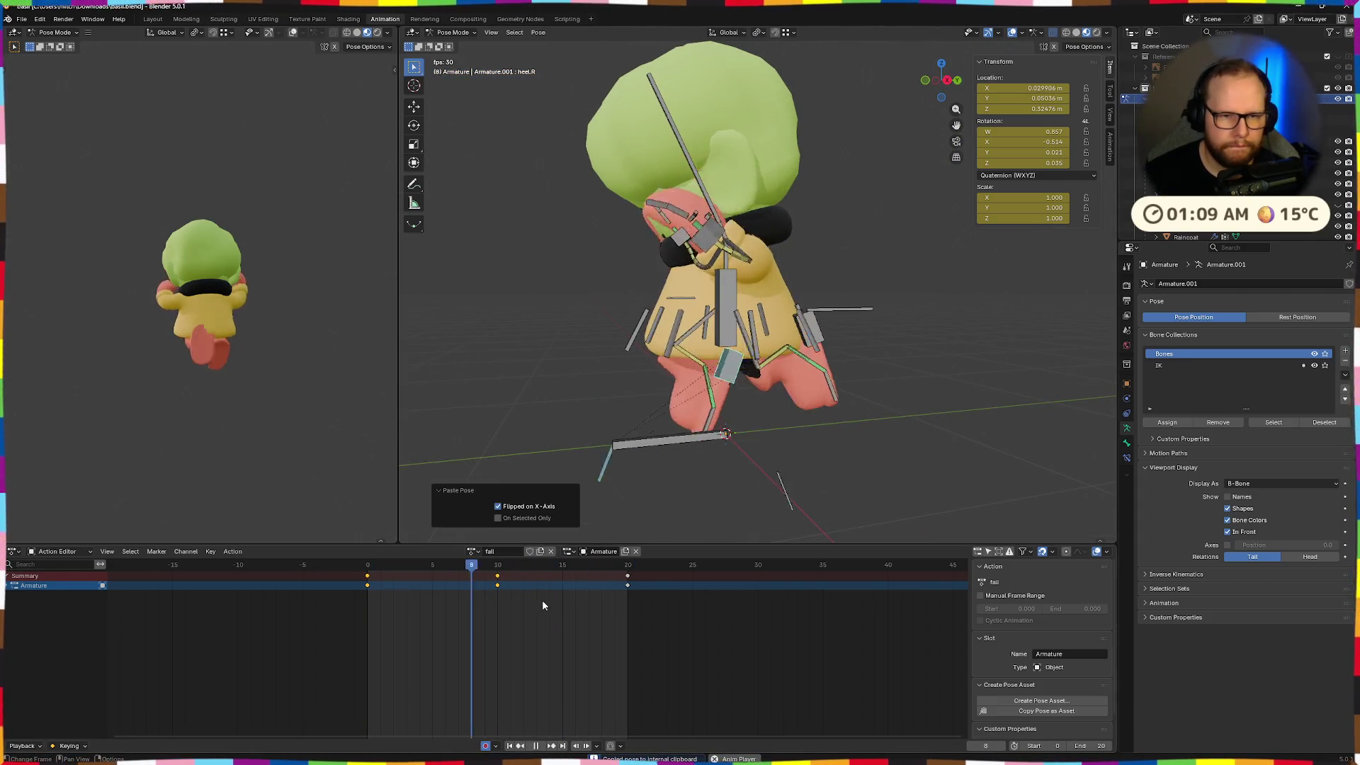
{"action": "key", "text": "Escape"}
{"action": "middle_click_drag", "start_coordinate": [716, 425], "coordinate": [674, 522]}
Copy frame 0's full-rig pose onto frame 20 so the fall action loops, then play it
{"action": "left_click_drag", "start_coordinate": [398, 634], "coordinate": [369, 606]}
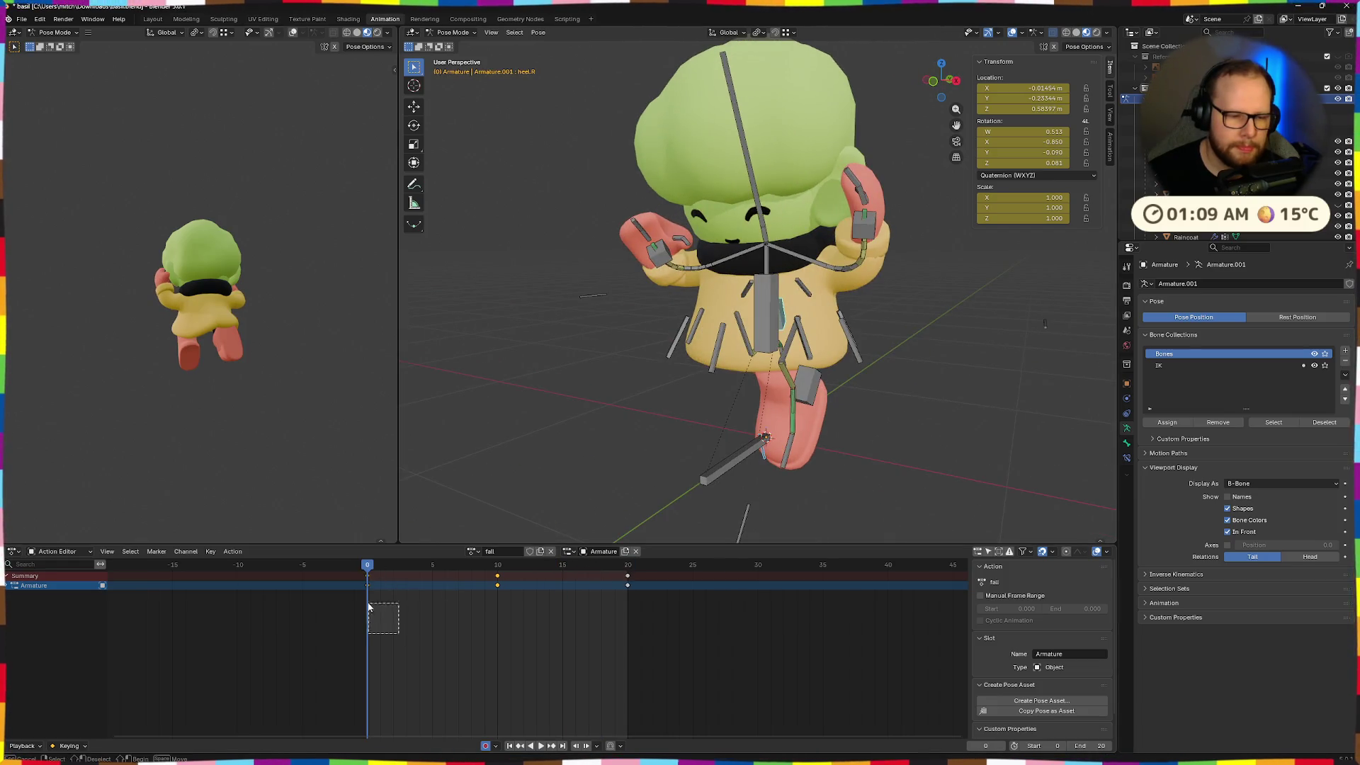
{"action": "key", "text": "a"}
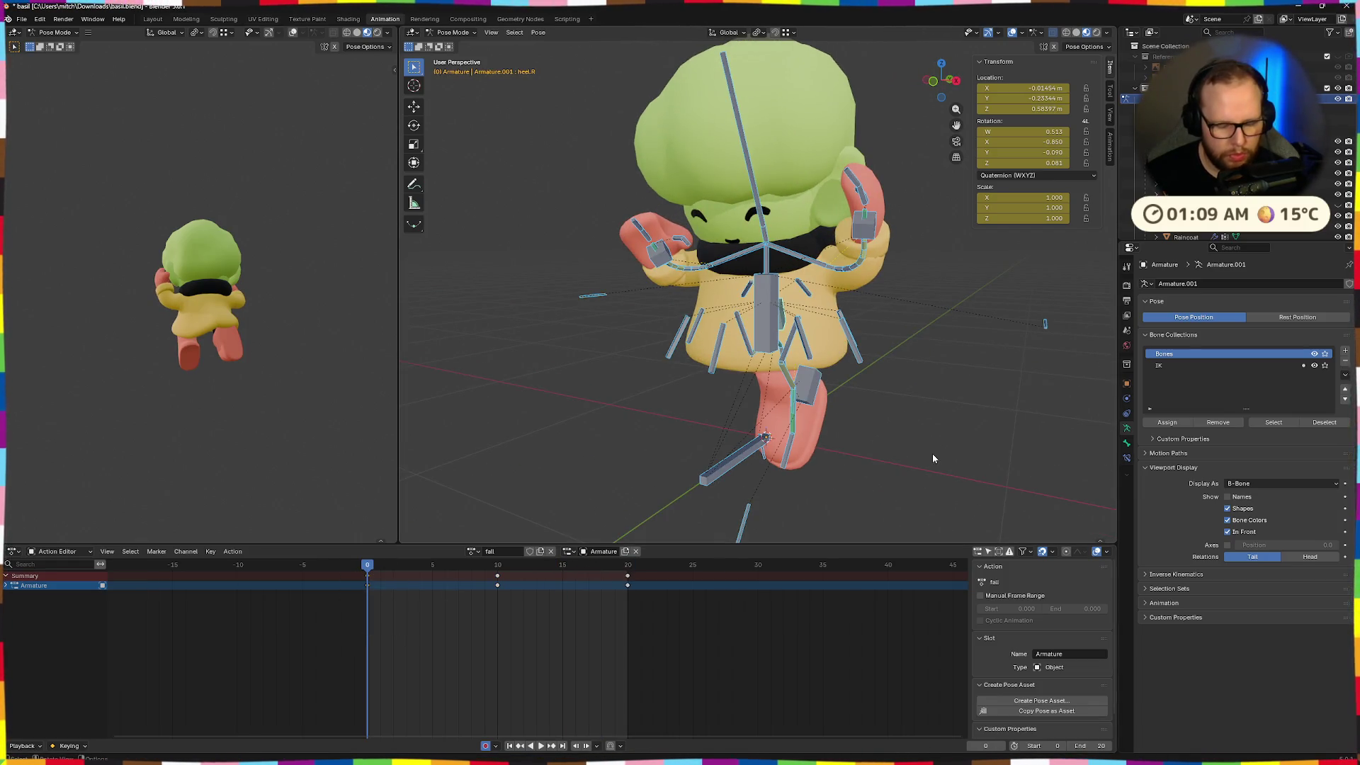
{"action": "key", "text": "ctrl+c"}
{"action": "key", "text": "shift+Right"}
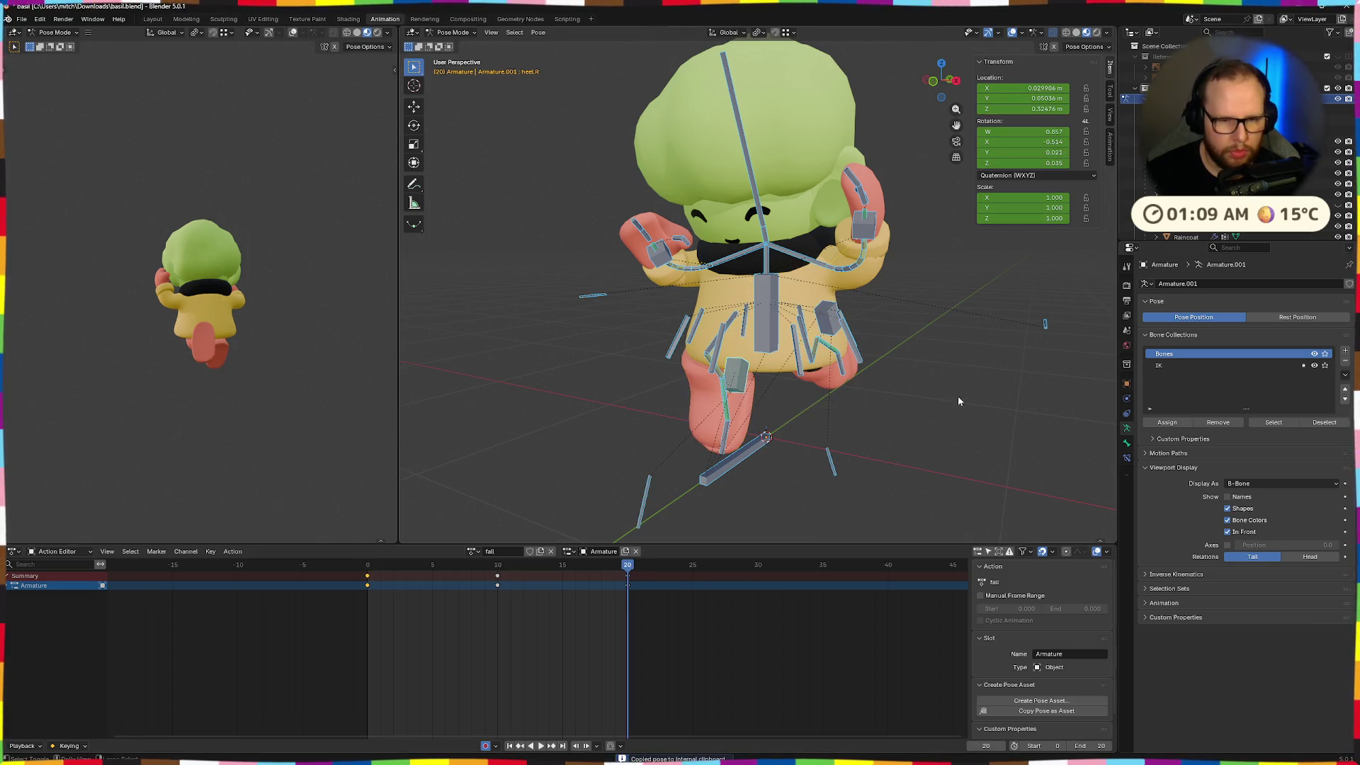
{"action": "key", "text": "ctrl+v"}
{"action": "key", "text": "space"}
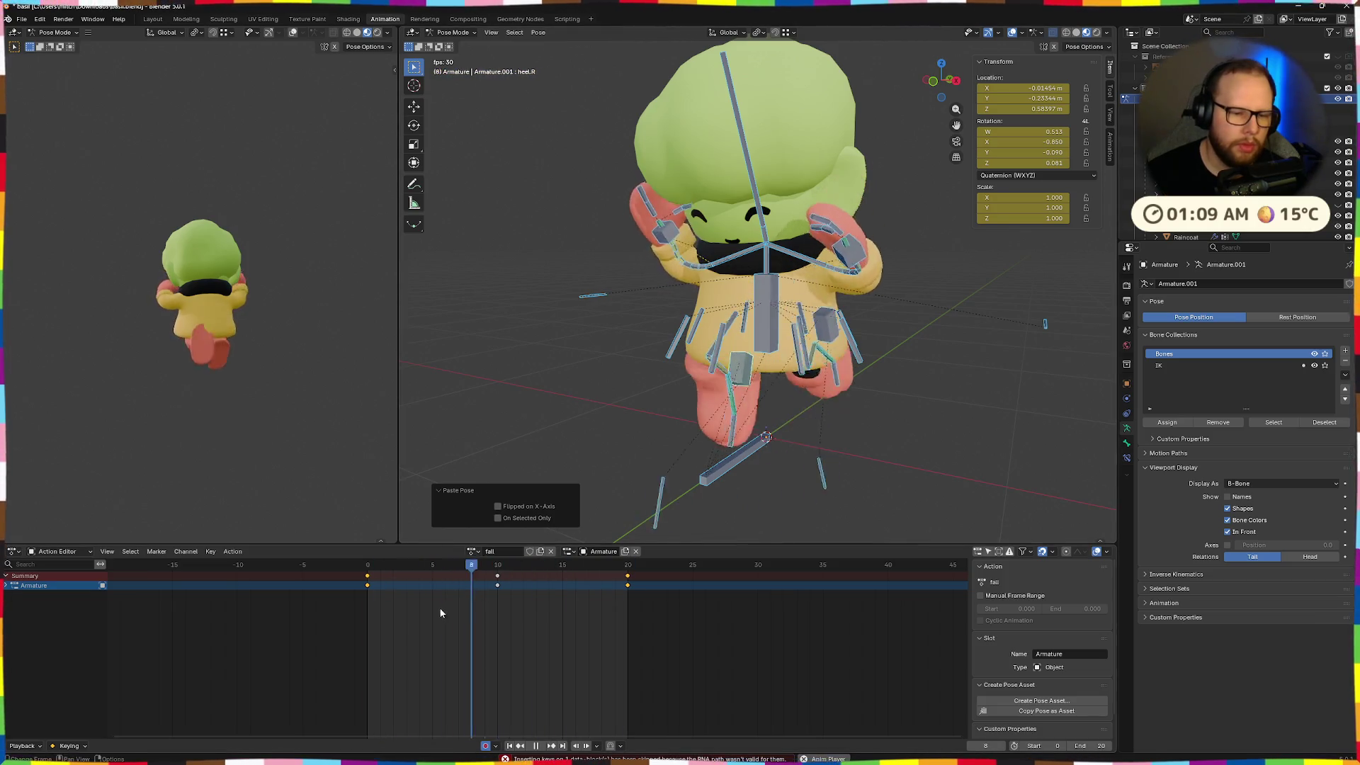
{"action": "key", "text": "space"}
Replay the looping fall action from frame 0 in a frontal view to check it
{"action": "left_click", "coordinate": [541, 700]}
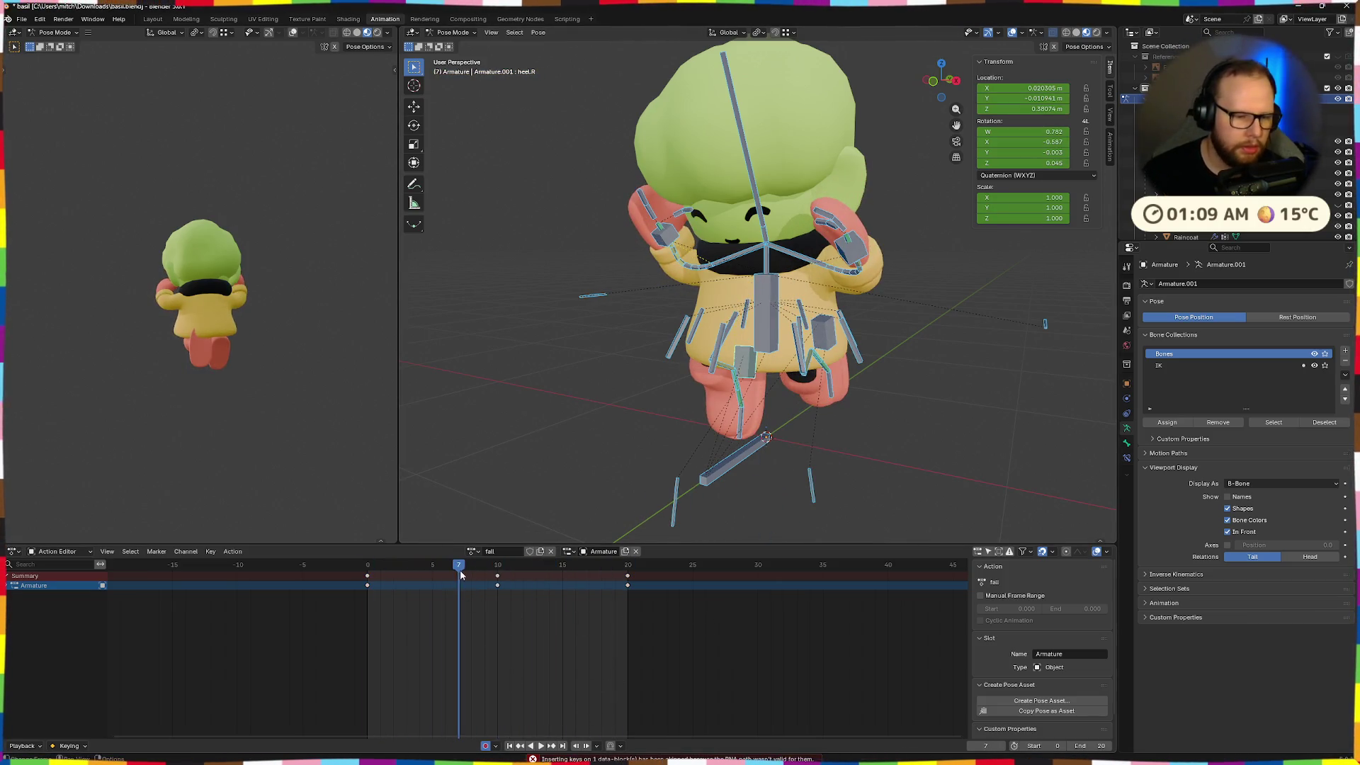
{"action": "left_click_drag", "start_coordinate": [461, 574], "coordinate": [340, 568]}
{"action": "middle_click_drag", "start_coordinate": [640, 398], "coordinate": [694, 444]}
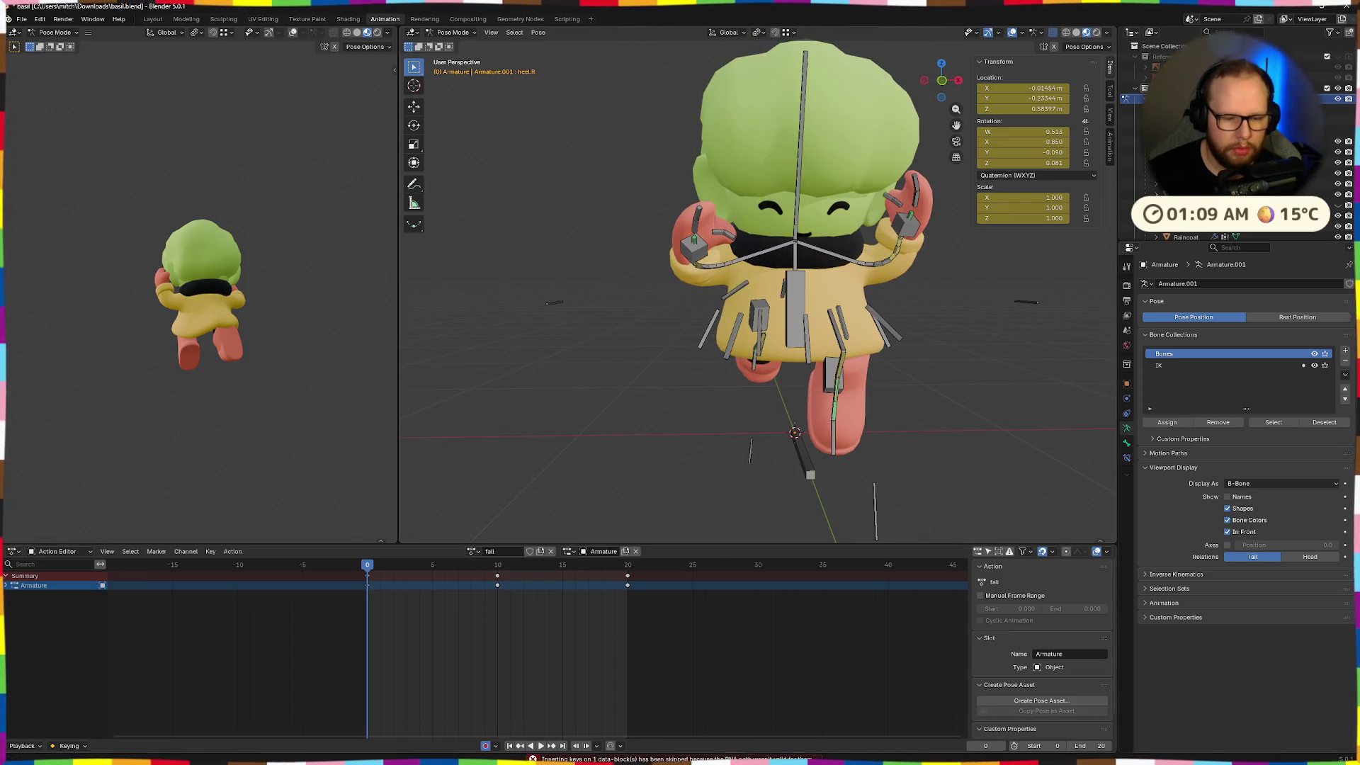
{"action": "key", "text": "space"}
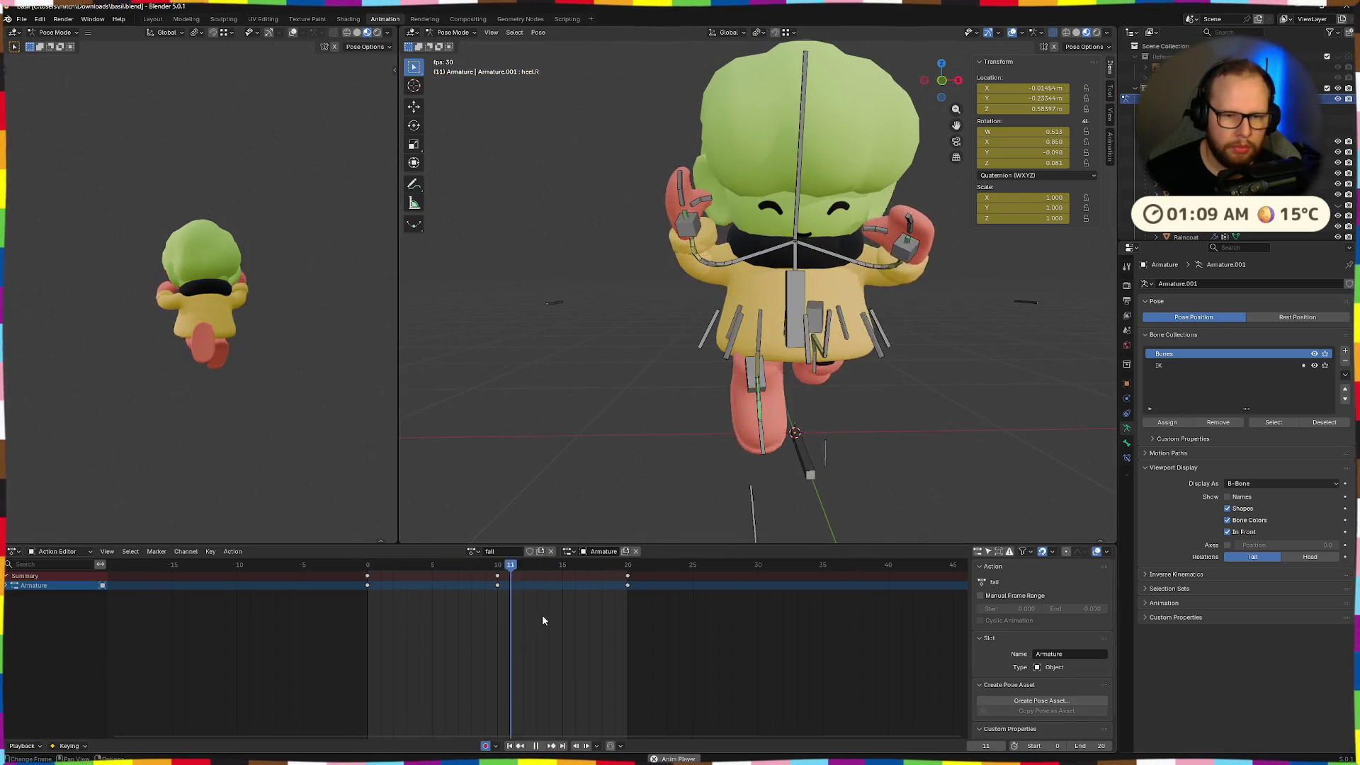
{"action": "key", "text": "space"}
{"action": "mouse_move", "coordinate": [476, 572]}
{"action": "left_mouse_down"}
{"action": "mouse_move", "coordinate": [341, 579]}
{"action": "mouse_move", "coordinate": [510, 572]}
{"action": "mouse_move", "coordinate": [364, 572]}
{"action": "mouse_move", "coordinate": [497, 565]}
{"action": "left_mouse_up"}
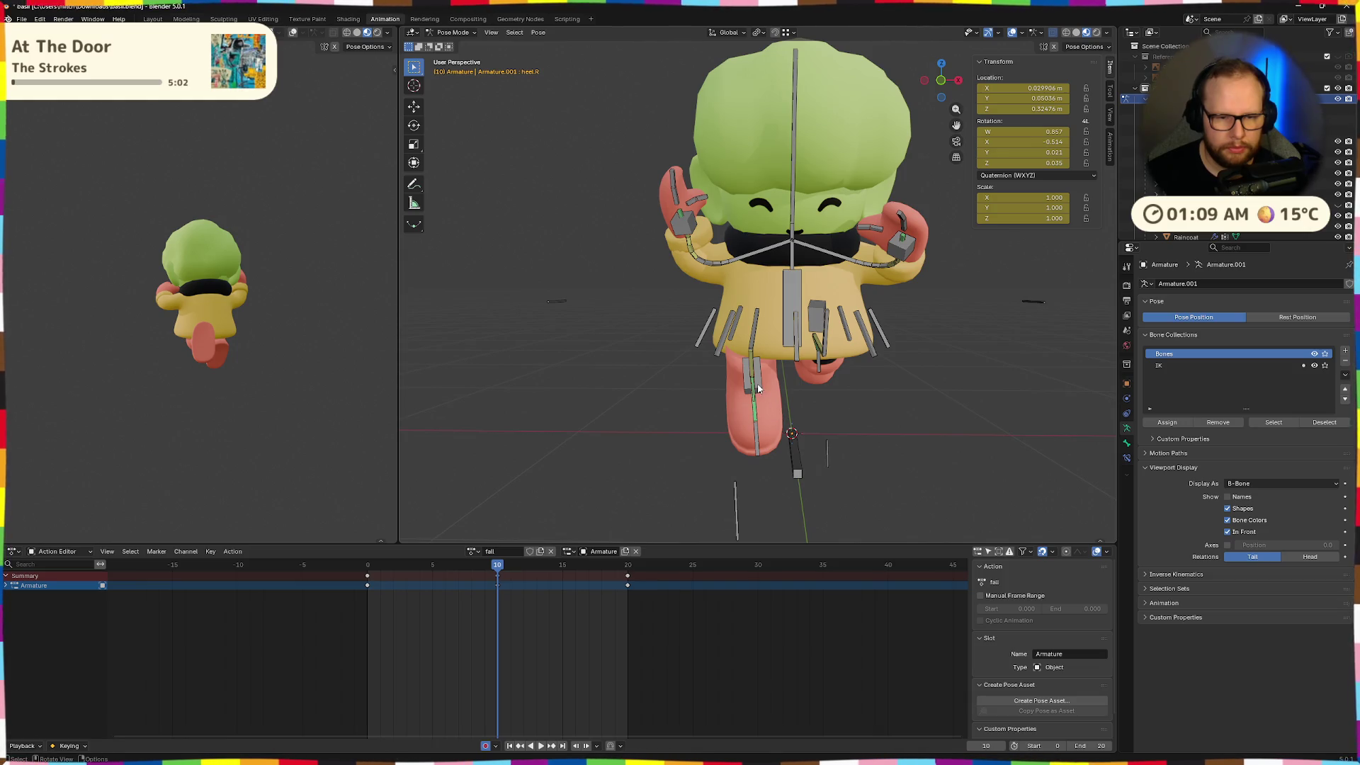
Try rotating the right heel about X and then Z, cancelling both attempts
{"action": "key", "text": "r"}
{"action": "key", "text": "x"}
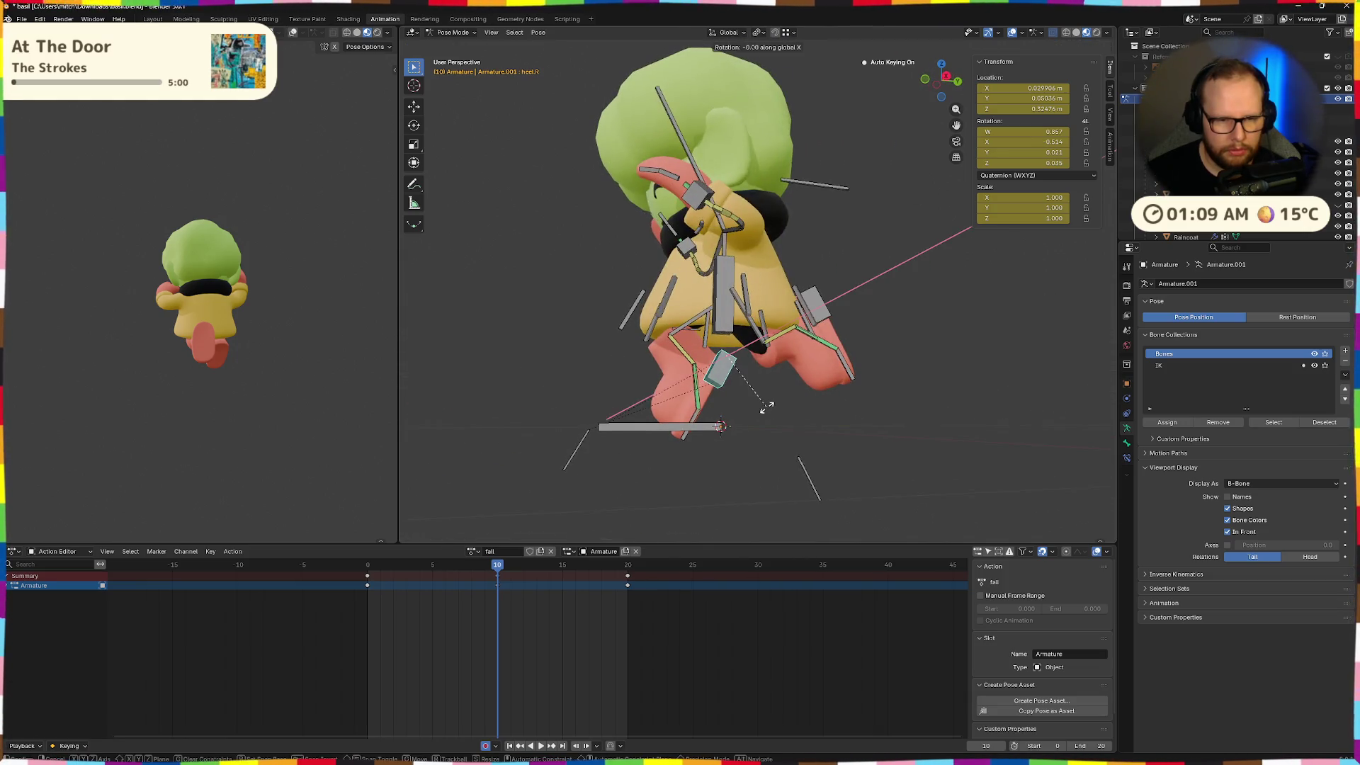
{"action": "key", "text": "Escape"}
{"action": "middle_click_drag", "start_coordinate": [745, 422], "coordinate": [826, 427]}
{"action": "key", "text": "r"}
{"action": "key", "text": "z"}
{"action": "key", "text": "Escape"}
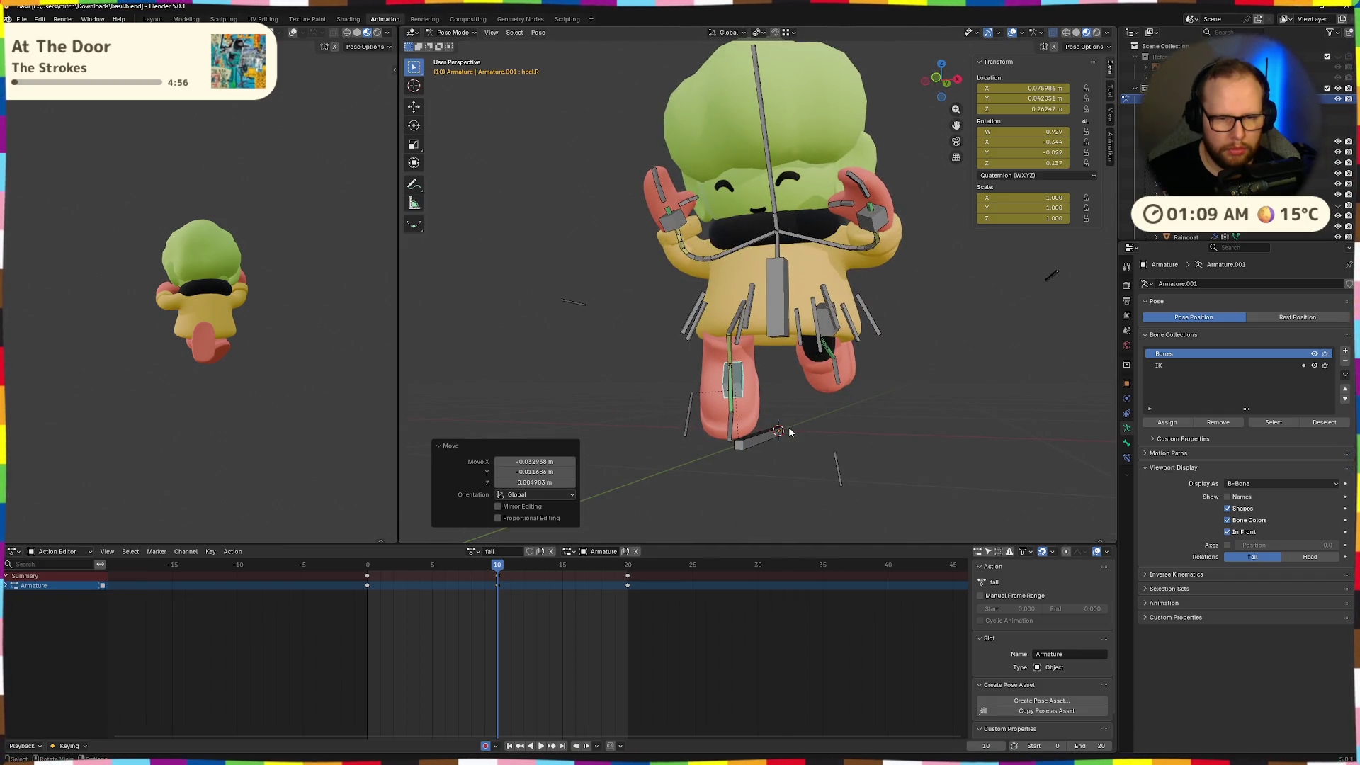
Rotate the right heel -21.5° about its own axis and move it into place
{"action": "left_click", "coordinate": [789, 432]}
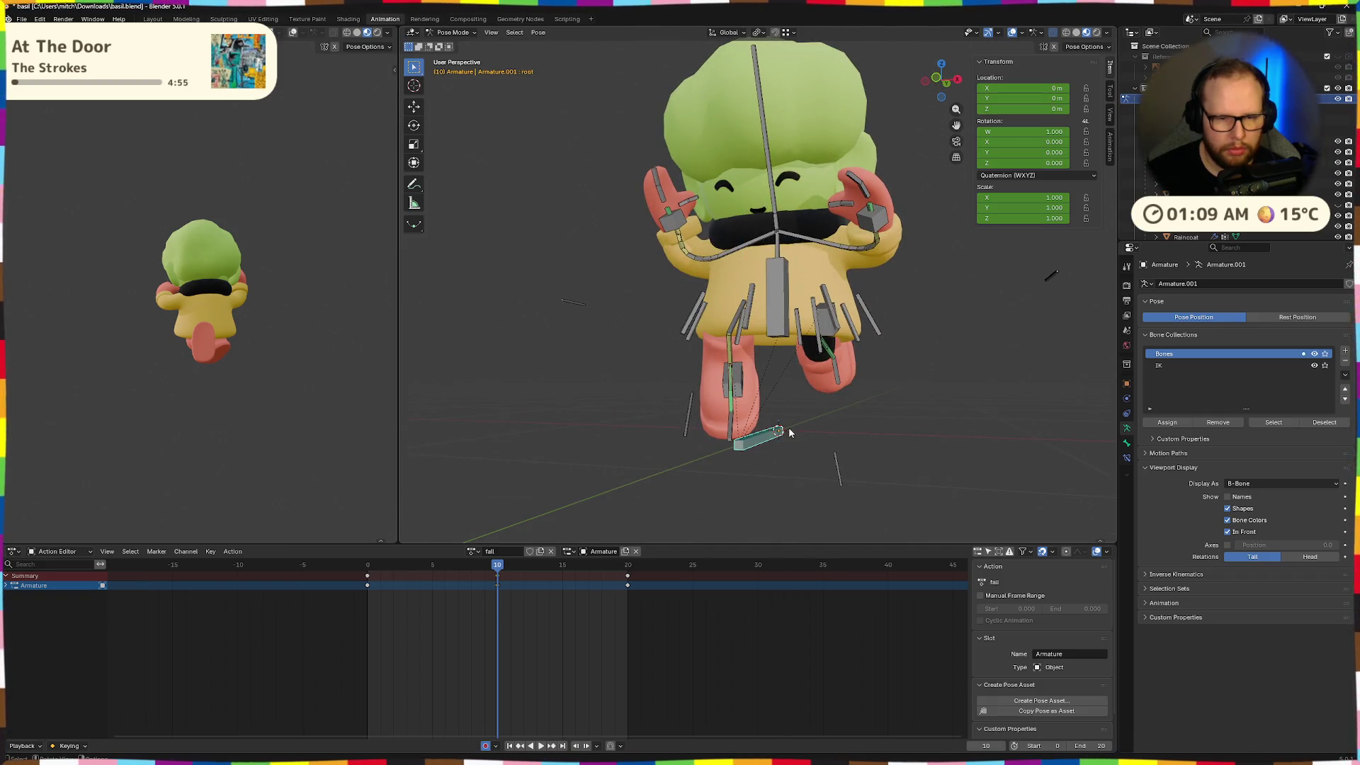
{"action": "left_click", "coordinate": [743, 393]}
{"action": "key", "text": "ctrl+z"}
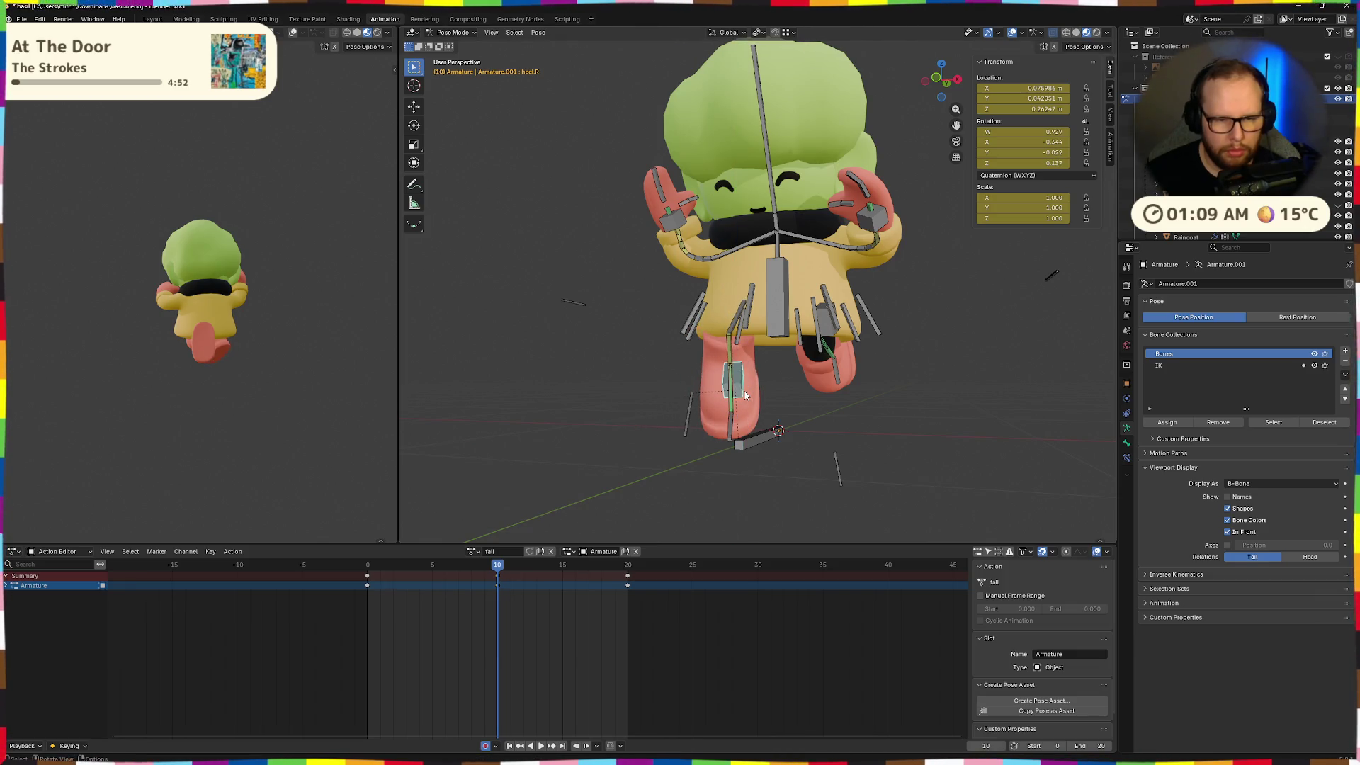
{"action": "key", "text": "y"}
{"action": "key", "text": "y"}
{"action": "left_click", "coordinate": [737, 392]}
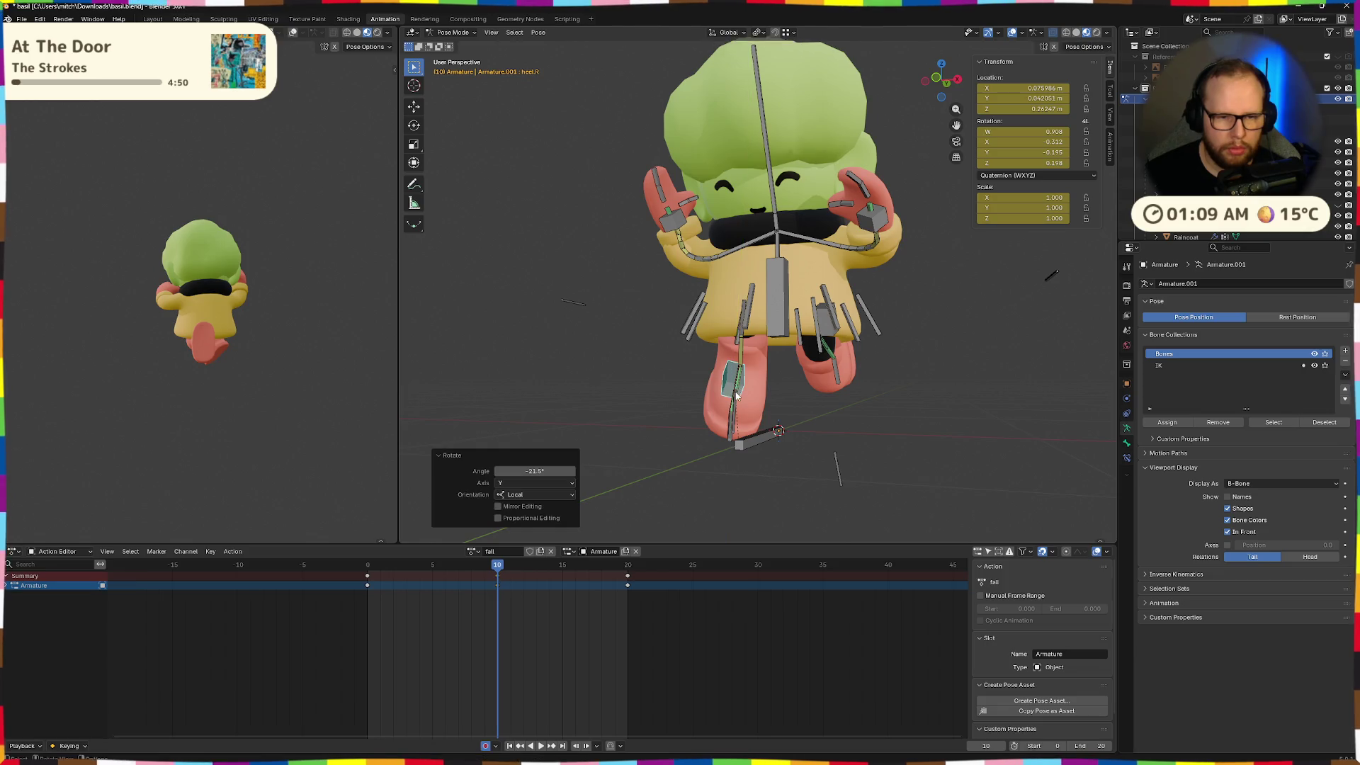
{"action": "key", "text": "g"}
{"action": "left_click", "coordinate": [724, 396]}
{"action": "mouse_move", "coordinate": [729, 395]}
{"action": "middle_mouse_down"}
{"action": "mouse_move", "coordinate": [864, 397]}
{"action": "mouse_move", "coordinate": [819, 379]}
{"action": "mouse_move", "coordinate": [855, 354]}
{"action": "middle_mouse_up"}
Rotate the left heel 26.6° and reposition it, undoing the last two changes
{"action": "left_click", "coordinate": [855, 352]}
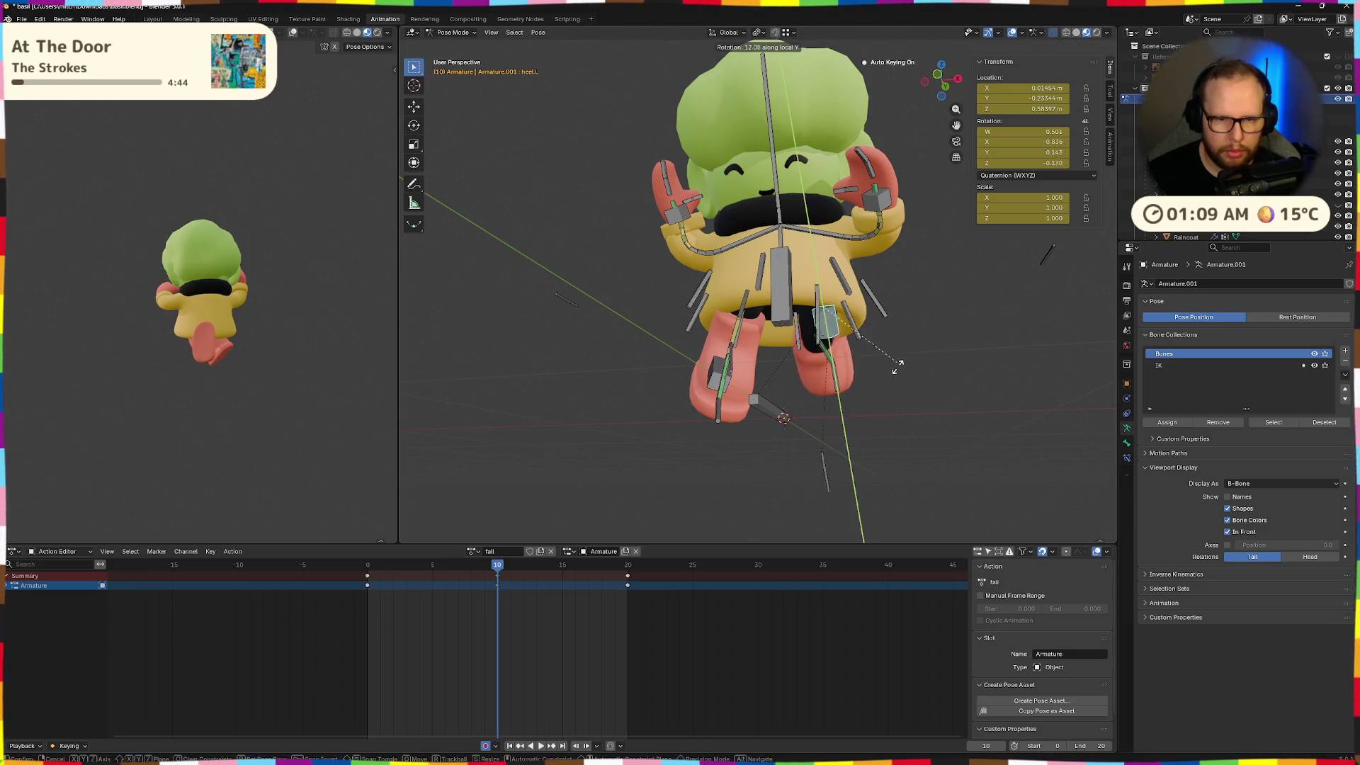
{"action": "left_click", "coordinate": [876, 376]}
{"action": "left_click", "coordinate": [885, 373]}
{"action": "key", "text": "g"}
{"action": "mouse_move", "coordinate": [889, 374]}
{"action": "middle_mouse_down"}
{"action": "mouse_move", "coordinate": [936, 381]}
{"action": "mouse_move", "coordinate": [779, 396]}
{"action": "mouse_move", "coordinate": [865, 397]}
{"action": "mouse_move", "coordinate": [881, 370]}
{"action": "mouse_move", "coordinate": [780, 380]}
{"action": "mouse_move", "coordinate": [770, 354]}
{"action": "mouse_move", "coordinate": [797, 303]}
{"action": "mouse_move", "coordinate": [717, 340]}
{"action": "middle_mouse_up"}
{"action": "key", "text": "g"}
{"action": "left_click", "coordinate": [882, 398]}
{"action": "key", "text": "g"}
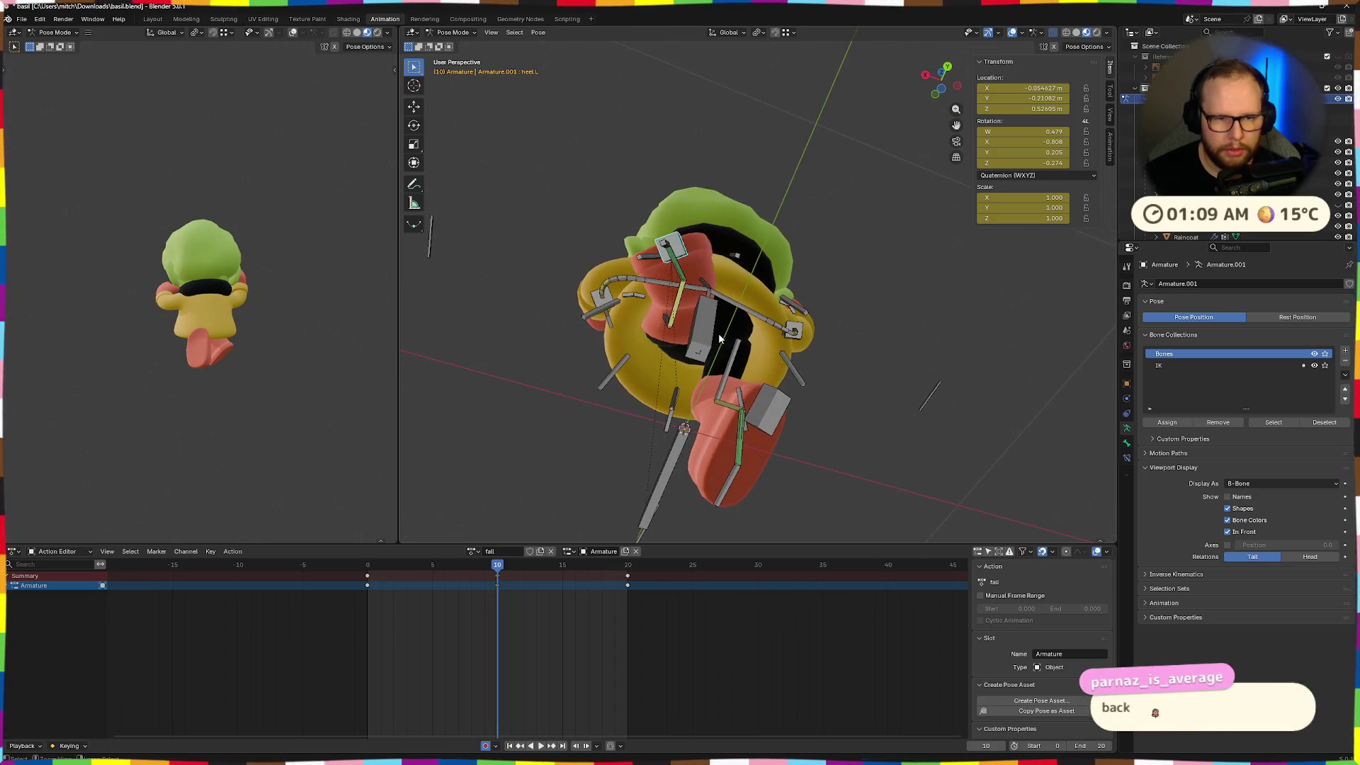
{"action": "left_click", "coordinate": [718, 338]}
{"action": "key", "text": "ctrl+z"}
{"action": "key", "text": "ctrl+z"}
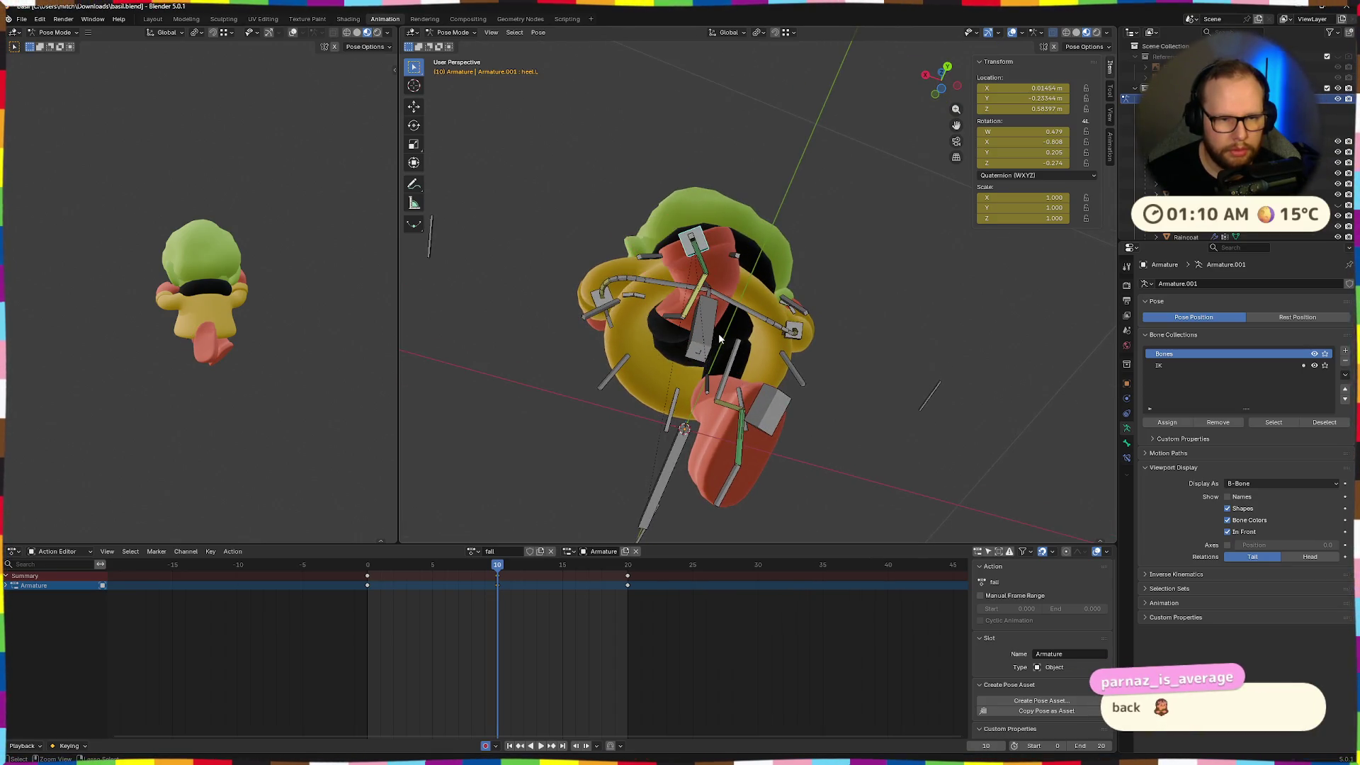
{"action": "middle_click_drag", "start_coordinate": [719, 337], "coordinate": [728, 363]}
{"action": "key", "text": "ctrl+z"}
{"action": "key", "text": "ctrl+z"}
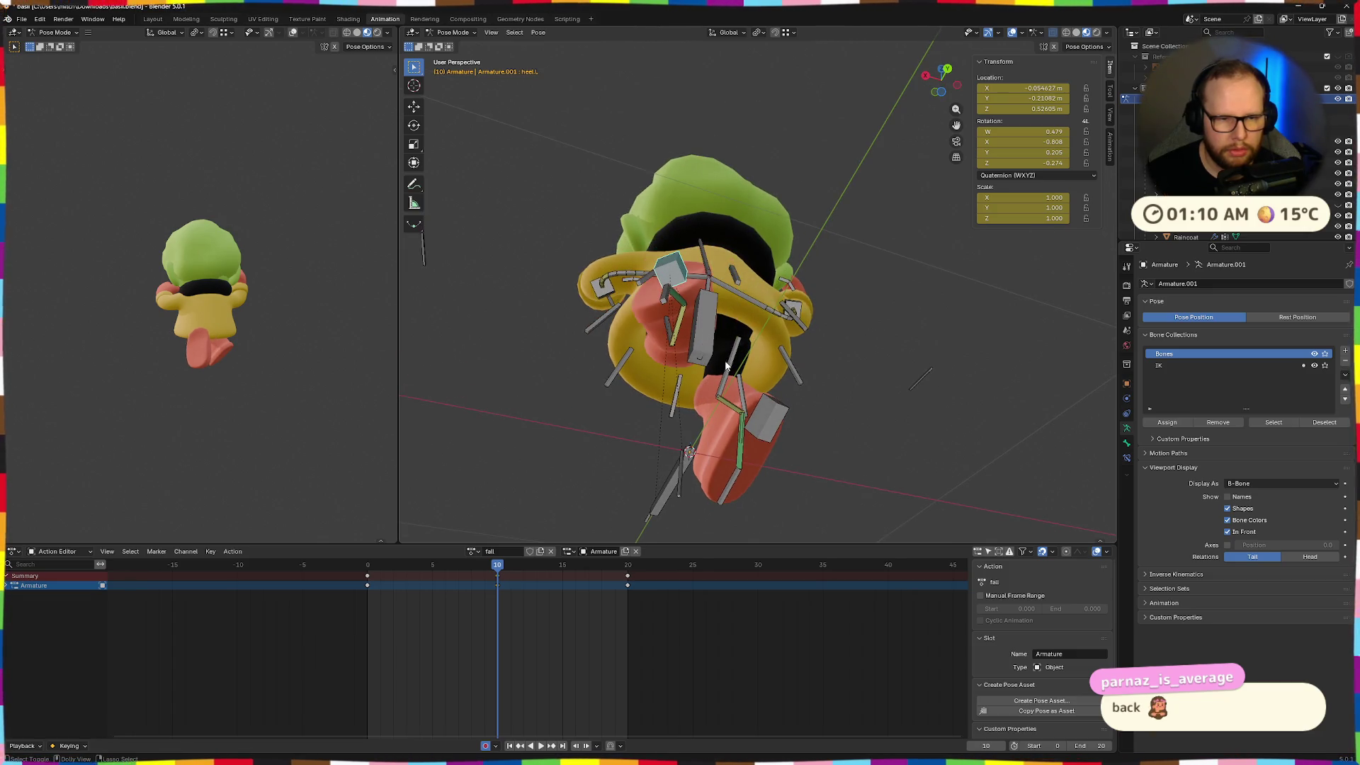
Shift the left leg target bone about -0.05 m along global X
{"action": "key", "text": "x"}
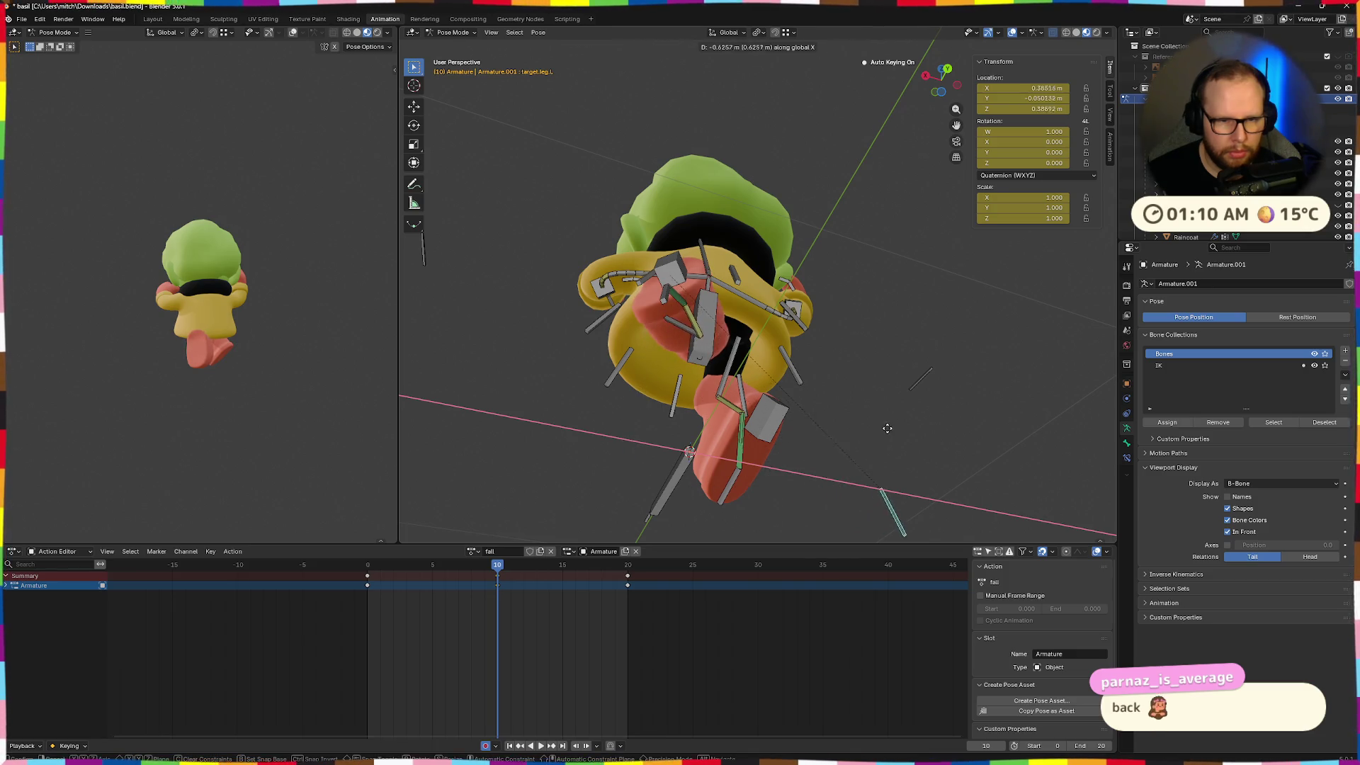
{"action": "left_click", "coordinate": [855, 402]}
{"action": "mouse_move", "coordinate": [855, 402]}
{"action": "middle_mouse_down"}
{"action": "mouse_move", "coordinate": [1054, 435]}
{"action": "mouse_move", "coordinate": [1071, 429]}
{"action": "mouse_move", "coordinate": [1083, 379]}
{"action": "middle_mouse_up"}
{"action": "mouse_move", "coordinate": [989, 411]}
{"action": "middle_mouse_down"}
{"action": "mouse_move", "coordinate": [933, 416]}
{"action": "mouse_move", "coordinate": [866, 393]}
{"action": "middle_mouse_up"}
Clear the left heel bone's rotation with Alt+R and move it downward
{"action": "left_click", "coordinate": [880, 331]}
{"action": "key", "text": "alt+r"}
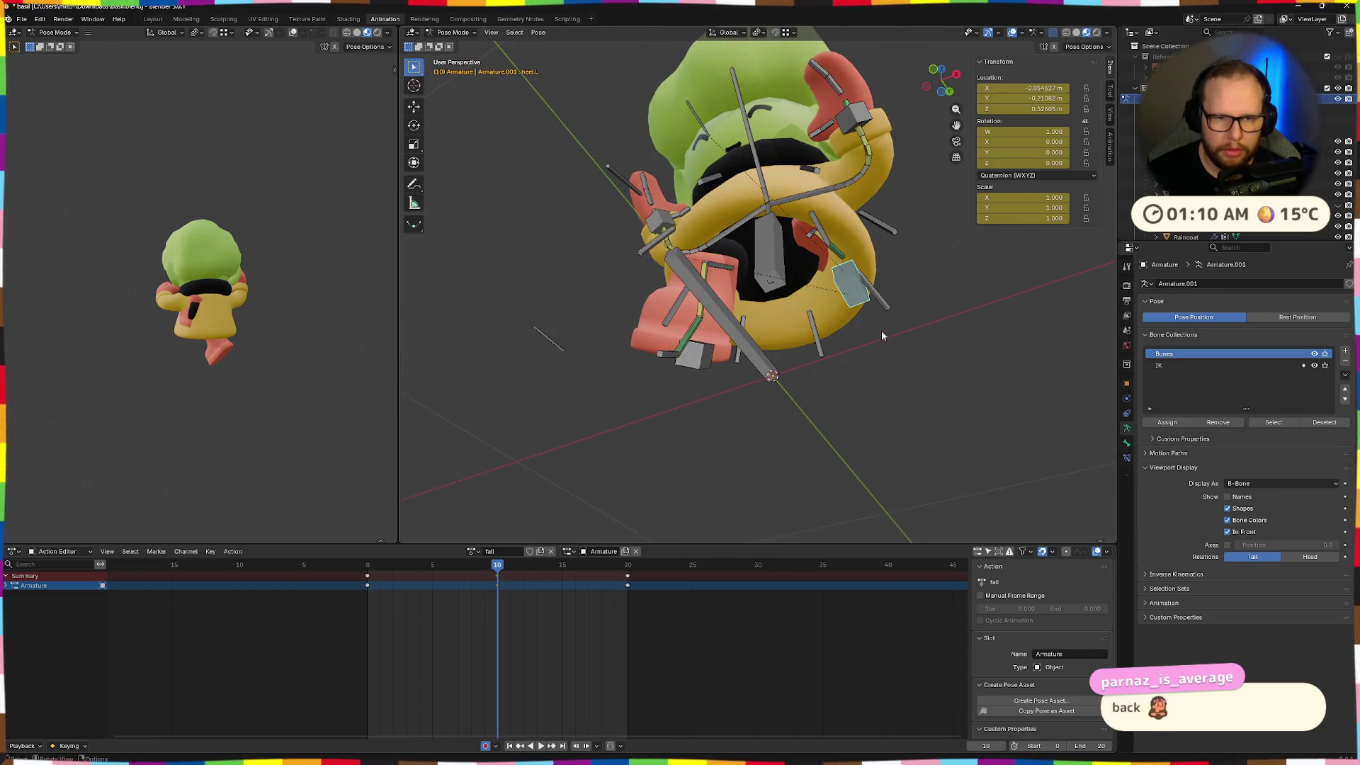
{"action": "middle_click_drag", "start_coordinate": [880, 332], "coordinate": [914, 397]}
{"action": "key", "text": "g"}
{"action": "left_click", "coordinate": [952, 504]}
Reset the left leg target bone's location to zero
{"action": "mouse_move", "coordinate": [951, 505]}
{"action": "middle_mouse_down"}
{"action": "mouse_move", "coordinate": [869, 511]}
{"action": "mouse_move", "coordinate": [911, 513]}
{"action": "mouse_move", "coordinate": [745, 346]}
{"action": "middle_mouse_up"}
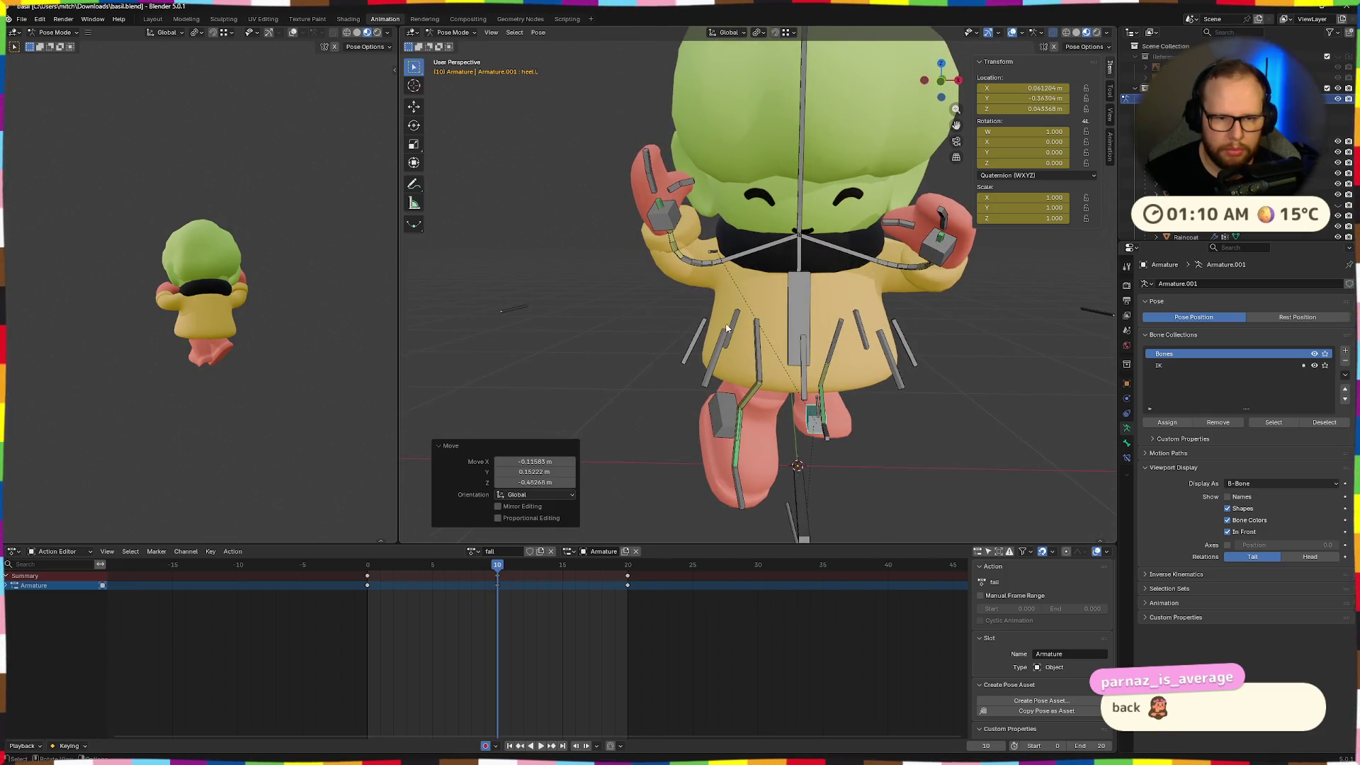
{"action": "left_click", "coordinate": [717, 252]}
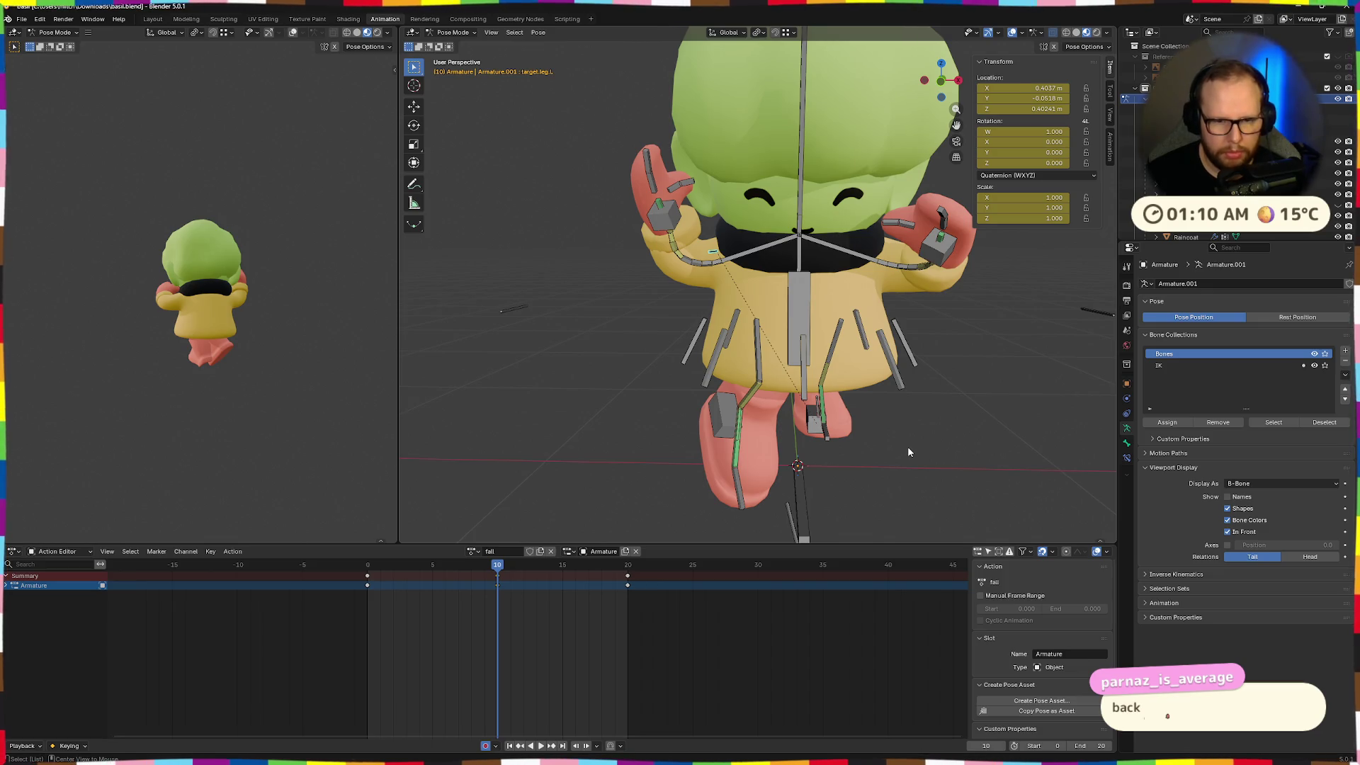
{"action": "key", "text": "alt+g"}
Rotate the left heel bone about the global X axis
{"action": "mouse_move", "coordinate": [909, 448]}
{"action": "middle_mouse_down"}
{"action": "mouse_move", "coordinate": [847, 457]}
{"action": "mouse_move", "coordinate": [871, 461]}
{"action": "middle_mouse_up"}
{"action": "left_click", "coordinate": [844, 451]}
{"action": "key", "text": "r"}
{"action": "key", "text": "x"}
{"action": "left_click", "coordinate": [894, 402]}
Reposition the left heel bone with two moves
{"action": "mouse_move", "coordinate": [895, 402]}
{"action": "middle_mouse_down"}
{"action": "mouse_move", "coordinate": [878, 333]}
{"action": "mouse_move", "coordinate": [959, 402]}
{"action": "mouse_move", "coordinate": [950, 394]}
{"action": "mouse_move", "coordinate": [930, 439]}
{"action": "middle_mouse_up"}
{"action": "key", "text": "g"}
{"action": "left_click", "coordinate": [874, 300]}
{"action": "key", "text": "r"}
{"action": "key", "text": "z"}
{"action": "key", "text": "Escape"}
{"action": "key", "text": "g"}
{"action": "left_click", "coordinate": [986, 418]}
Move the right heel bone and rotate it around local Y
{"action": "mouse_move", "coordinate": [814, 449]}
{"action": "middle_mouse_down"}
{"action": "mouse_move", "coordinate": [961, 461]}
{"action": "mouse_move", "coordinate": [823, 473]}
{"action": "mouse_move", "coordinate": [920, 450]}
{"action": "mouse_move", "coordinate": [877, 442]}
{"action": "middle_mouse_up"}
{"action": "left_click", "coordinate": [935, 442]}
{"action": "key", "text": "g"}
{"action": "left_click", "coordinate": [924, 434]}
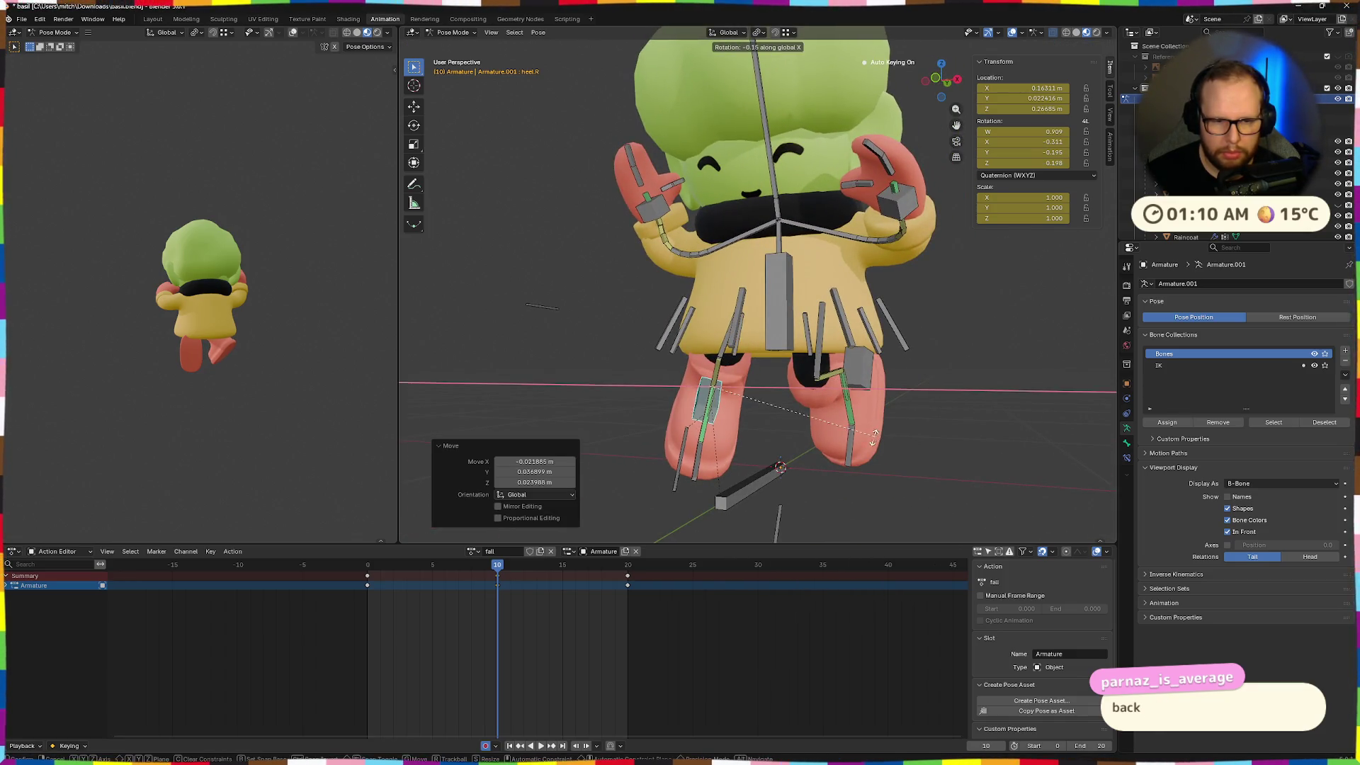
{"action": "left_click", "coordinate": [809, 431]}
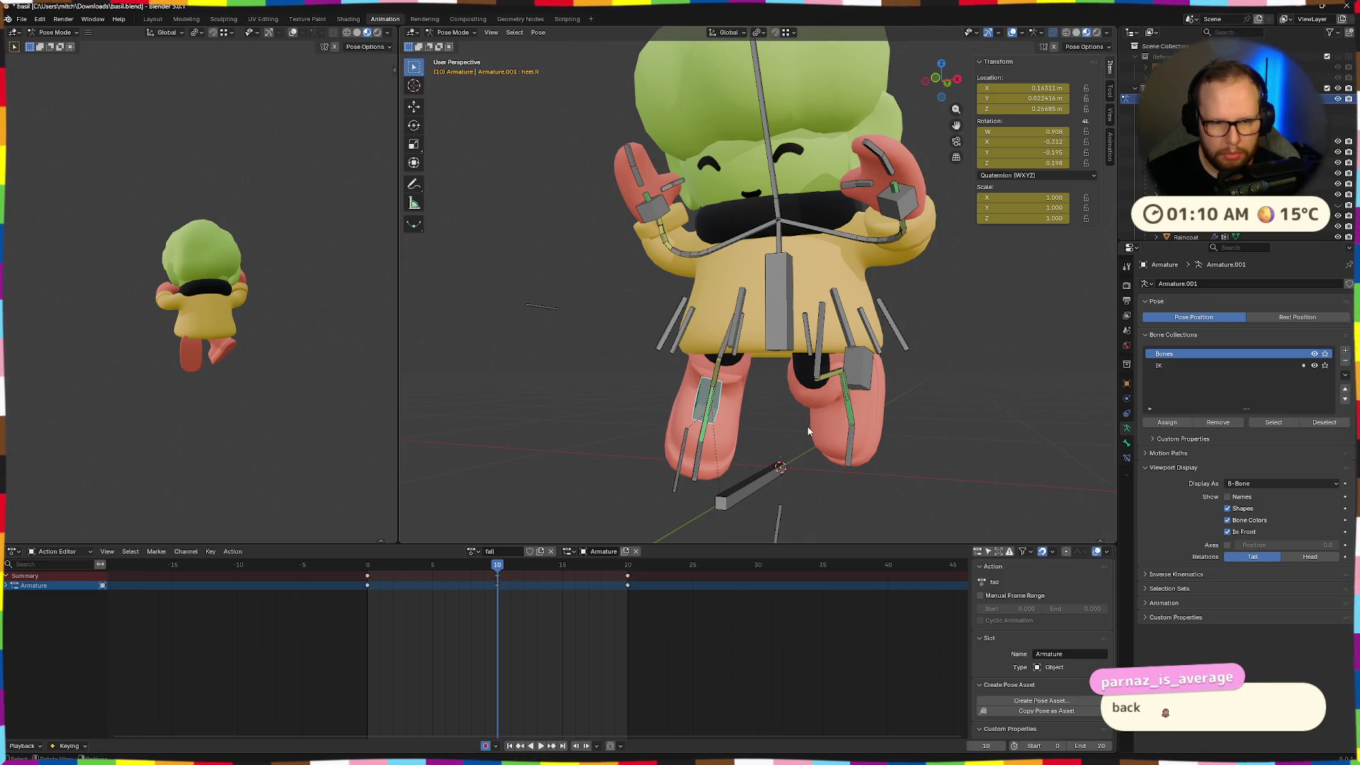
{"action": "key", "text": "y"}
{"action": "key", "text": "y"}
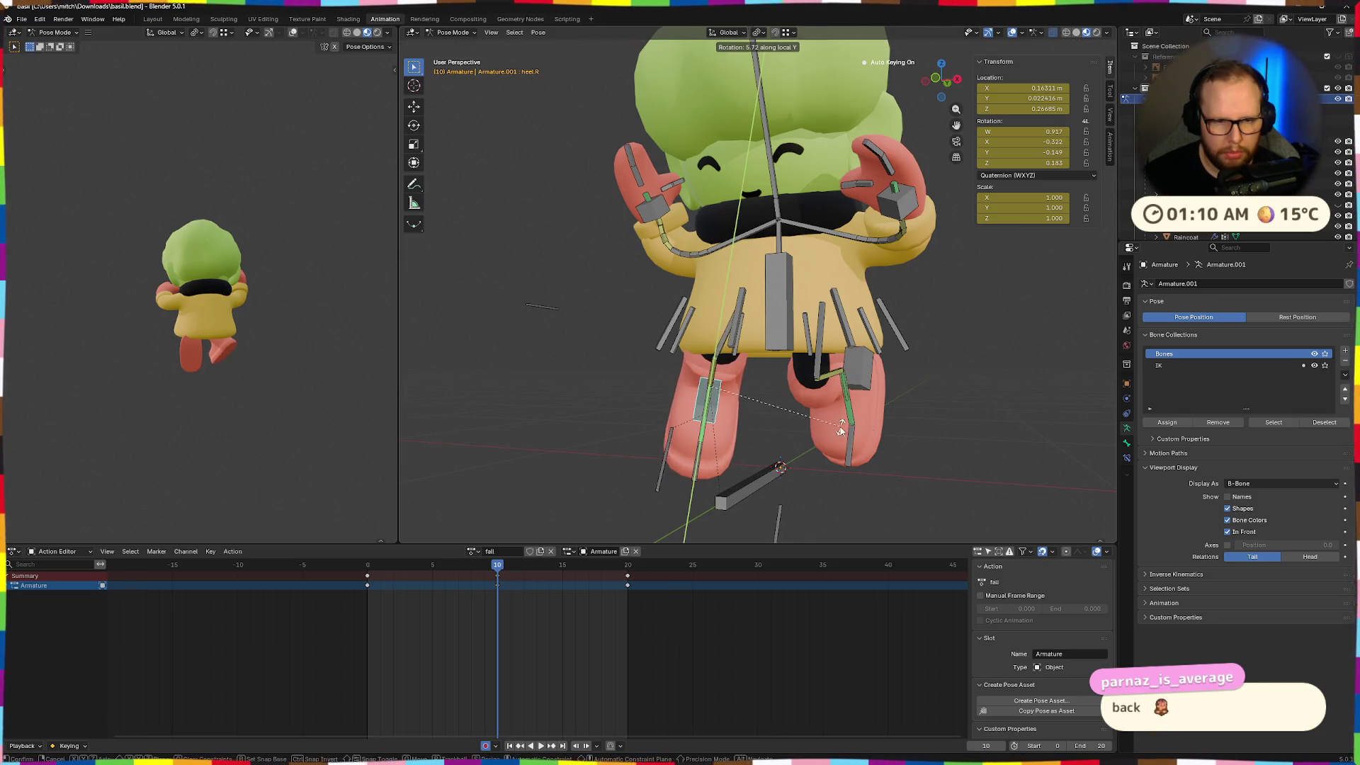
{"action": "left_click", "coordinate": [841, 425]}
Move the right leg target bone to a new position
{"action": "left_click", "coordinate": [662, 470]}
{"action": "key", "text": "g"}
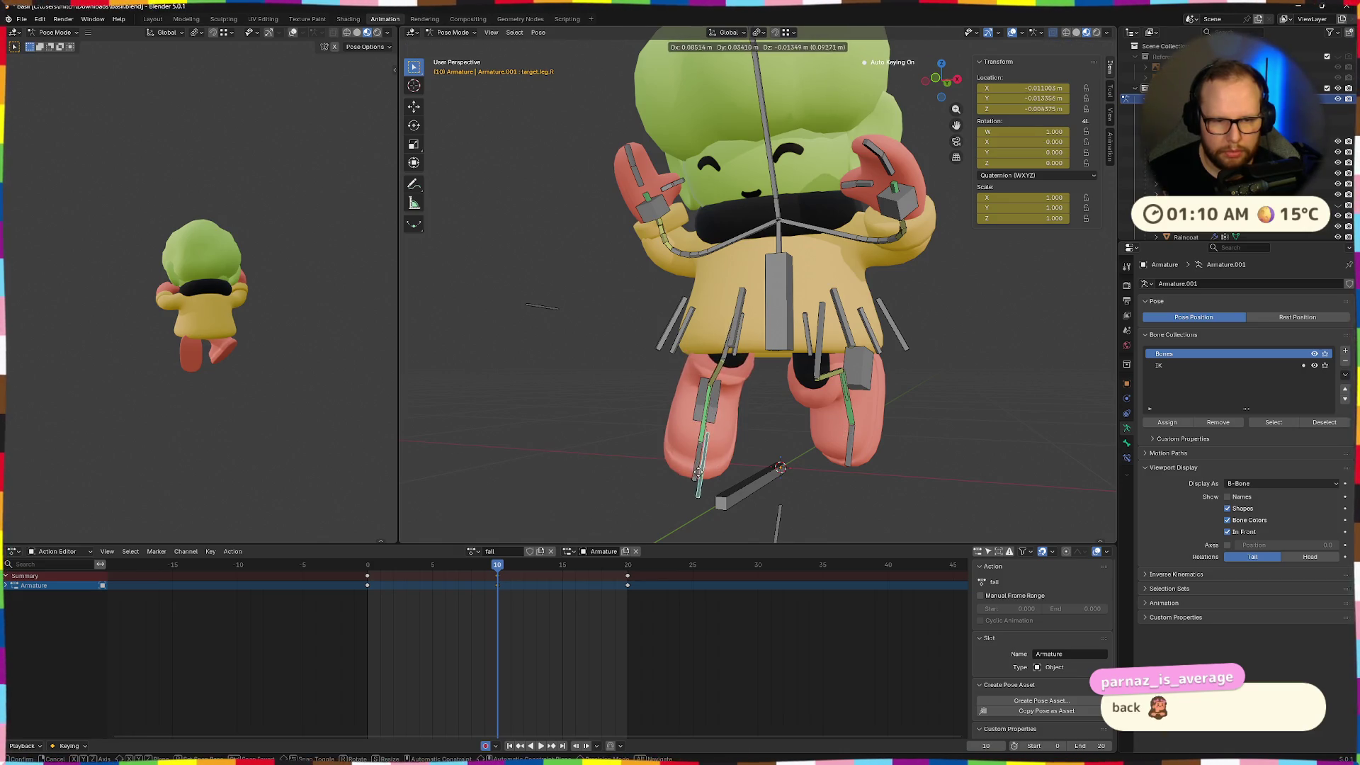
{"action": "left_click", "coordinate": [701, 464]}
Rotate the right heel, move it, and rotate it around Z
{"action": "middle_click_drag", "start_coordinate": [701, 464], "coordinate": [719, 452]}
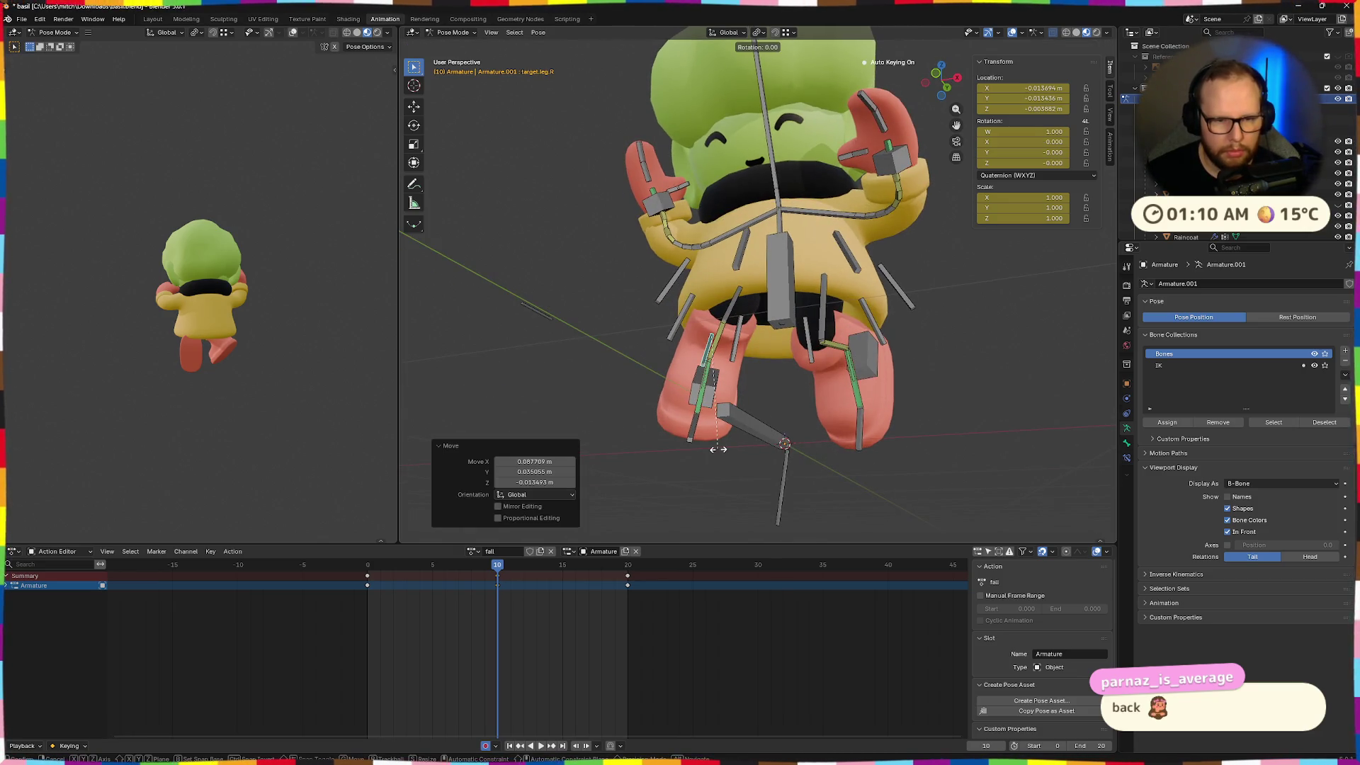
{"action": "left_click", "coordinate": [695, 395]}
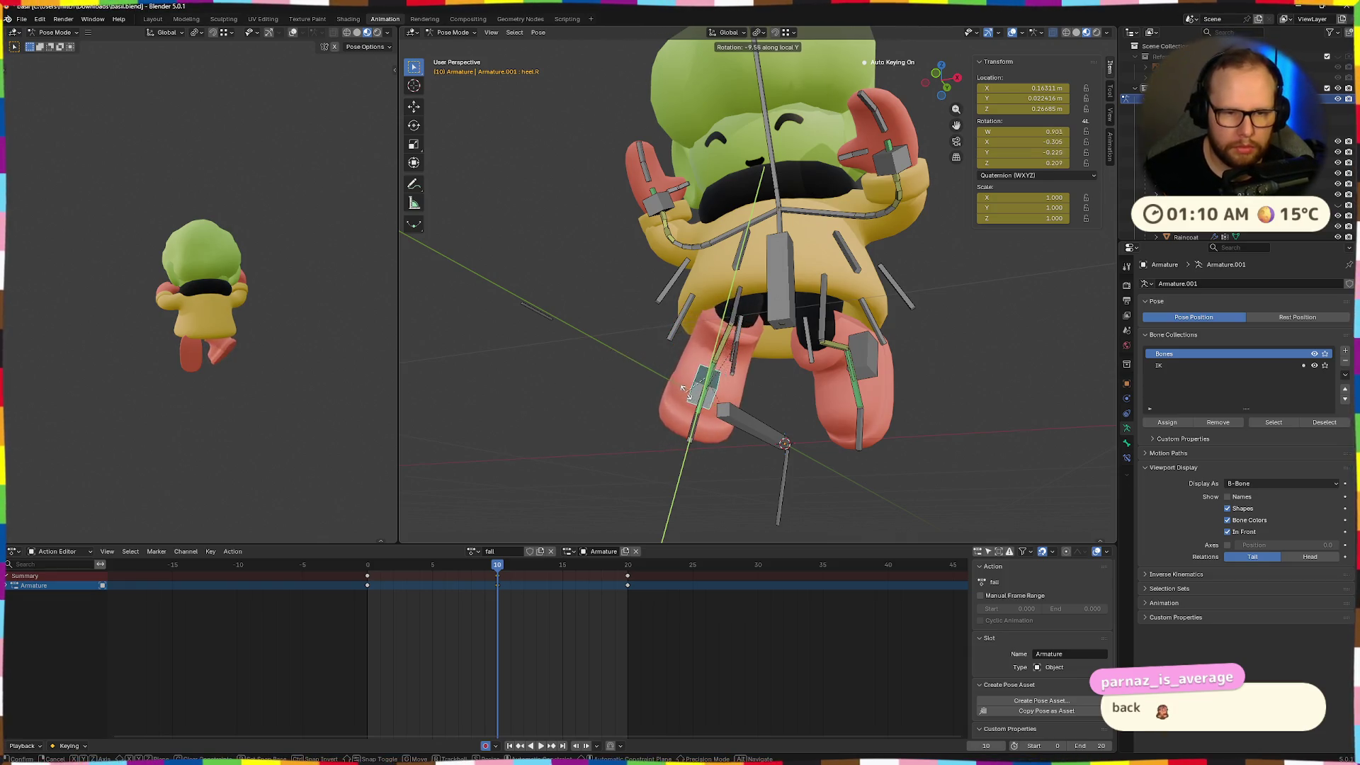
{"action": "left_click", "coordinate": [685, 391]}
{"action": "middle_click_drag", "start_coordinate": [684, 392], "coordinate": [952, 445]}
{"action": "key", "text": "g"}
{"action": "left_click", "coordinate": [912, 432]}
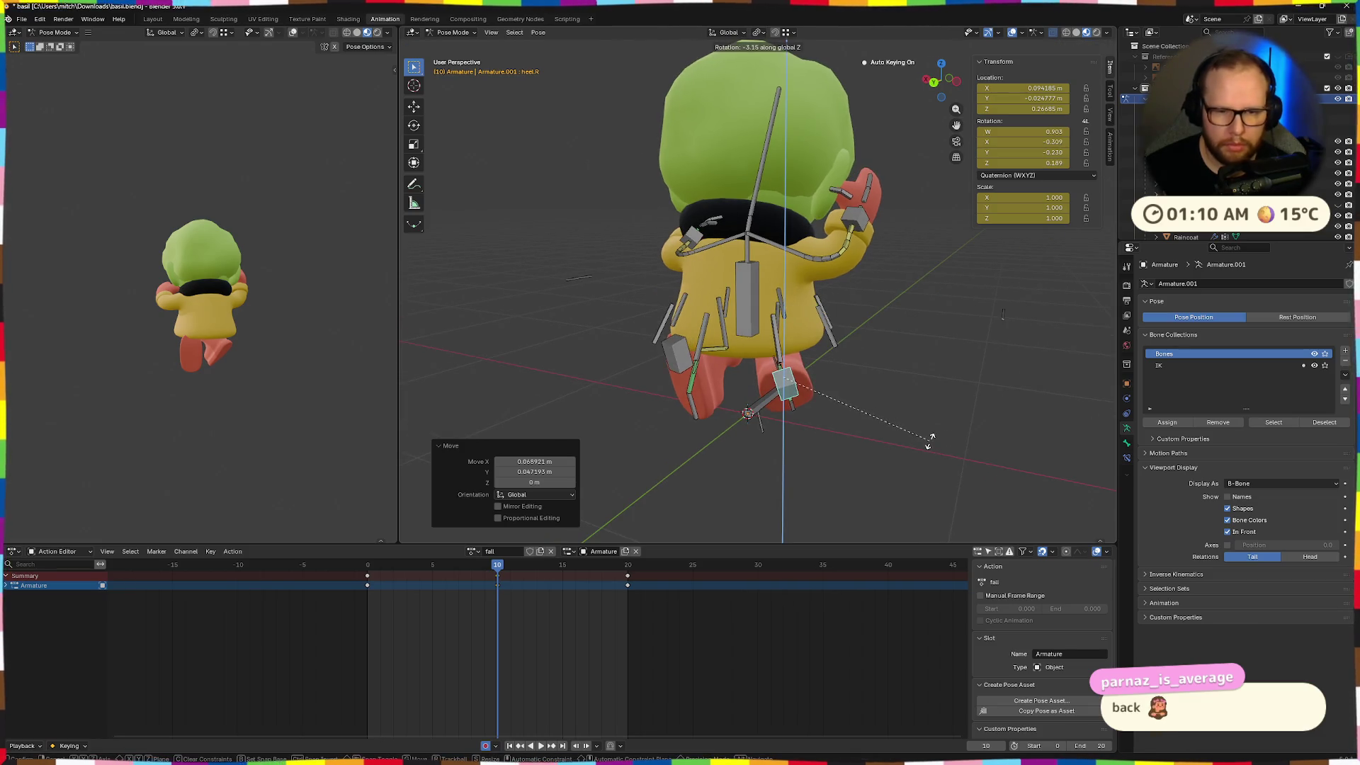
{"action": "left_click", "coordinate": [929, 442]}
From the front view, rotate the right heel around local Y and move it again
{"action": "mouse_move", "coordinate": [929, 440]}
{"action": "middle_mouse_down"}
{"action": "mouse_move", "coordinate": [945, 402]}
{"action": "mouse_move", "coordinate": [716, 419]}
{"action": "middle_mouse_up"}
{"action": "key", "text": "r"}
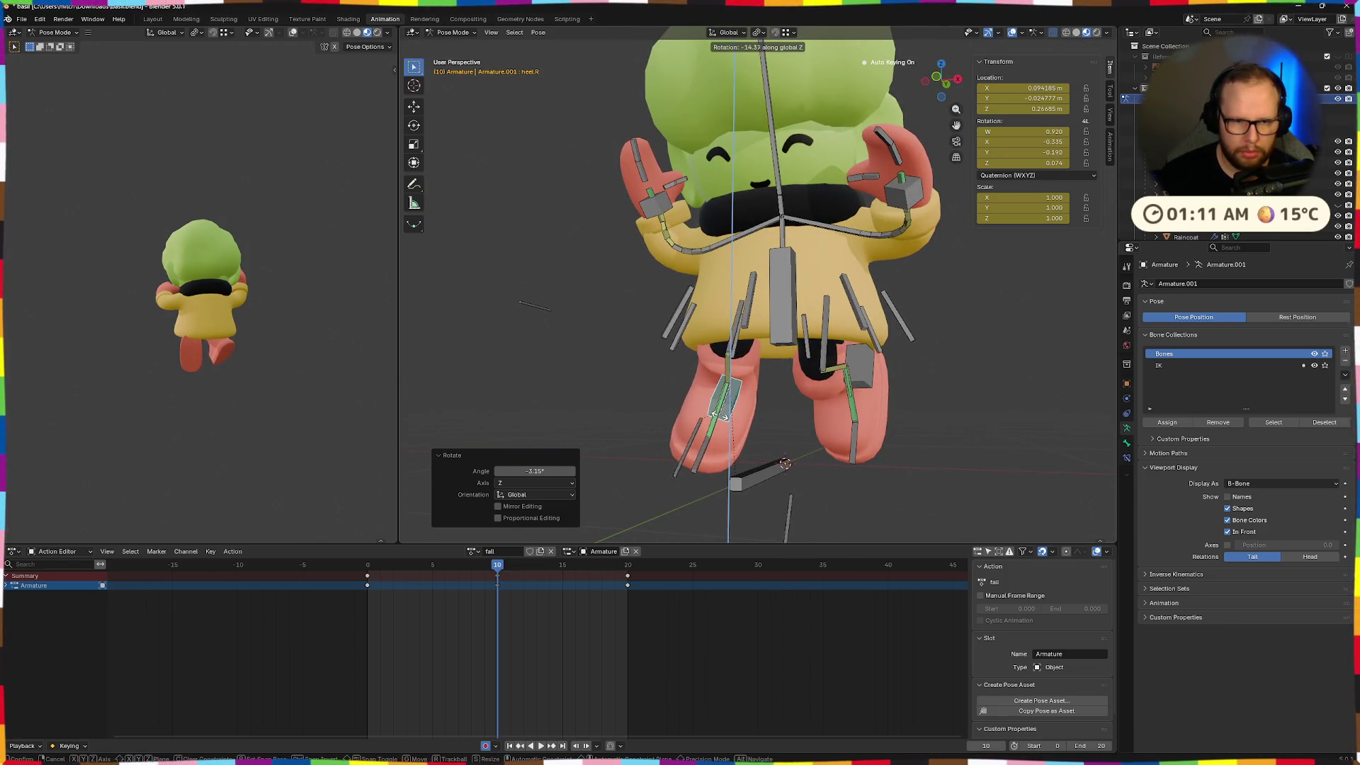
{"action": "middle_click_drag", "start_coordinate": [719, 420], "coordinate": [726, 405]}
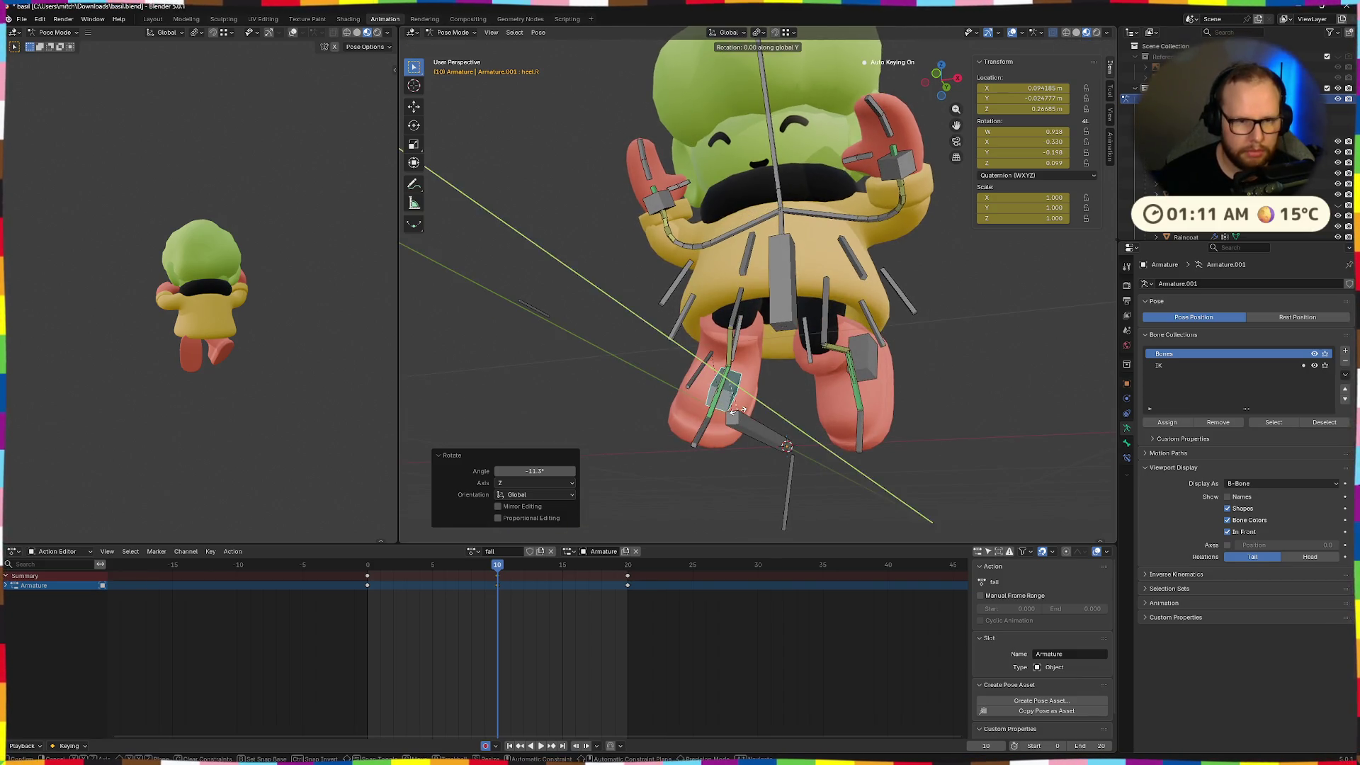
{"action": "key", "text": "y"}
{"action": "left_click", "coordinate": [744, 418]}
{"action": "middle_click_drag", "start_coordinate": [744, 418], "coordinate": [875, 418]}
{"action": "key", "text": "g"}
{"action": "left_click", "coordinate": [815, 421]}
{"action": "key", "text": "g"}
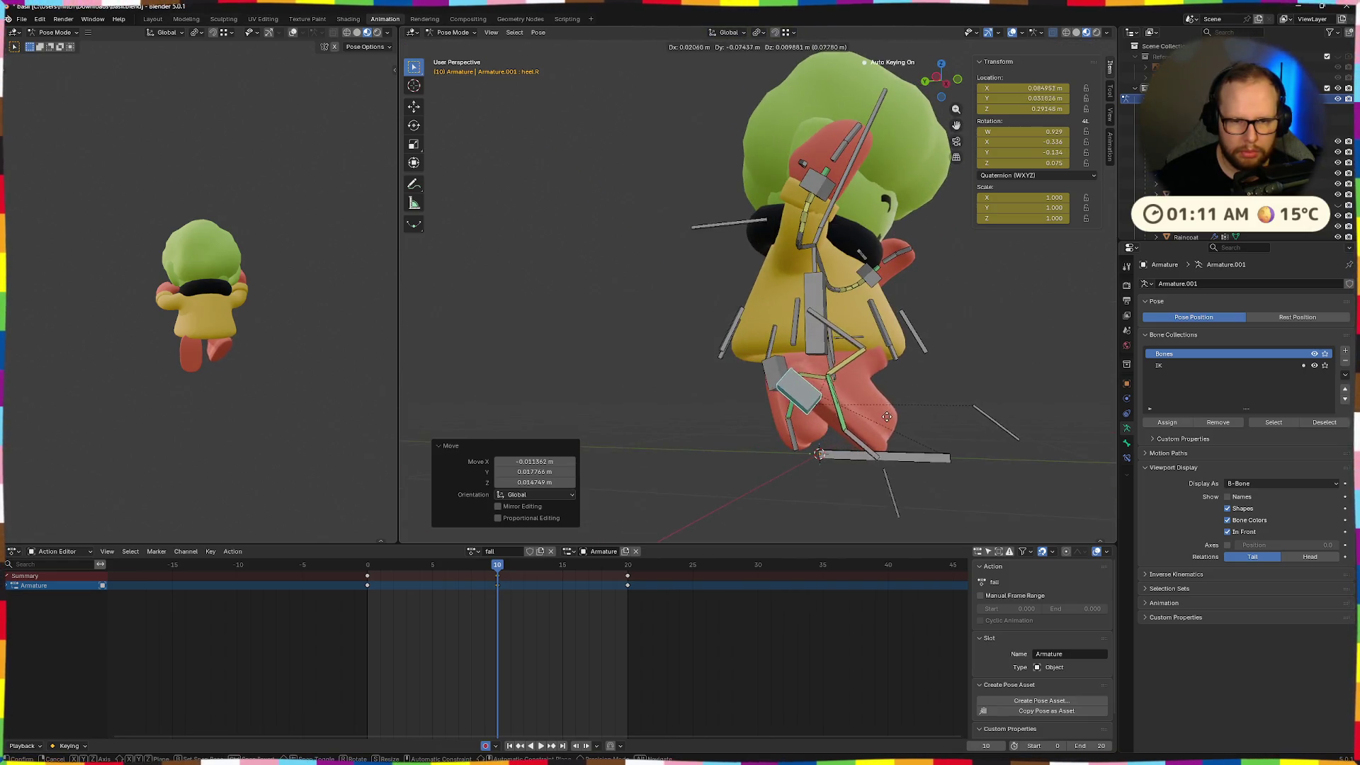
Rotate the right toe bone 17.1° and play the fall animation
{"action": "left_click", "coordinate": [876, 458]}
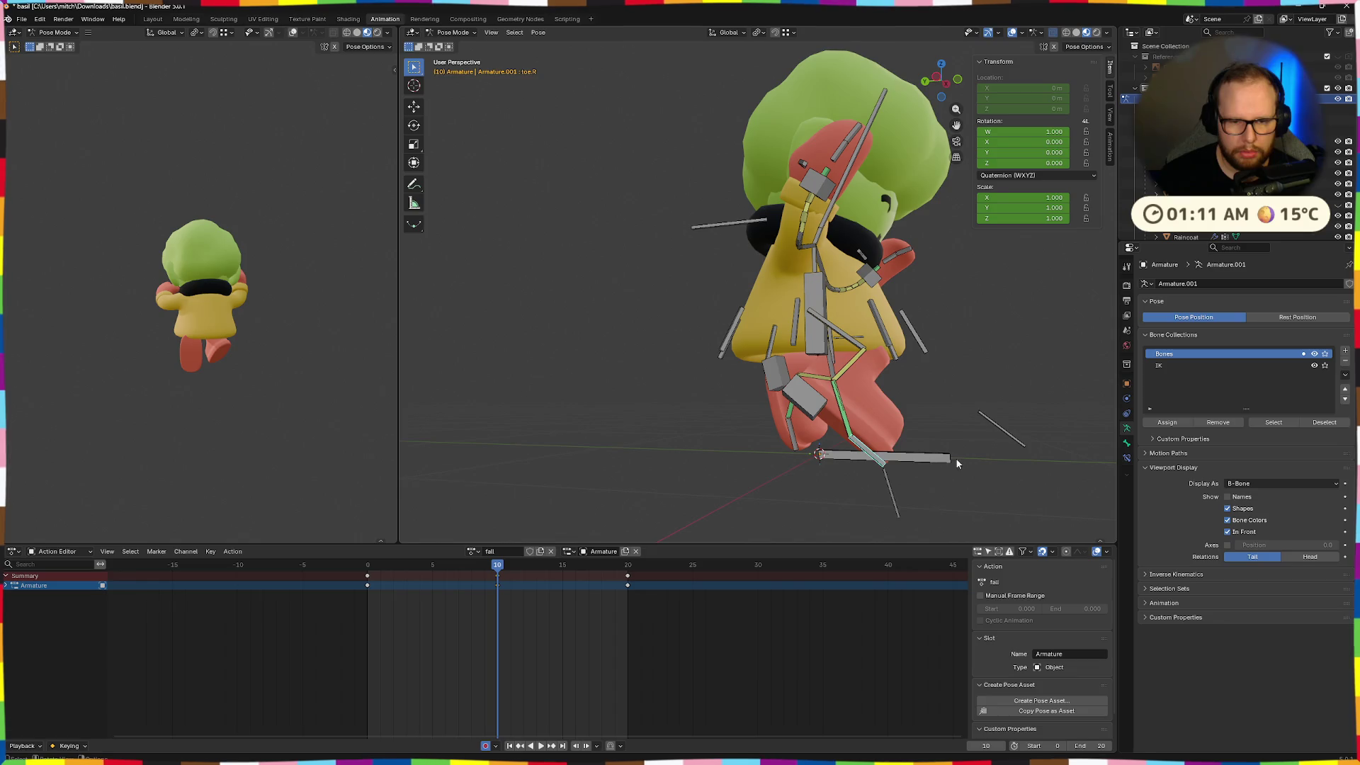
{"action": "left_click", "coordinate": [921, 474]}
{"action": "middle_click_drag", "start_coordinate": [921, 475], "coordinate": [892, 466]}
{"action": "middle_click_drag", "start_coordinate": [878, 461], "coordinate": [897, 449]}
{"action": "key", "text": "space"}
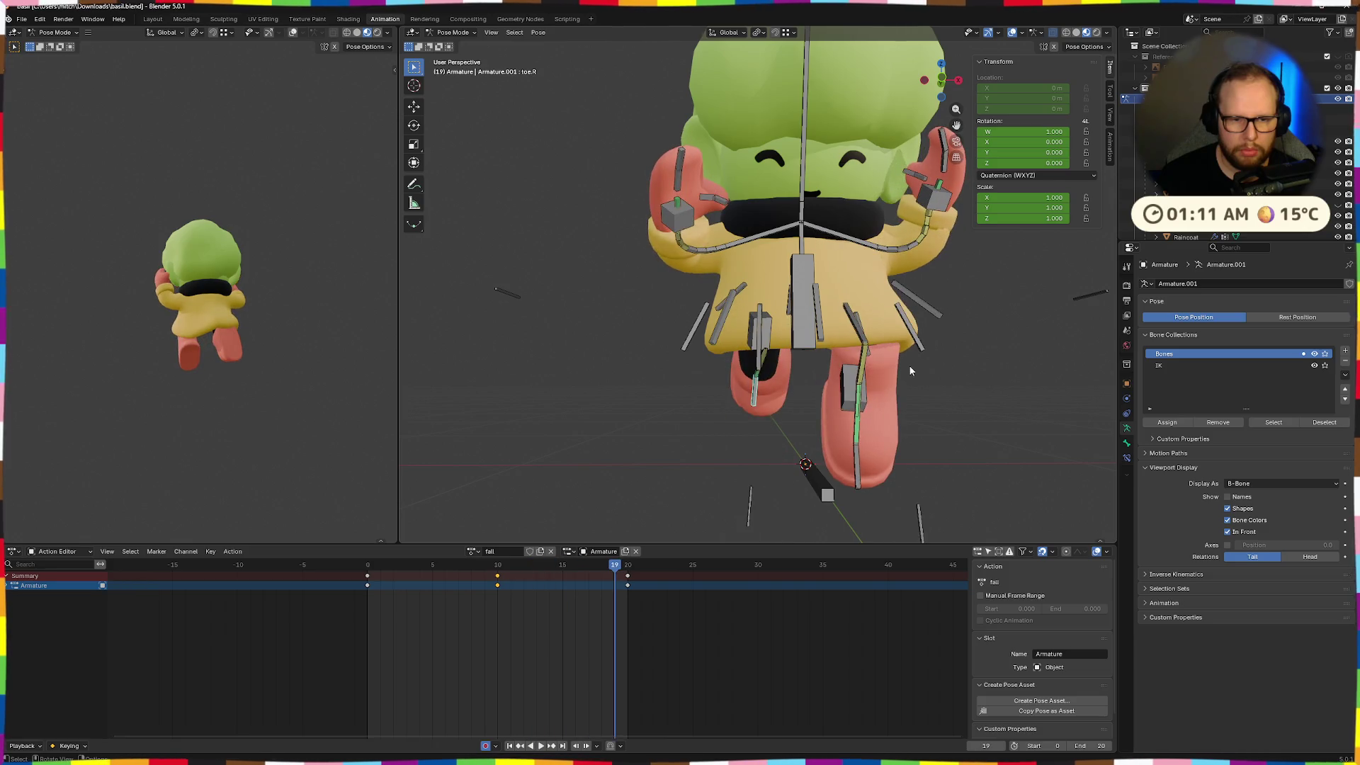
Scrub frames 0–8 and replay the fall animation to check the motion
{"action": "key", "text": "space"}
{"action": "mouse_move", "coordinate": [345, 569]}
{"action": "left_mouse_down"}
{"action": "mouse_move", "coordinate": [496, 582]}
{"action": "mouse_move", "coordinate": [434, 583]}
{"action": "left_mouse_up"}
{"action": "key", "text": "space"}
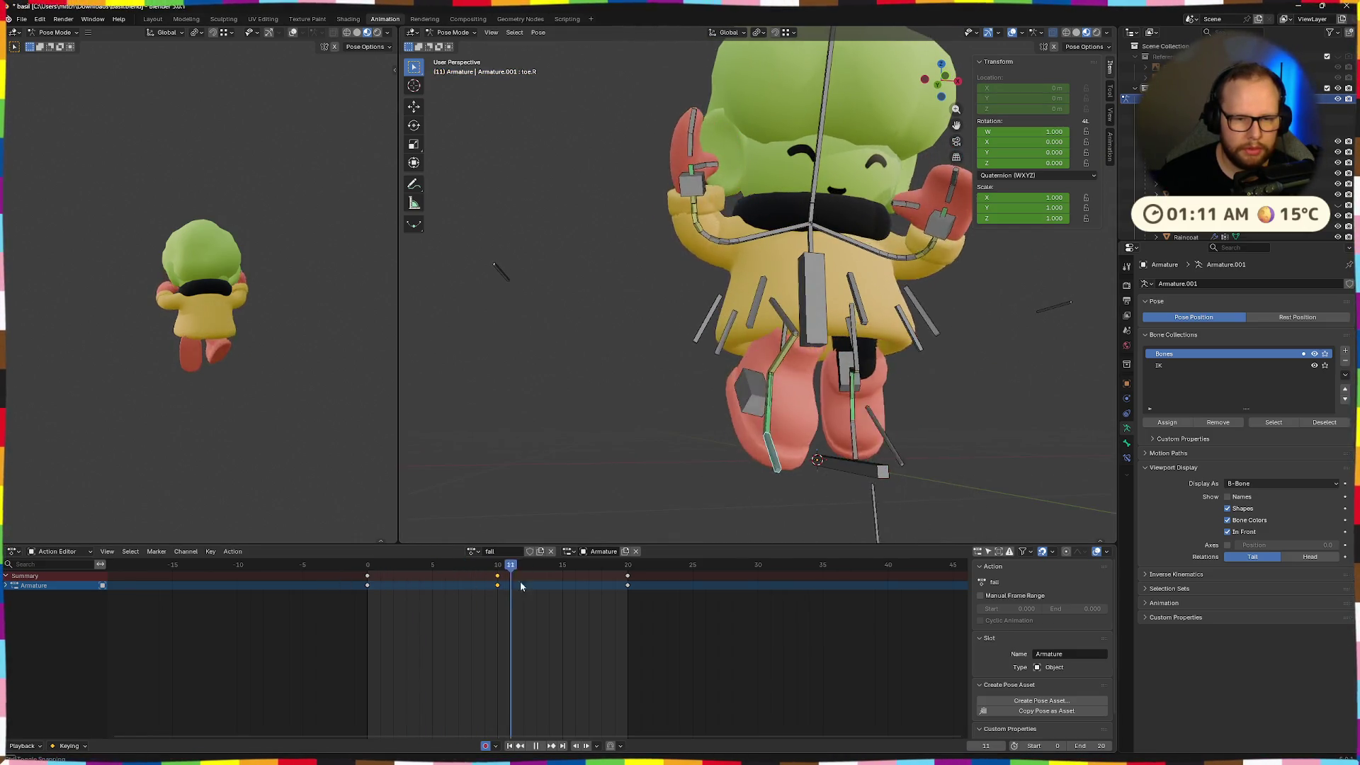
{"action": "key", "text": "Escape"}
{"action": "key", "text": "space"}
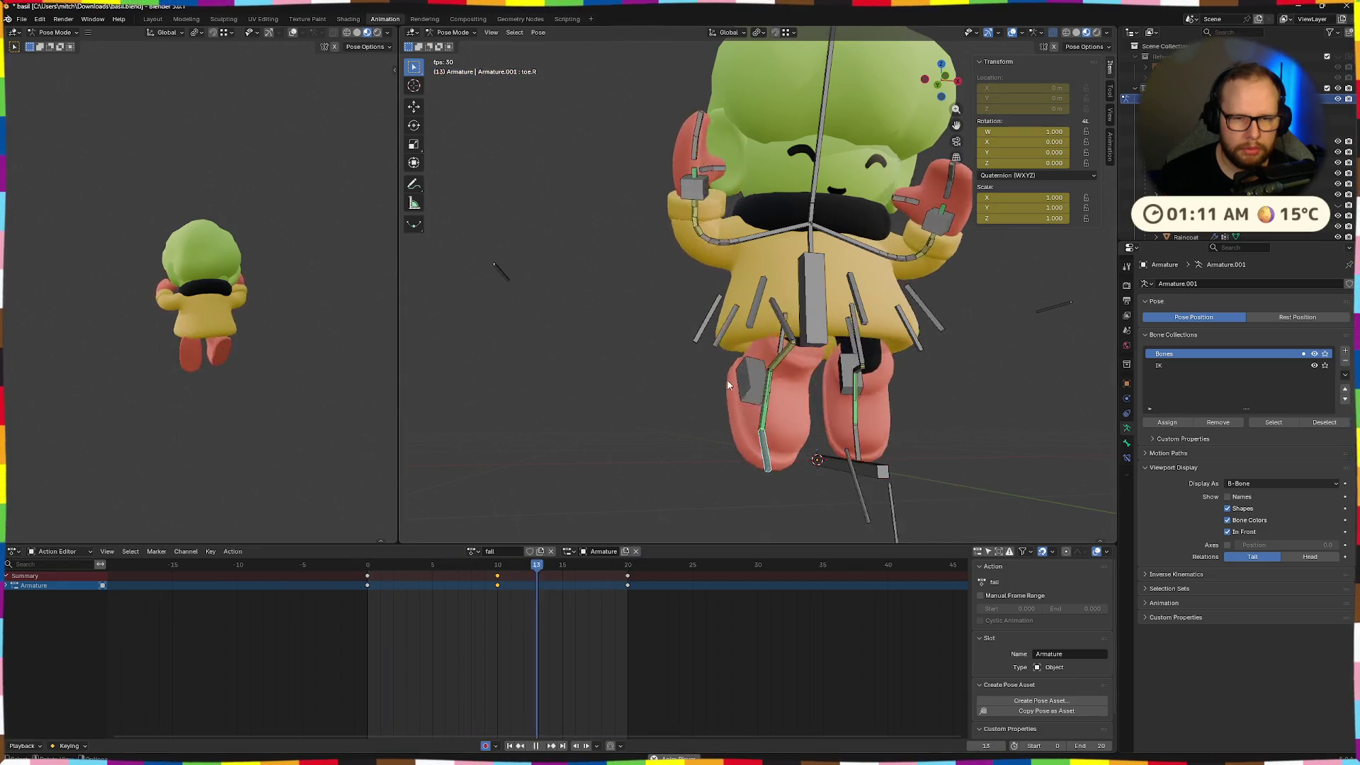
{"action": "scroll", "coordinate": [856, 372], "scroll_direction": "down", "scroll_amount": 5}
{"action": "mouse_move", "coordinate": [164, 392]}
{"action": "middle_mouse_down"}
{"action": "mouse_move", "coordinate": [121, 410]}
{"action": "mouse_move", "coordinate": [347, 389]}
{"action": "middle_mouse_up"}
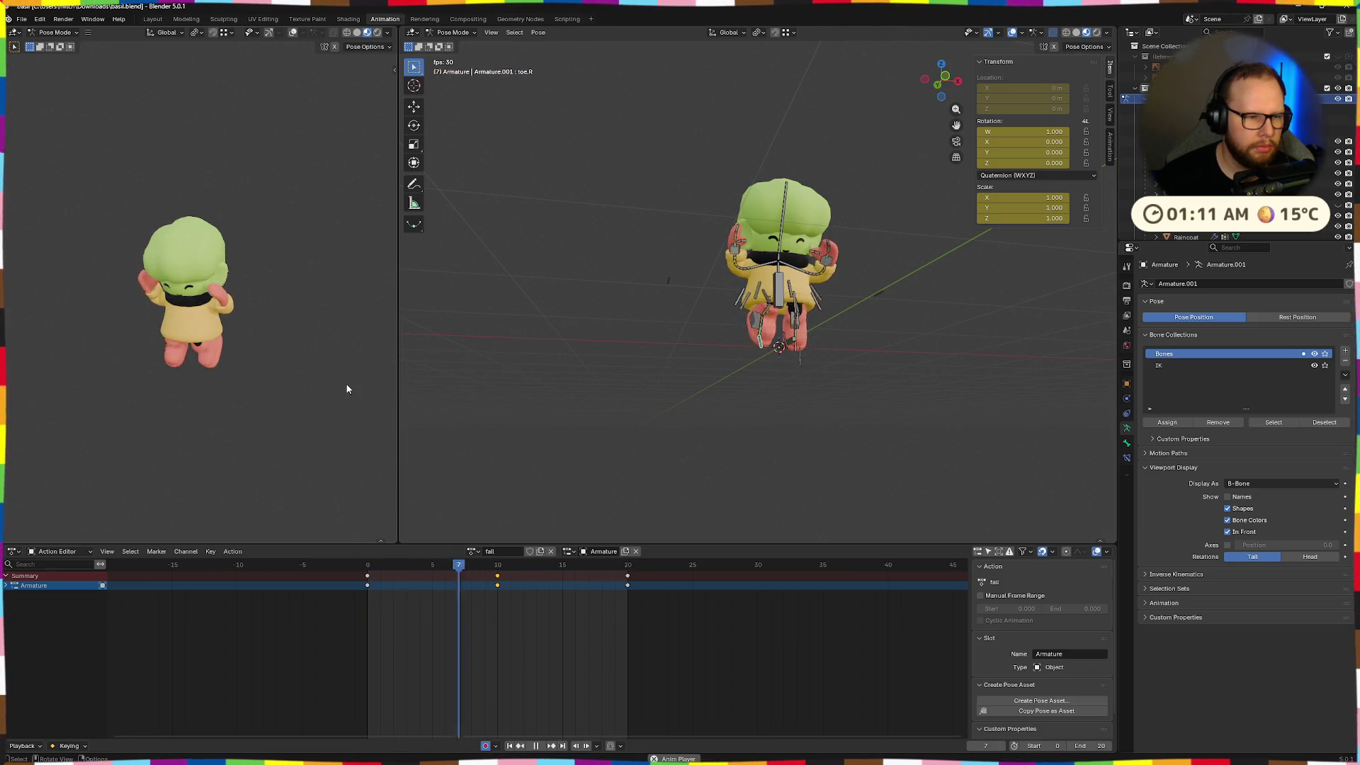
{"action": "key", "text": "Escape"}
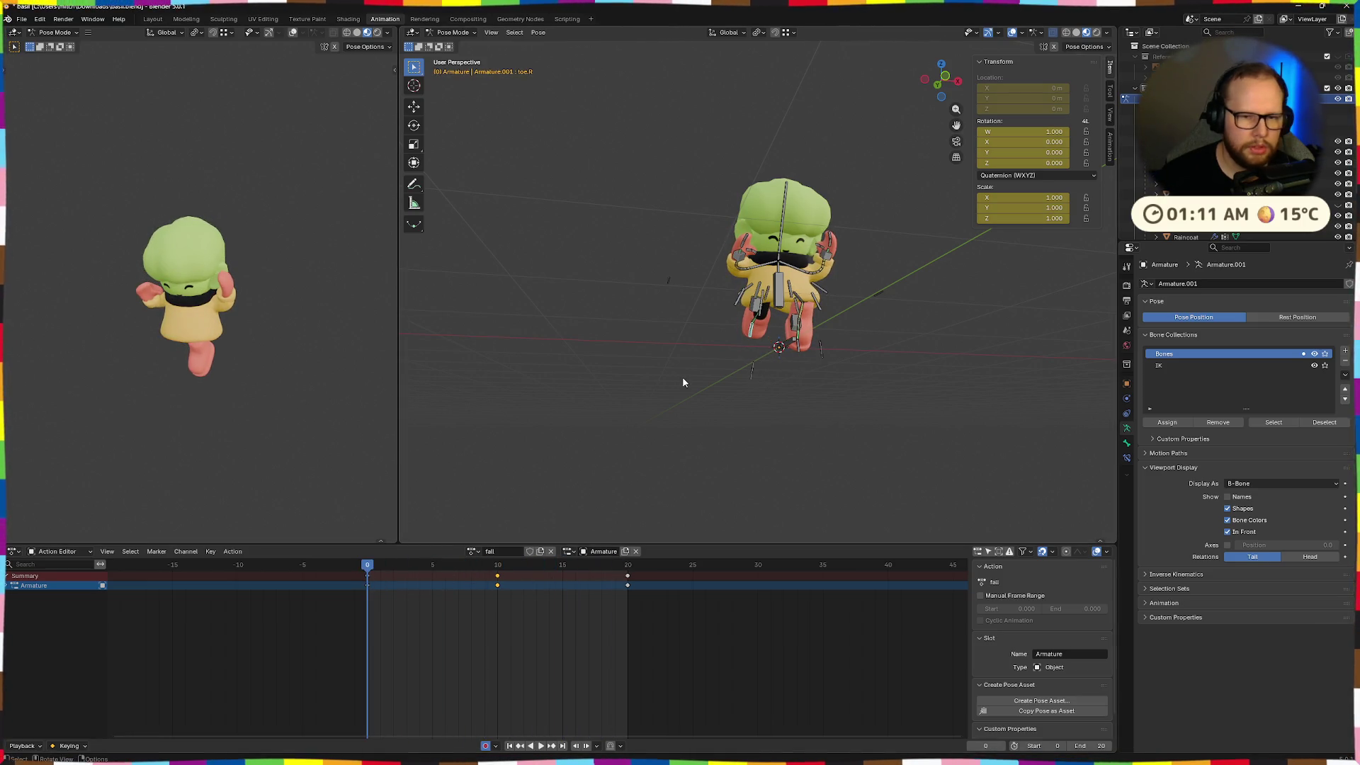
Select all bones, copy the whole pose, and jump to frame 10
{"action": "key", "text": "a"}
{"action": "key", "text": "ctrl+c"}
{"action": "key", "text": "Up"}
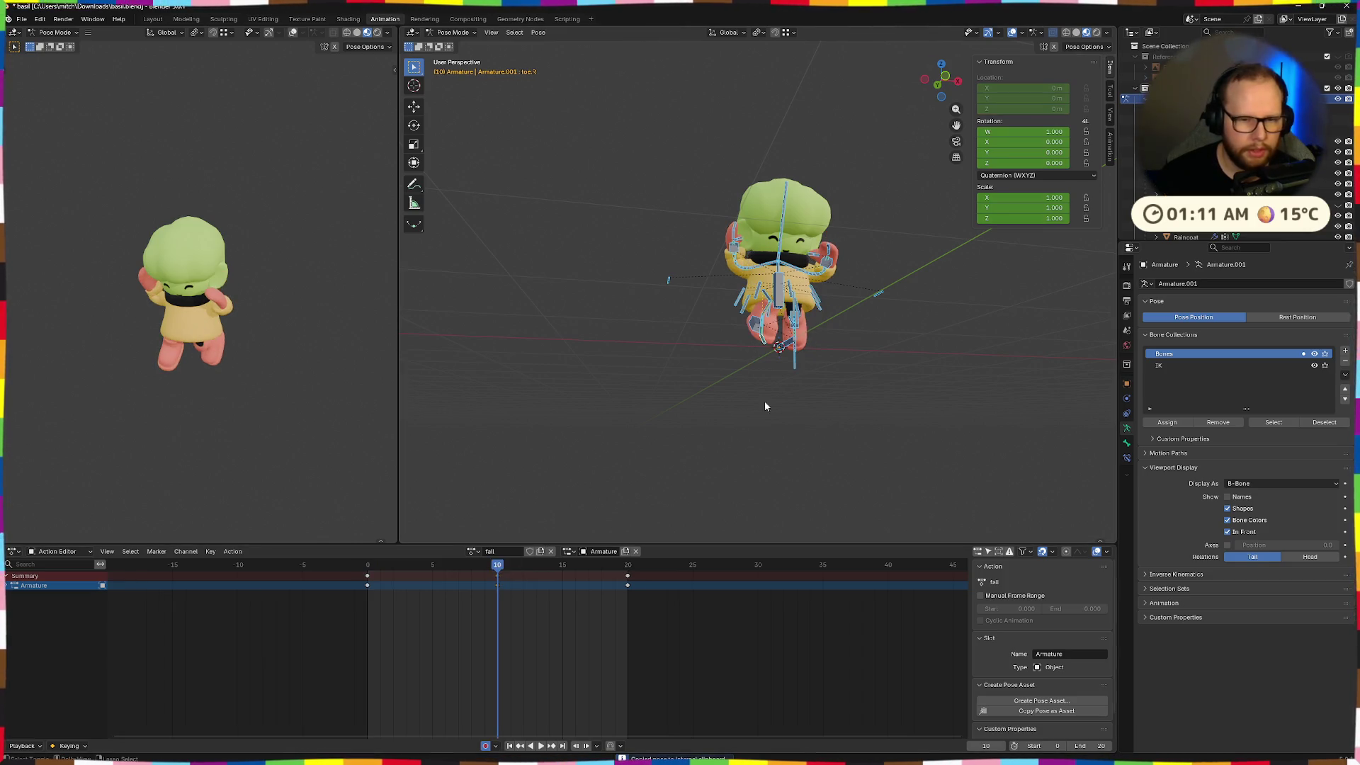
Paste the pose mirrored across X and replay the fall animation from frame 0
{"action": "key", "text": "ctrl+shift+v"}
{"action": "left_click_drag", "start_coordinate": [496, 571], "coordinate": [364, 568]}
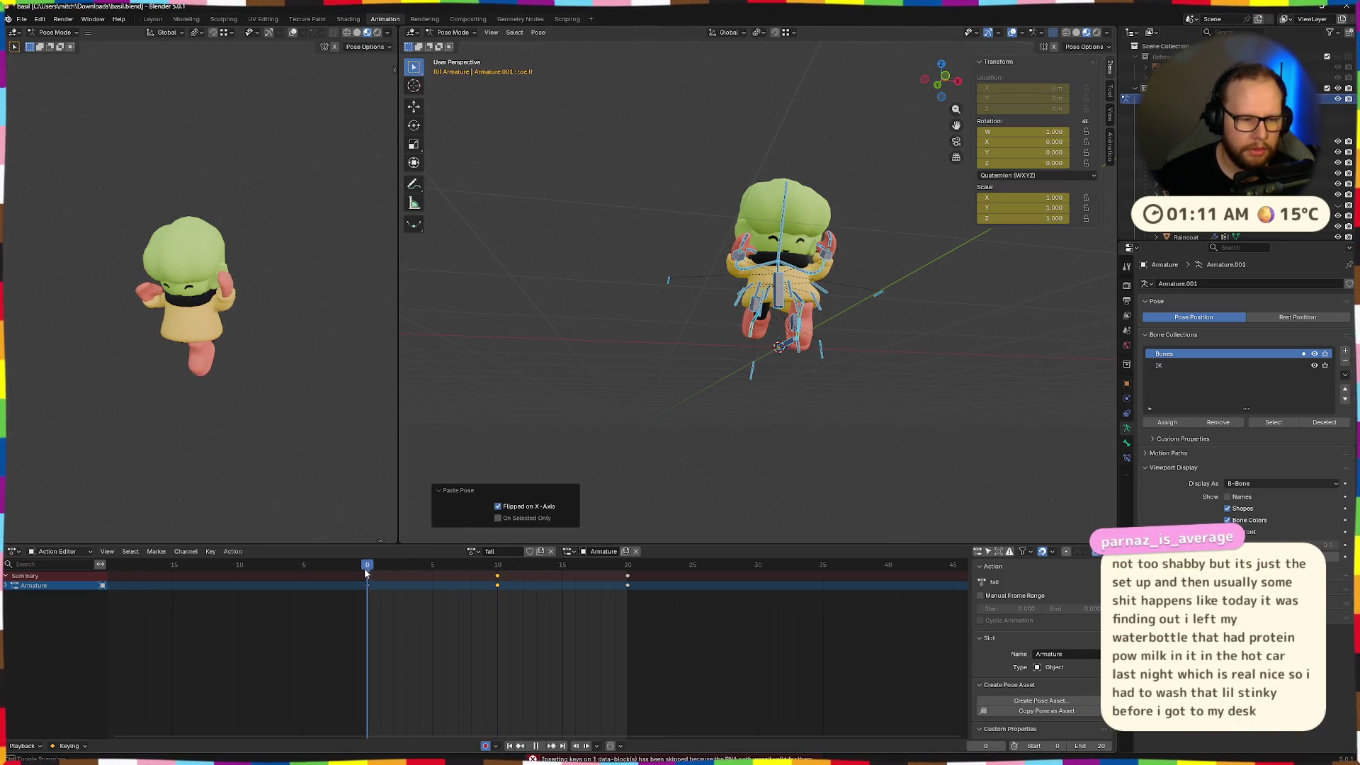
{"action": "key", "text": "space"}
{"action": "key", "text": "space"}
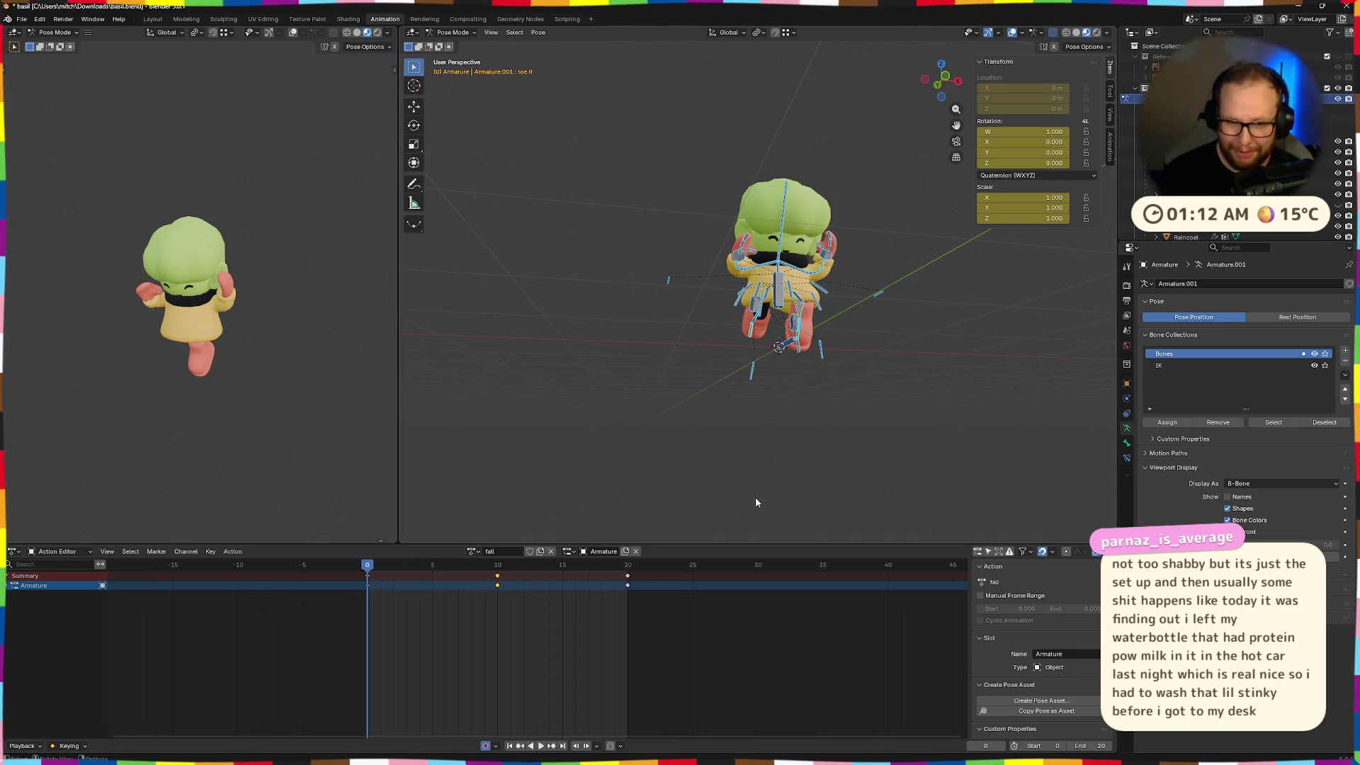
{"action": "key", "text": "space"}
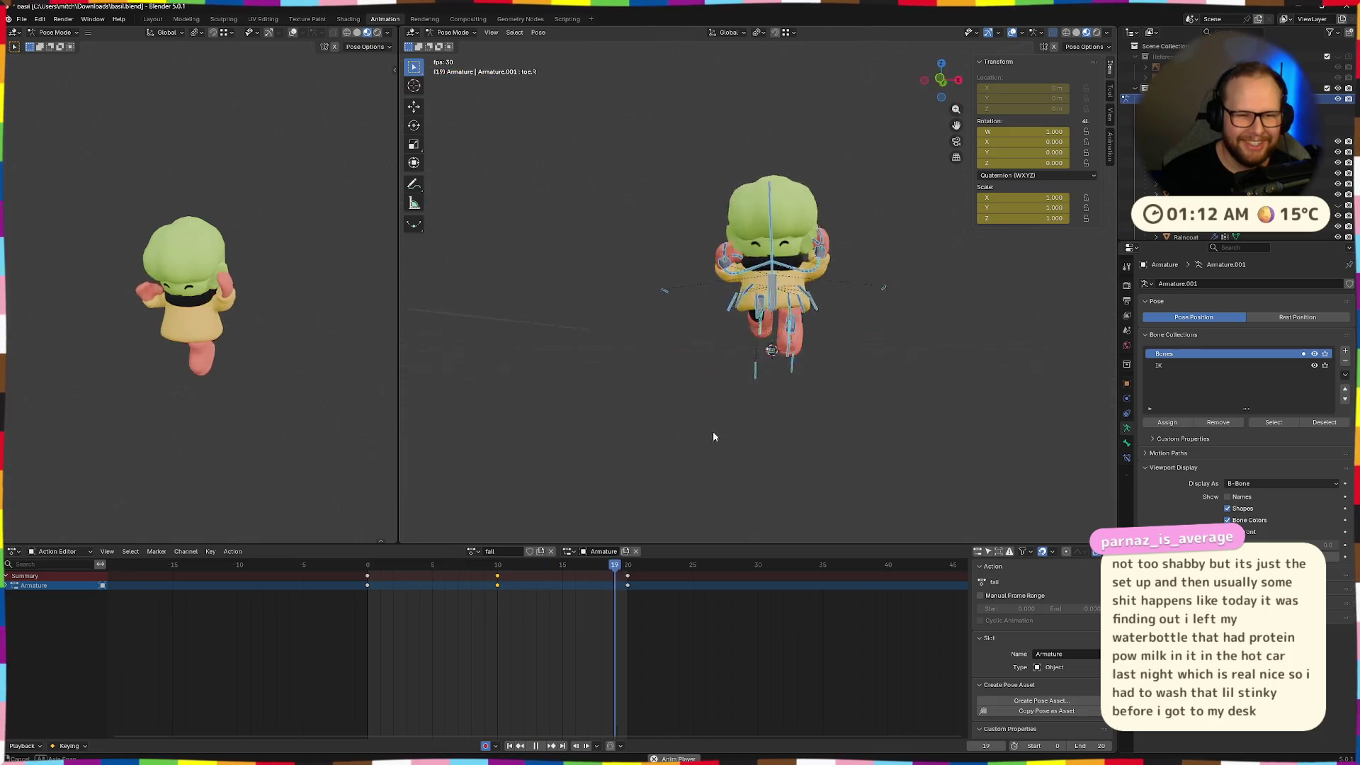
Stop at frame 10, go to frame 5, and select the right heel bone
{"action": "middle_click_drag", "start_coordinate": [861, 370], "coordinate": [849, 351]}
{"action": "left_click", "coordinate": [497, 573]}
{"action": "left_click", "coordinate": [432, 572]}
{"action": "scroll", "coordinate": [779, 397], "scroll_direction": "up", "scroll_amount": 3}
{"action": "mouse_move", "coordinate": [779, 397]}
{"action": "middle_mouse_down"}
{"action": "mouse_move", "coordinate": [817, 415]}
{"action": "mouse_move", "coordinate": [903, 406]}
{"action": "mouse_move", "coordinate": [849, 407]}
{"action": "middle_mouse_up"}
{"action": "left_click", "coordinate": [873, 412]}
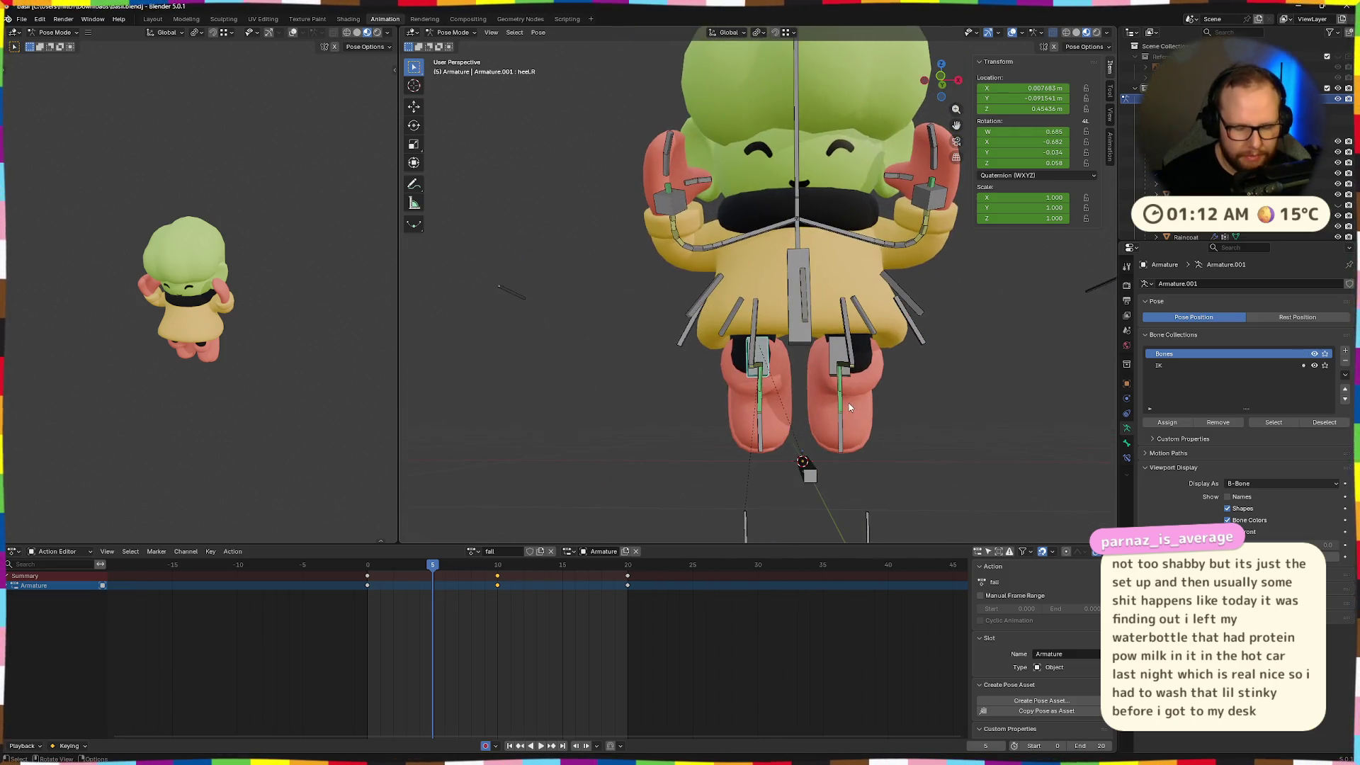
{"action": "left_click", "coordinate": [815, 417]}
{"action": "key", "text": "g"}
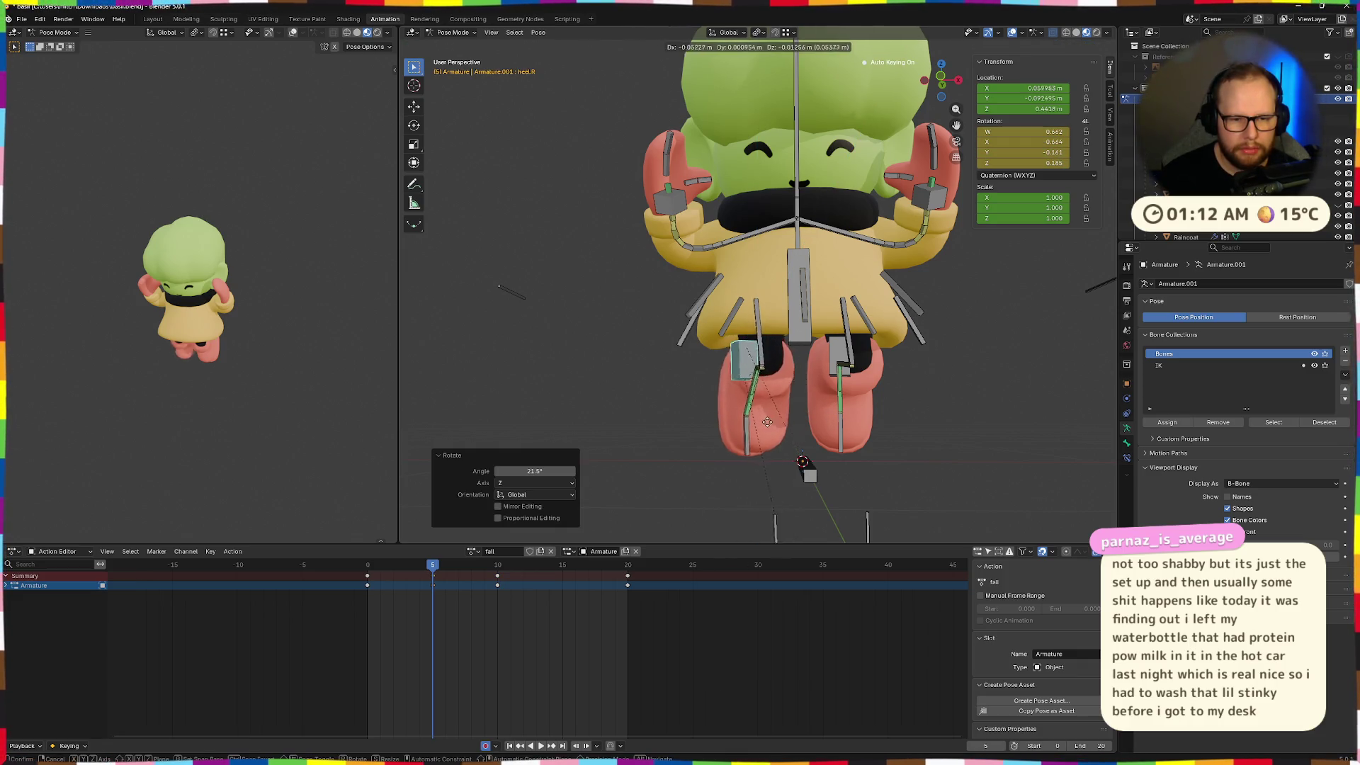
{"action": "left_click", "coordinate": [738, 423]}
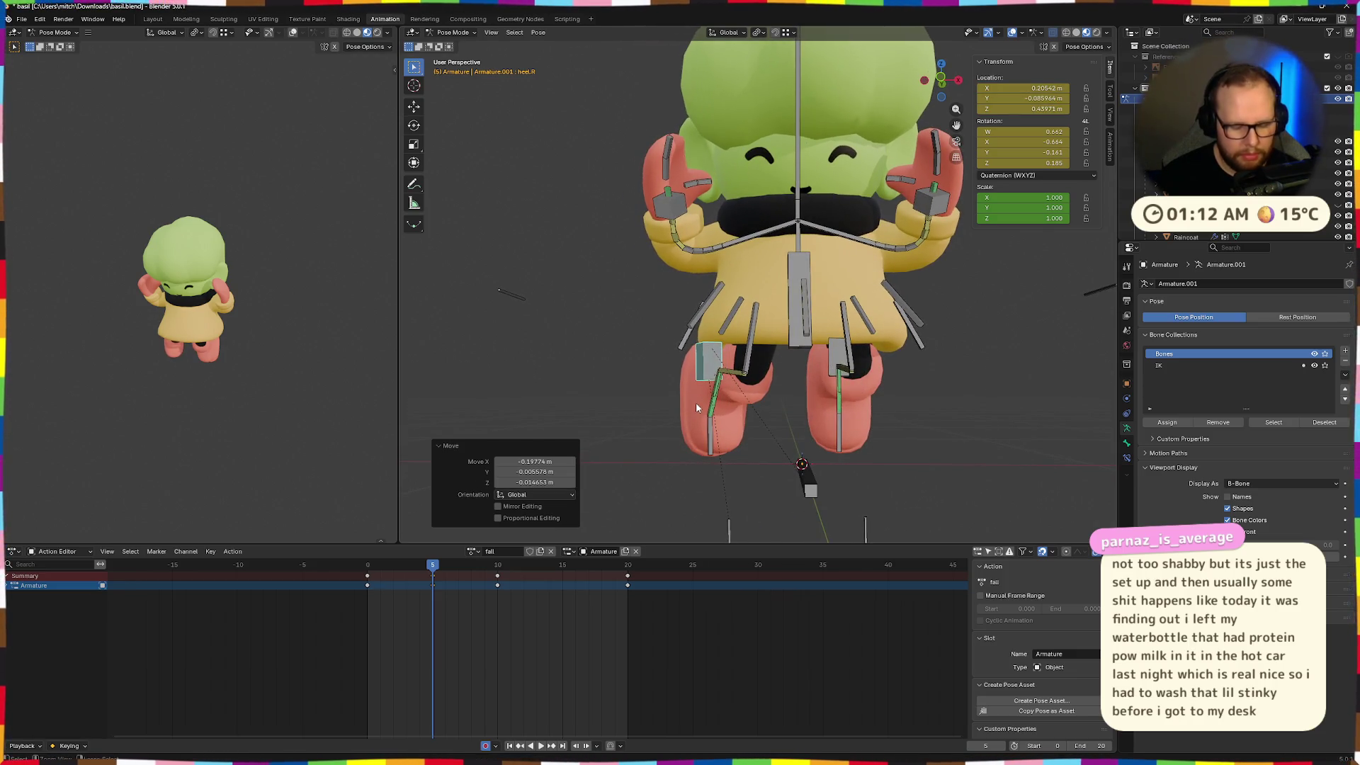
{"action": "key", "text": "i"}
{"action": "key", "text": "ctrl+s"}
{"action": "key", "text": "space"}
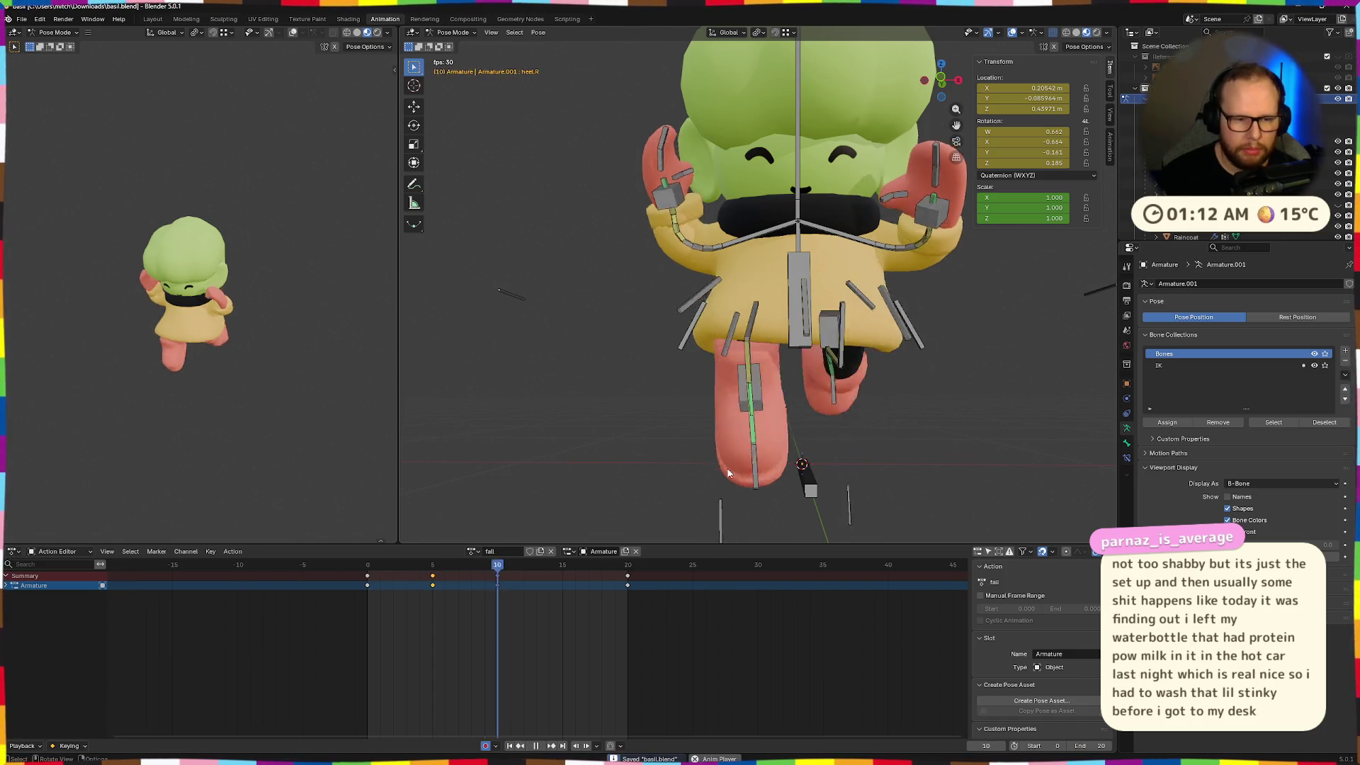
{"action": "key", "text": "Escape"}
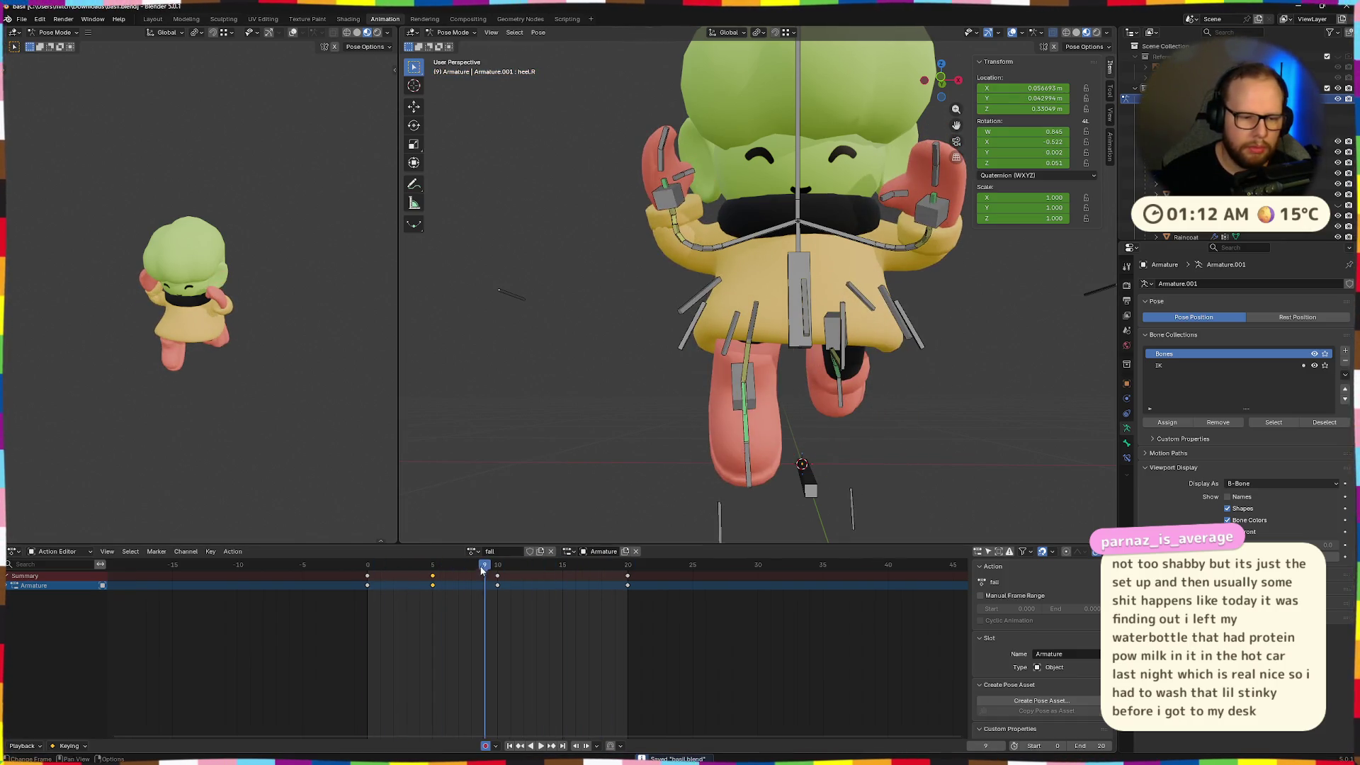
{"action": "key", "text": "space"}
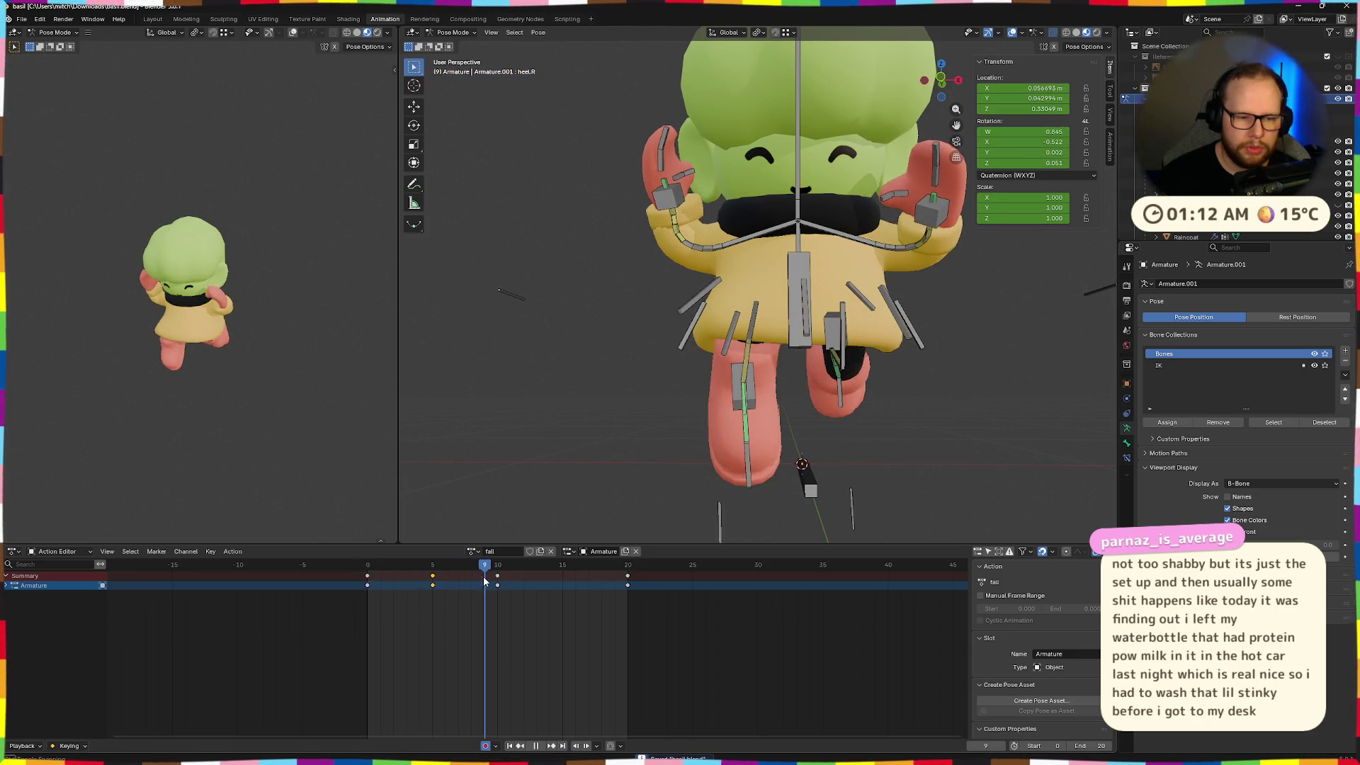
{"action": "key", "text": "space"}
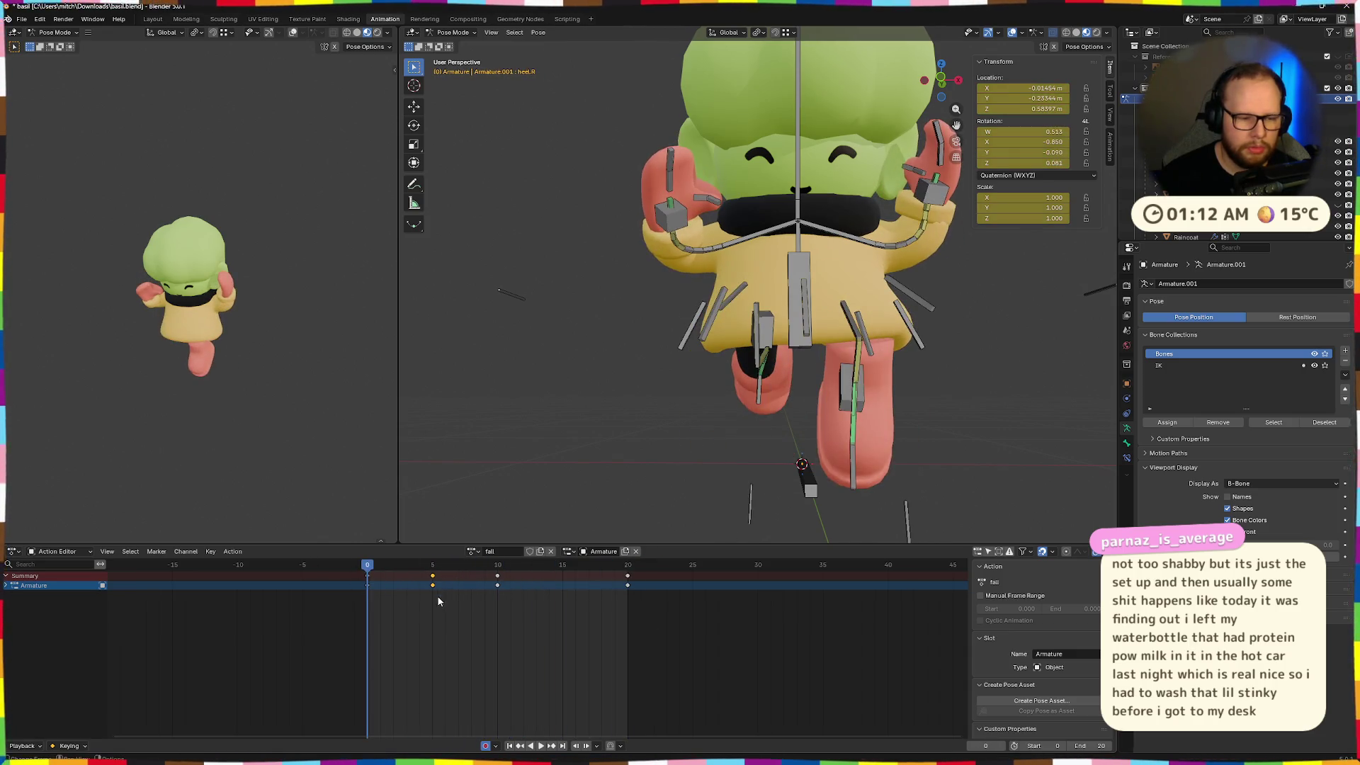
{"action": "left_click", "coordinate": [438, 598]}
{"action": "left_click", "coordinate": [559, 561]}
{"action": "key", "text": "ctrl+v"}
{"action": "key", "text": "space"}
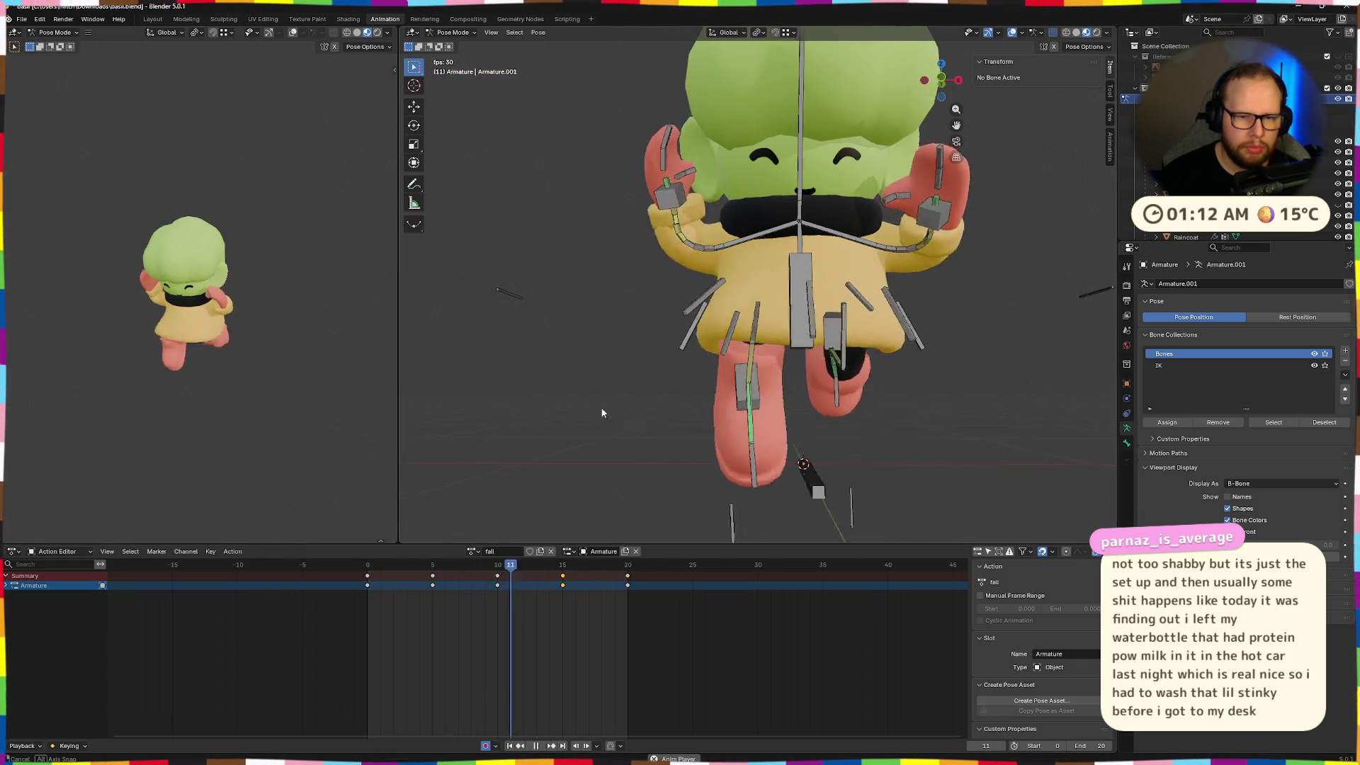
{"action": "middle_click_drag", "start_coordinate": [595, 405], "coordinate": [882, 439]}
{"action": "key", "text": "space"}
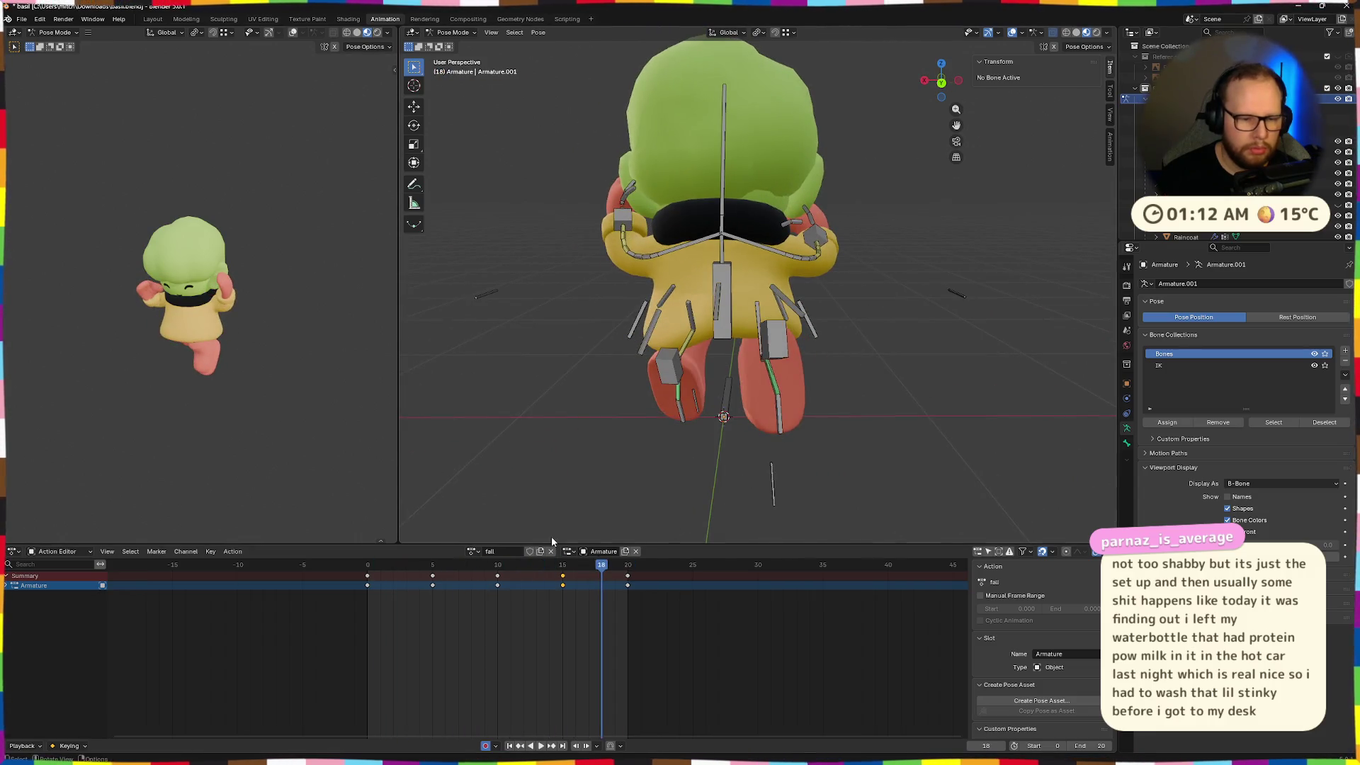
{"action": "key", "text": "space"}
{"action": "middle_click_drag", "start_coordinate": [649, 458], "coordinate": [667, 418]}
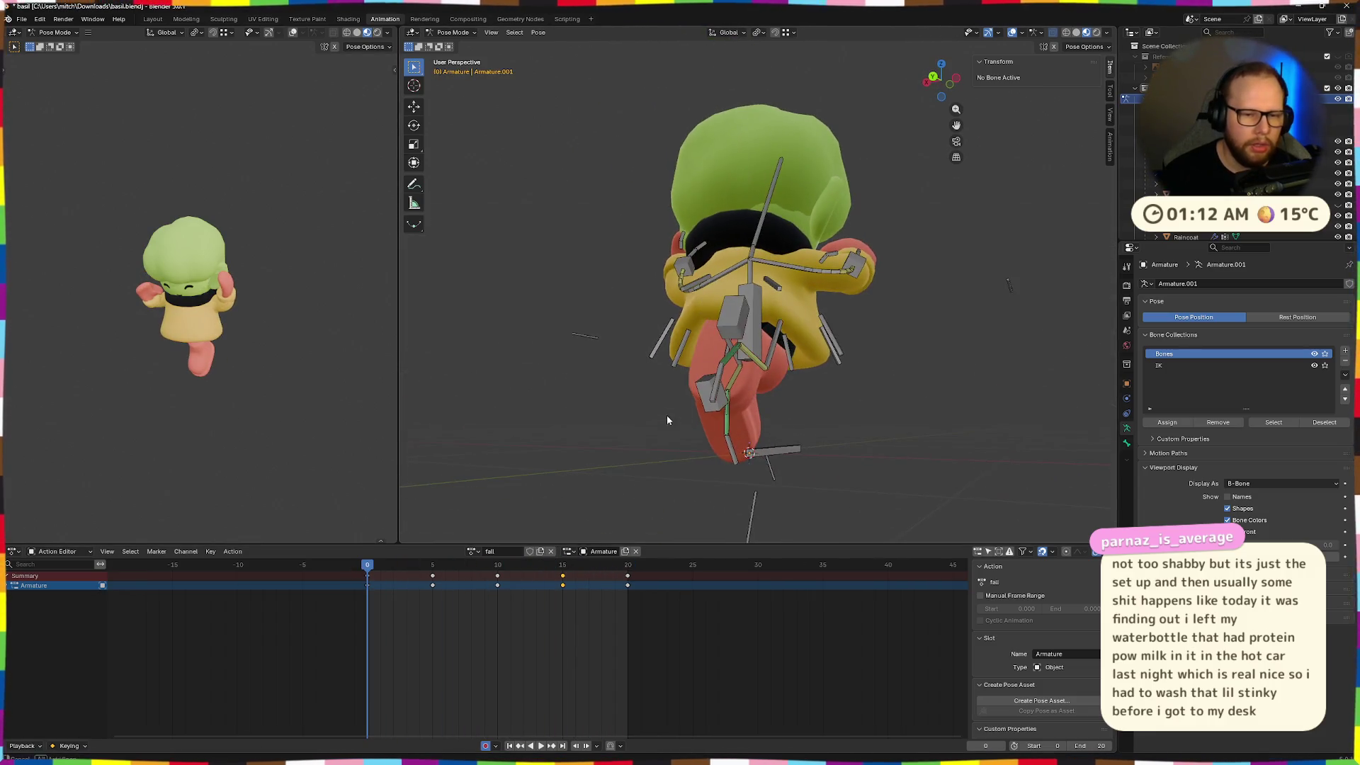
{"action": "mouse_move", "coordinate": [368, 564]}
{"action": "left_mouse_down"}
{"action": "mouse_move", "coordinate": [443, 577]}
{"action": "mouse_move", "coordinate": [585, 567]}
{"action": "left_mouse_up"}
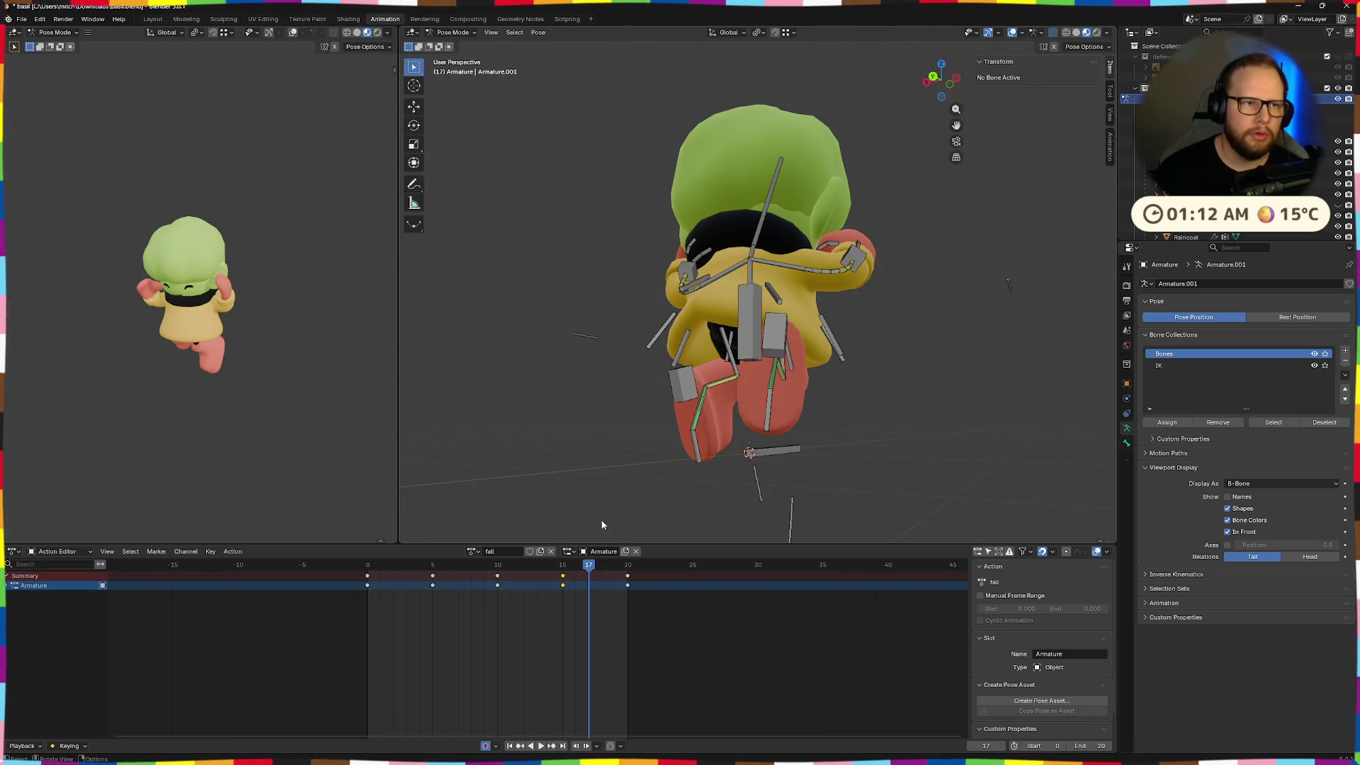
{"action": "mouse_move", "coordinate": [588, 473]}
{"action": "middle_mouse_down"}
{"action": "mouse_move", "coordinate": [545, 473]}
{"action": "mouse_move", "coordinate": [640, 456]}
{"action": "middle_mouse_up"}
{"action": "key", "text": "space"}
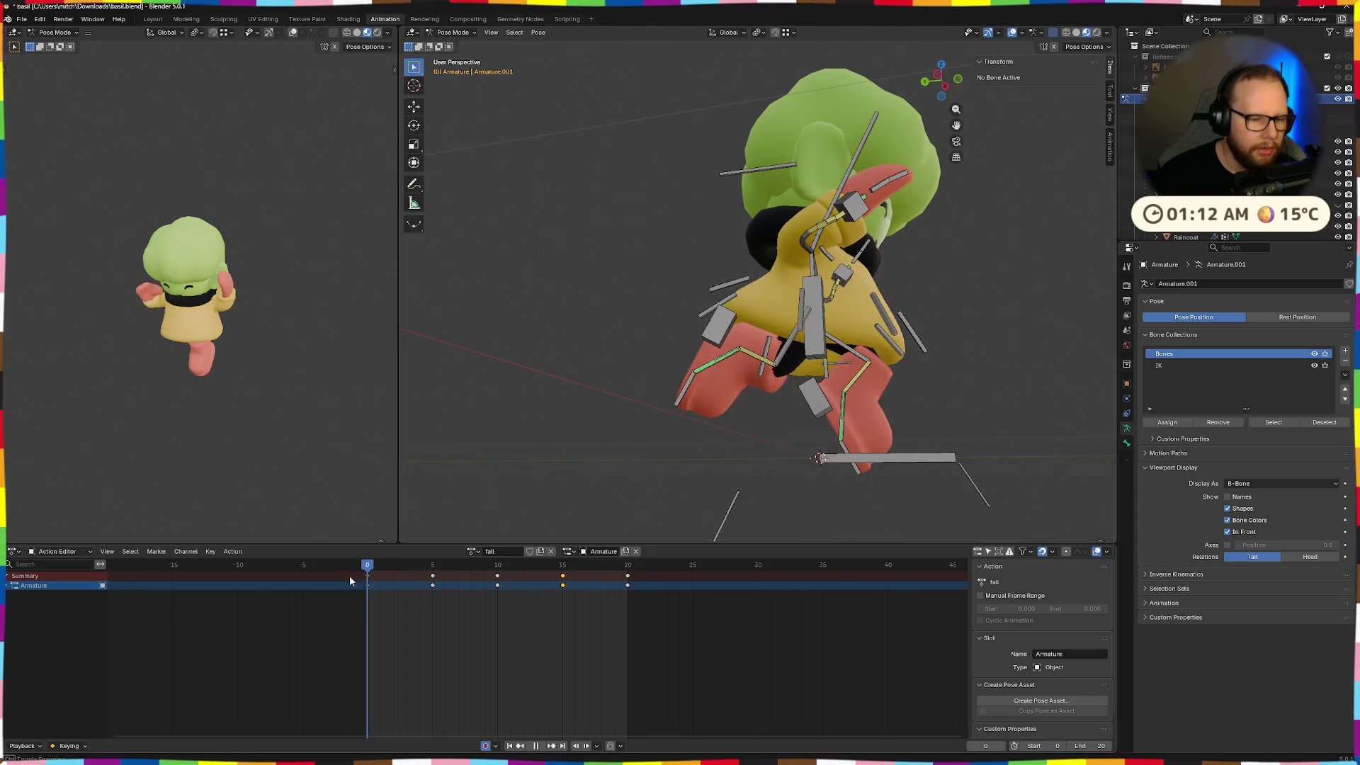
At frame 10, move heel.R, rotate it 29.1°, and adjust its position
{"action": "mouse_move", "coordinate": [582, 579]}
{"action": "left_mouse_down"}
{"action": "mouse_move", "coordinate": [361, 578]}
{"action": "mouse_move", "coordinate": [561, 579]}
{"action": "mouse_move", "coordinate": [497, 580]}
{"action": "left_mouse_up"}
{"action": "mouse_move", "coordinate": [658, 489]}
{"action": "middle_mouse_down"}
{"action": "mouse_move", "coordinate": [807, 398]}
{"action": "mouse_move", "coordinate": [776, 449]}
{"action": "middle_mouse_up"}
{"action": "left_click", "coordinate": [806, 398]}
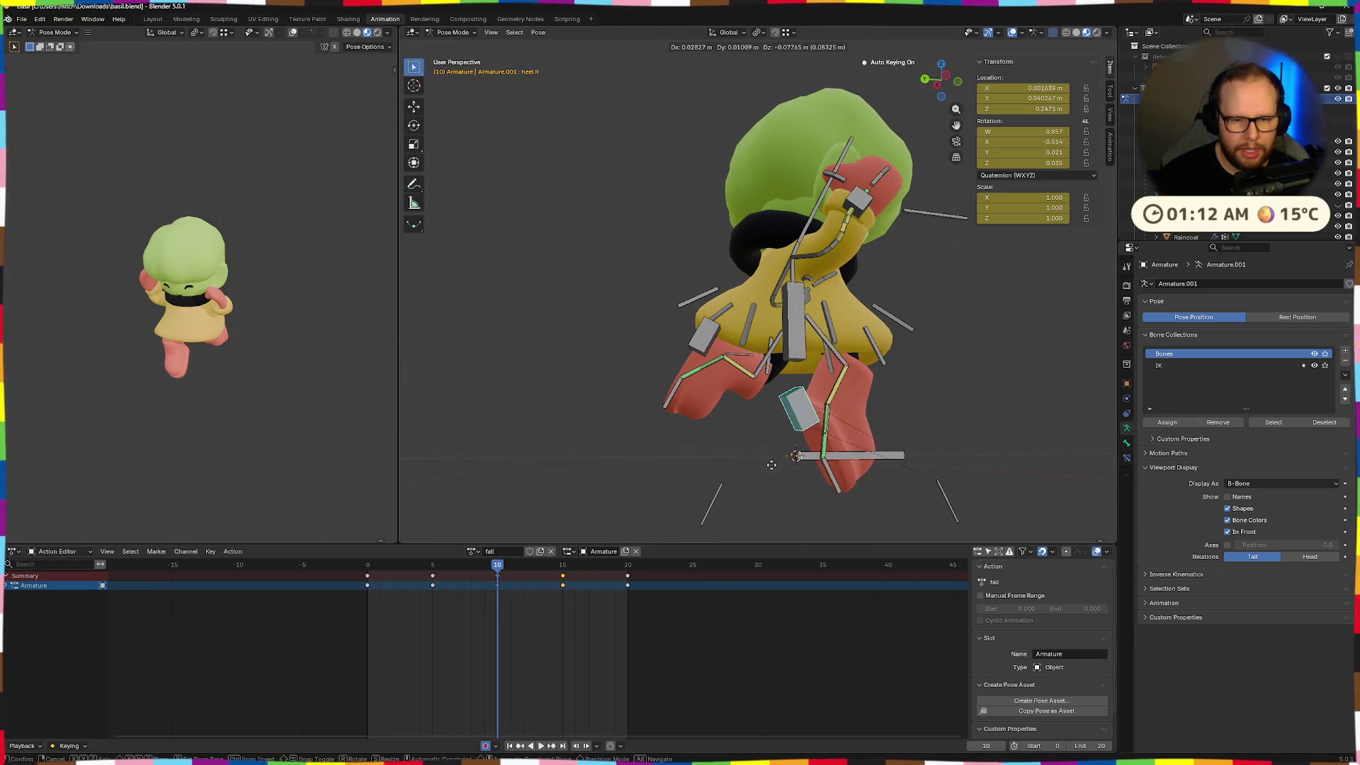
{"action": "left_click", "coordinate": [771, 478]}
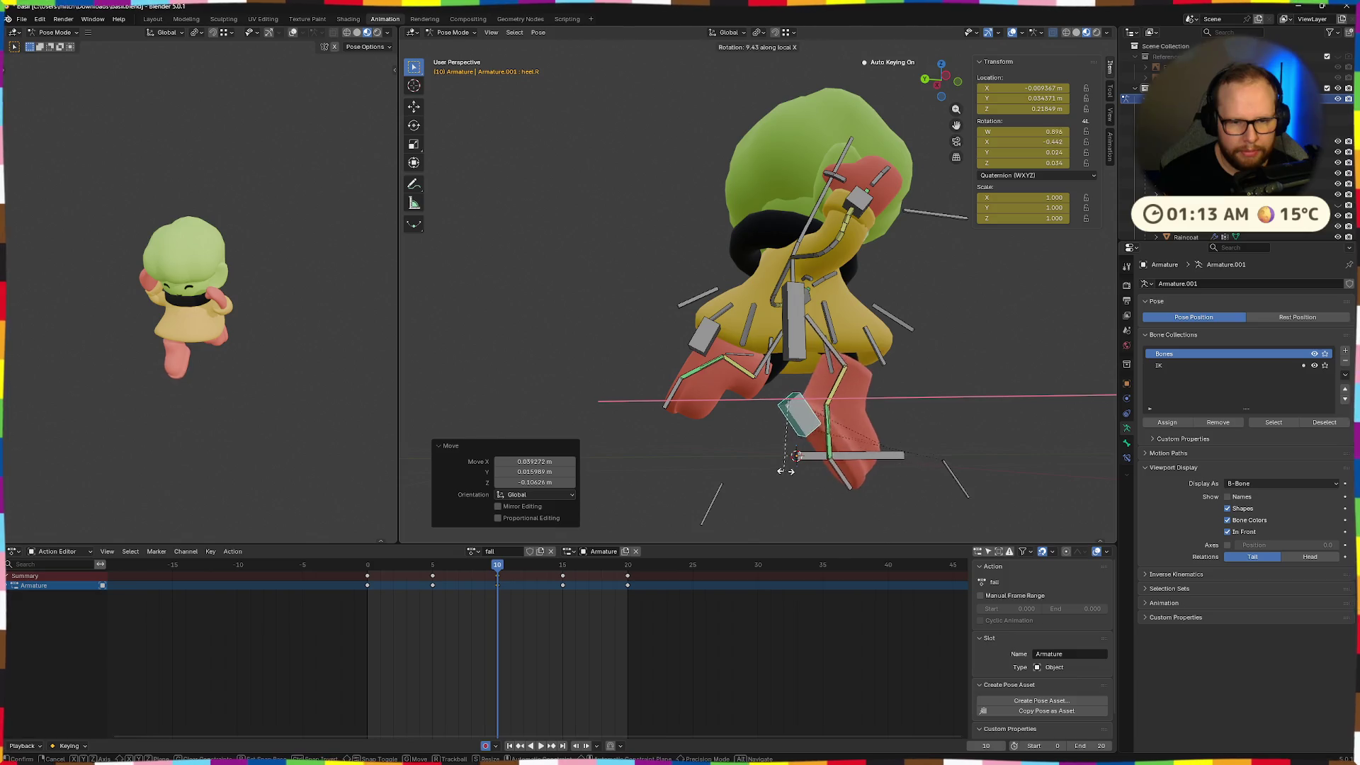
{"action": "left_click", "coordinate": [792, 462]}
{"action": "key", "text": "g"}
{"action": "left_click", "coordinate": [795, 467]}
{"action": "middle_click_drag", "start_coordinate": [796, 467], "coordinate": [733, 494]}
Review frames 0–10, then paste the frame-10 pose onto frame 15
{"action": "mouse_move", "coordinate": [491, 568]}
{"action": "left_mouse_down"}
{"action": "mouse_move", "coordinate": [367, 570]}
{"action": "mouse_move", "coordinate": [563, 568]}
{"action": "left_mouse_up"}
{"action": "middle_click_drag", "start_coordinate": [736, 470], "coordinate": [702, 478]}
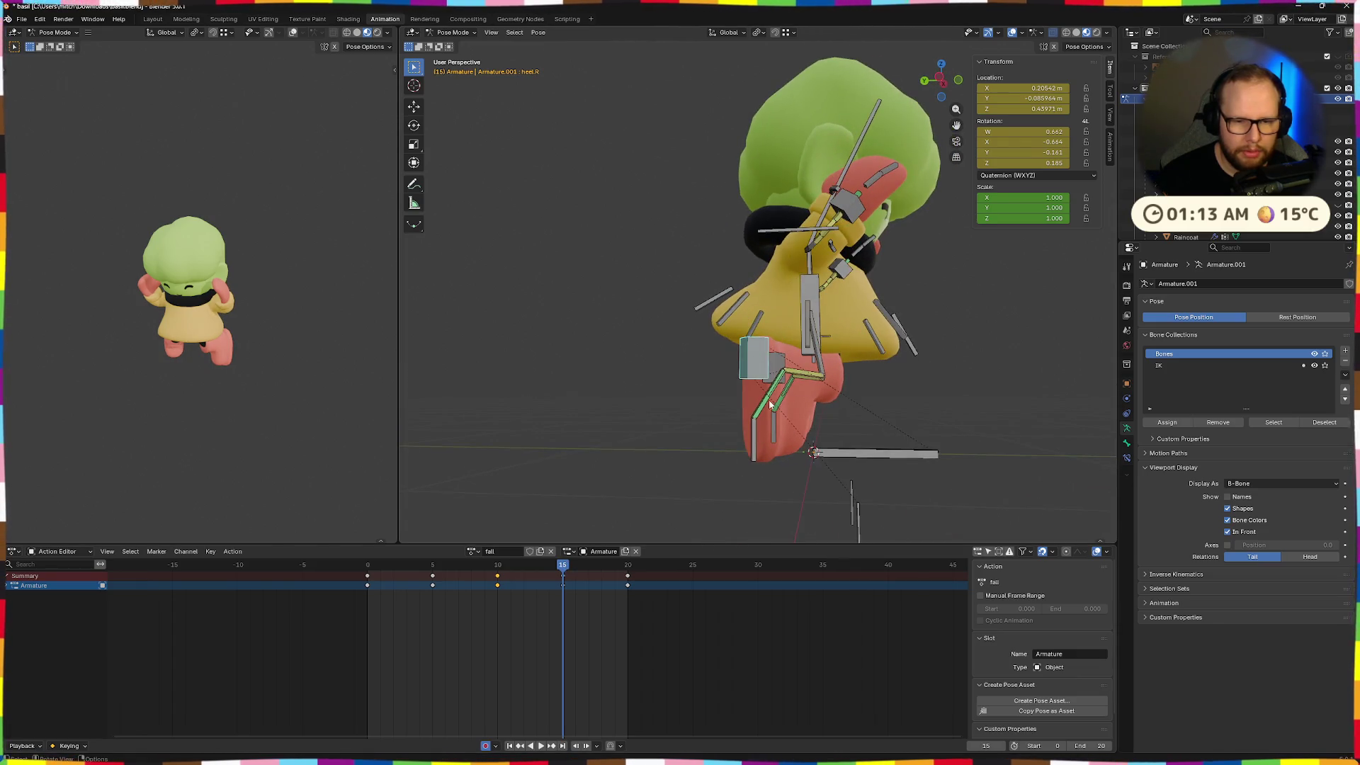
{"action": "left_click_drag", "start_coordinate": [580, 559], "coordinate": [498, 578]}
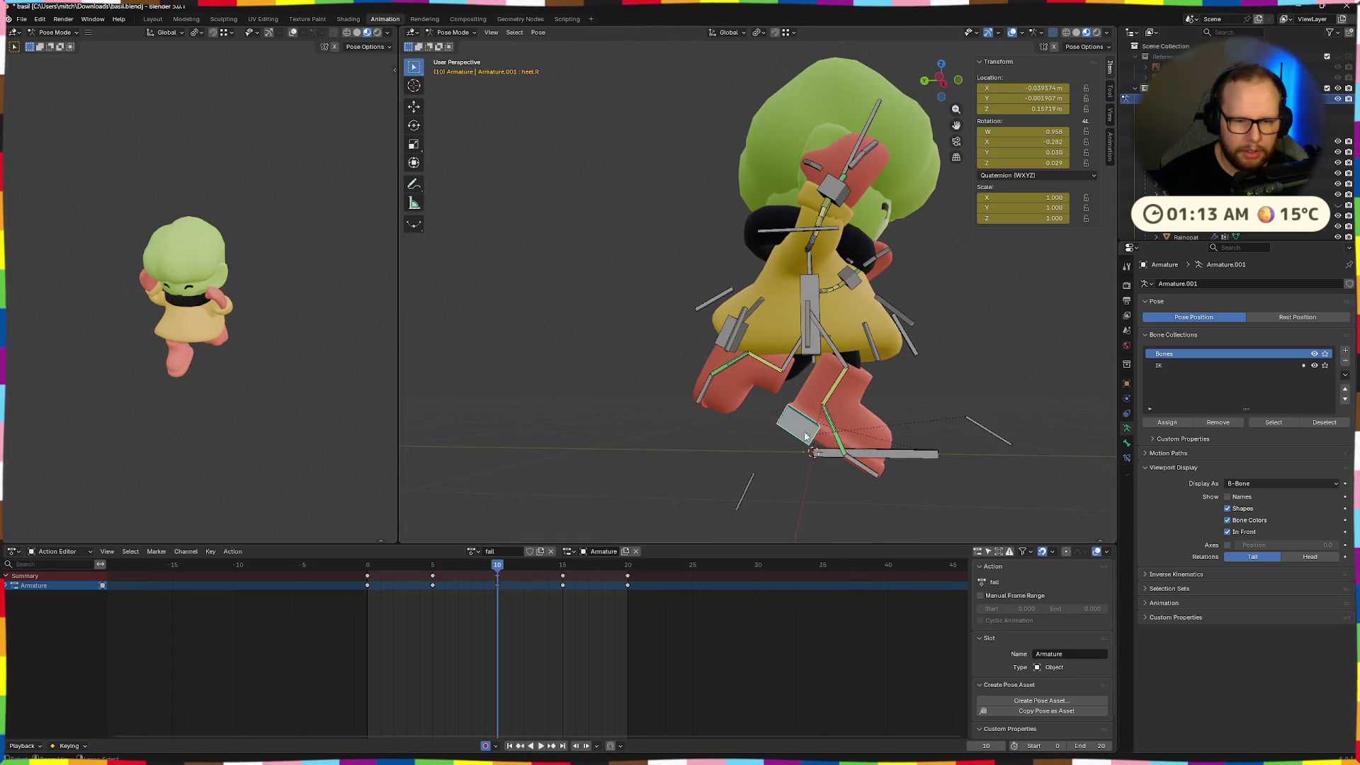
{"action": "key", "text": "Up"}
{"action": "key", "text": "ctrl+v"}
{"action": "mouse_move", "coordinate": [843, 446]}
{"action": "middle_mouse_down"}
{"action": "mouse_move", "coordinate": [799, 465]}
{"action": "mouse_move", "coordinate": [677, 456]}
{"action": "mouse_move", "coordinate": [841, 434]}
{"action": "middle_mouse_up"}
At frame 15, move the right heel along Y, then X, then freely
{"action": "key", "text": "g"}
{"action": "key", "text": "y"}
{"action": "left_click", "coordinate": [740, 469]}
{"action": "key", "text": "g"}
{"action": "key", "text": "x"}
{"action": "left_click", "coordinate": [728, 449]}
{"action": "key", "text": "g"}
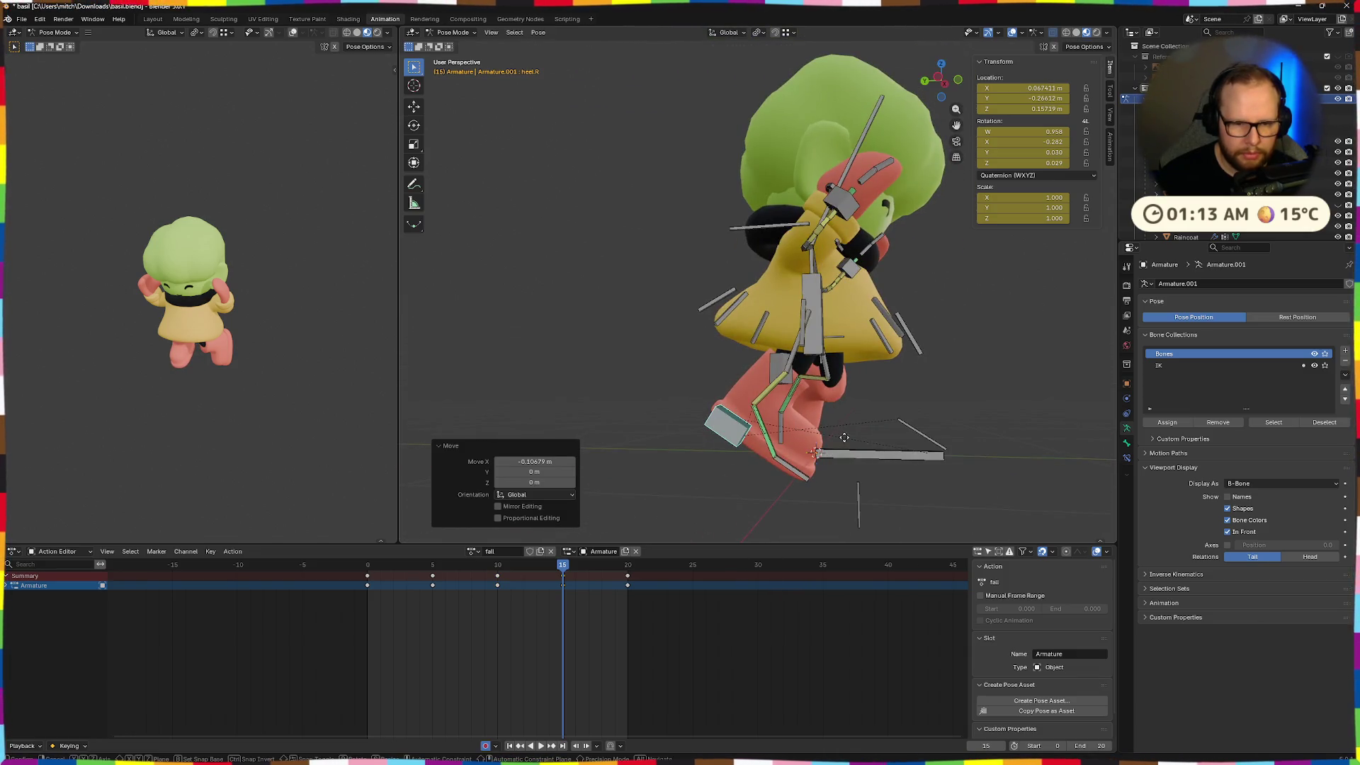
Rotate the right heel about X, refining it through 13.4°, 16.6° and 15.3°
{"action": "key", "text": "r"}
{"action": "key", "text": "x"}
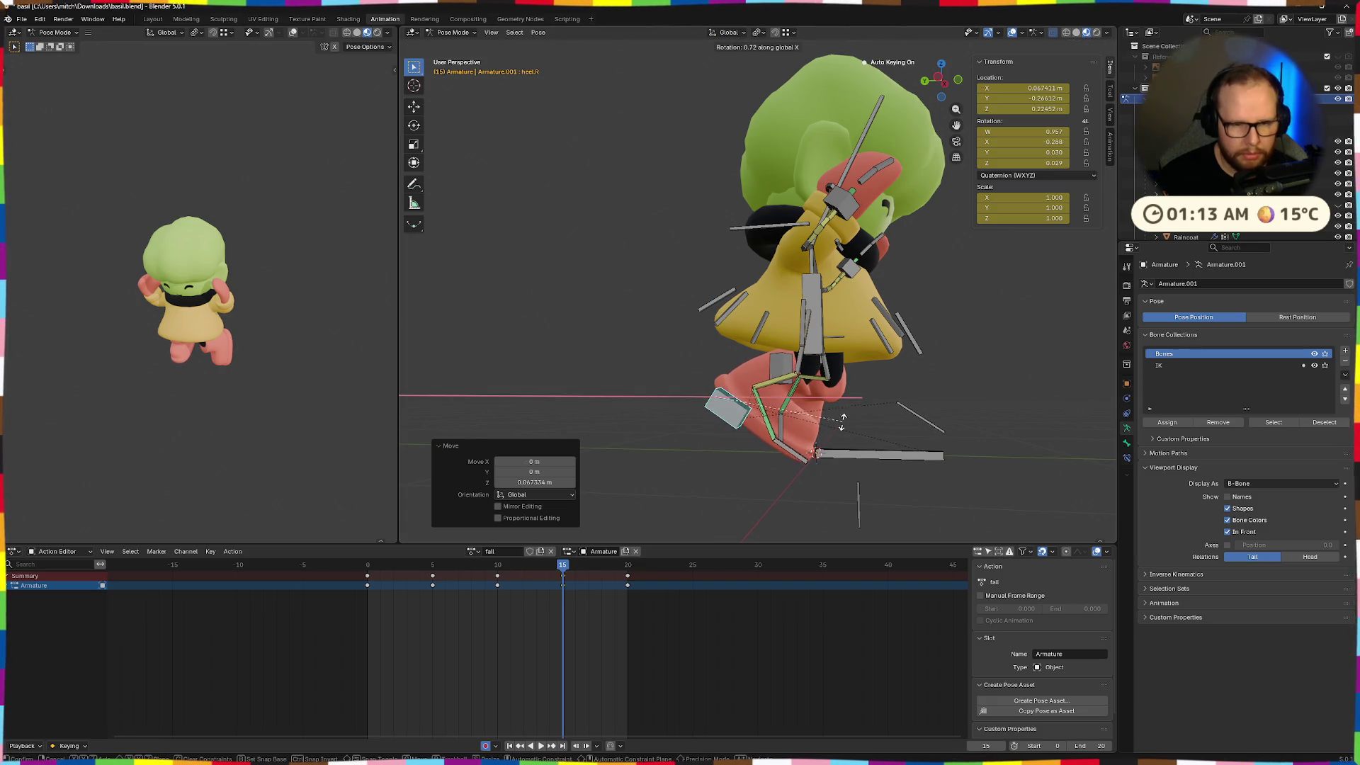
{"action": "left_click", "coordinate": [818, 435]}
{"action": "key", "text": "g"}
{"action": "key", "text": "r"}
{"action": "key", "text": "x"}
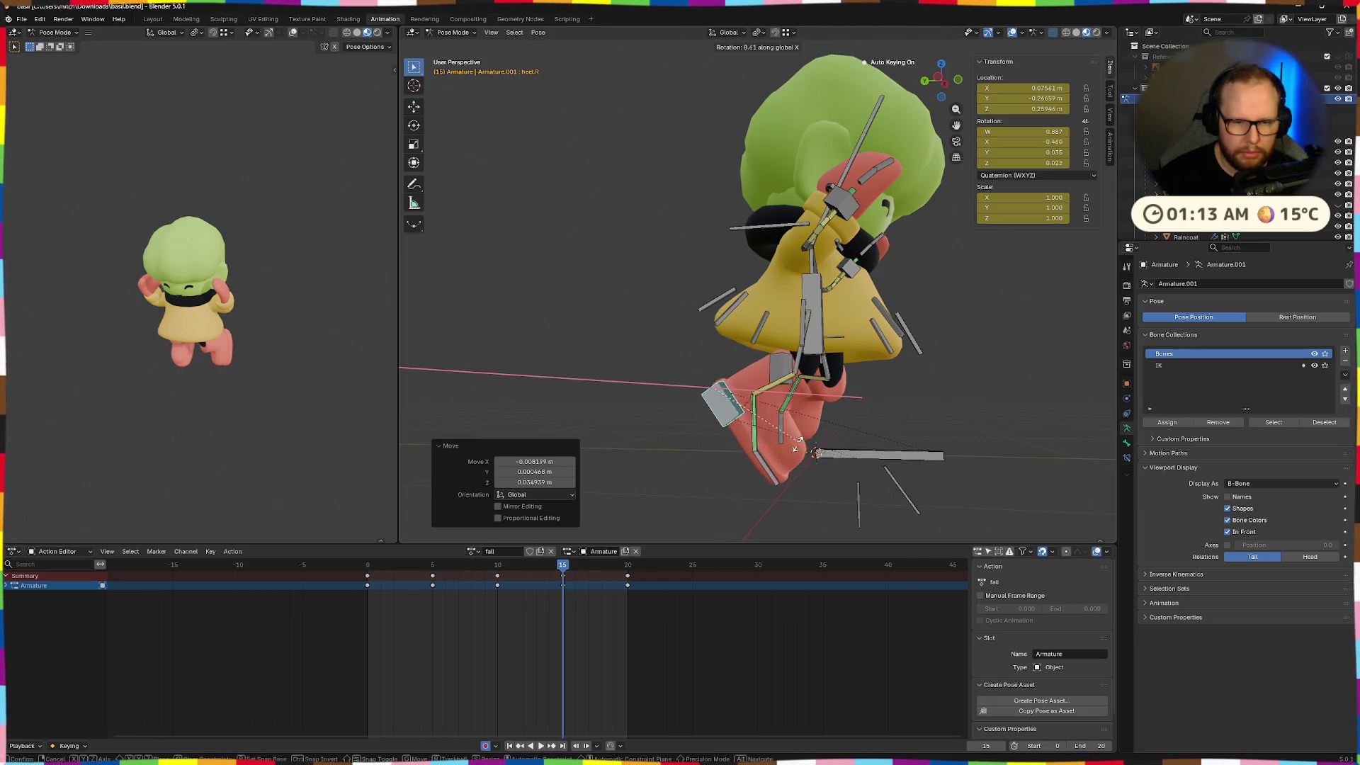
{"action": "left_click", "coordinate": [784, 451]}
{"action": "key", "text": "r"}
{"action": "key", "text": "x"}
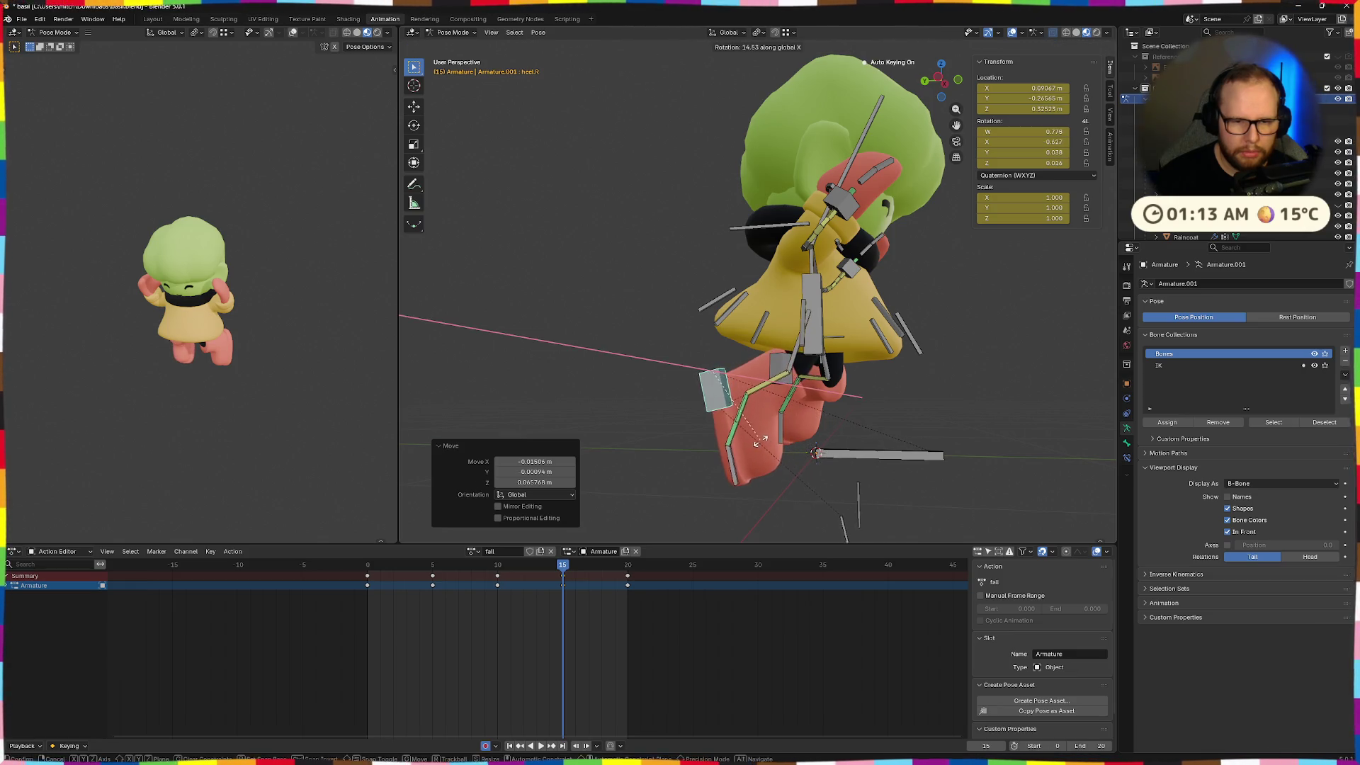
{"action": "left_click", "coordinate": [797, 439]}
Play the animation and step through its last frames to review
{"action": "key", "text": "space"}
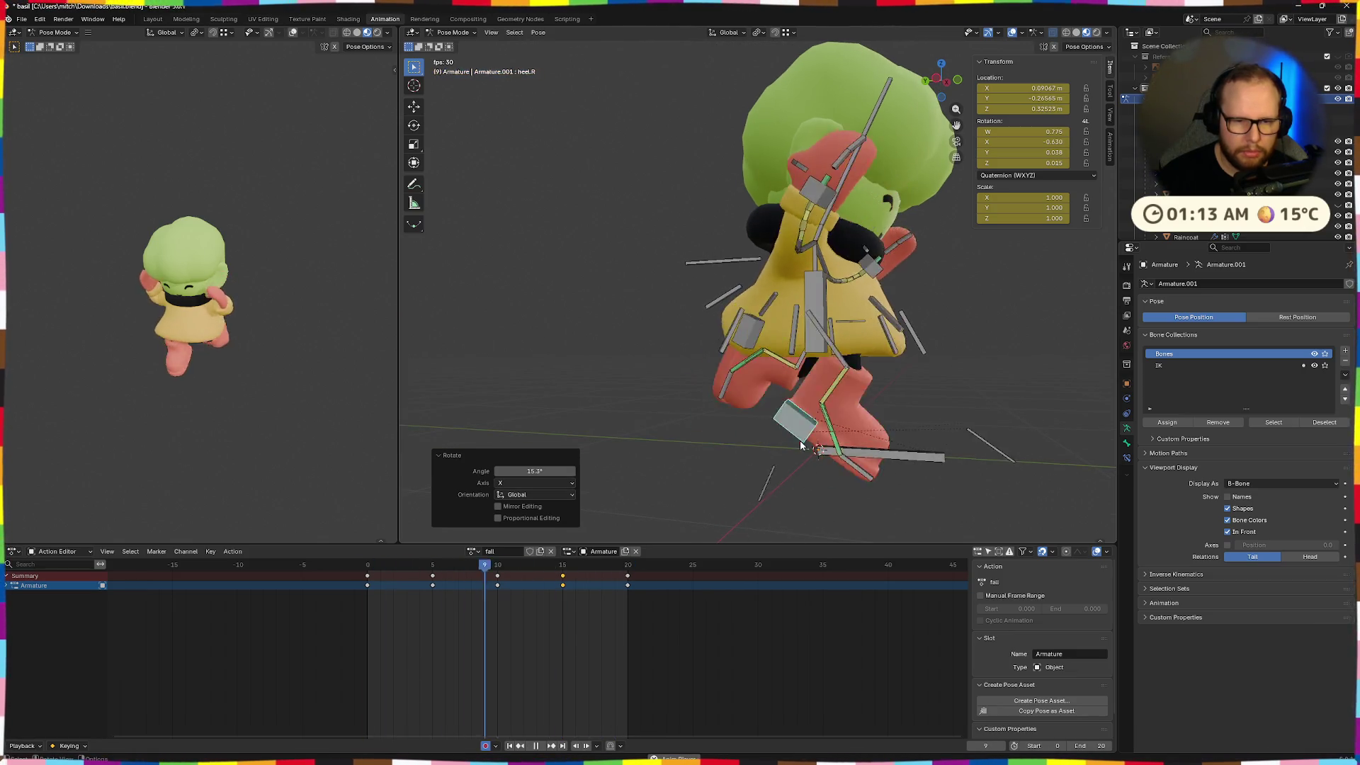
{"action": "key", "text": "space"}
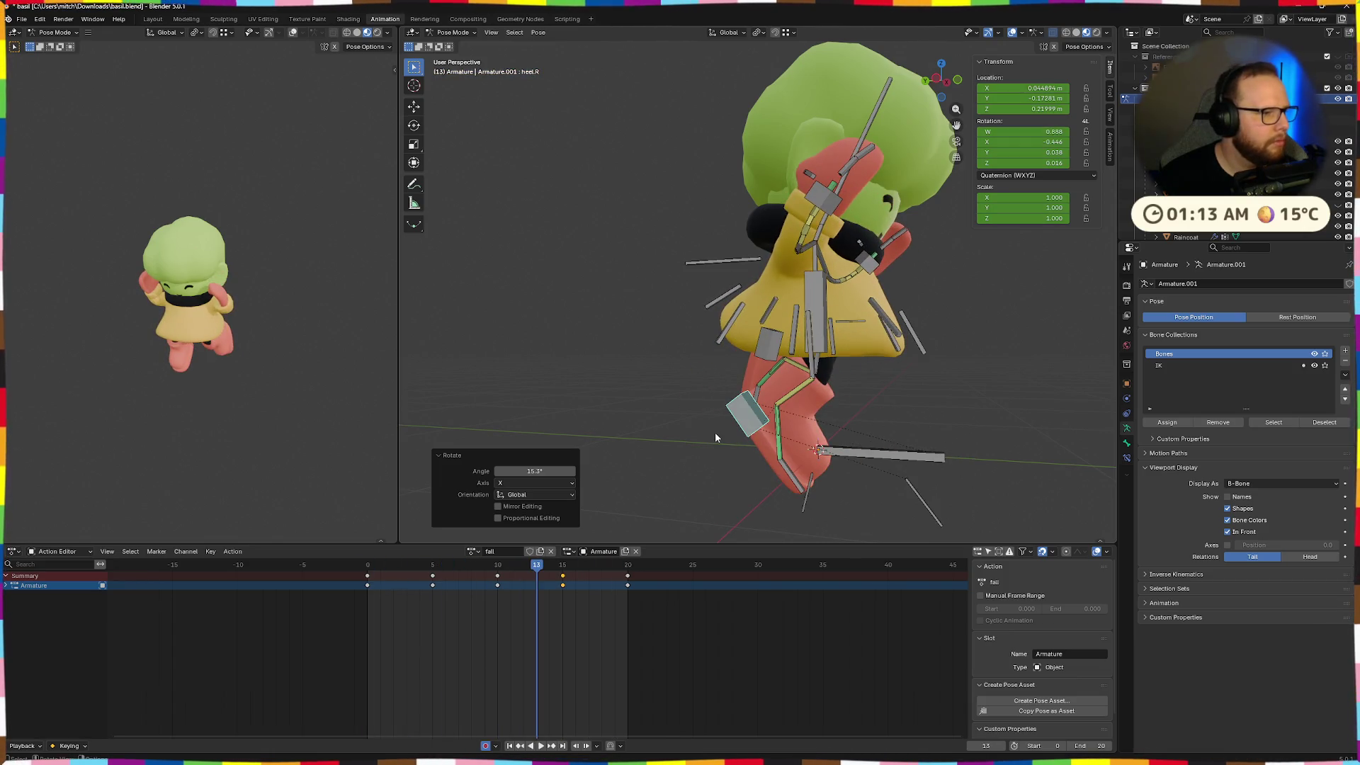
{"action": "mouse_move", "coordinate": [543, 572]}
{"action": "left_mouse_down"}
{"action": "mouse_move", "coordinate": [625, 572]}
{"action": "mouse_move", "coordinate": [368, 572]}
{"action": "mouse_move", "coordinate": [435, 572]}
{"action": "left_mouse_up"}
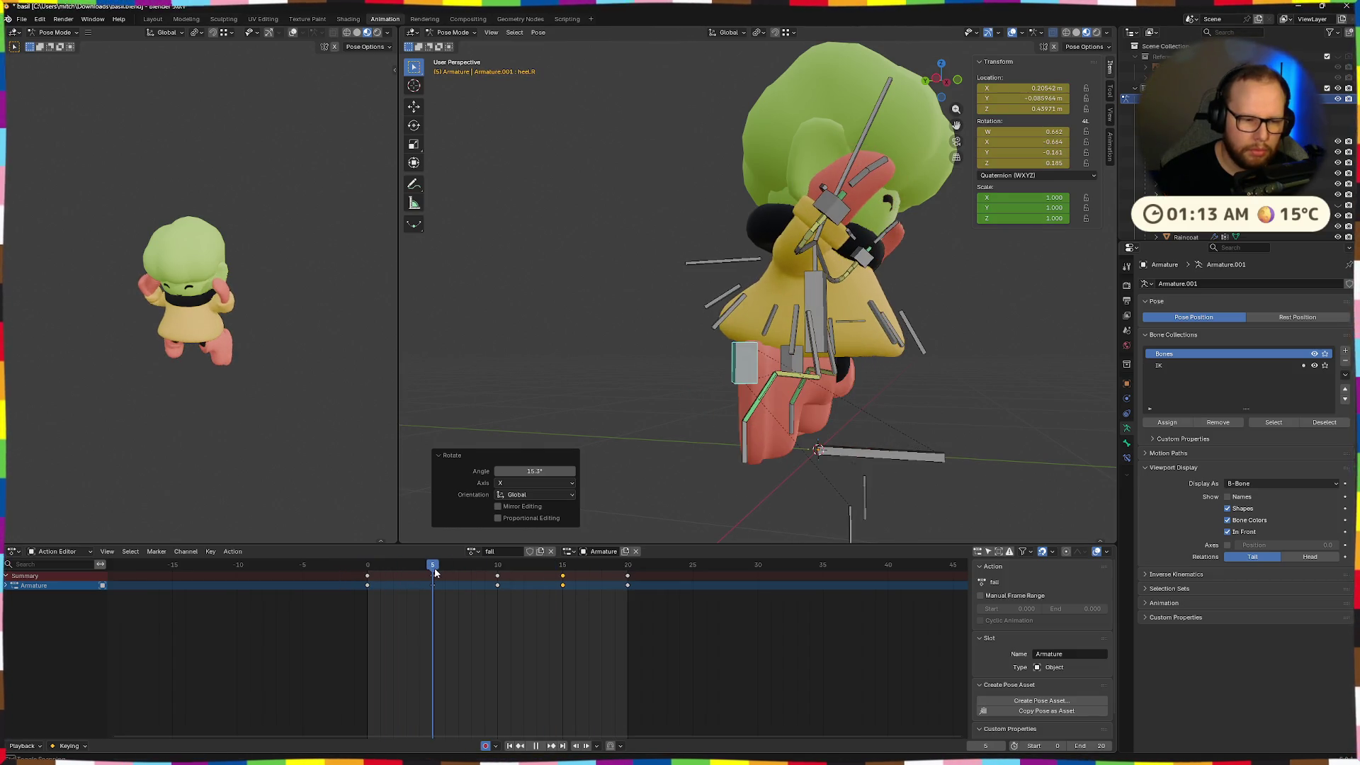
Raise the right heel along global Z and reposition it
{"action": "mouse_move", "coordinate": [708, 497]}
{"action": "middle_mouse_down"}
{"action": "mouse_move", "coordinate": [827, 498]}
{"action": "mouse_move", "coordinate": [742, 500]}
{"action": "mouse_move", "coordinate": [739, 481]}
{"action": "middle_mouse_up"}
{"action": "key", "text": "g"}
{"action": "key", "text": "z"}
{"action": "left_click", "coordinate": [731, 471]}
{"action": "key", "text": "r"}
{"action": "key", "text": "x"}
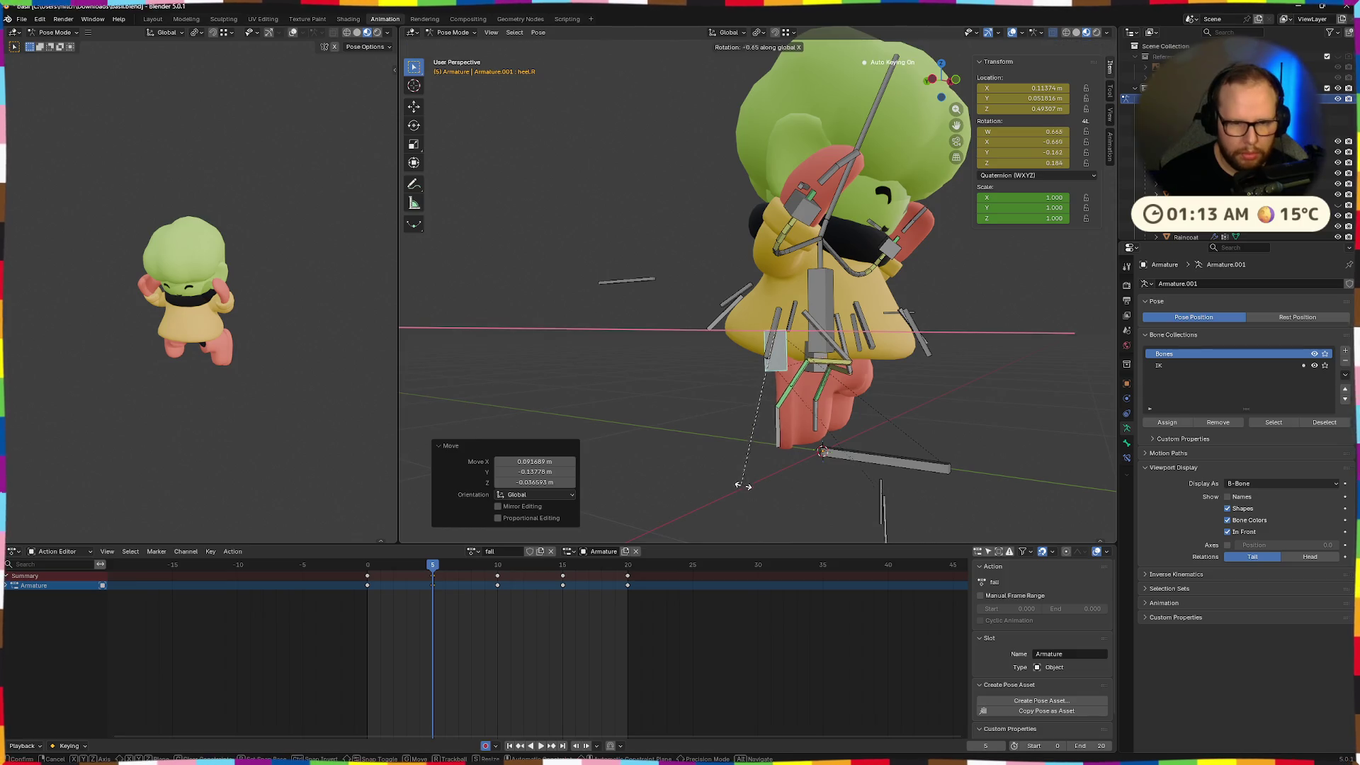
{"action": "key", "text": "g"}
{"action": "left_click", "coordinate": [825, 480]}
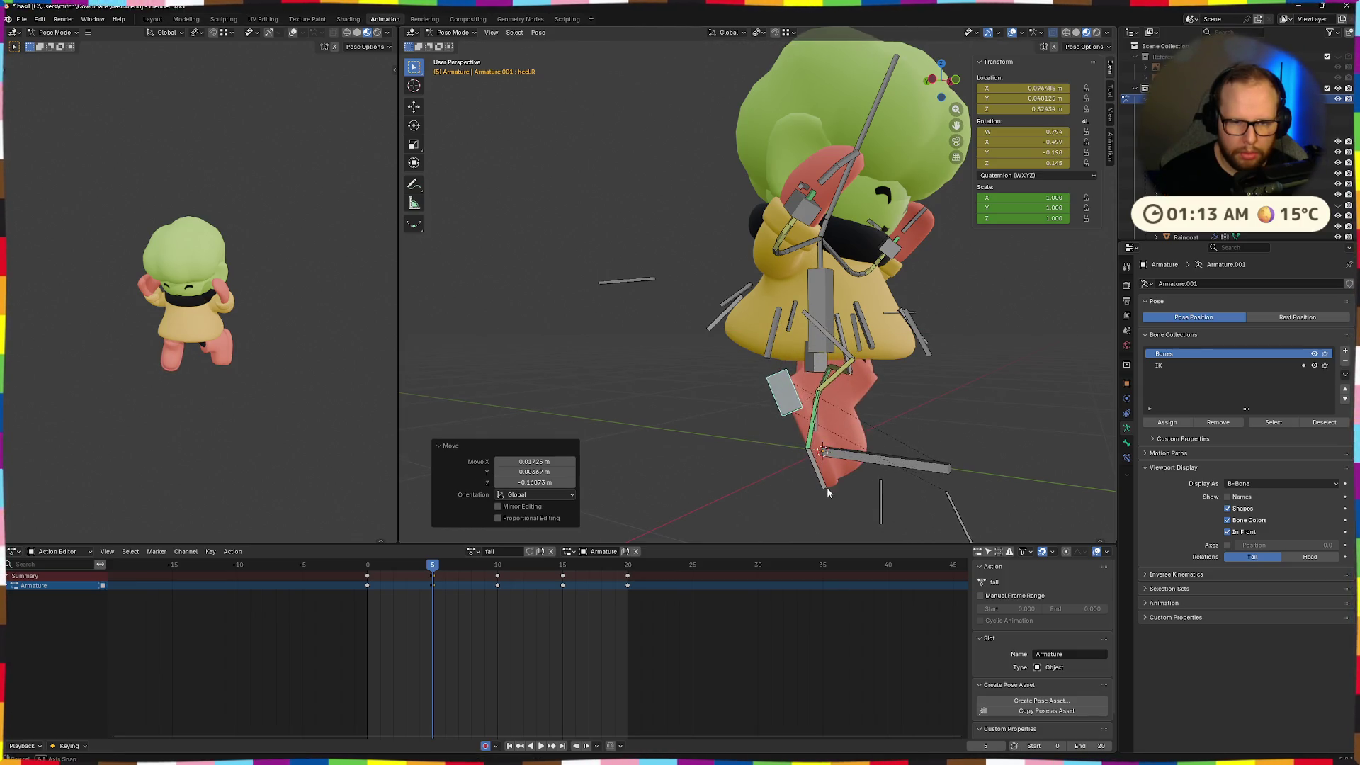
Rotate the right heel about X and nudge its position
{"action": "key", "text": "r"}
{"action": "key", "text": "x"}
{"action": "left_click", "coordinate": [864, 472]}
{"action": "key", "text": "g"}
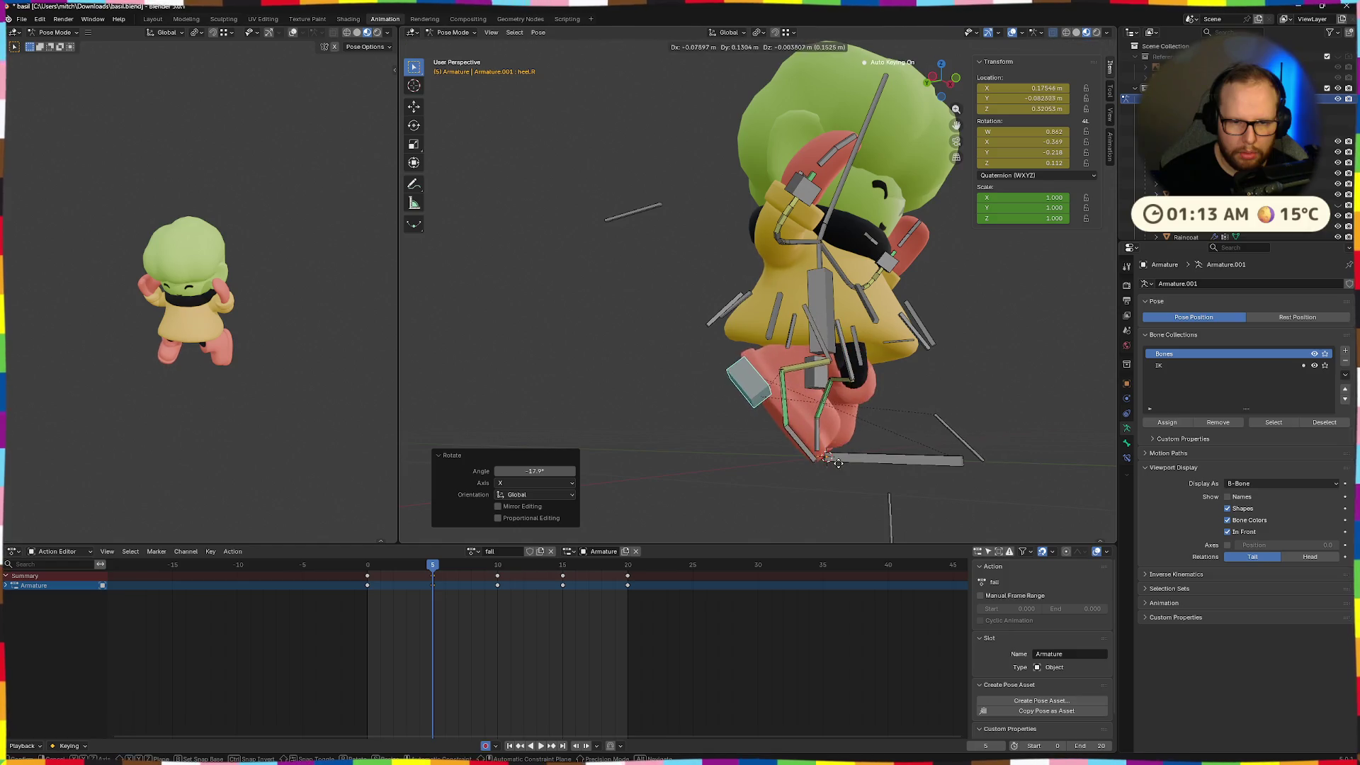
{"action": "left_click", "coordinate": [830, 465]}
From a frontal view, move the right heel, rotate it about X, and move it again
{"action": "mouse_move", "coordinate": [831, 465]}
{"action": "middle_mouse_down"}
{"action": "mouse_move", "coordinate": [716, 464]}
{"action": "mouse_move", "coordinate": [769, 430]}
{"action": "mouse_move", "coordinate": [907, 433]}
{"action": "middle_mouse_up"}
{"action": "key", "text": "g"}
{"action": "left_click", "coordinate": [747, 459]}
{"action": "scroll", "coordinate": [747, 458], "scroll_direction": "up", "scroll_amount": 3}
{"action": "key", "text": "r"}
{"action": "key", "text": "x"}
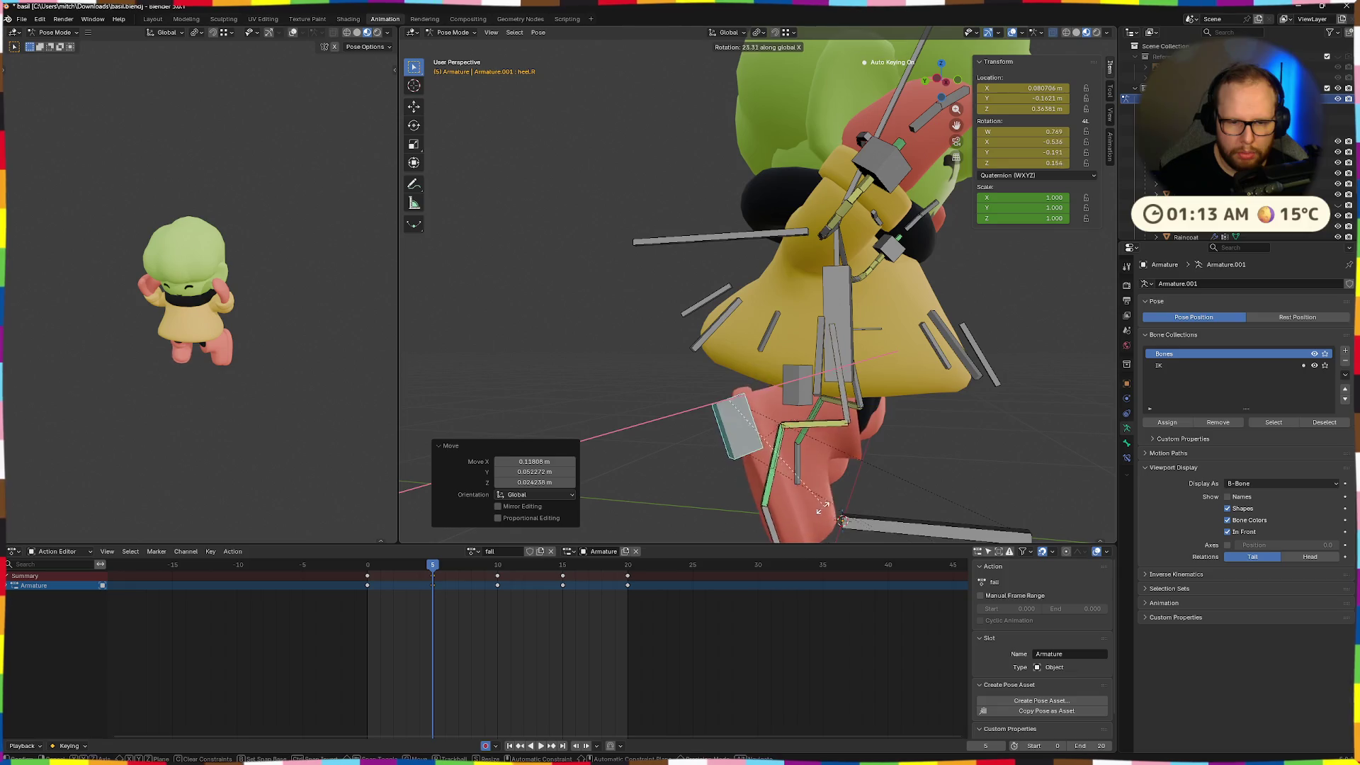
{"action": "left_click", "coordinate": [787, 507]}
{"action": "key", "text": "g"}
{"action": "left_click", "coordinate": [811, 480]}
Move the right heel once more, rotate it 11.9° about X, and play the action
{"action": "key", "text": "g"}
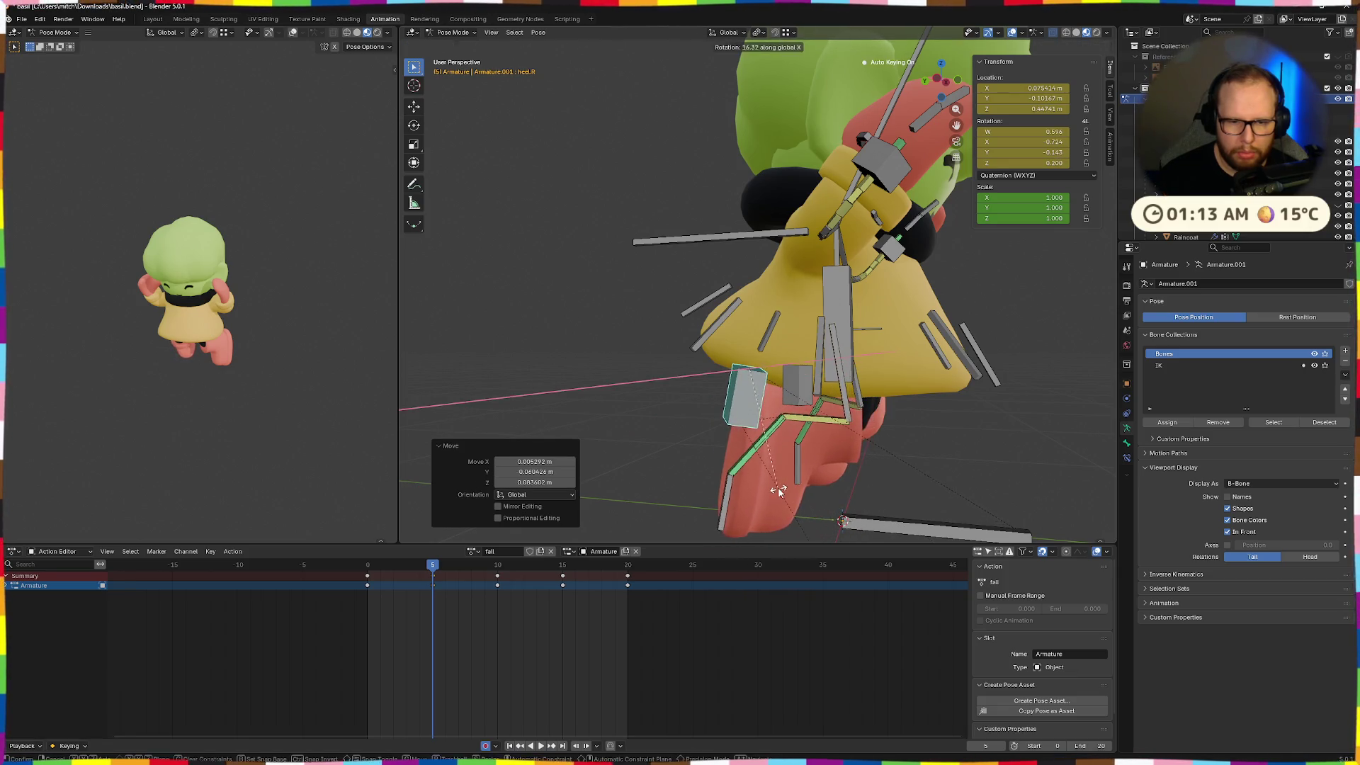
{"action": "left_click", "coordinate": [813, 453]}
{"action": "middle_click_drag", "start_coordinate": [813, 453], "coordinate": [822, 447]}
{"action": "key", "text": "r"}
{"action": "key", "text": "x"}
{"action": "left_click", "coordinate": [797, 455]}
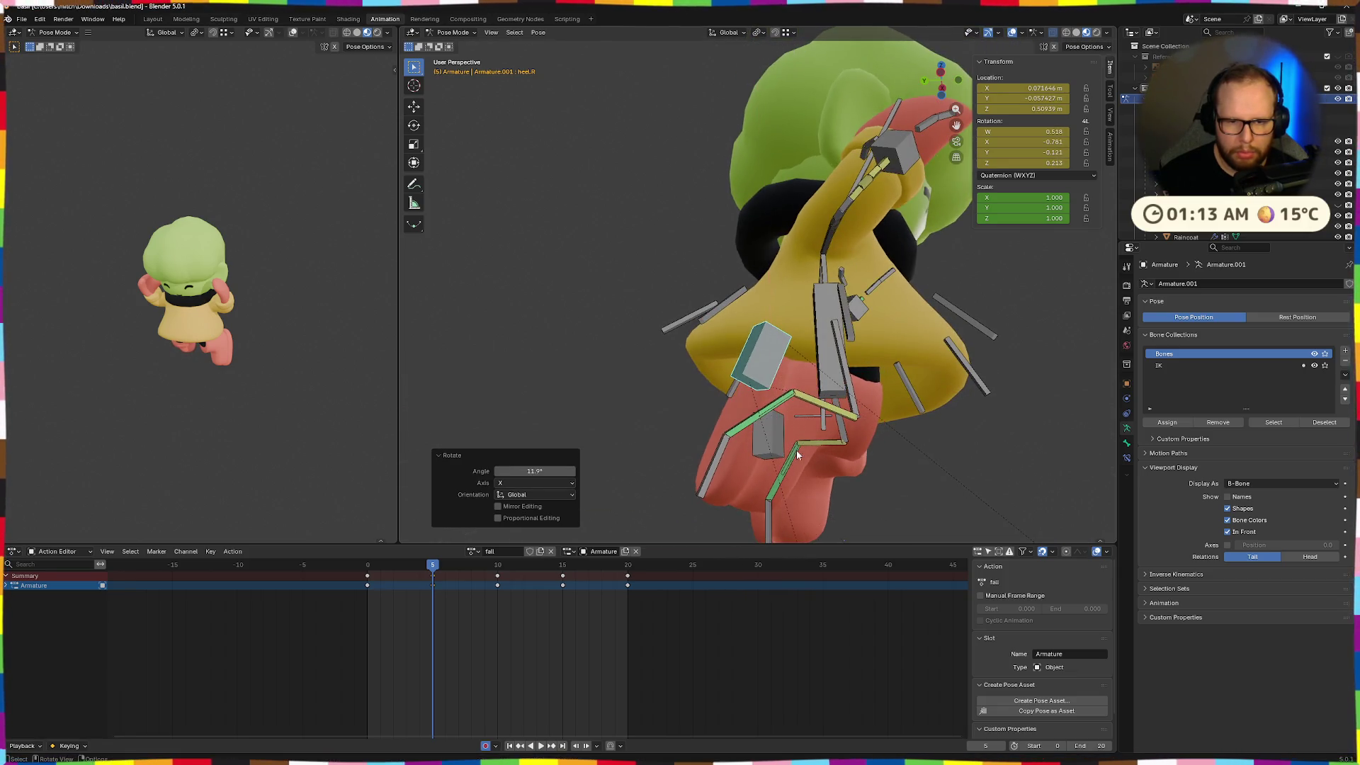
{"action": "key", "text": "space"}
{"action": "scroll", "coordinate": [750, 423], "scroll_direction": "down", "scroll_amount": 5}
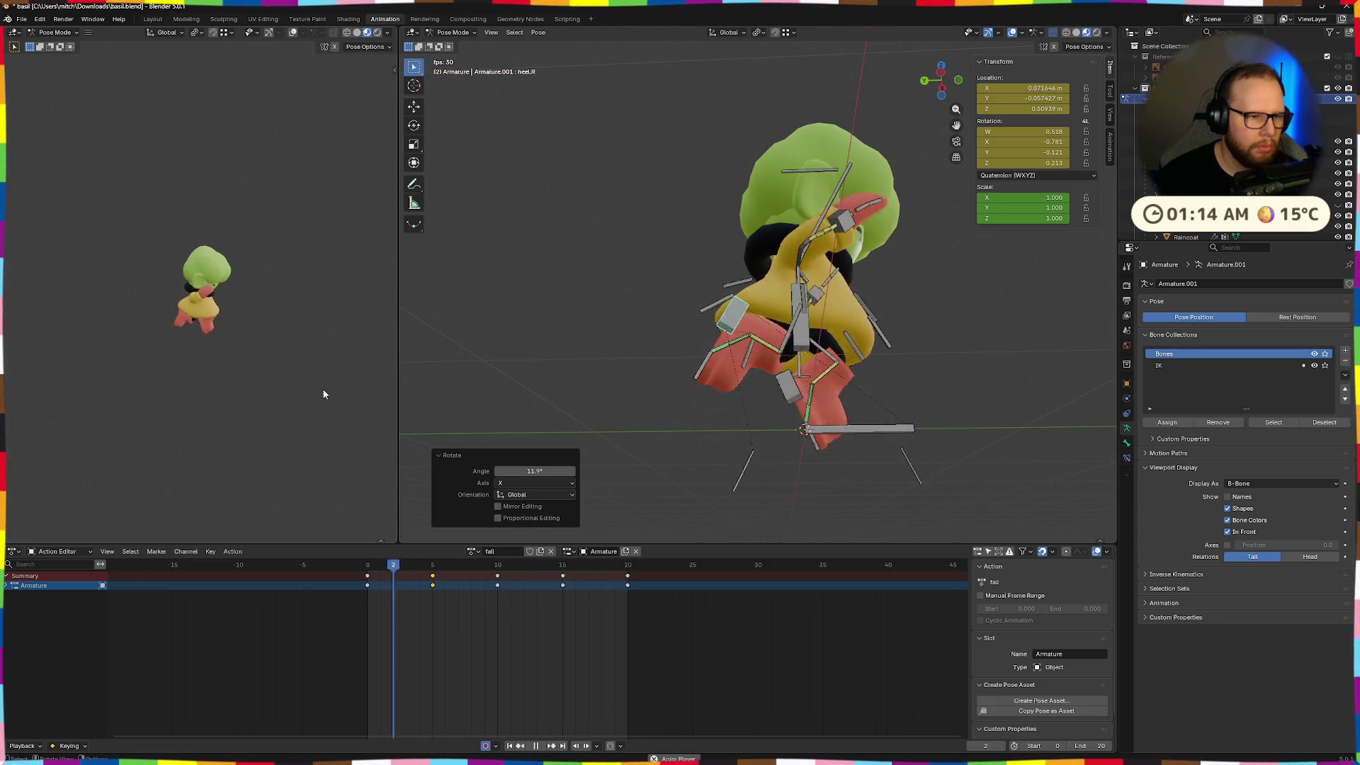
Set the animation End frame to 19 and play it forward and in reverse from the front
{"action": "key", "text": "space"}
{"action": "key", "text": "space"}
{"action": "left_click_drag", "start_coordinate": [344, 564], "coordinate": [640, 572]}
{"action": "key", "text": "space"}
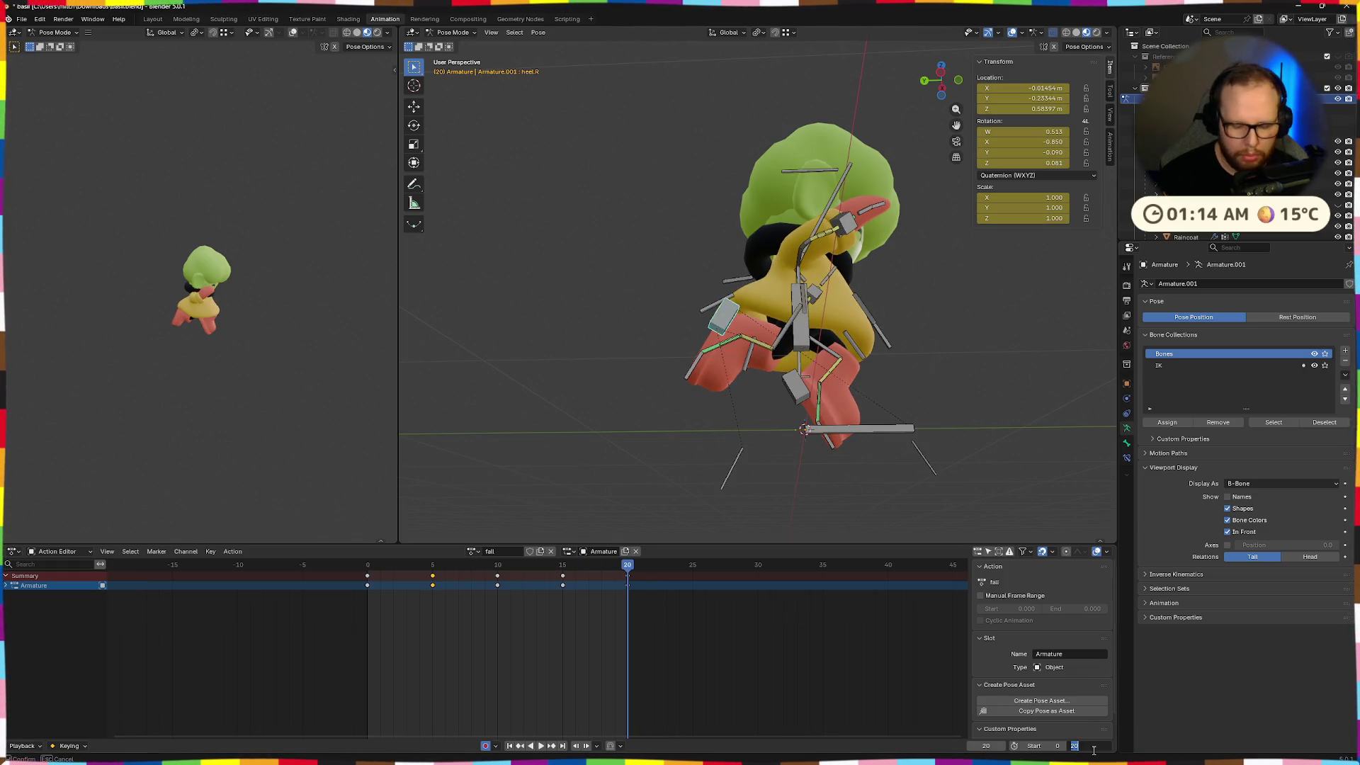
{"action": "key", "text": "shift+ctrl+space"}
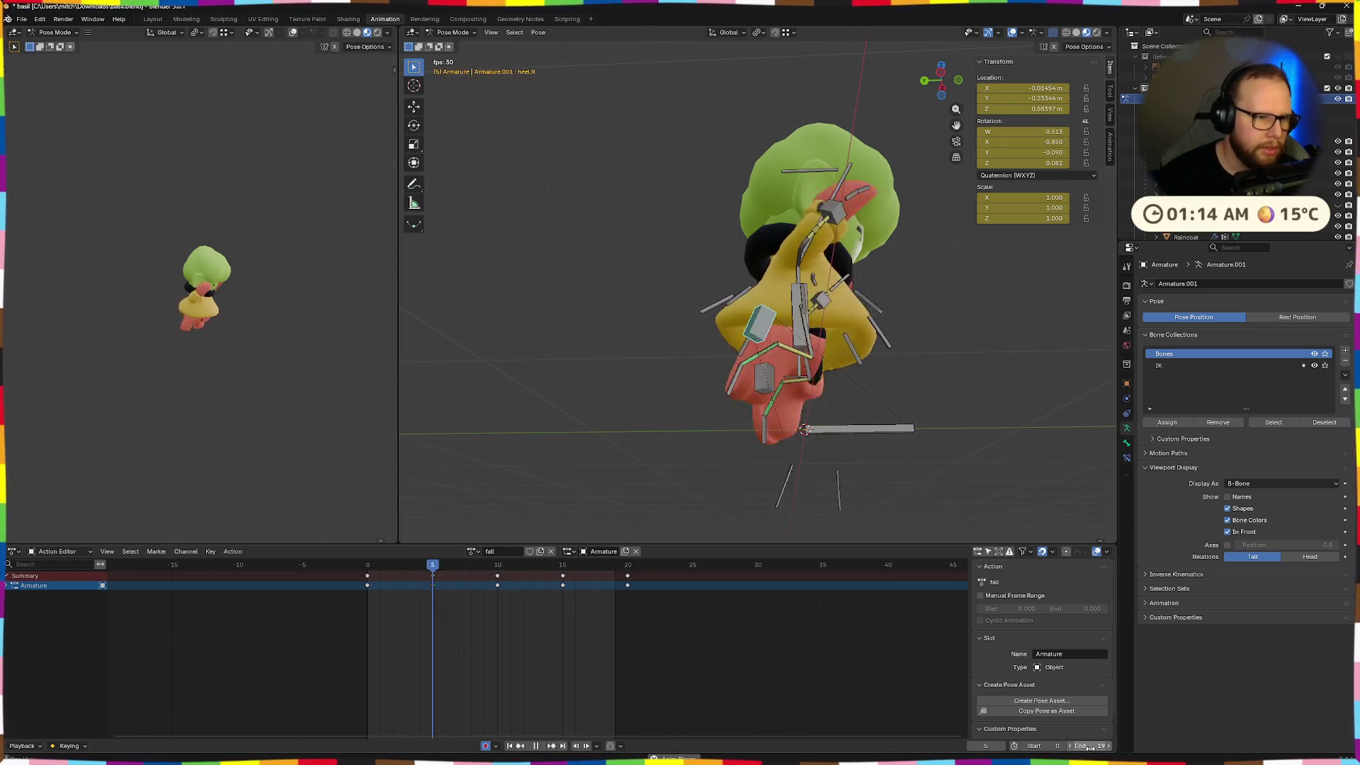
{"action": "middle_click_drag", "start_coordinate": [1060, 405], "coordinate": [860, 424]}
{"action": "middle_click_drag", "start_coordinate": [524, 390], "coordinate": [651, 402]}
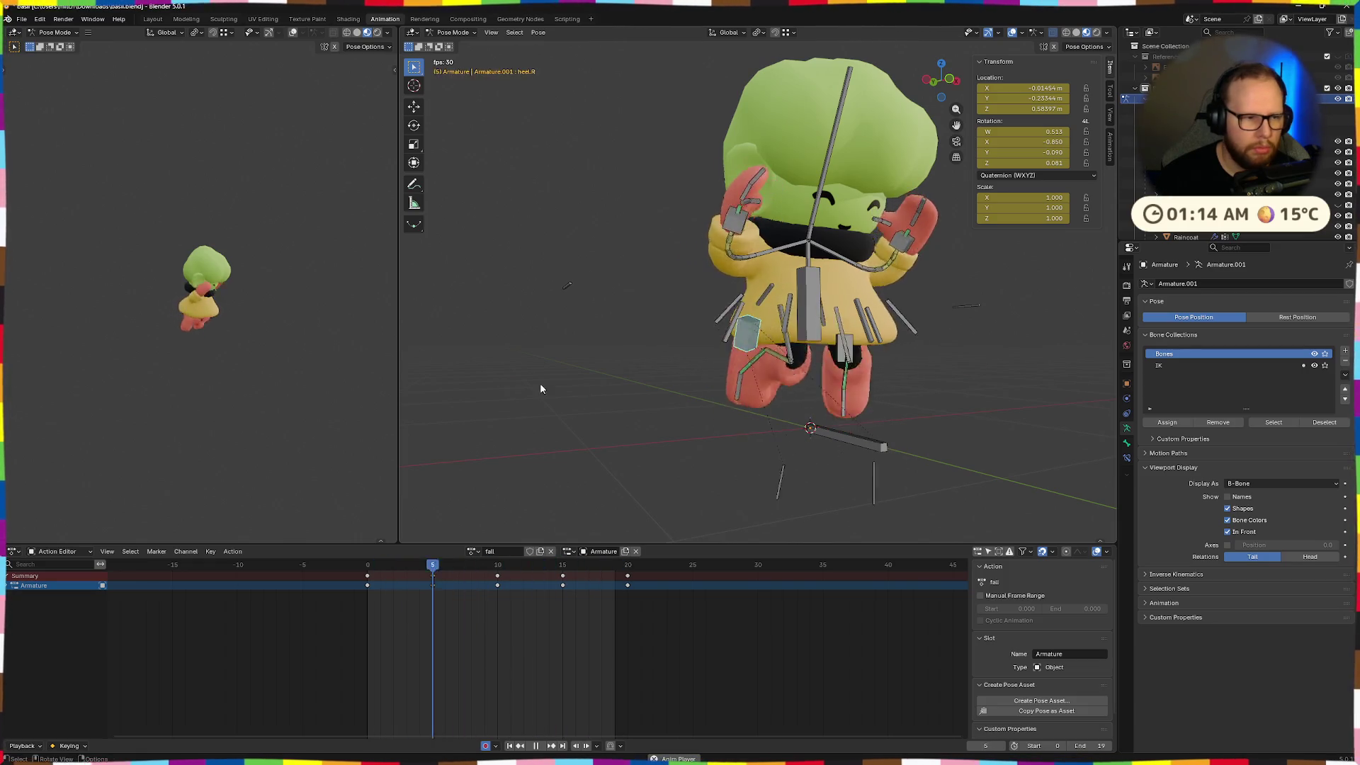
{"action": "mouse_move", "coordinate": [282, 348]}
{"action": "middle_mouse_down"}
{"action": "mouse_move", "coordinate": [381, 368]}
{"action": "mouse_move", "coordinate": [318, 358]}
{"action": "middle_mouse_up"}
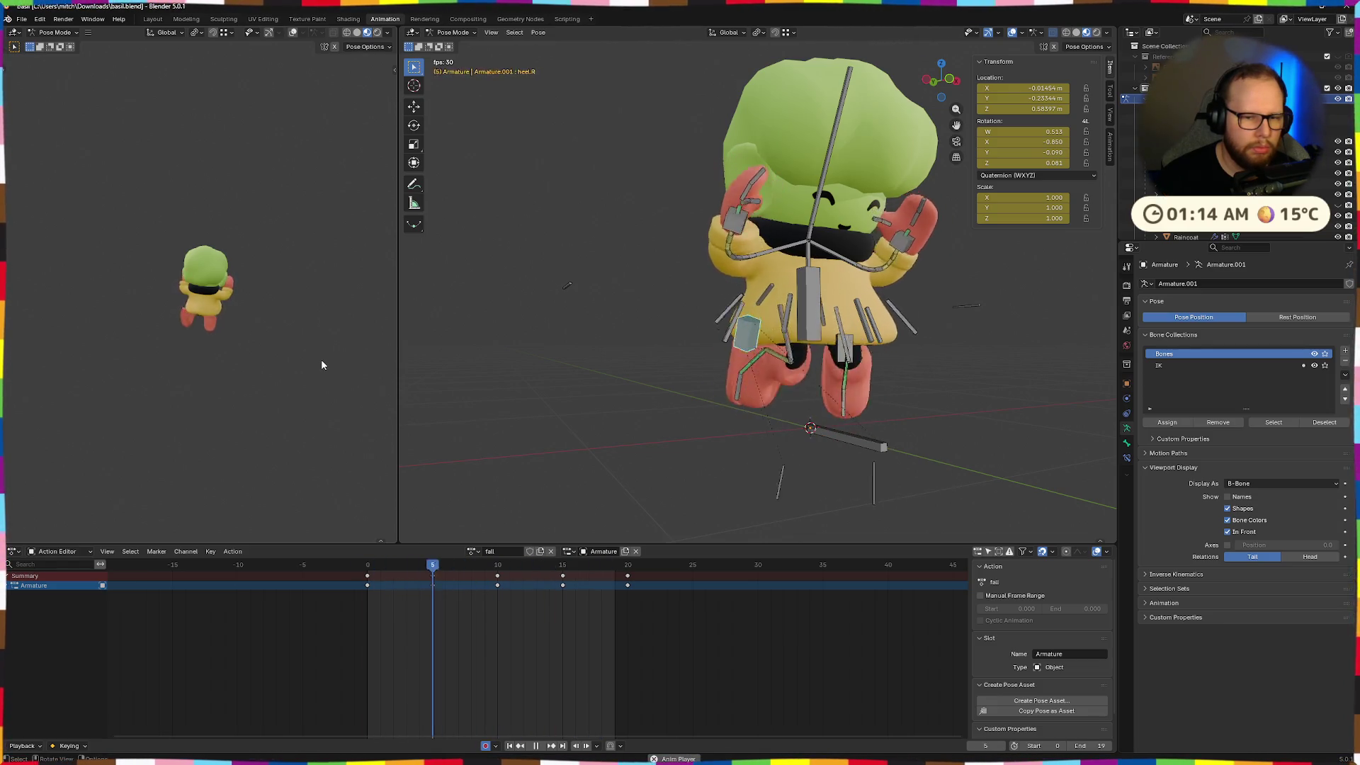
{"action": "key", "text": "space"}
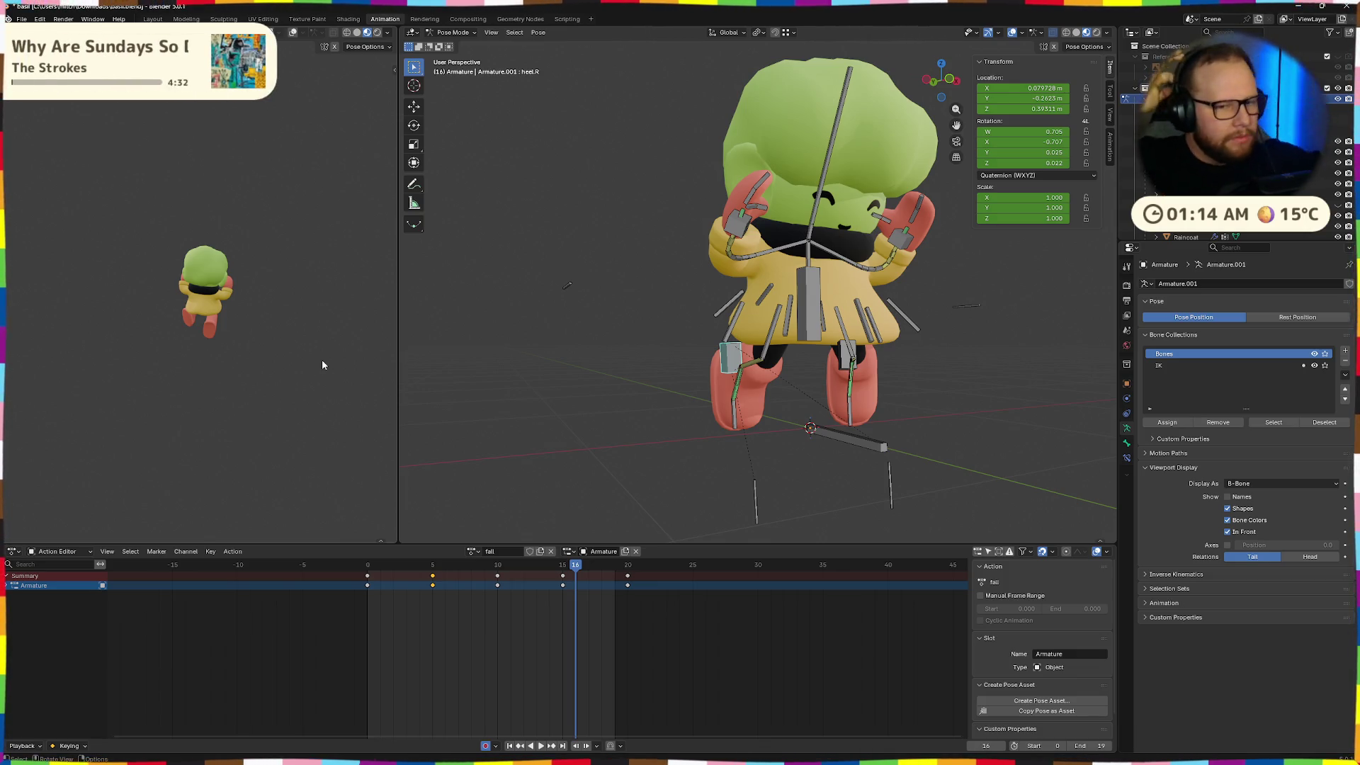
Orbit and zoom around the character to inspect its side and back
{"action": "mouse_move", "coordinate": [505, 305]}
{"action": "middle_mouse_down"}
{"action": "mouse_move", "coordinate": [597, 468]}
{"action": "mouse_move", "coordinate": [716, 455]}
{"action": "middle_mouse_up"}
{"action": "scroll", "coordinate": [784, 456], "scroll_direction": "down", "scroll_amount": 5}
{"action": "scroll", "coordinate": [779, 414], "scroll_direction": "down", "scroll_amount": 2}
{"action": "middle_click_drag", "start_coordinate": [774, 373], "coordinate": [850, 379]}
{"action": "scroll", "coordinate": [892, 382], "scroll_direction": "up", "scroll_amount": 8}
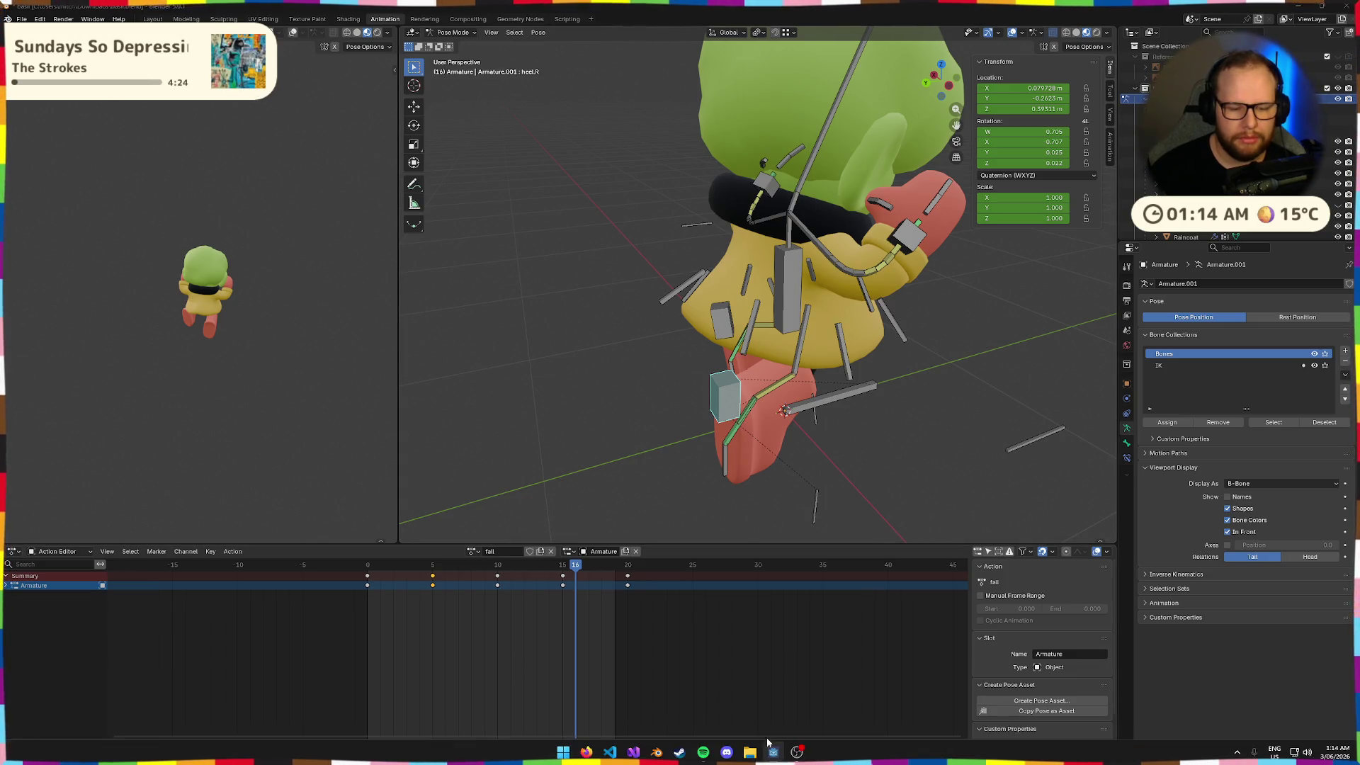
Test-run the game in Godot, then back in Blender select the keyframes from frame 5 to 20
{"action": "left_click", "coordinate": [770, 754]}
{"action": "left_click", "coordinate": [1150, 28]}
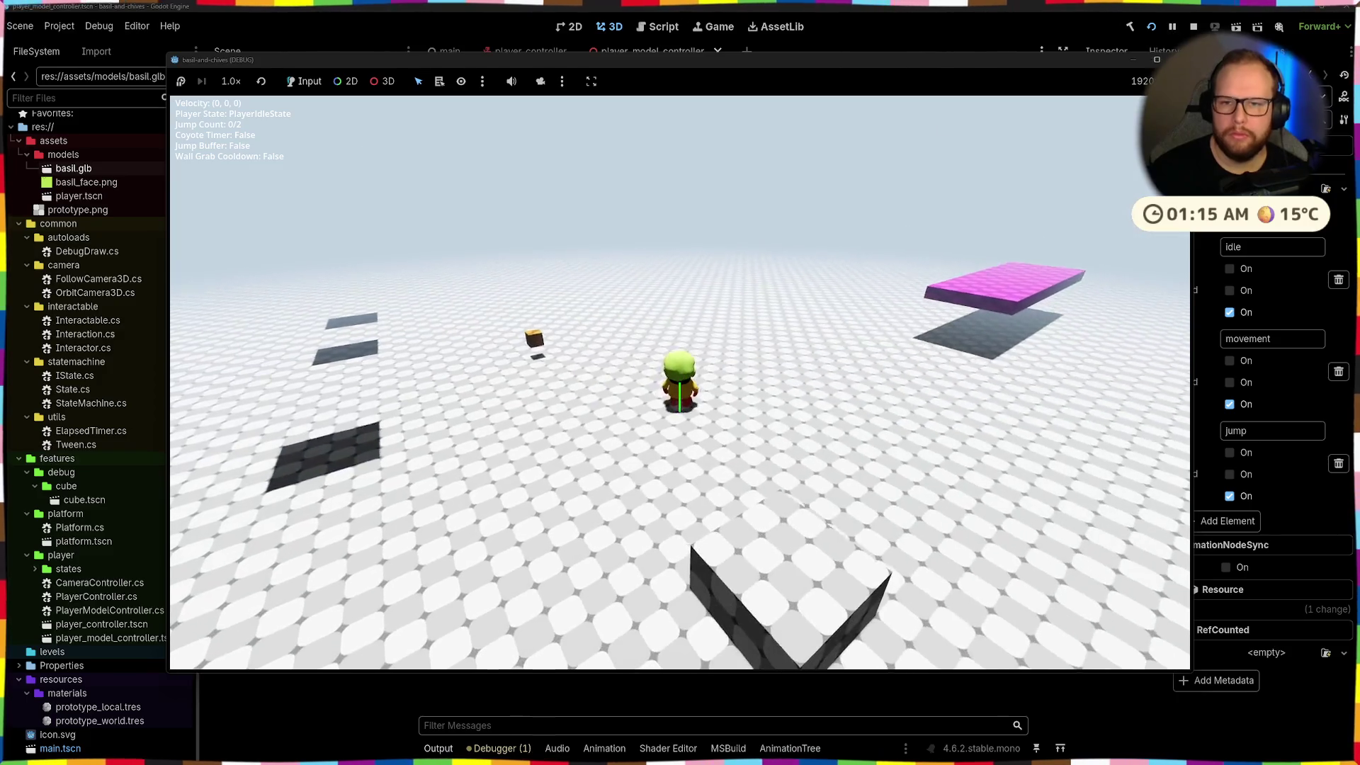
{"action": "key", "text": "F8"}
{"action": "key", "text": "alt+Tab"}
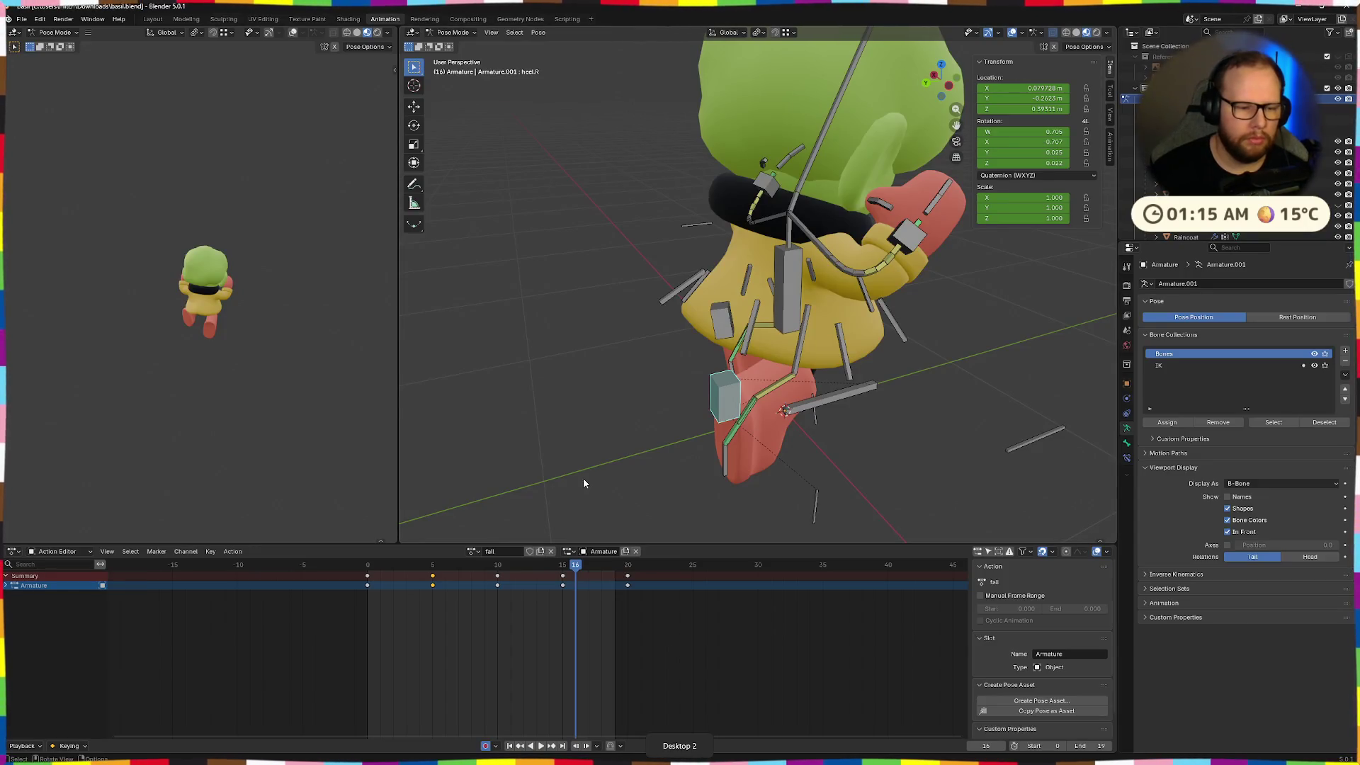
{"action": "left_click_drag", "start_coordinate": [660, 622], "coordinate": [430, 566]}
Delete the selected keyframes and play the animation to review the armature from the front
{"action": "key", "text": "x"}
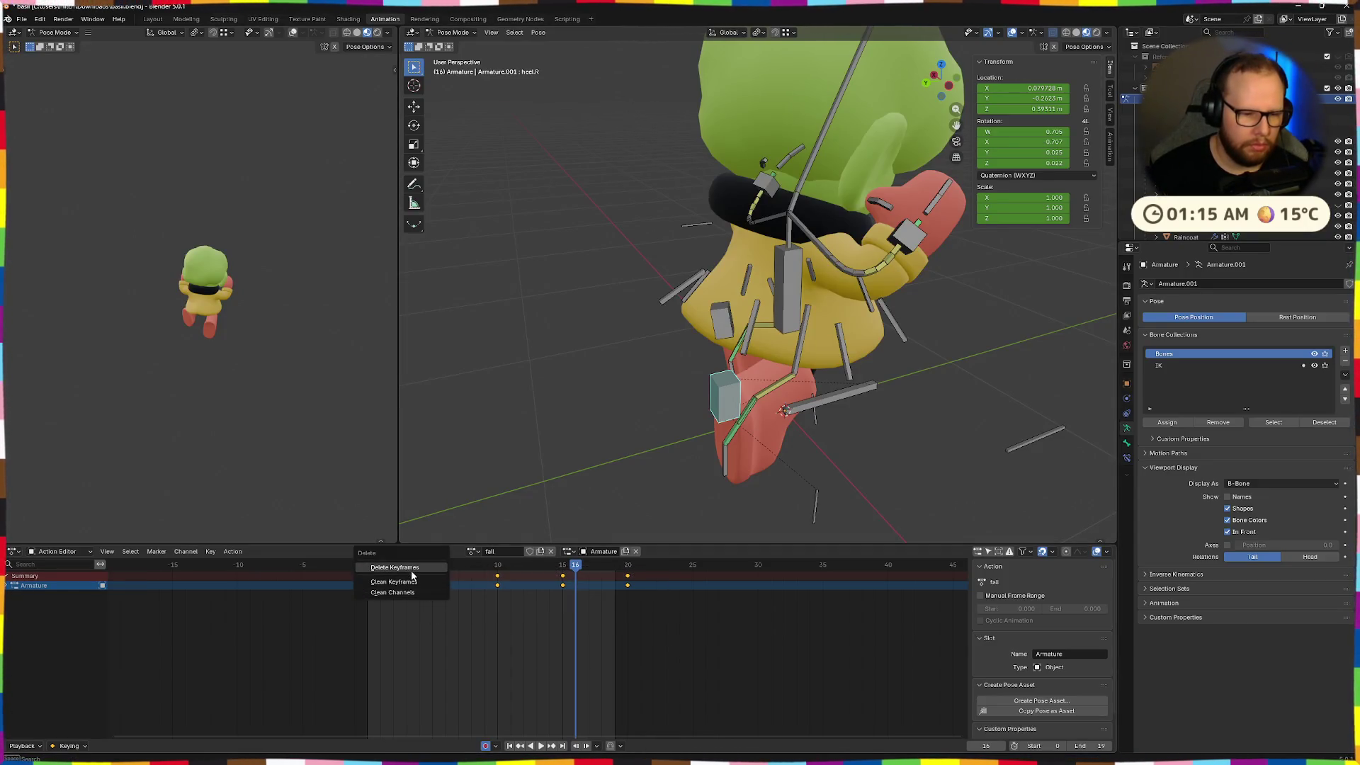
{"action": "left_click", "coordinate": [412, 575]}
{"action": "key", "text": "space"}
{"action": "mouse_move", "coordinate": [756, 405]}
{"action": "middle_mouse_down"}
{"action": "mouse_move", "coordinate": [727, 393]}
{"action": "mouse_move", "coordinate": [734, 377]}
{"action": "mouse_move", "coordinate": [756, 477]}
{"action": "middle_mouse_up"}
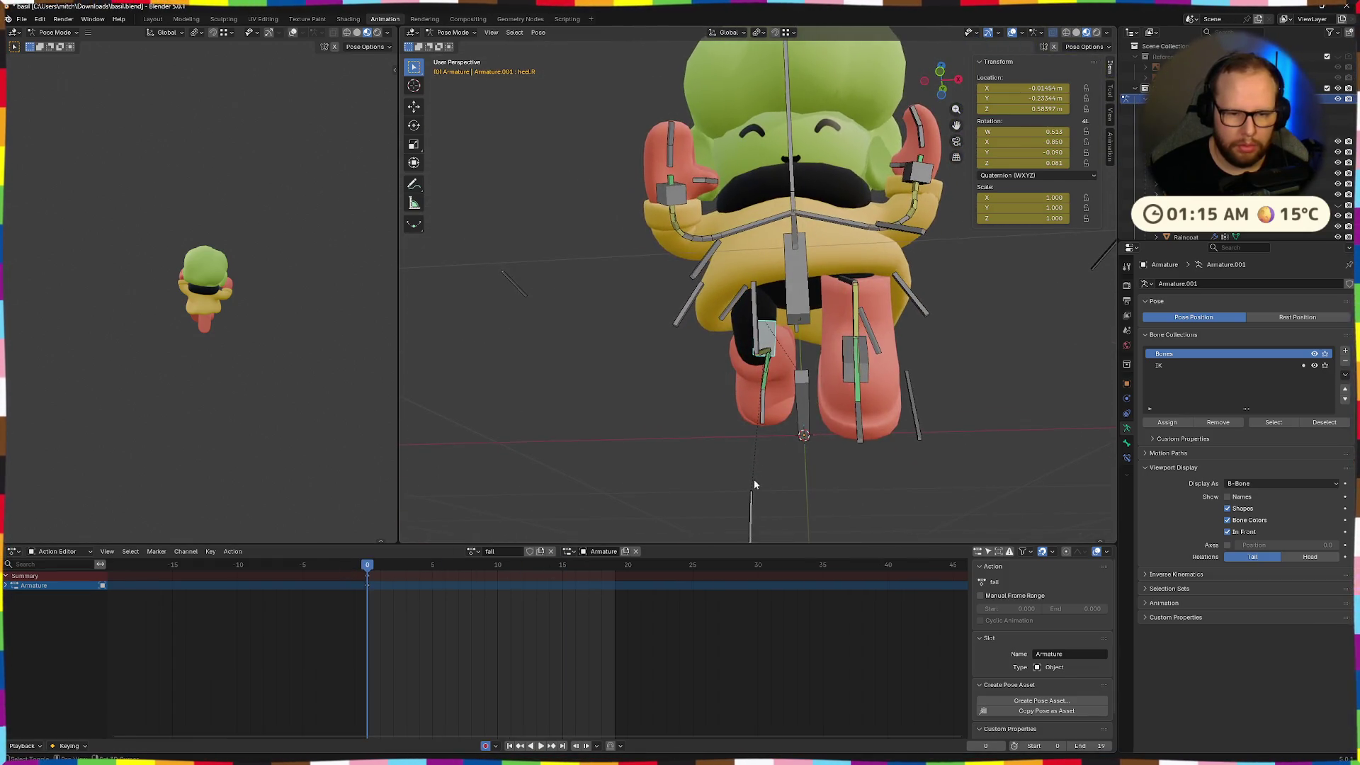
{"action": "middle_click_drag", "start_coordinate": [998, 424], "coordinate": [1075, 495]}
{"action": "mouse_move", "coordinate": [684, 477]}
{"action": "middle_mouse_down"}
{"action": "mouse_move", "coordinate": [550, 447]}
{"action": "mouse_move", "coordinate": [797, 428]}
{"action": "mouse_move", "coordinate": [995, 461]}
{"action": "mouse_move", "coordinate": [788, 433]}
{"action": "middle_mouse_up"}
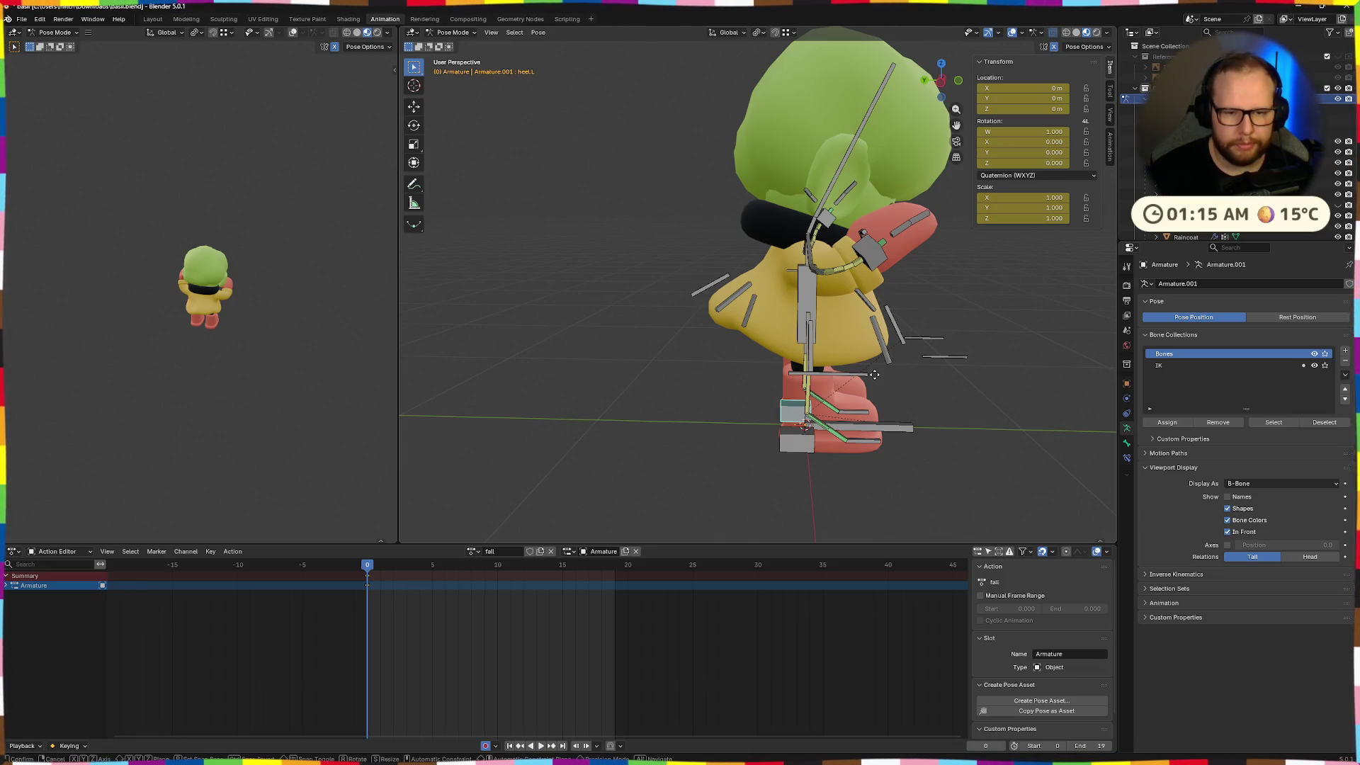
Clear the heel.L bone's location and move it to a new position off global Y
{"action": "left_click", "coordinate": [814, 396]}
{"action": "mouse_move", "coordinate": [814, 397]}
{"action": "middle_mouse_down"}
{"action": "mouse_move", "coordinate": [991, 322]}
{"action": "mouse_move", "coordinate": [902, 349]}
{"action": "mouse_move", "coordinate": [992, 290]}
{"action": "middle_mouse_up"}
{"action": "key", "text": "alt+g"}
{"action": "left_click", "coordinate": [871, 368]}
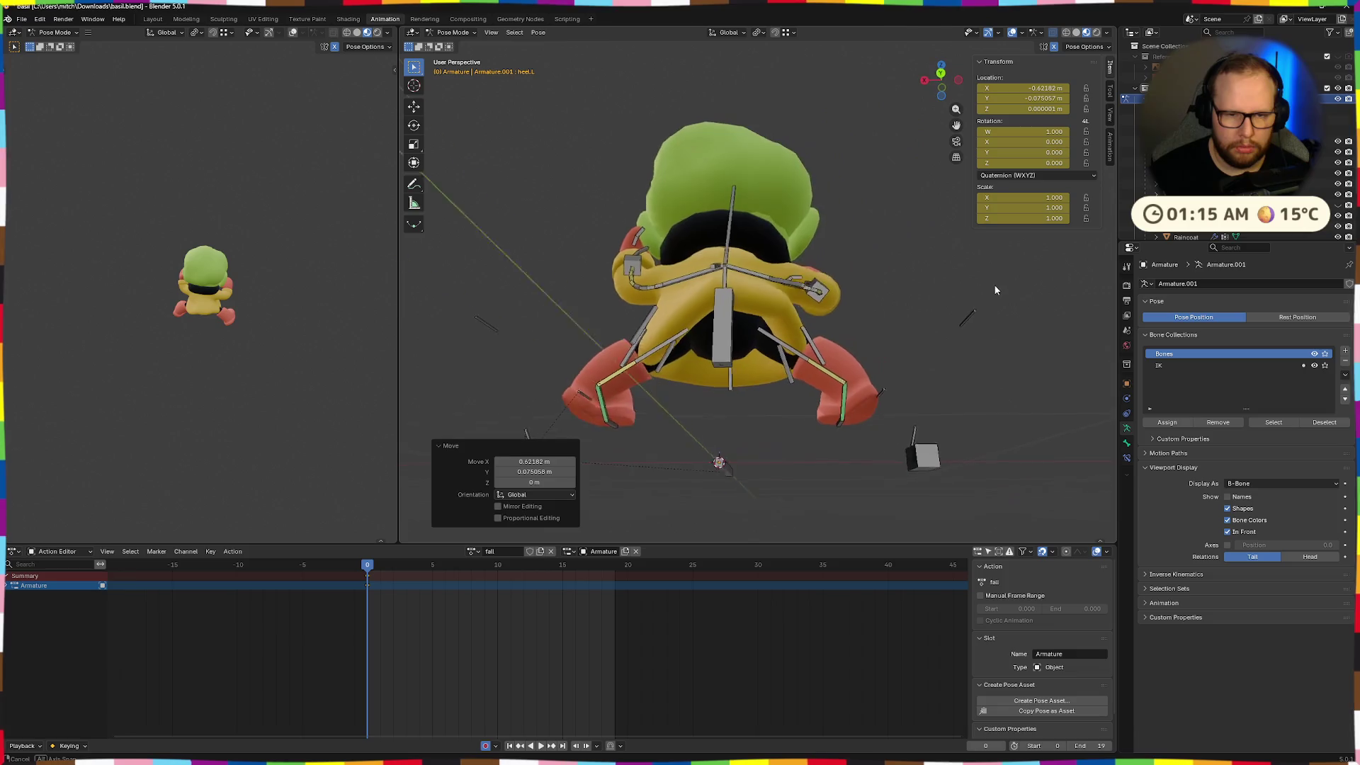
{"action": "key", "text": "alt+g"}
{"action": "key", "text": "g"}
{"action": "key", "text": "shift+y"}
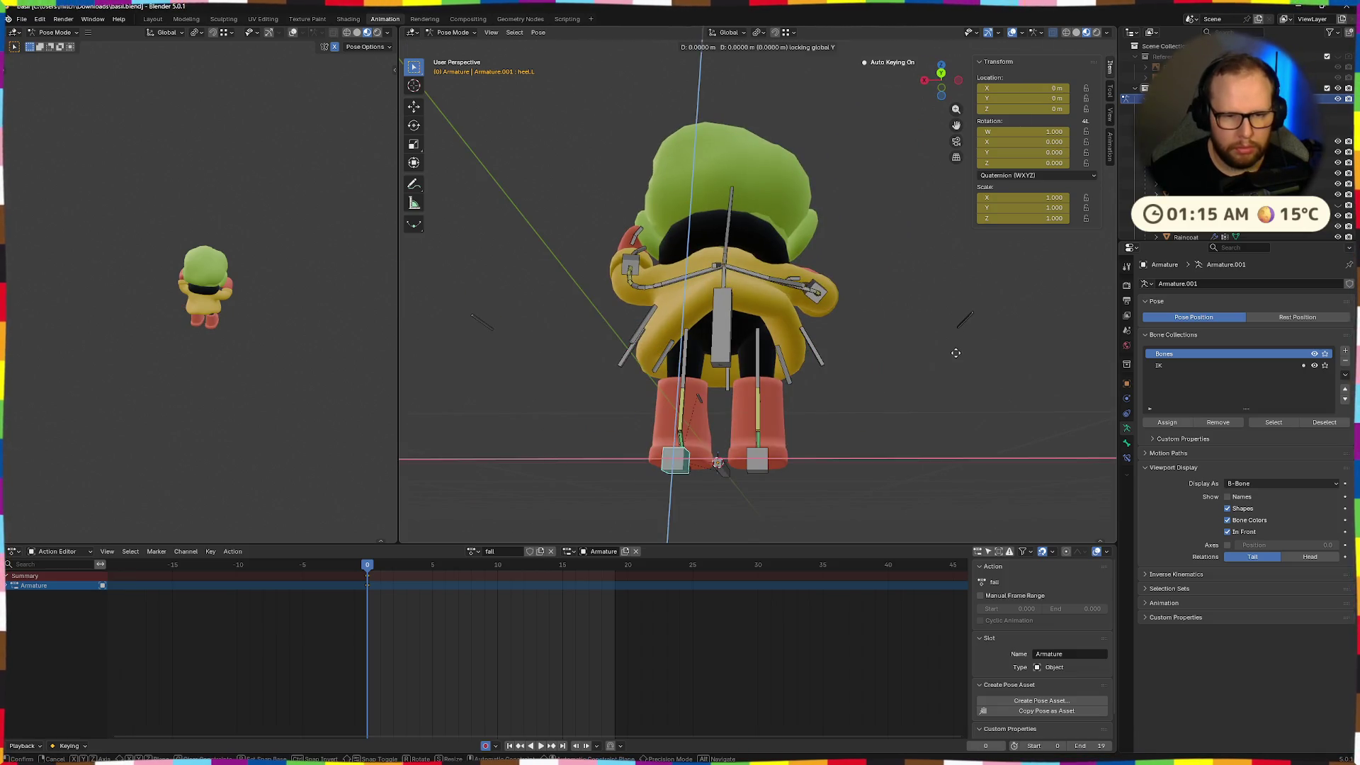
{"action": "left_click", "coordinate": [951, 306]}
Tilt the heel.L bone about 37 degrees on X and refine its position
{"action": "key", "text": "r"}
{"action": "key", "text": "x"}
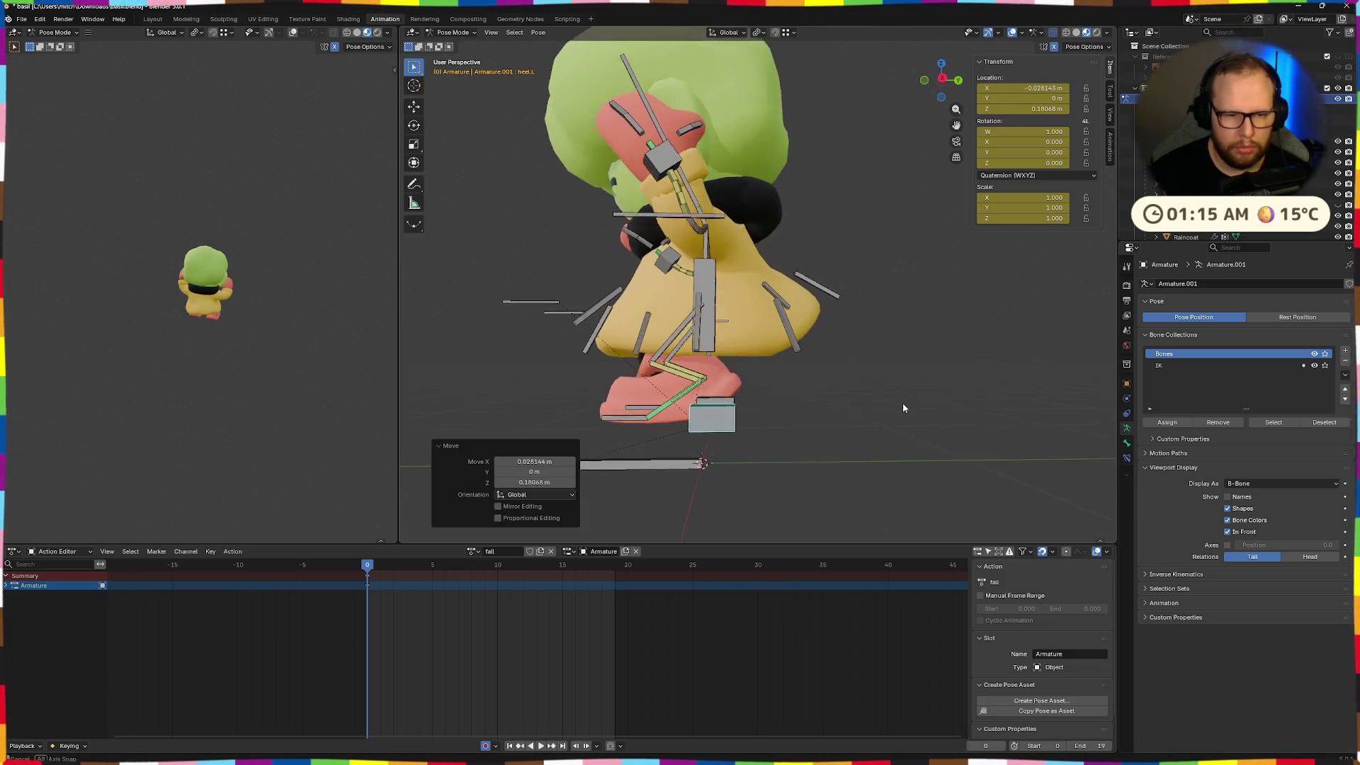
{"action": "left_click", "coordinate": [894, 296]}
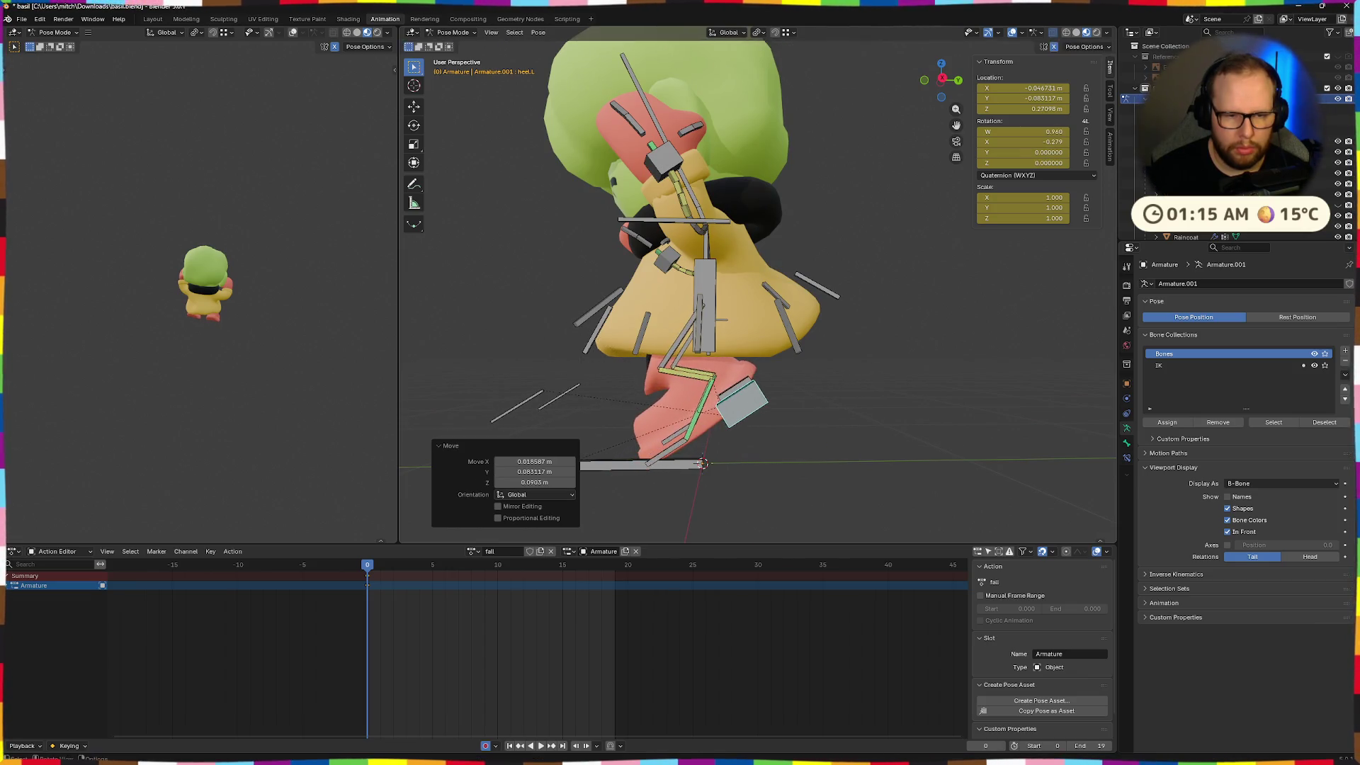
{"action": "key", "text": "g"}
{"action": "left_click", "coordinate": [847, 224]}
{"action": "key", "text": "r"}
{"action": "key", "text": "x"}
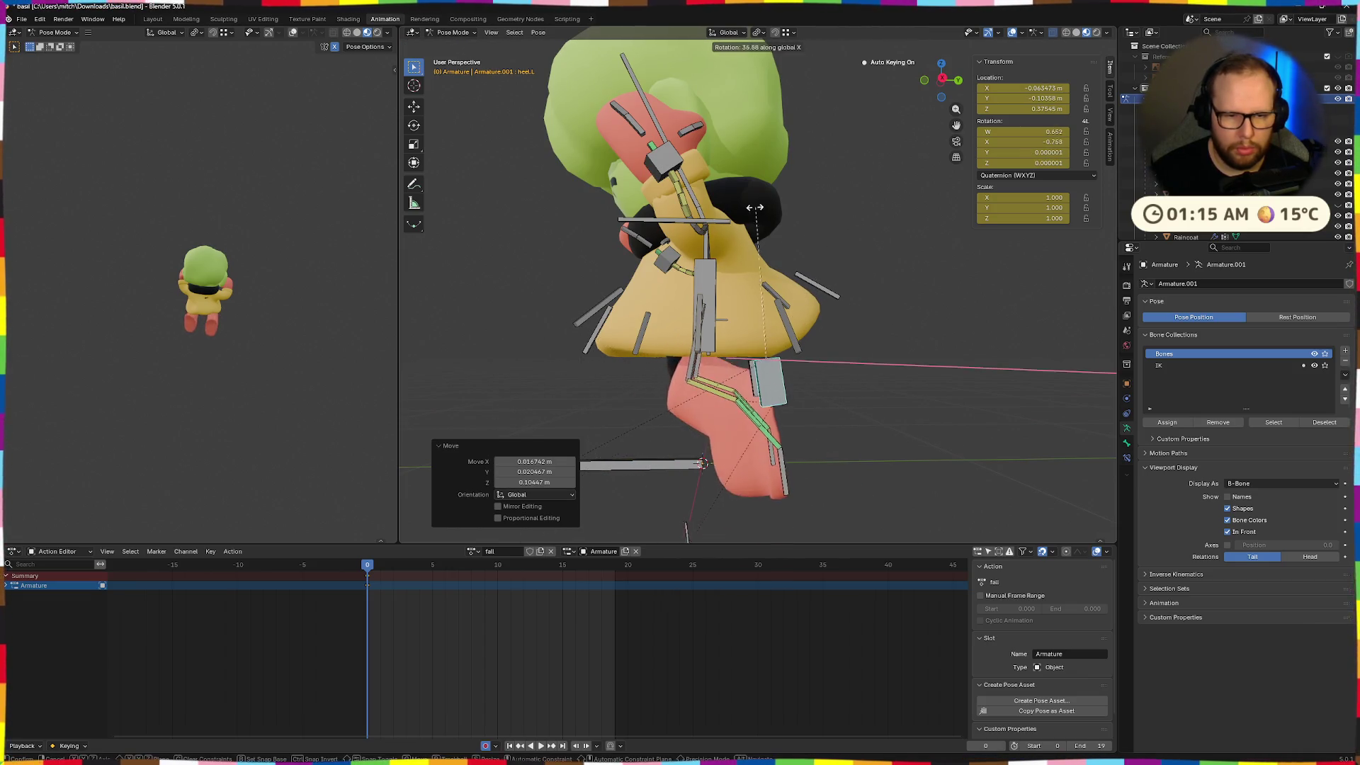
{"action": "left_click", "coordinate": [853, 354]}
{"action": "key", "text": "g"}
{"action": "left_click", "coordinate": [857, 335]}
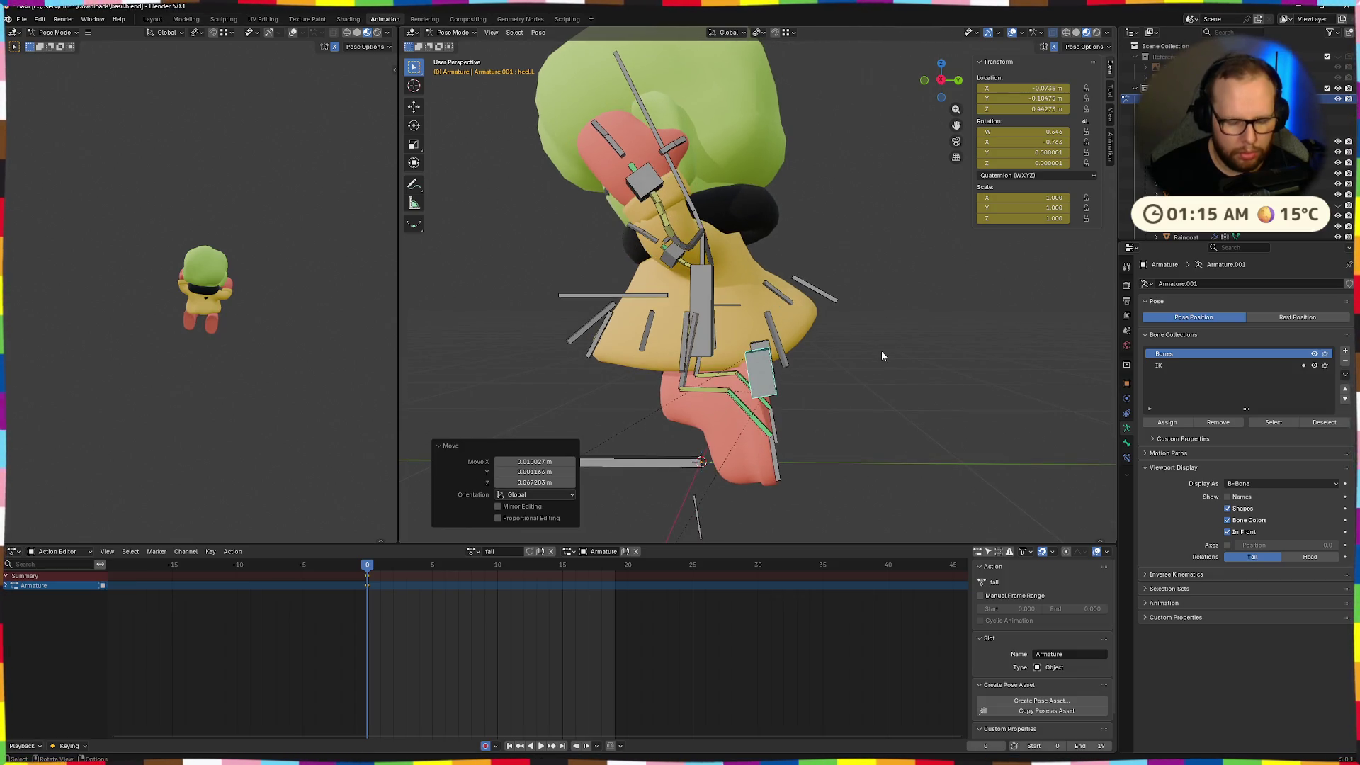
{"action": "left_click", "coordinate": [897, 433]}
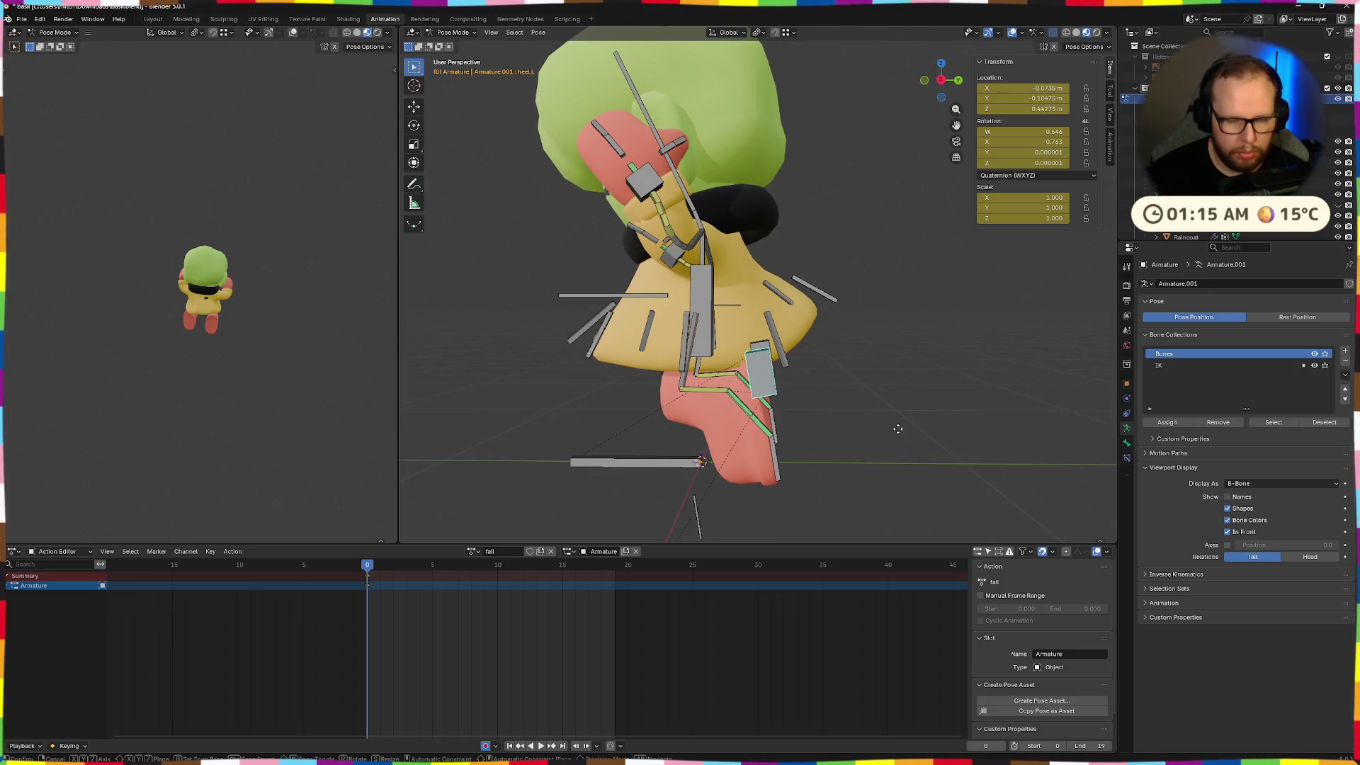
{"action": "left_click", "coordinate": [878, 433]}
From a back view, try moving the heel.R bone, then undo that change
{"action": "middle_click_drag", "start_coordinate": [878, 433], "coordinate": [791, 427]}
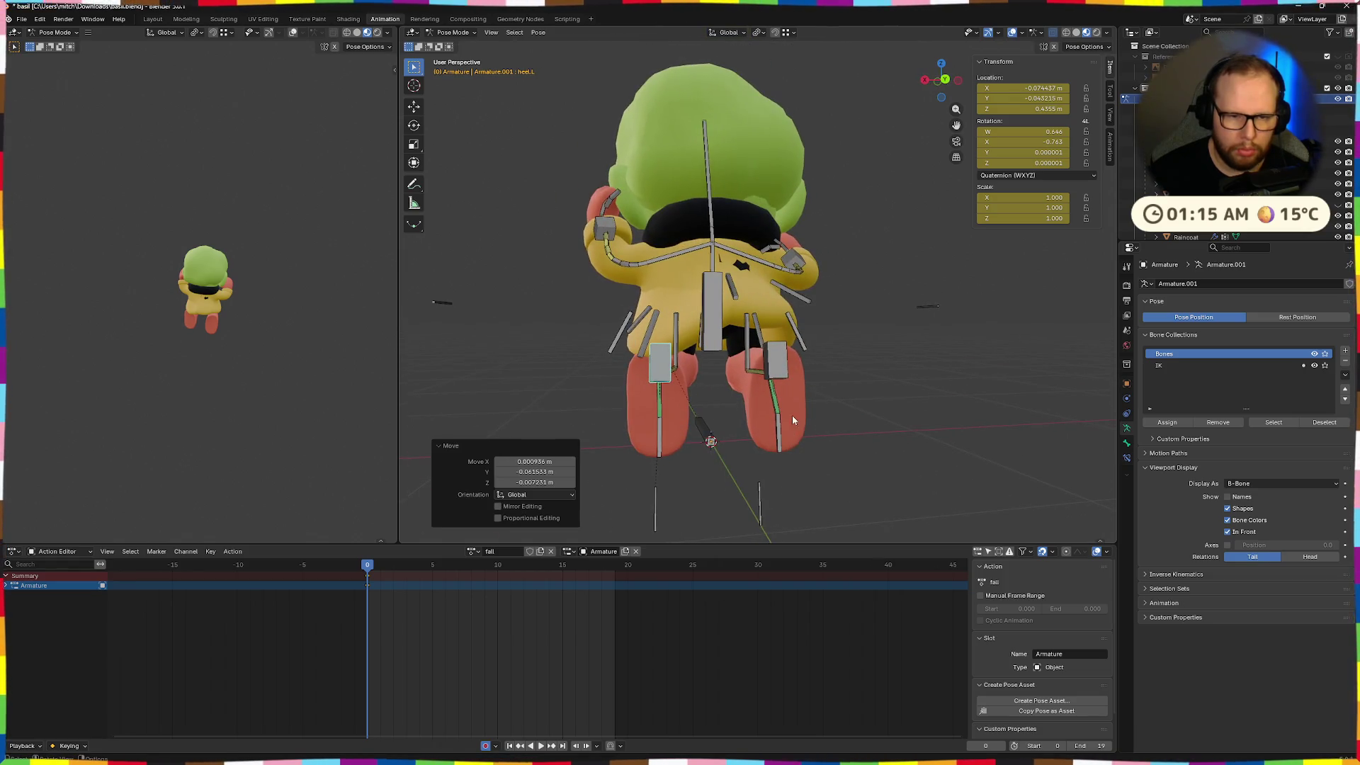
{"action": "left_click_drag", "start_coordinate": [779, 365], "coordinate": [846, 376]}
{"action": "middle_click_drag", "start_coordinate": [847, 376], "coordinate": [774, 390]}
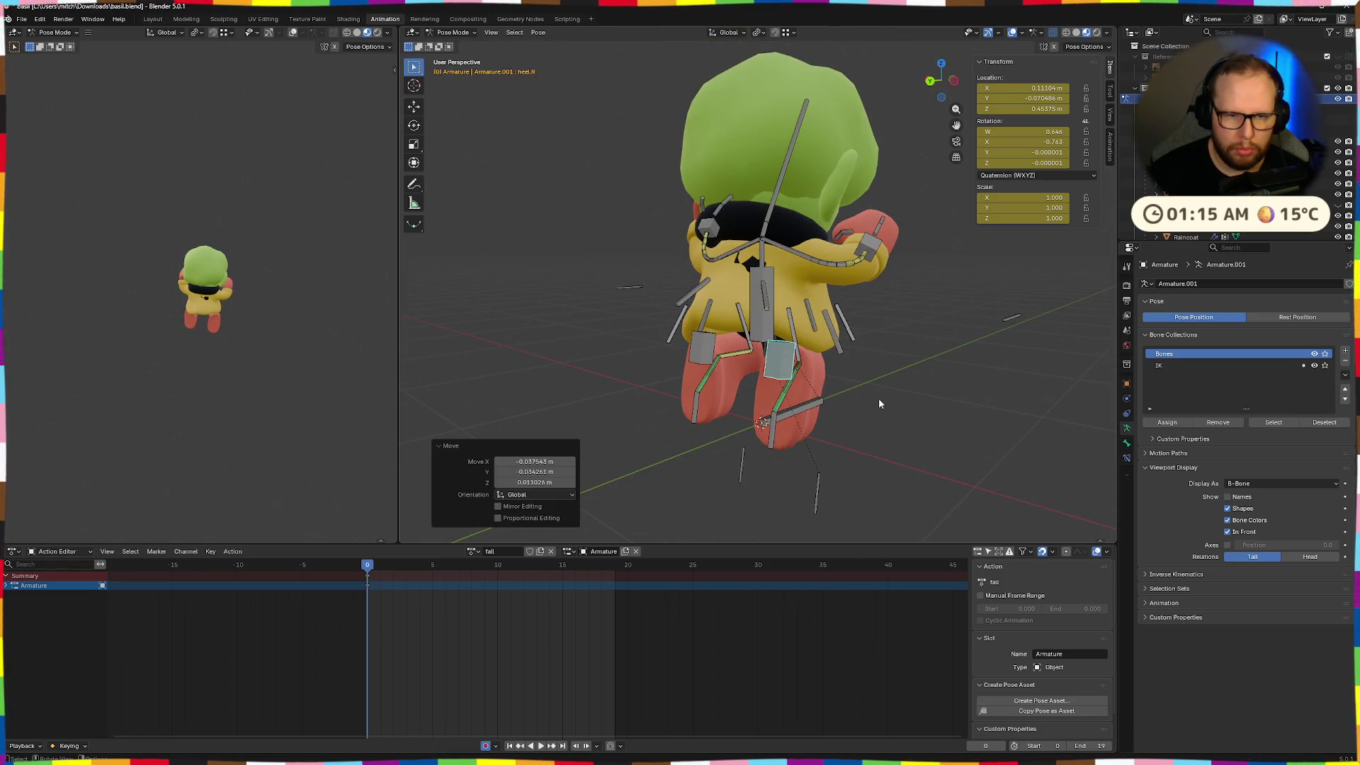
{"action": "key", "text": "g"}
{"action": "left_click", "coordinate": [907, 391]}
{"action": "mouse_move", "coordinate": [928, 388]}
{"action": "middle_mouse_down"}
{"action": "mouse_move", "coordinate": [975, 360]}
{"action": "mouse_move", "coordinate": [916, 391]}
{"action": "middle_mouse_up"}
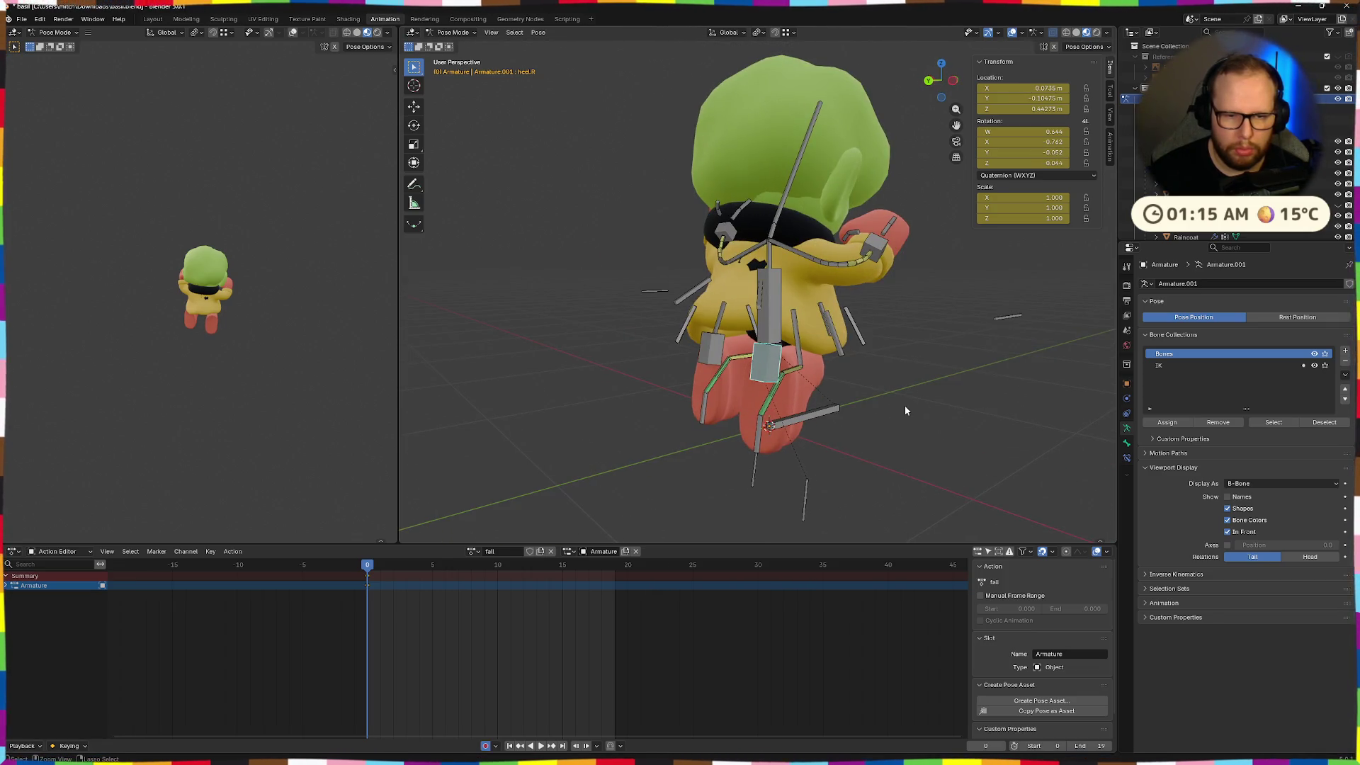
{"action": "key", "text": "ctrl+z"}
{"action": "middle_click_drag", "start_coordinate": [830, 522], "coordinate": [651, 524]}
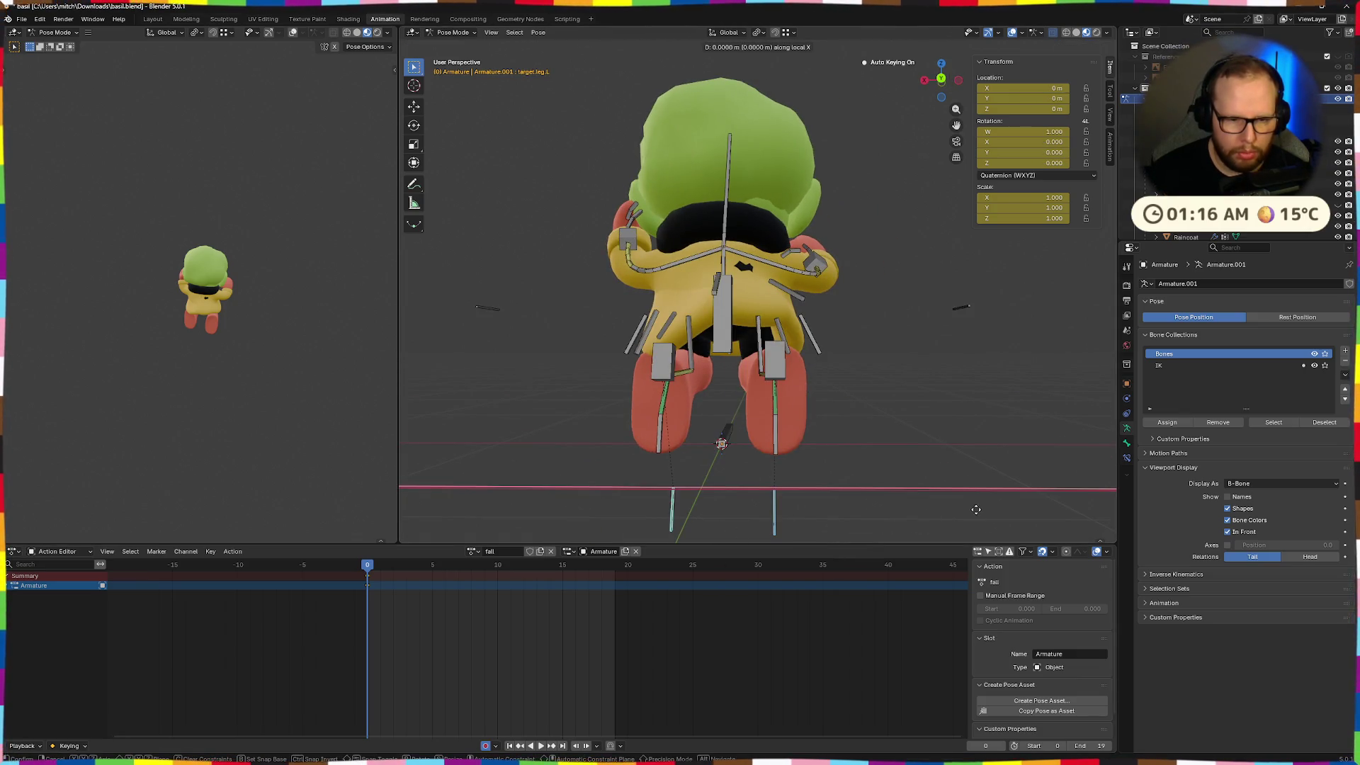
Shift the target.leg.R and target.leg.L bones sideways along global X
{"action": "key", "text": "Escape"}
{"action": "left_click", "coordinate": [793, 530]}
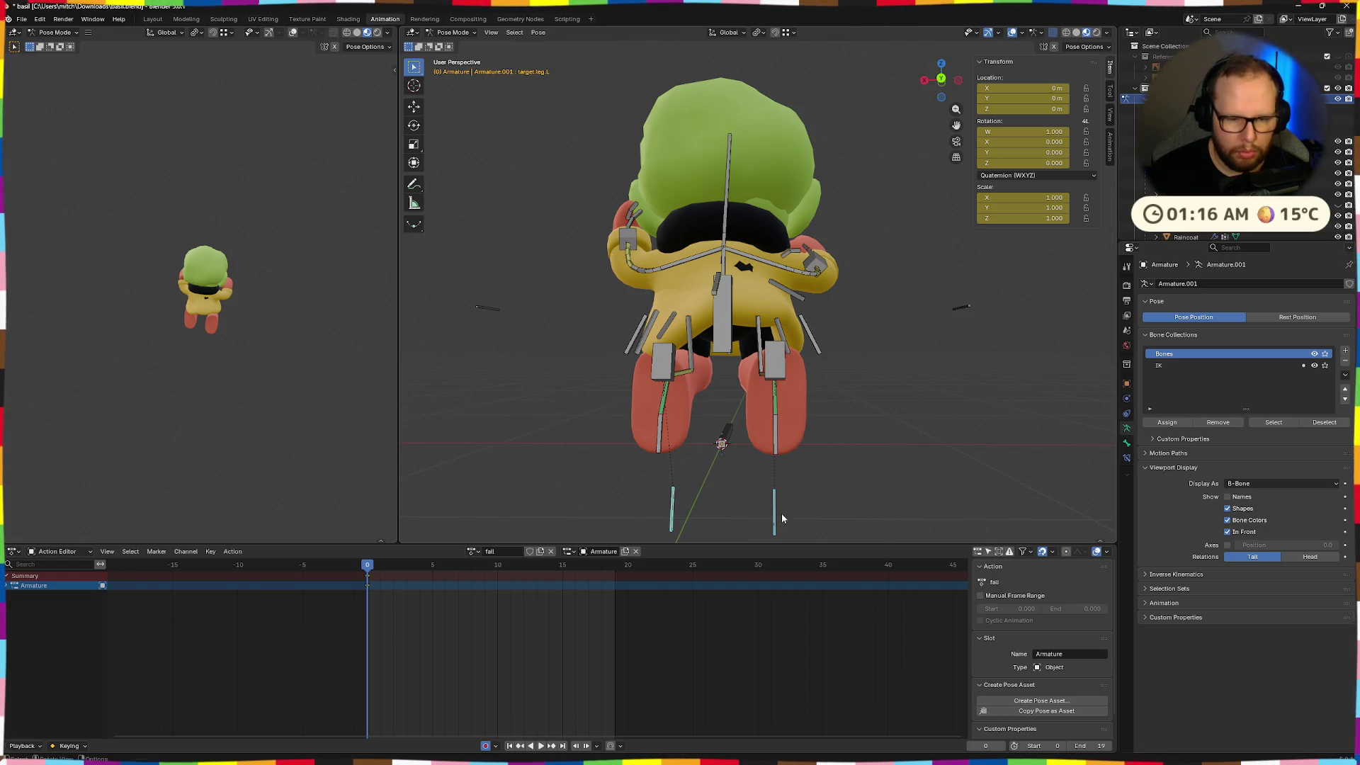
{"action": "key", "text": "g"}
{"action": "key", "text": "x"}
{"action": "left_click", "coordinate": [826, 524]}
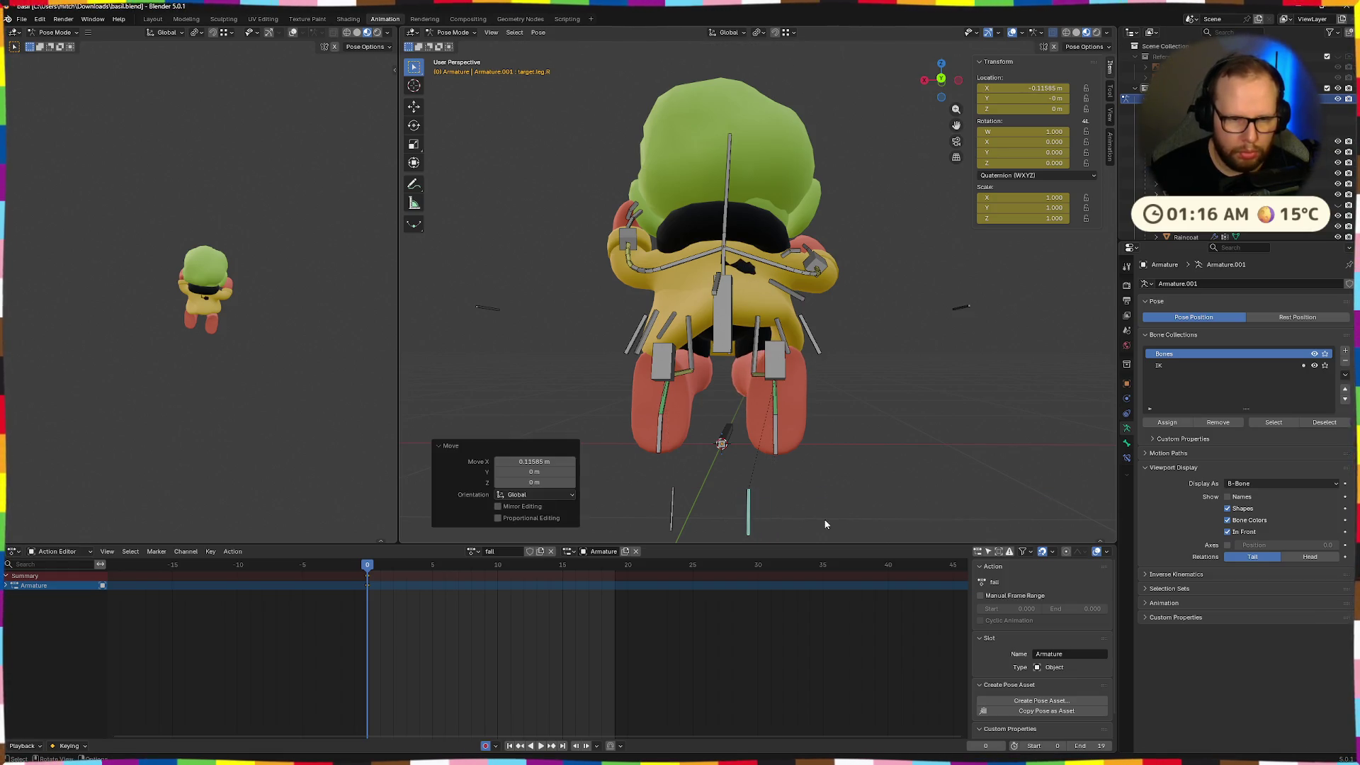
{"action": "left_click", "coordinate": [673, 522]}
{"action": "key", "text": "g"}
{"action": "key", "text": "x"}
{"action": "left_click", "coordinate": [710, 523]}
Swing heel.L about 36 degrees on Z and reposition heel.R
{"action": "mouse_move", "coordinate": [898, 476]}
{"action": "middle_mouse_down"}
{"action": "mouse_move", "coordinate": [765, 480]}
{"action": "mouse_move", "coordinate": [780, 470]}
{"action": "mouse_move", "coordinate": [672, 369]}
{"action": "mouse_move", "coordinate": [808, 425]}
{"action": "middle_mouse_up"}
{"action": "left_click", "coordinate": [673, 369]}
{"action": "key", "text": "r"}
{"action": "key", "text": "z"}
{"action": "left_click", "coordinate": [747, 436]}
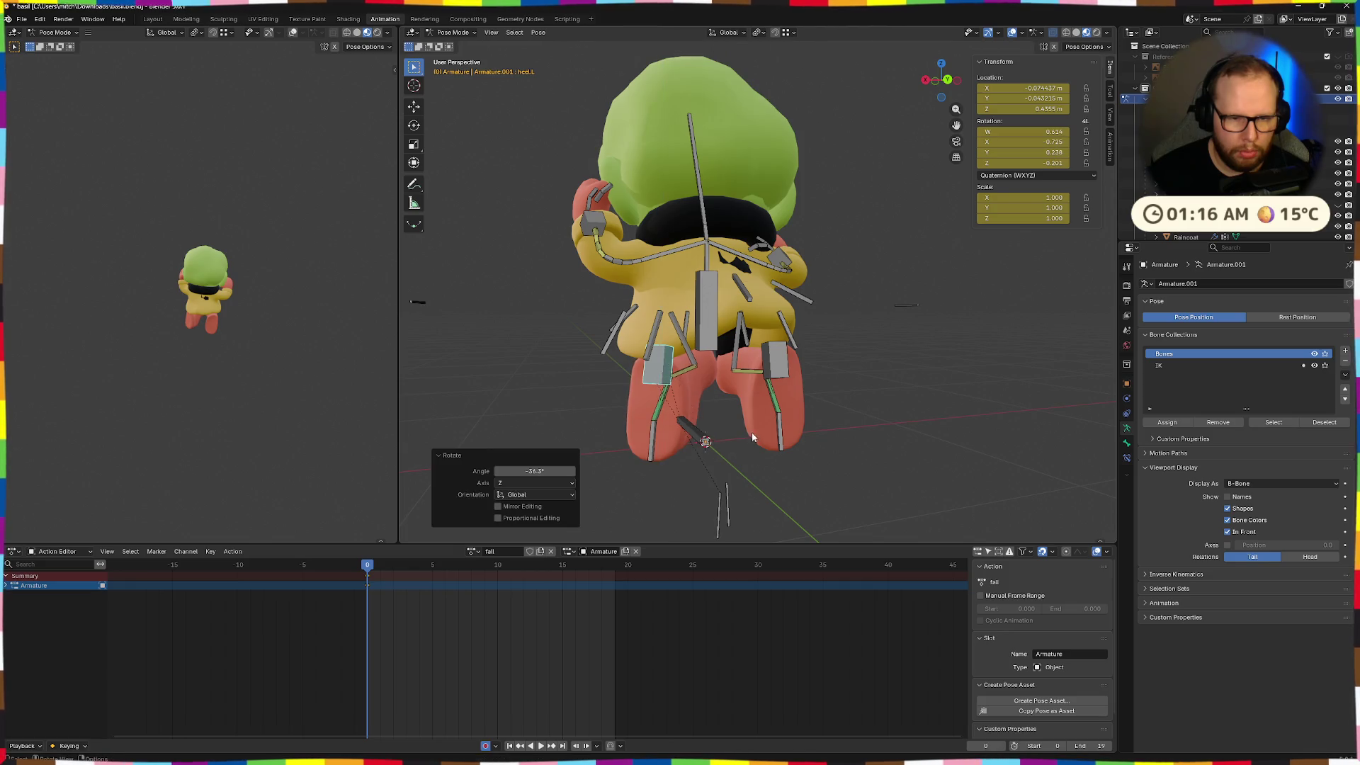
{"action": "middle_click_drag", "start_coordinate": [747, 436], "coordinate": [771, 370]}
{"action": "left_click", "coordinate": [771, 369]}
{"action": "key", "text": "g"}
{"action": "left_click", "coordinate": [874, 363]}
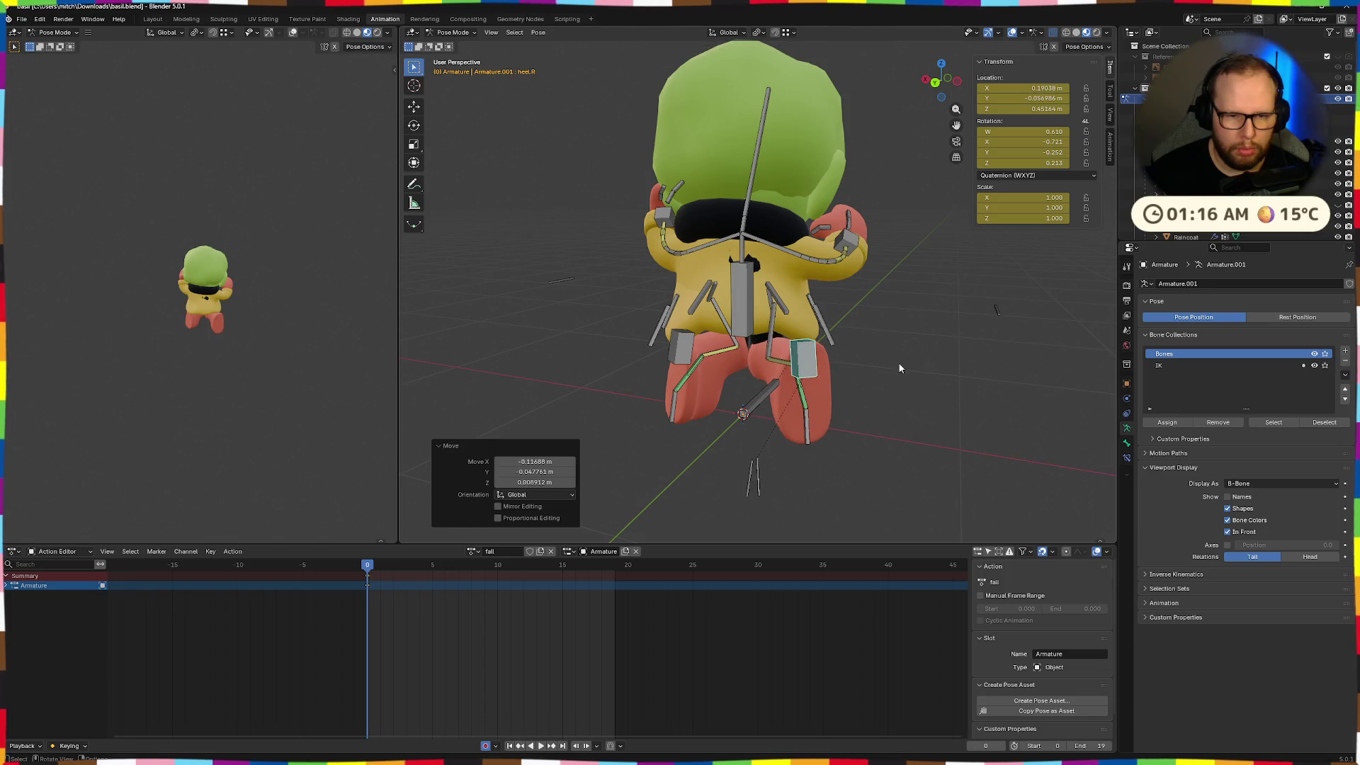
Nudge heel.L's position, then undo the unwanted leg changes and select target.leg.R
{"action": "middle_click_drag", "start_coordinate": [900, 367], "coordinate": [881, 398]}
{"action": "left_click", "coordinate": [664, 372]}
{"action": "key", "text": "g"}
{"action": "left_click", "coordinate": [637, 396]}
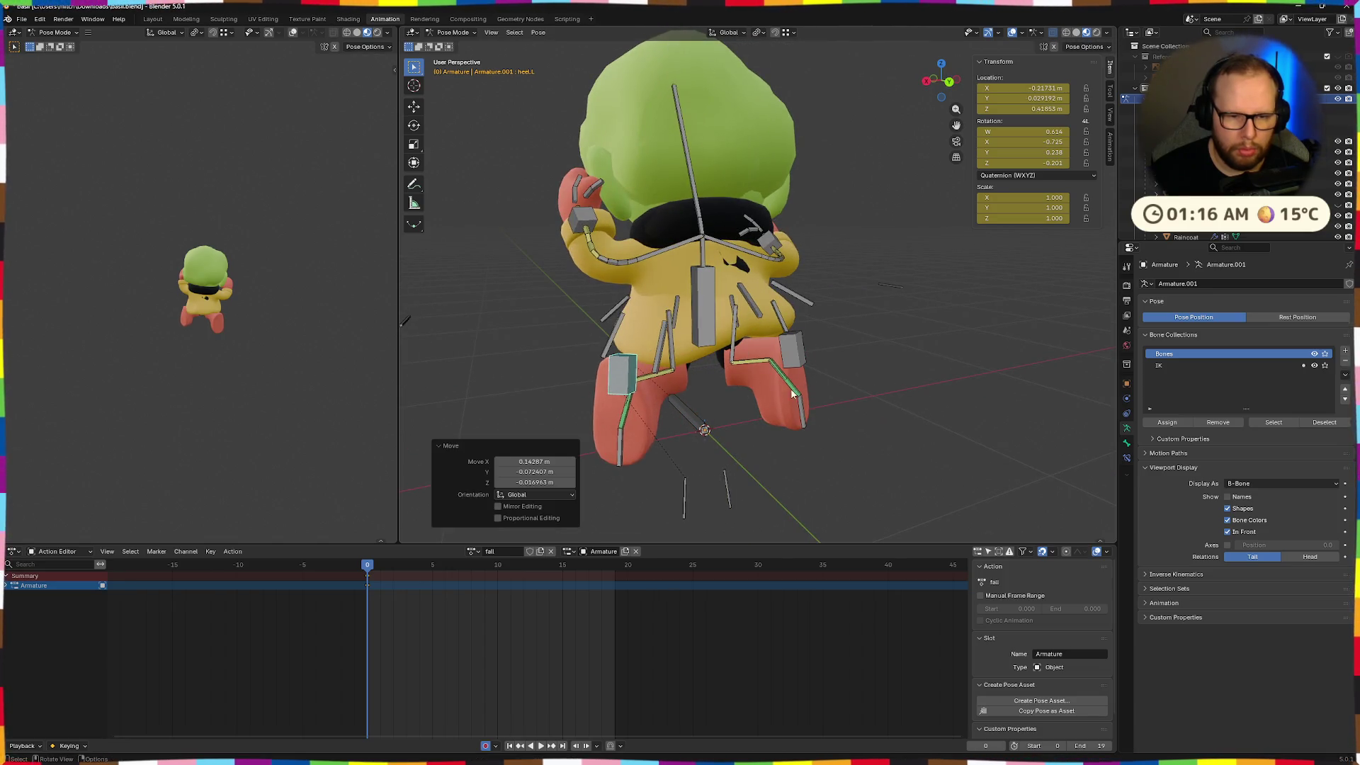
{"action": "middle_click_drag", "start_coordinate": [637, 397], "coordinate": [699, 494]}
{"action": "left_click", "coordinate": [699, 493]}
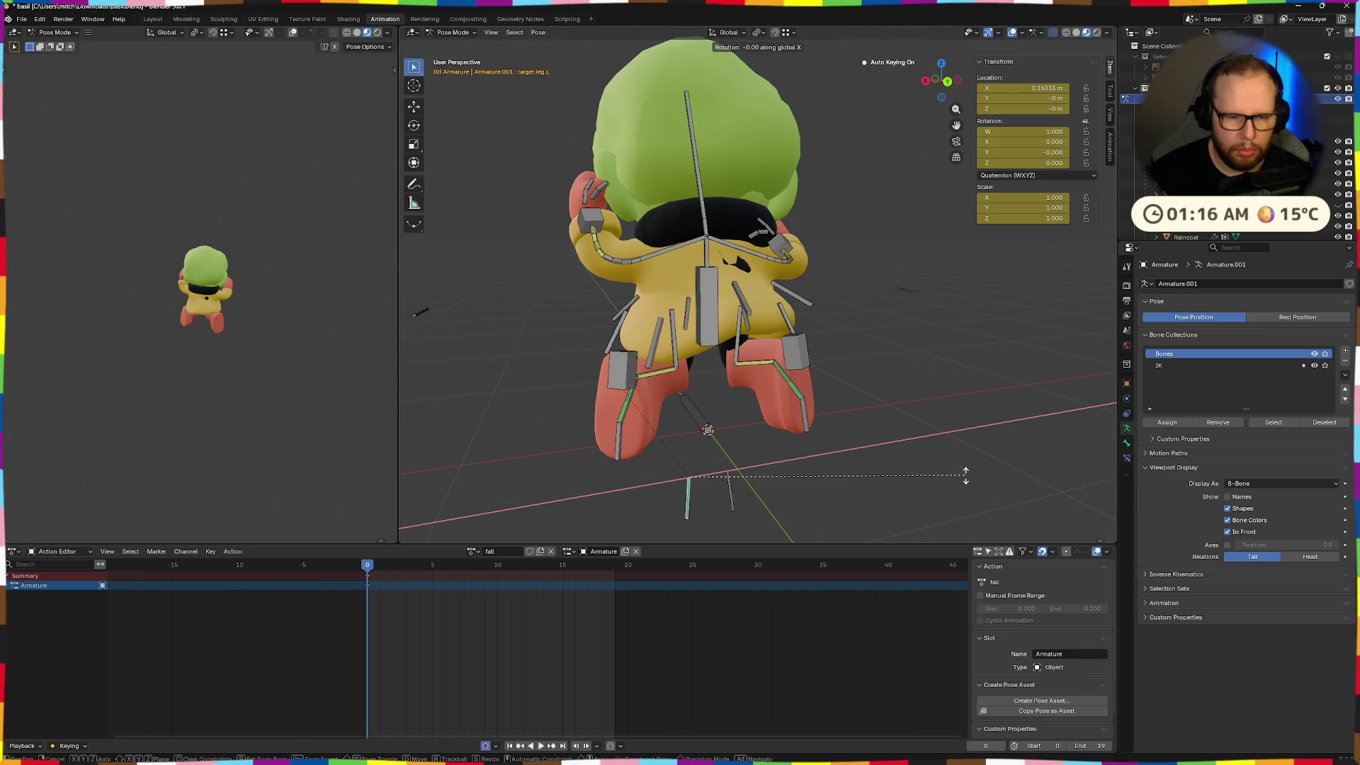
{"action": "left_click", "coordinate": [843, 480]}
{"action": "key", "text": "ctrl+z"}
{"action": "key", "text": "ctrl+z"}
{"action": "key", "text": "ctrl+z"}
{"action": "key", "text": "ctrl+z"}
{"action": "key", "text": "ctrl+z"}
{"action": "key", "text": "ctrl+z"}
{"action": "key", "text": "ctrl+z"}
{"action": "mouse_move", "coordinate": [822, 473]}
{"action": "middle_mouse_down"}
{"action": "mouse_move", "coordinate": [703, 451]}
{"action": "mouse_move", "coordinate": [786, 466]}
{"action": "middle_mouse_up"}
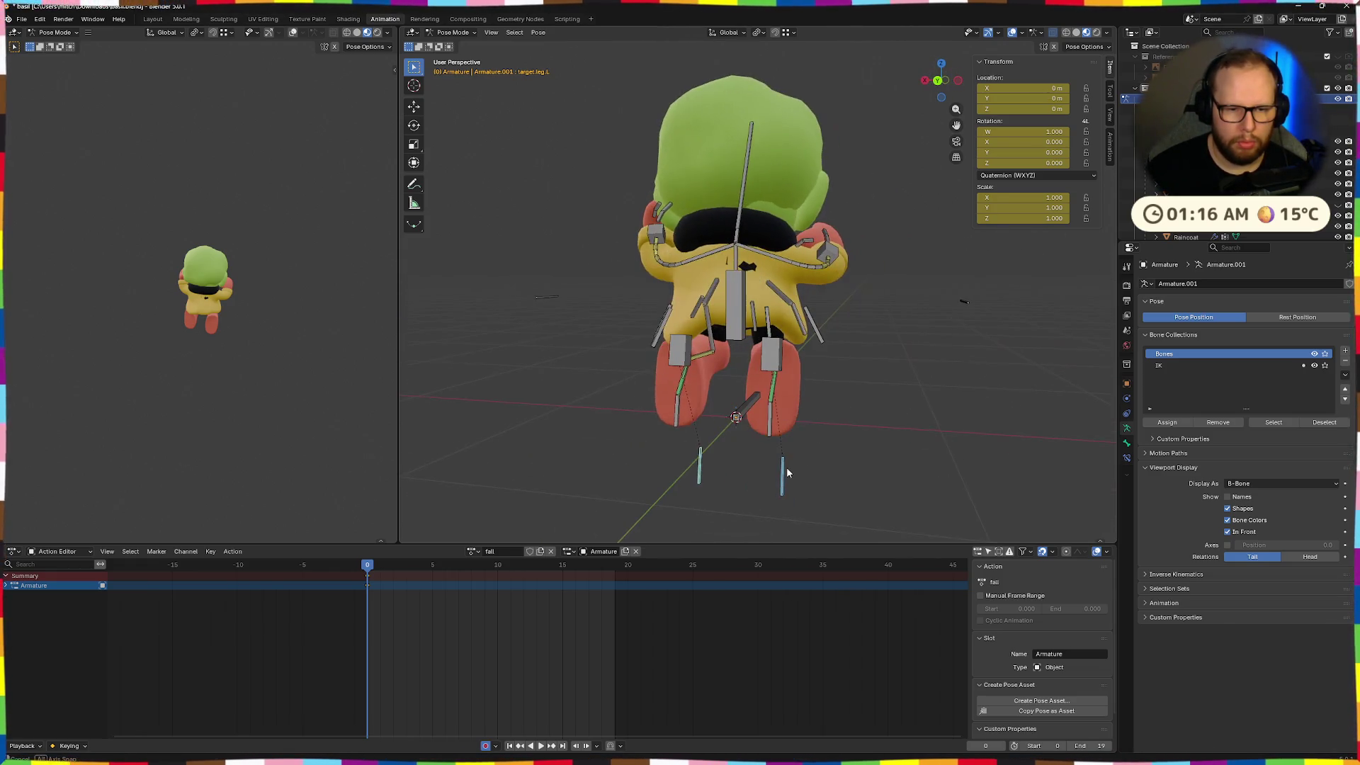
{"action": "left_click", "coordinate": [790, 475]}
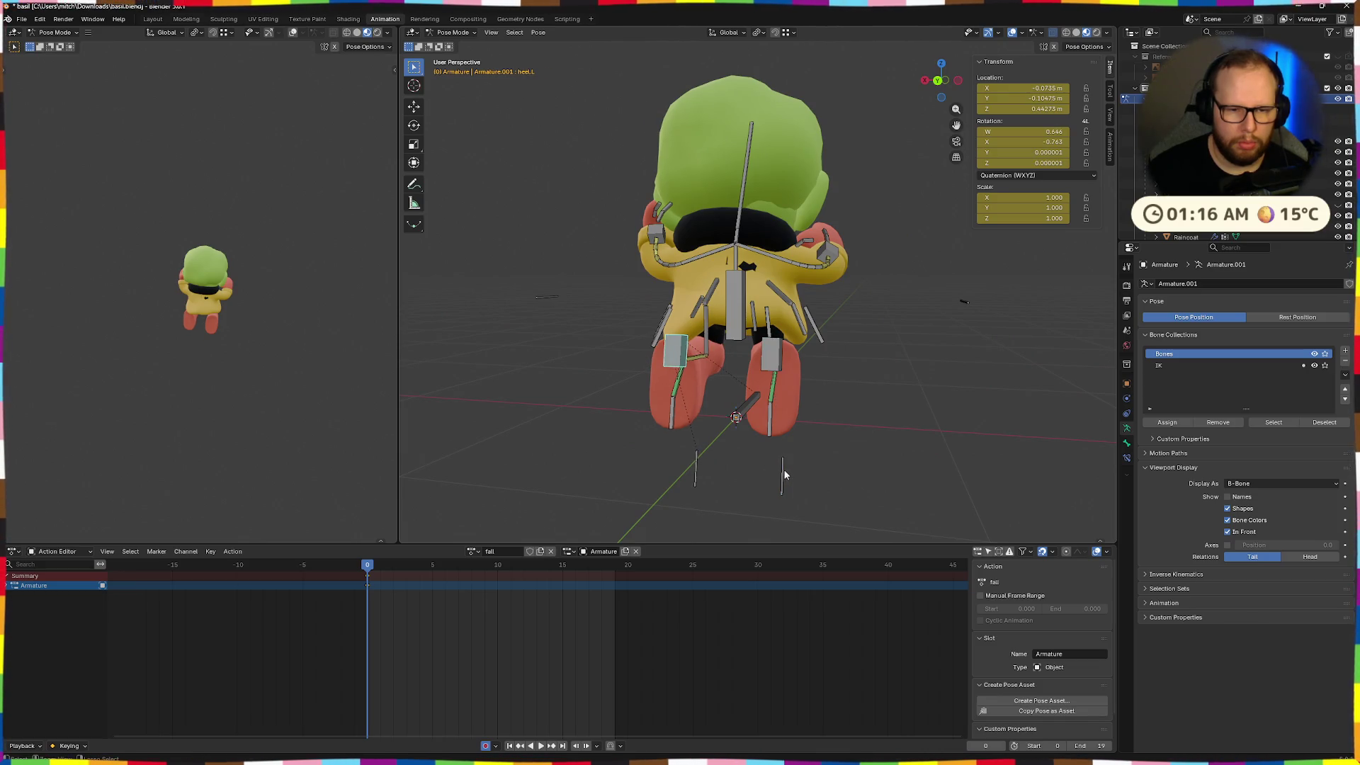
Move the ik.hand.R bone up and tilt it about 32 degrees
{"action": "key", "text": "ctrl+z"}
{"action": "mouse_move", "coordinate": [786, 470]}
{"action": "middle_mouse_down"}
{"action": "mouse_move", "coordinate": [711, 457]}
{"action": "mouse_move", "coordinate": [924, 451]}
{"action": "mouse_move", "coordinate": [968, 436]}
{"action": "mouse_move", "coordinate": [956, 409]}
{"action": "mouse_move", "coordinate": [1054, 469]}
{"action": "middle_mouse_up"}
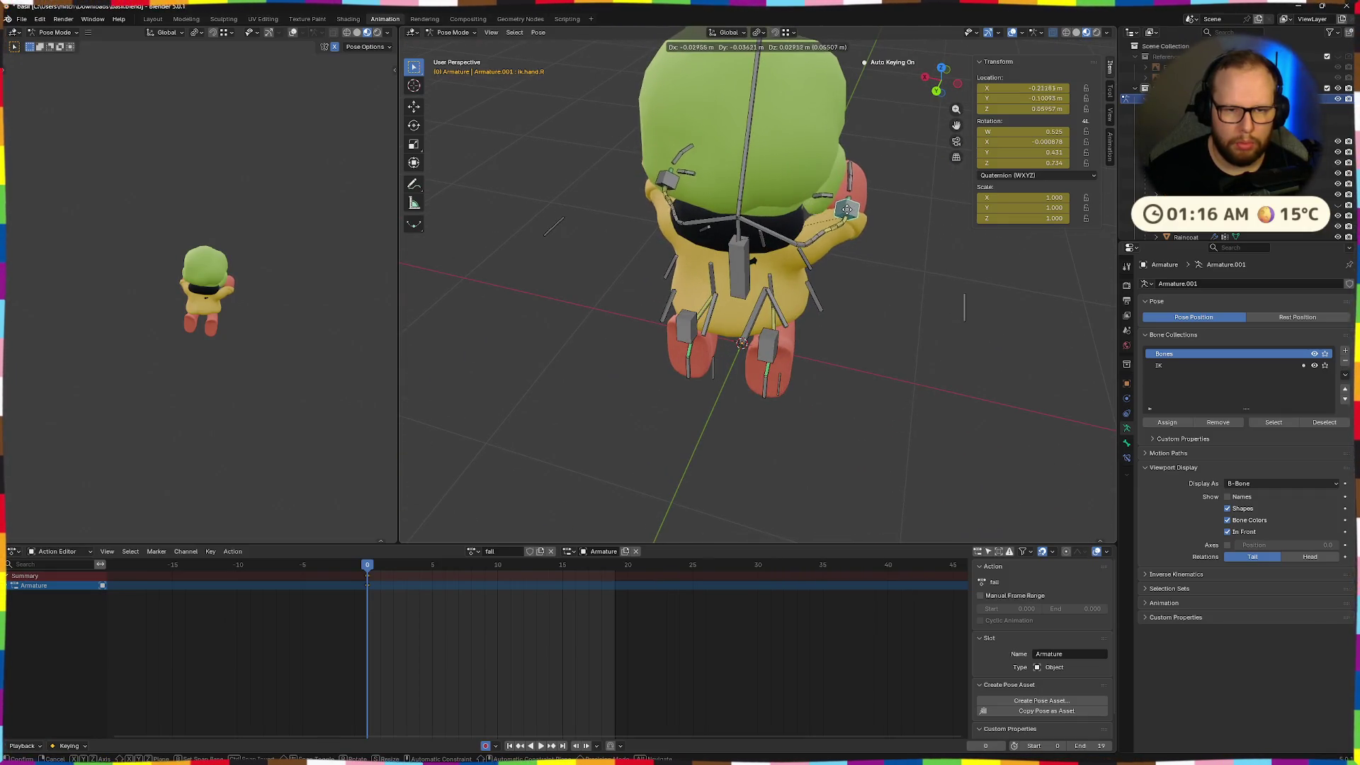
{"action": "left_click", "coordinate": [933, 316]}
{"action": "middle_click_drag", "start_coordinate": [933, 316], "coordinate": [935, 328]}
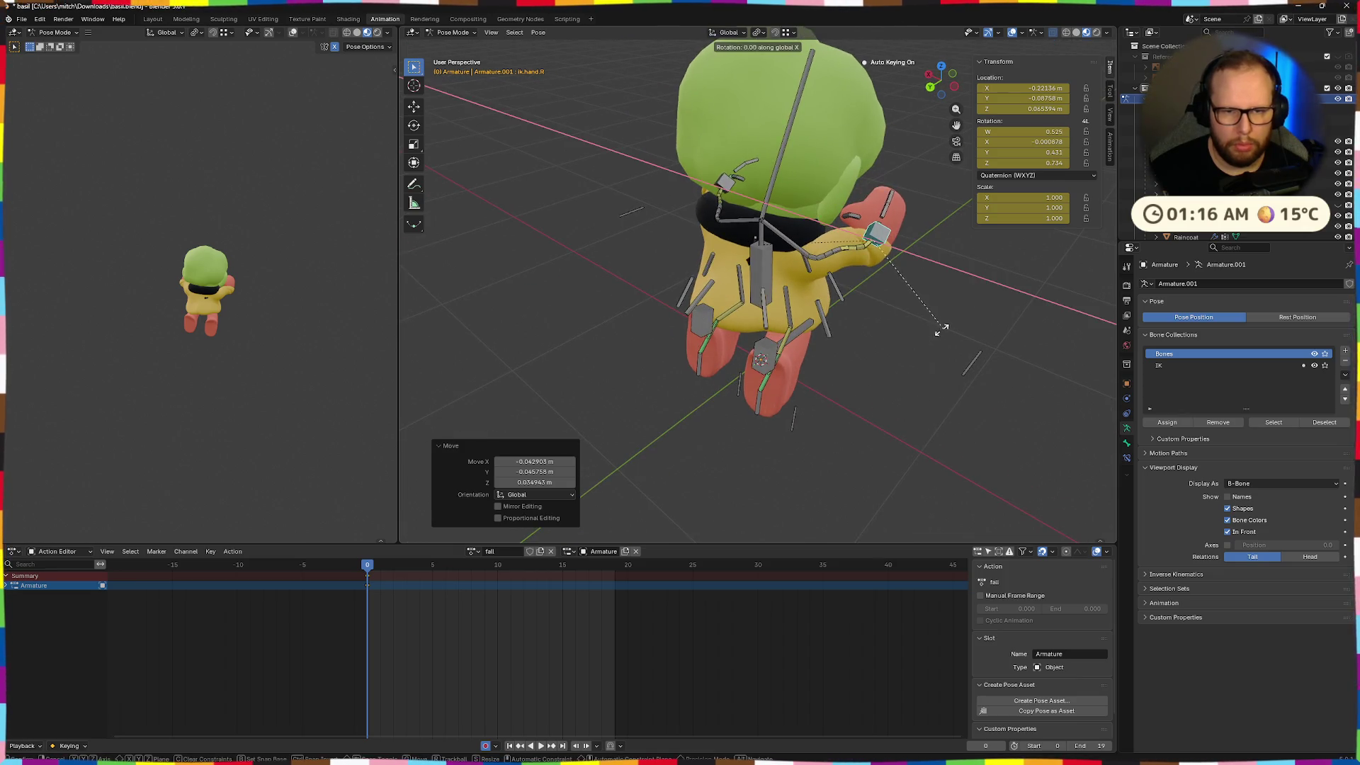
{"action": "left_click", "coordinate": [885, 337]}
{"action": "key", "text": "r"}
{"action": "key", "text": "z"}
{"action": "key", "text": "z"}
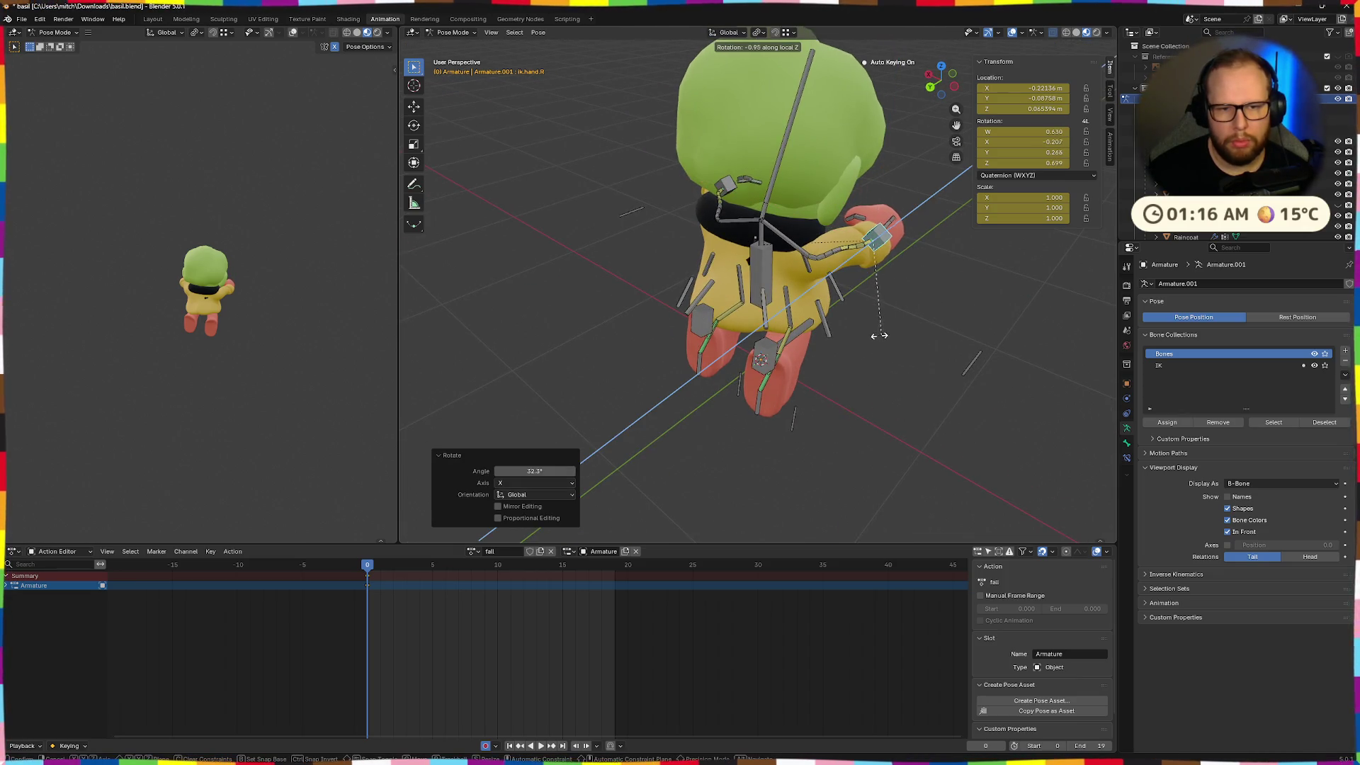
{"action": "key", "text": "Escape"}
Rotate the right hand bone about its local X and reposition it
{"action": "middle_click_drag", "start_coordinate": [878, 304], "coordinate": [851, 269]}
{"action": "key", "text": "x"}
{"action": "left_click", "coordinate": [920, 298]}
{"action": "mouse_move", "coordinate": [924, 299]}
{"action": "middle_mouse_down"}
{"action": "mouse_move", "coordinate": [967, 314]}
{"action": "mouse_move", "coordinate": [953, 290]}
{"action": "middle_mouse_up"}
{"action": "key", "text": "g"}
{"action": "left_click", "coordinate": [968, 314]}
Move the target.arm.R bone outward, redoing the move after an undo
{"action": "left_click", "coordinate": [952, 291]}
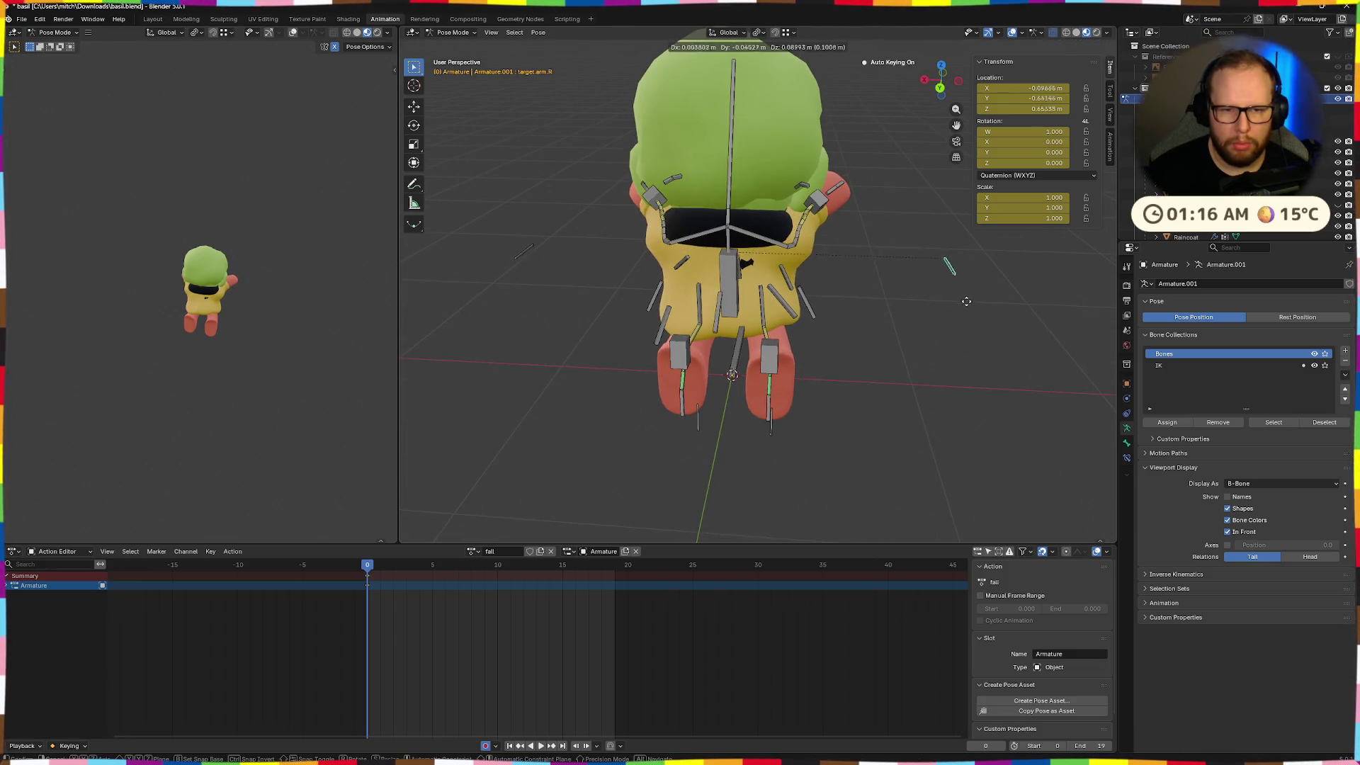
{"action": "left_click", "coordinate": [978, 311]}
{"action": "key", "text": "ctrl+z"}
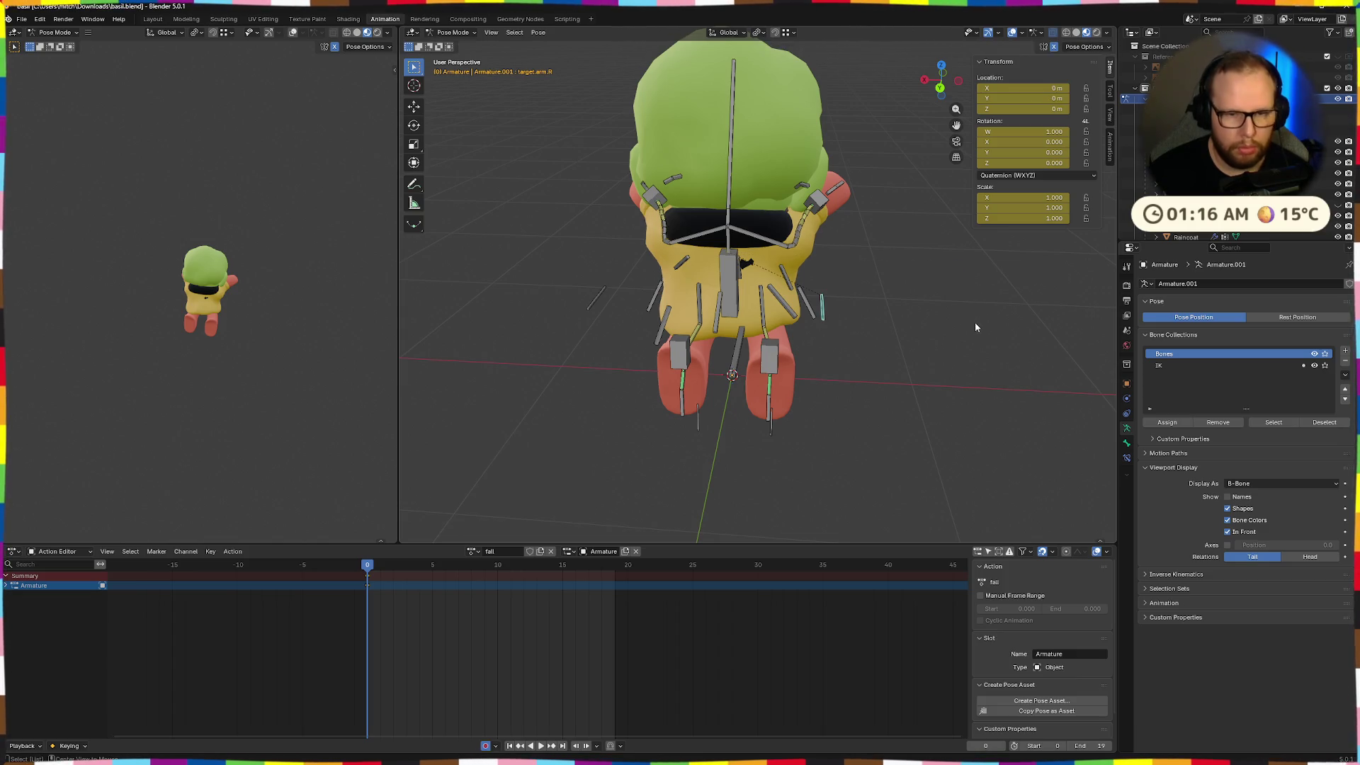
{"action": "key", "text": "g"}
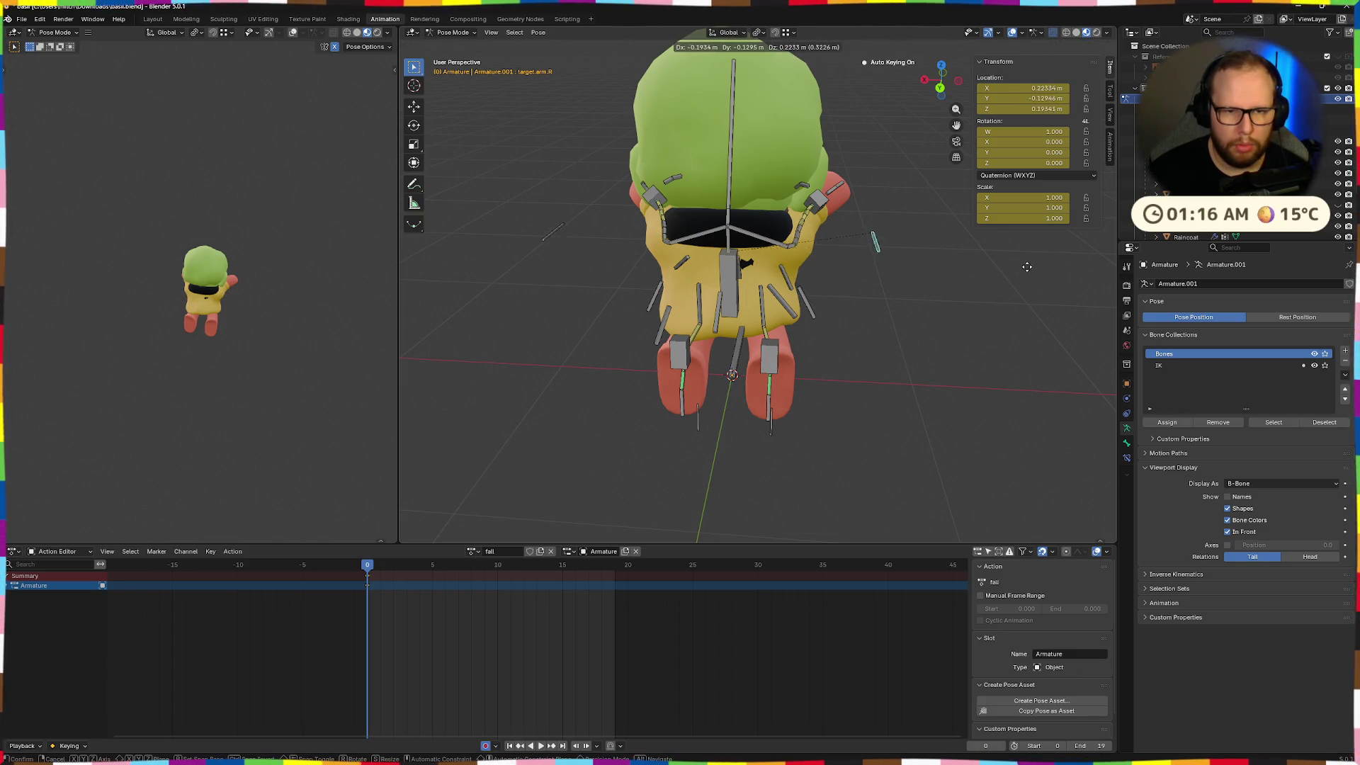
{"action": "left_click", "coordinate": [430, 274]}
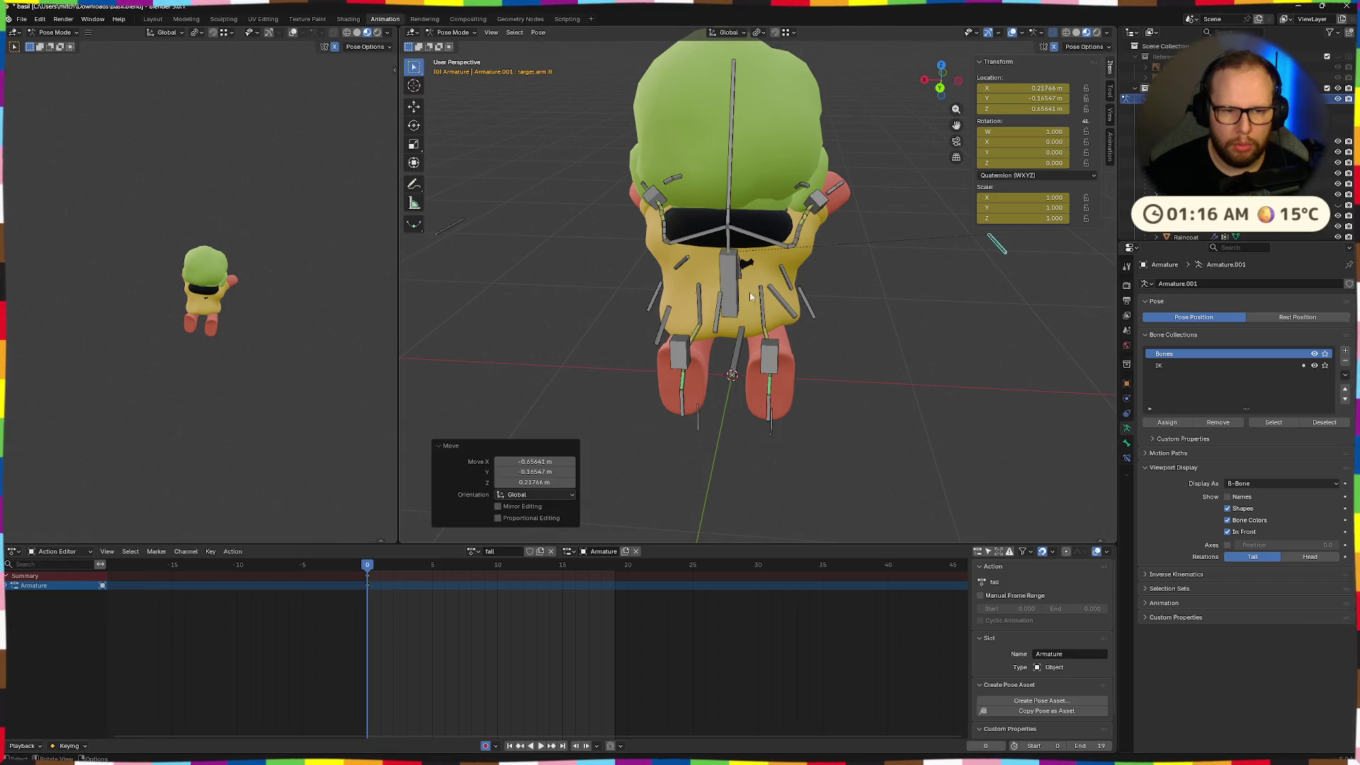
{"action": "left_click", "coordinate": [926, 289]}
Shift ik.hand.R slightly further right and give it a slight Z rotation
{"action": "mouse_move", "coordinate": [925, 289]}
{"action": "middle_mouse_down"}
{"action": "mouse_move", "coordinate": [864, 285]}
{"action": "mouse_move", "coordinate": [966, 334]}
{"action": "middle_mouse_up"}
{"action": "left_click", "coordinate": [921, 311]}
{"action": "key", "text": "g"}
{"action": "left_click", "coordinate": [980, 328]}
{"action": "left_click", "coordinate": [980, 306]}
{"action": "key", "text": "r"}
{"action": "key", "text": "z"}
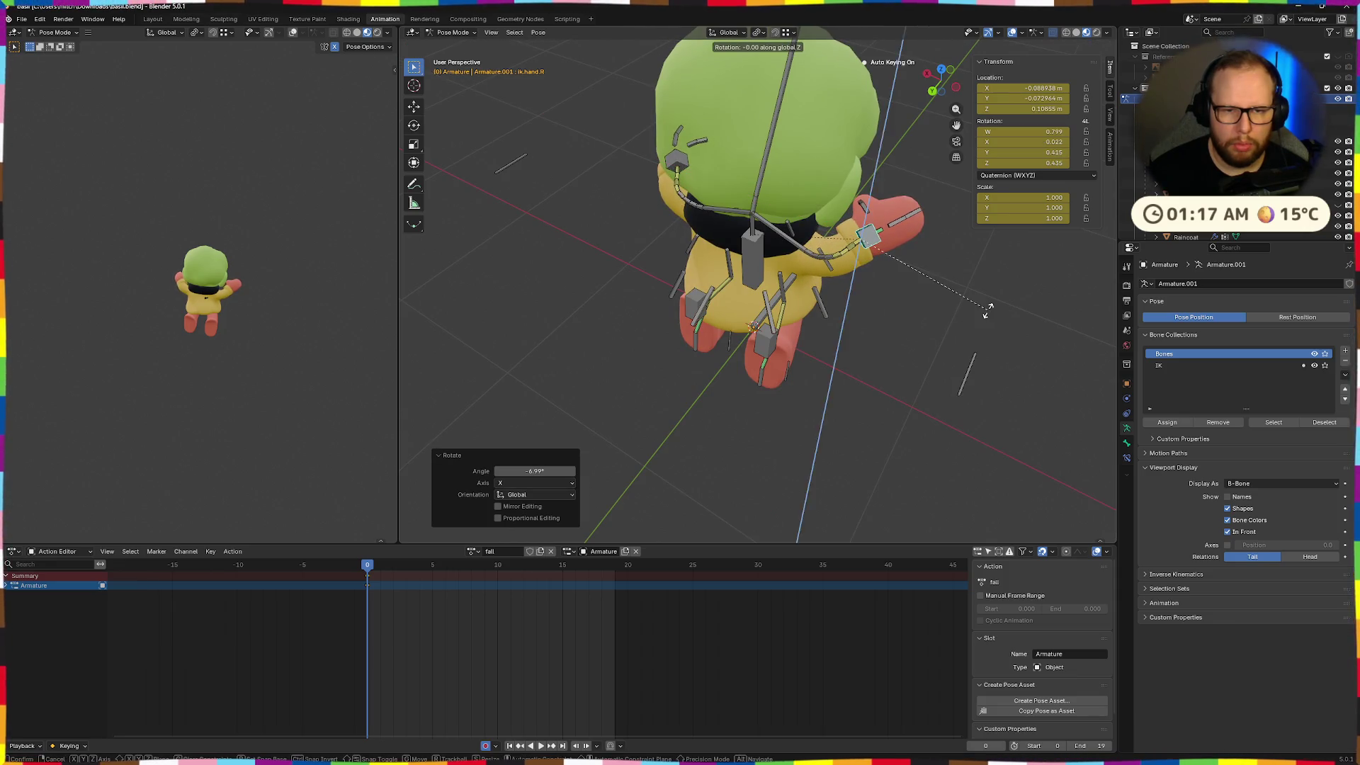
{"action": "mouse_move", "coordinate": [974, 295]}
{"action": "middle_mouse_down"}
{"action": "mouse_move", "coordinate": [863, 248]}
{"action": "mouse_move", "coordinate": [756, 242]}
{"action": "middle_mouse_up"}
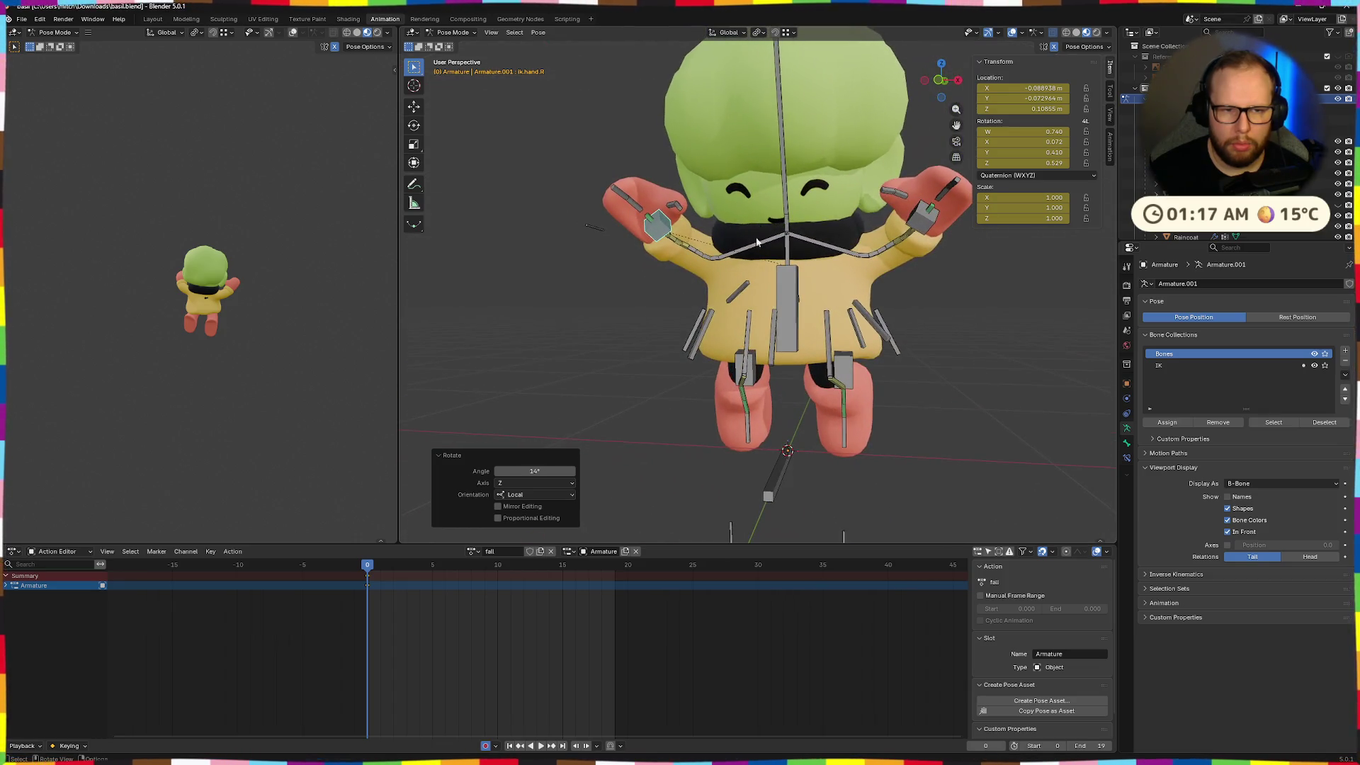
{"action": "left_click", "coordinate": [726, 262]}
{"action": "mouse_move", "coordinate": [726, 262]}
{"action": "middle_mouse_down"}
{"action": "mouse_move", "coordinate": [806, 290]}
{"action": "mouse_move", "coordinate": [1000, 318]}
{"action": "mouse_move", "coordinate": [780, 321]}
{"action": "mouse_move", "coordinate": [763, 293]}
{"action": "mouse_move", "coordinate": [919, 348]}
{"action": "mouse_move", "coordinate": [698, 402]}
{"action": "mouse_move", "coordinate": [800, 407]}
{"action": "middle_mouse_up"}
Clear the coat.004 bone's location and rotation back to its rest pose
{"action": "left_click", "coordinate": [804, 291]}
{"action": "key", "text": "alt+g"}
{"action": "key", "text": "alt+r"}
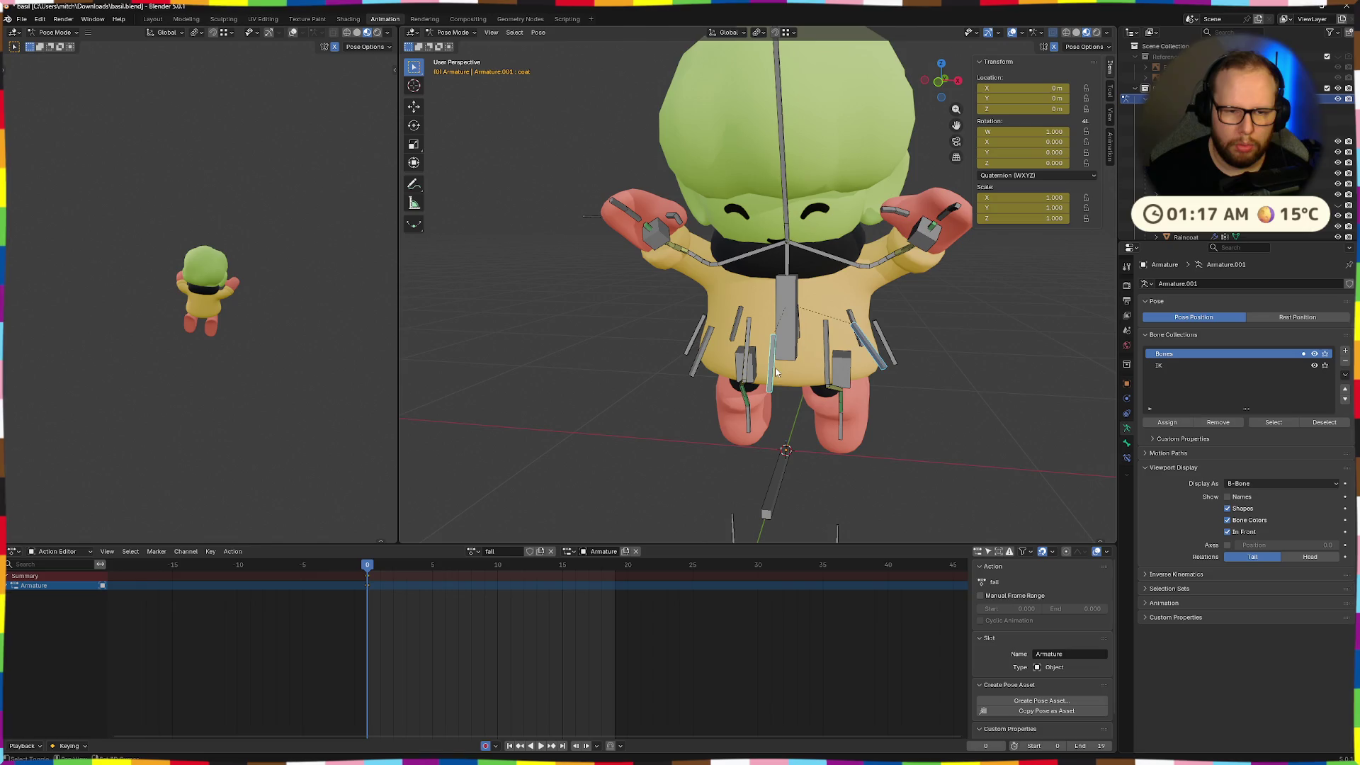
{"action": "mouse_move", "coordinate": [961, 401]}
{"action": "middle_mouse_down"}
{"action": "mouse_move", "coordinate": [872, 373]}
{"action": "mouse_move", "coordinate": [791, 381]}
{"action": "mouse_move", "coordinate": [781, 396]}
{"action": "middle_mouse_up"}
Play back the fall animation from a front view to preview the pose
{"action": "key", "text": "space"}
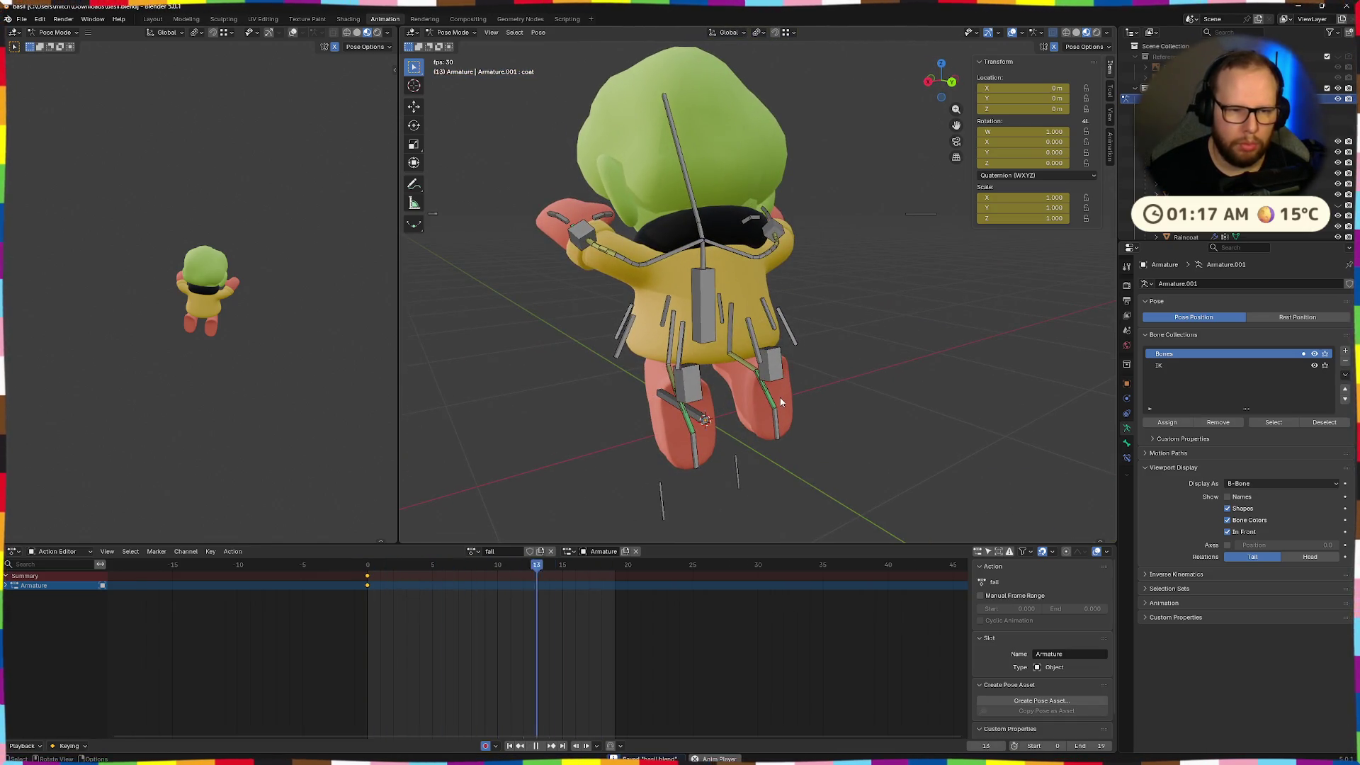
{"action": "mouse_move", "coordinate": [580, 453]}
{"action": "middle_mouse_down"}
{"action": "mouse_move", "coordinate": [619, 425]}
{"action": "mouse_move", "coordinate": [795, 421]}
{"action": "mouse_move", "coordinate": [813, 391]}
{"action": "mouse_move", "coordinate": [878, 395]}
{"action": "mouse_move", "coordinate": [931, 443]}
{"action": "middle_mouse_up"}
{"action": "key", "text": "space"}
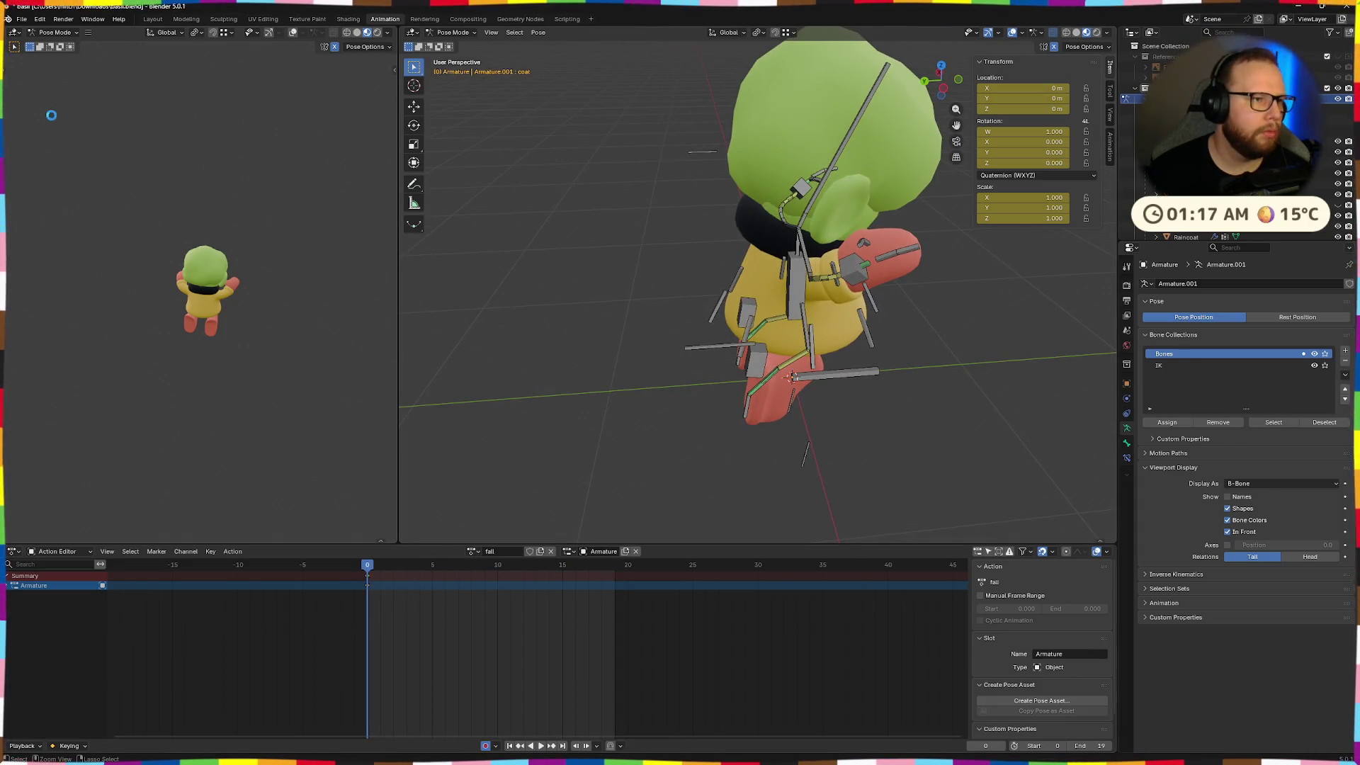
Export the rig via glTF 2.0 as basil.glb in Downloads and switch toward Godot
{"action": "left_click", "coordinate": [21, 21]}
{"action": "mouse_move", "coordinate": [47, 182]}
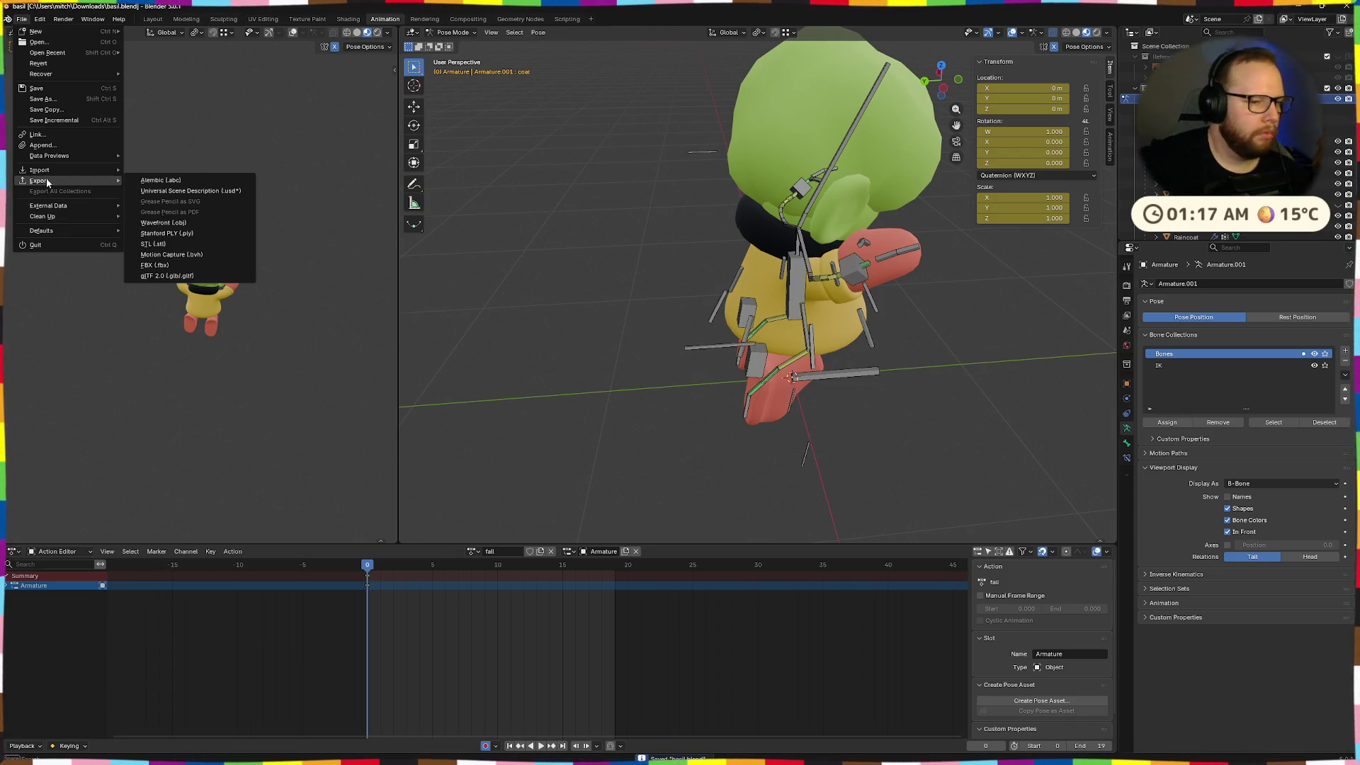
{"action": "left_click", "coordinate": [173, 276]}
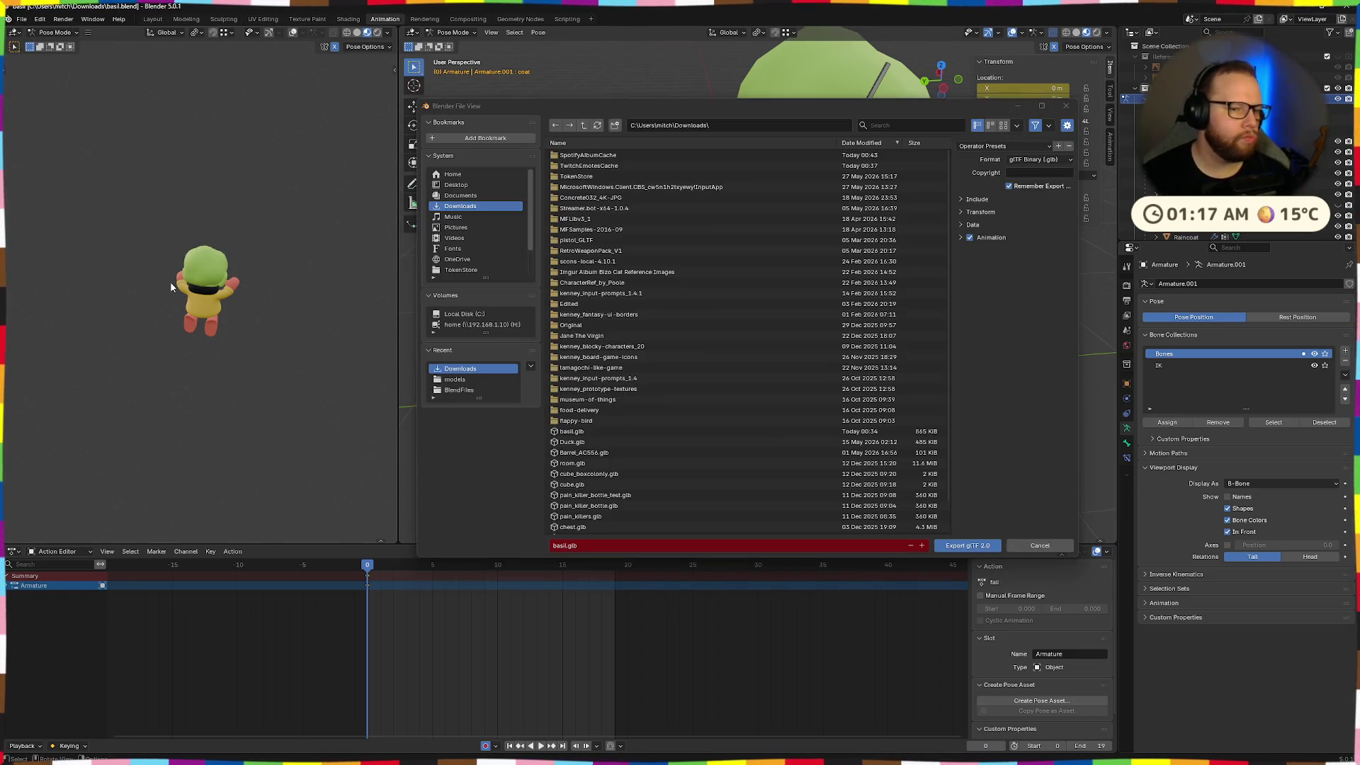
{"action": "left_click", "coordinate": [996, 547]}
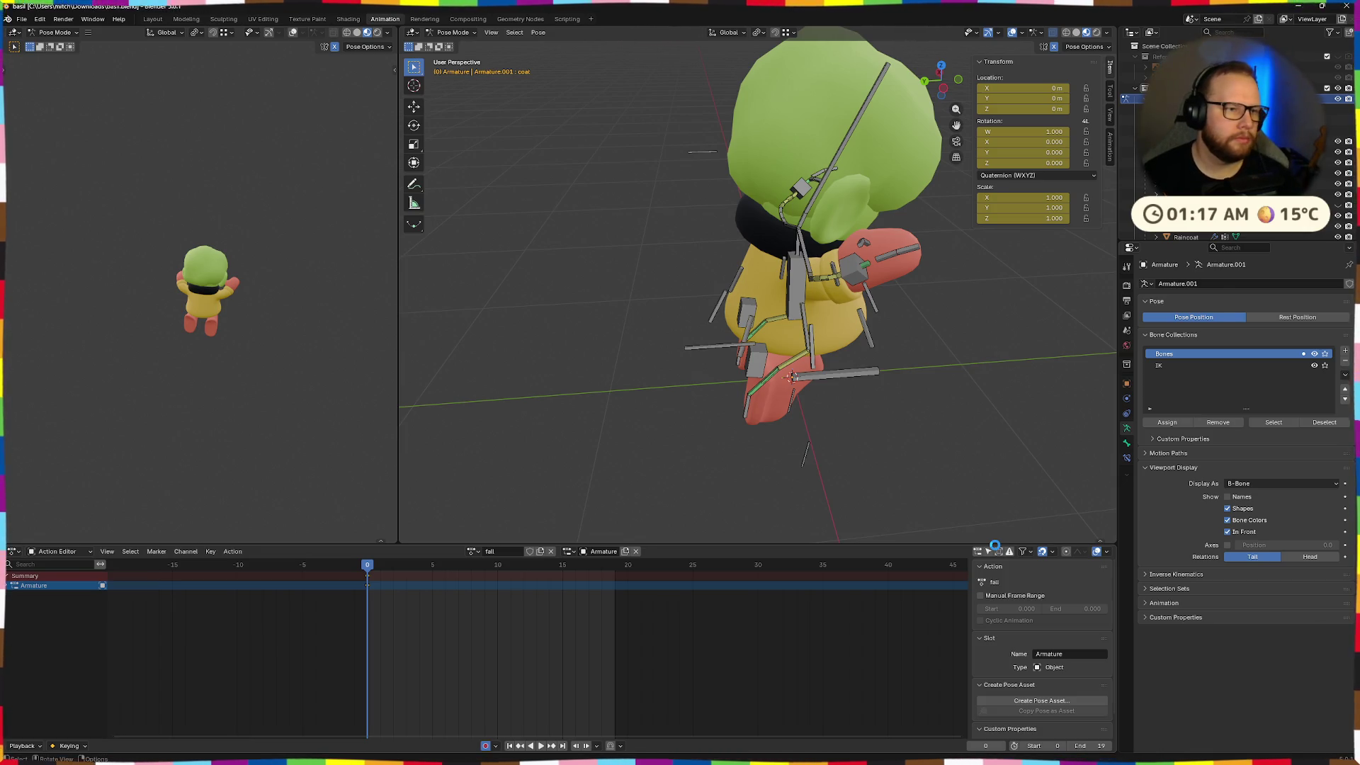
{"action": "key", "text": "alt+Tab"}
{"action": "key", "text": "super"}
{"action": "key", "text": "alt+Tab"}
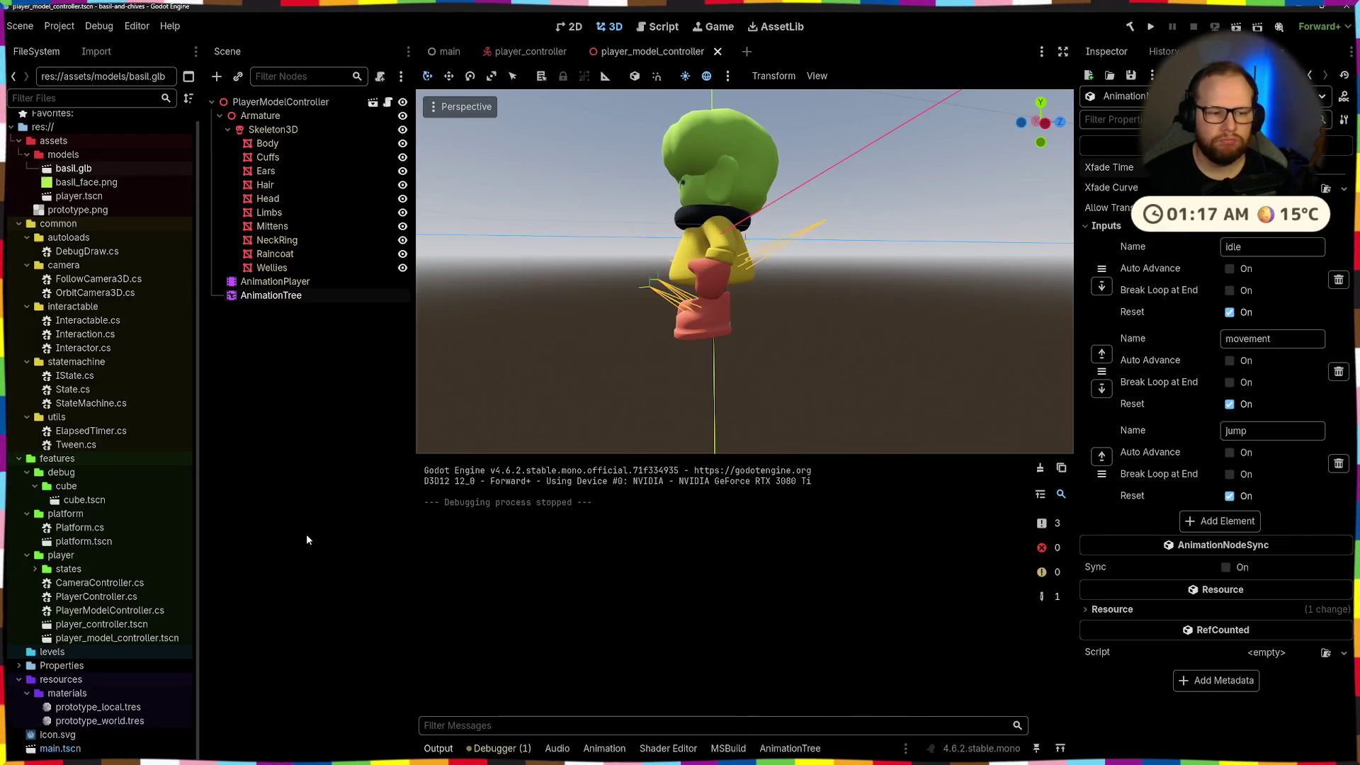
Copy basil.glb from Downloads into Godot's assets/models folder
{"action": "key", "text": "super+e"}
{"action": "left_click", "coordinate": [513, 327]}
{"action": "left_click_drag", "start_coordinate": [580, 272], "coordinate": [79, 172]}
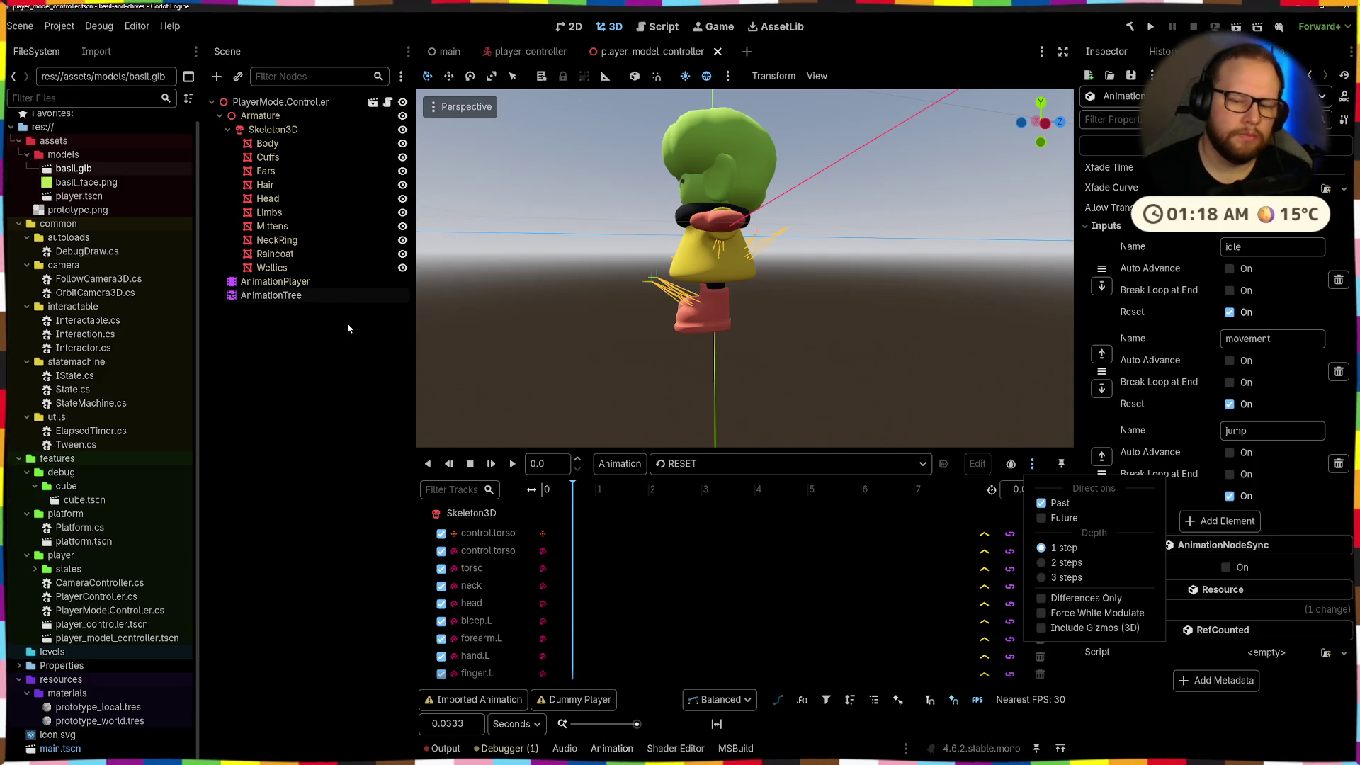
Select the AnimationTree node and bring up its graph editor
{"action": "left_click", "coordinate": [340, 347]}
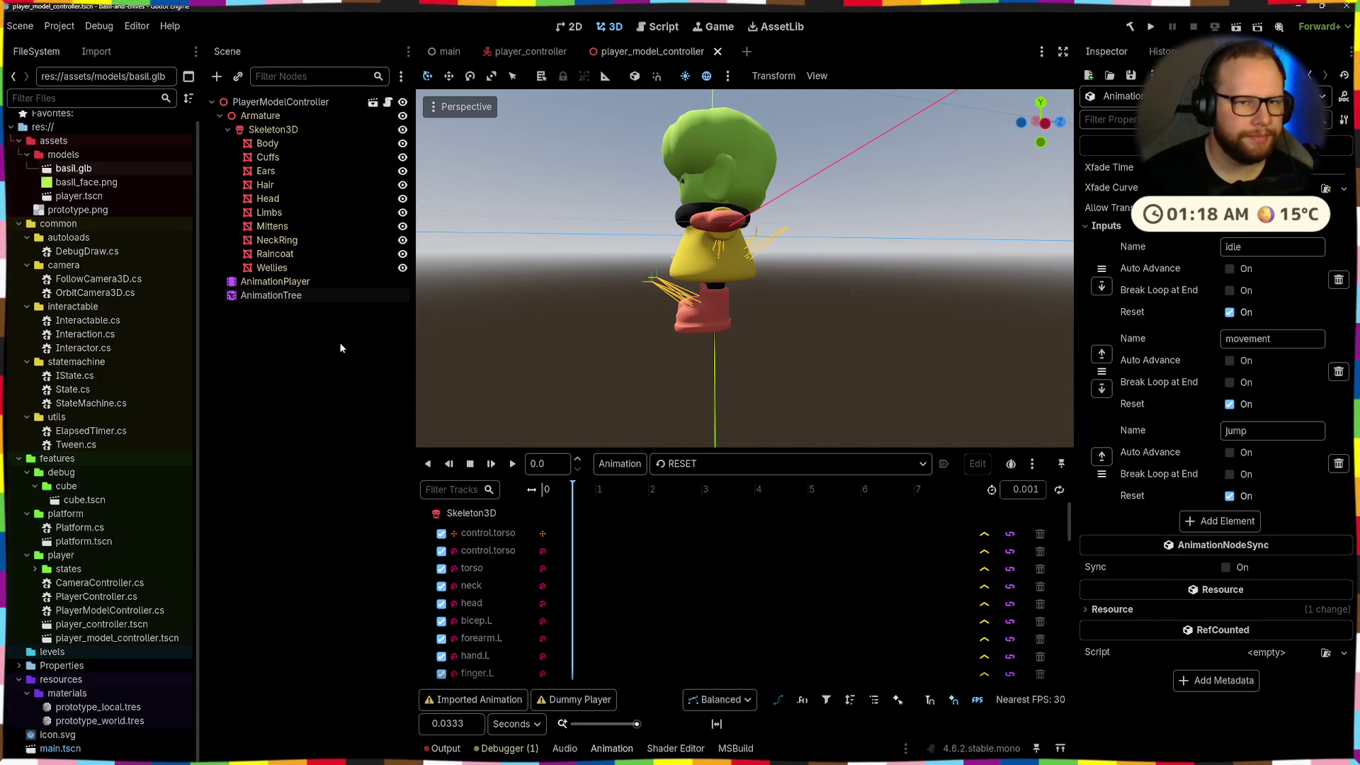
{"action": "double_click", "coordinate": [287, 296]}
{"action": "left_click", "coordinate": [798, 749]}
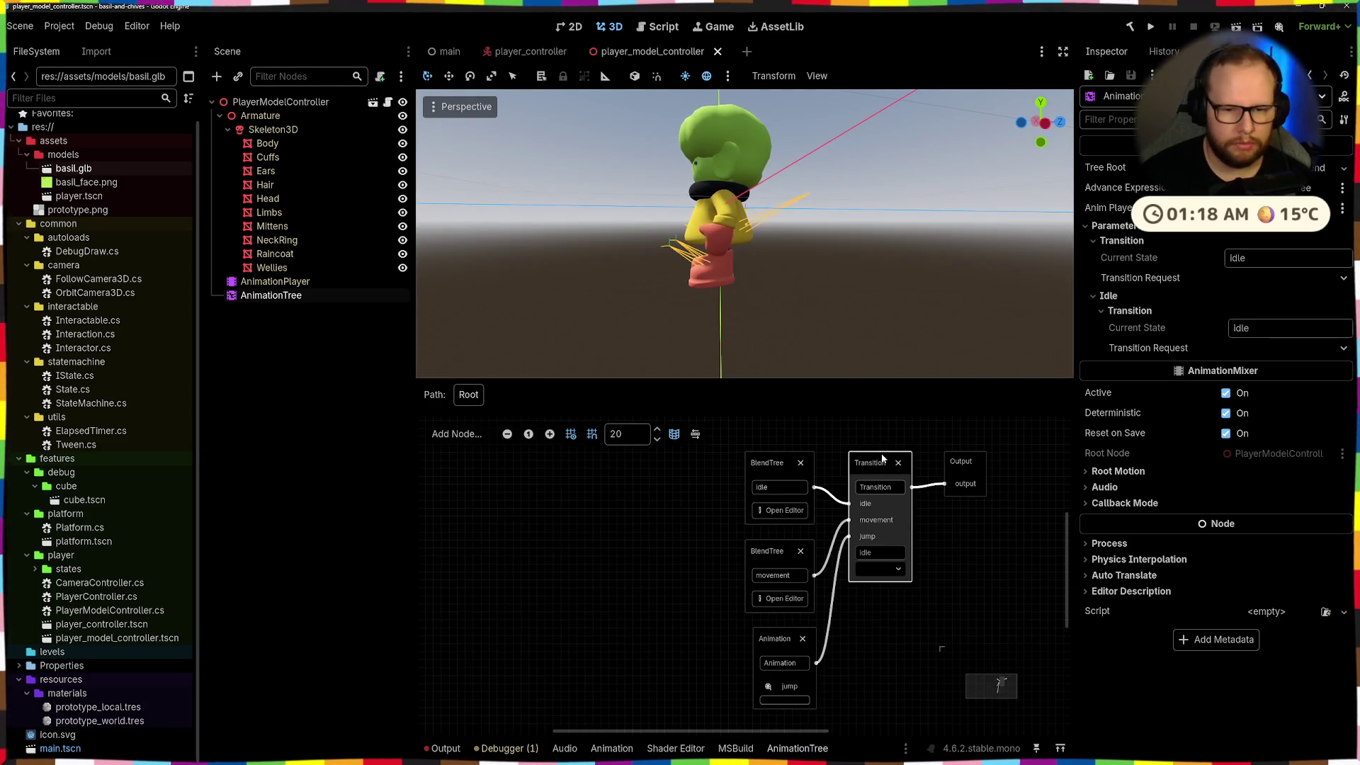
Add a 'fall' input to the Transition and wire in a new Animation node playing fall
{"action": "left_click", "coordinate": [270, 292]}
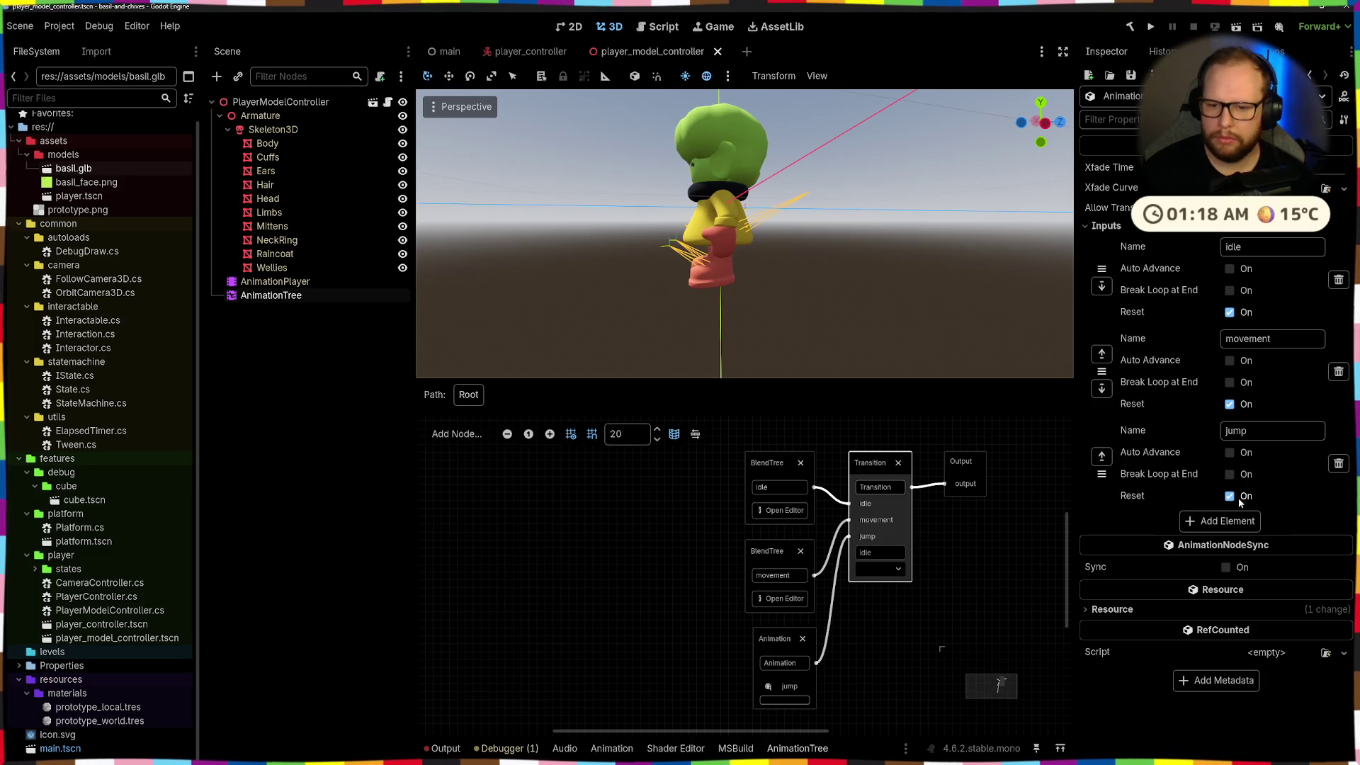
{"action": "left_click", "coordinate": [1236, 521]}
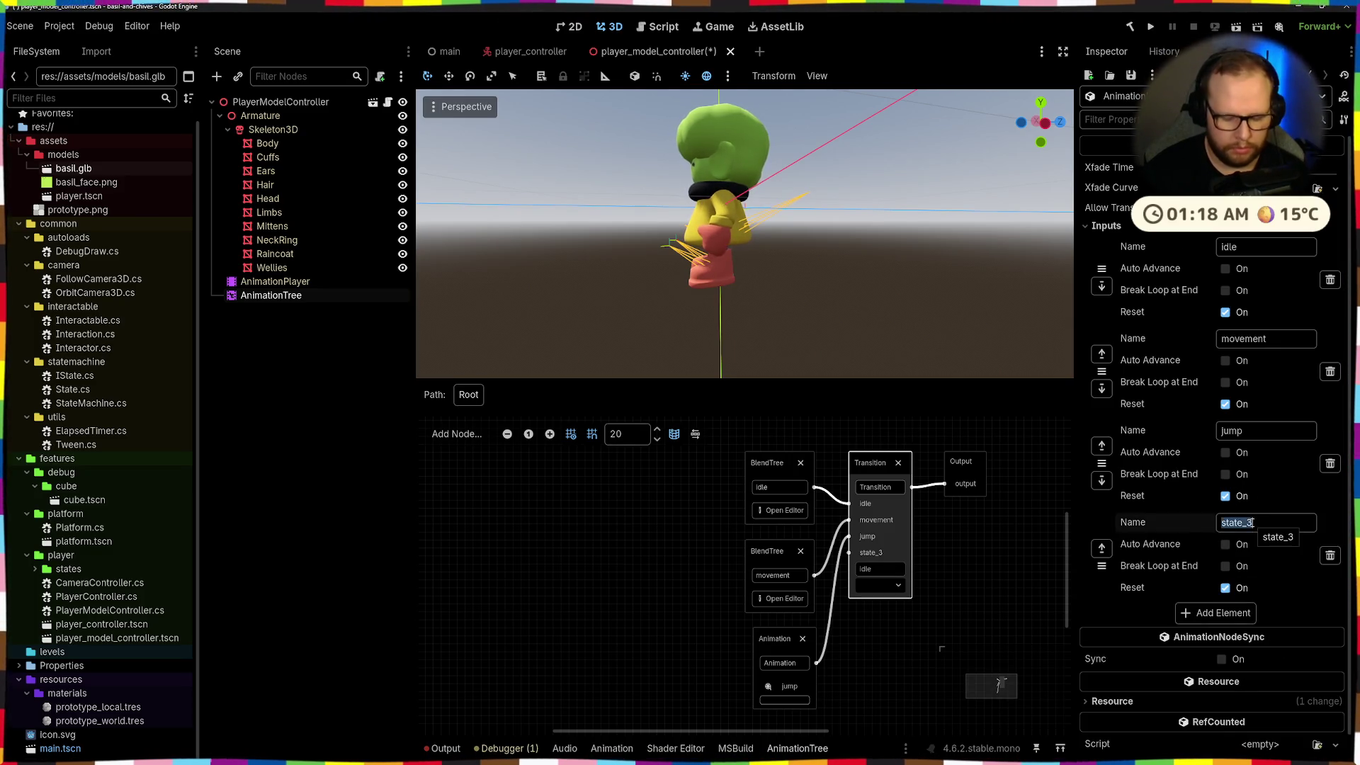
{"action": "scroll", "coordinate": [970, 643], "scroll_direction": "down", "scroll_amount": 3}
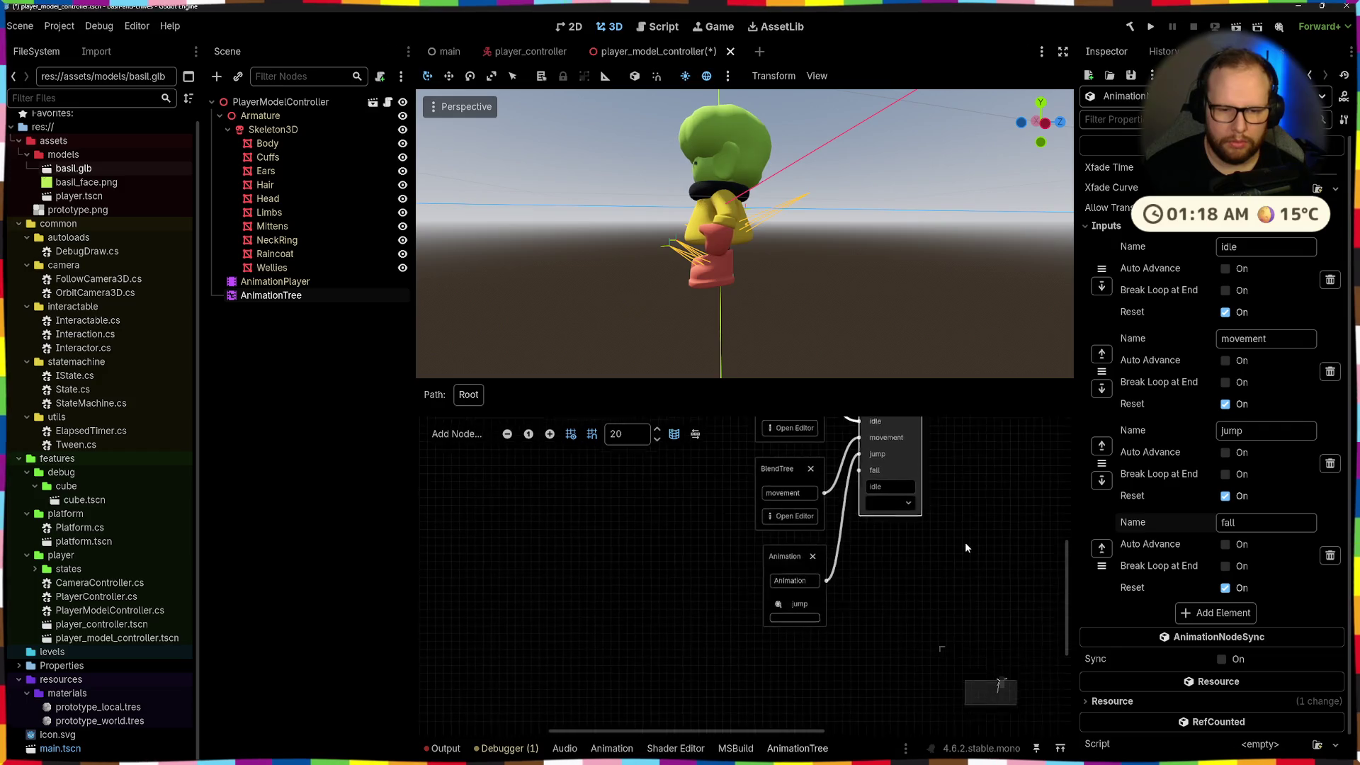
{"action": "left_click_drag", "start_coordinate": [808, 639], "coordinate": [807, 640]}
{"action": "left_click", "coordinate": [837, 540]}
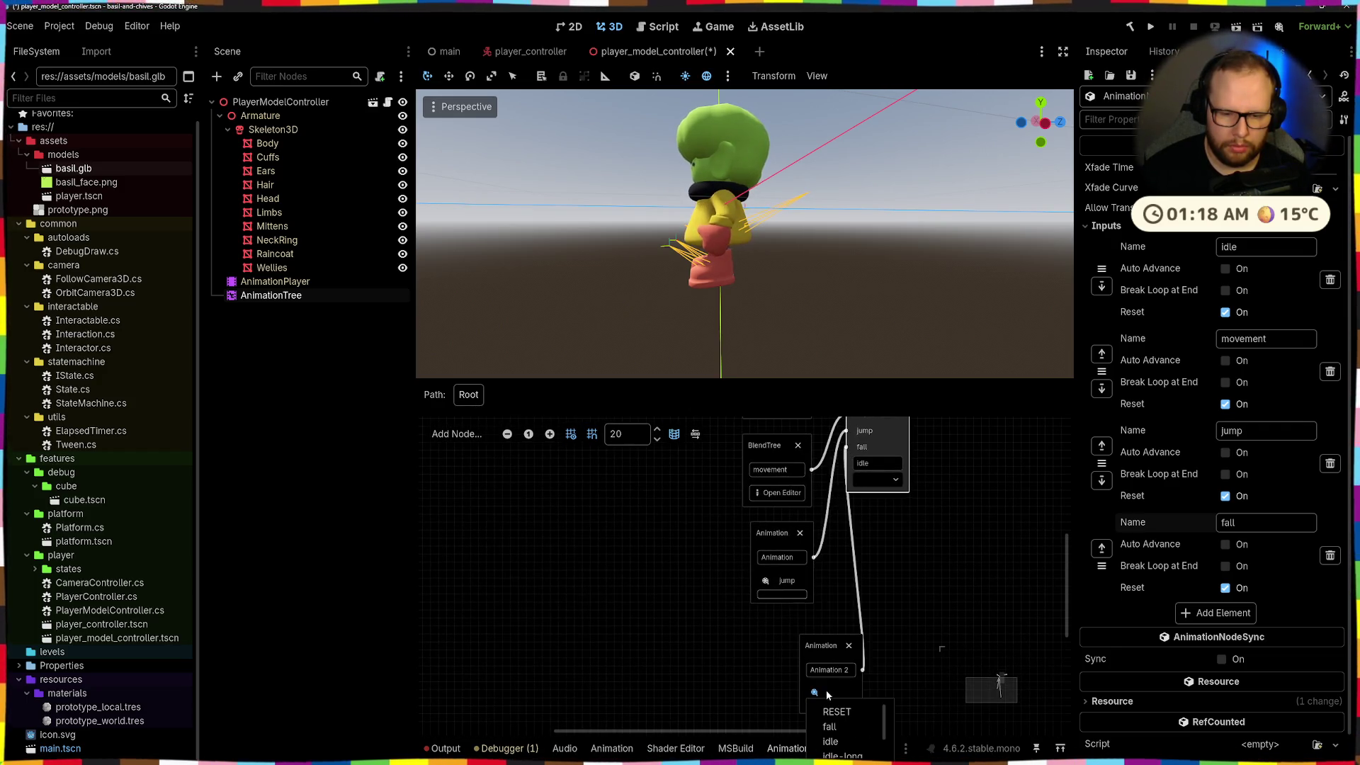
{"action": "left_click", "coordinate": [839, 727]}
Rearrange the fall and jump Animation nodes in the graph and save the scene
{"action": "left_click_drag", "start_coordinate": [826, 650], "coordinate": [772, 630]}
{"action": "left_click_drag", "start_coordinate": [783, 540], "coordinate": [772, 526]}
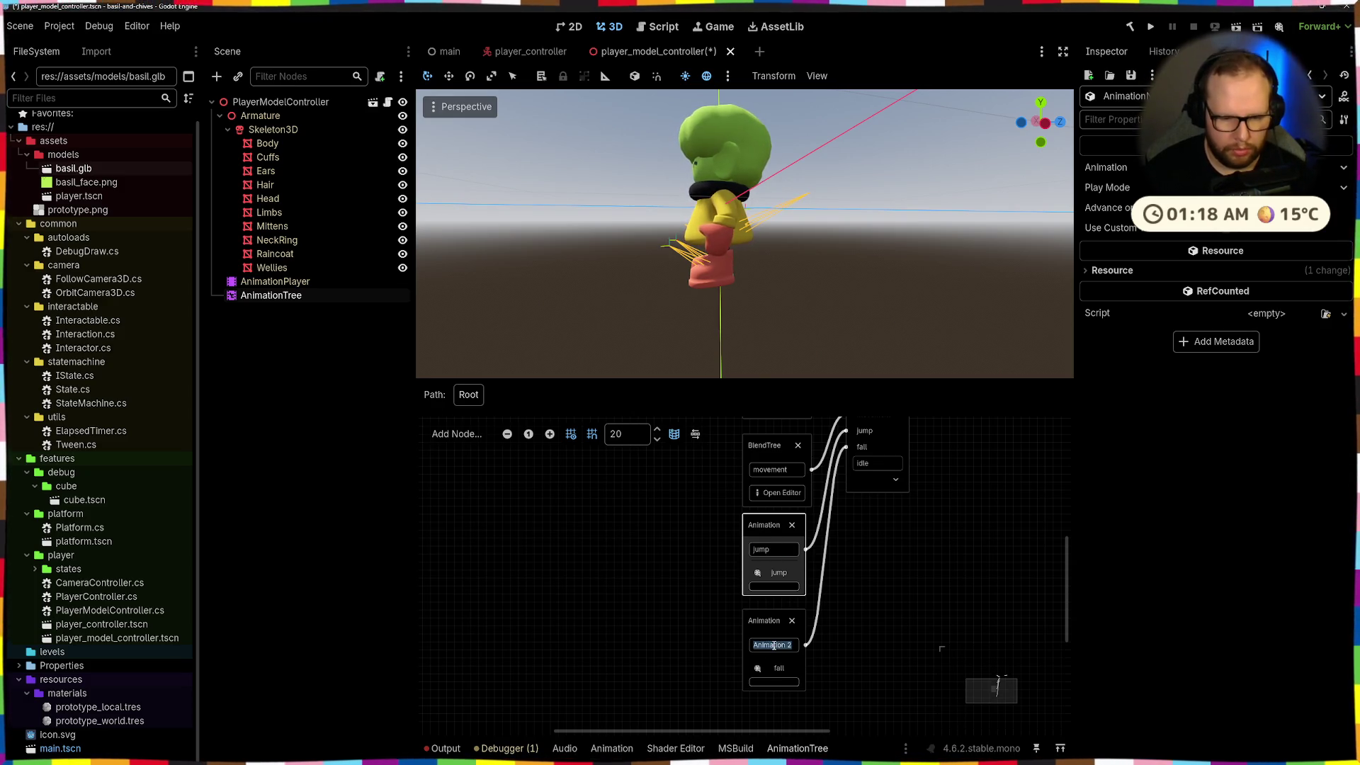
{"action": "type", "text": "fall"}
{"action": "left_click", "coordinate": [875, 569]}
{"action": "left_click_drag", "start_coordinate": [766, 513], "coordinate": [774, 522]}
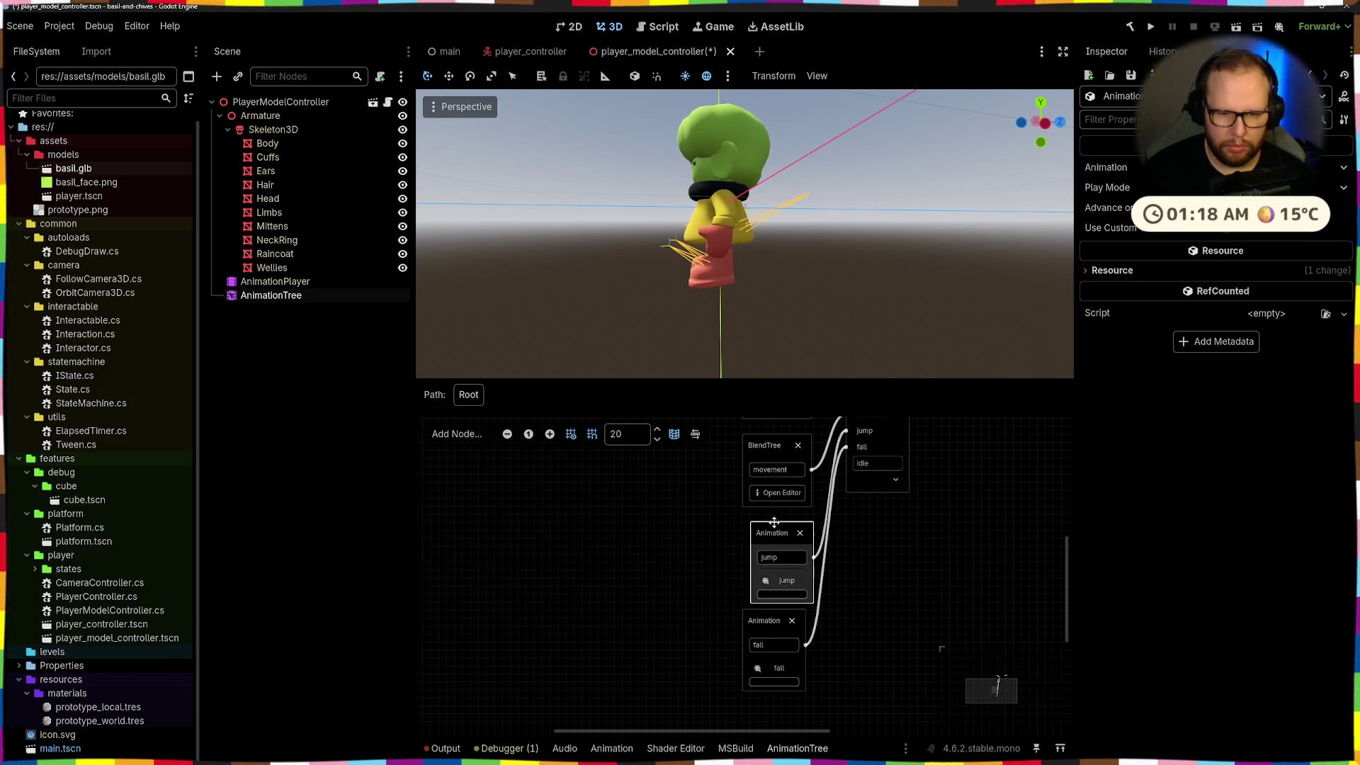
{"action": "left_click", "coordinate": [767, 617]}
{"action": "left_click", "coordinate": [937, 576]}
{"action": "scroll", "coordinate": [937, 577], "scroll_direction": "down", "scroll_amount": 2}
{"action": "key", "text": "ctrl+s"}
Preview the fall pose on the character, then return the preview to idle
{"action": "middle_click_drag", "start_coordinate": [737, 645], "coordinate": [721, 572]}
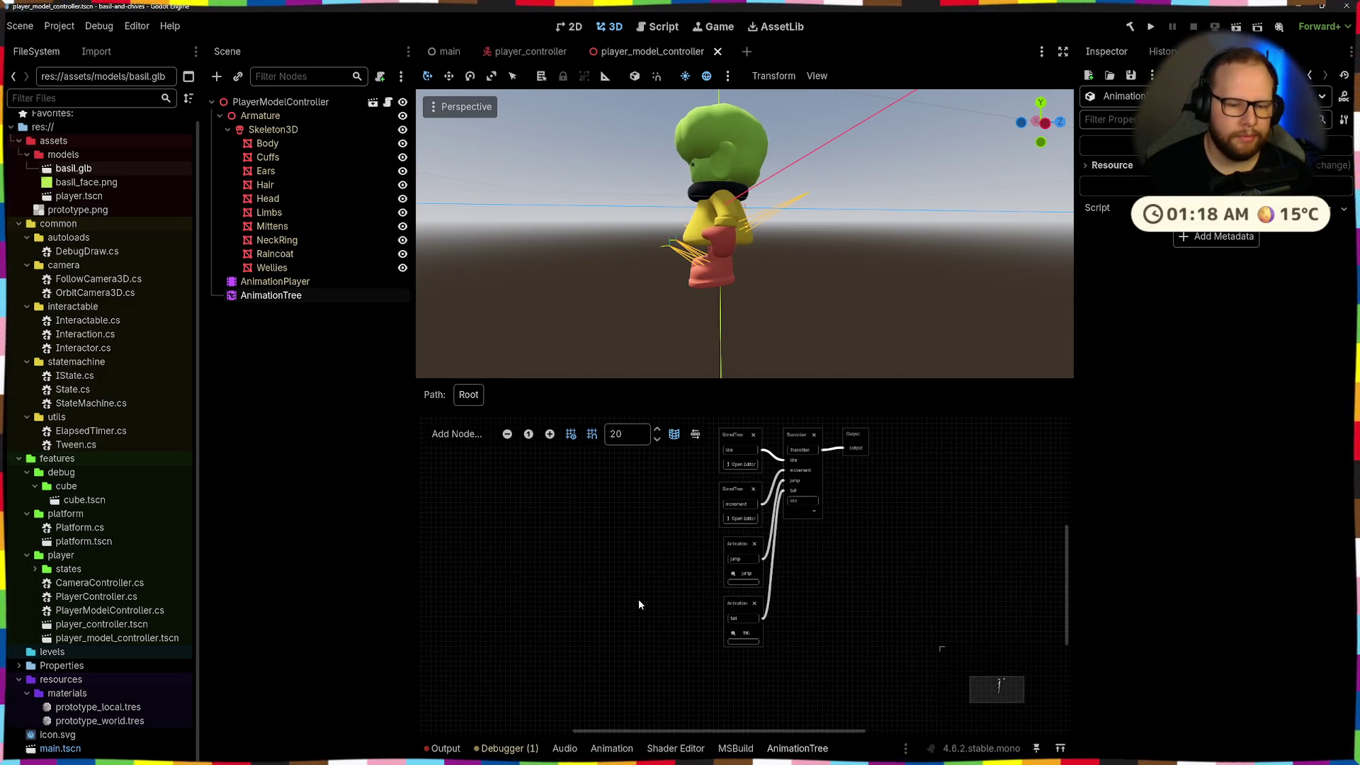
{"action": "left_click", "coordinate": [816, 515]}
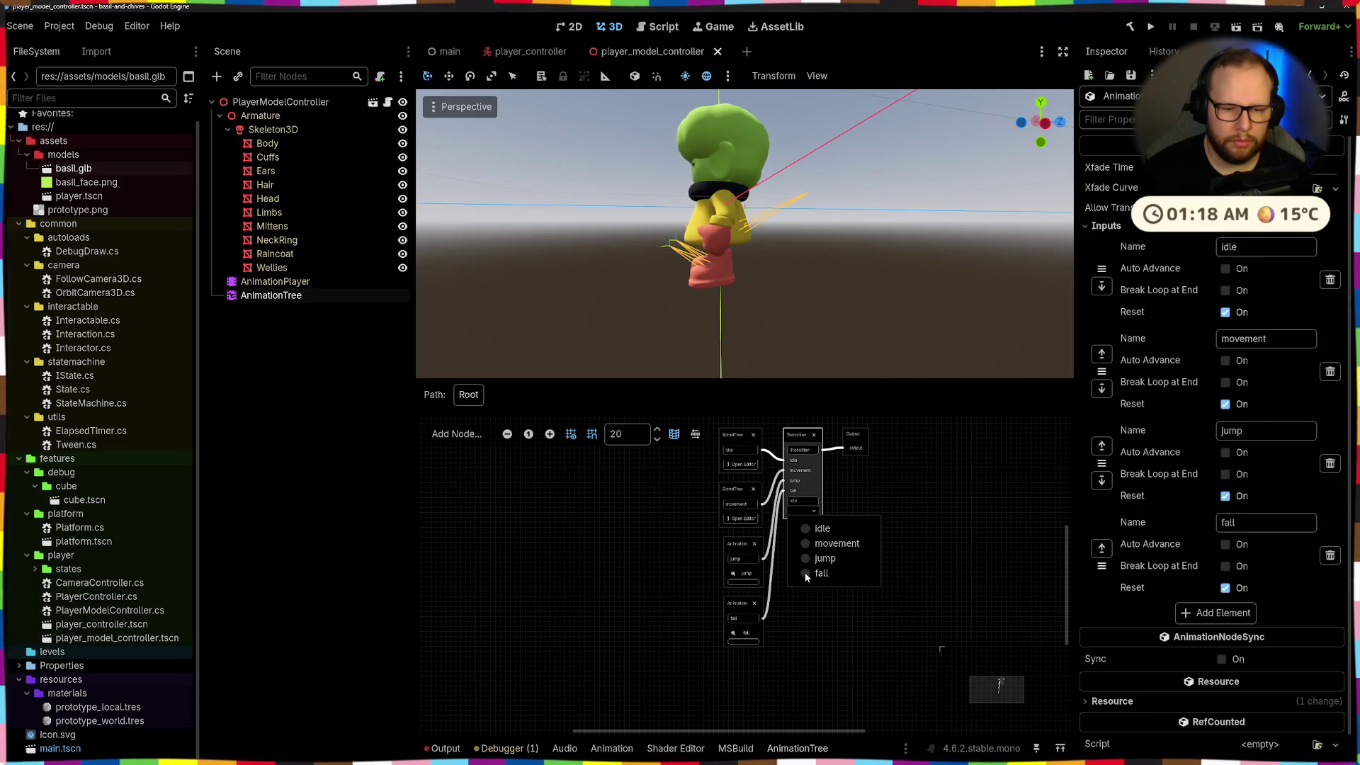
{"action": "left_click", "coordinate": [805, 572]}
{"action": "left_click", "coordinate": [813, 511]}
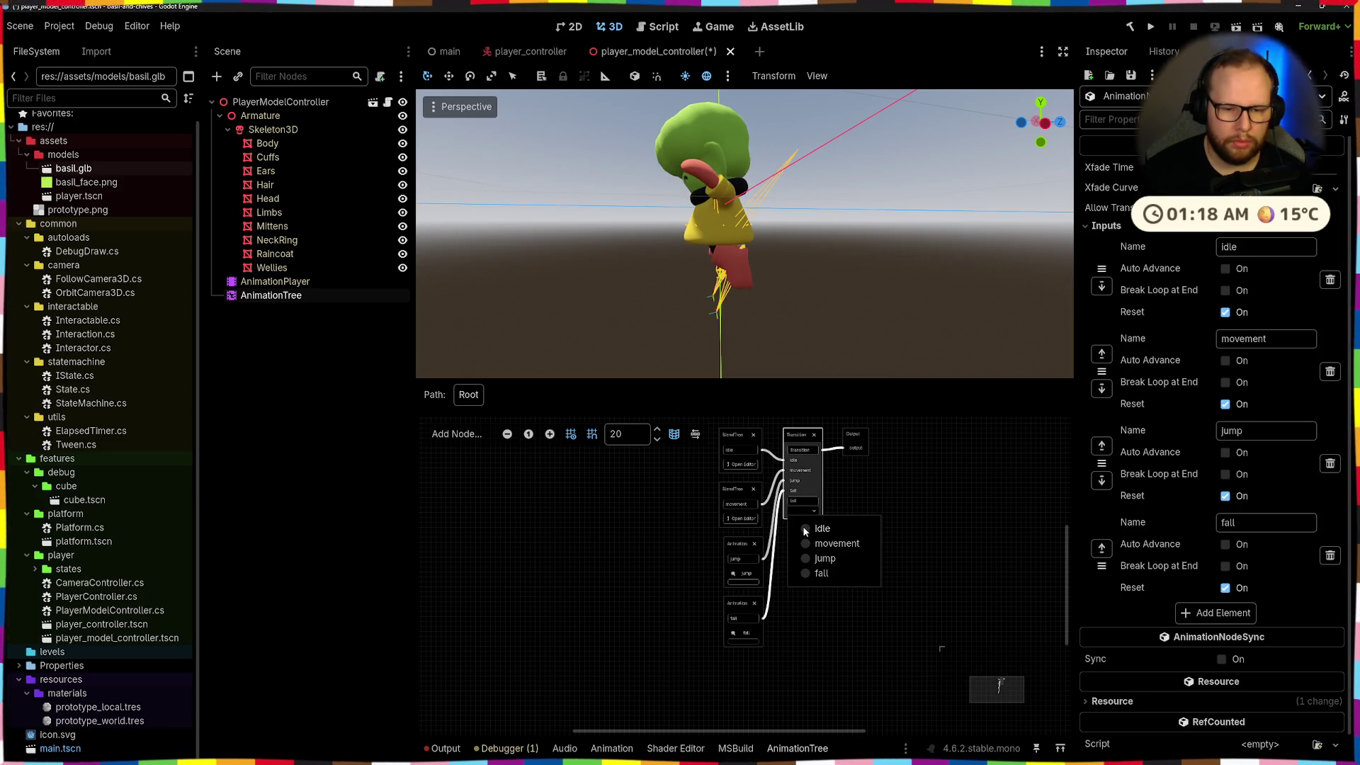
{"action": "left_click", "coordinate": [805, 529]}
{"action": "key", "text": "alt+Tab"}
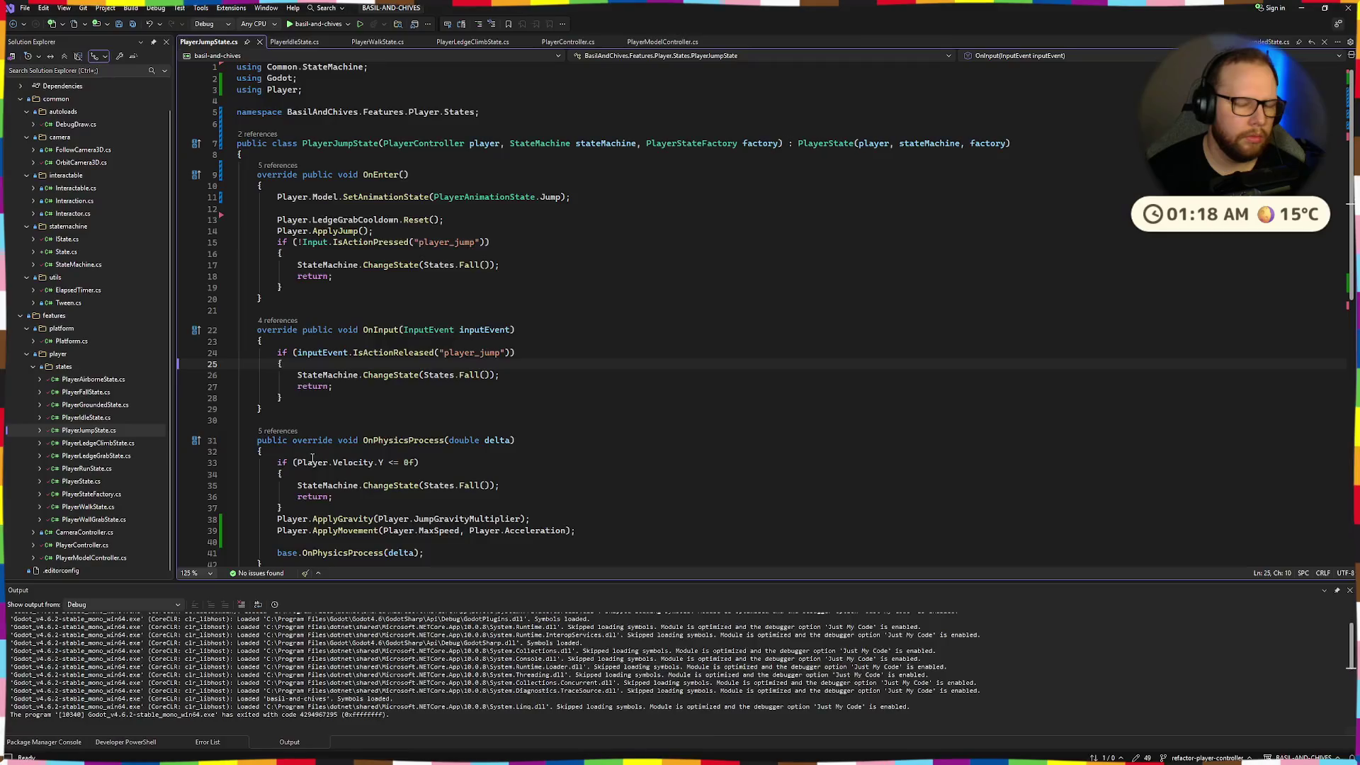
In PlayerModelController.cs, duplicate the Jump animation state line as Fall with the string "fall"
{"action": "left_click", "coordinate": [652, 43]}
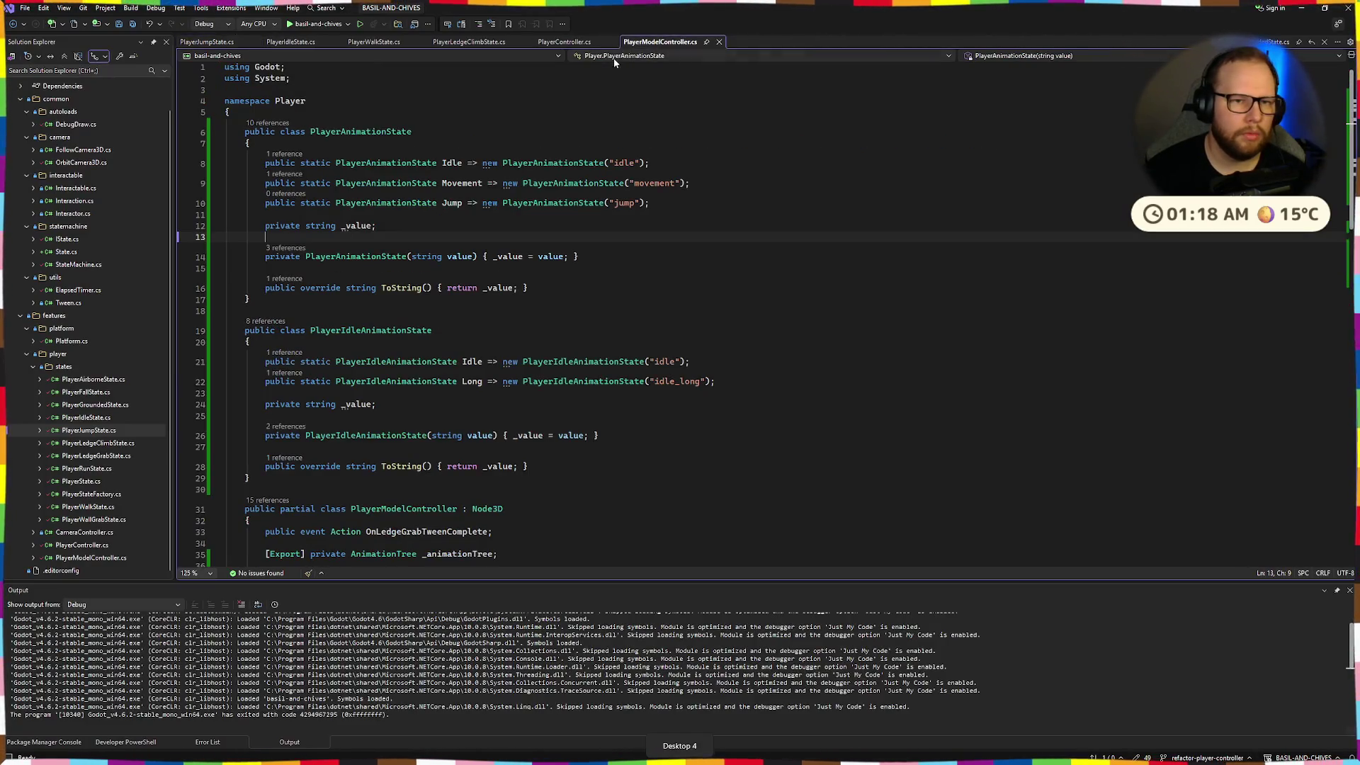
{"action": "left_click", "coordinate": [724, 202]}
{"action": "key", "text": "Return"}
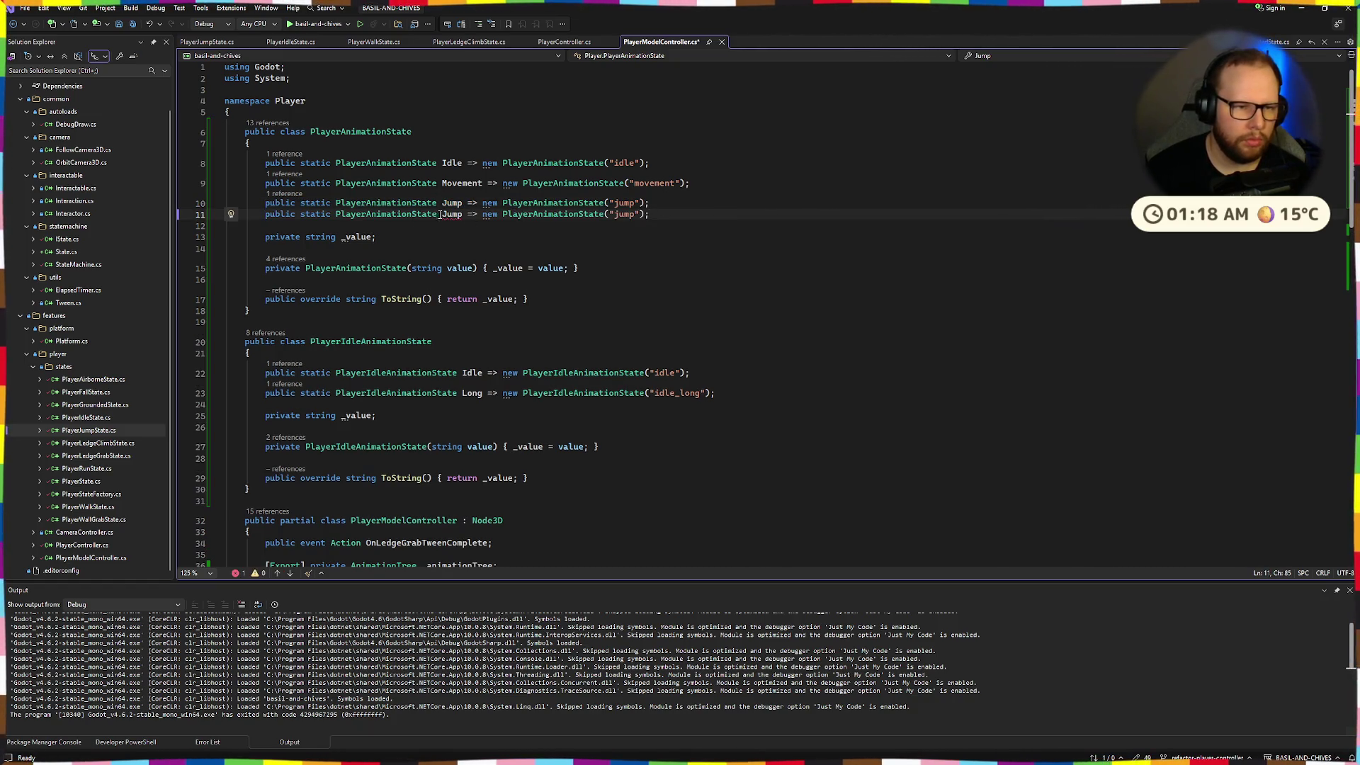
{"action": "type", "text": "Fall"}
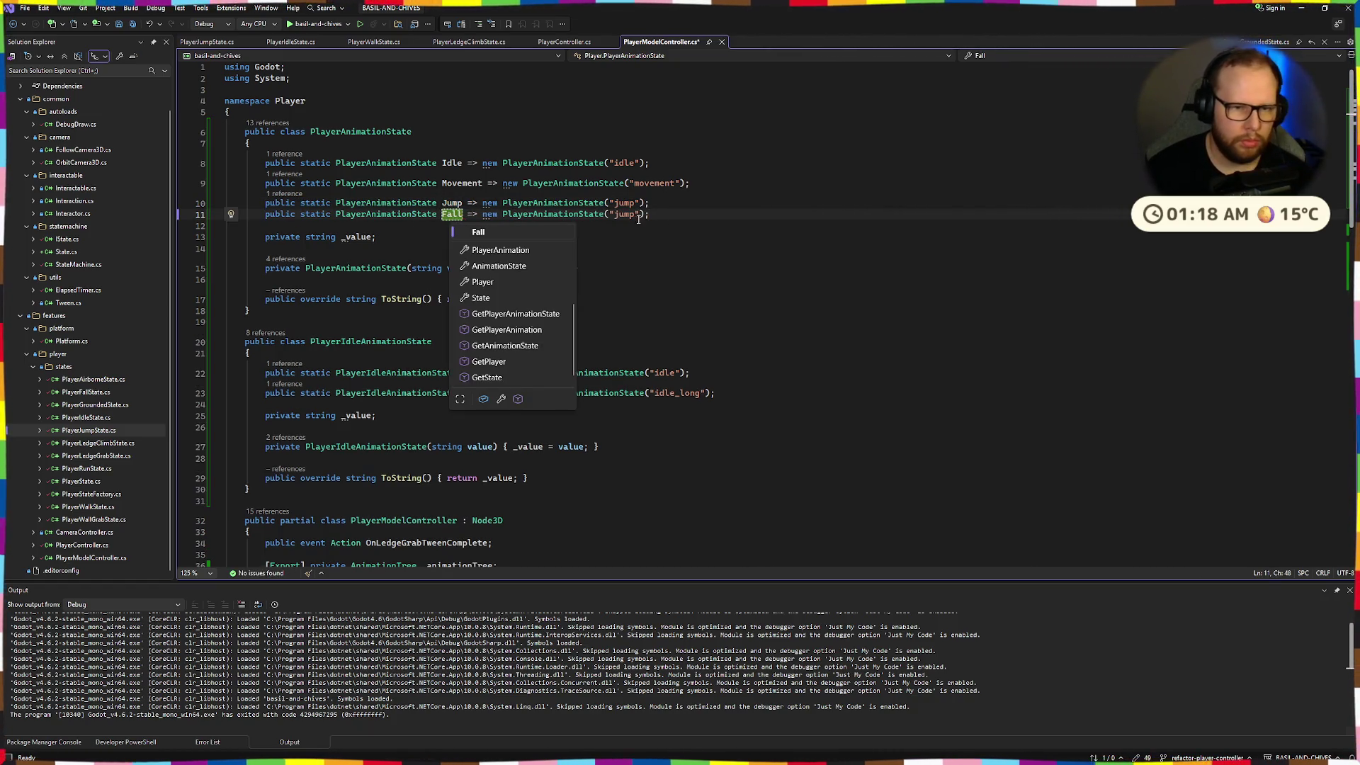
{"action": "double_click", "coordinate": [625, 216]}
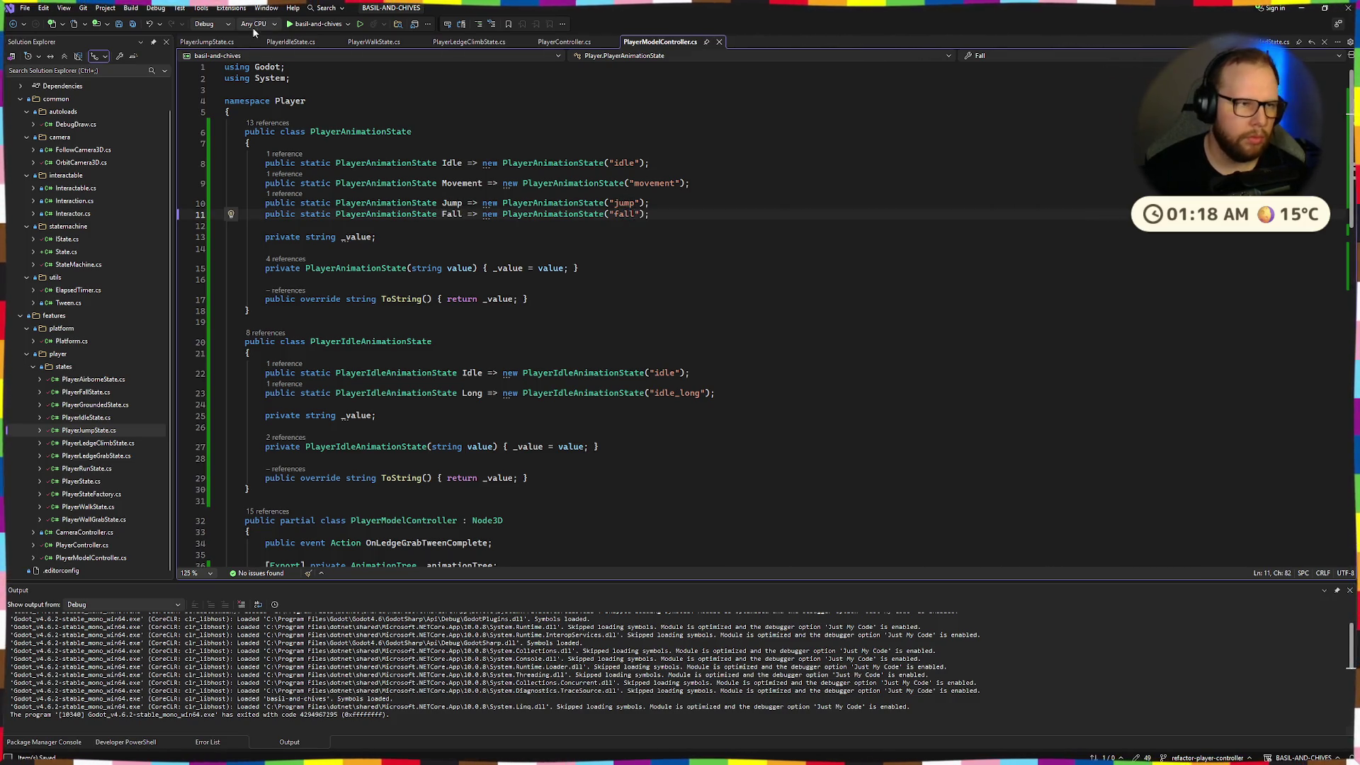
{"action": "type", "text": "fall"}
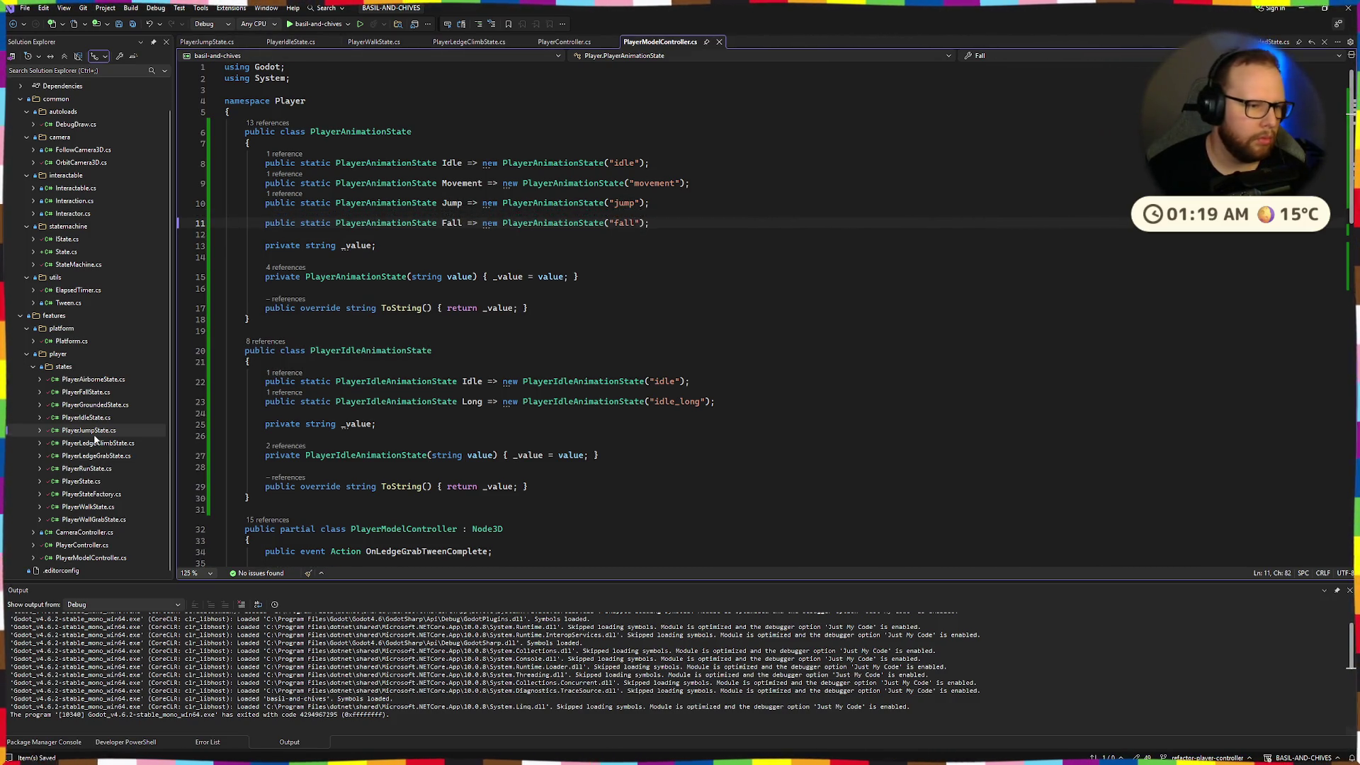
In PlayerFallState.OnEnter, add Player.Model.SetAnimationState(PlayerAnimationState.Fall)
{"action": "double_click", "coordinate": [87, 392]}
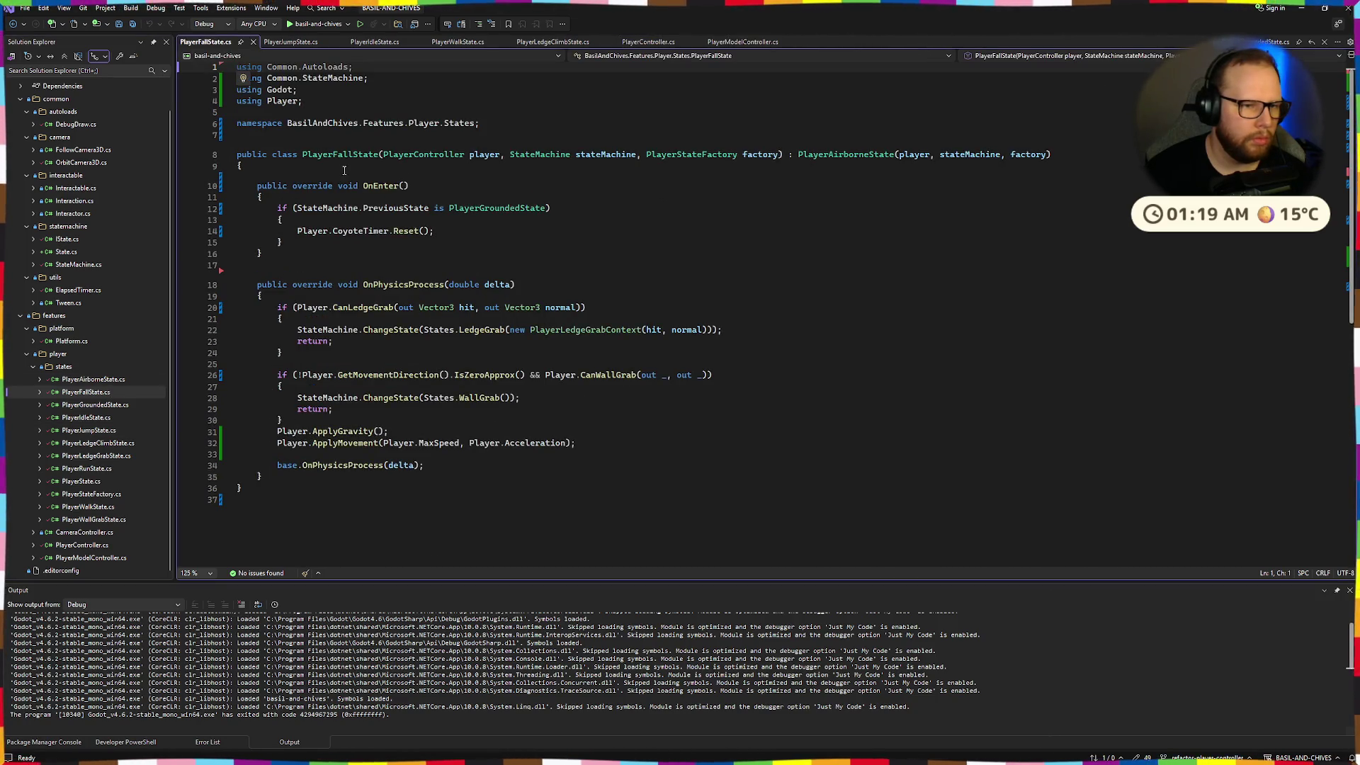
{"action": "key", "text": "Return"}
{"action": "key", "text": "Return"}
{"action": "key", "text": "Up"}
{"action": "type", "text": "Player.MKode"}
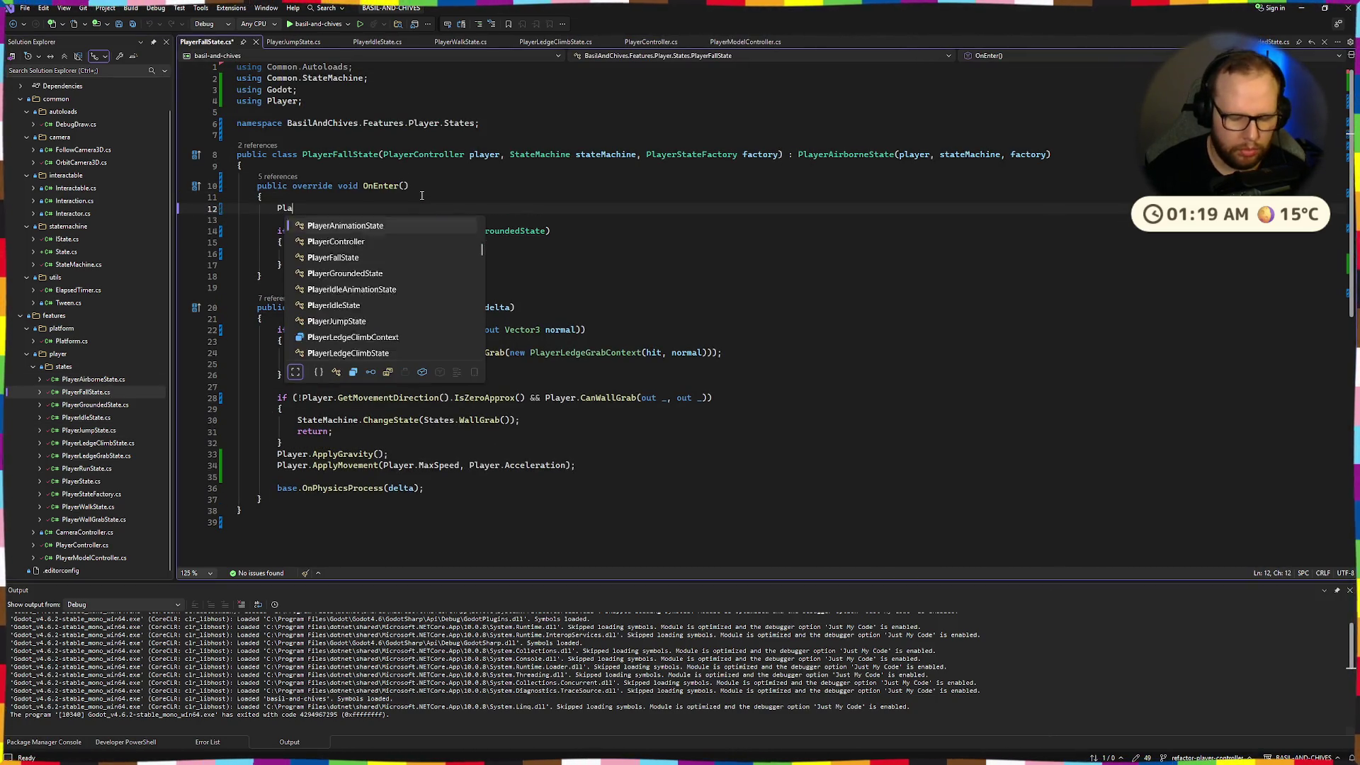
{"action": "key", "text": "Tab"}
{"action": "type", "text": "."}
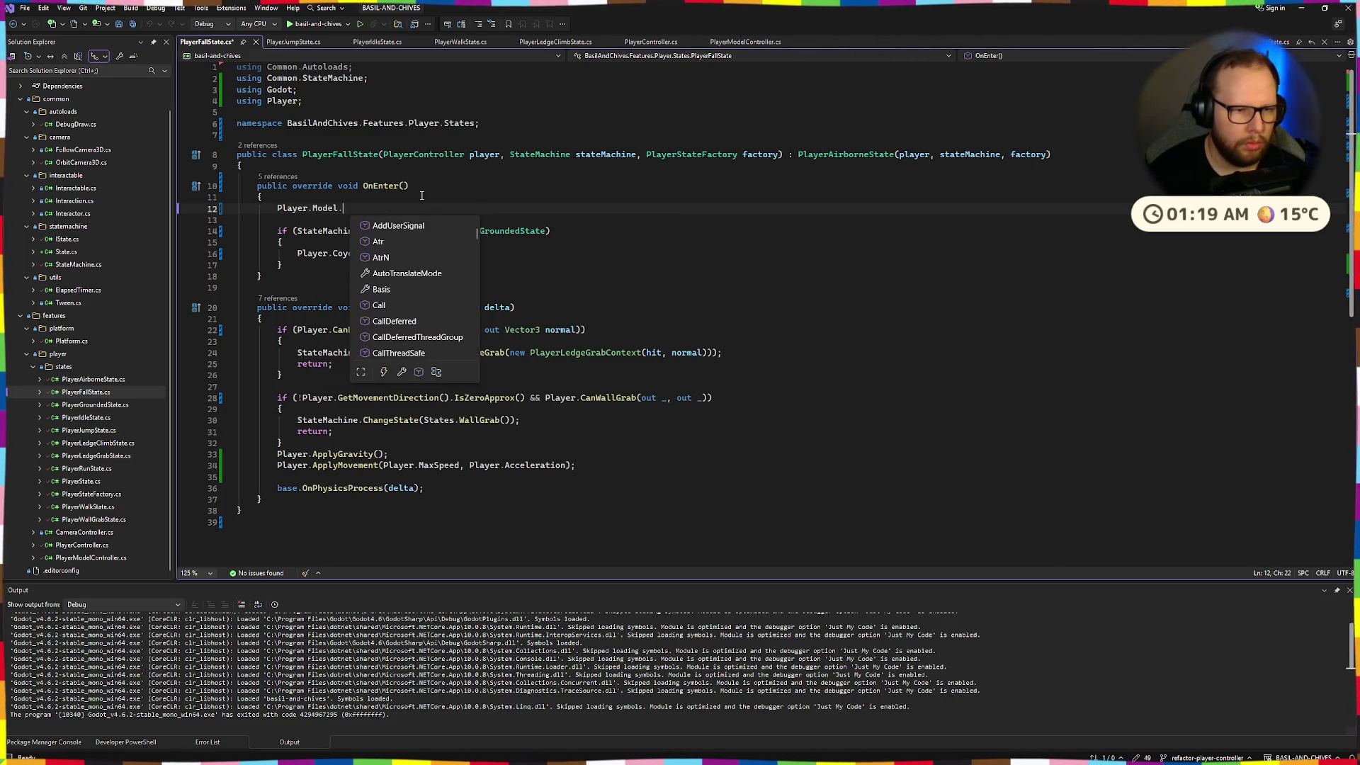
{"action": "type", "text": "SetAnimationState(PlayerA"}
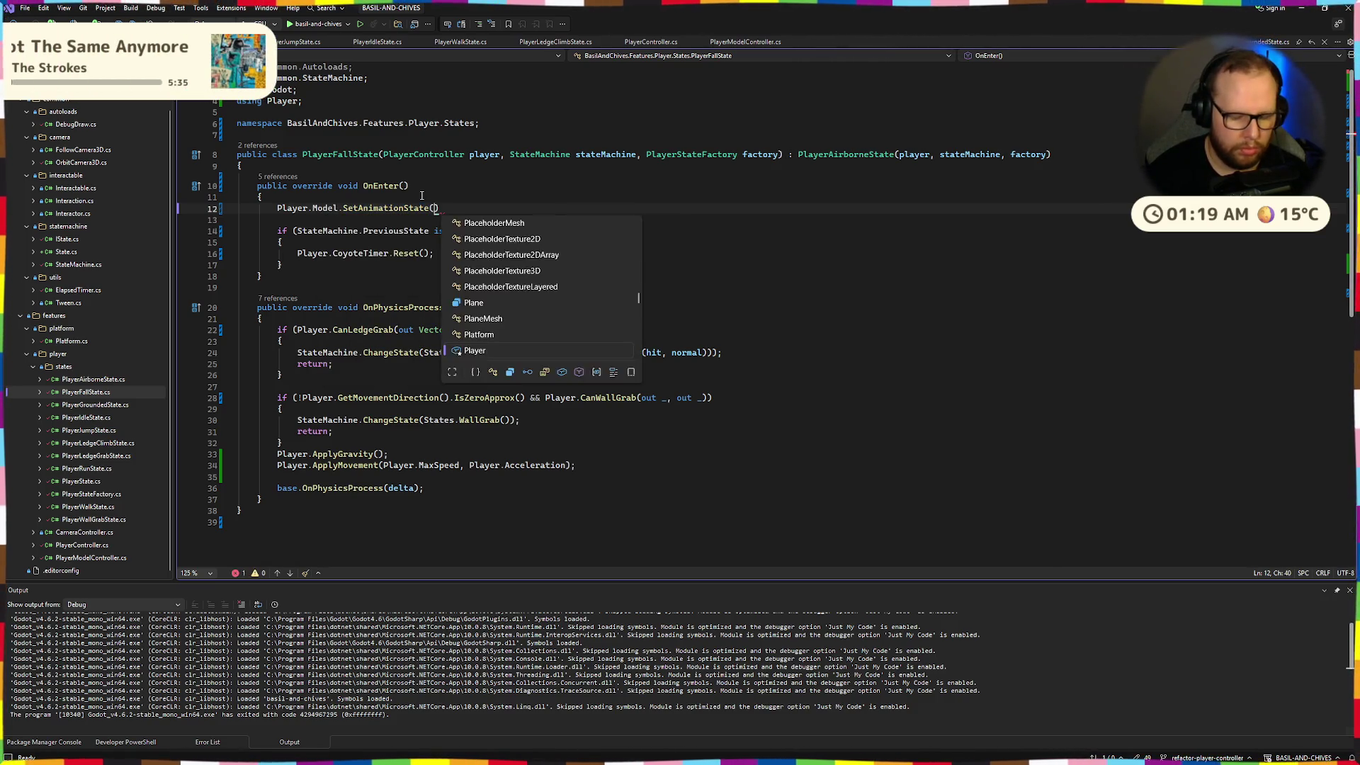
{"action": "key", "text": "Tab"}
{"action": "type", "text": ".F"}
{"action": "key", "text": "Tab"}
{"action": "type", "text": ")"}
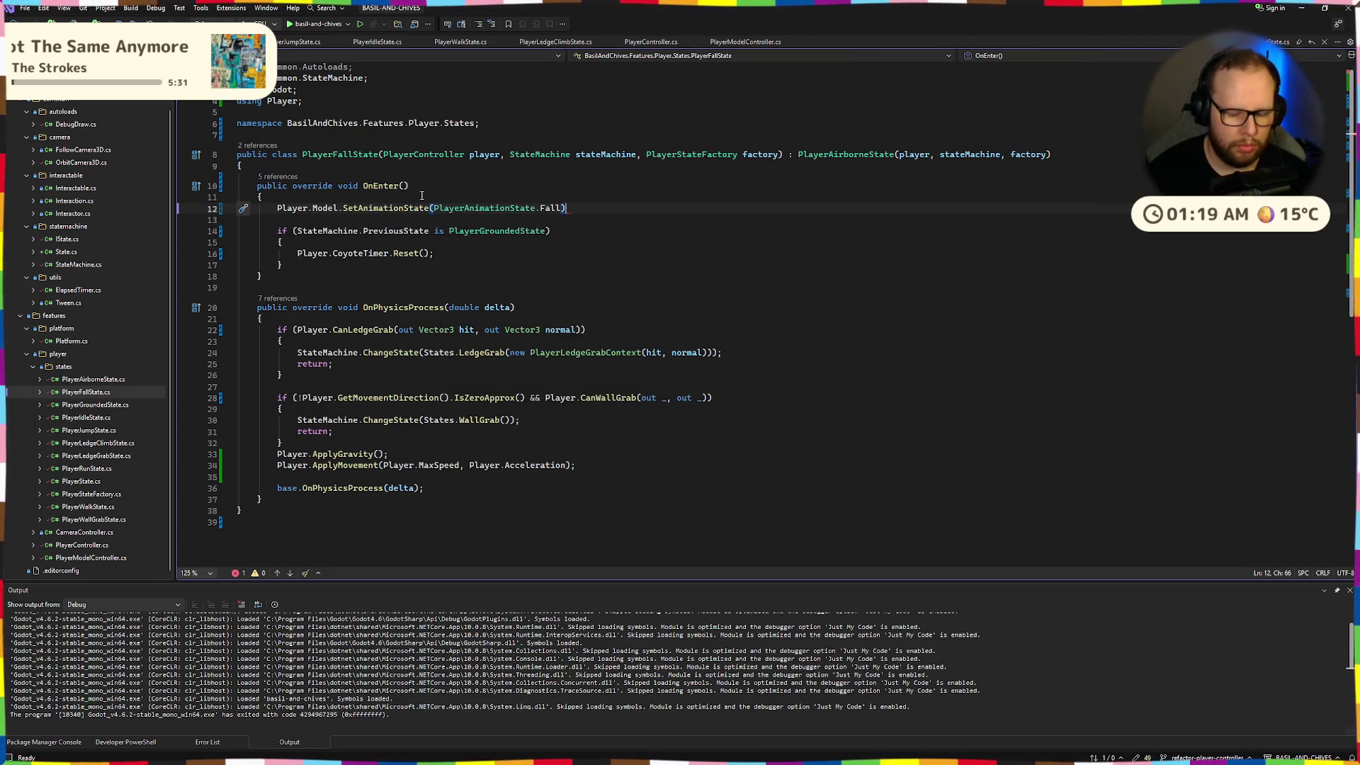
{"action": "key", "text": "alt+Tab"}
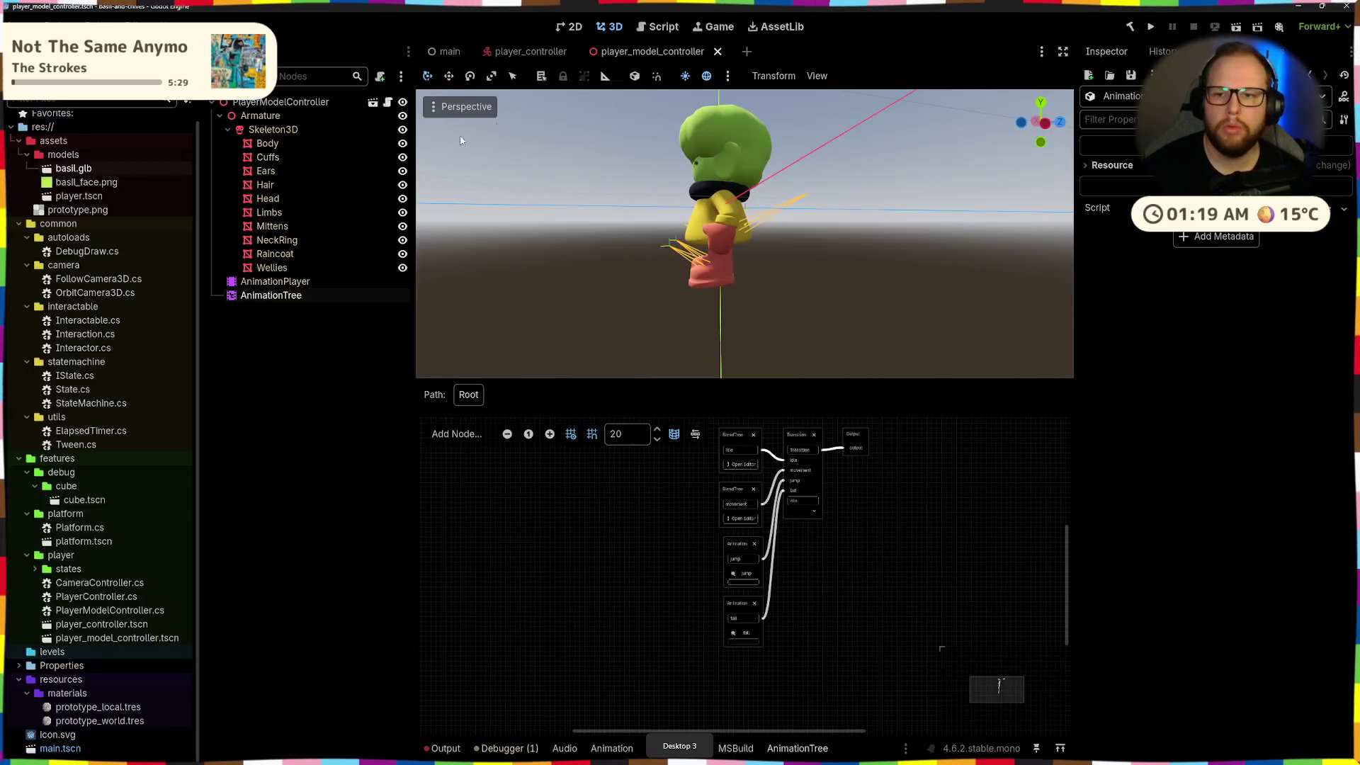
Run the game, jump onto a wall and off it to trigger the fall pose
{"action": "left_click", "coordinate": [1147, 28]}
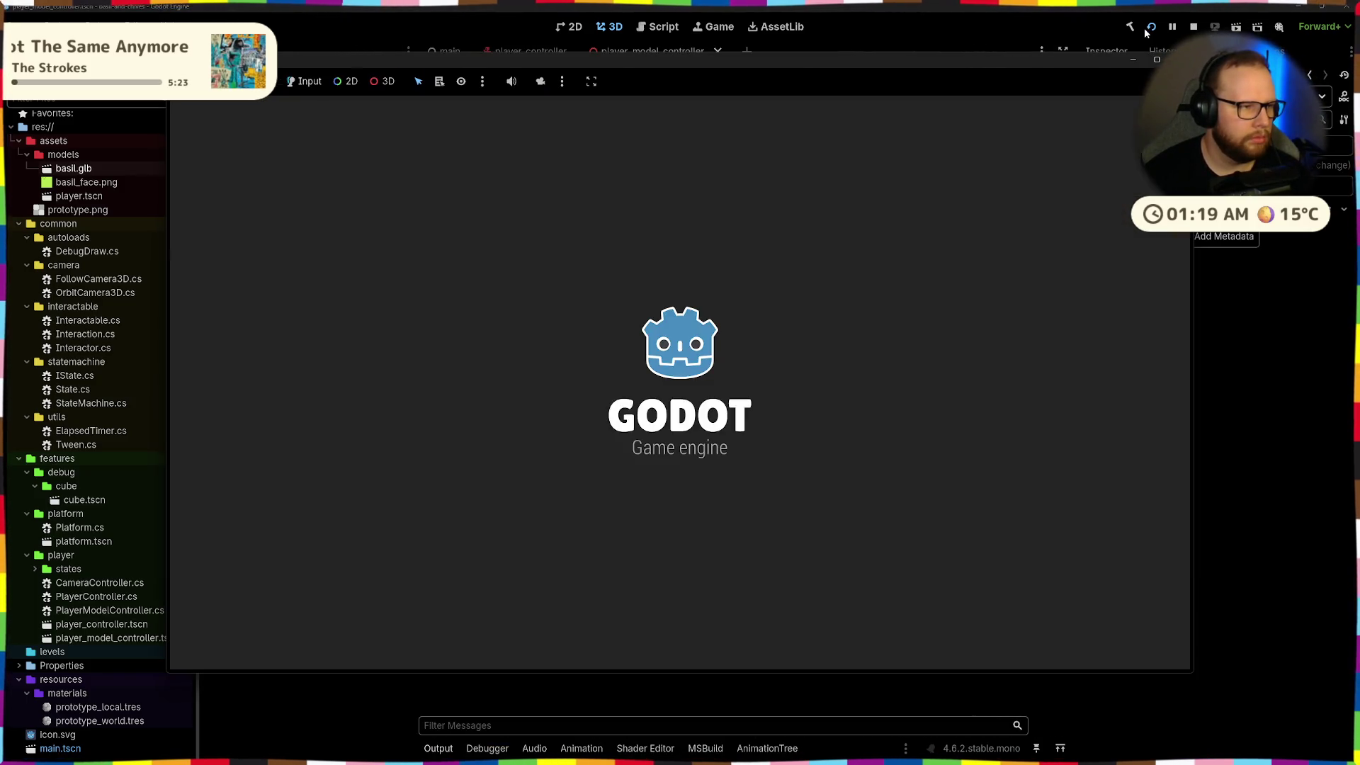
{"action": "key", "text": "w"}
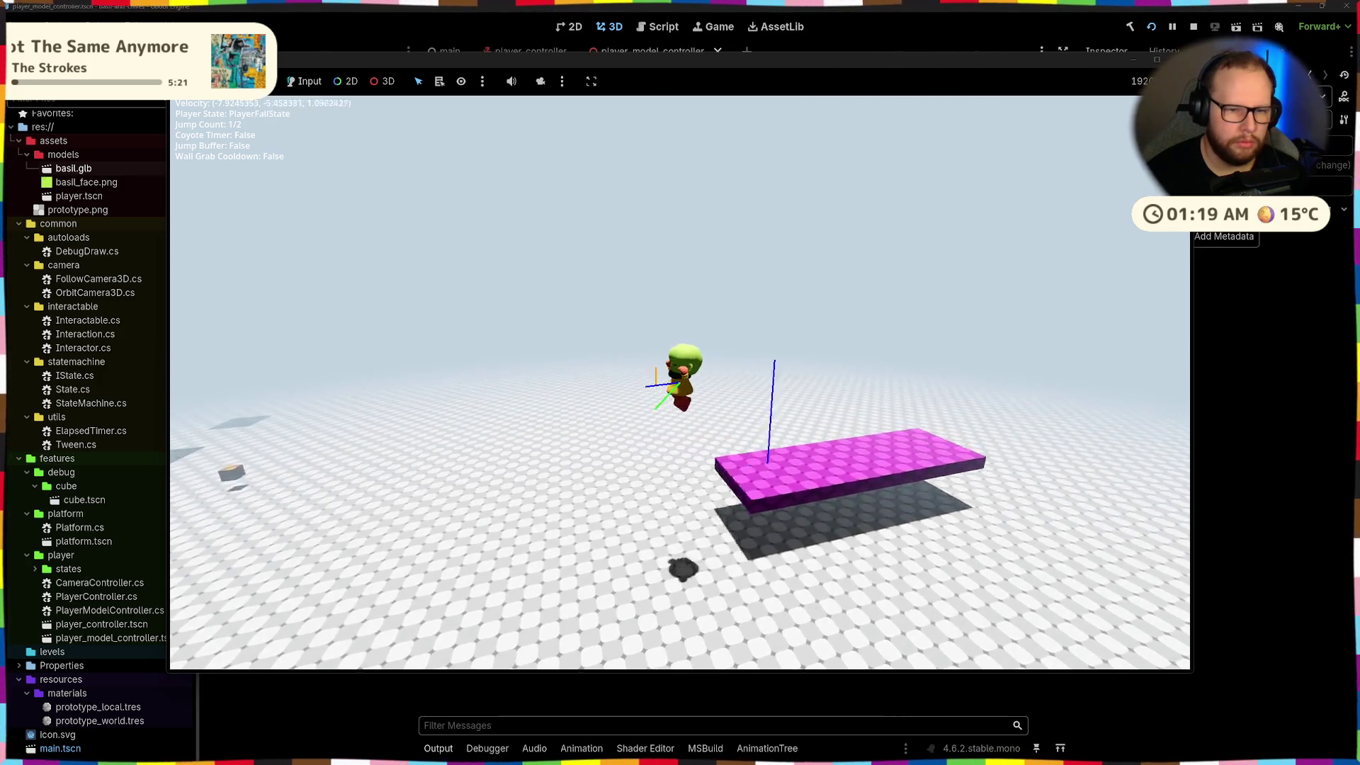
{"action": "key", "text": "space"}
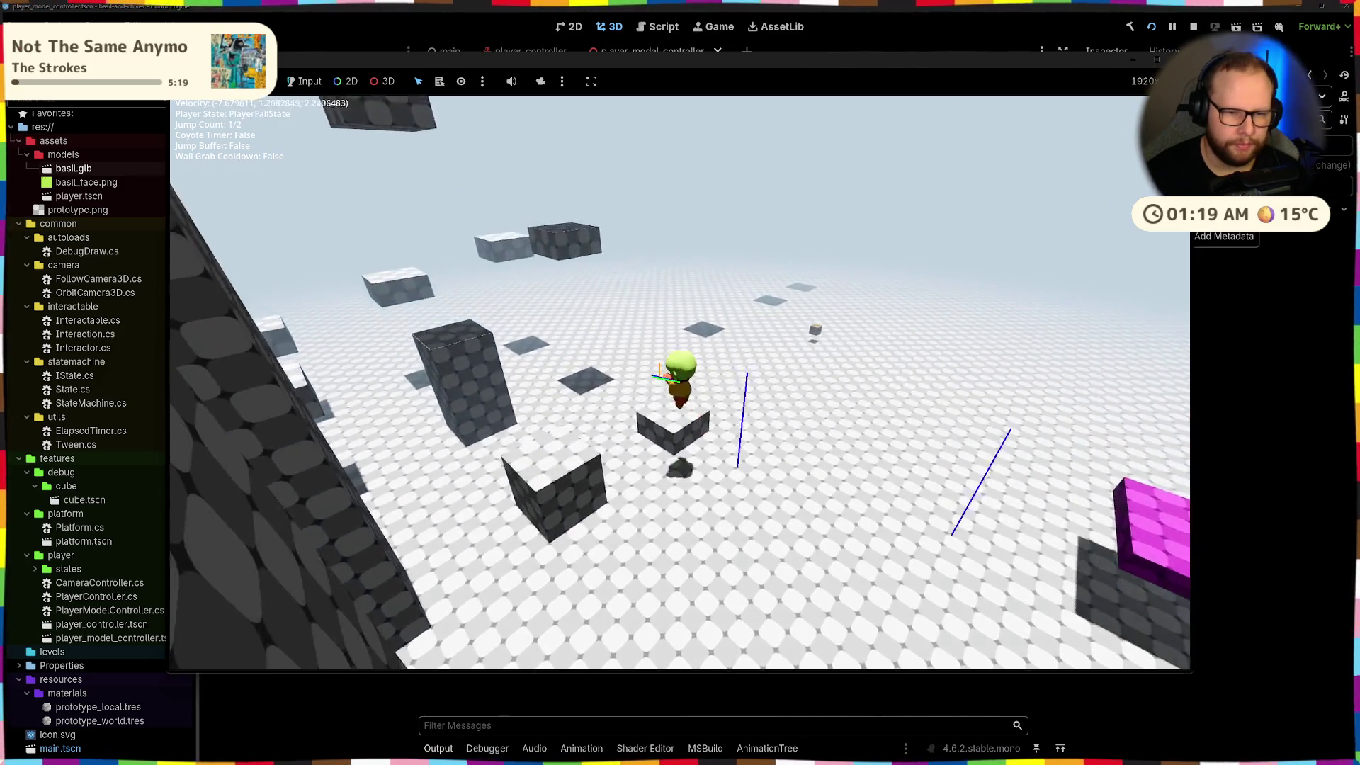
{"action": "key", "text": "space"}
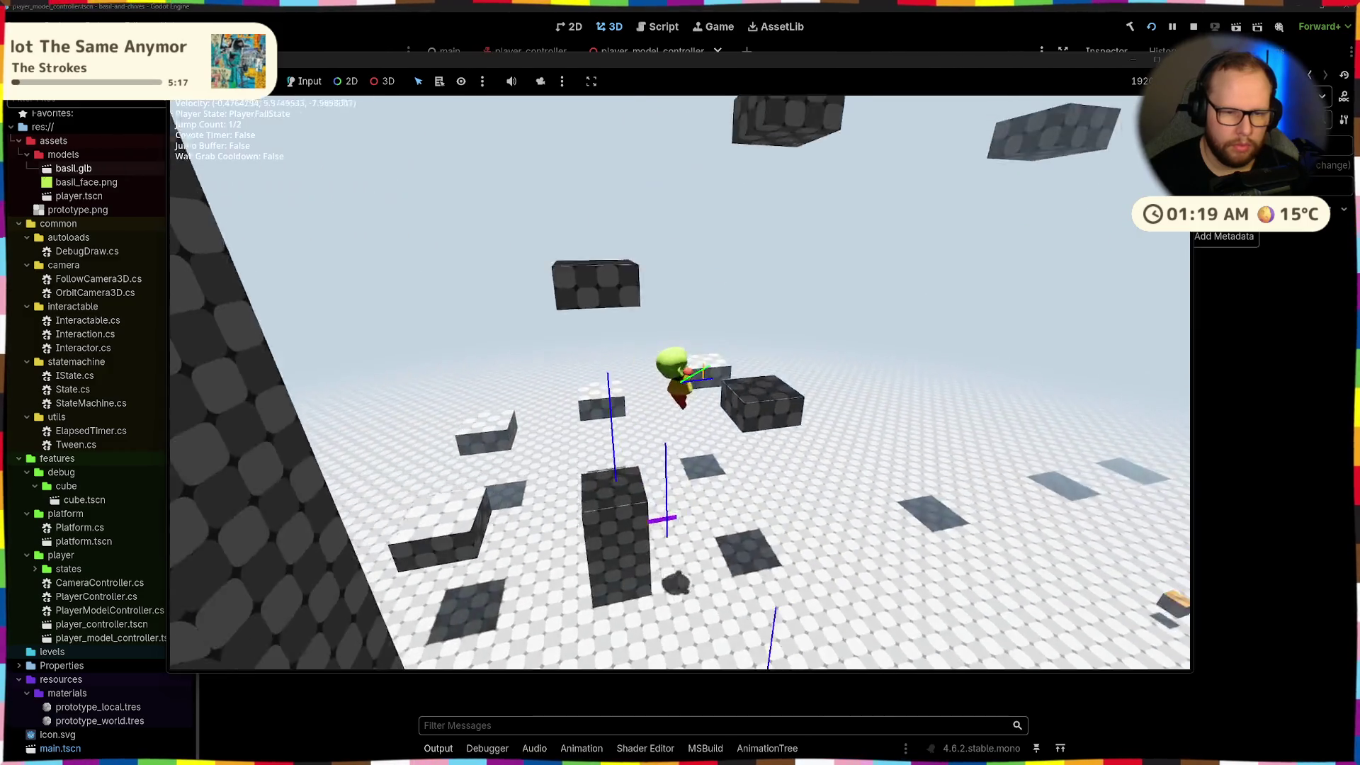
{"action": "key", "text": "space"}
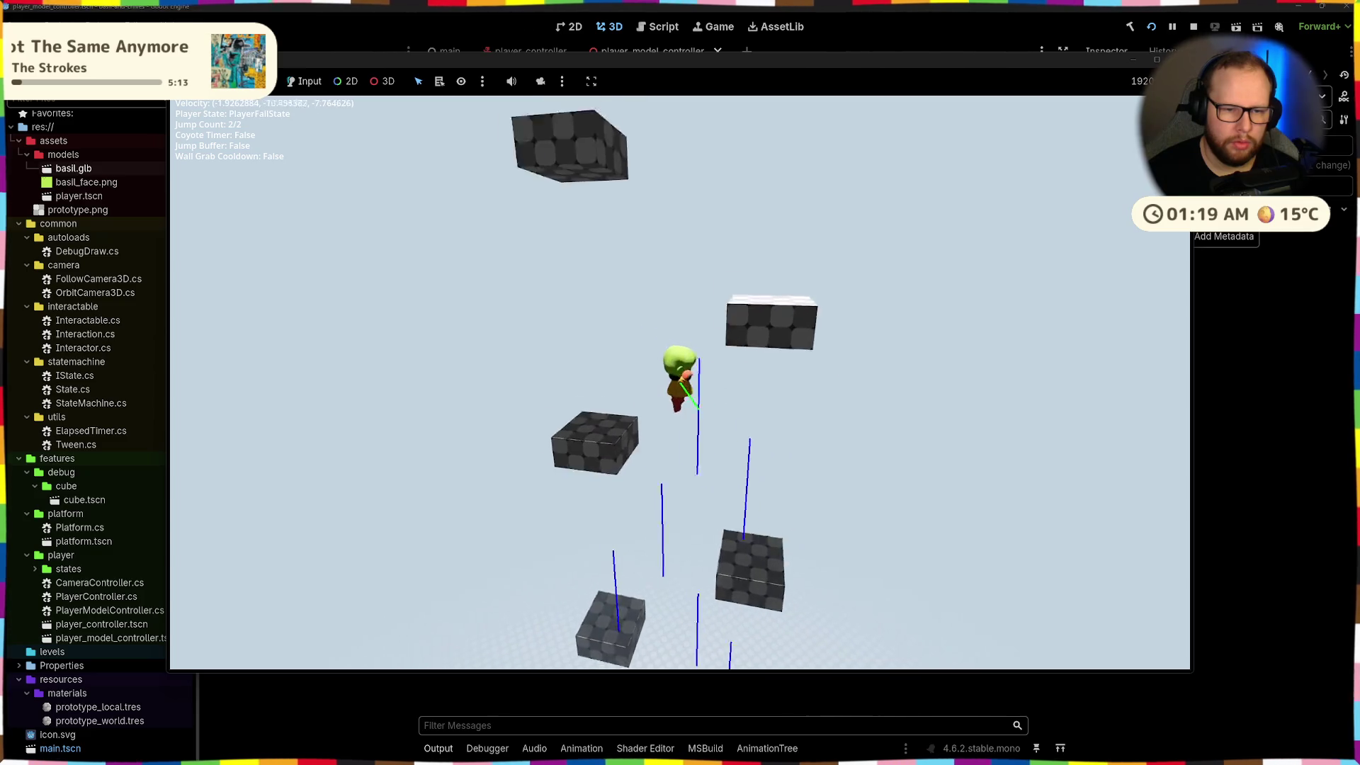
{"action": "key", "text": "space"}
Walk across the blocks and jump between platforms, finishing with a midair double jump
{"action": "key", "text": "w"}
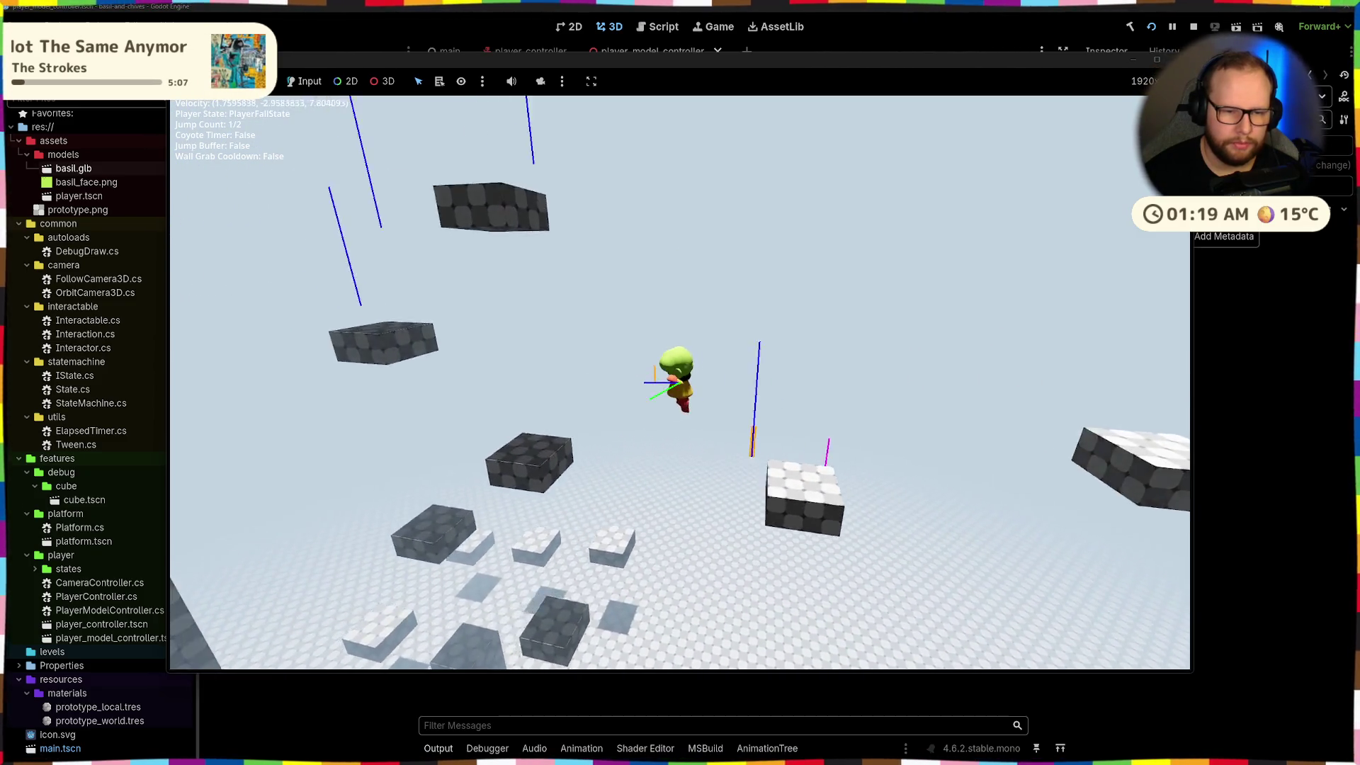
{"action": "key", "text": "w"}
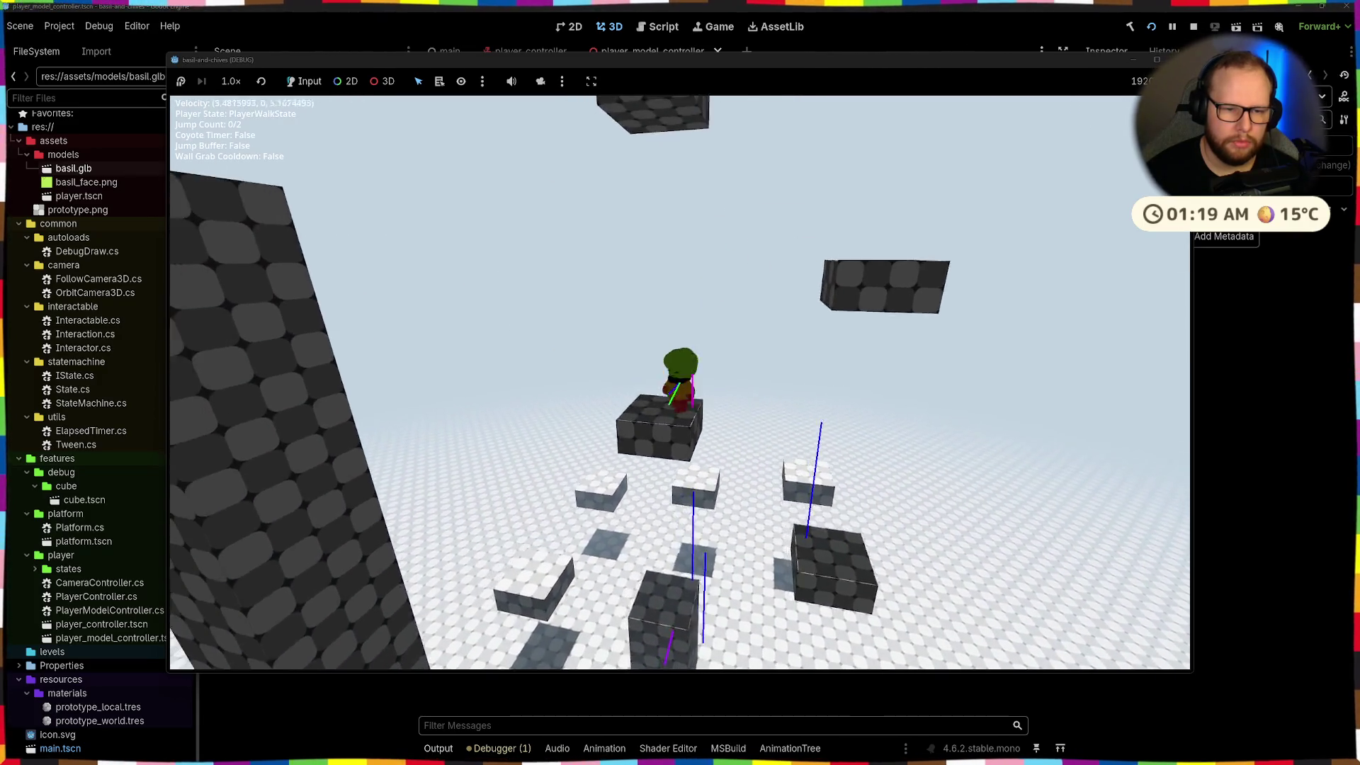
{"action": "key", "text": "space"}
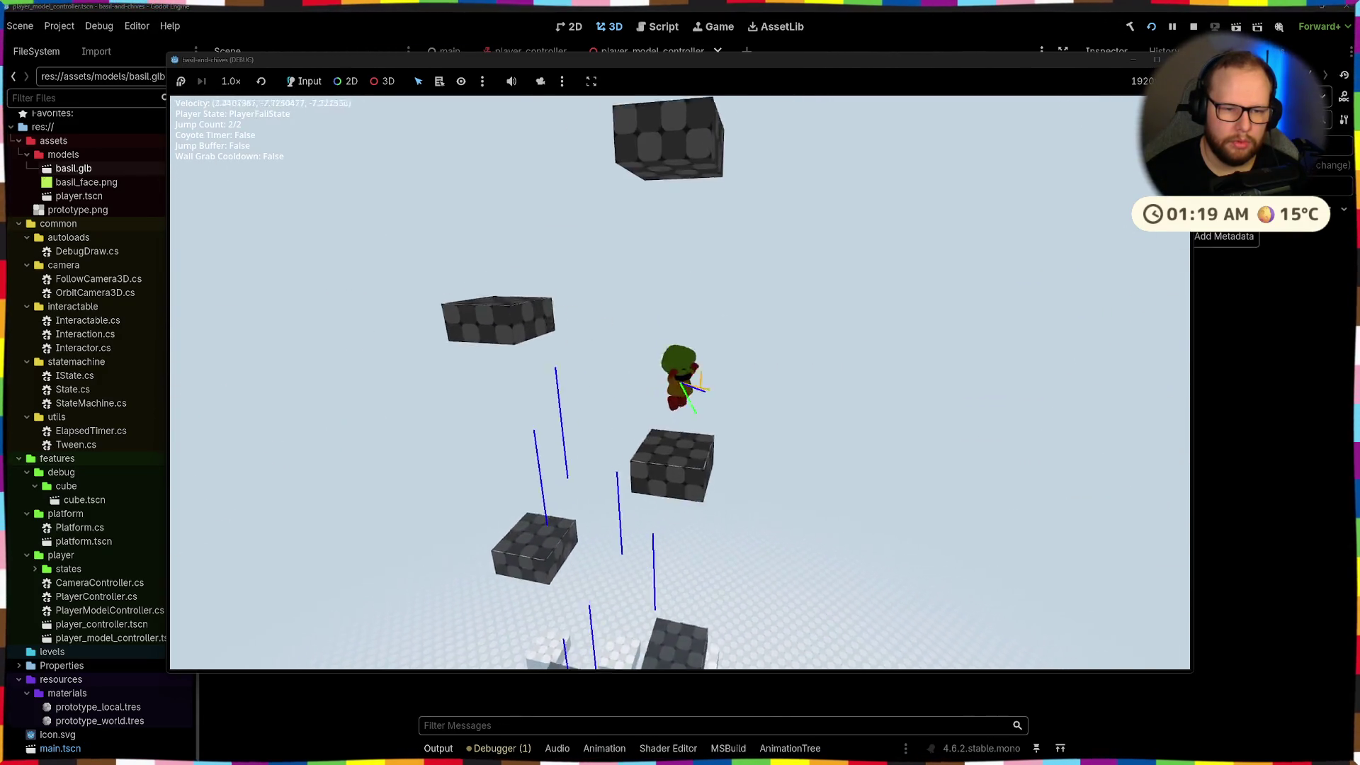
{"action": "key", "text": "space"}
{"action": "key", "text": "space"}
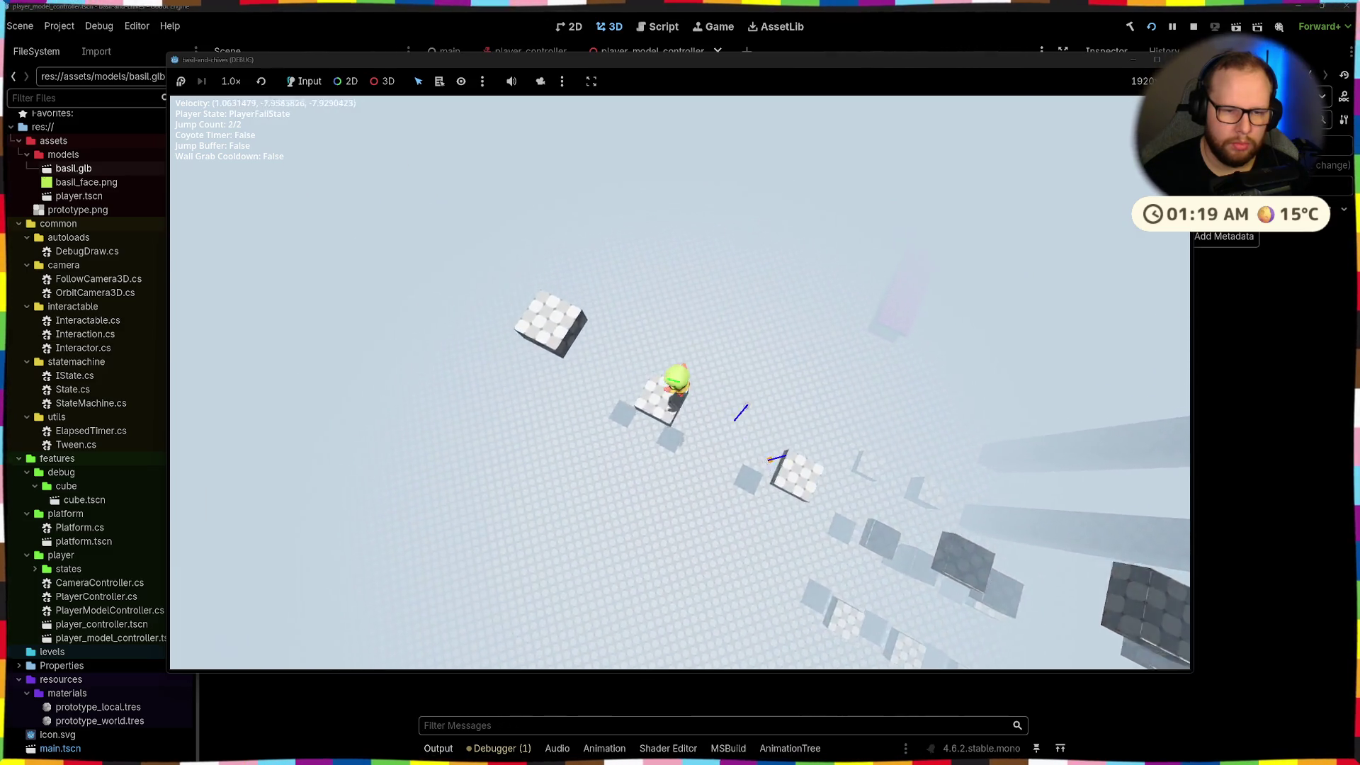
{"action": "key", "text": "space"}
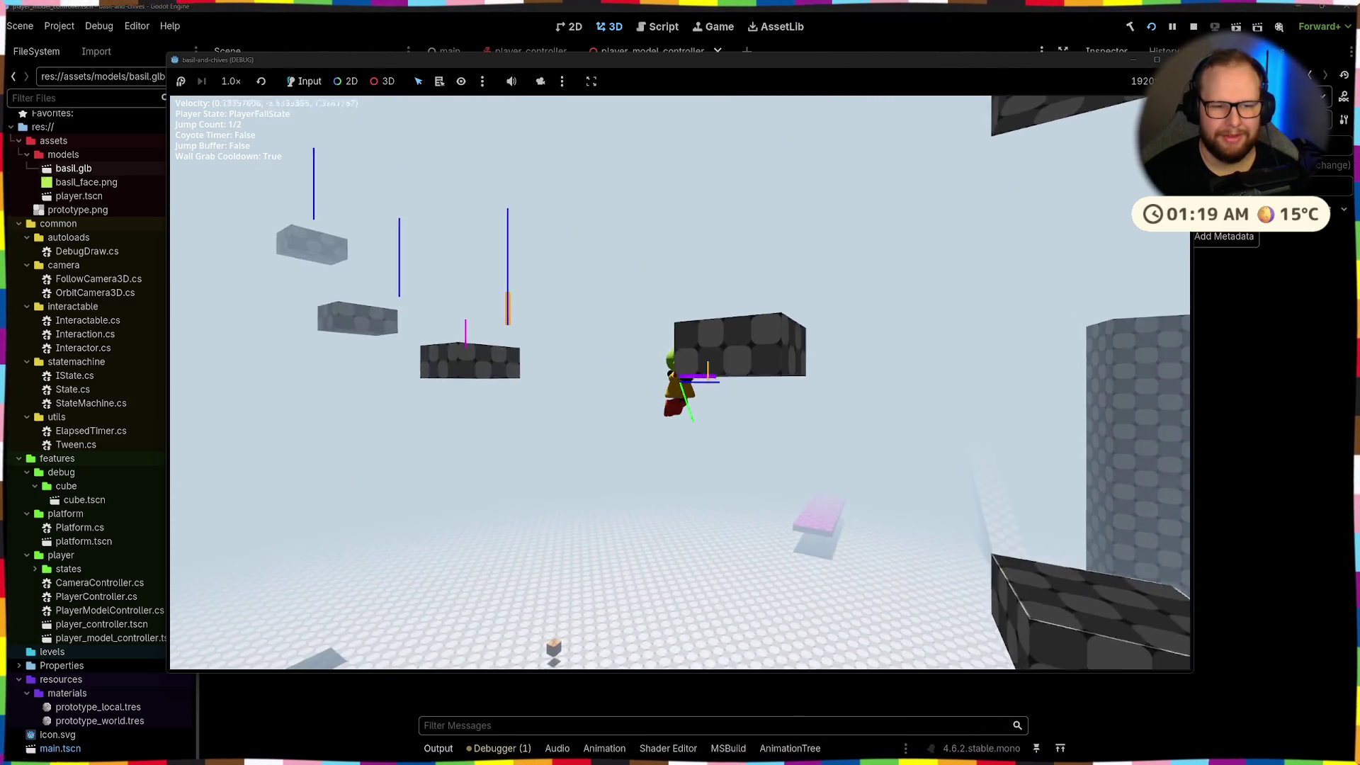
{"action": "key", "text": "space"}
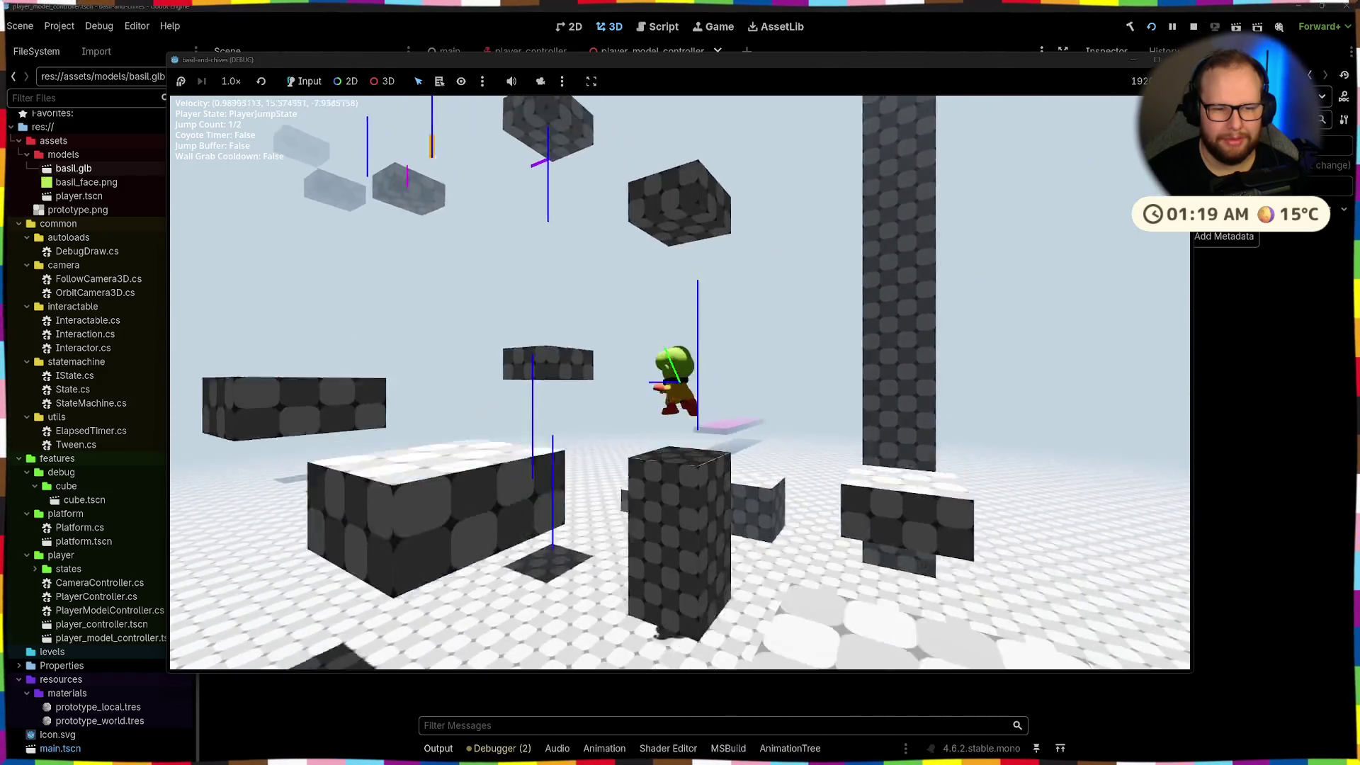
{"action": "key", "text": "space"}
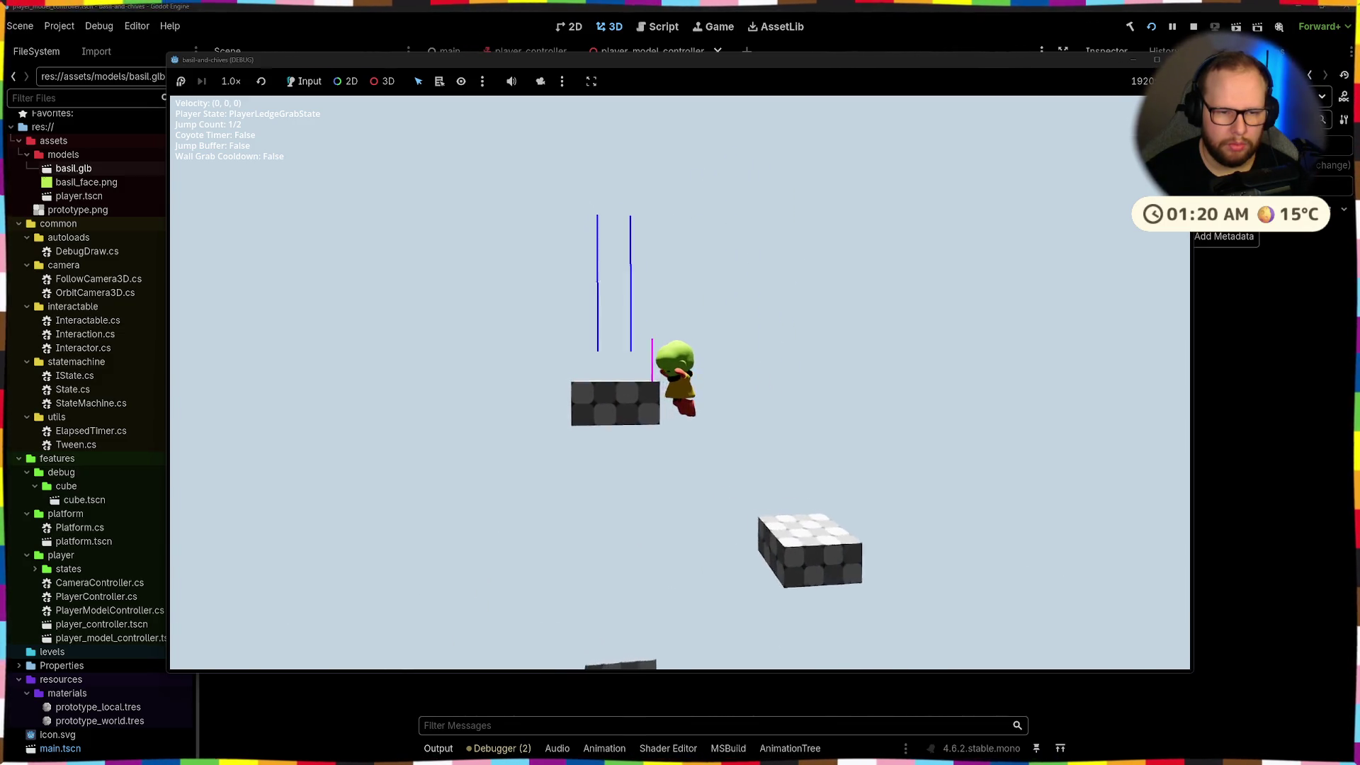
Catch and climb a ledge, double jump, then grab the next ledge and drop from it
{"action": "key", "text": "space"}
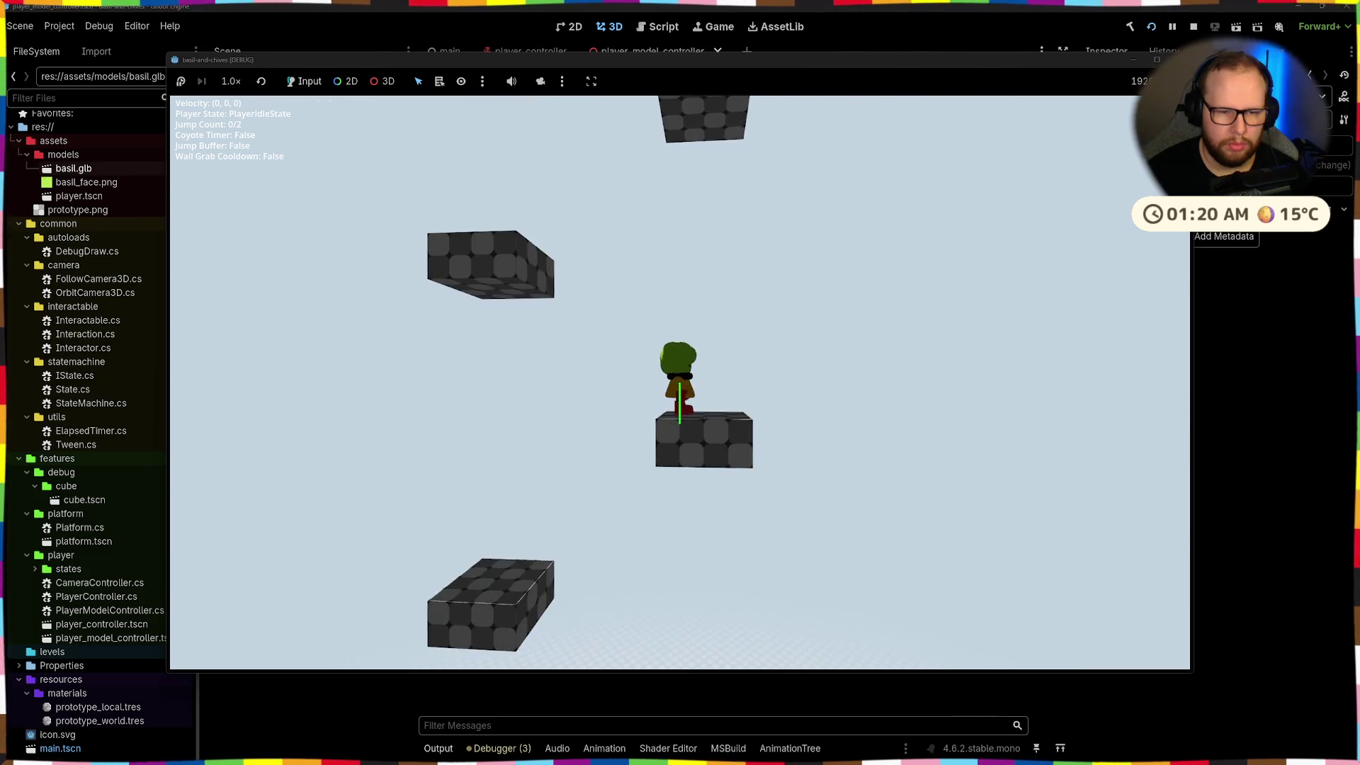
{"action": "key", "text": "w"}
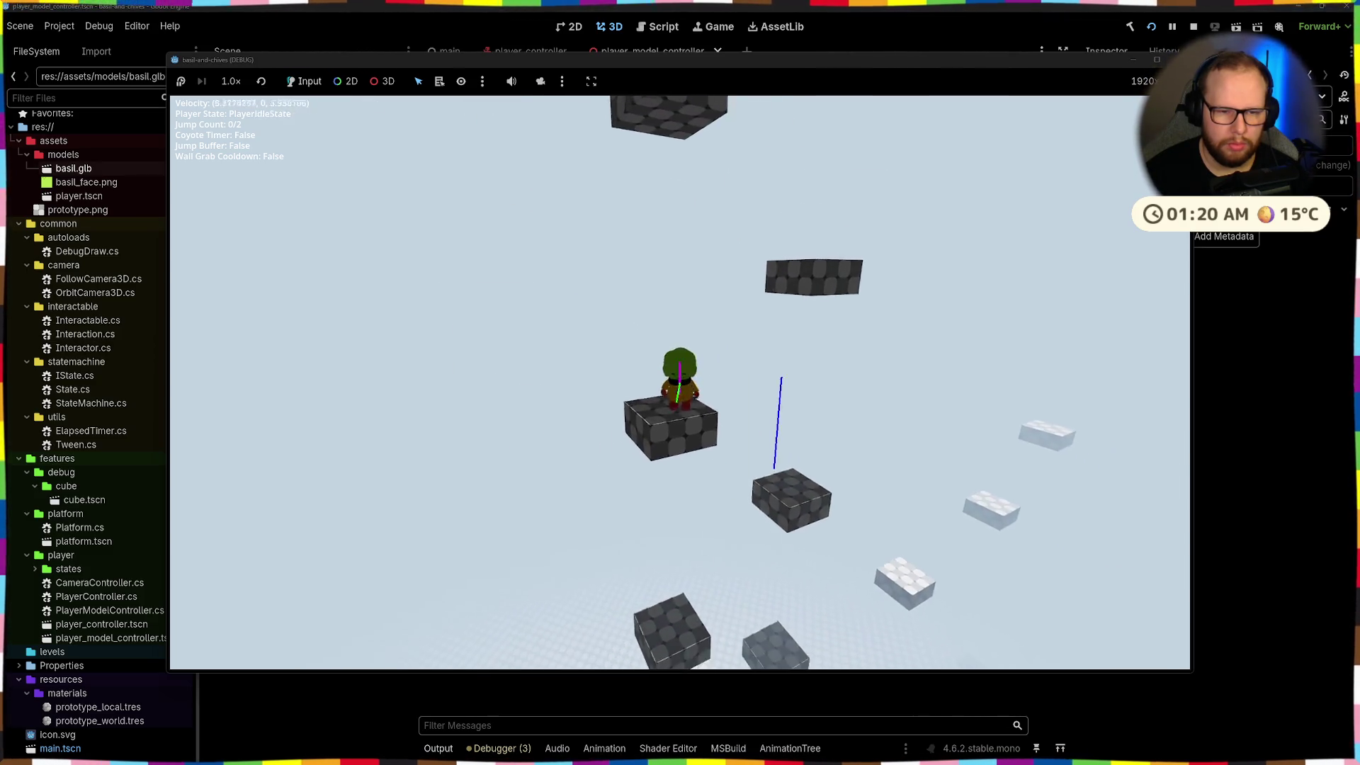
{"action": "key", "text": "space"}
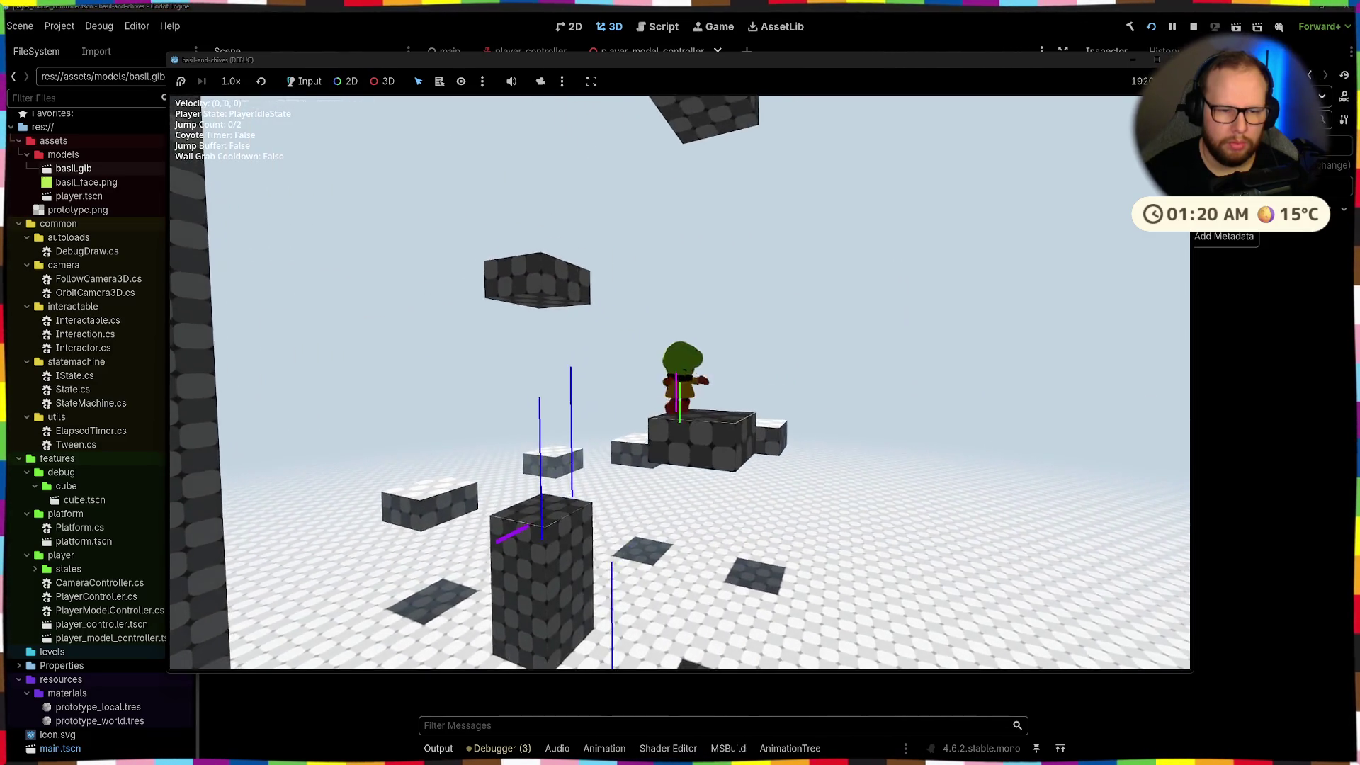
{"action": "key", "text": "space"}
{"action": "key", "text": "space"}
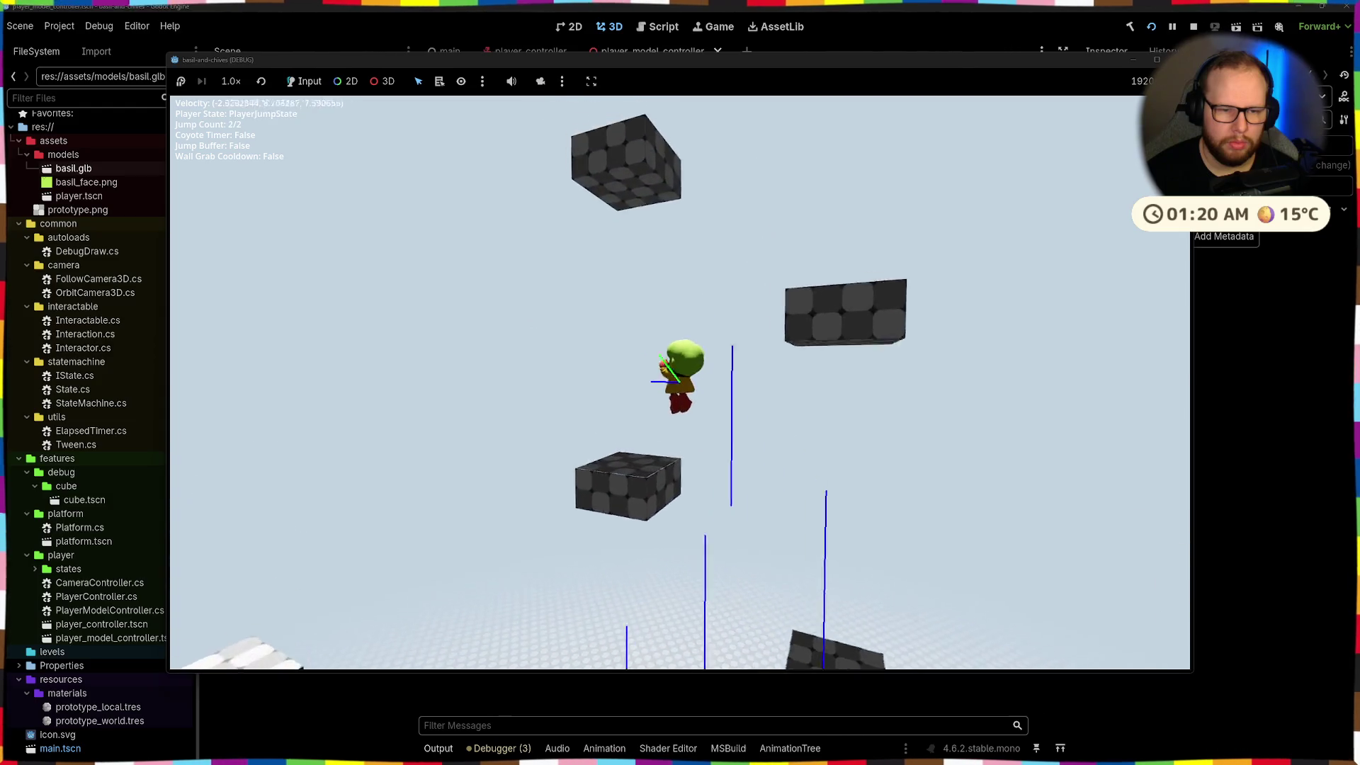
{"action": "key", "text": "space"}
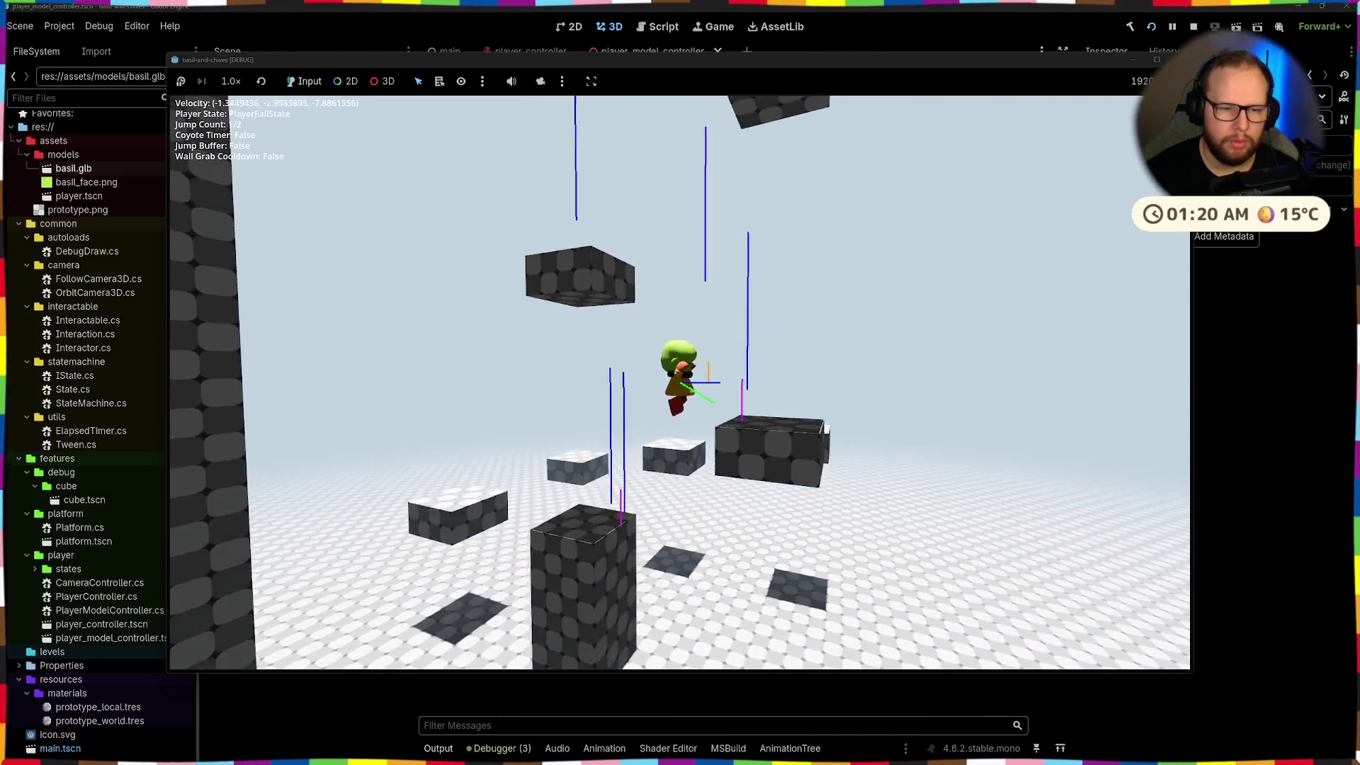
{"action": "key", "text": "space"}
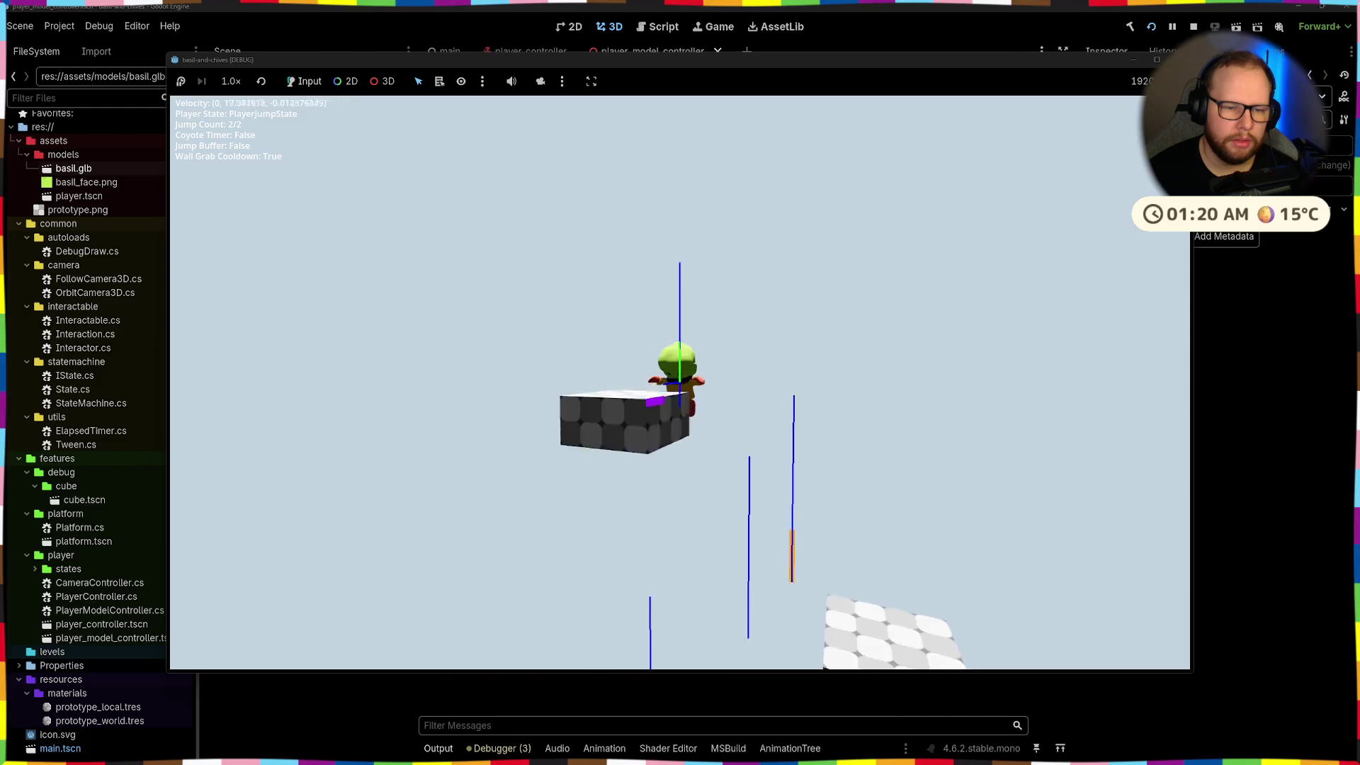
Walk down to the ground, run, and jump and double jump between blocks
{"action": "key", "text": "w"}
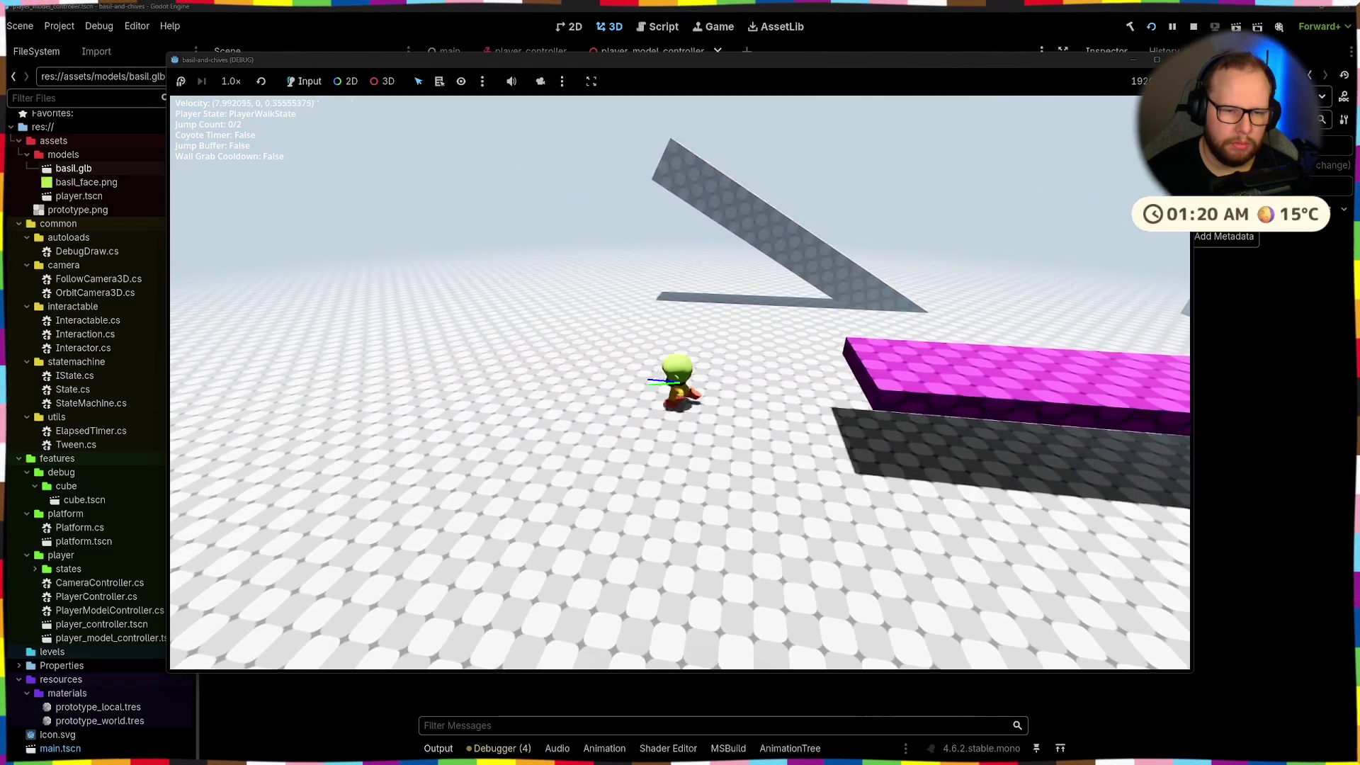
{"action": "key", "text": "shift"}
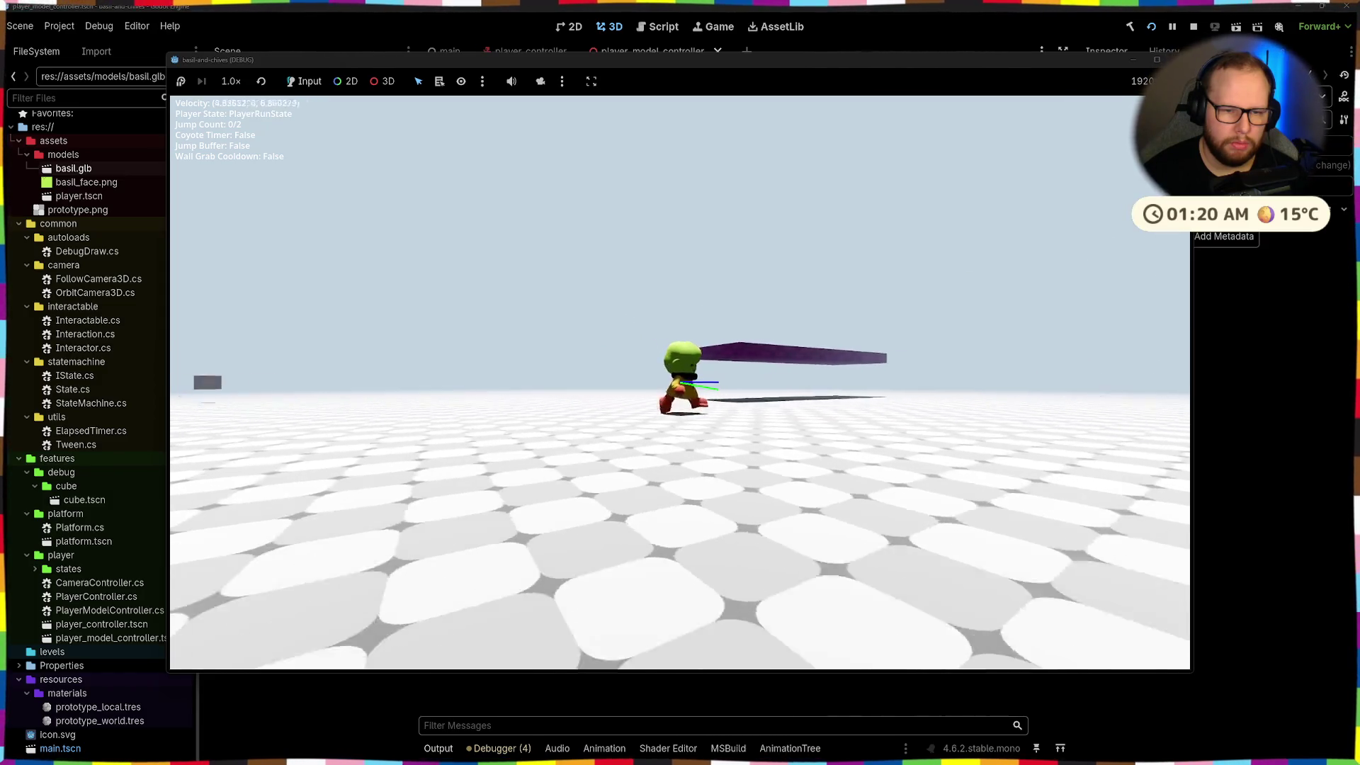
{"action": "key", "text": "space"}
{"action": "key", "text": "space"}
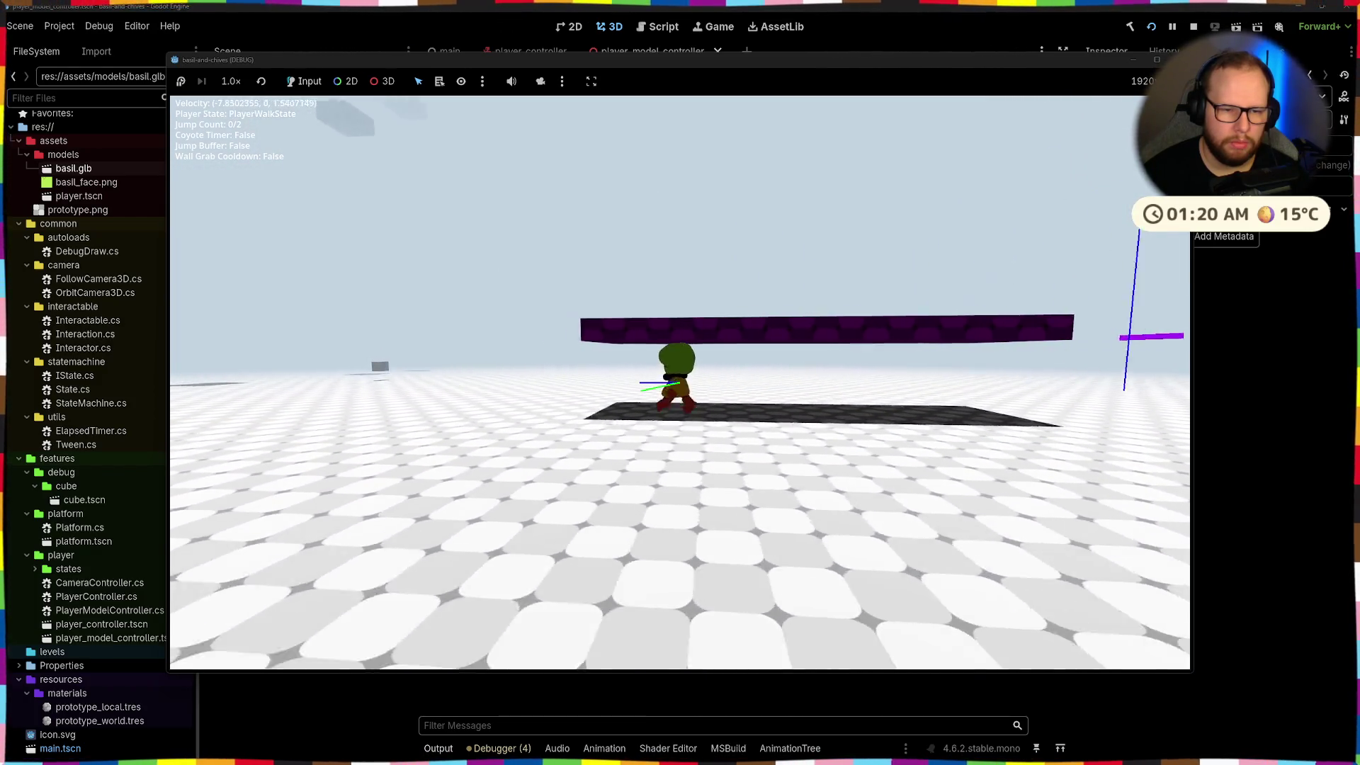
{"action": "key", "text": "space"}
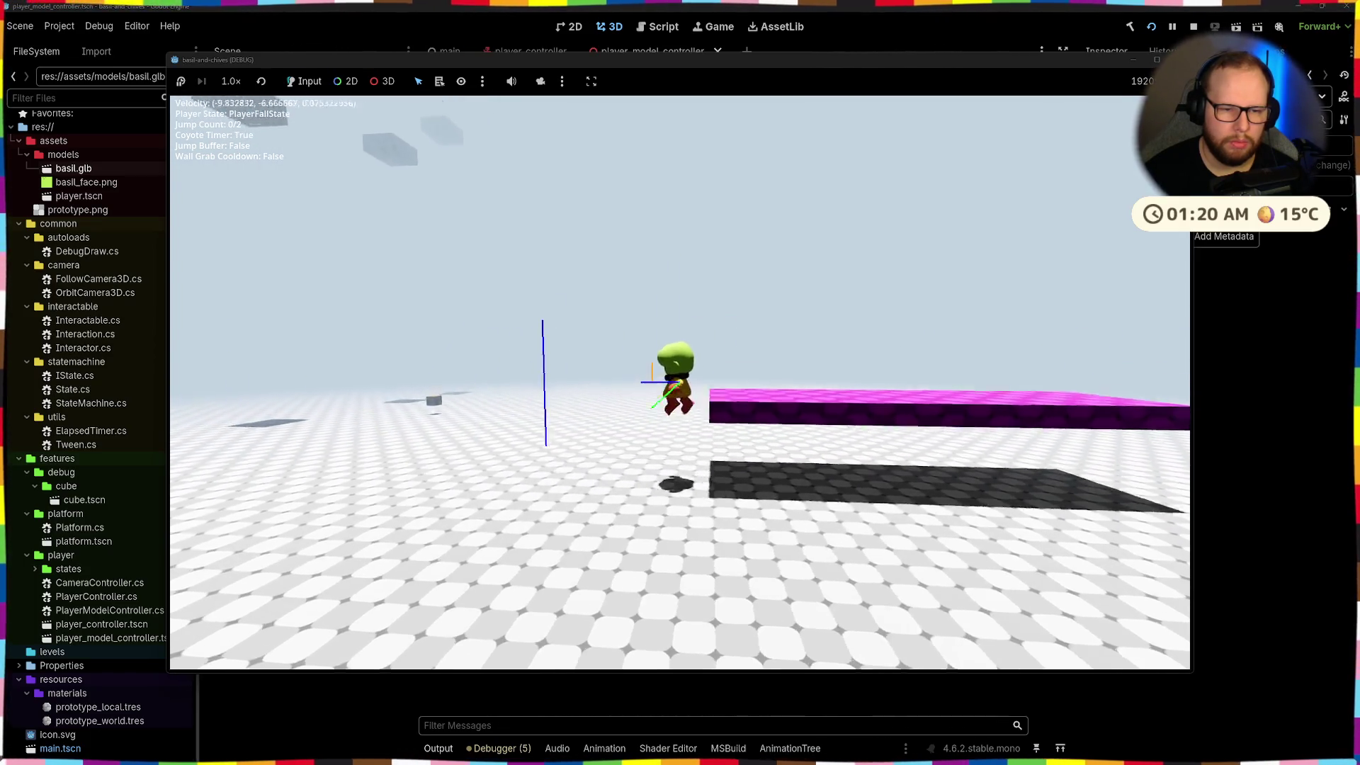
{"action": "key", "text": "space"}
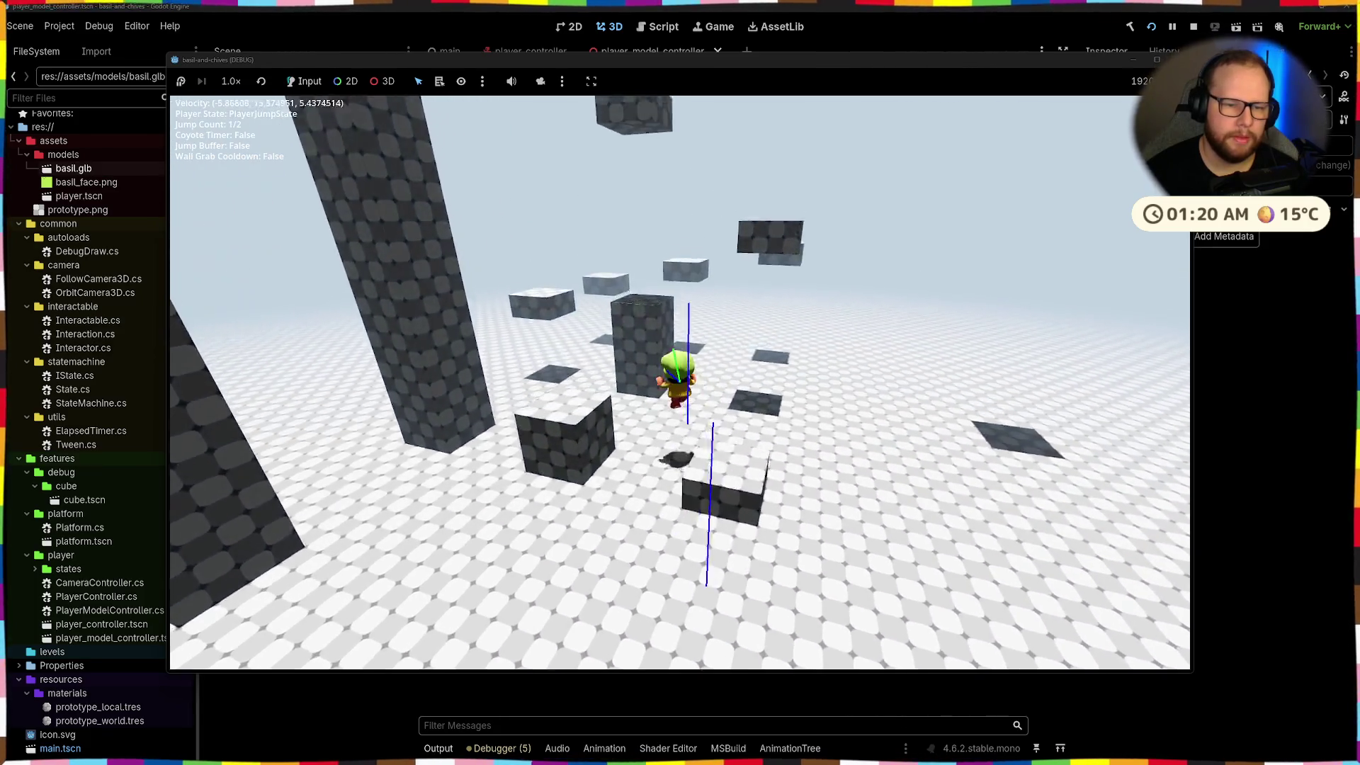
{"action": "key", "text": "space"}
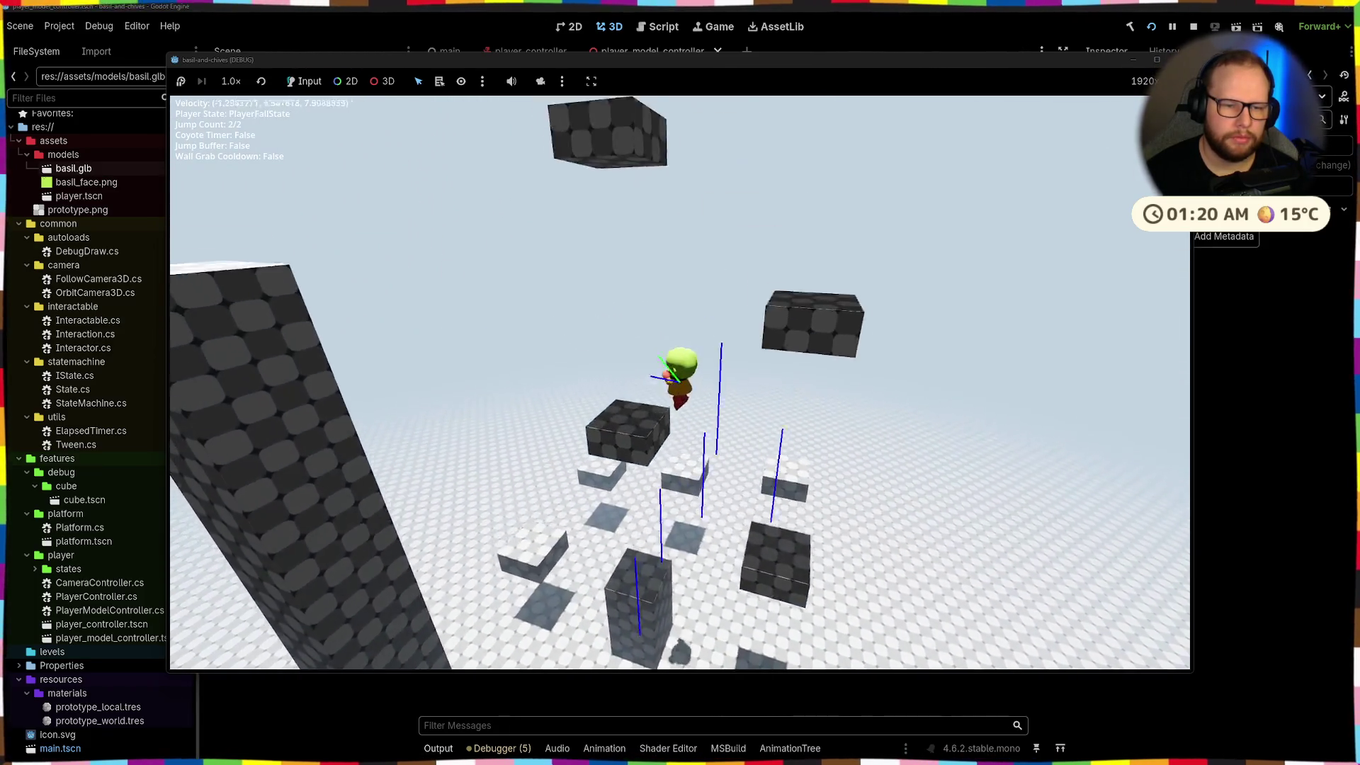
{"action": "key", "text": "space"}
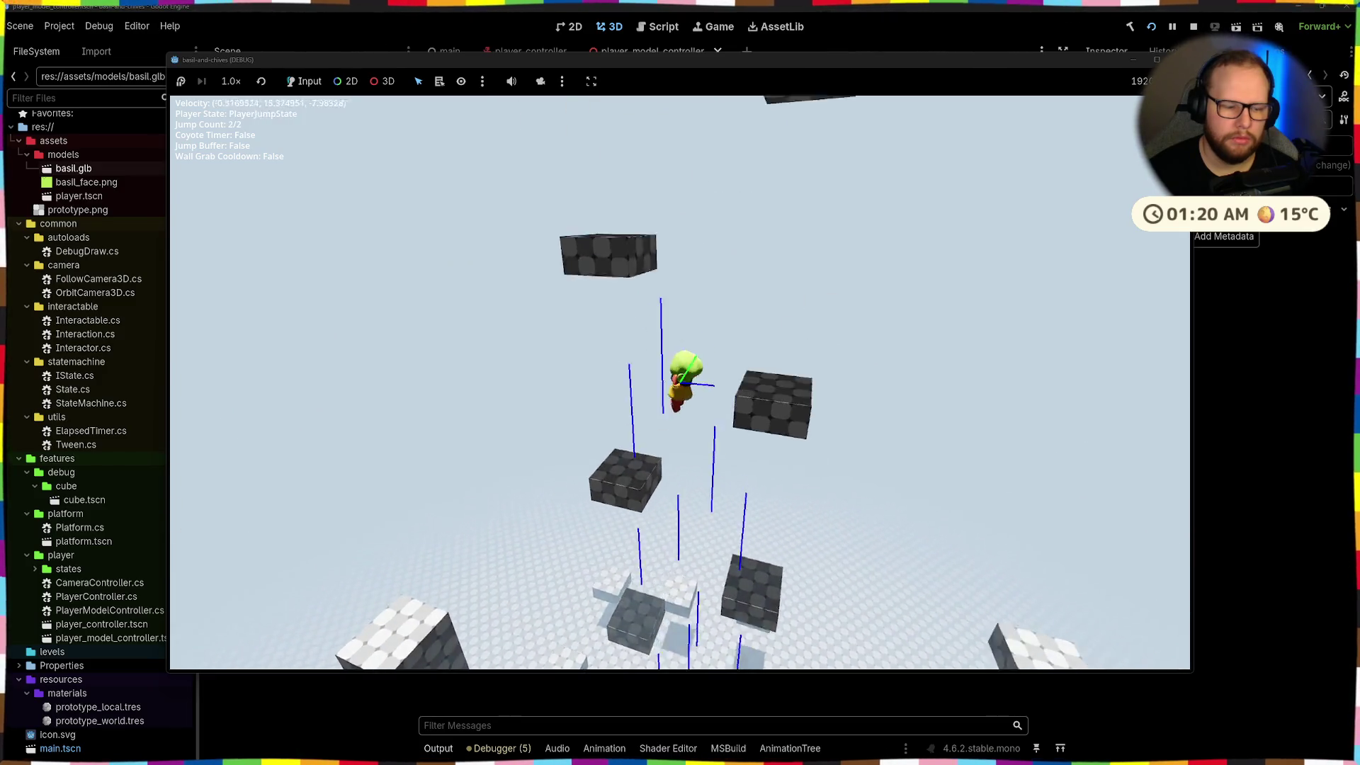
{"action": "key", "text": "space"}
{"action": "key", "text": "space"}
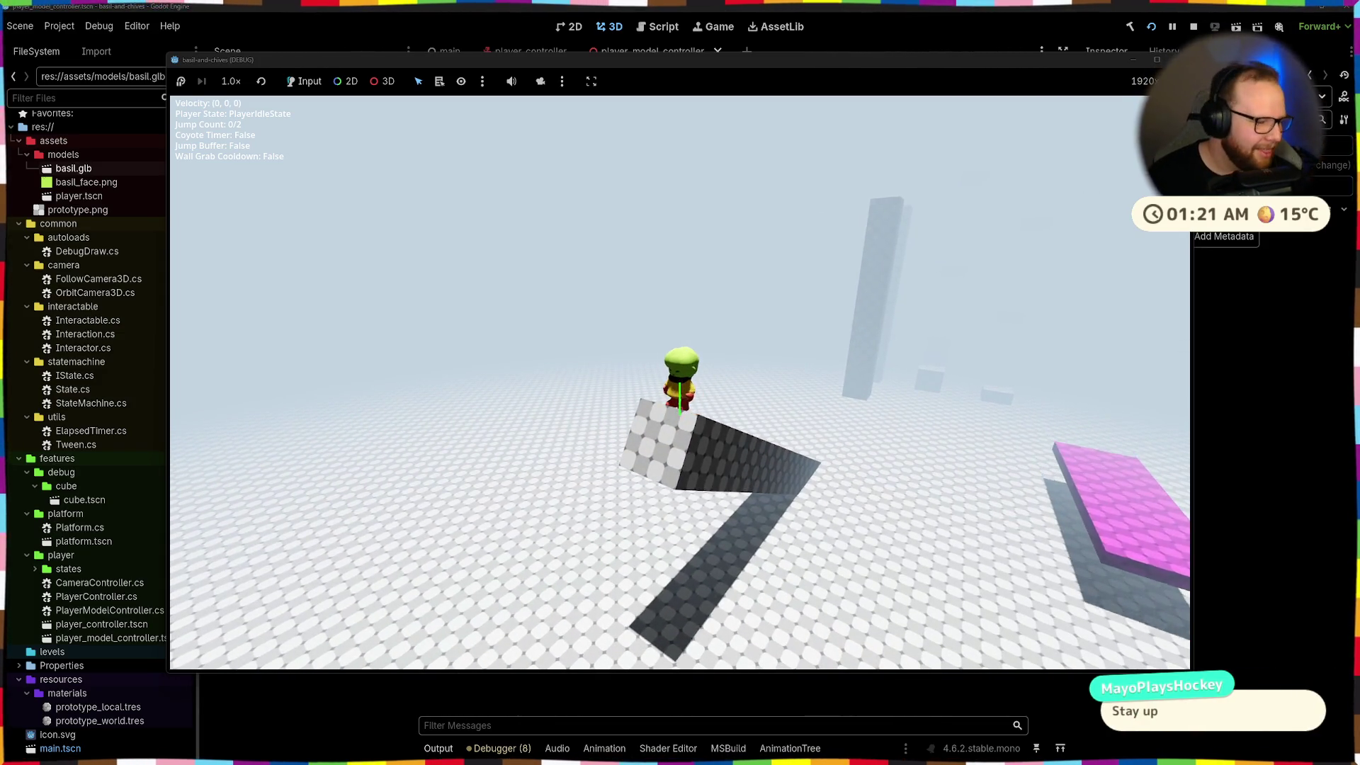
Walk the character off the ramp and along the checkered block
{"action": "key", "text": "w"}
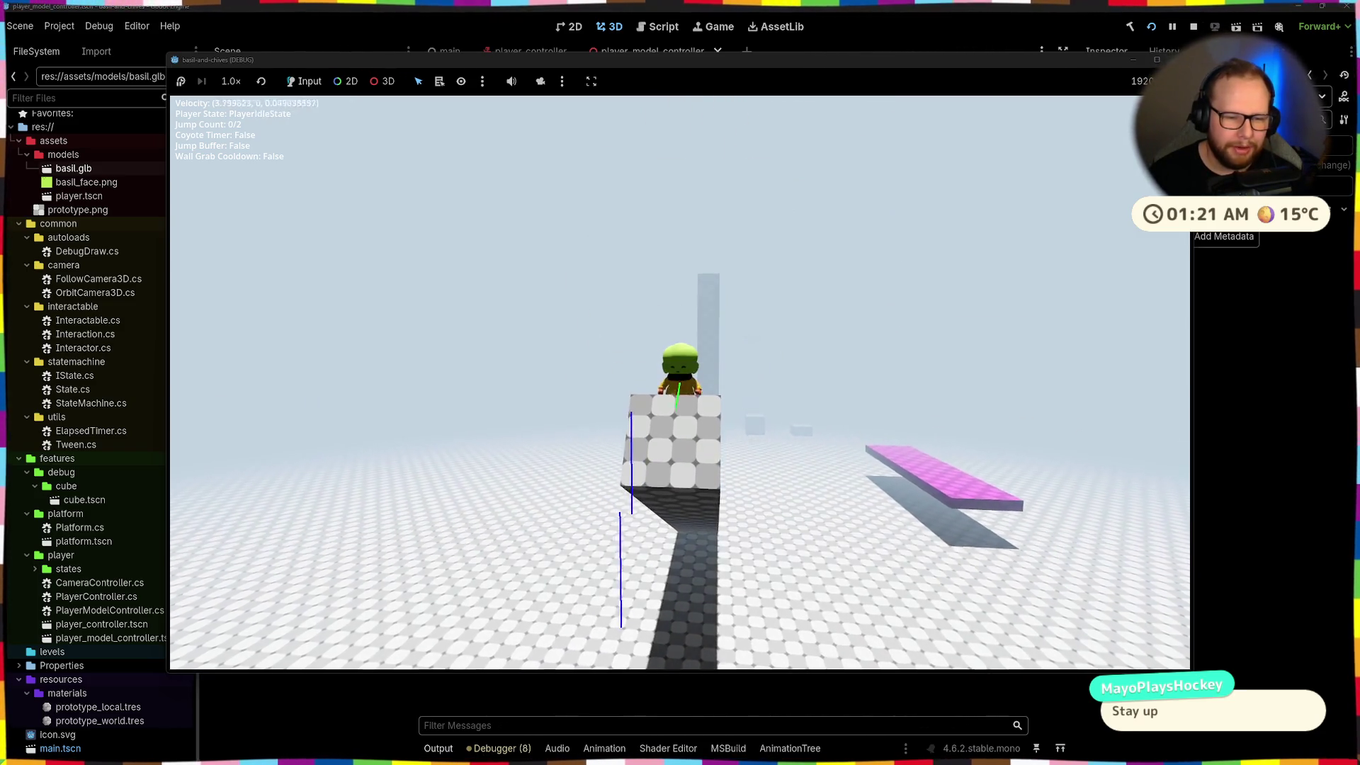
{"action": "key", "text": "w"}
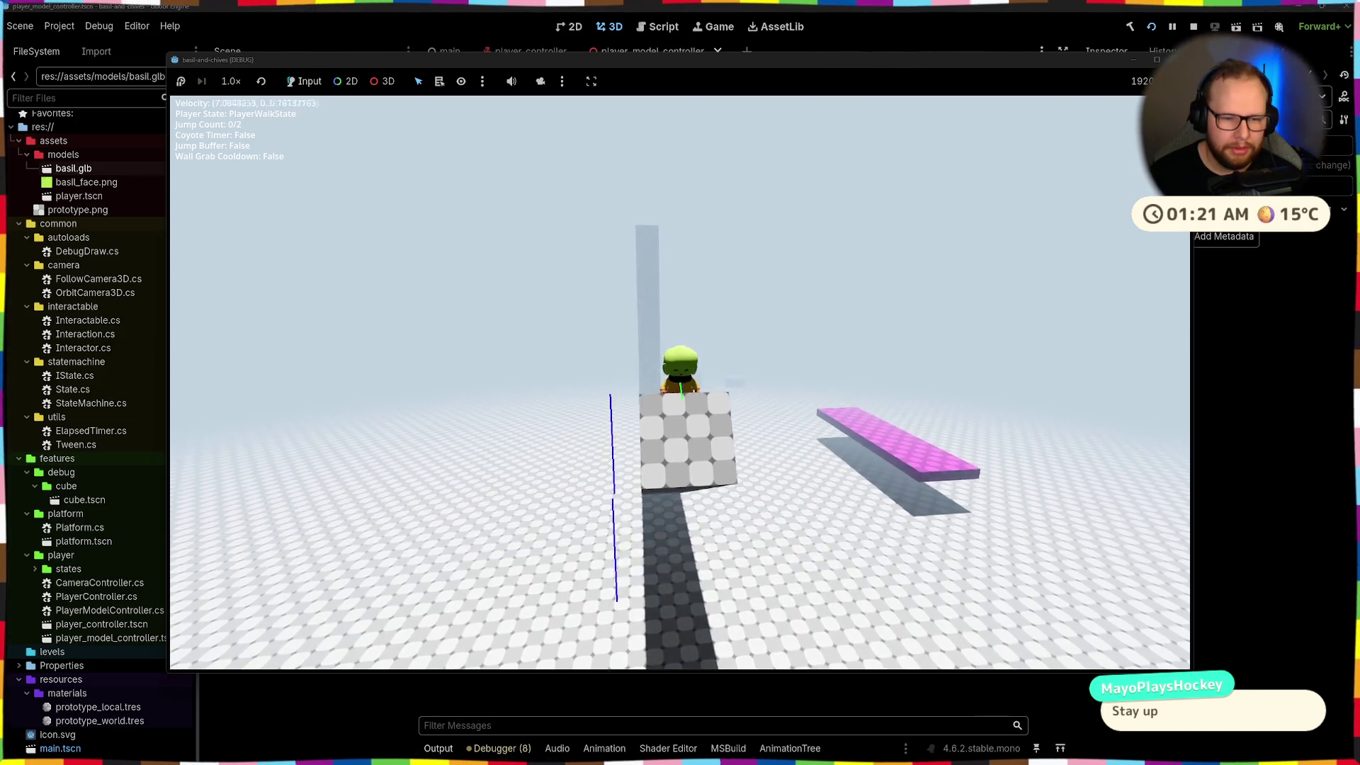